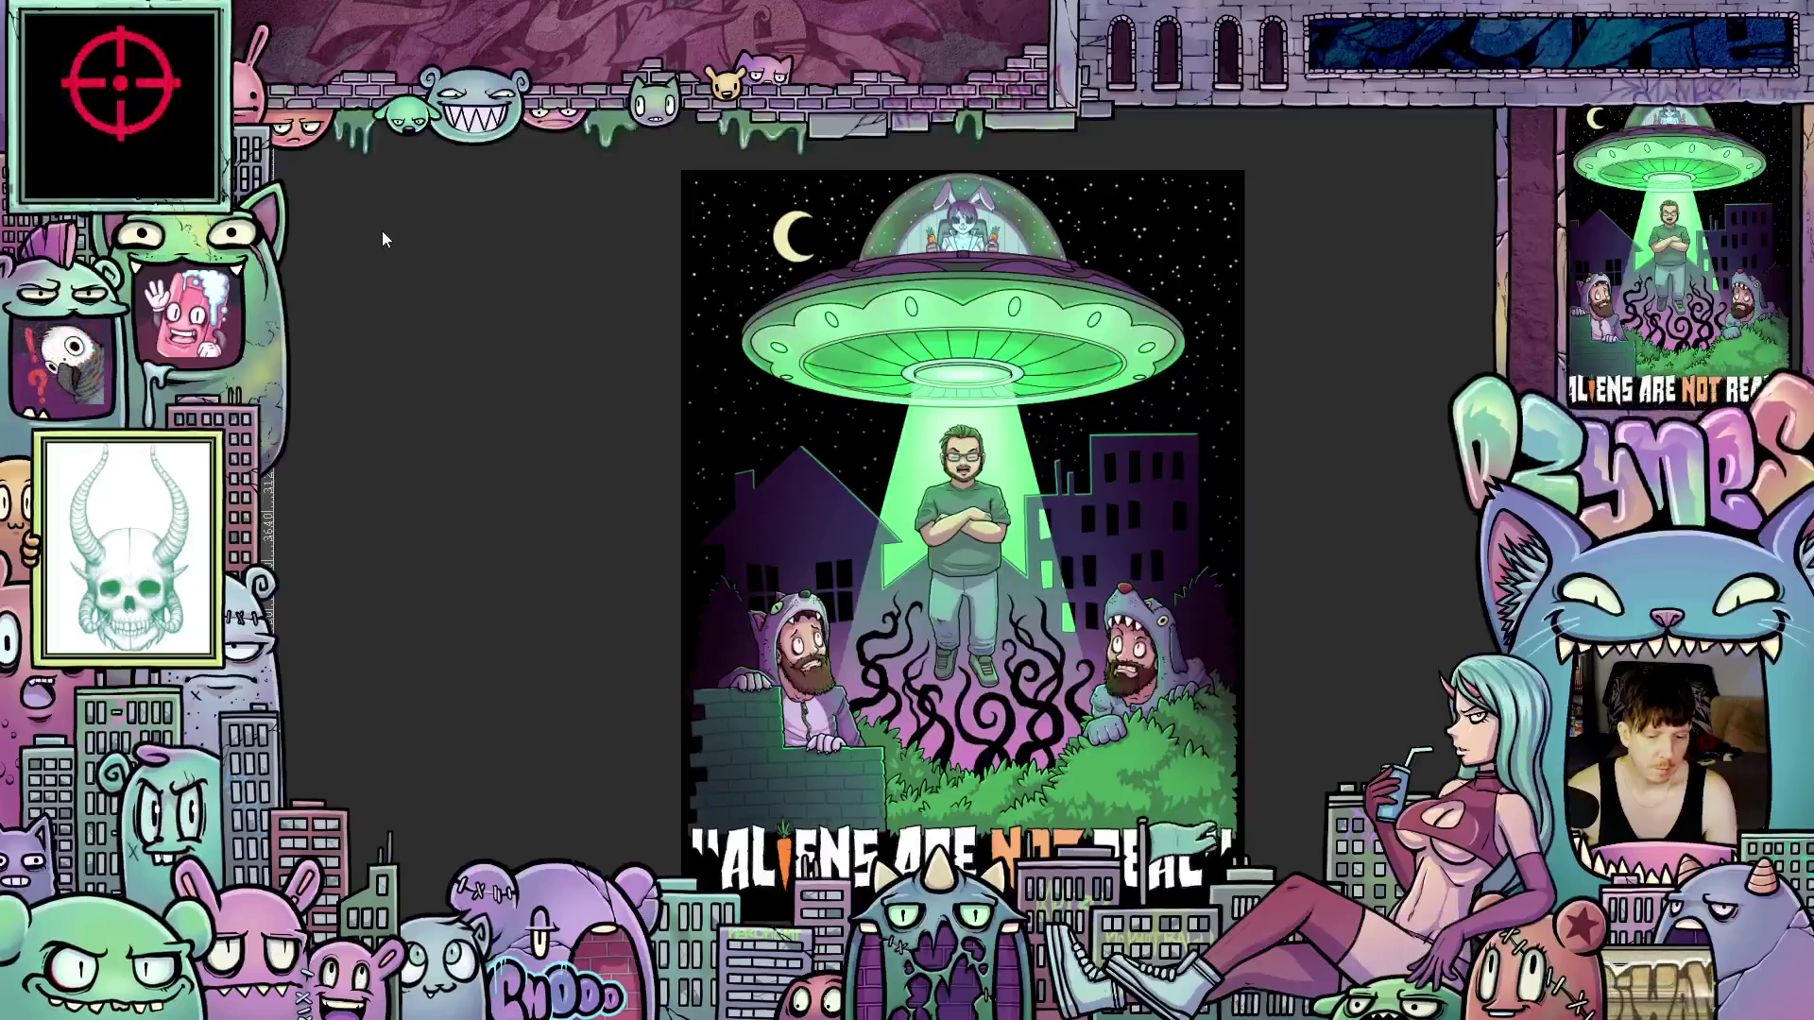
Change the black night-sky background colour to medium grey B3B3B3
scroll(988, 311, "up", 5)
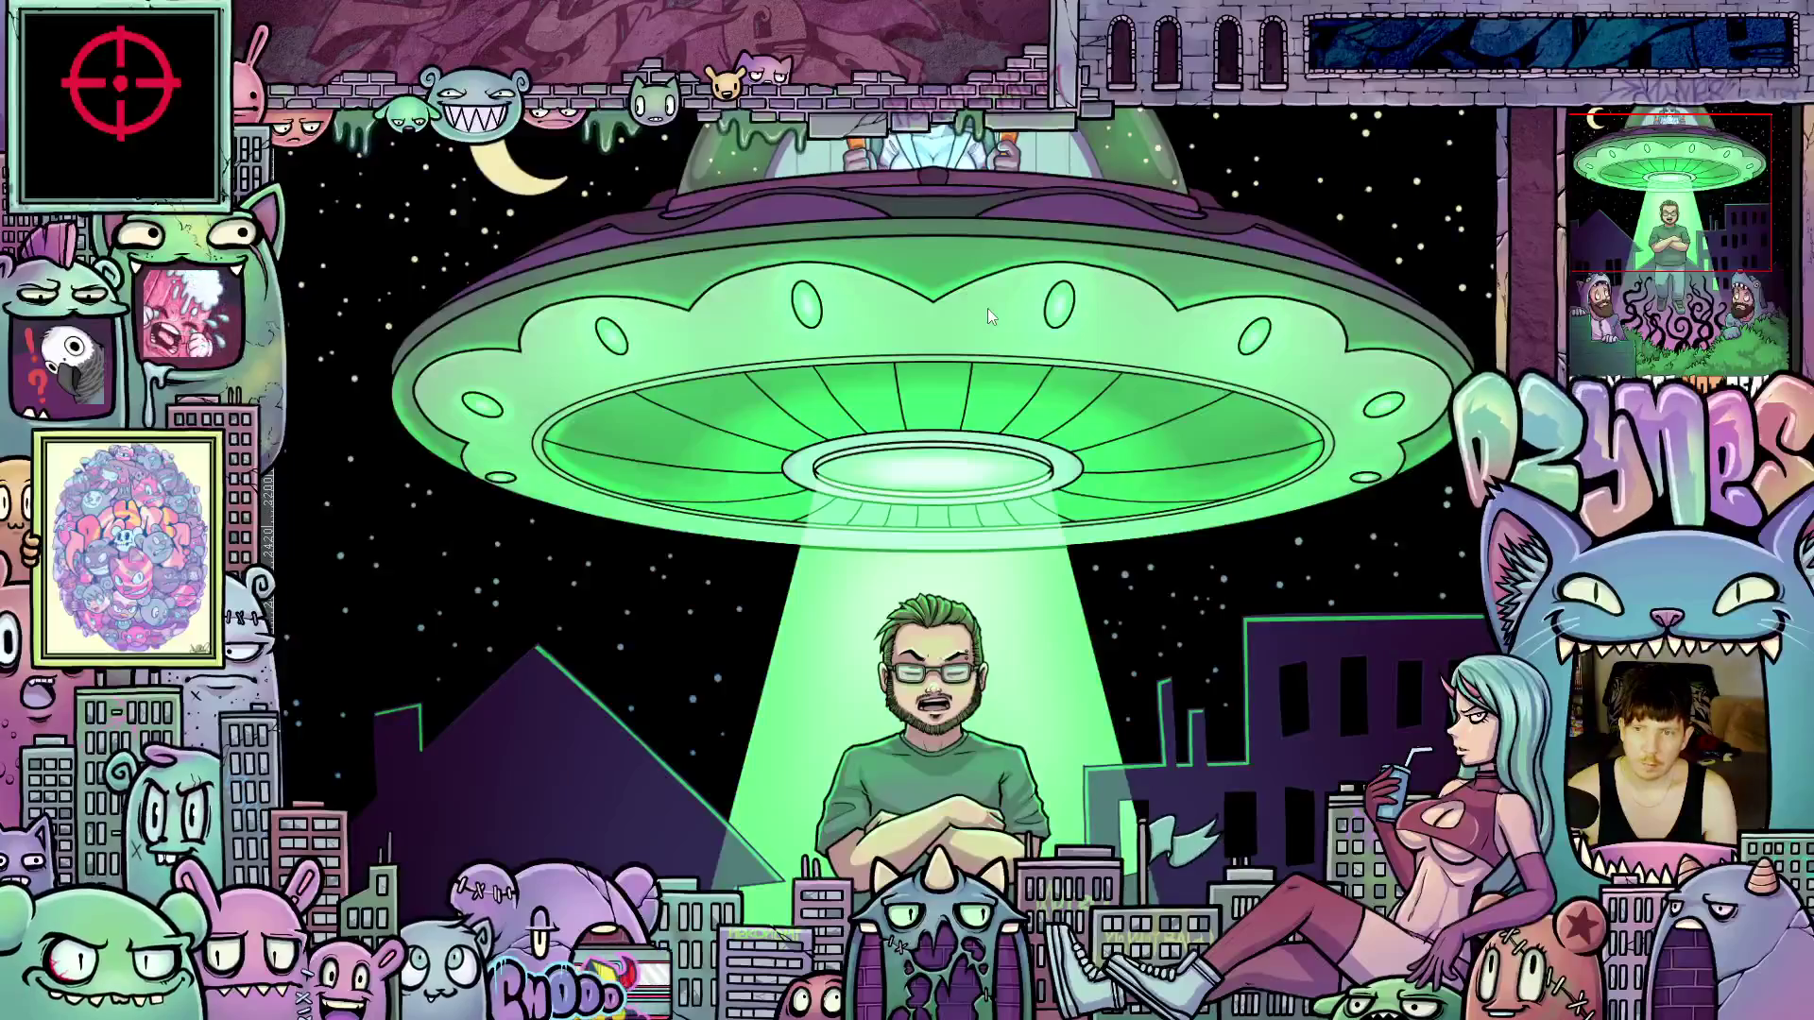
scroll(989, 308, "down", 2)
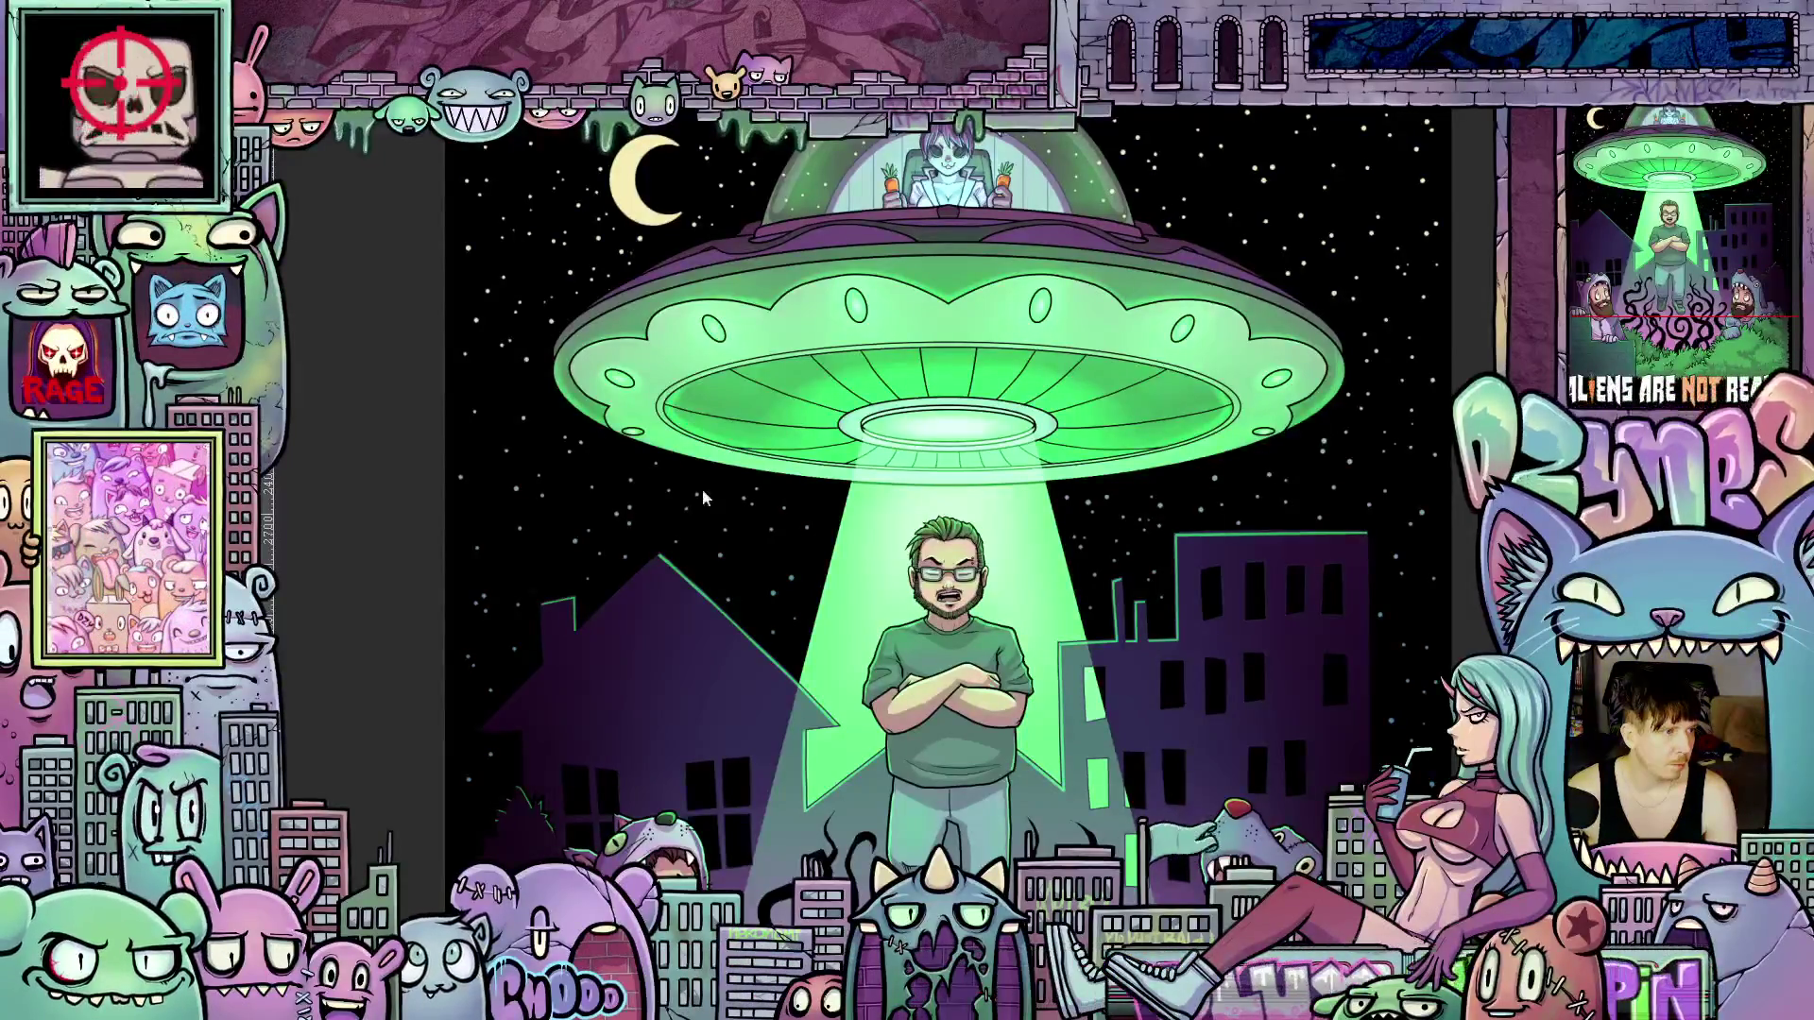
scroll(1152, 713, "down", 2)
scroll(1152, 713, "down", 1)
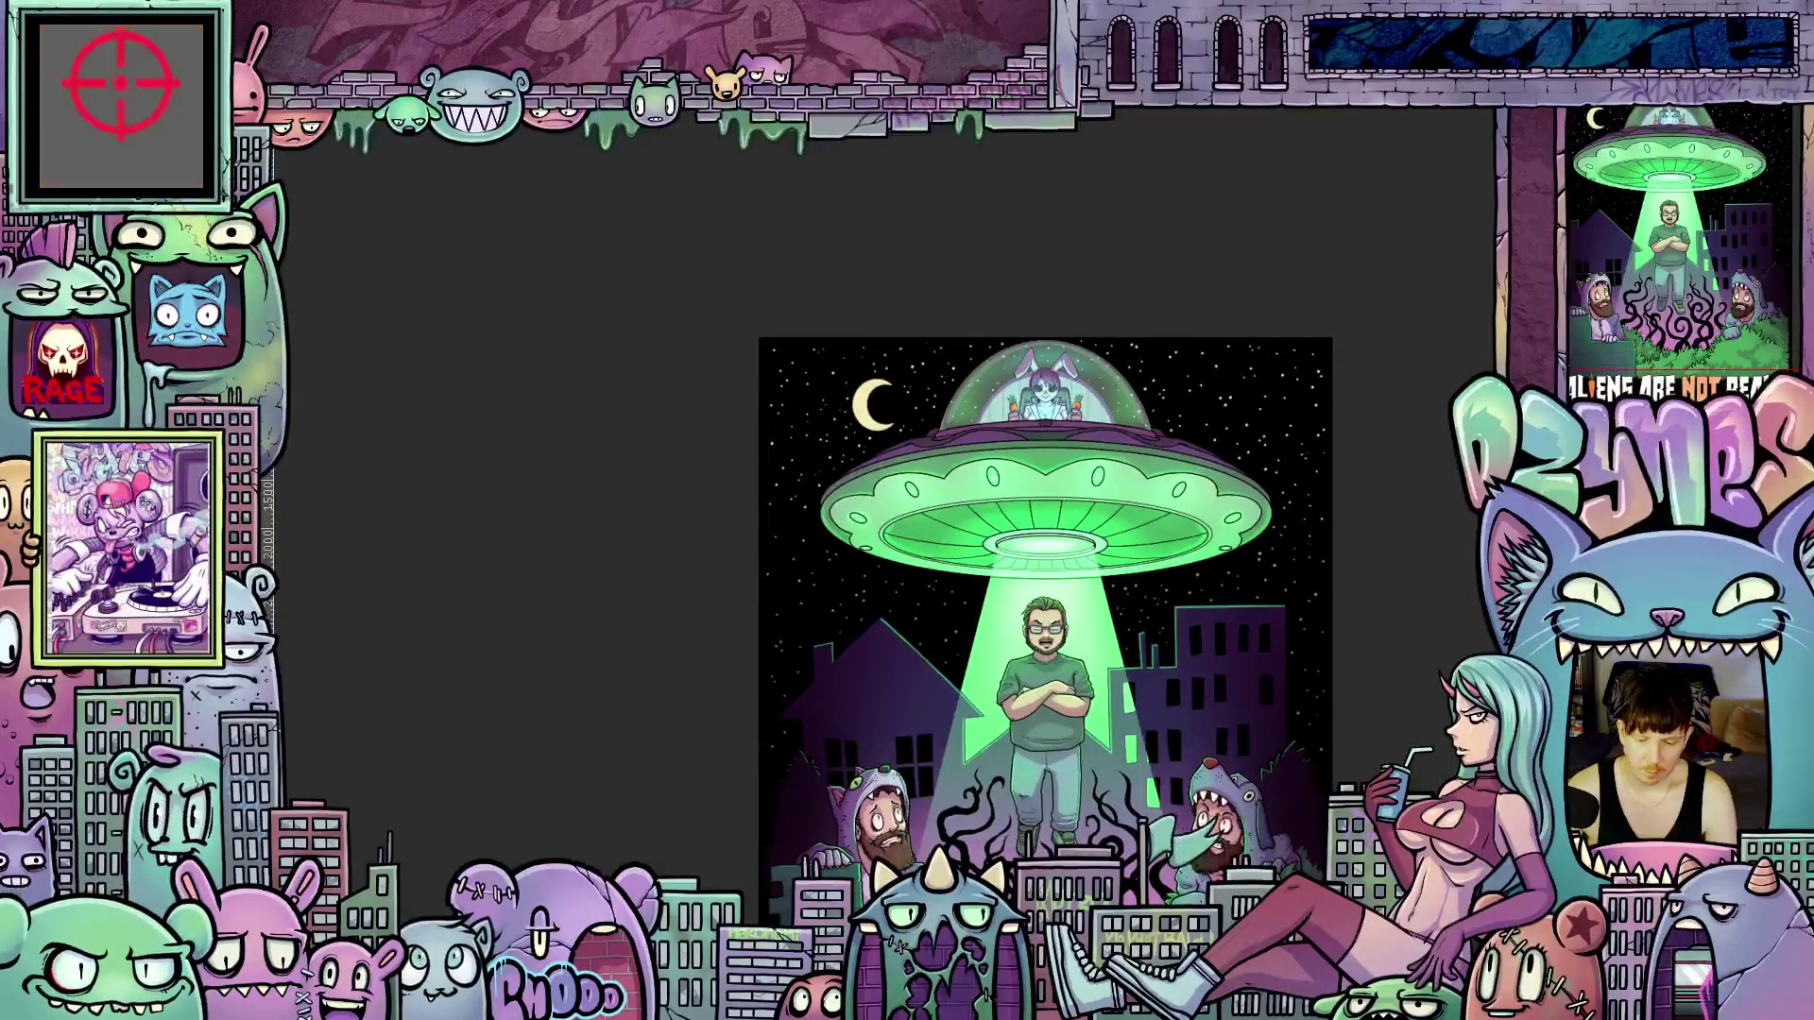
scroll(1045, 605, "down", 3)
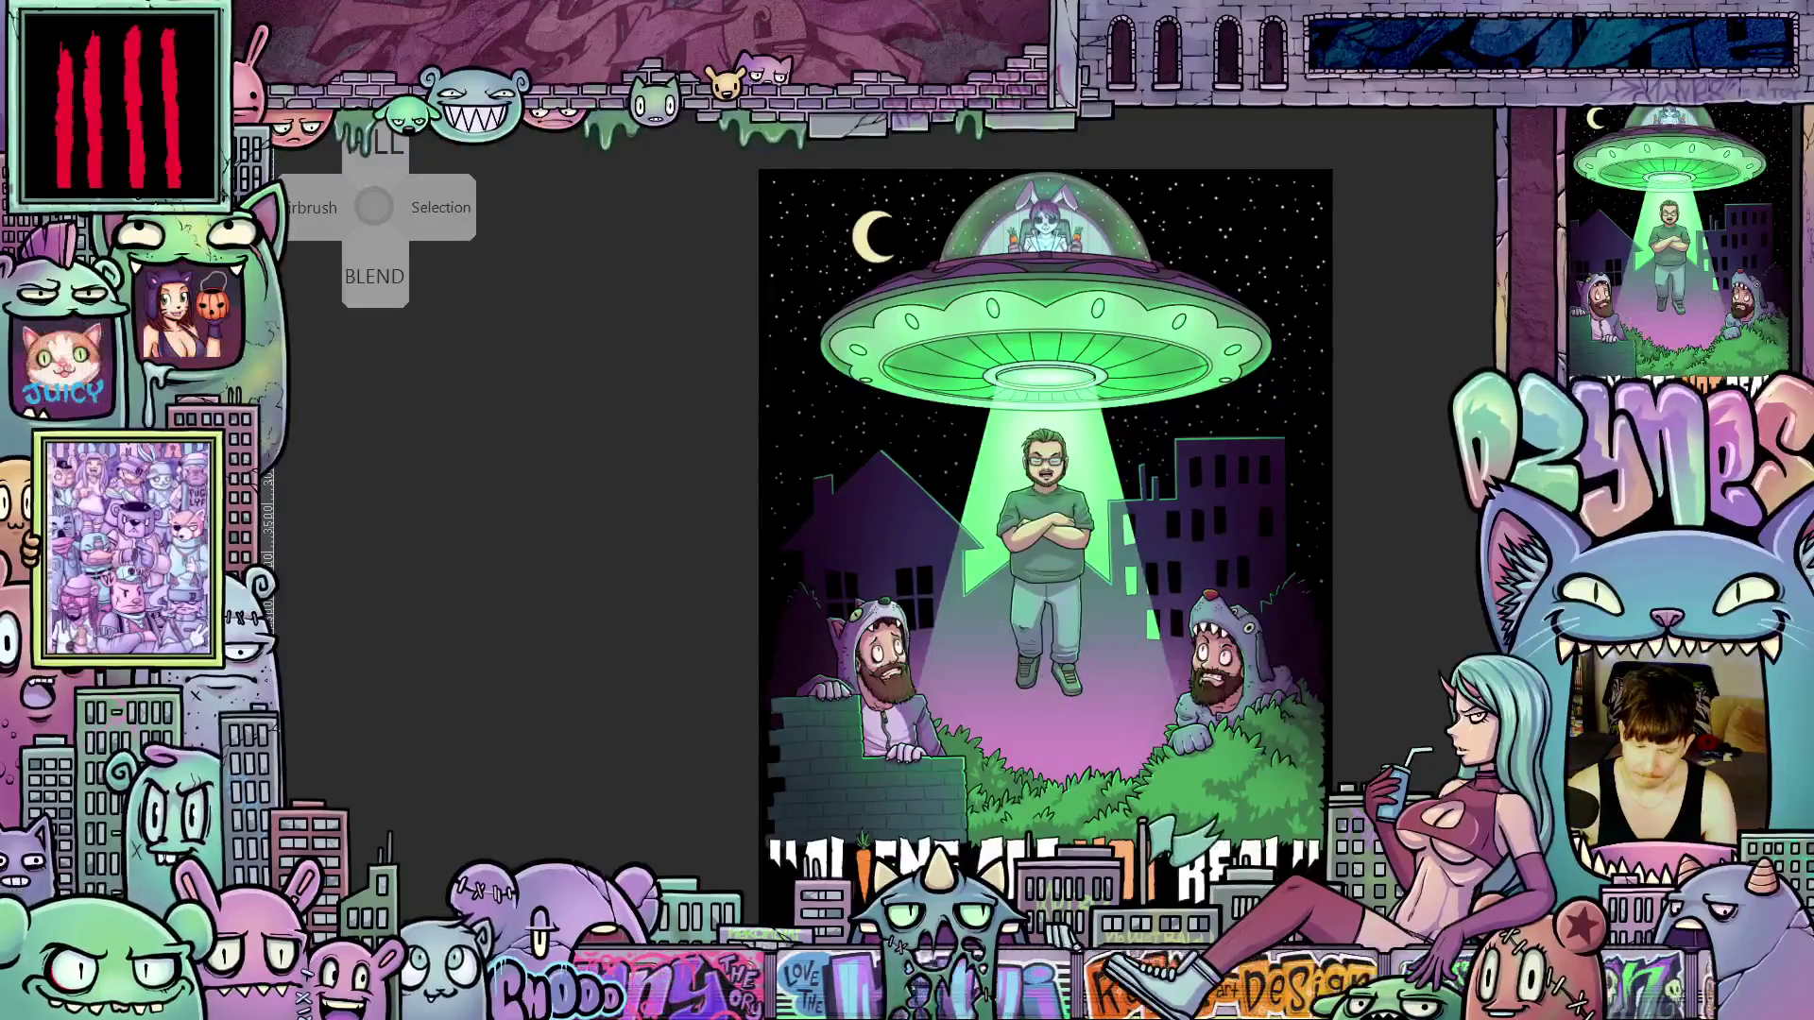
scroll(1180, 767, "up", 2)
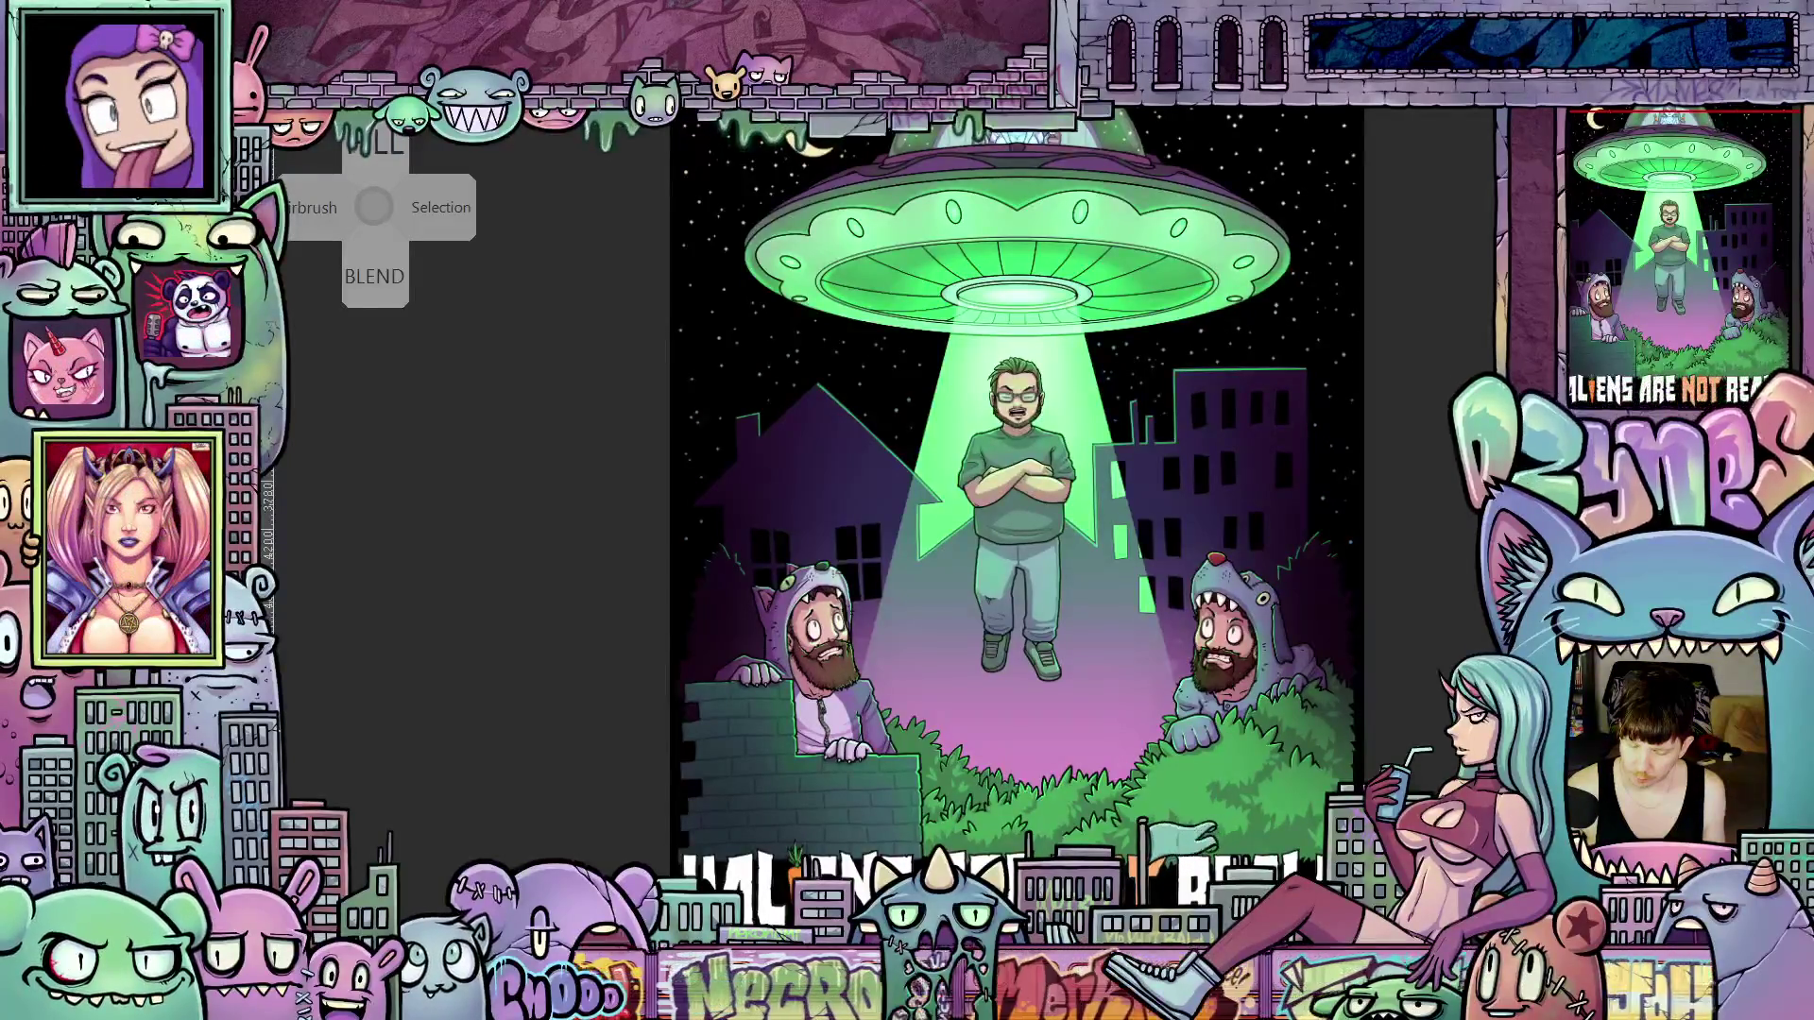
left_click(721, 515)
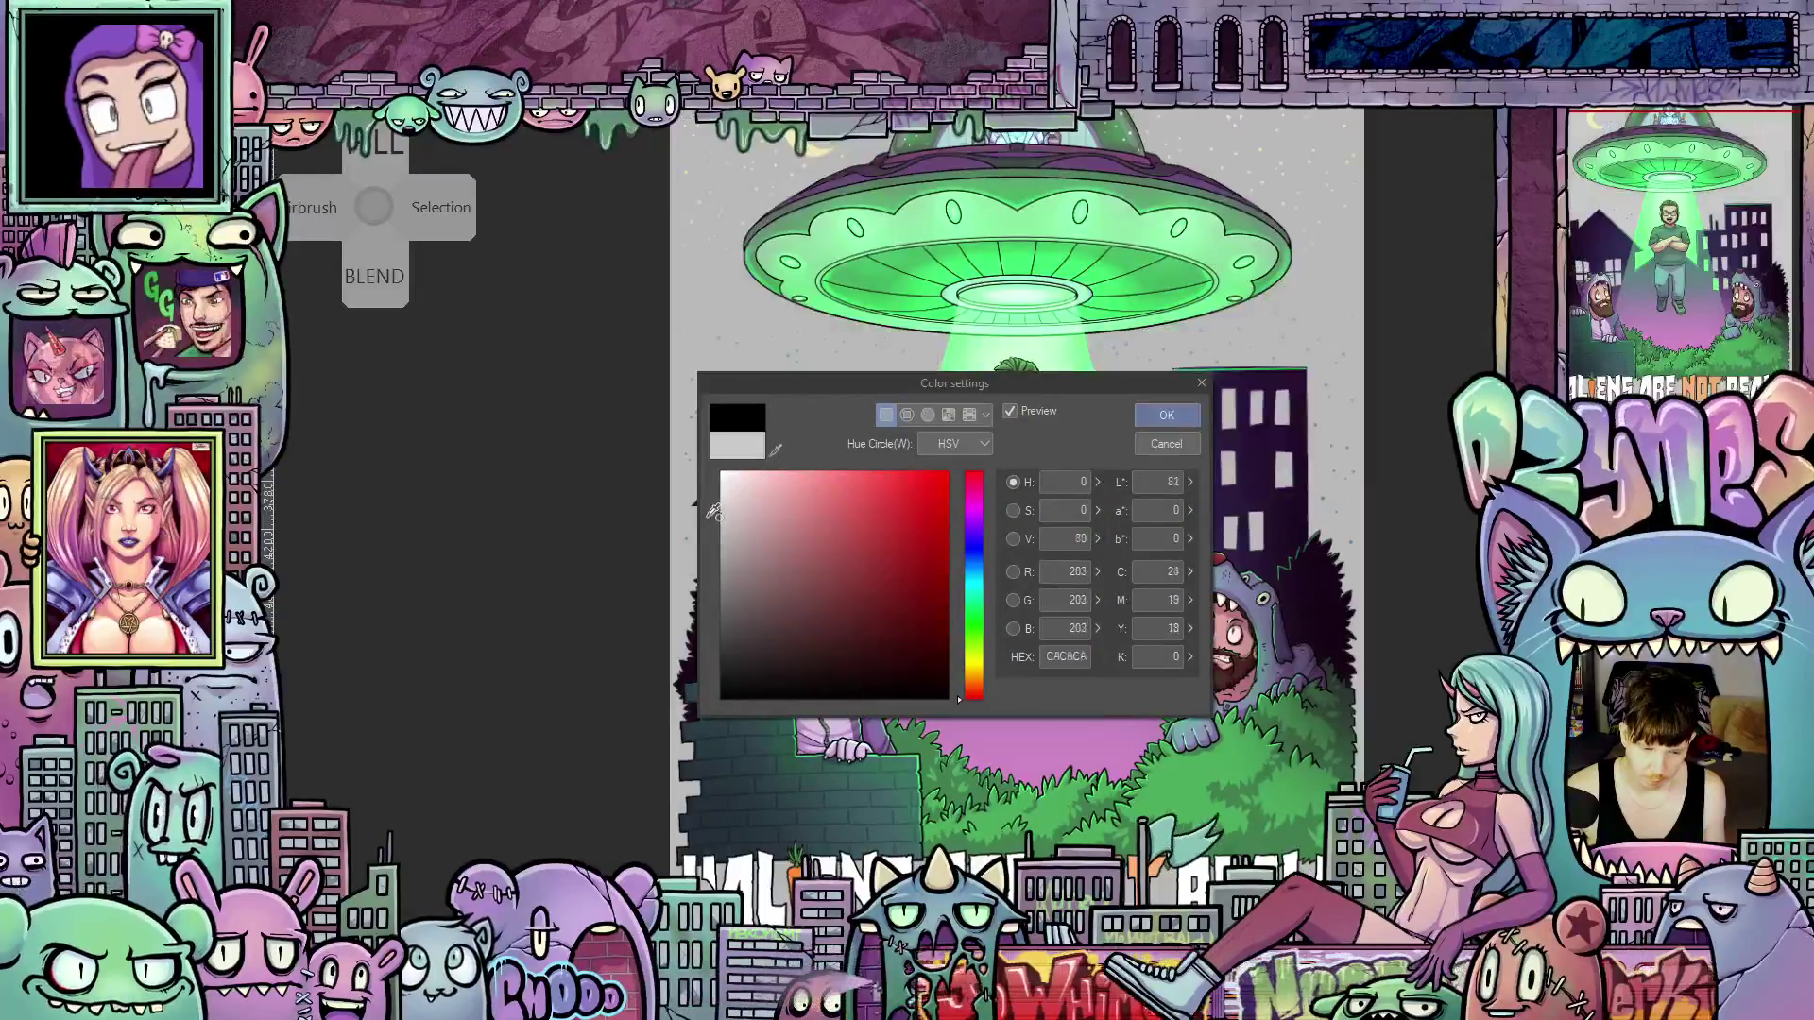
left_click(713, 506)
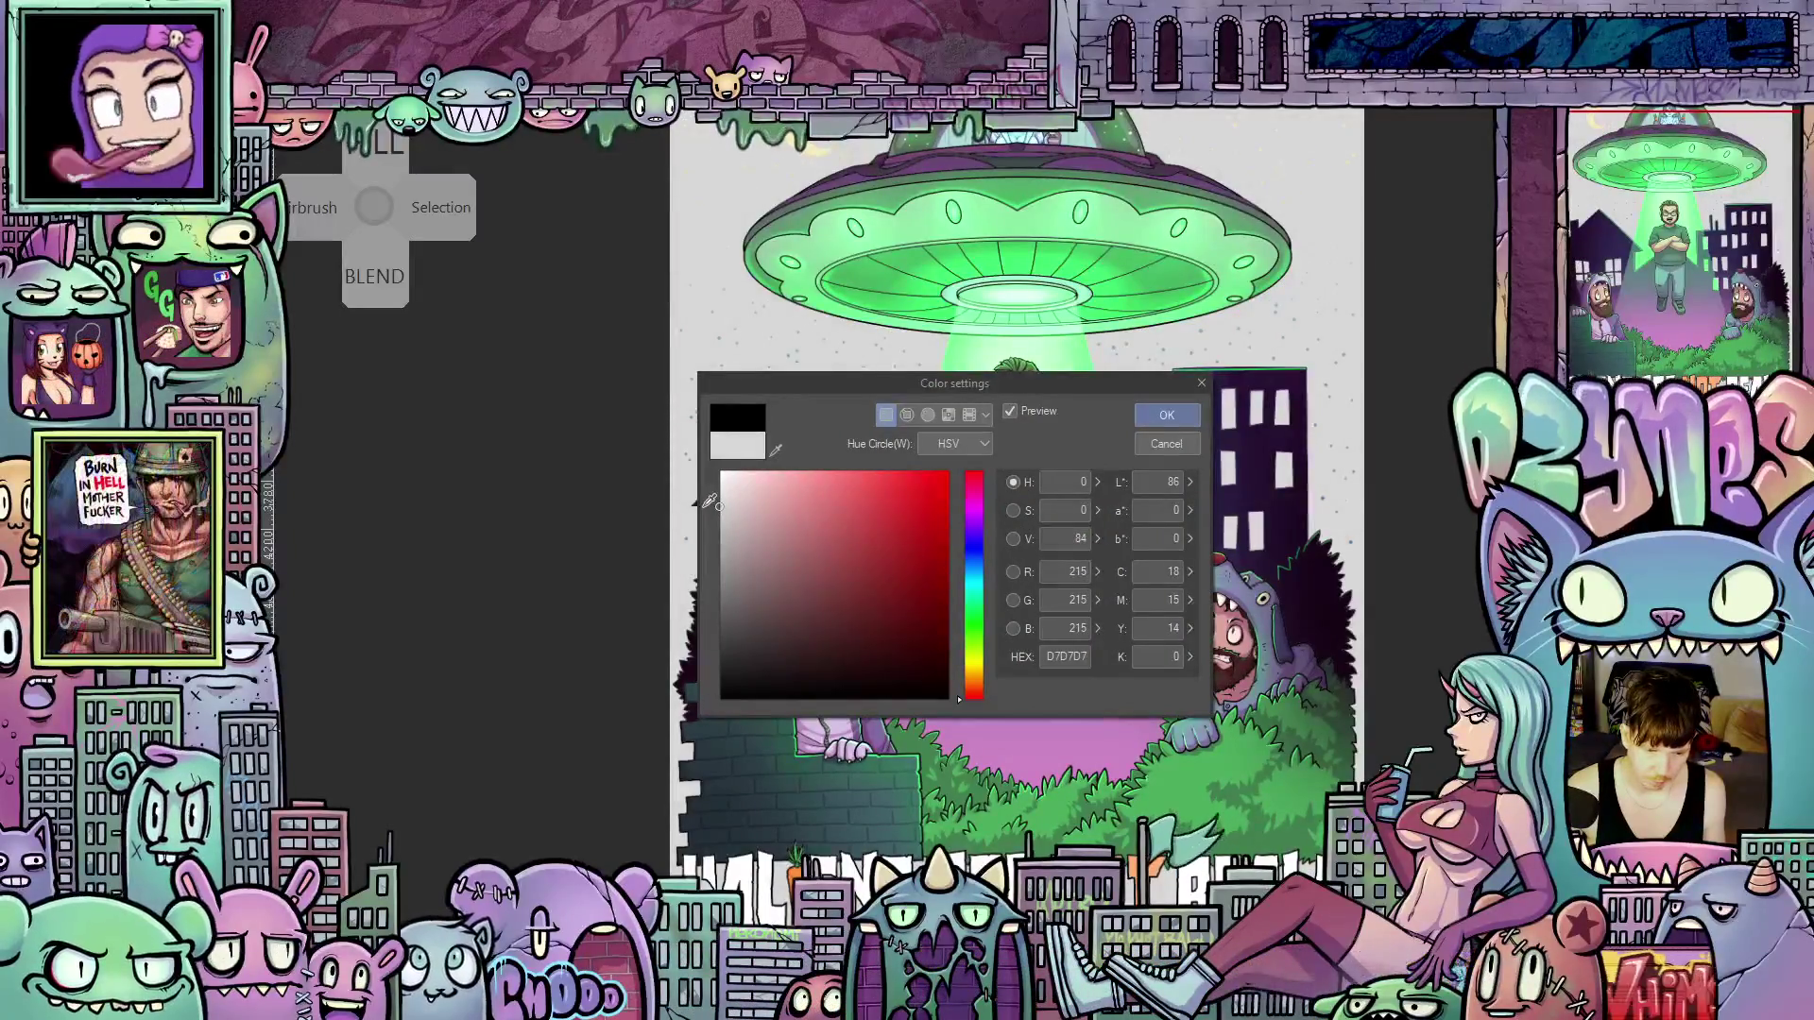
left_click(719, 539)
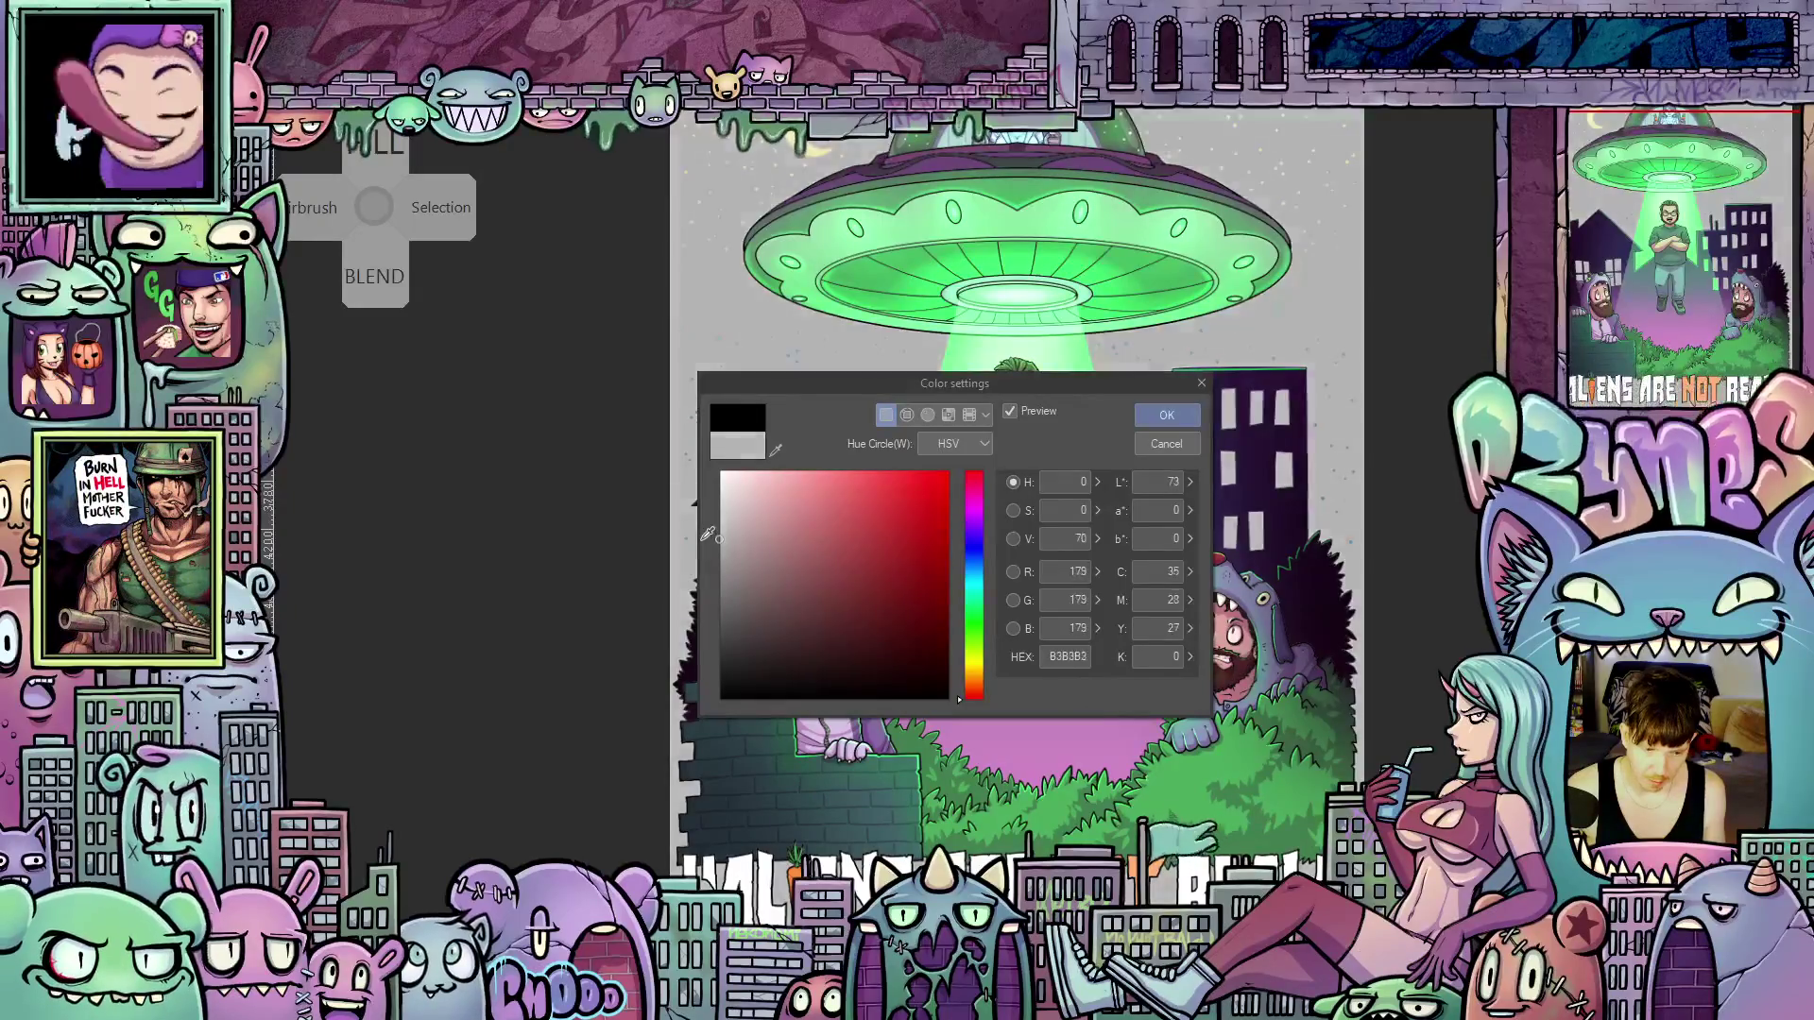
left_click(1166, 415)
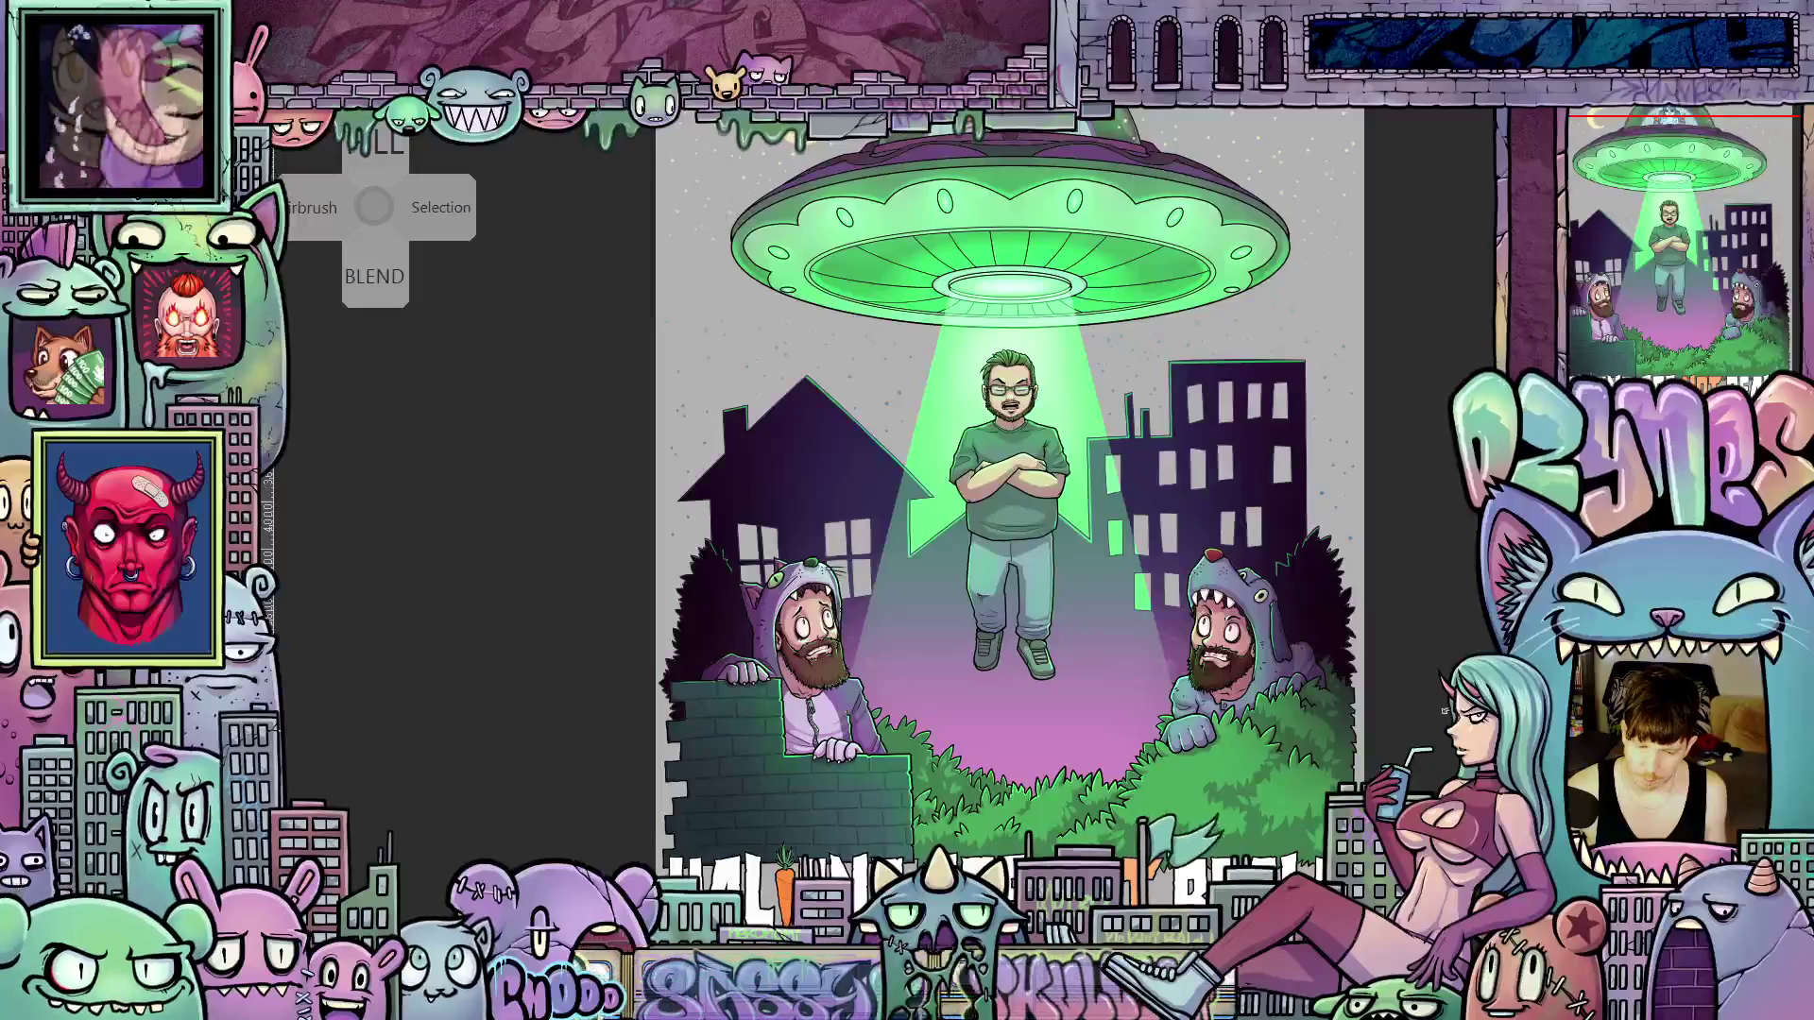
scroll(1009, 510, "up", 5)
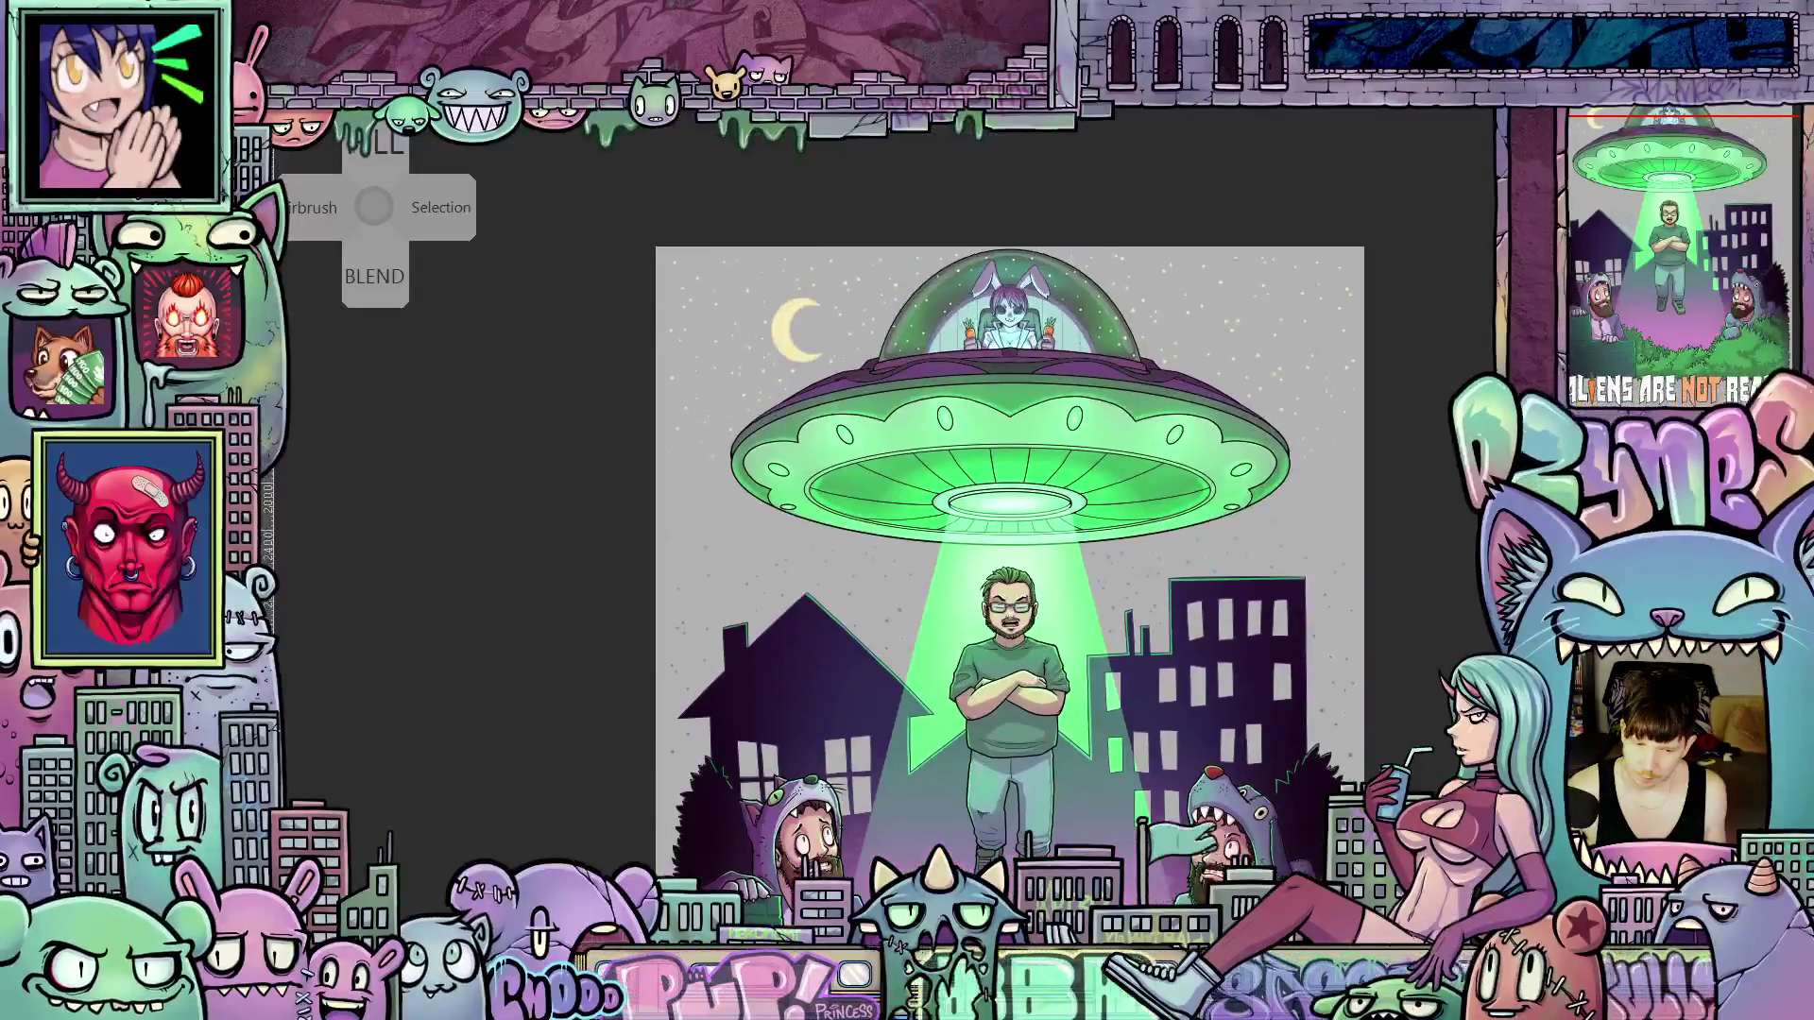
scroll(1009, 511, "down", 5)
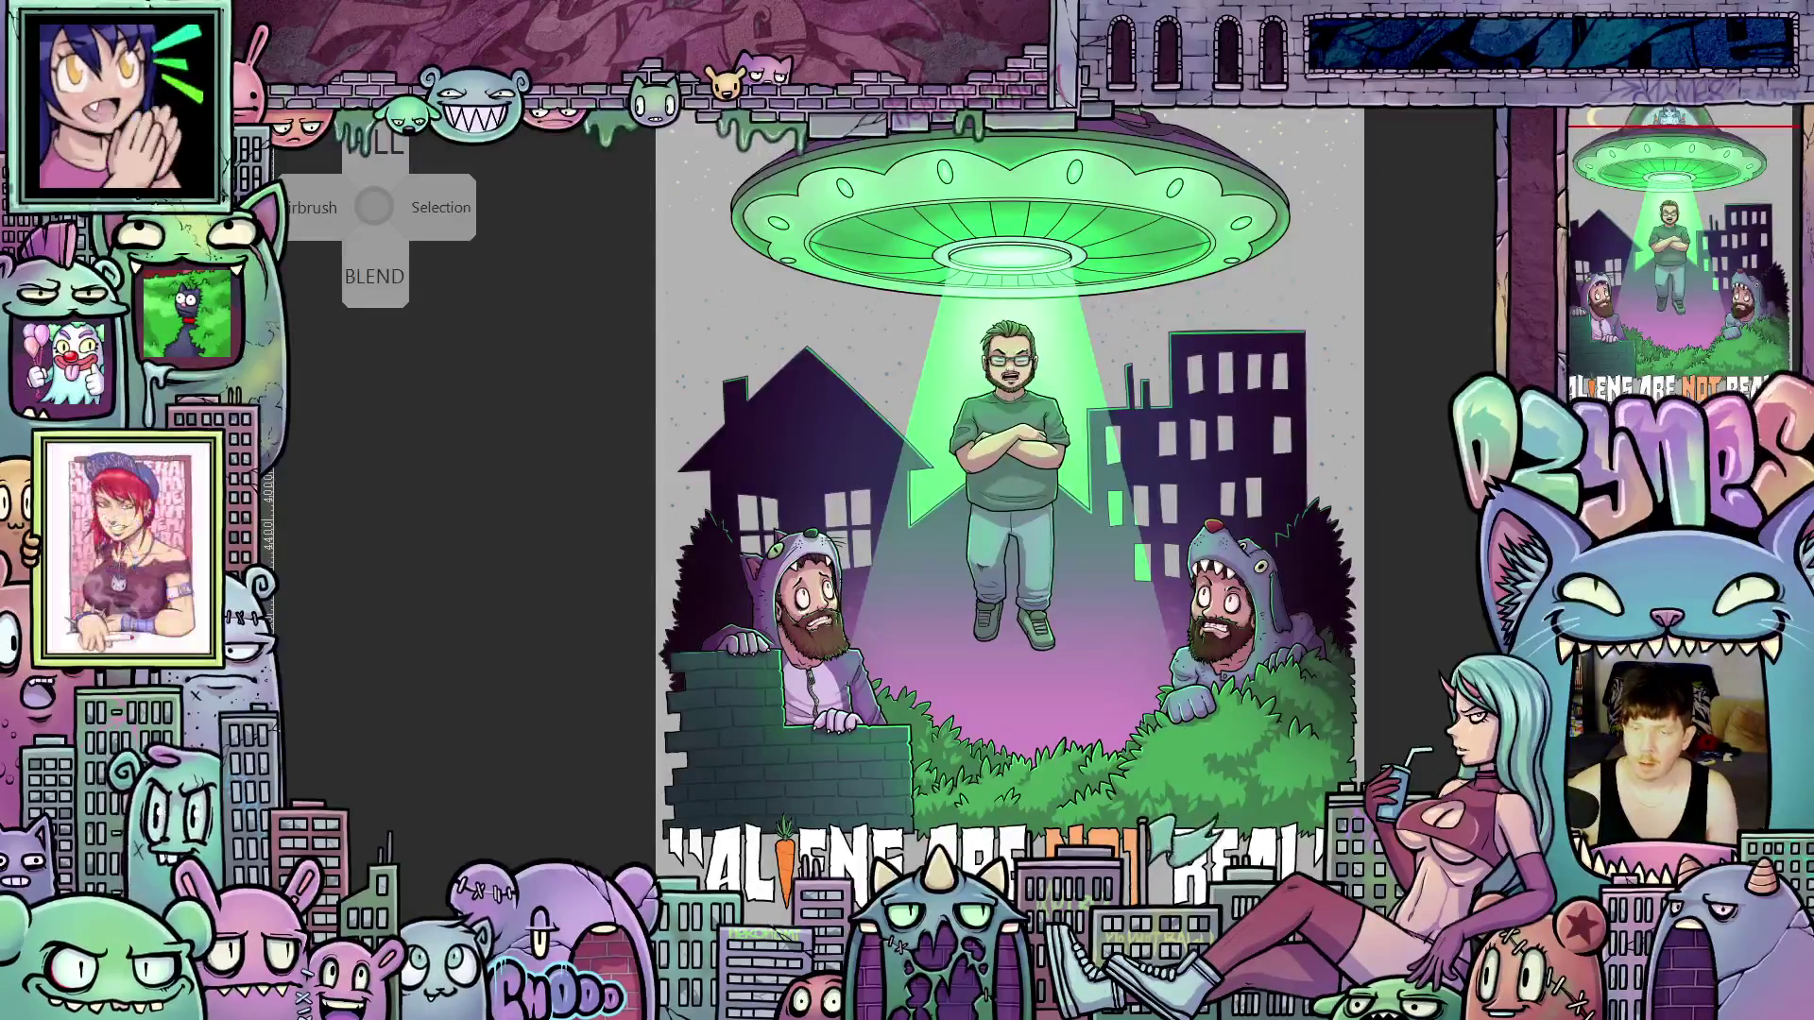
scroll(1007, 510, "up", 3)
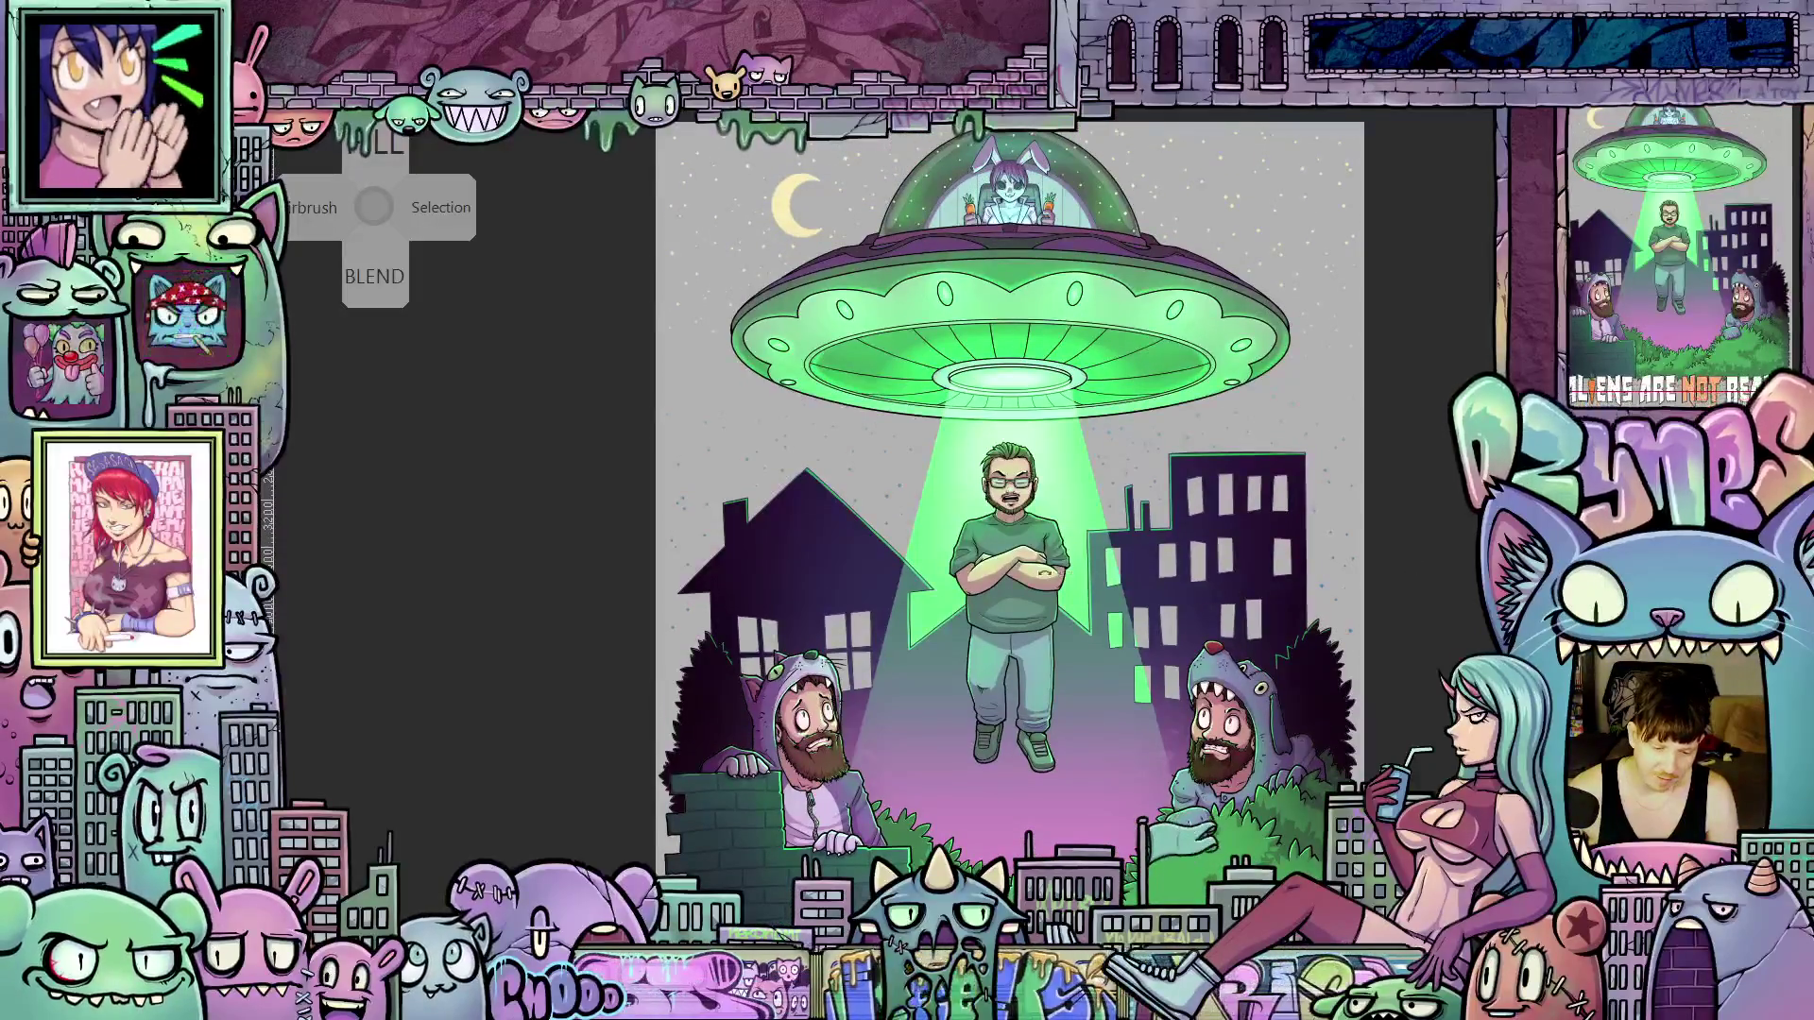
scroll(1216, 605, "up", 3)
scroll(1210, 555, "down", 3)
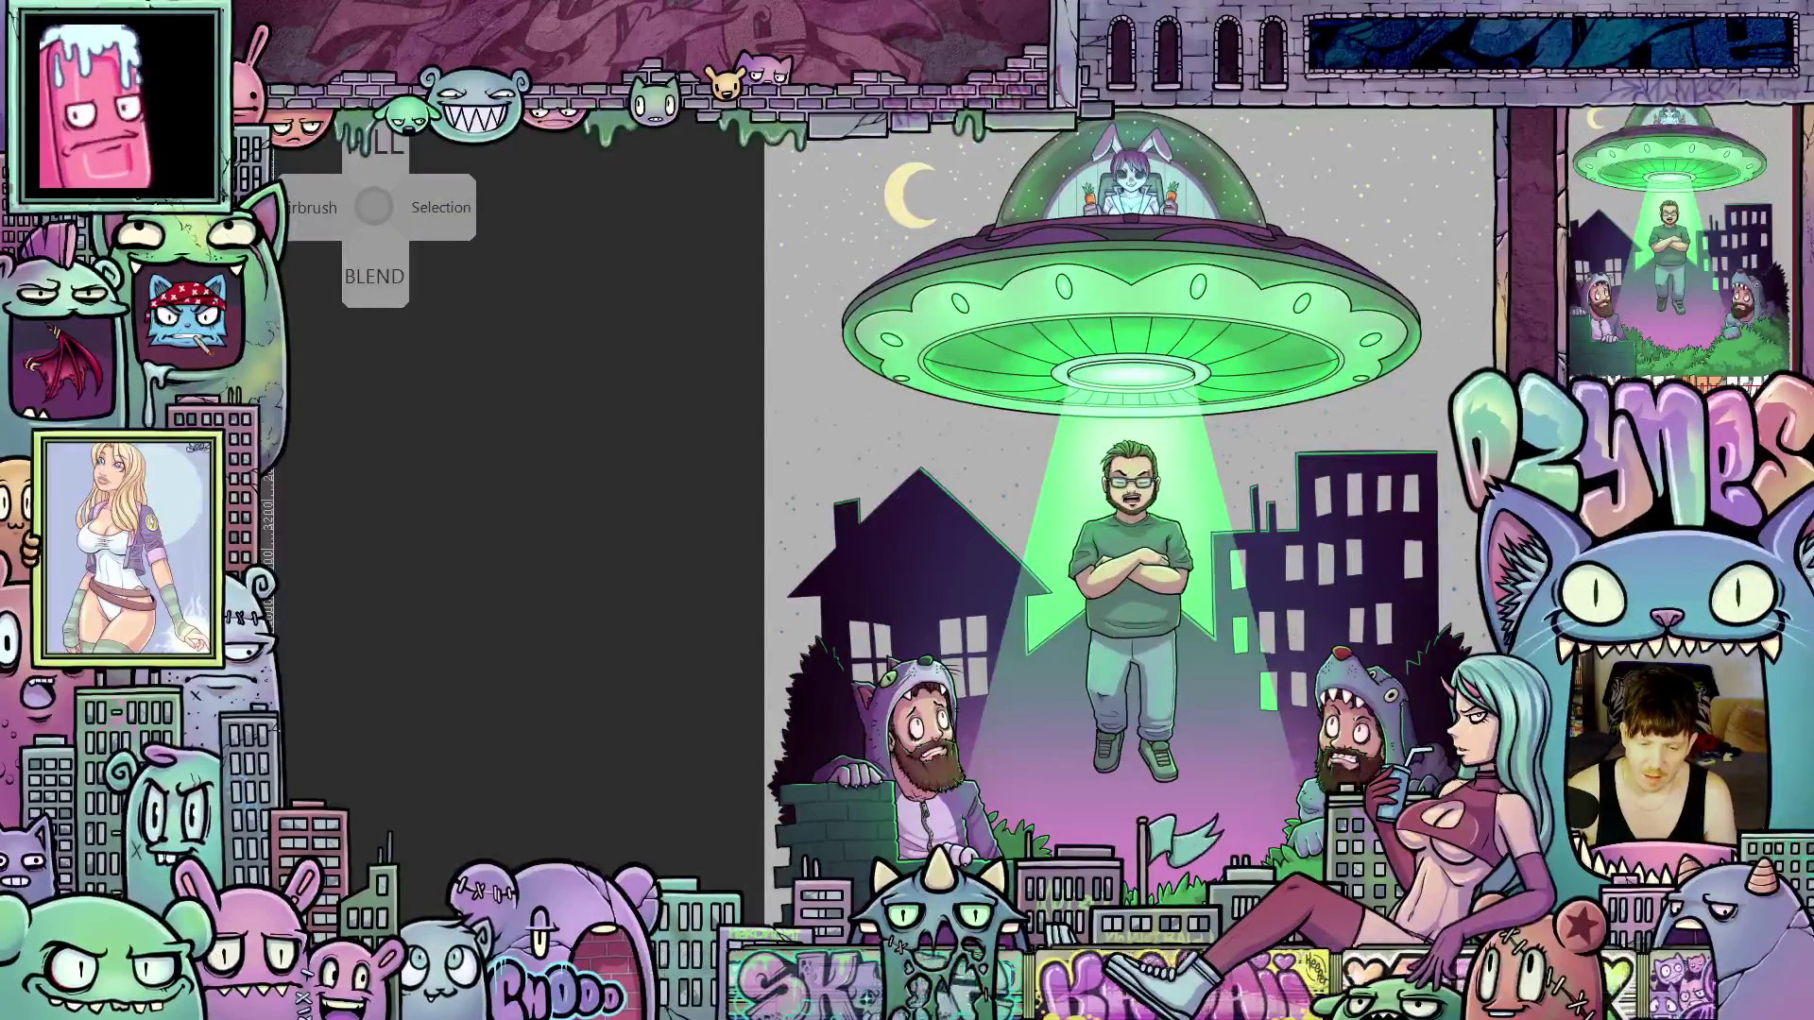
scroll(1292, 638, "down", 3)
scroll(1118, 511, "up", 1)
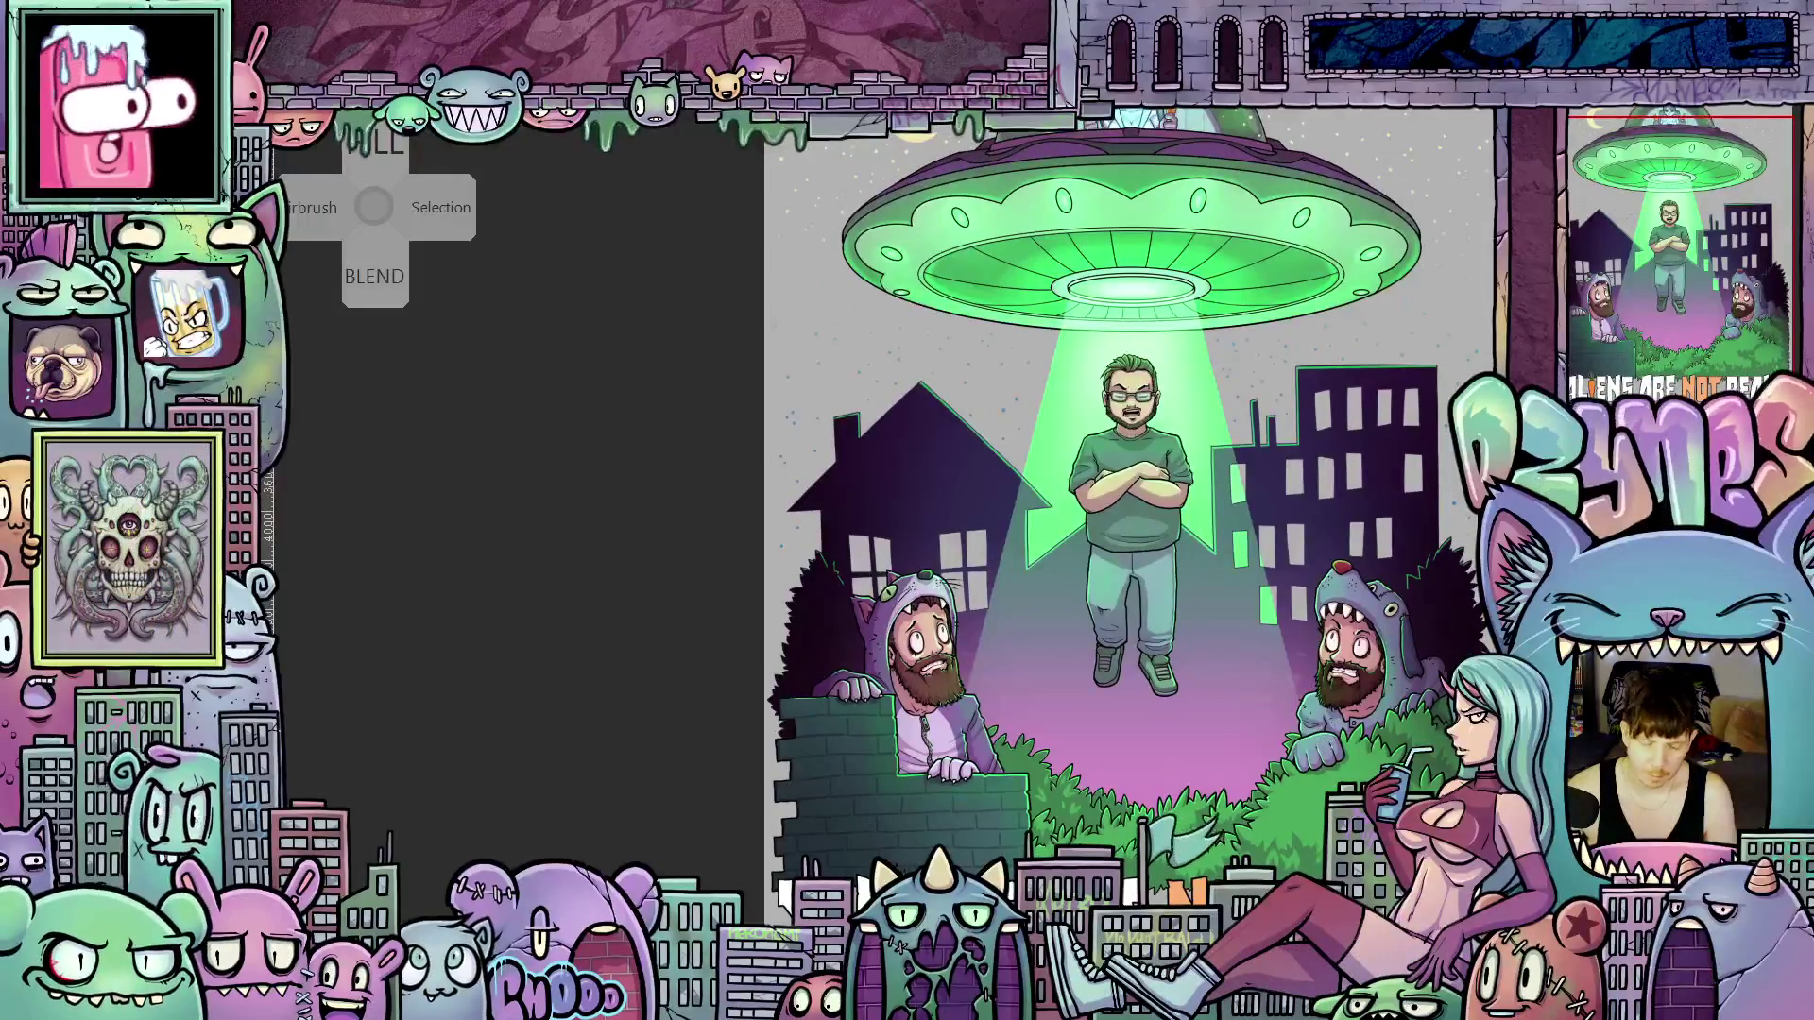
scroll(1100, 516, "right", 1)
scroll(1096, 520, "right", 1)
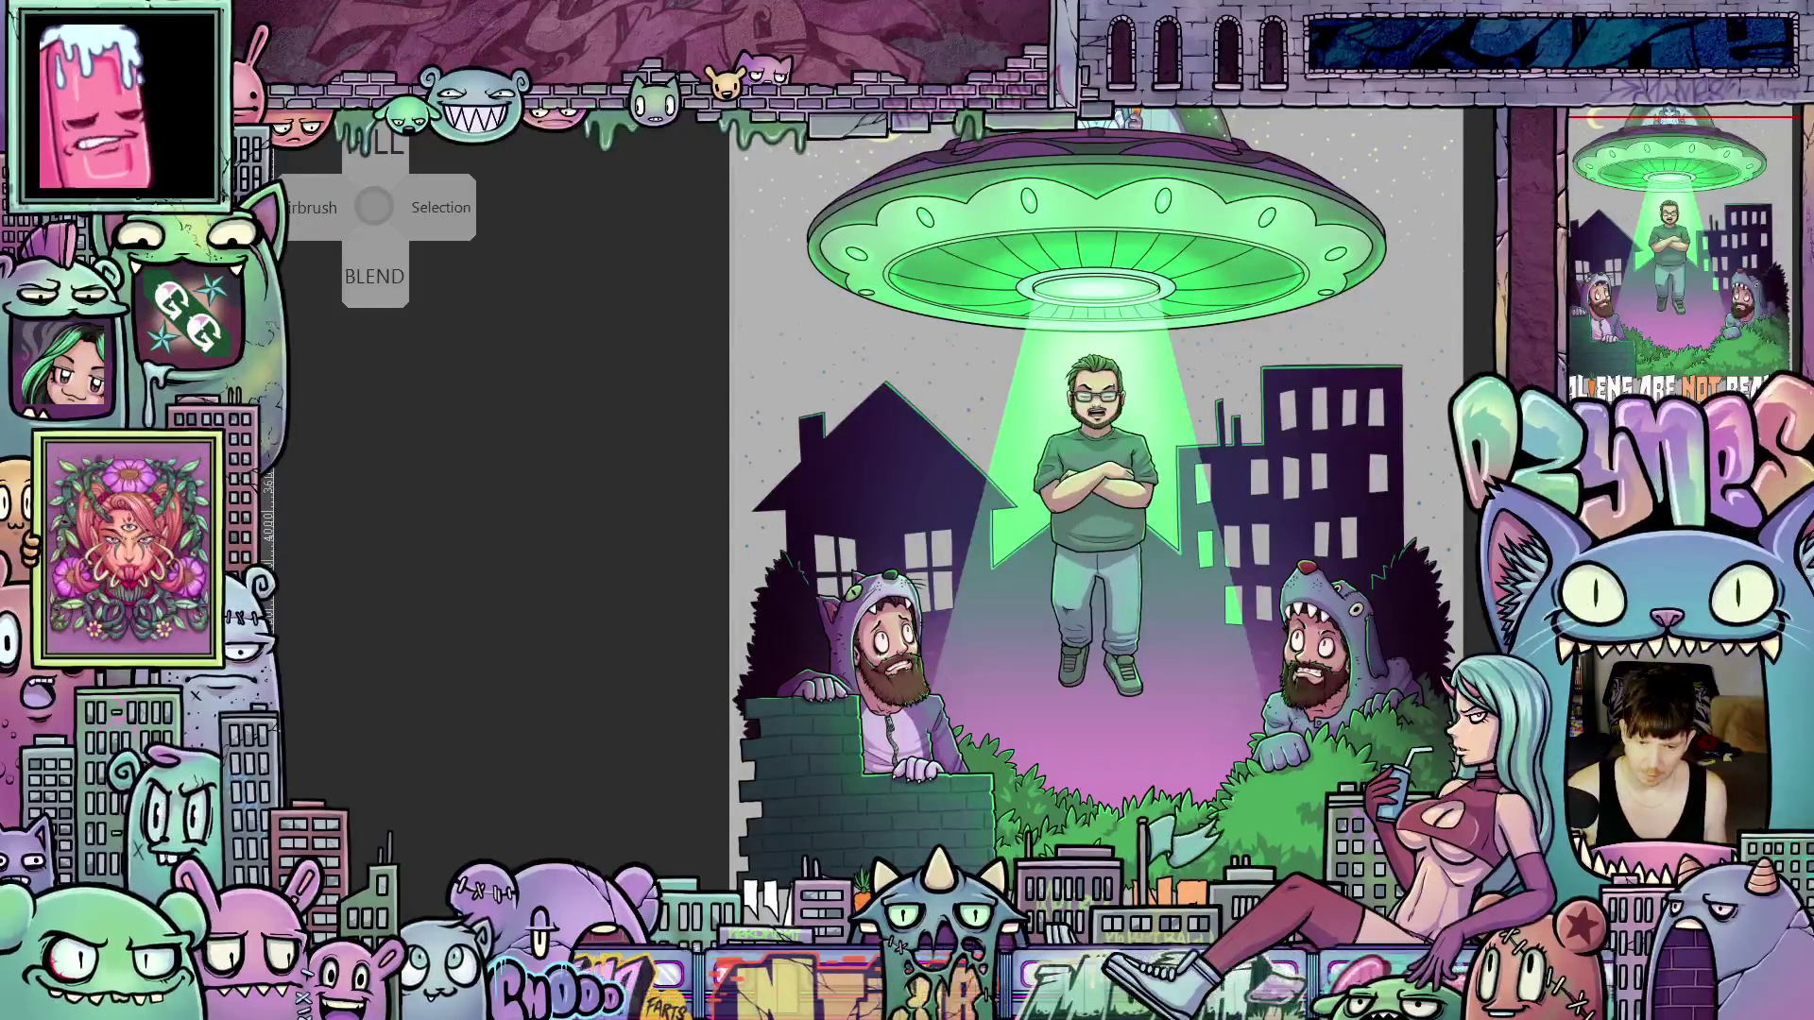
scroll(1098, 483, "up", 3)
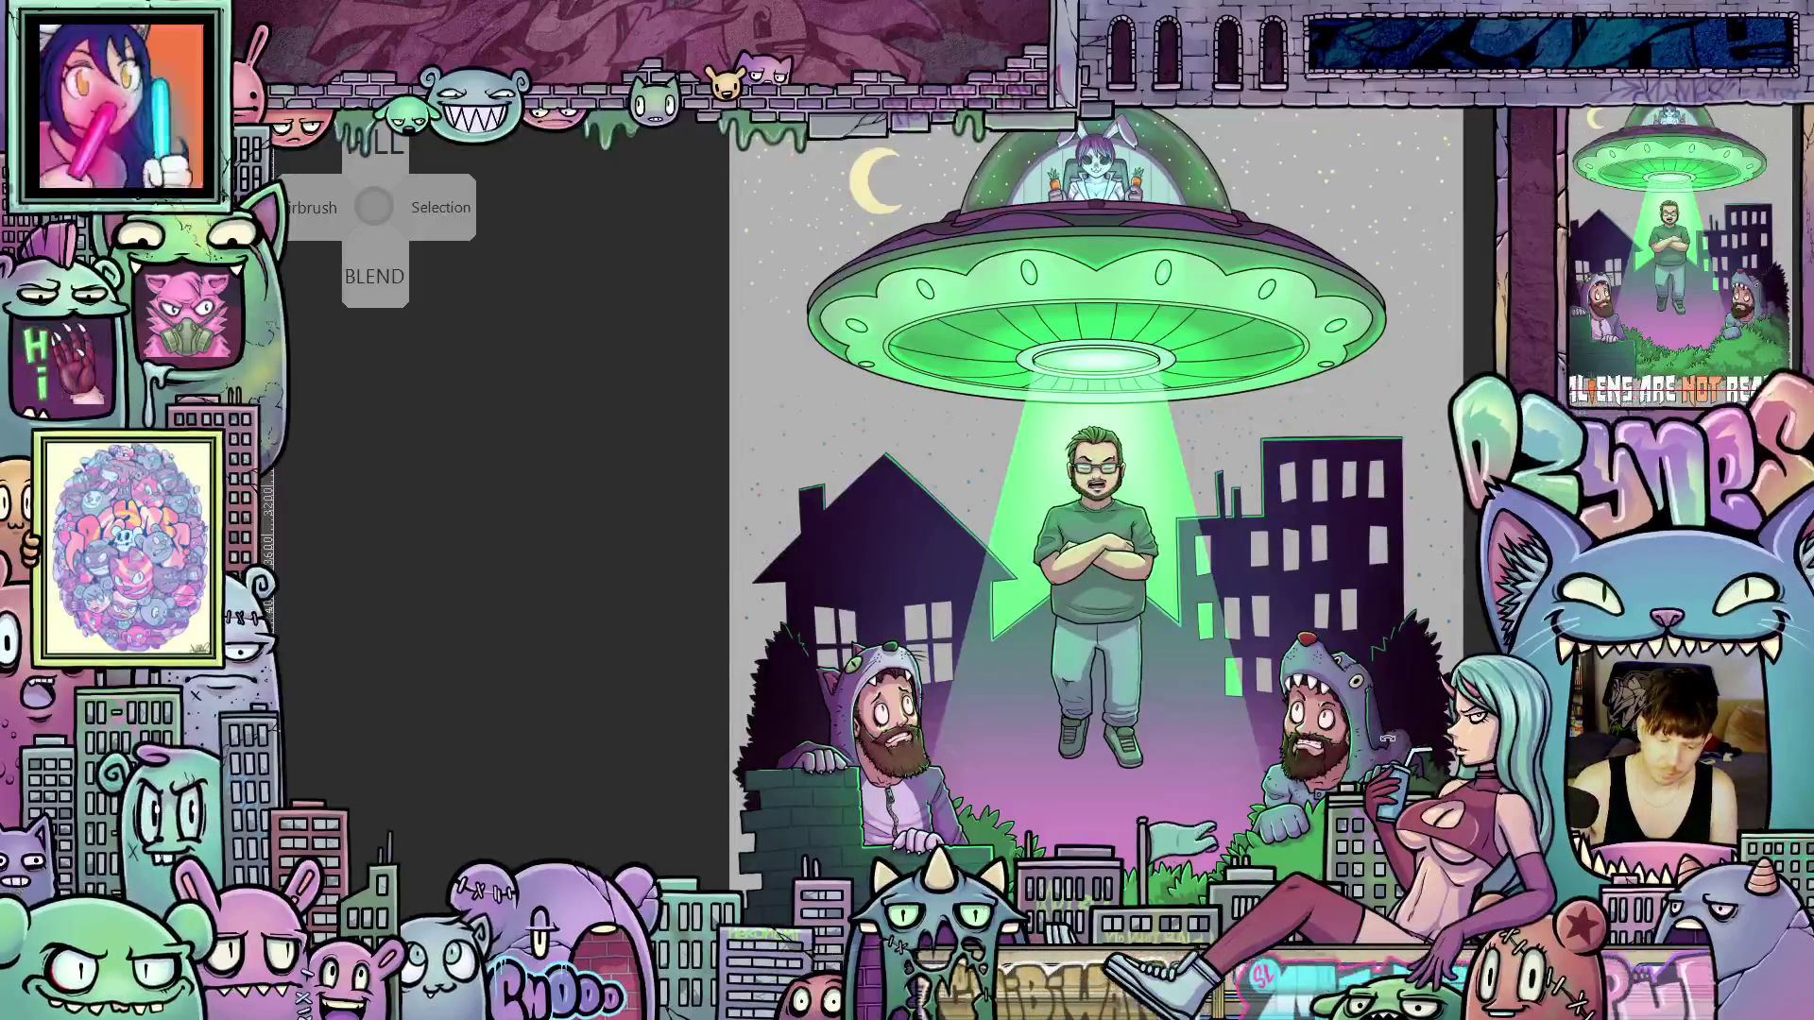
Use Free Transform to shift the artwork upward, keeping its rotation level
key("ctrl+t")
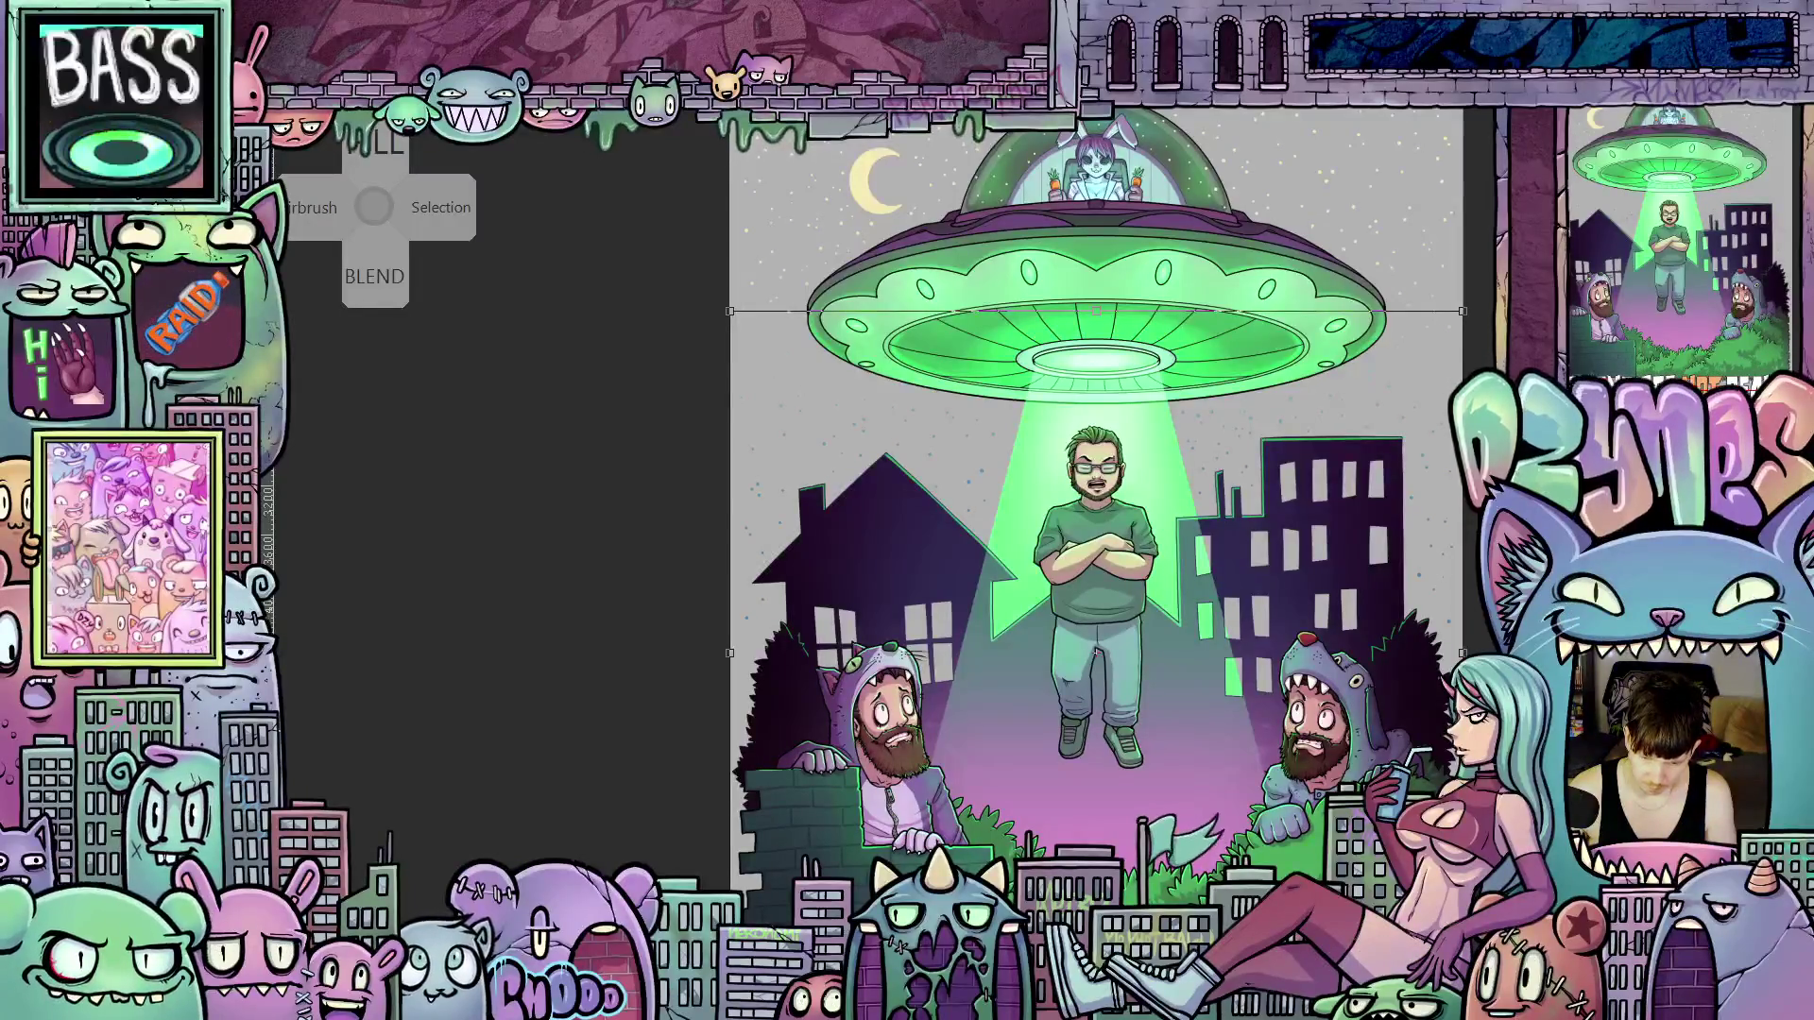
mouse_move(1096, 649)
left_mouse_down()
mouse_move(1098, 456)
mouse_move(1097, 500)
left_mouse_up()
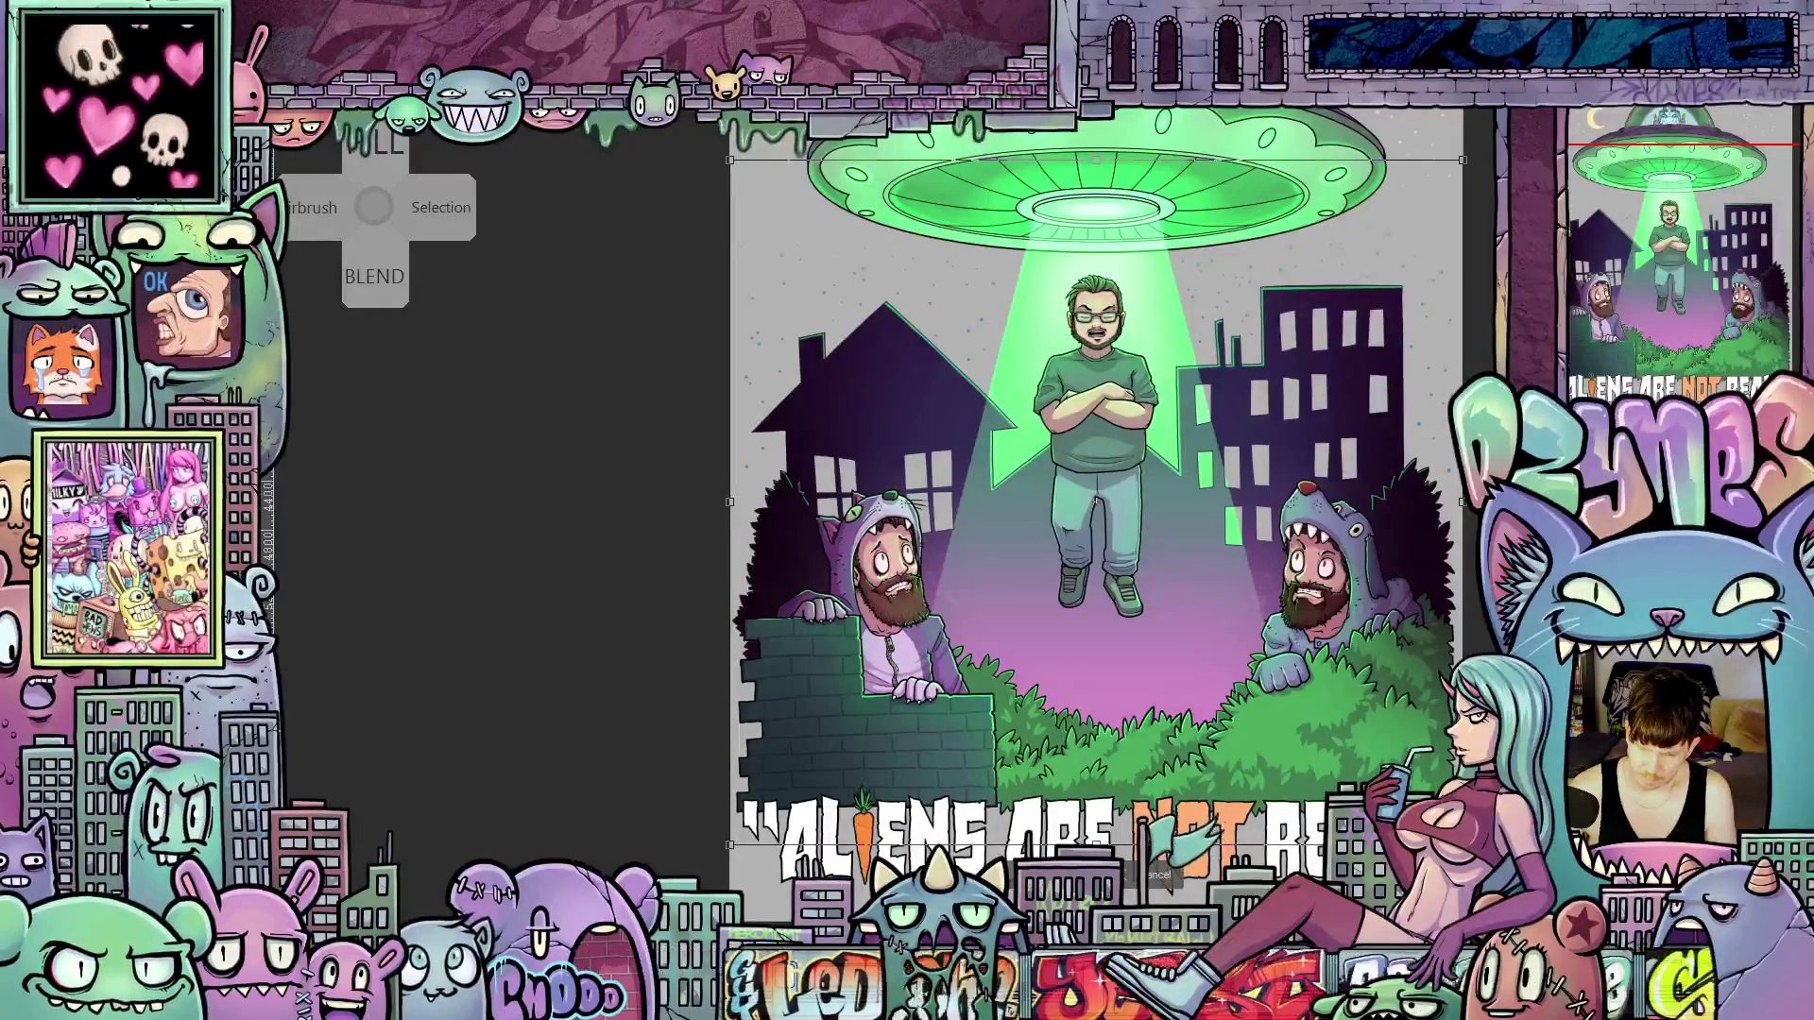
scroll(1276, 382, "up", 1)
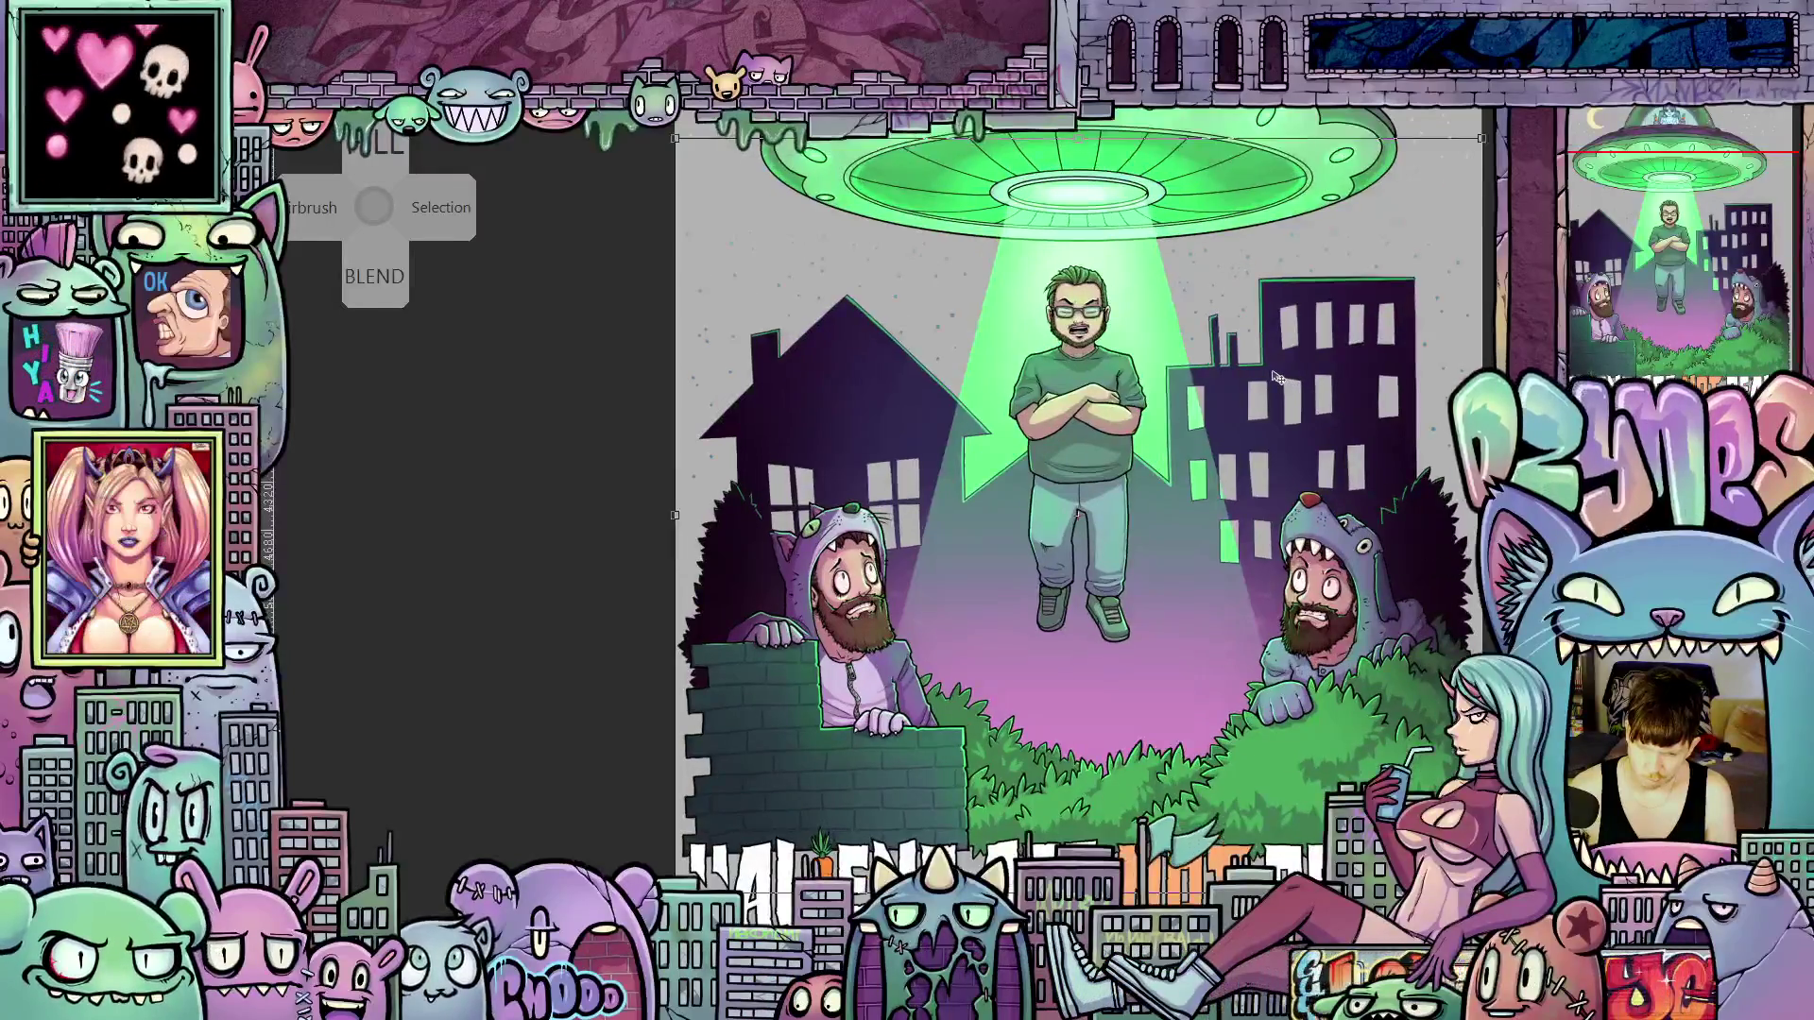
scroll(1443, 577, "down", 1)
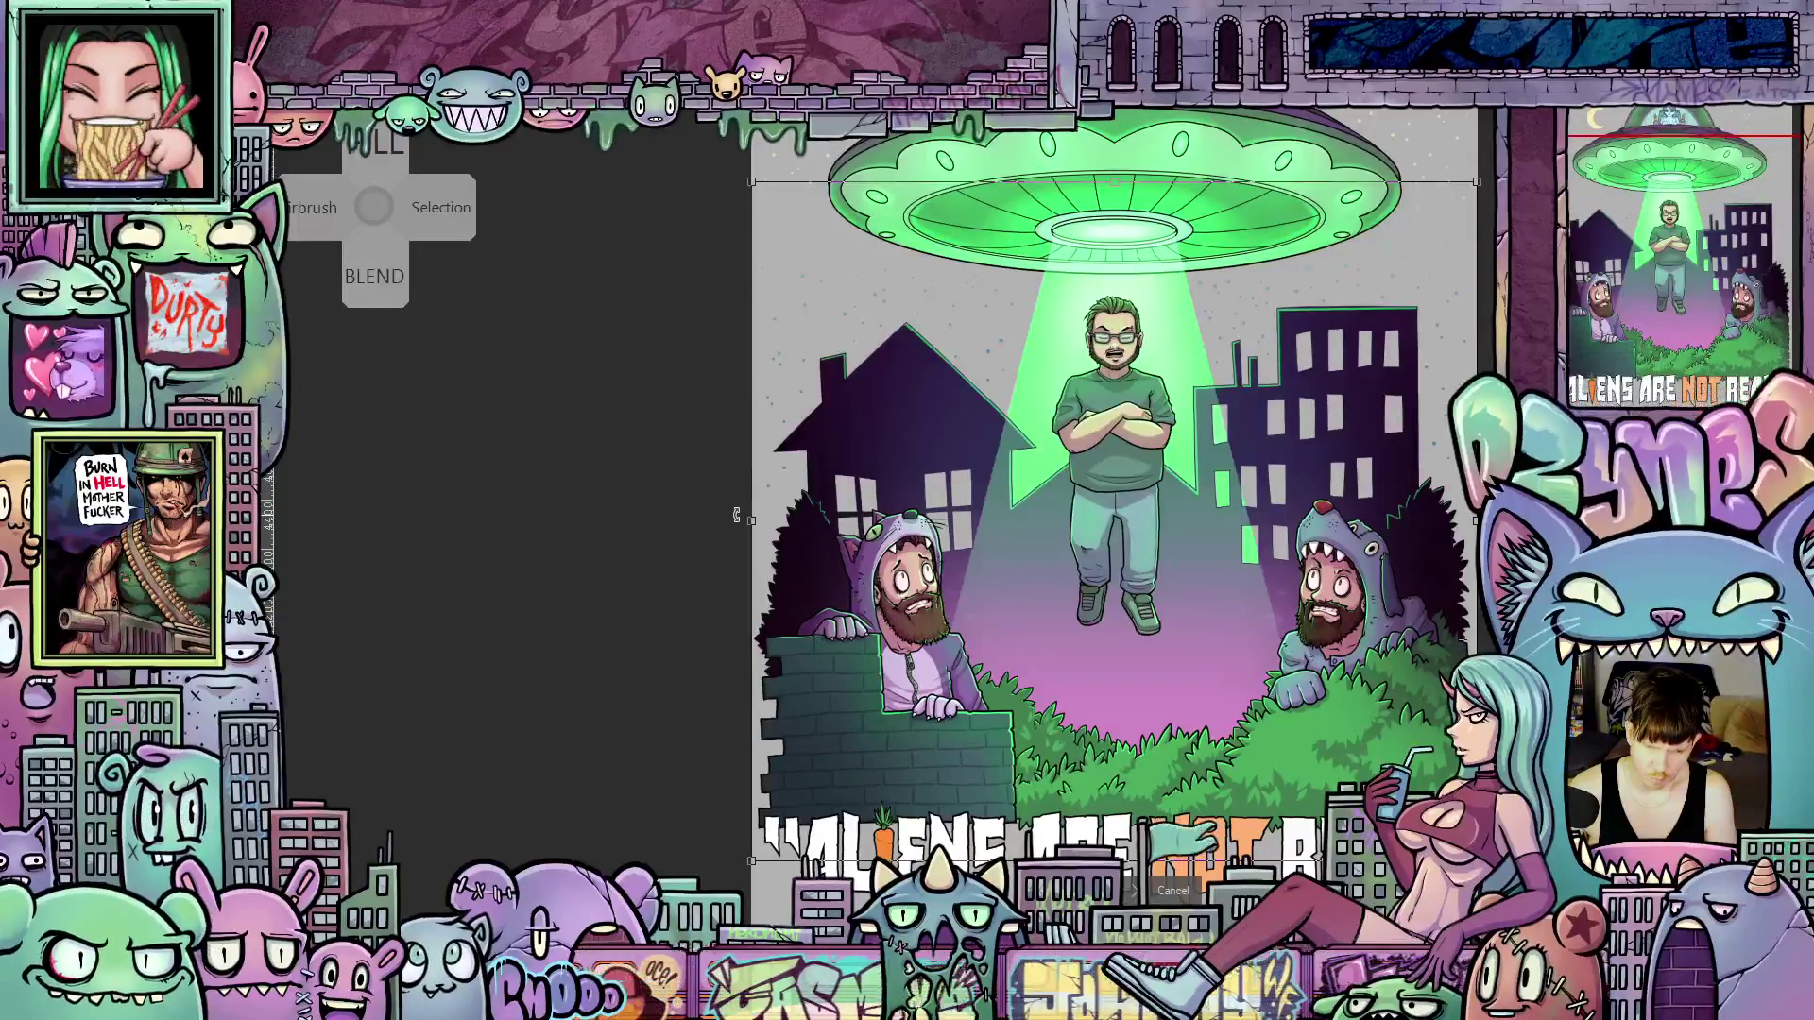
left_click_drag(736, 515, 740, 508)
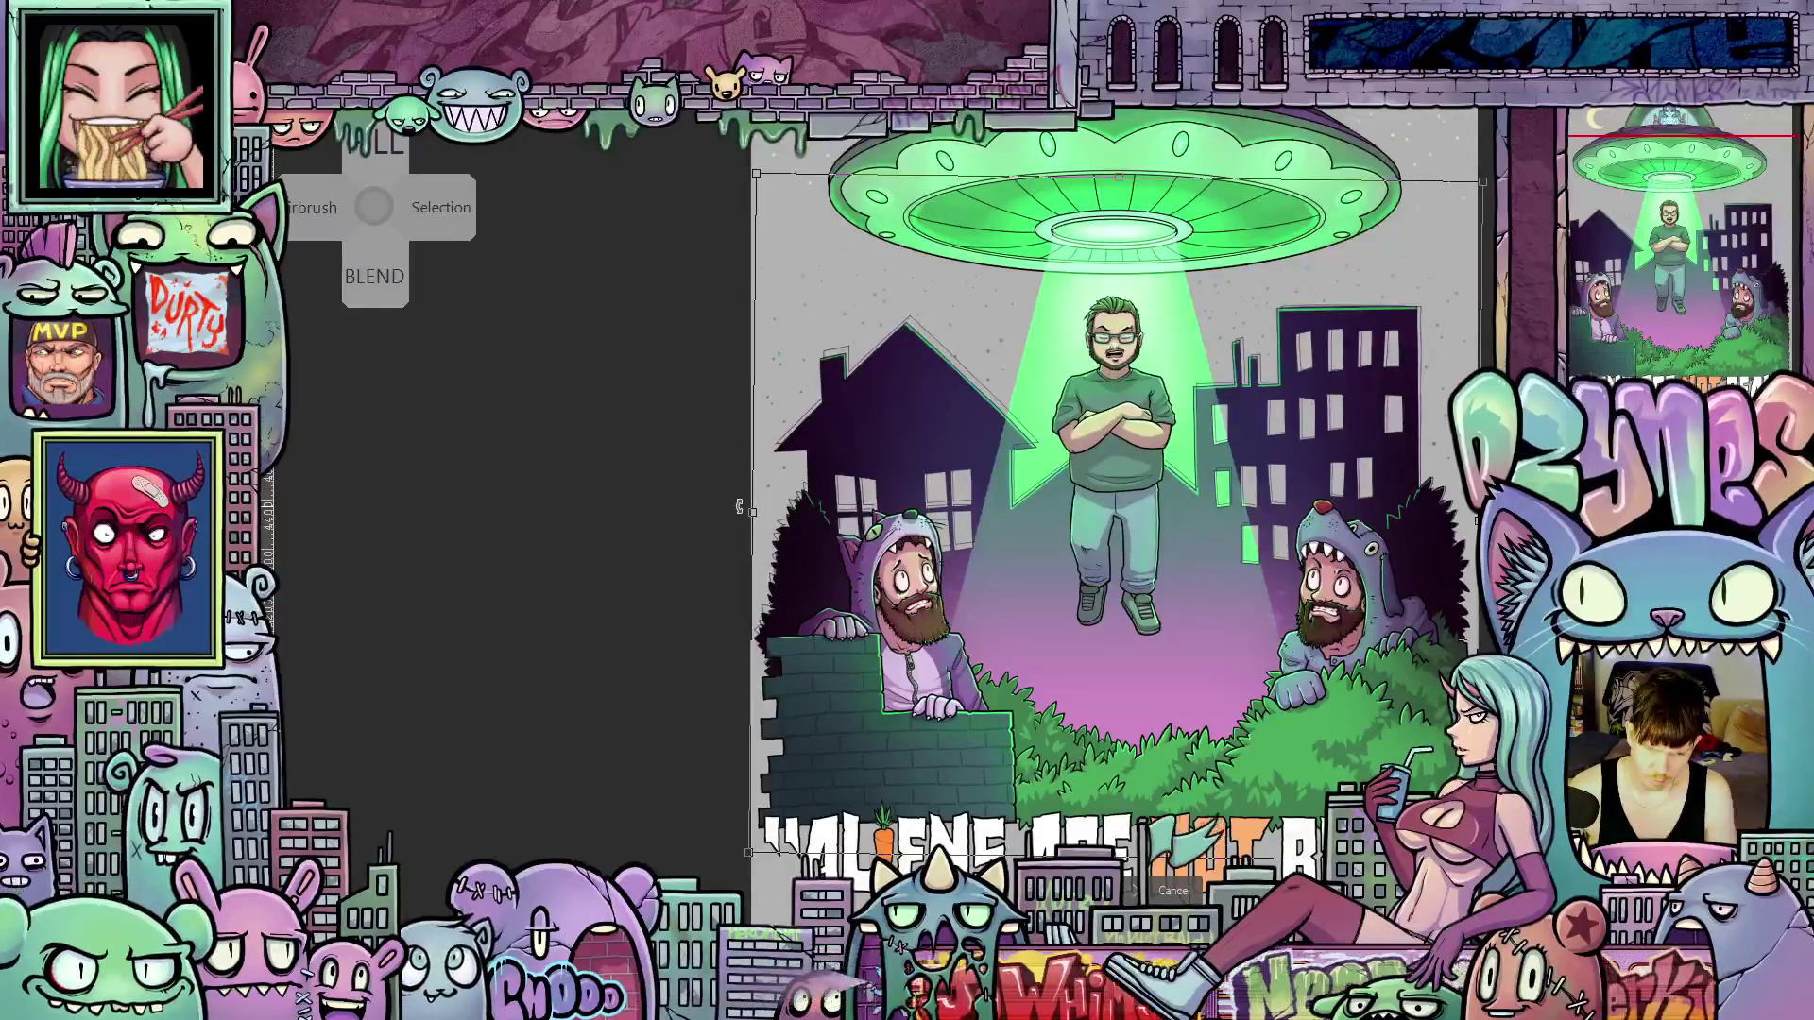
left_click_drag(740, 507, 740, 511)
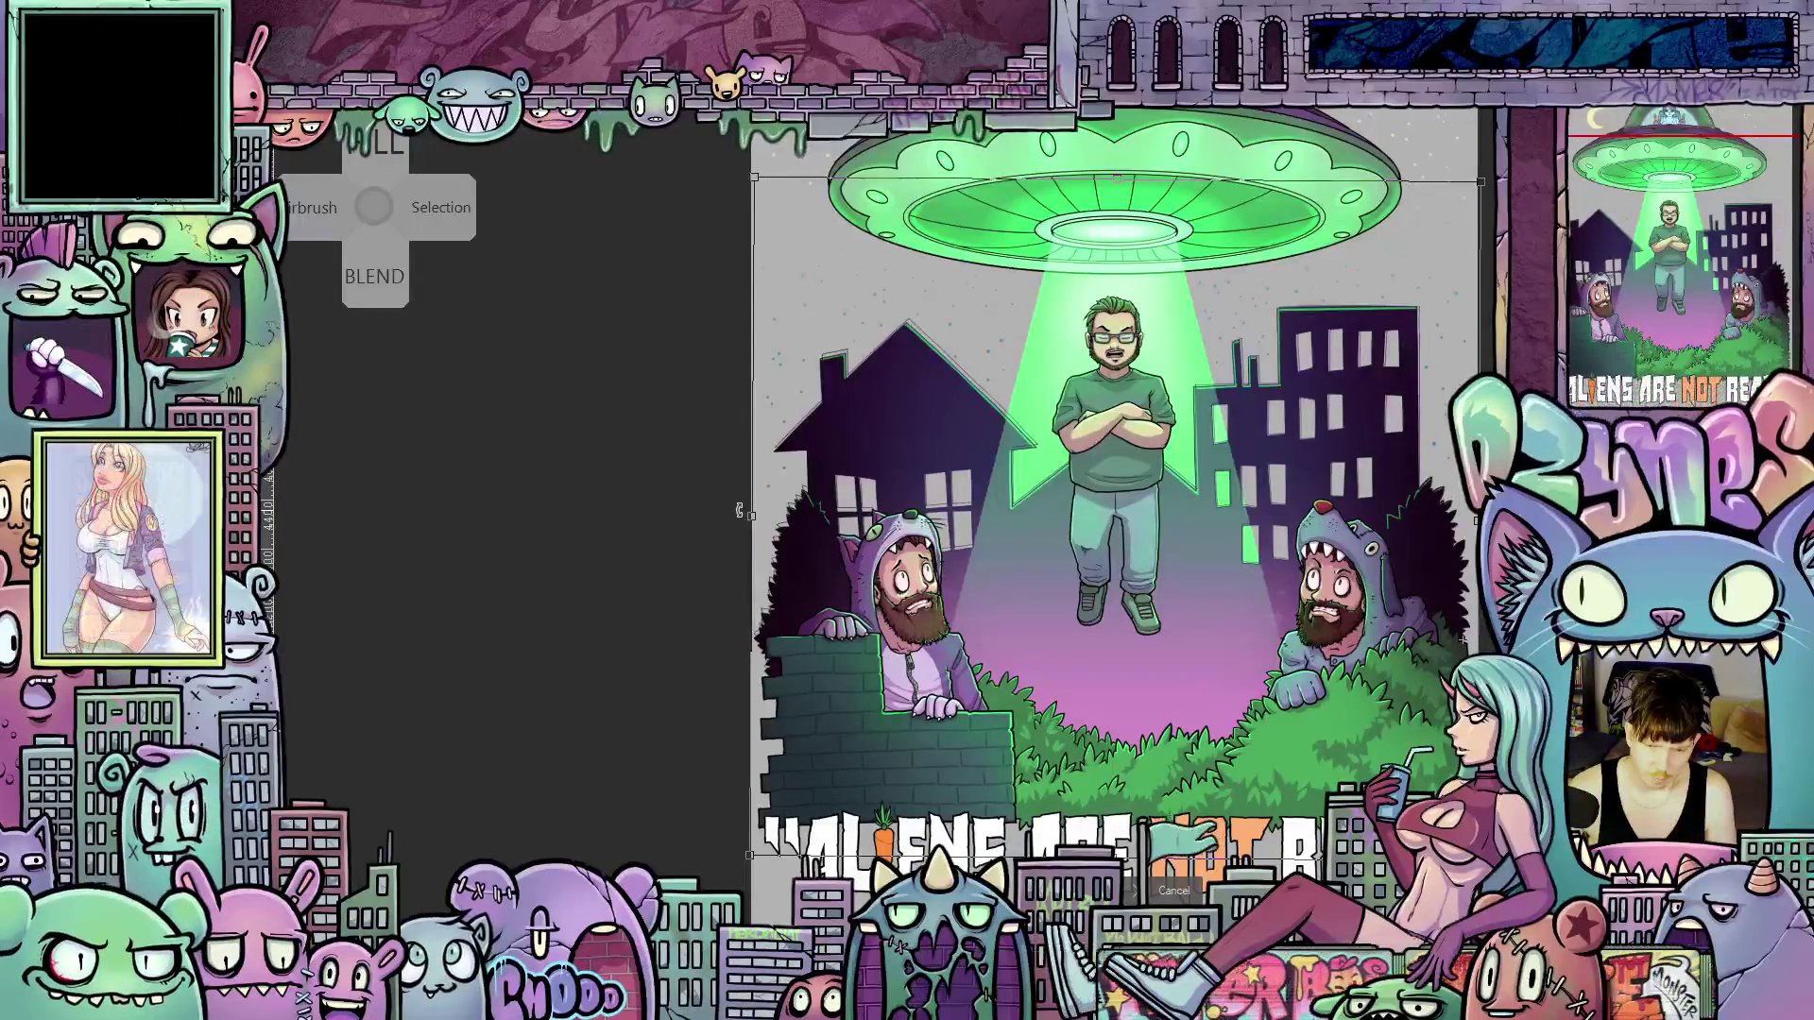
scroll(862, 258, "up", 2)
scroll(862, 258, "up", 1)
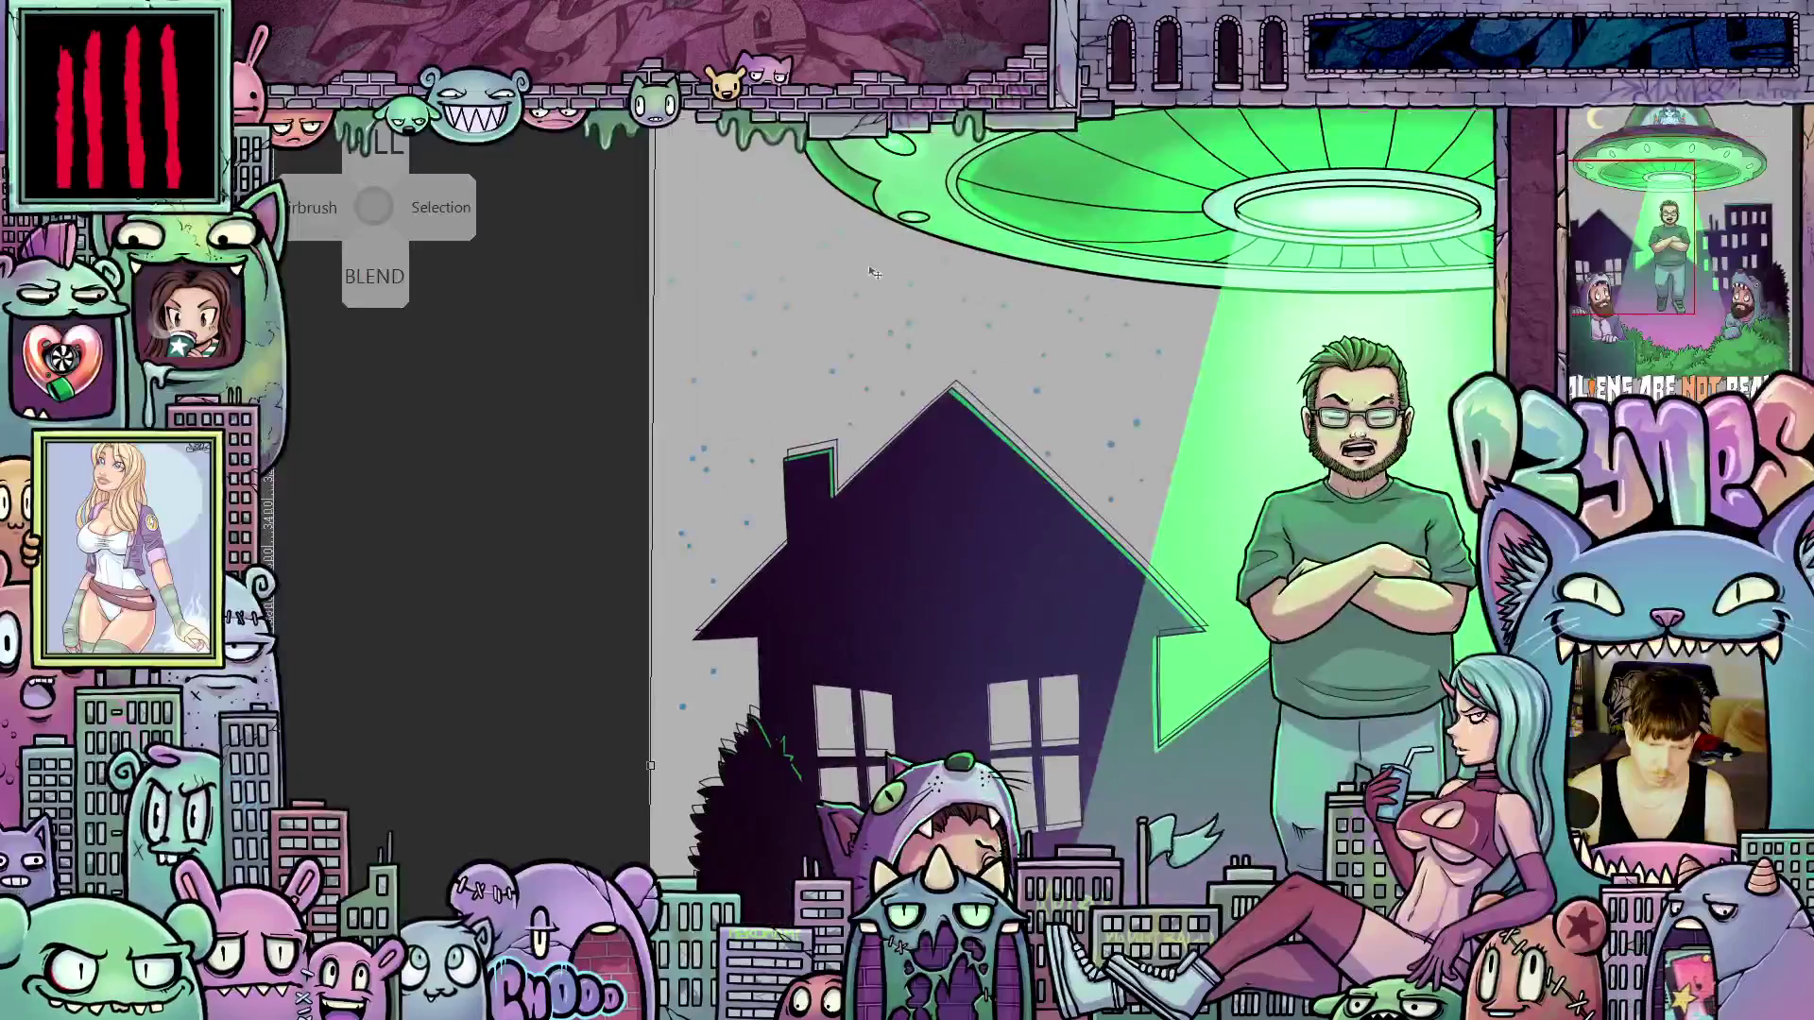
scroll(951, 366, "down", 4)
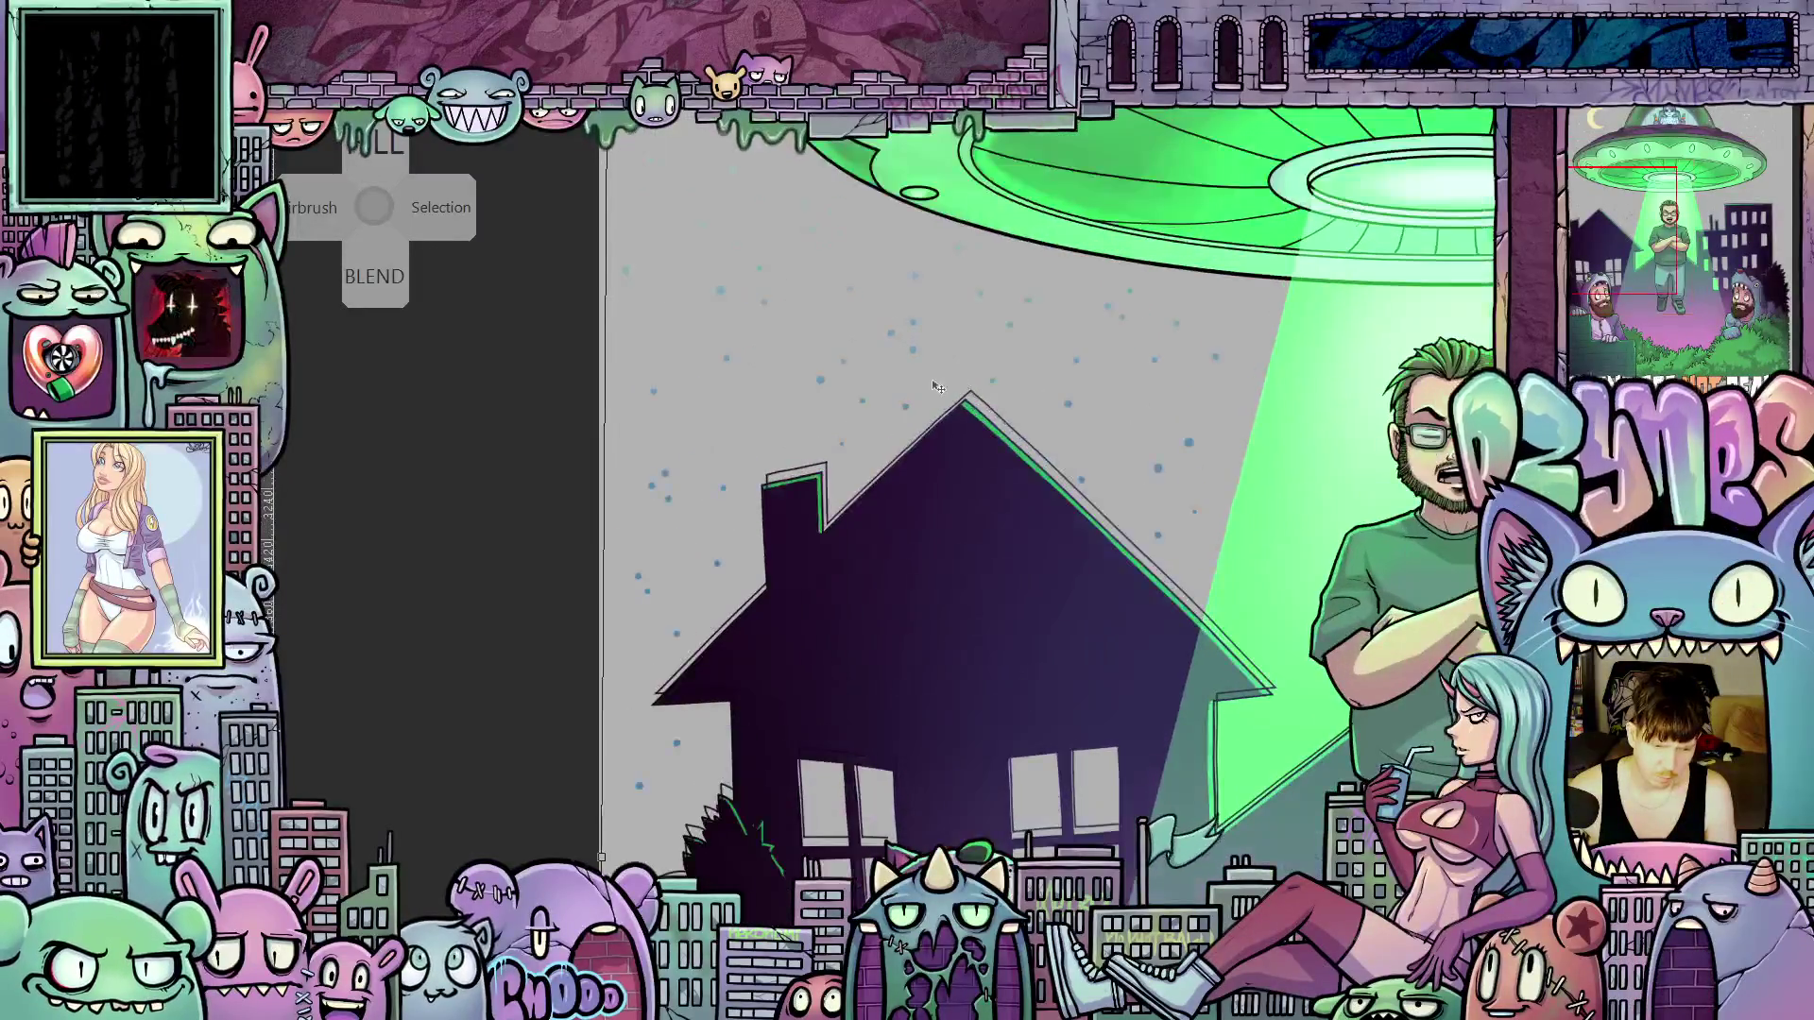
scroll(952, 397, "down", 2)
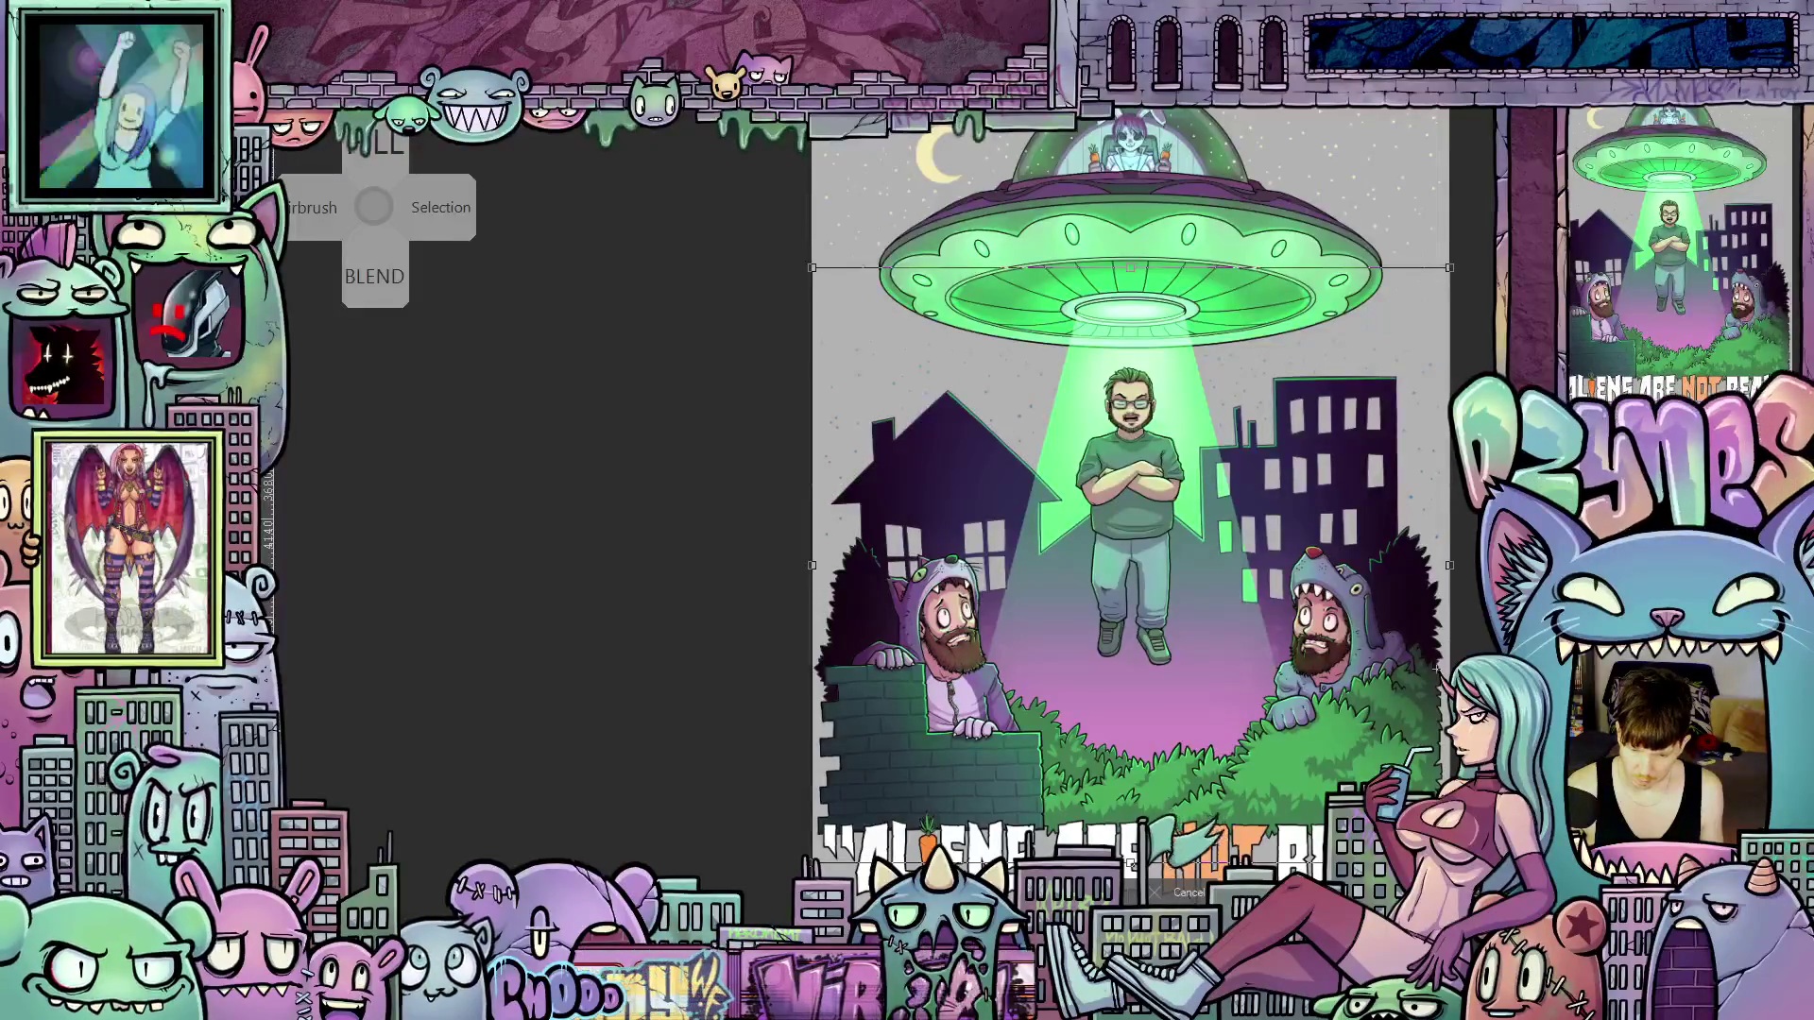
Apply the transform, then clear the selected buildings and refill them dark purple
key("Return")
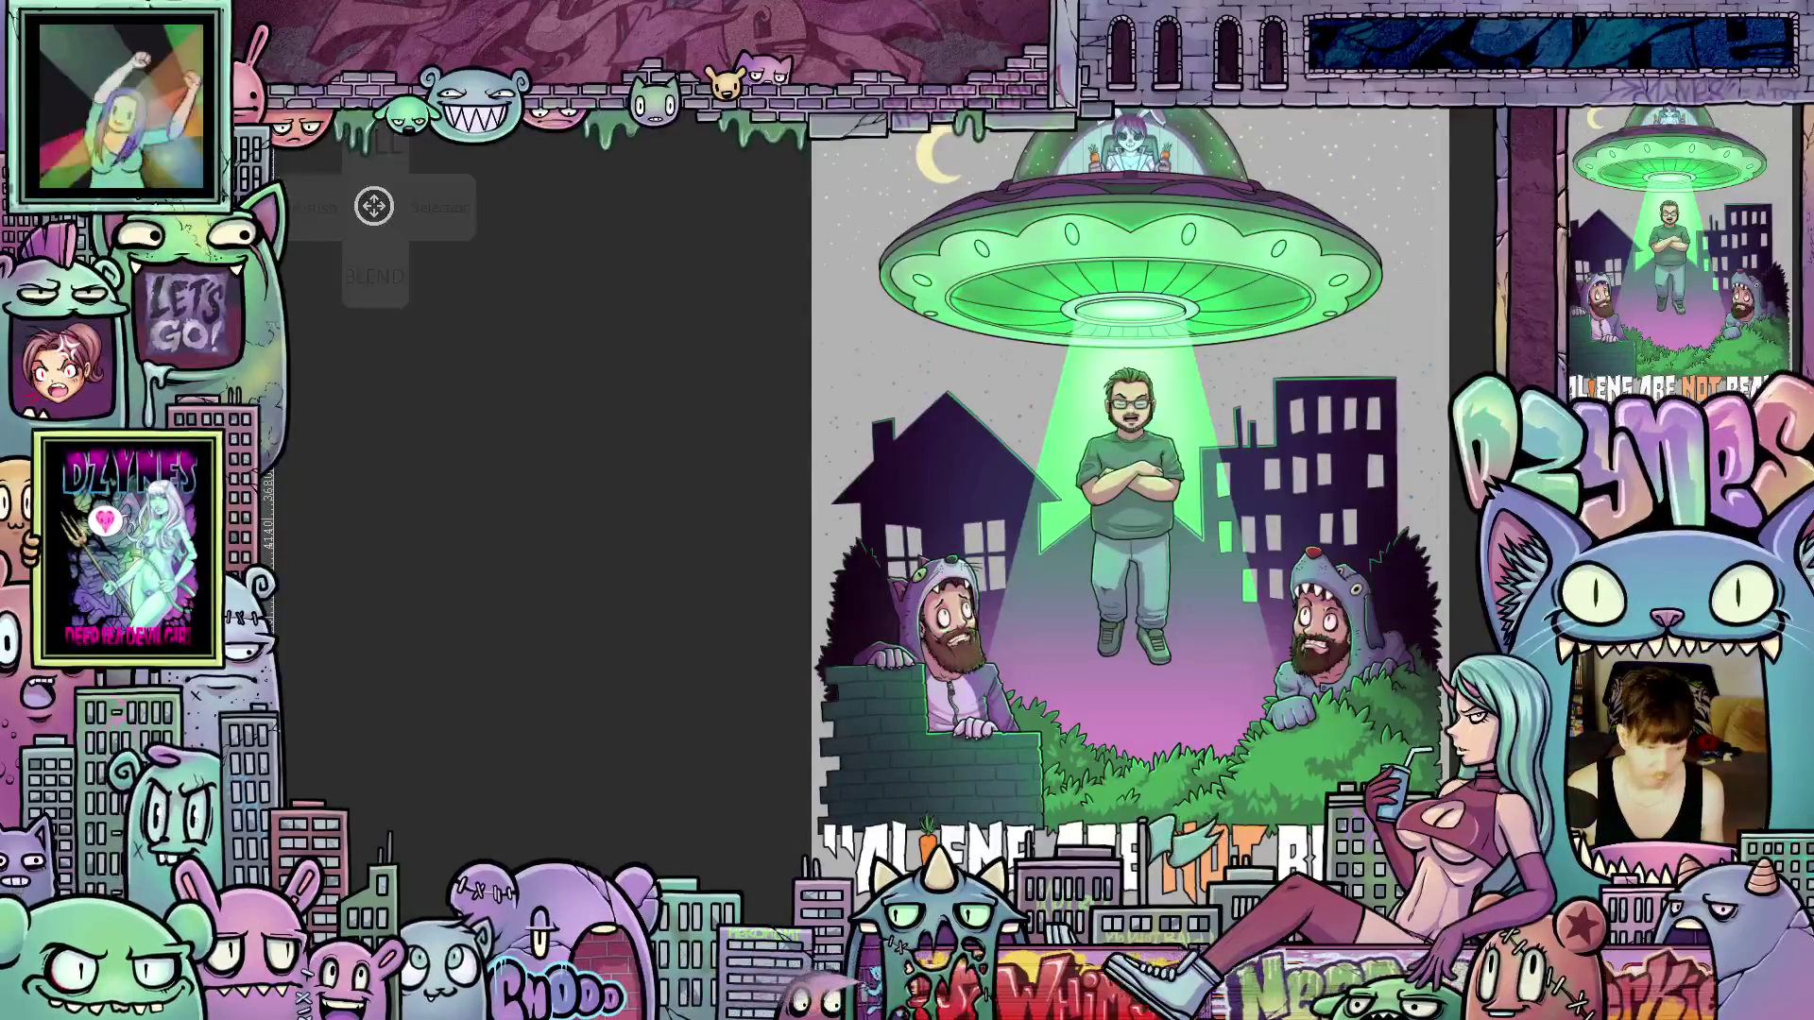
left_click(1036, 626)
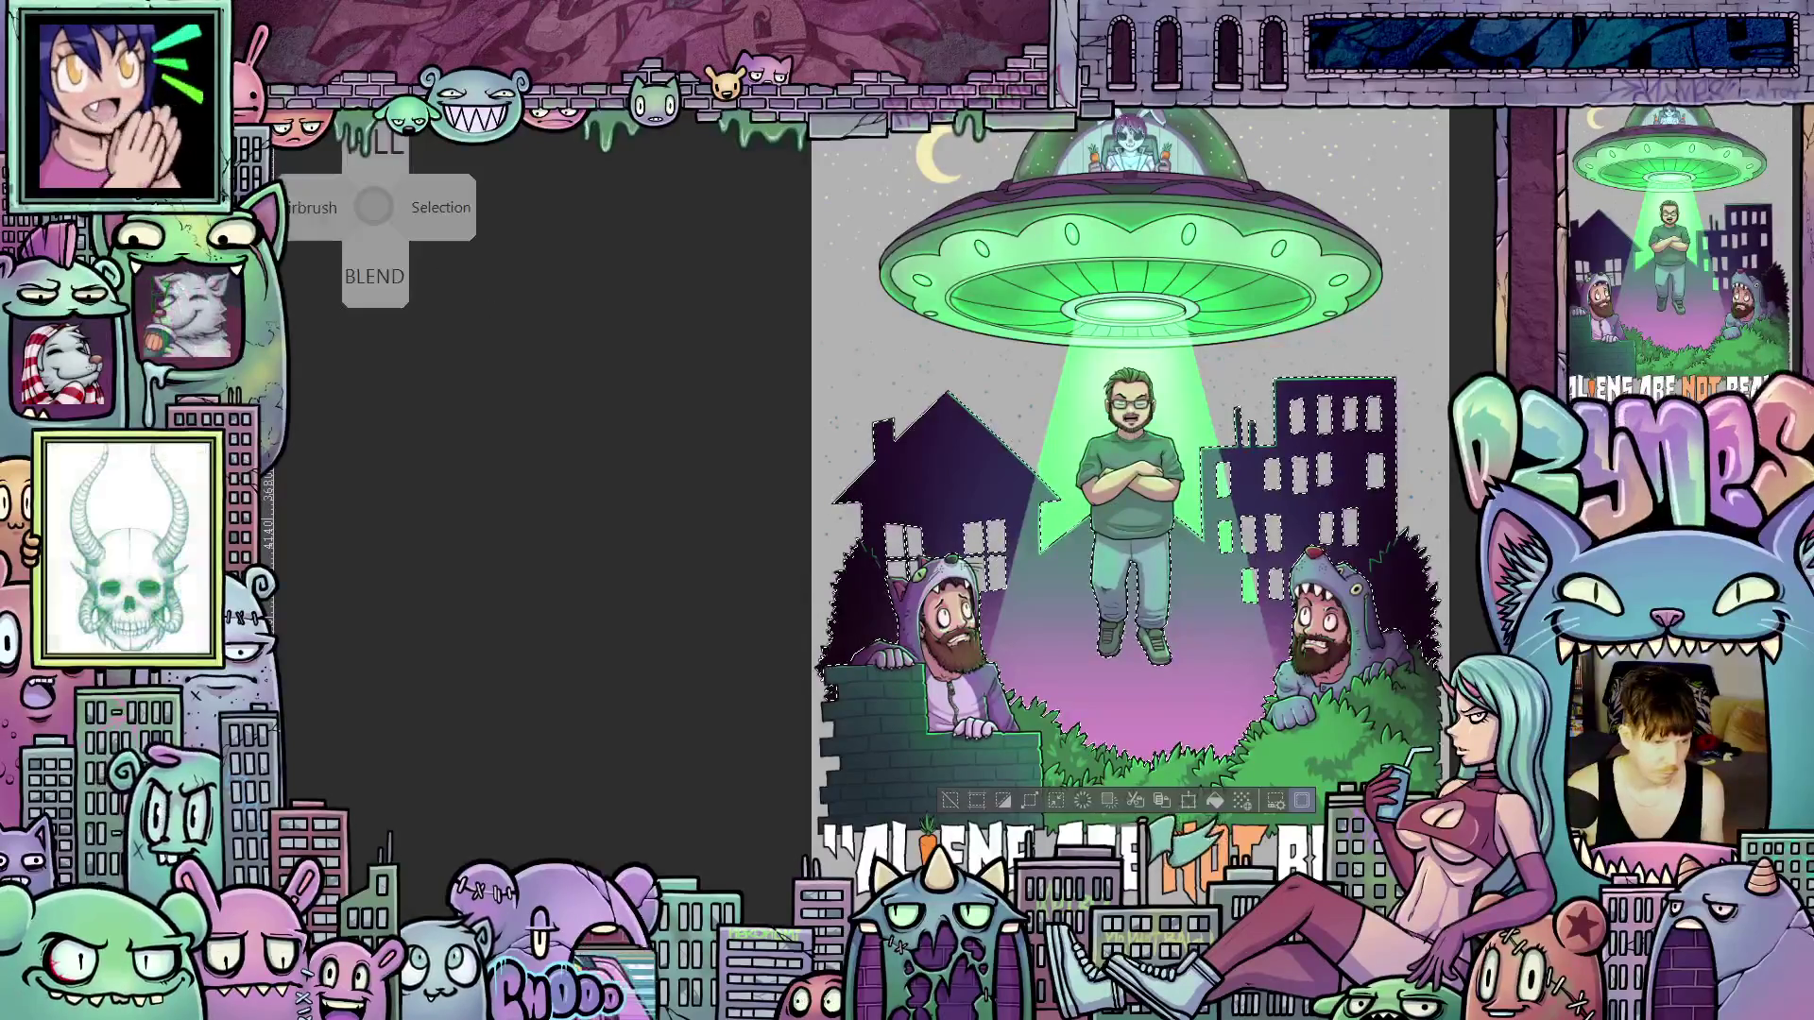
key("Delete")
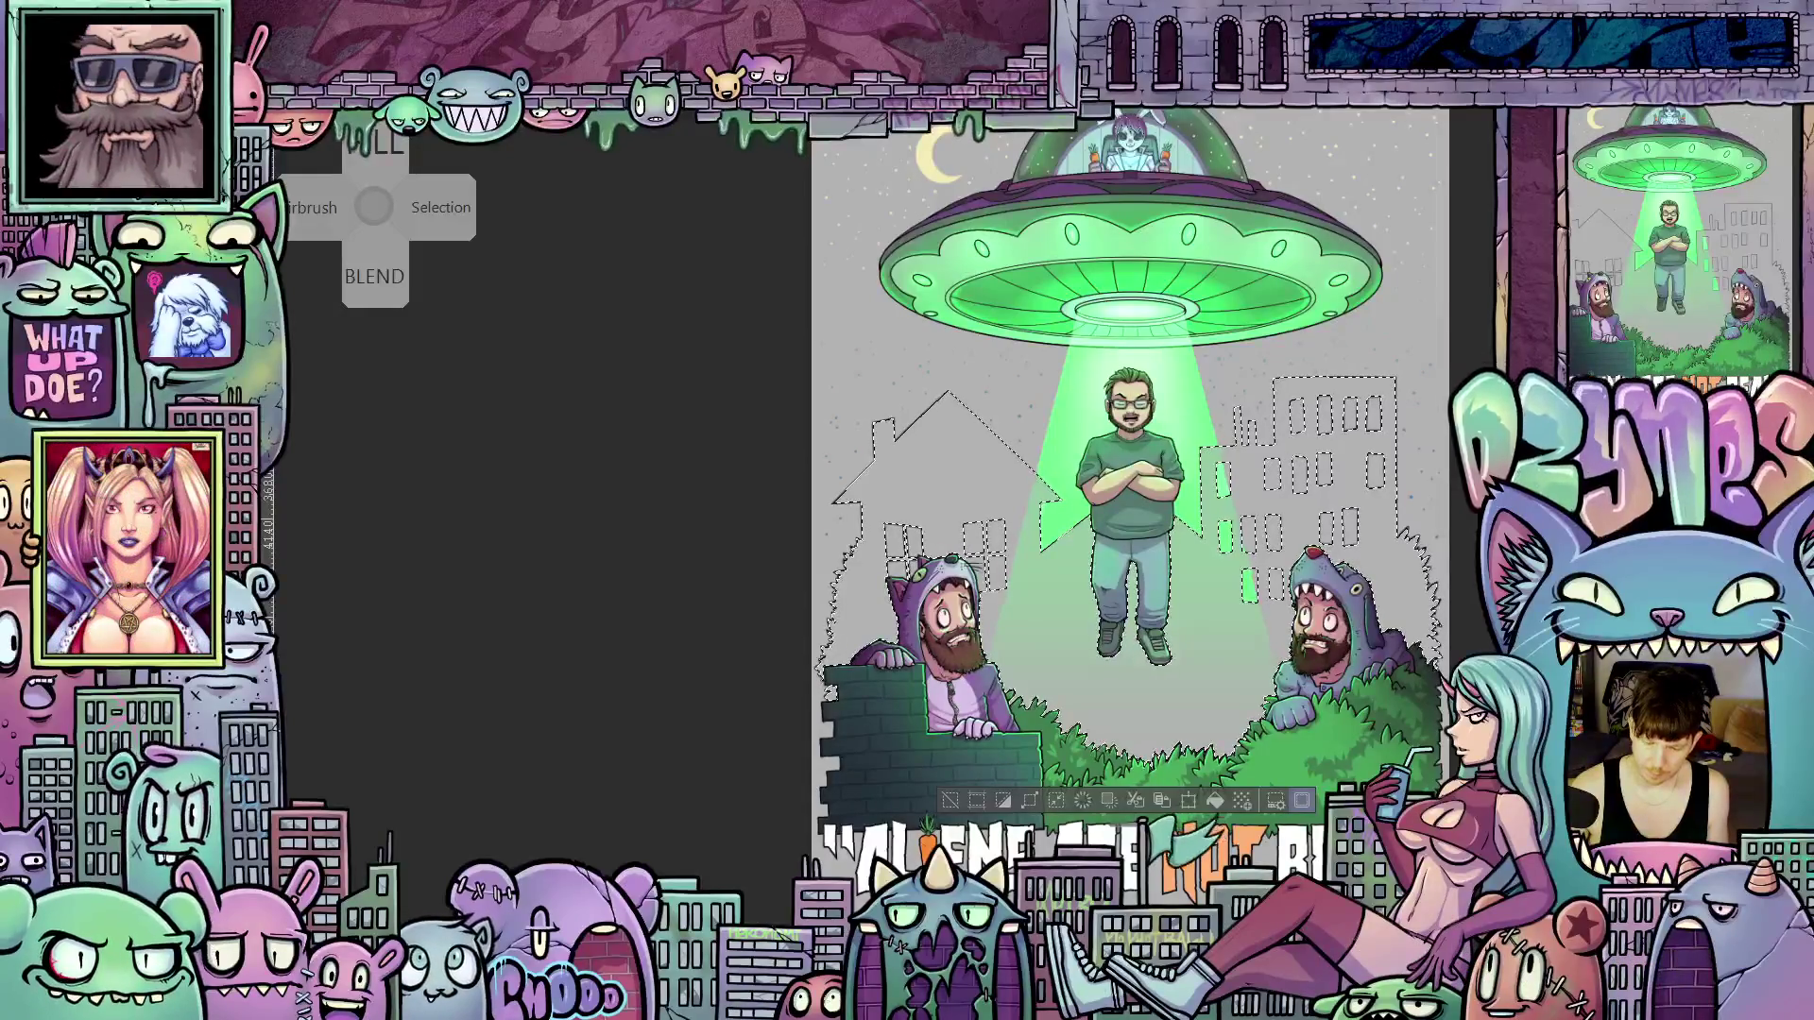
key("Tab")
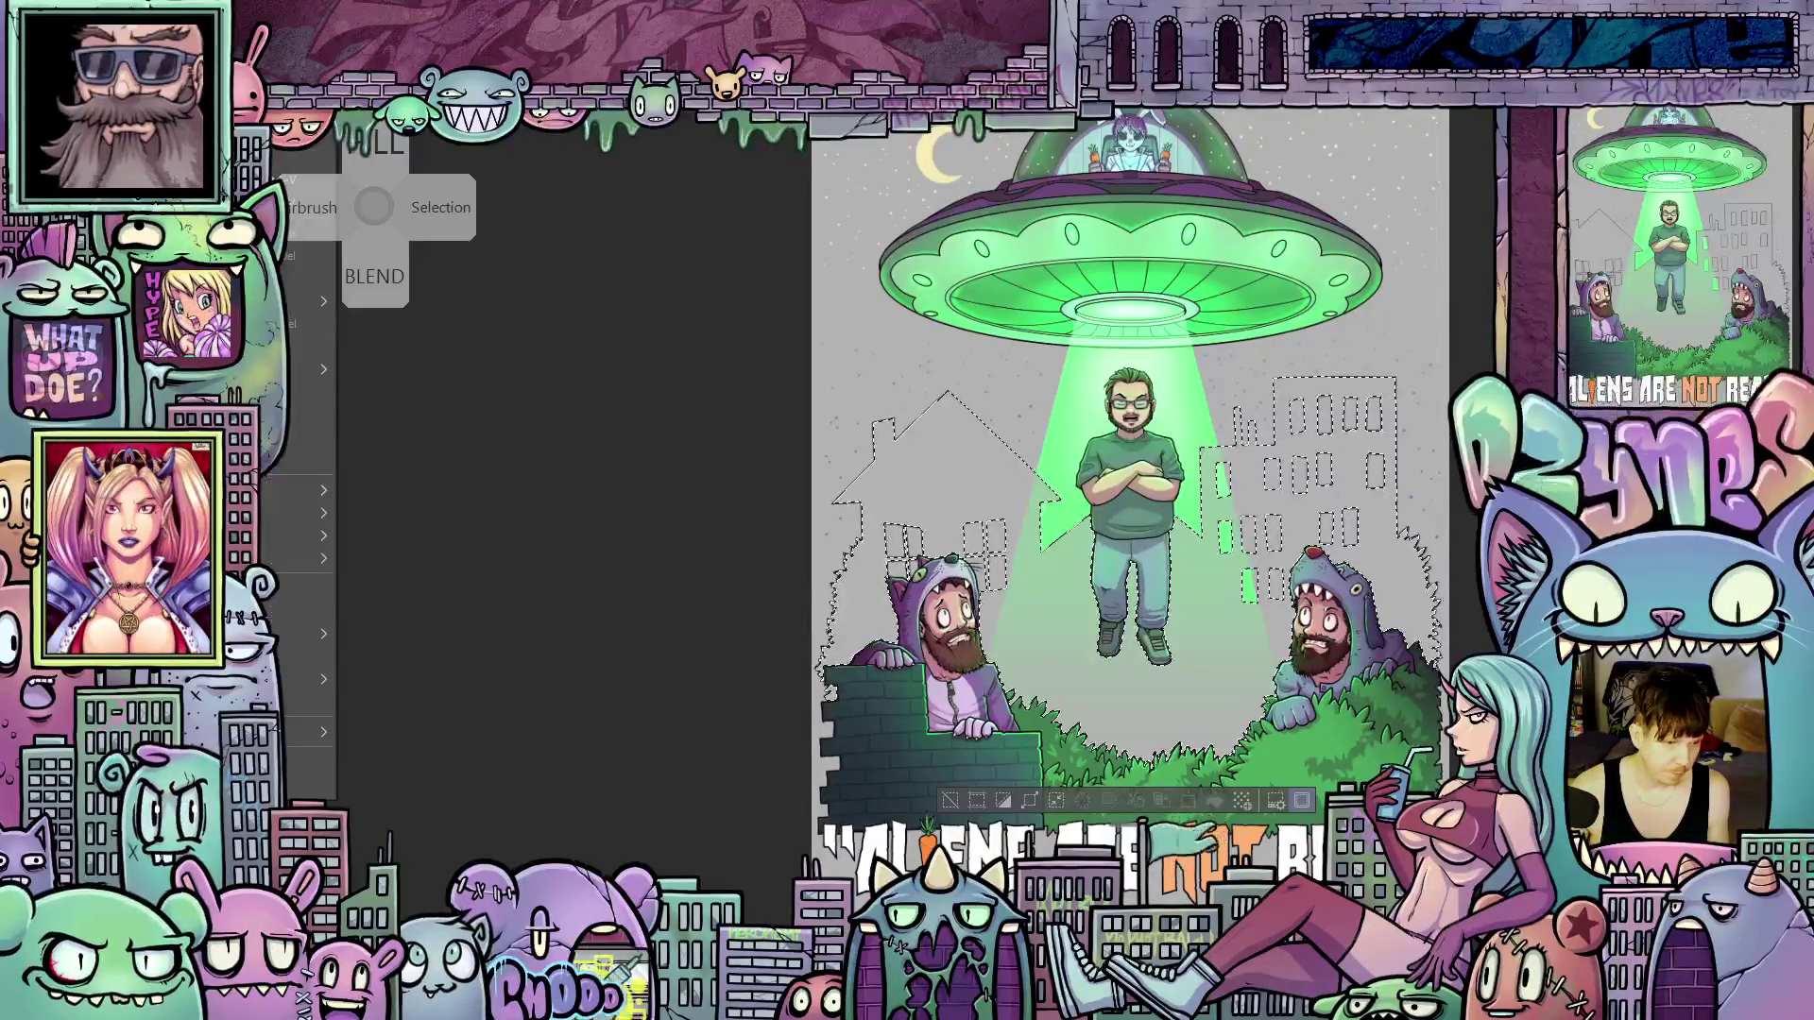
key("alt+BackSpace")
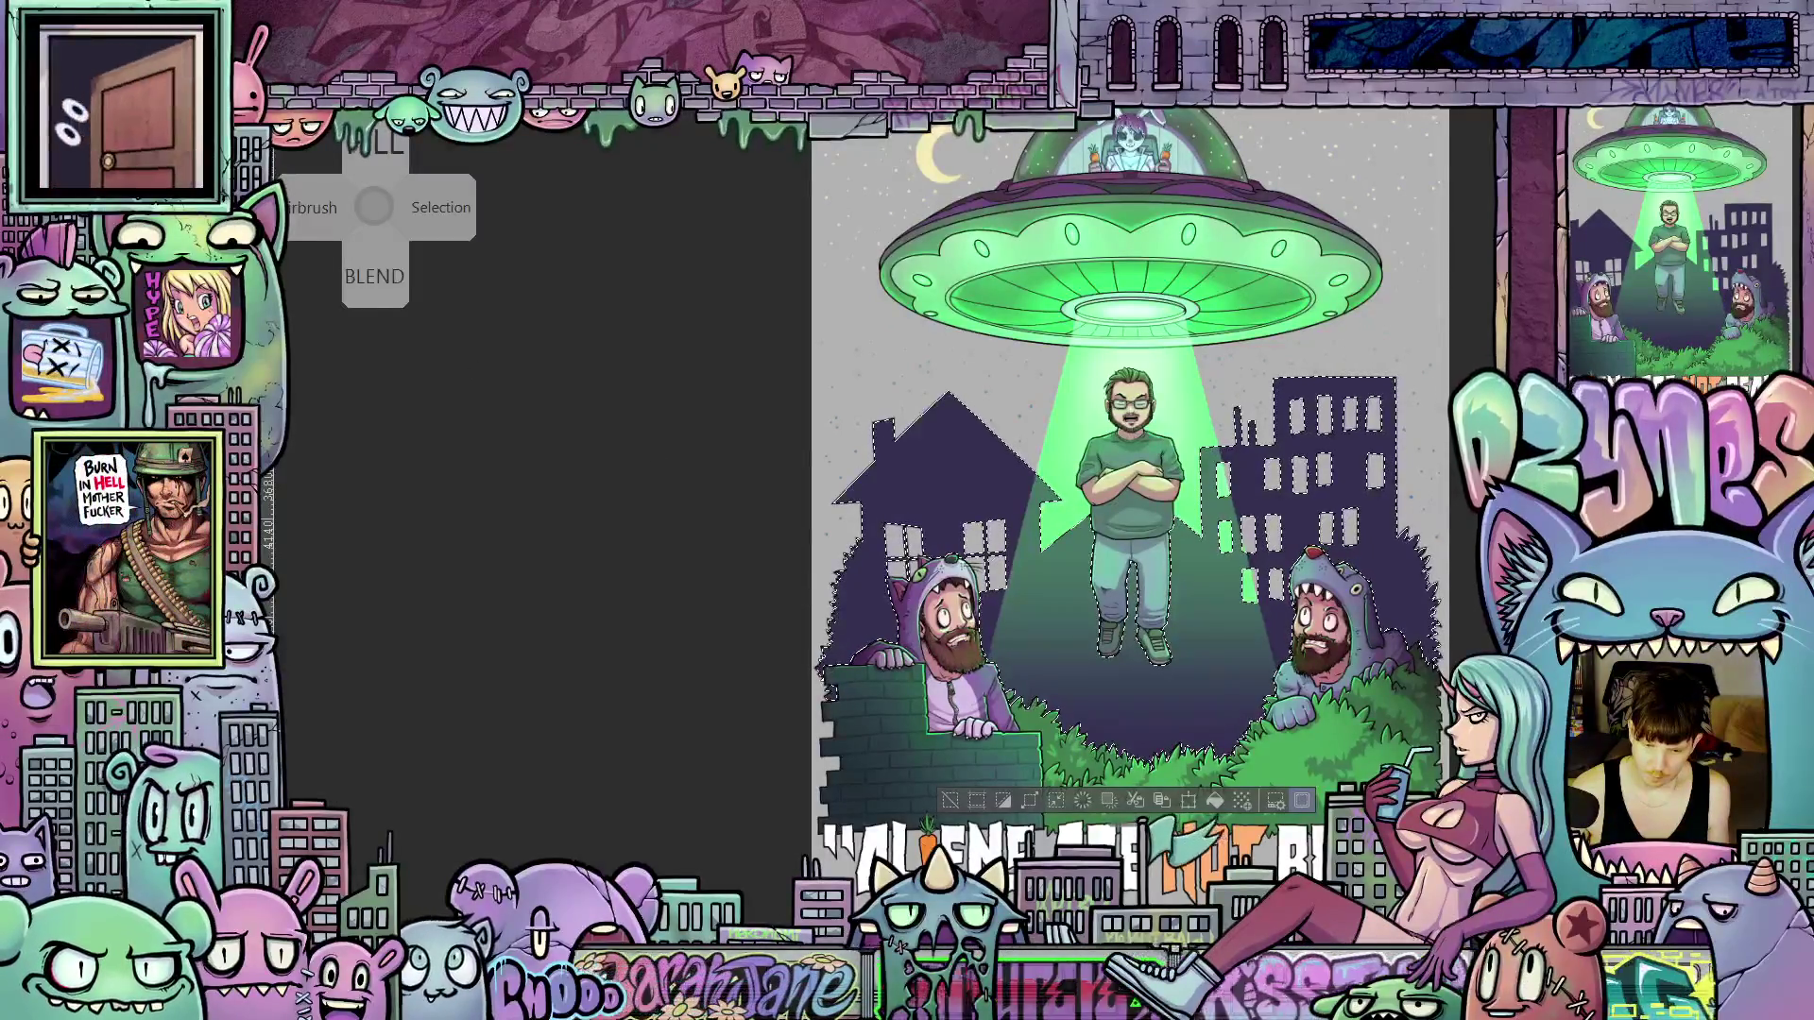
Undo the dark purple fill on the house and city buildings and deselect
key("ctrl+z")
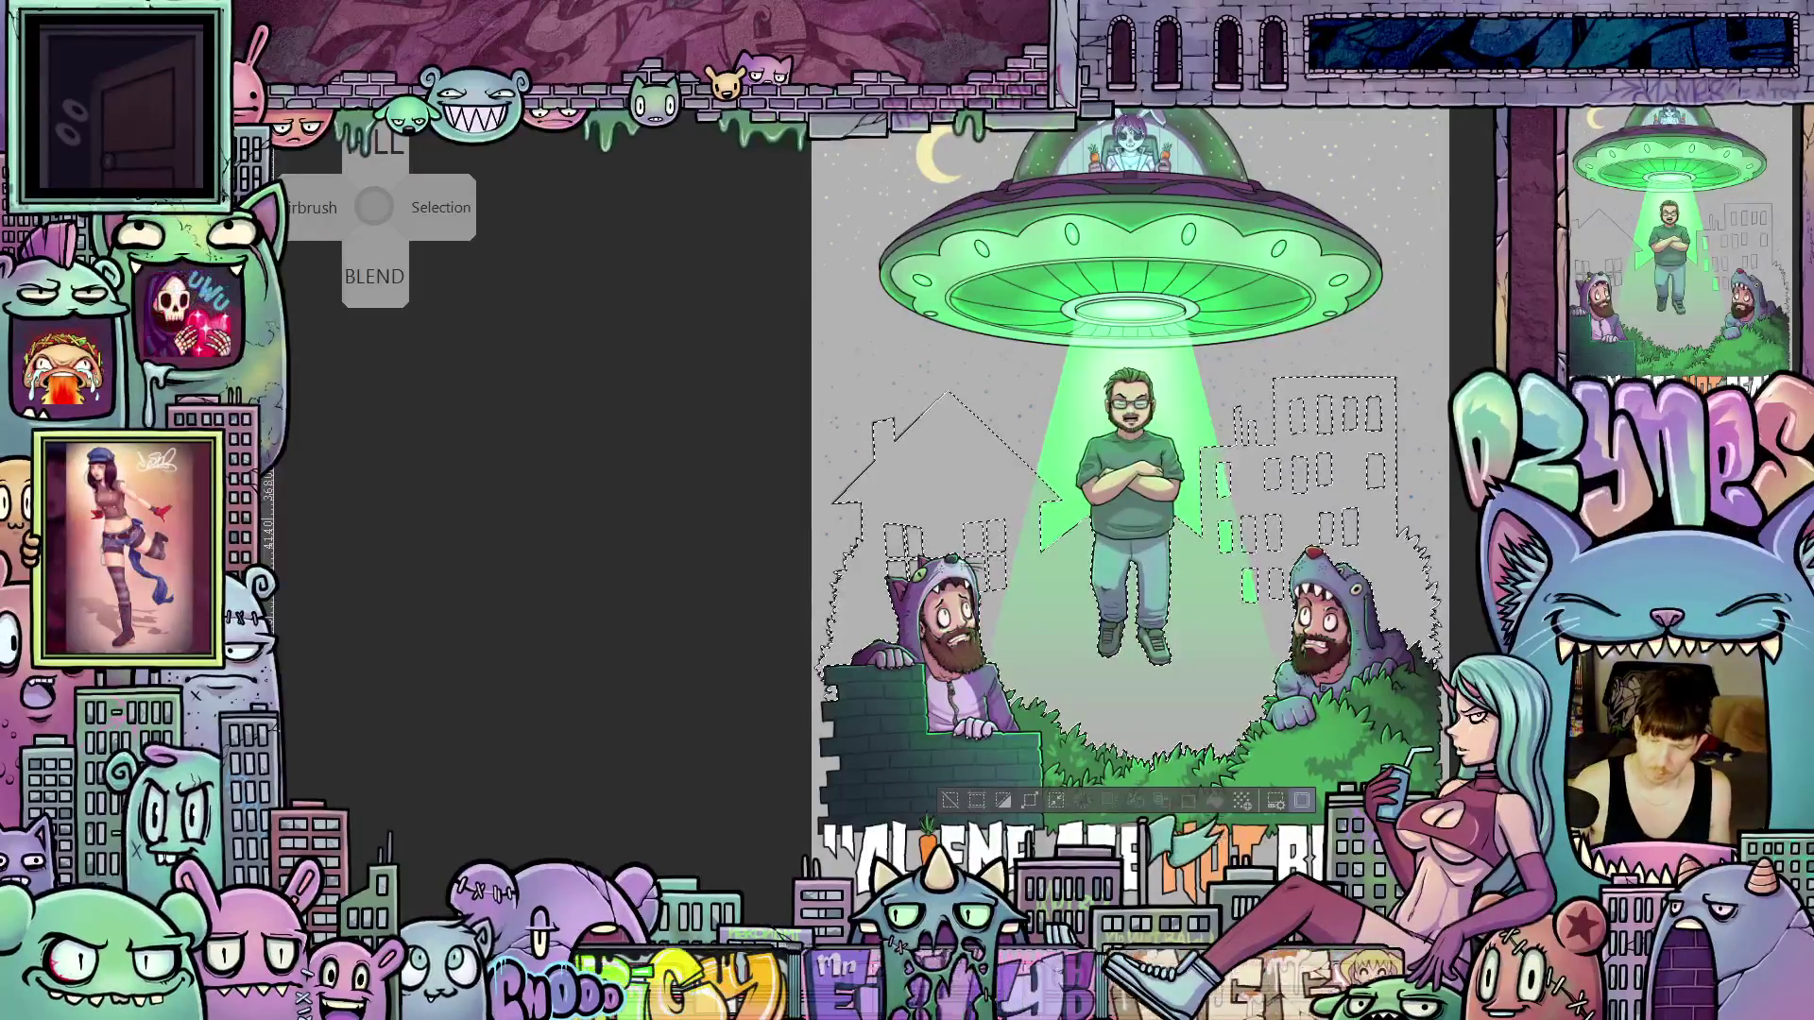
key("ctrl+shift+a")
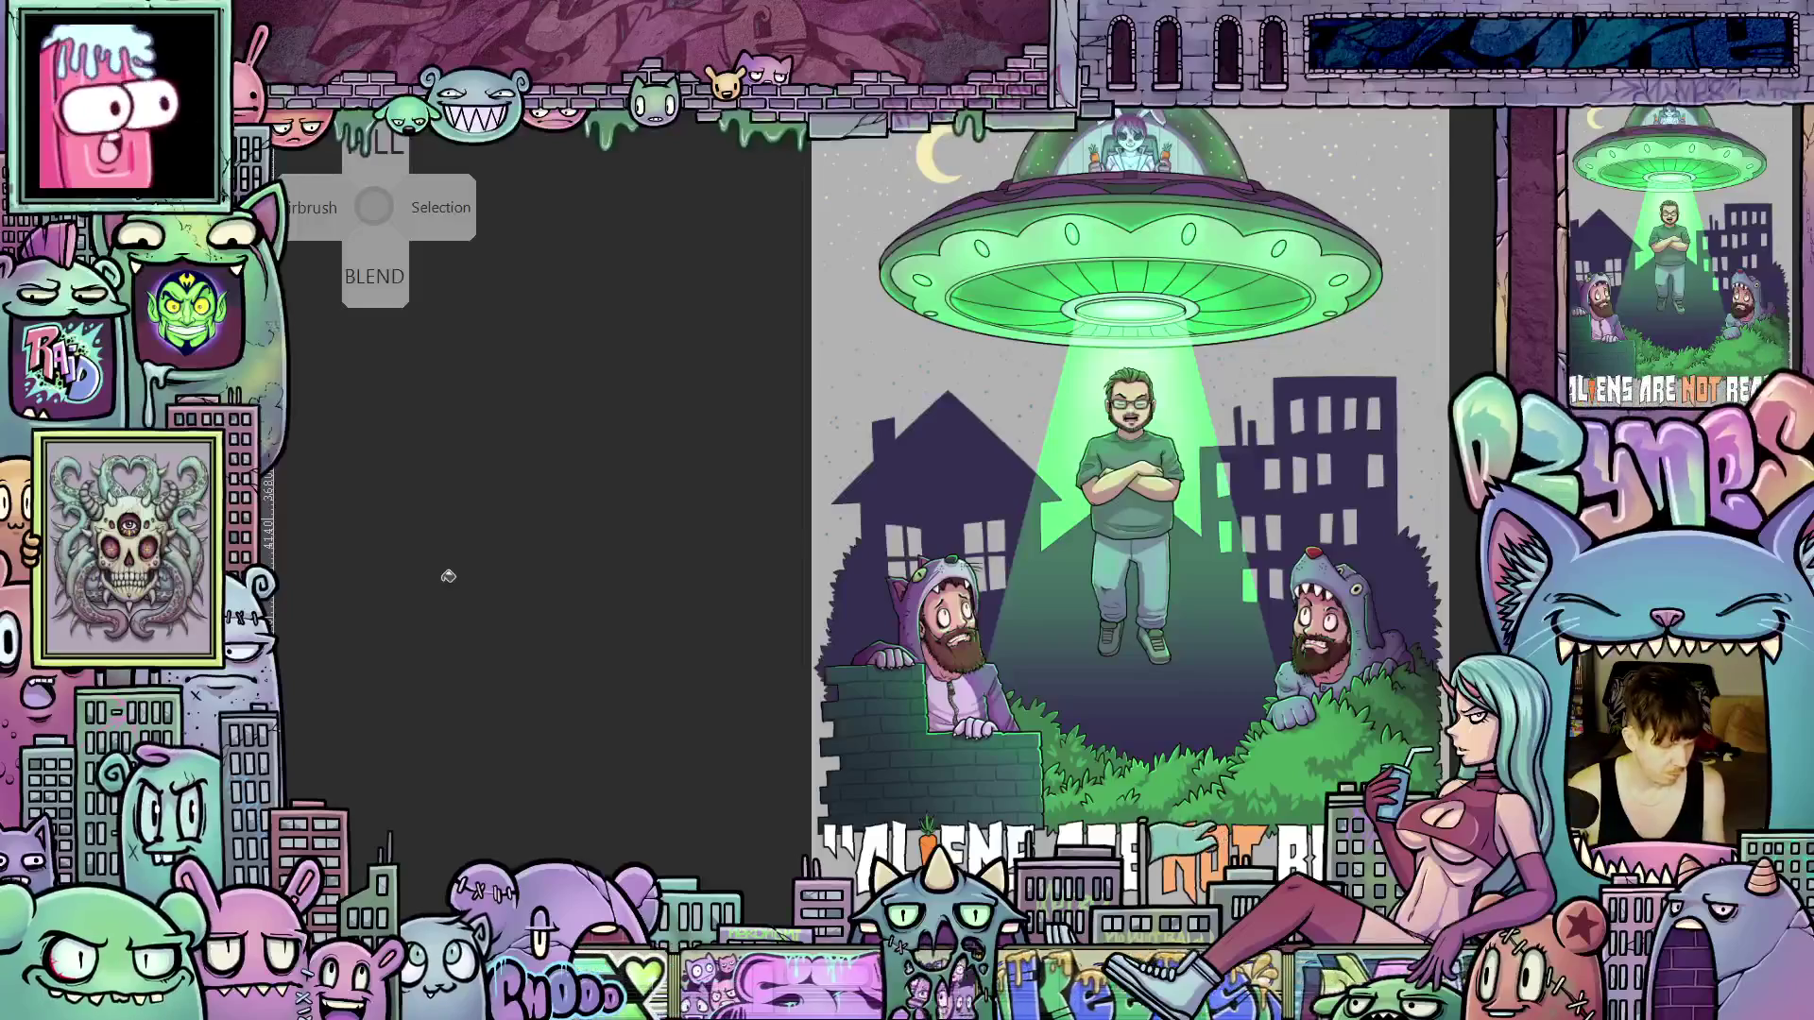
key("ctrl")
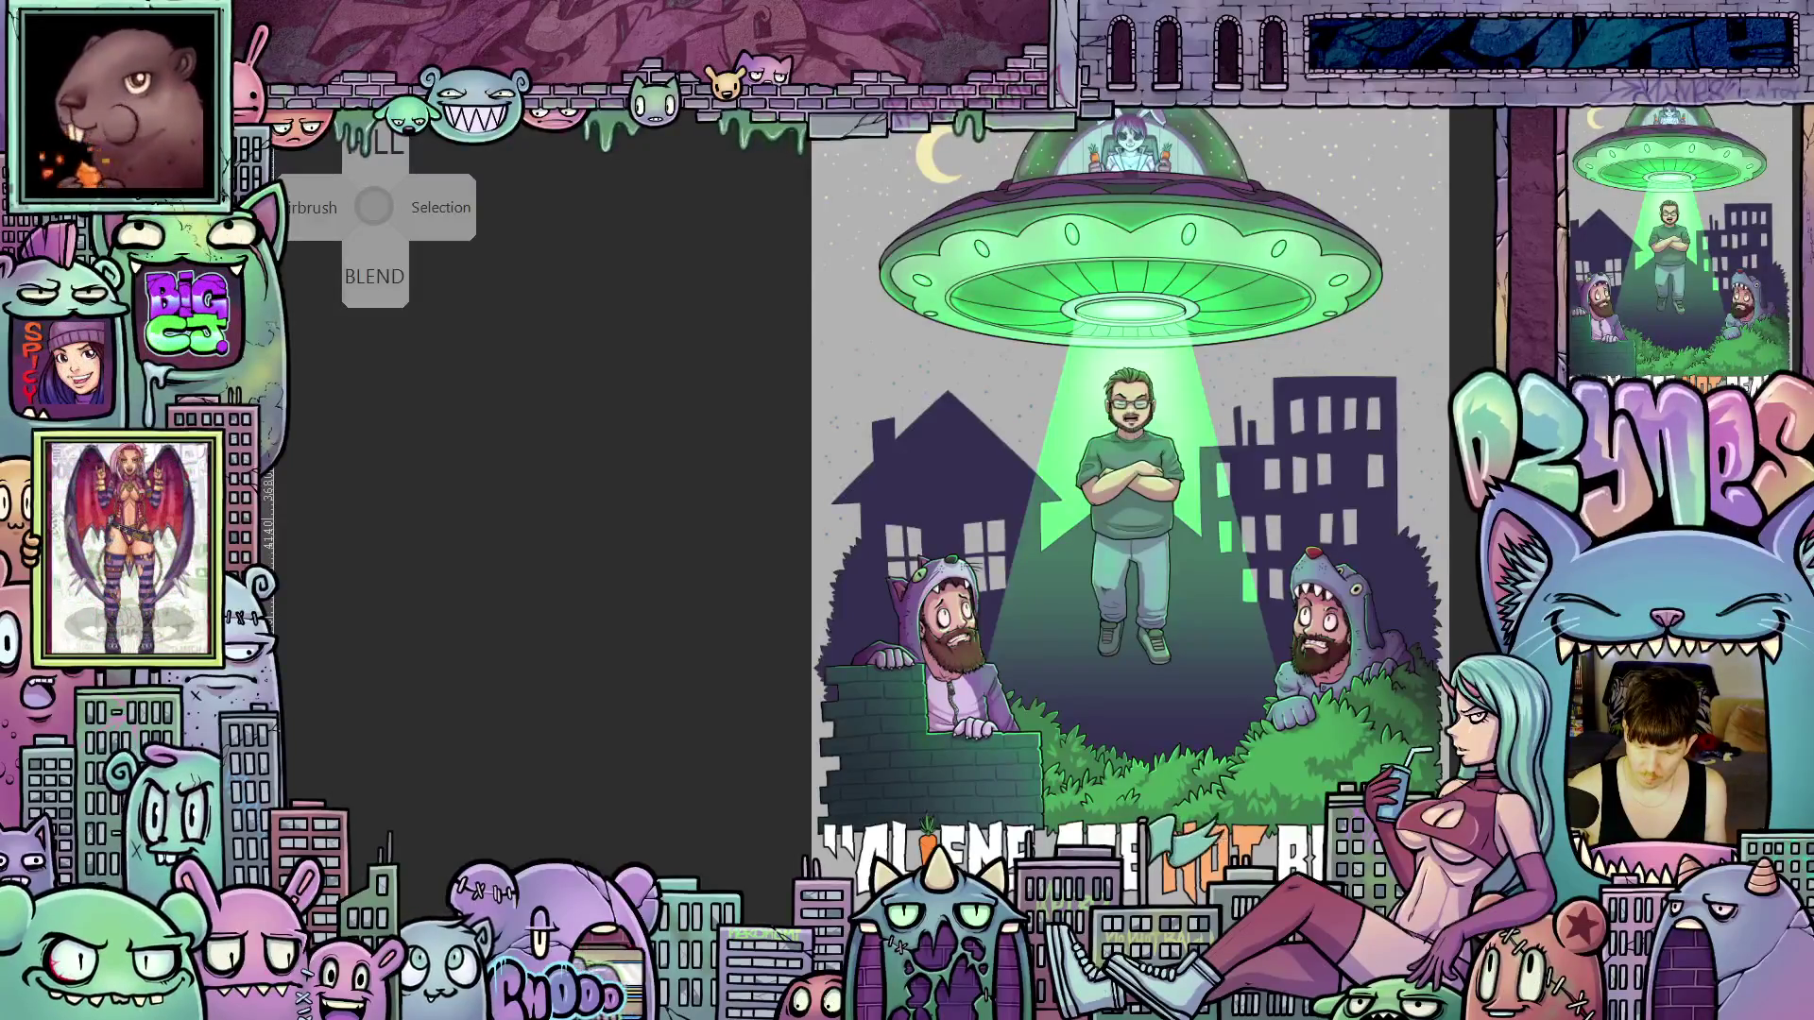
key("ctrl+z")
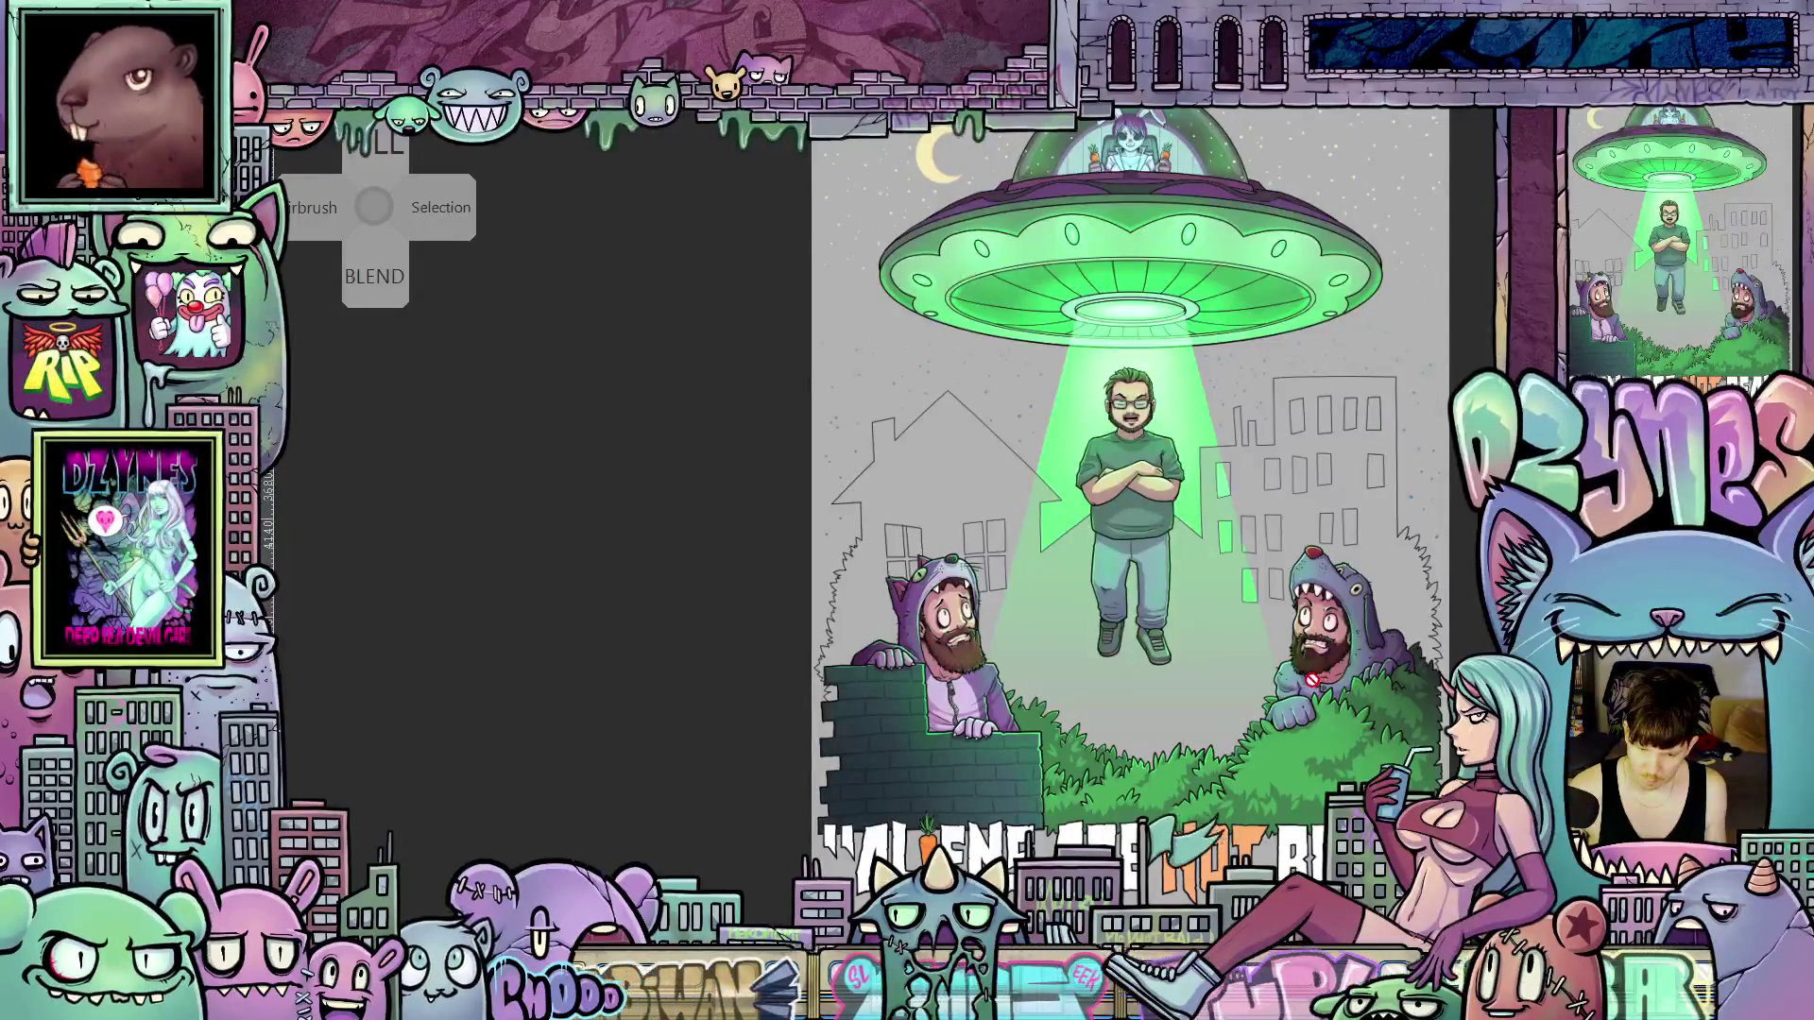
scroll(1314, 679, "up", 1)
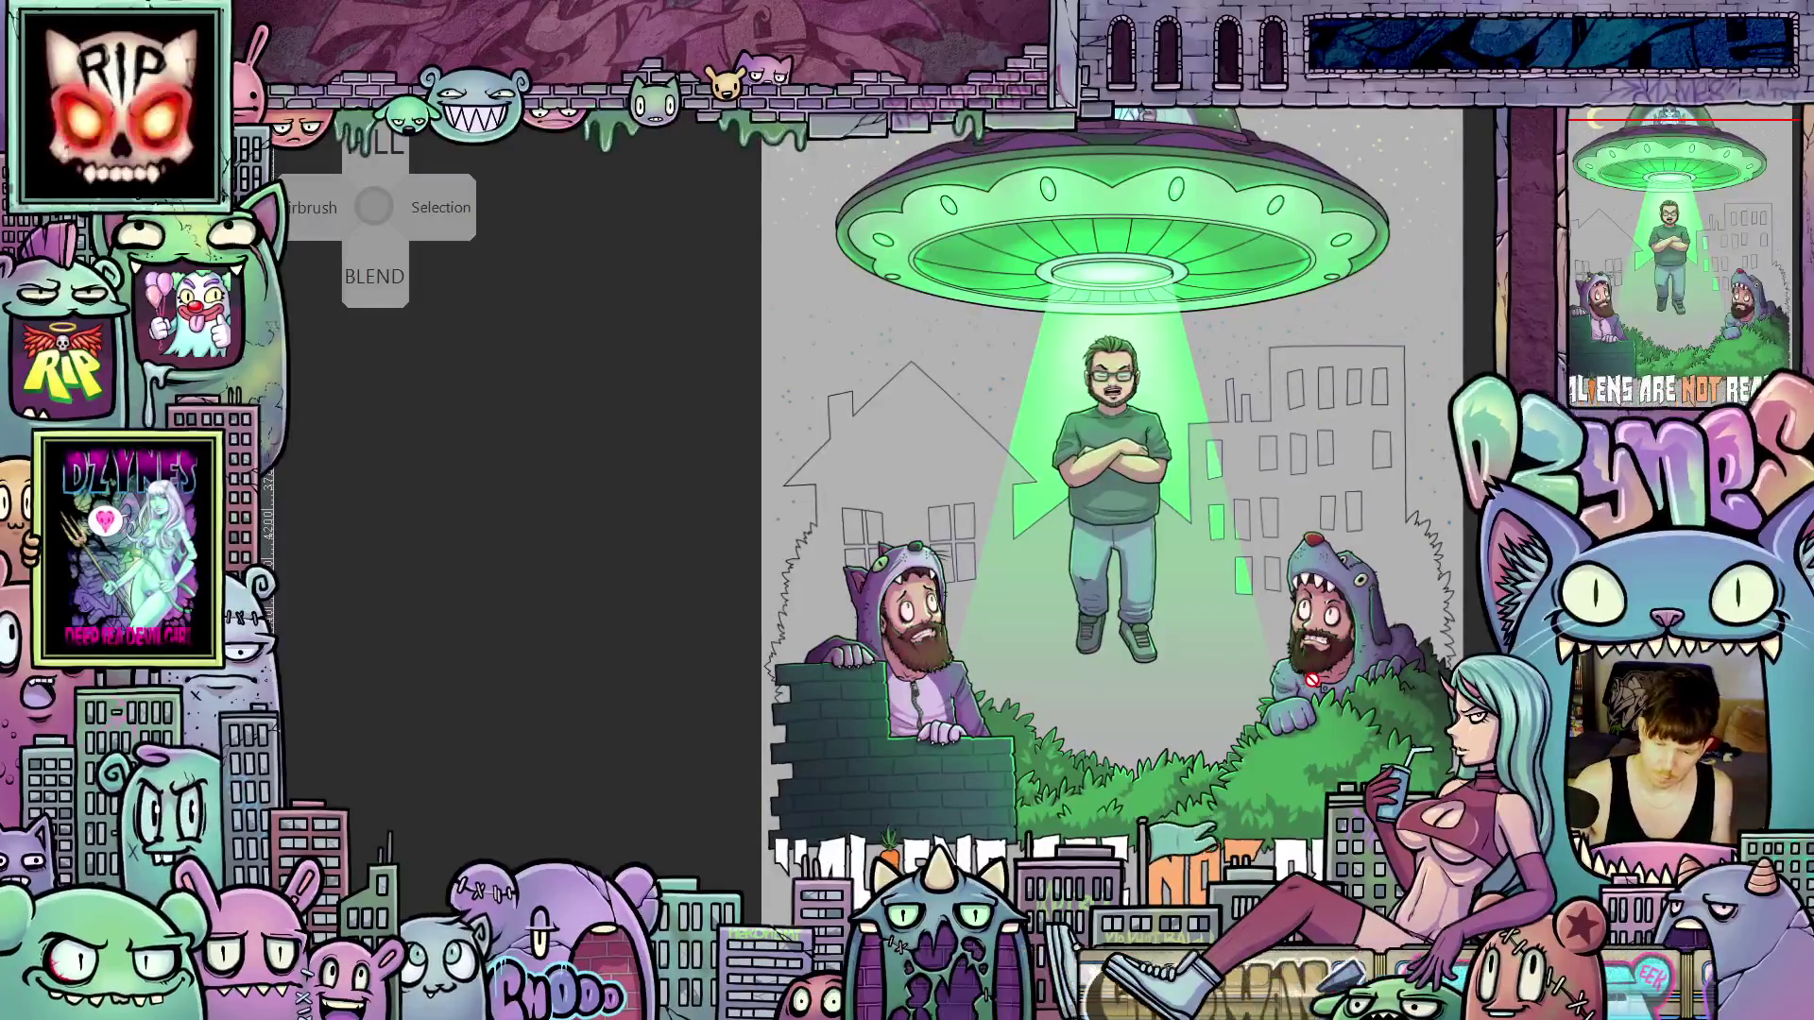
key("ctrl+t")
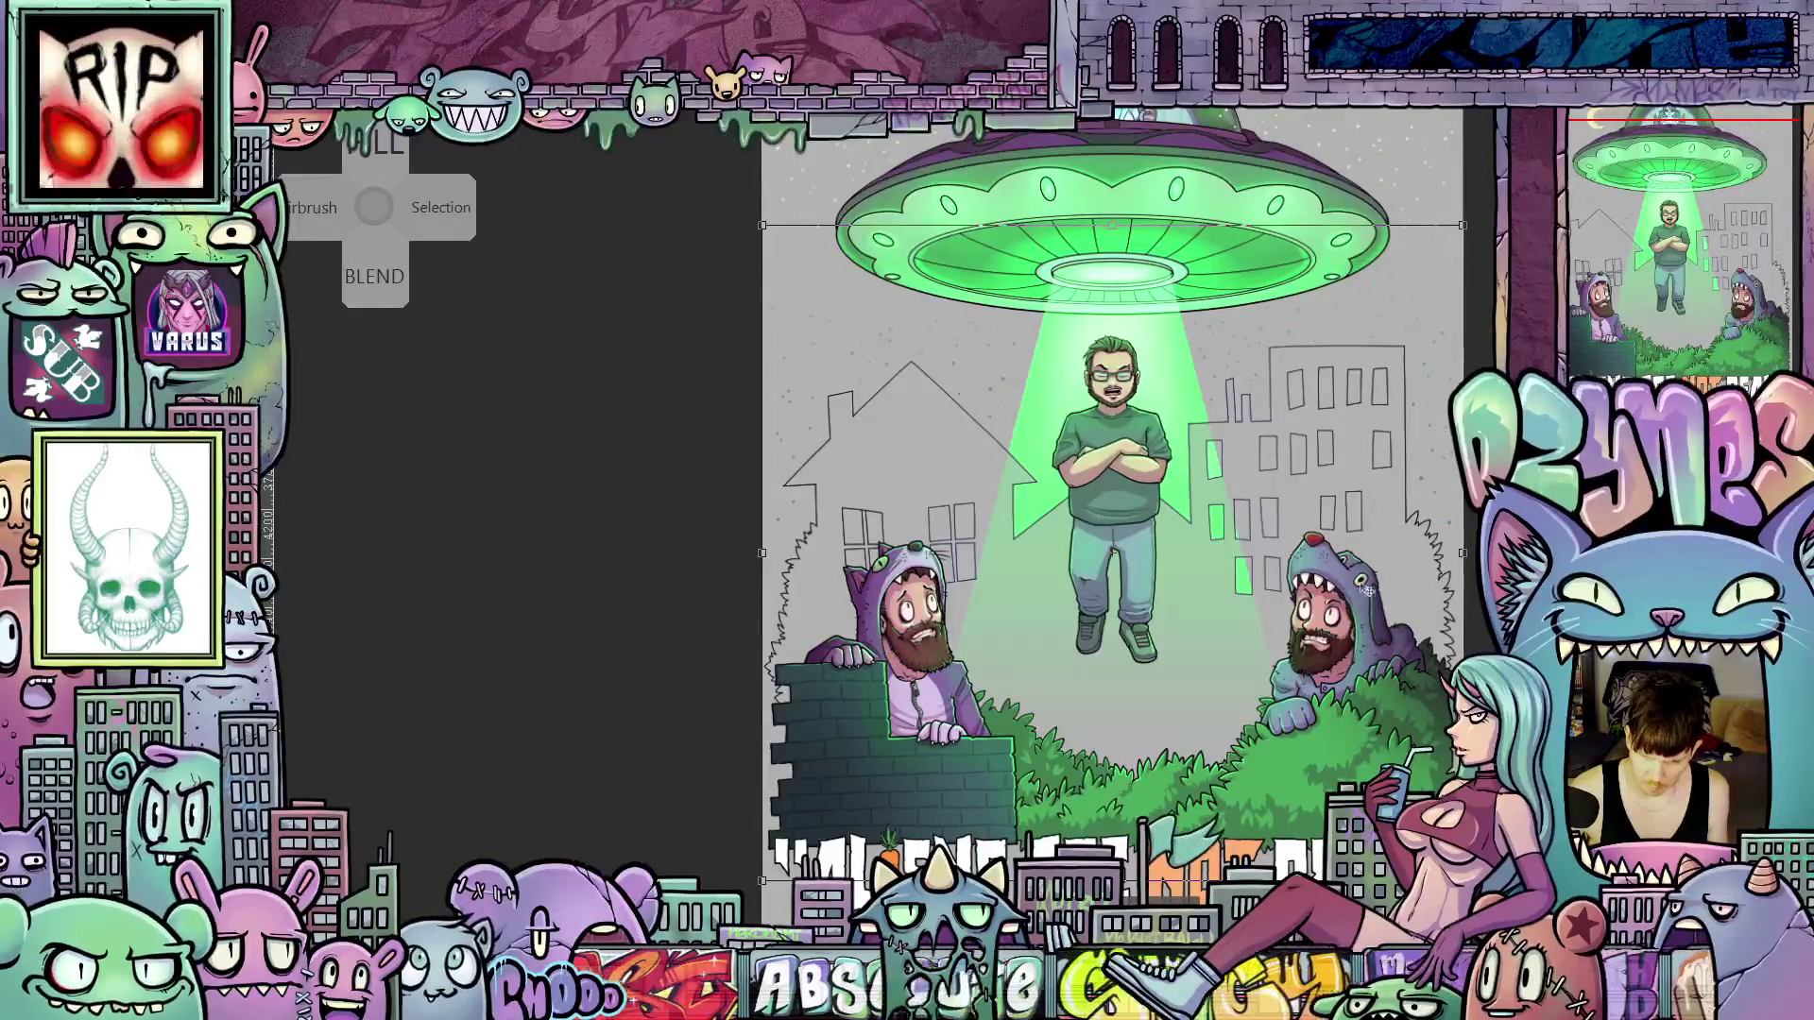
Zoom and pan around the poster to inspect the layer under transform
scroll(1365, 590, "up", 2)
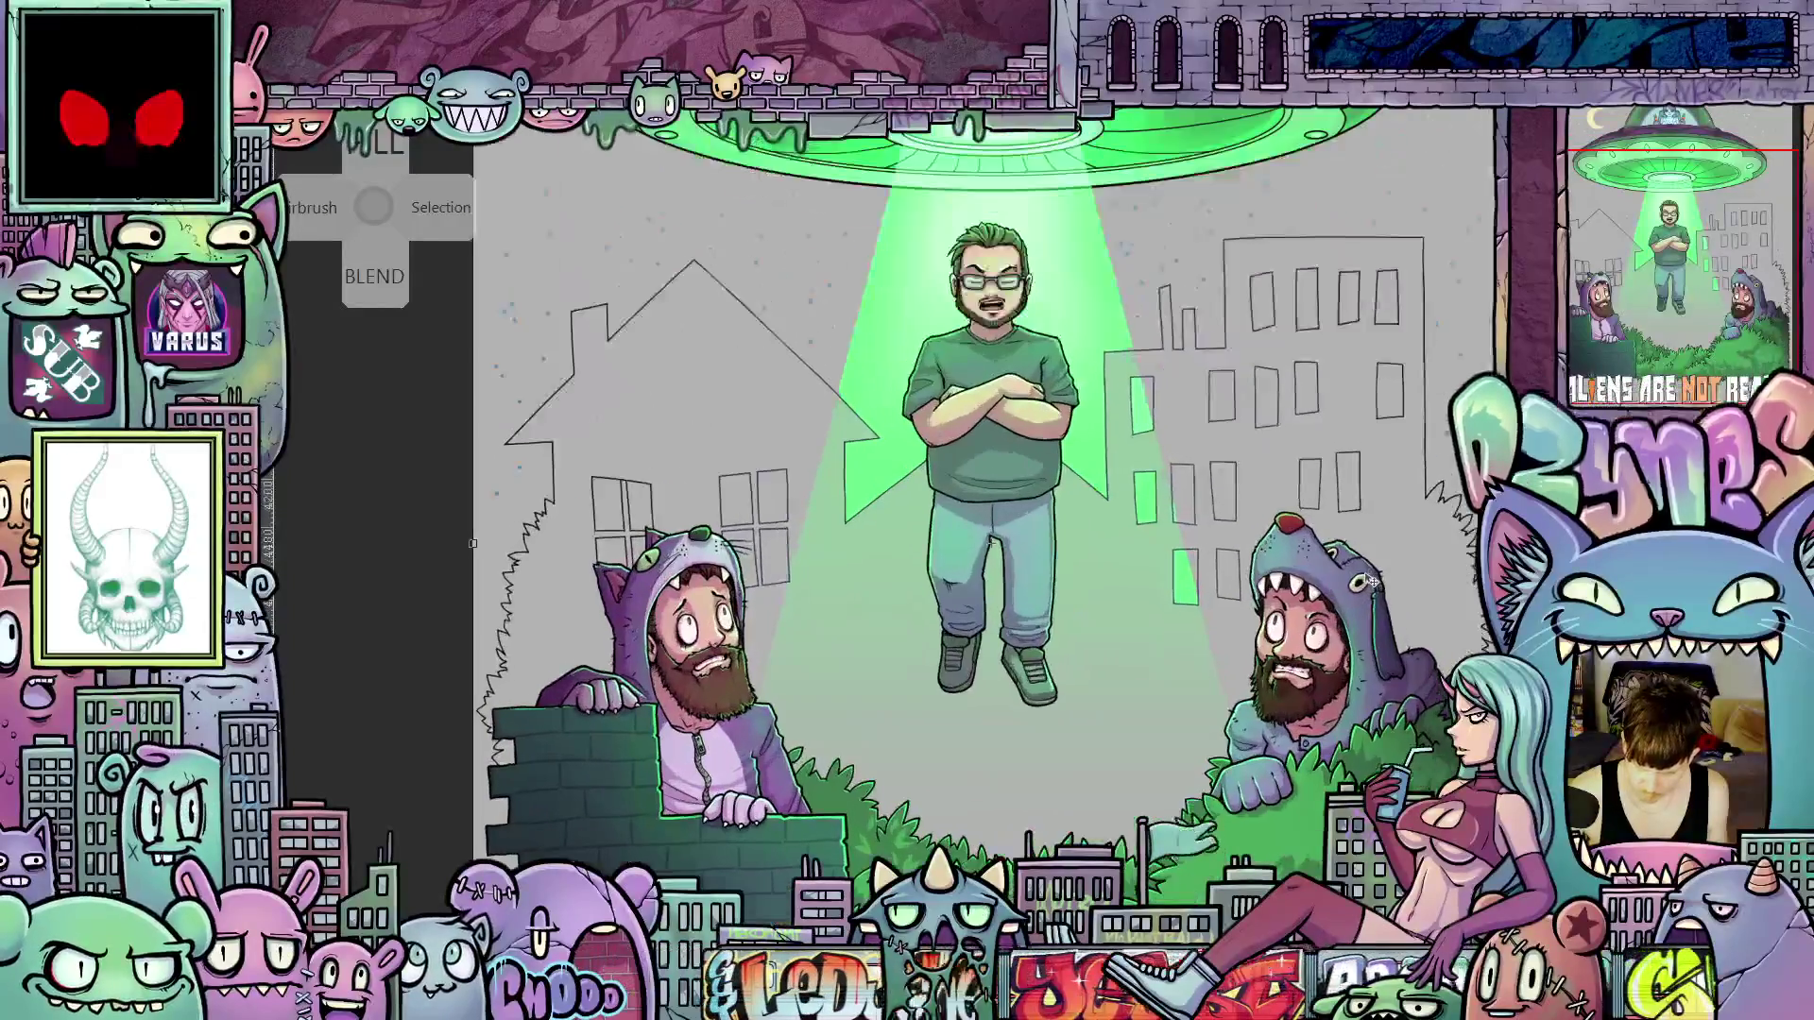
scroll(1189, 558, "down", 2)
scroll(1110, 512, "up", 1)
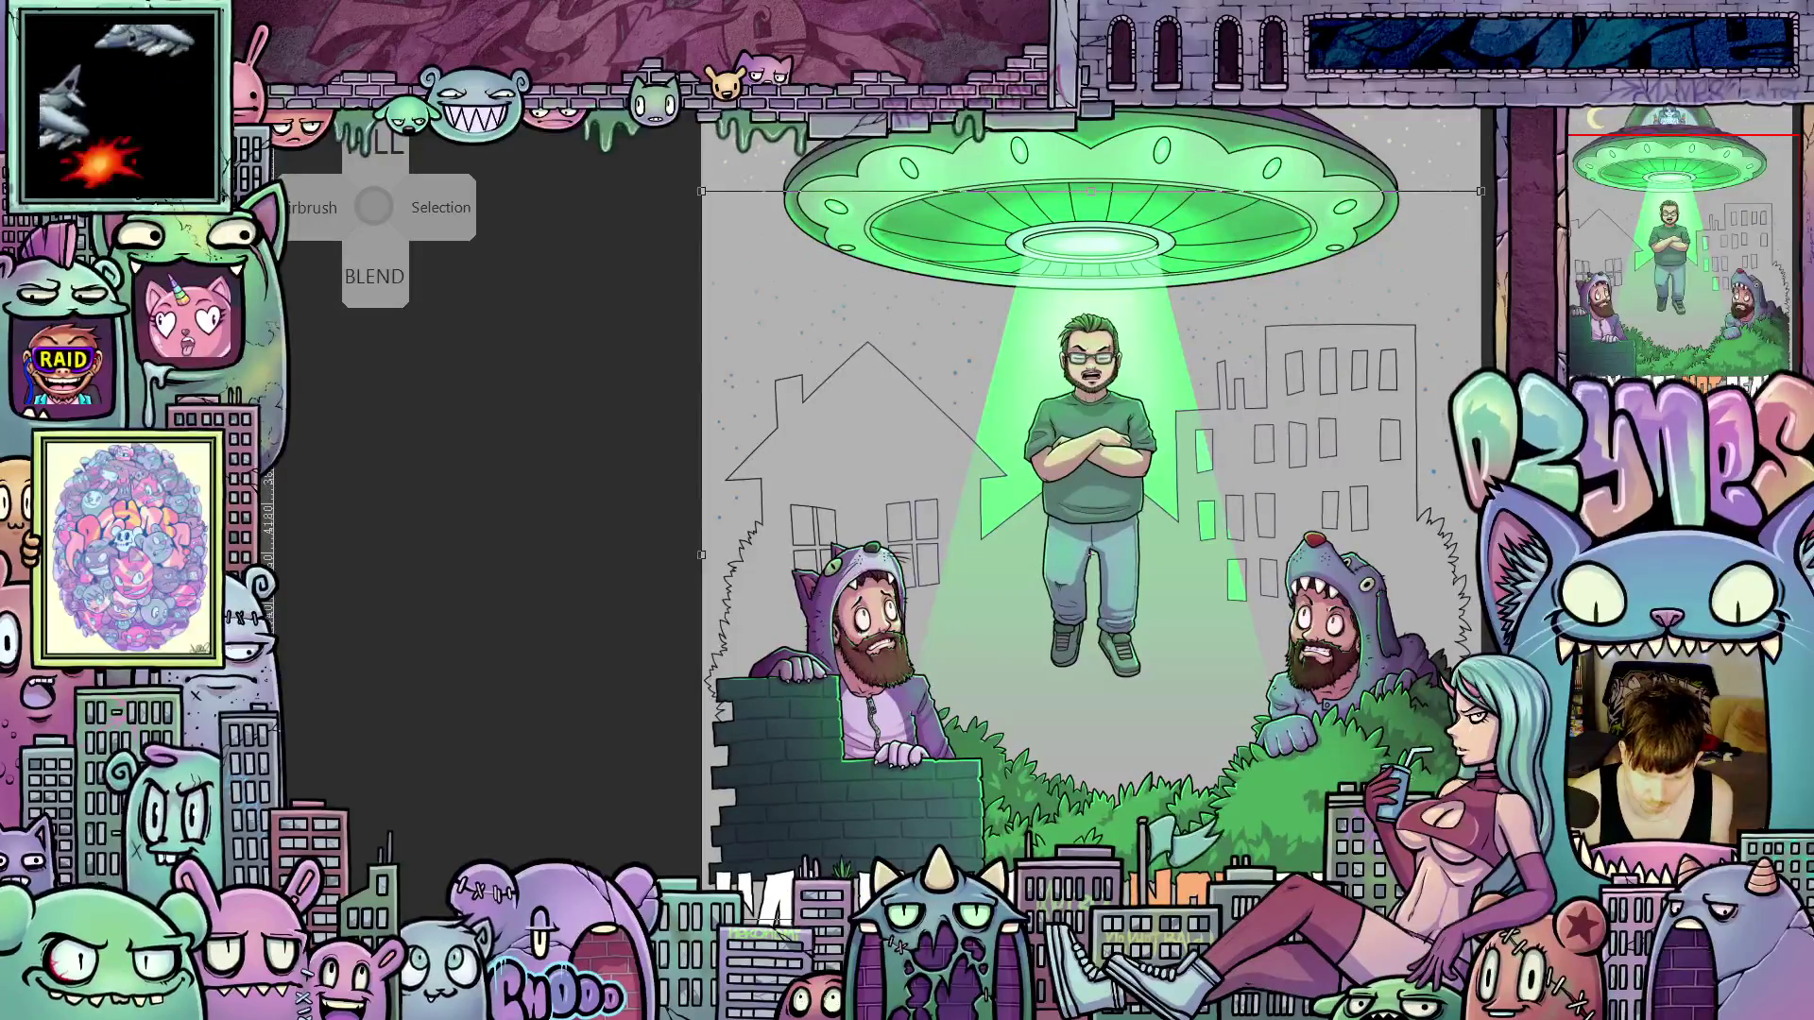
scroll(1444, 737, "up", 2)
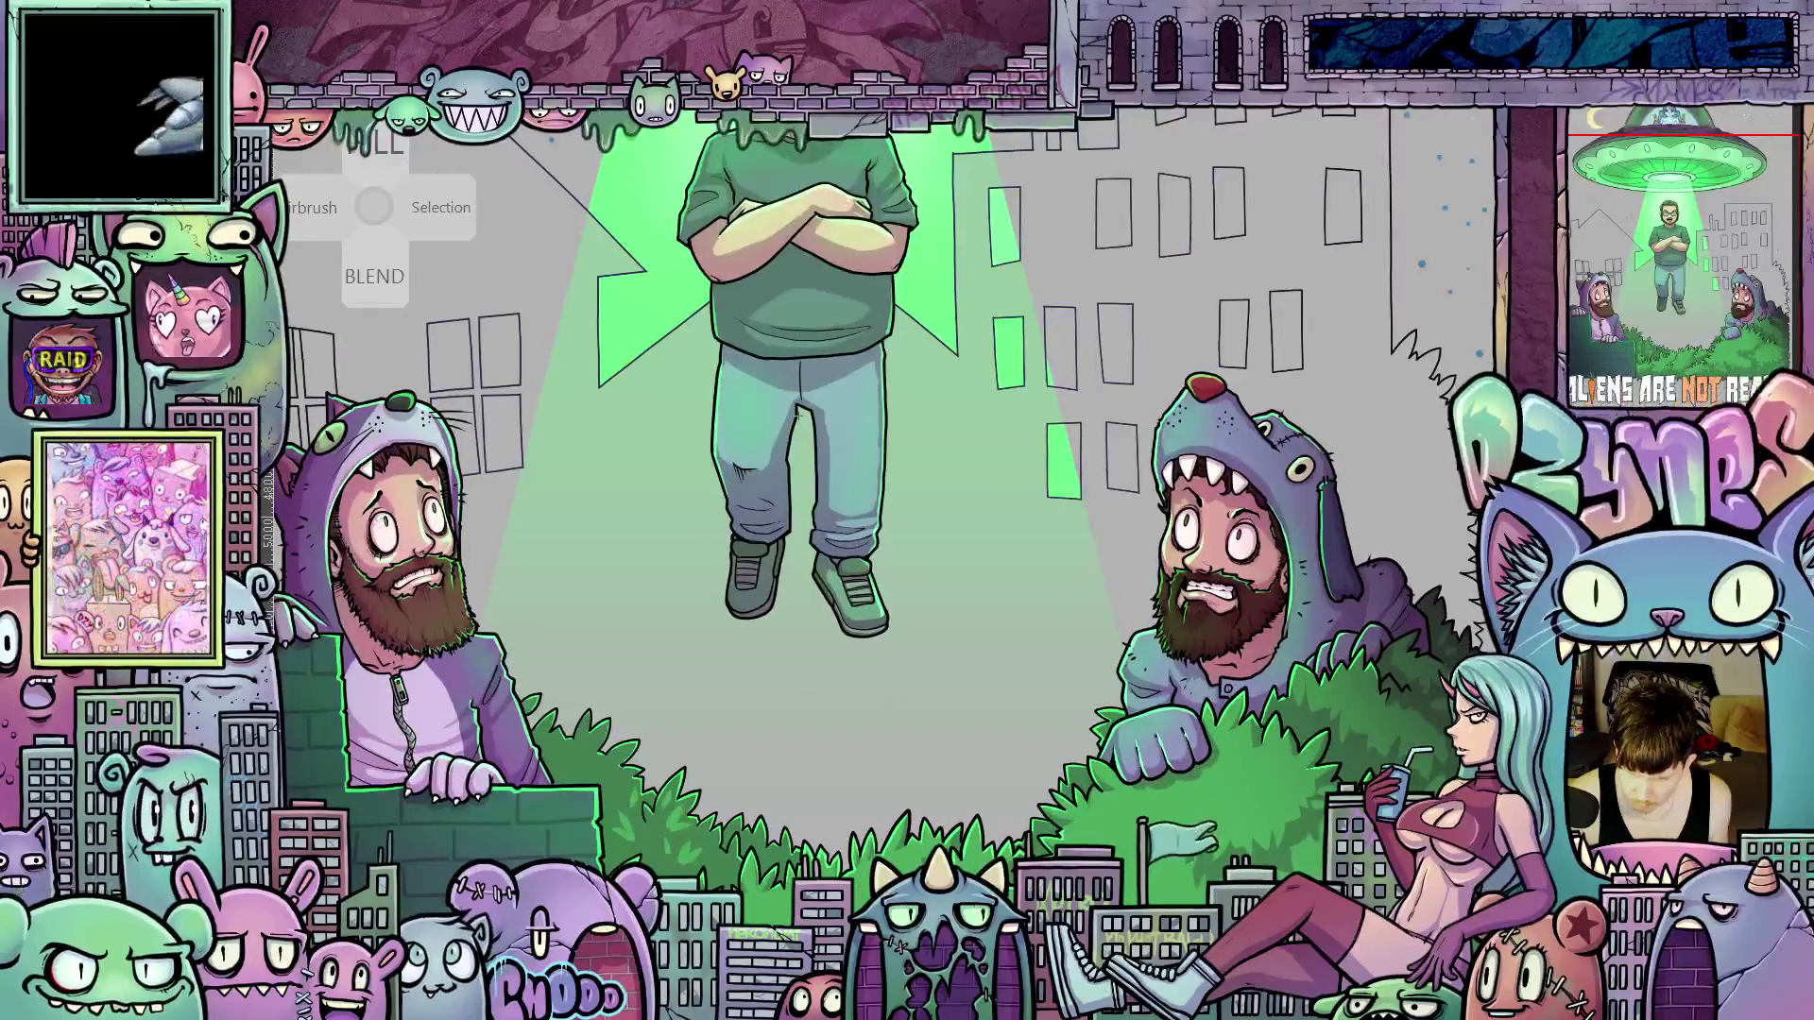
scroll(1441, 641, "up", 1)
scroll(1439, 638, "down", 4)
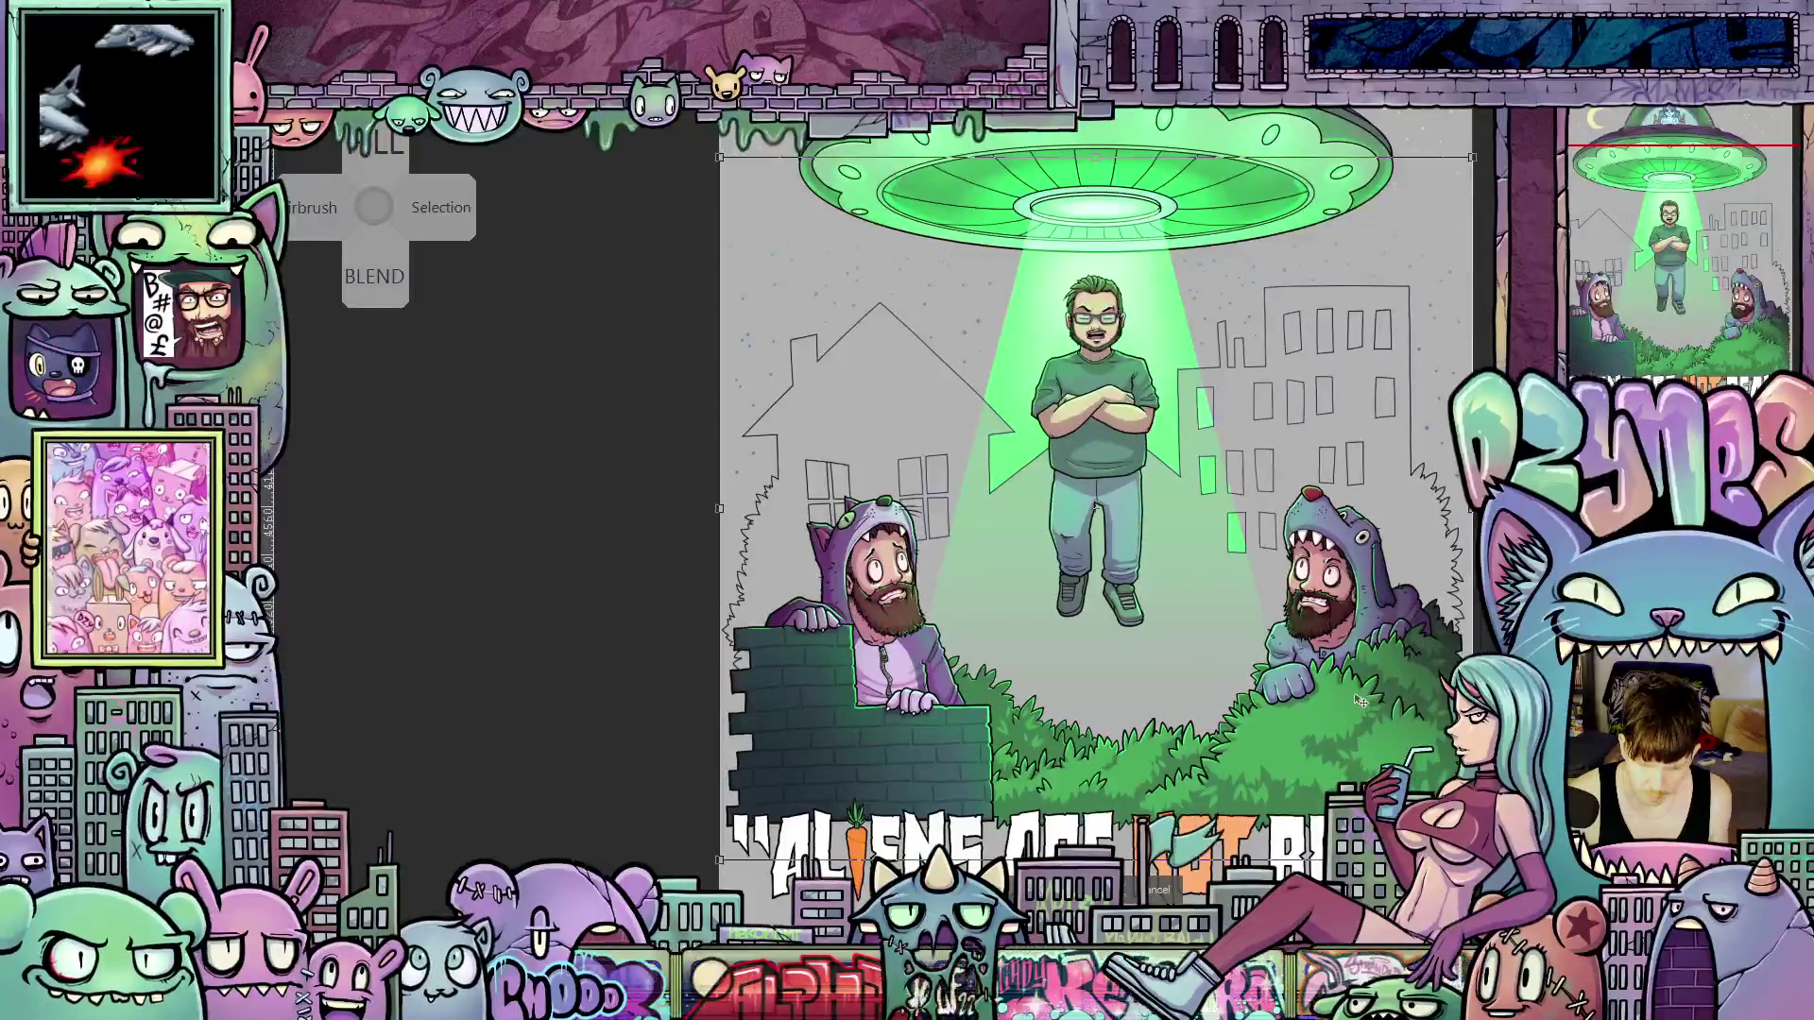
left_click_drag(1361, 701, 1174, 691)
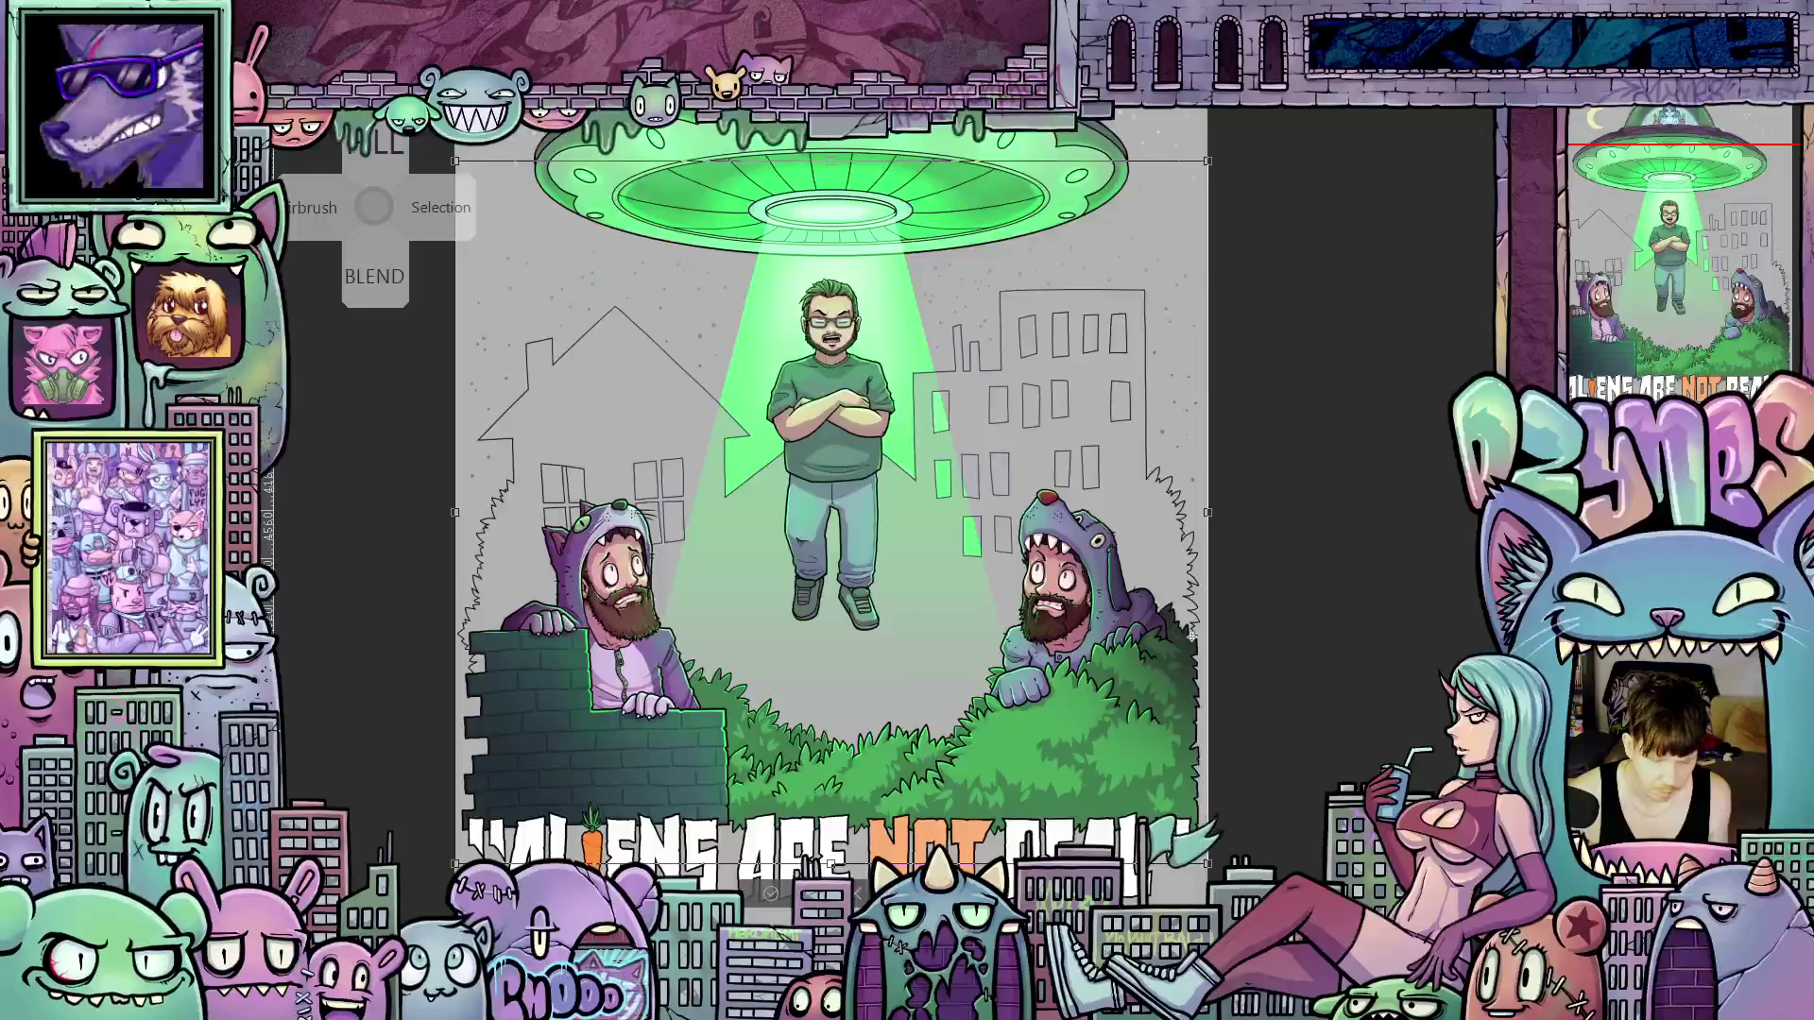
scroll(1193, 636, "up", 5)
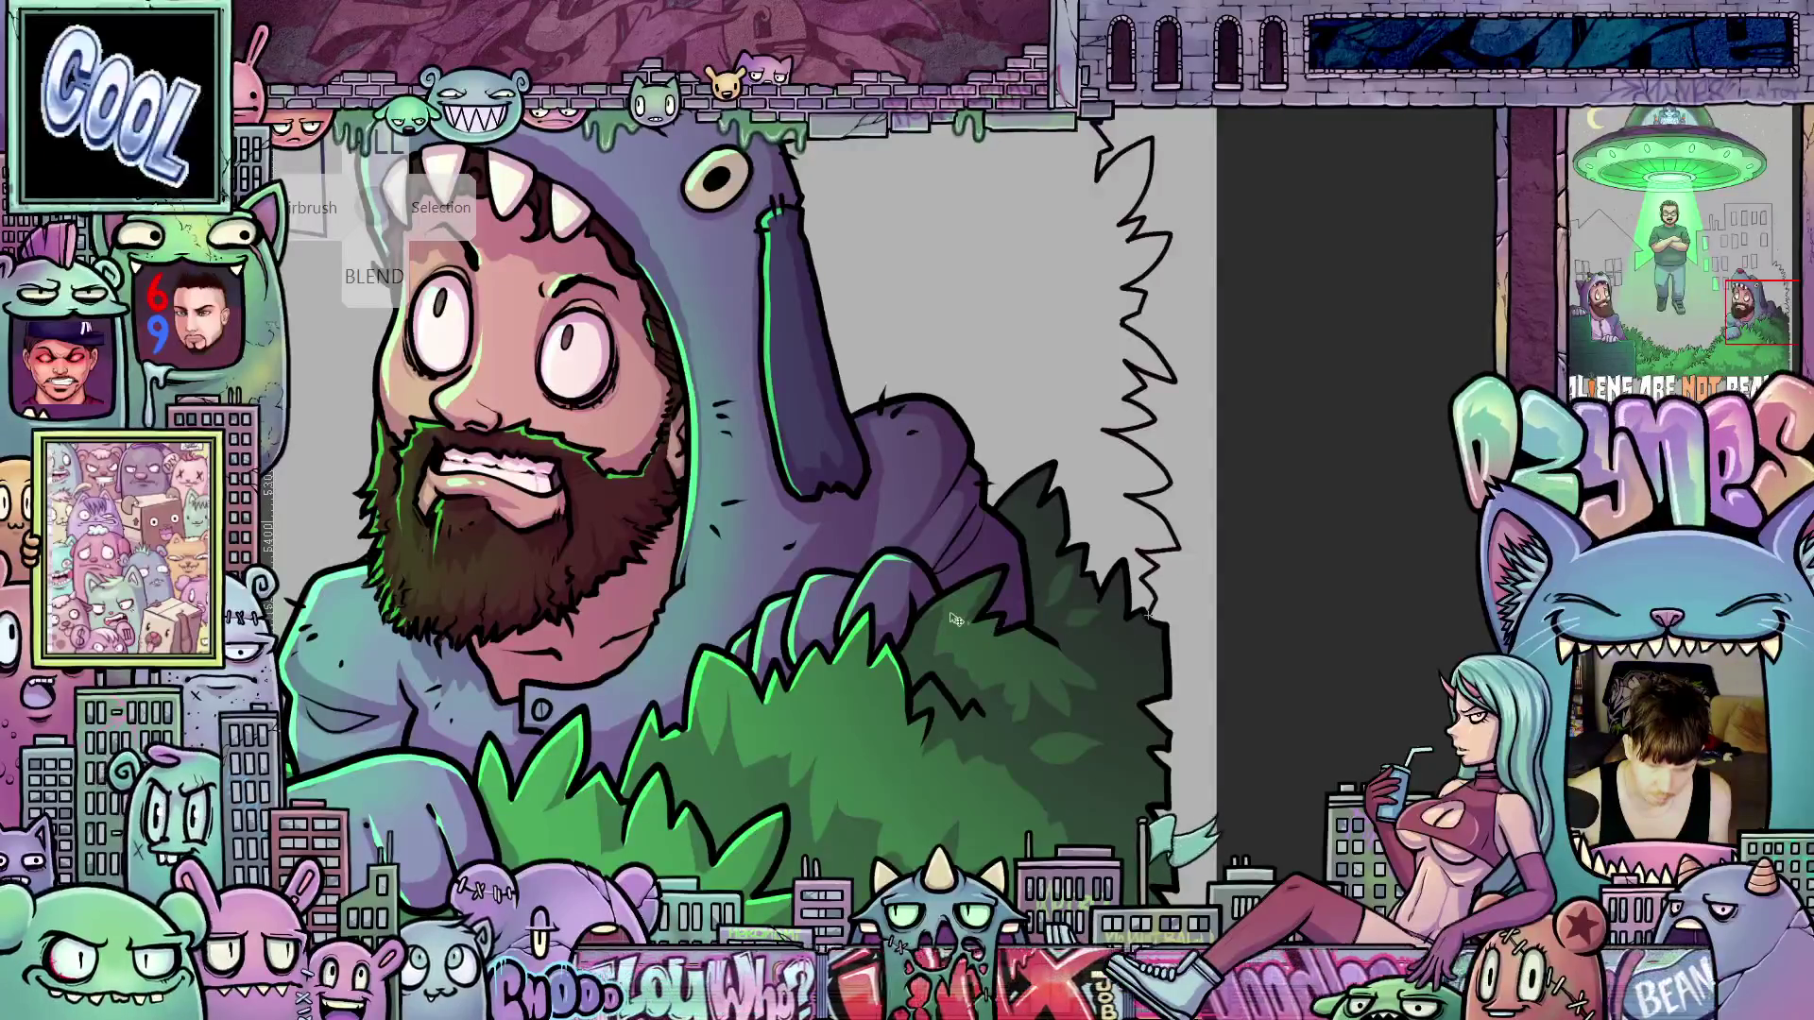
scroll(955, 620, "down", 5)
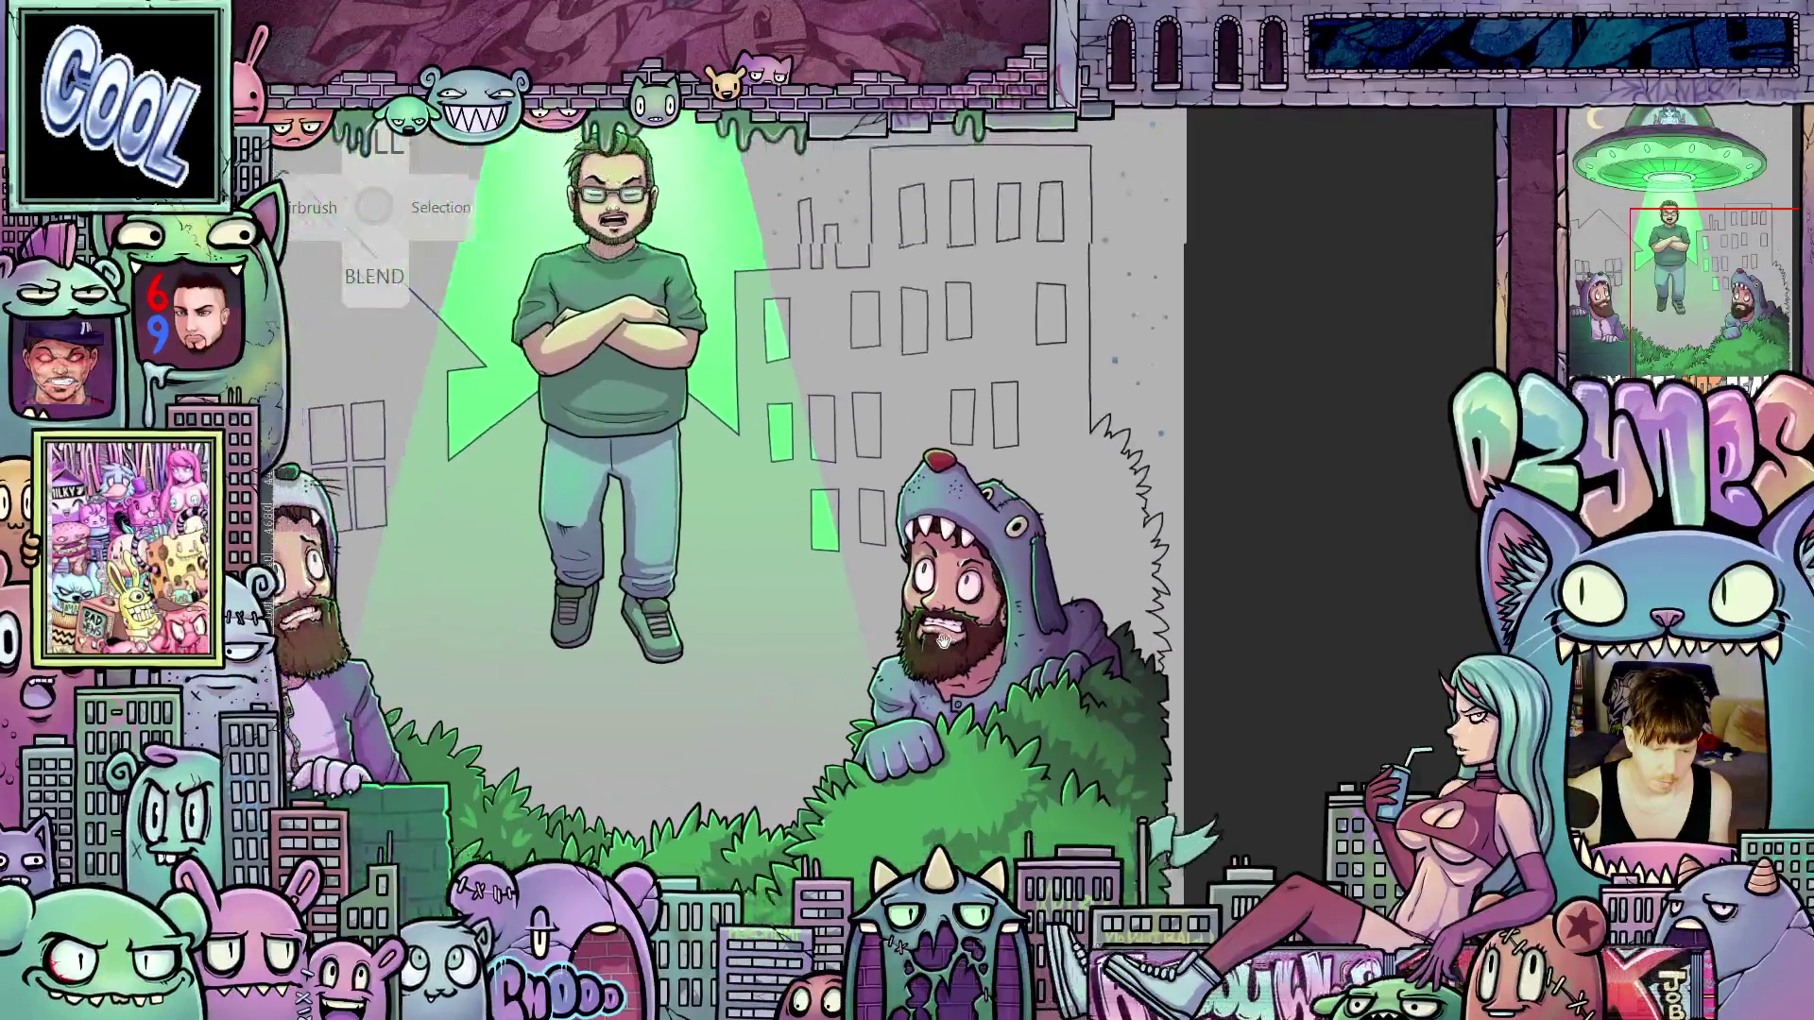
scroll(942, 641, "down", 5)
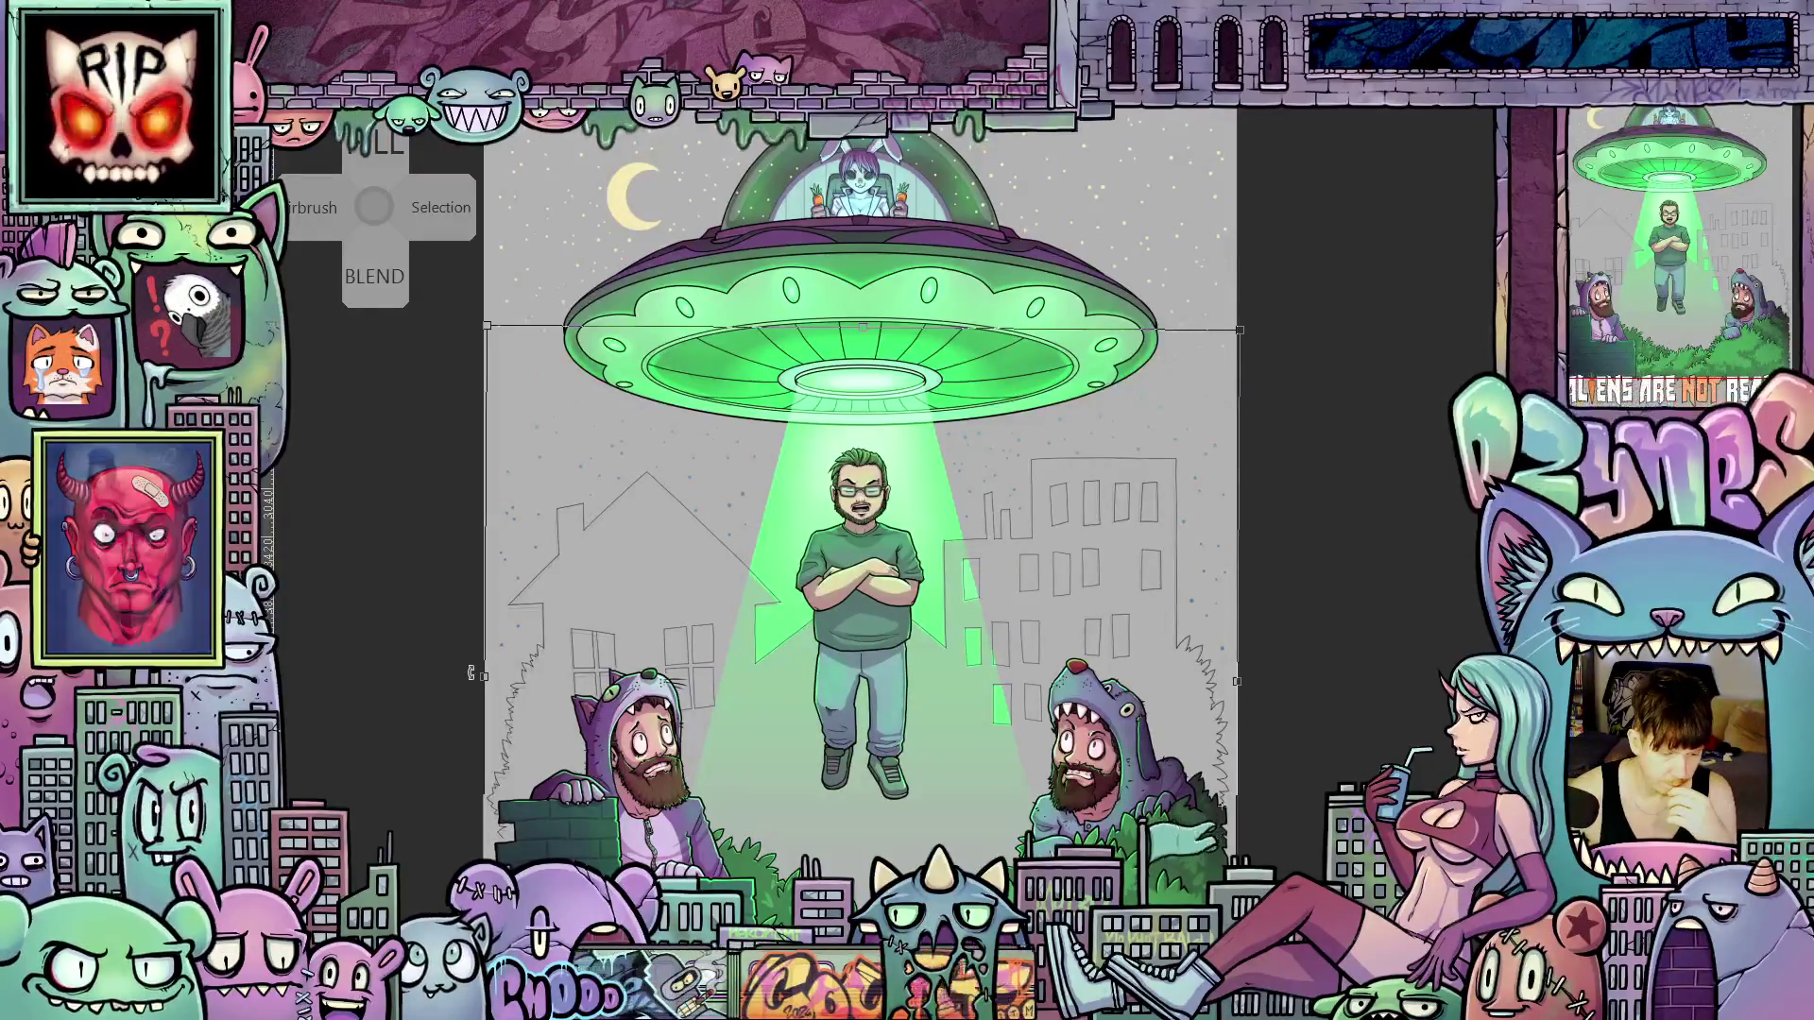
Stretch the layer's left edge slightly, apply it, and place a horizontal guide higher up
left_click_drag(469, 673, 472, 669)
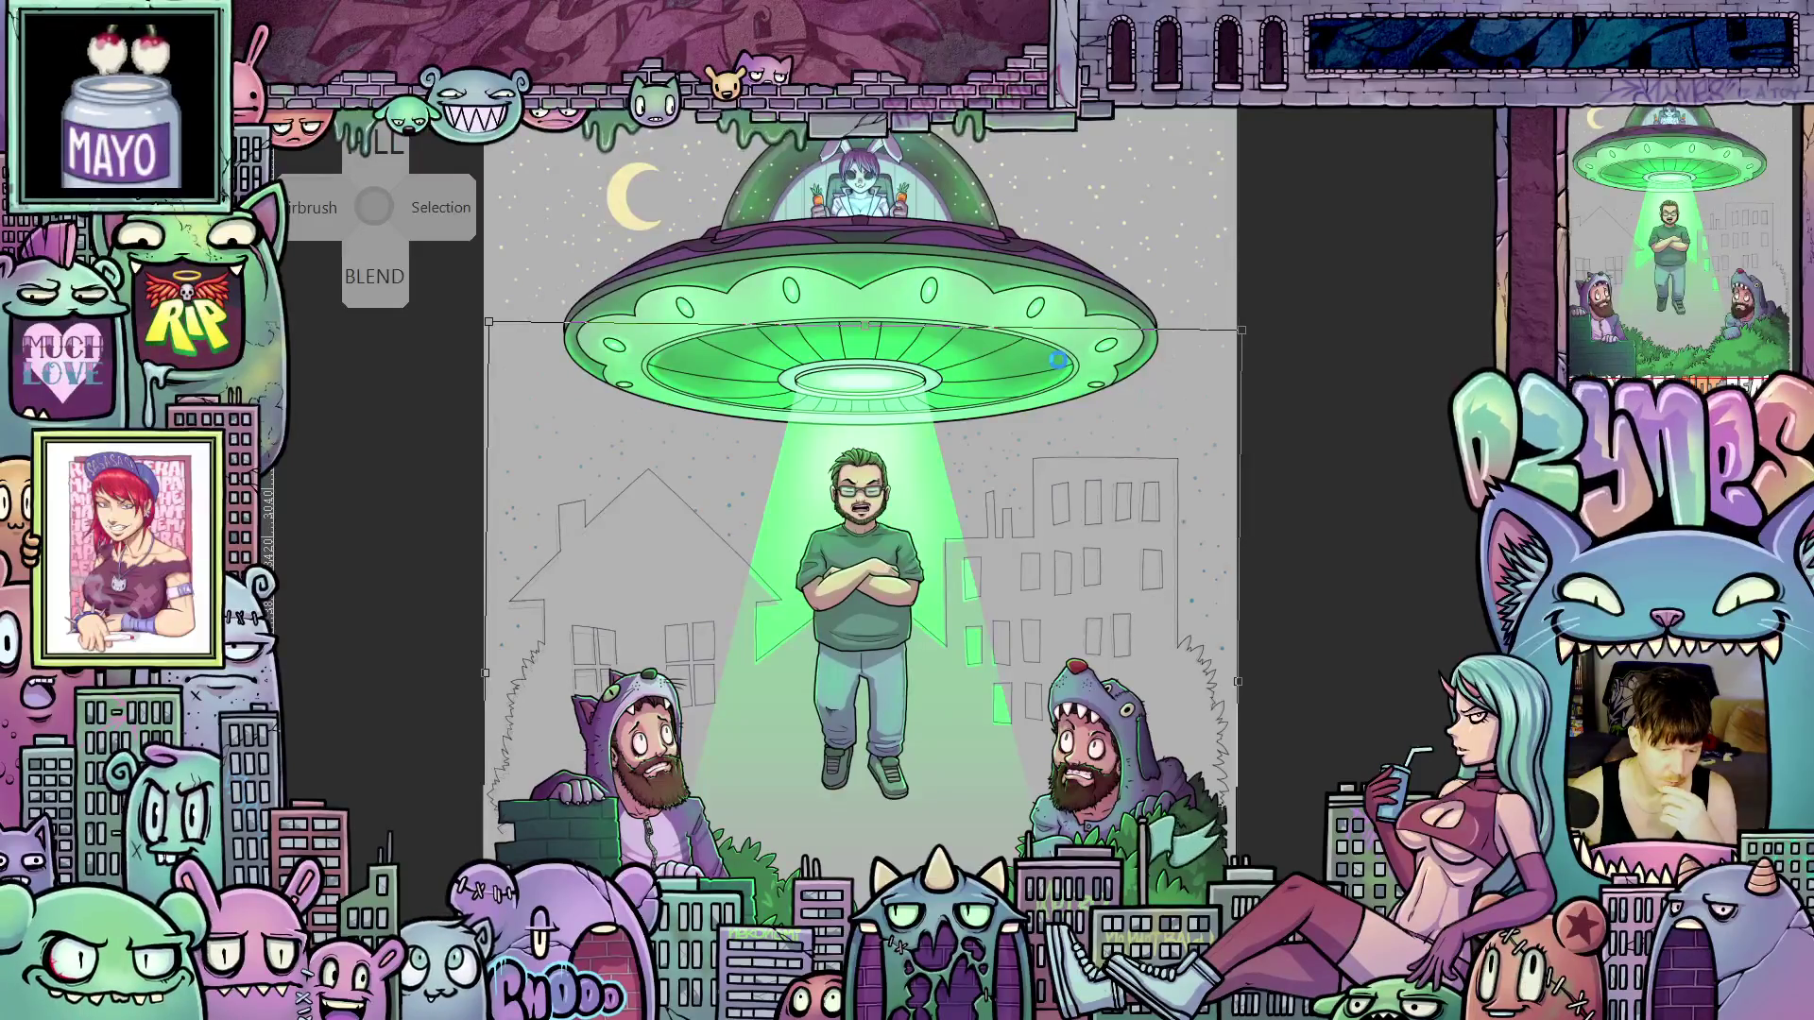
key("Return")
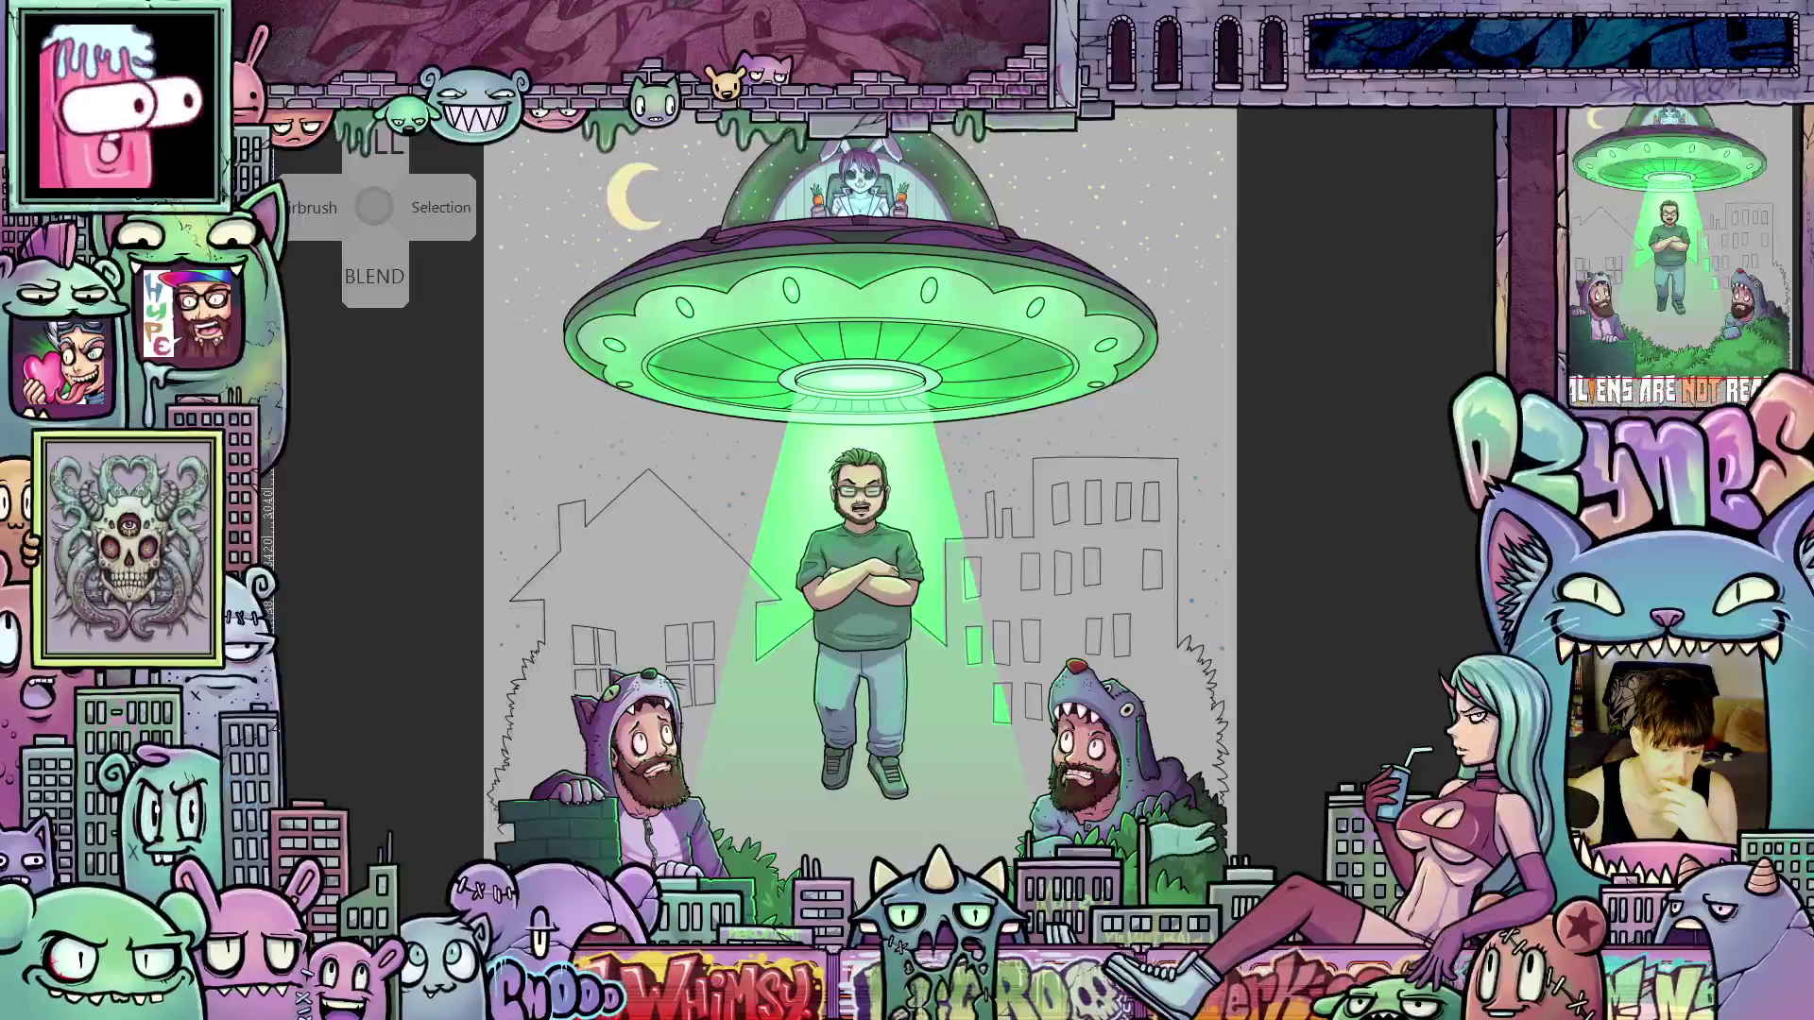
mouse_move(1039, 114)
left_mouse_down()
mouse_move(1194, 458)
mouse_move(1215, 599)
left_mouse_up()
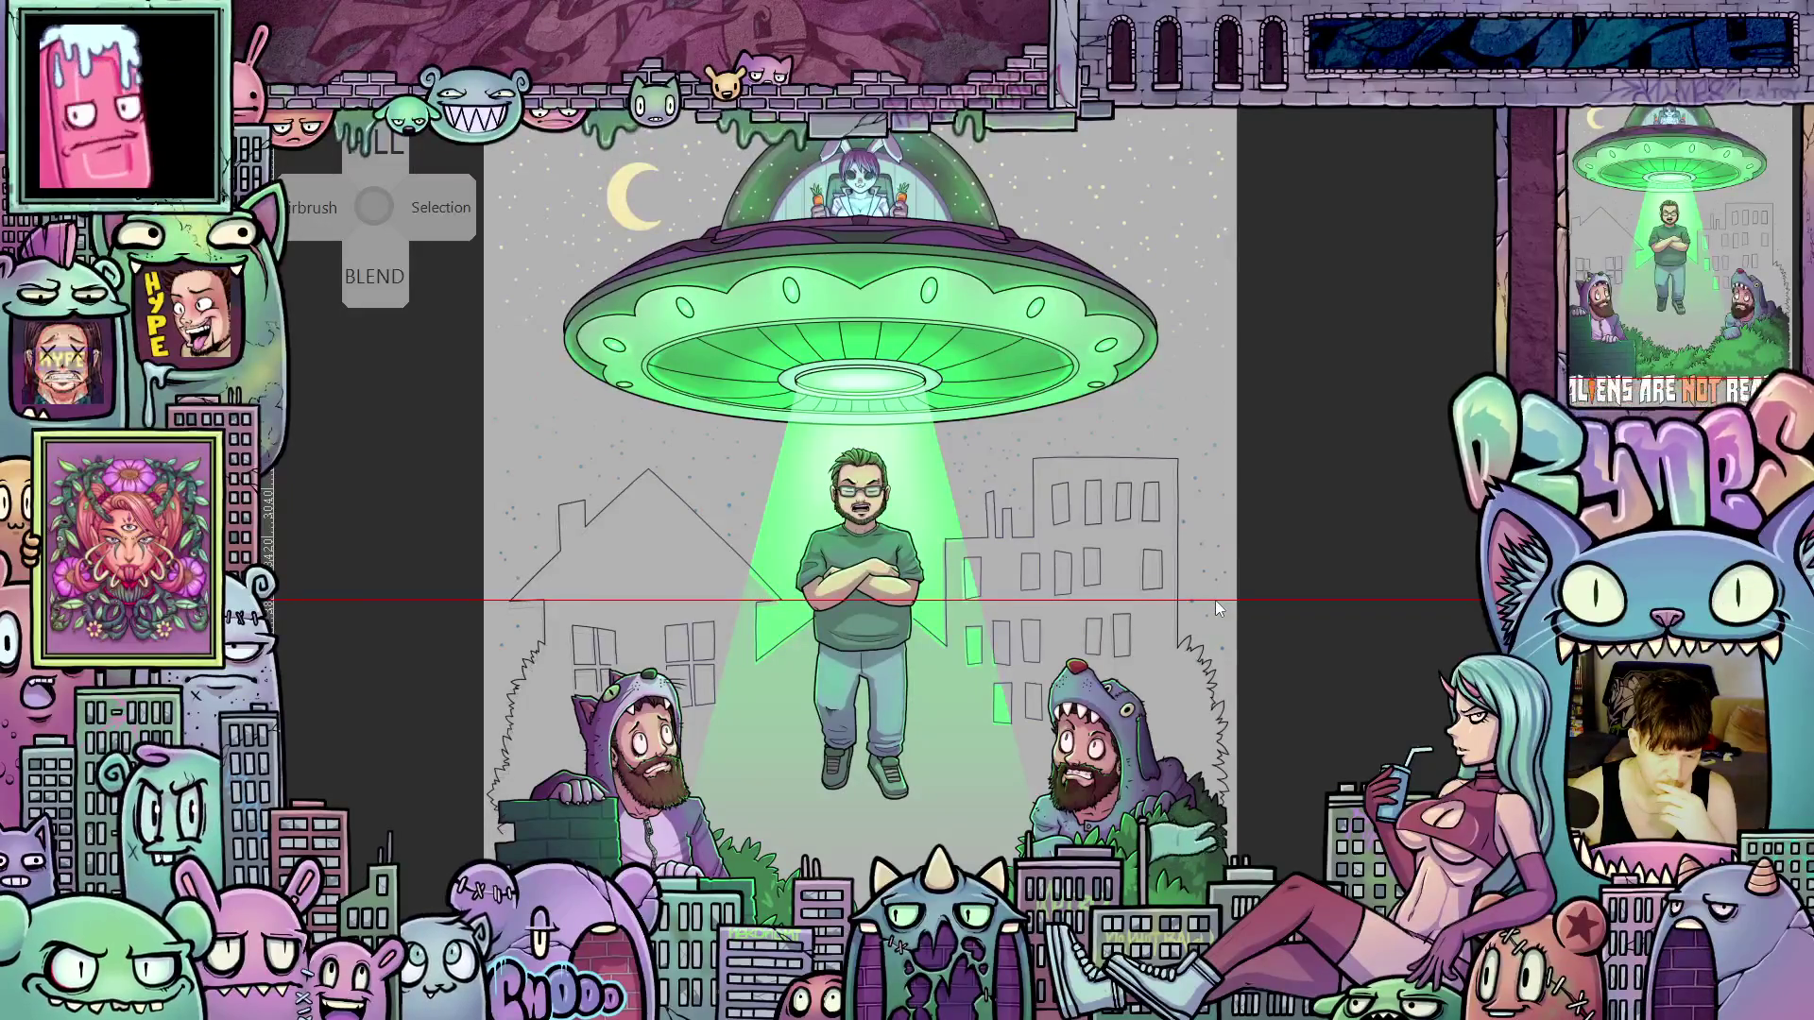
left_click_drag(1215, 602, 1249, 389)
Zoom in on the floating man's torso, then fit the whole poster to the window
left_click_drag(996, 600, 1084, 621)
scroll(1084, 621, "up", 1)
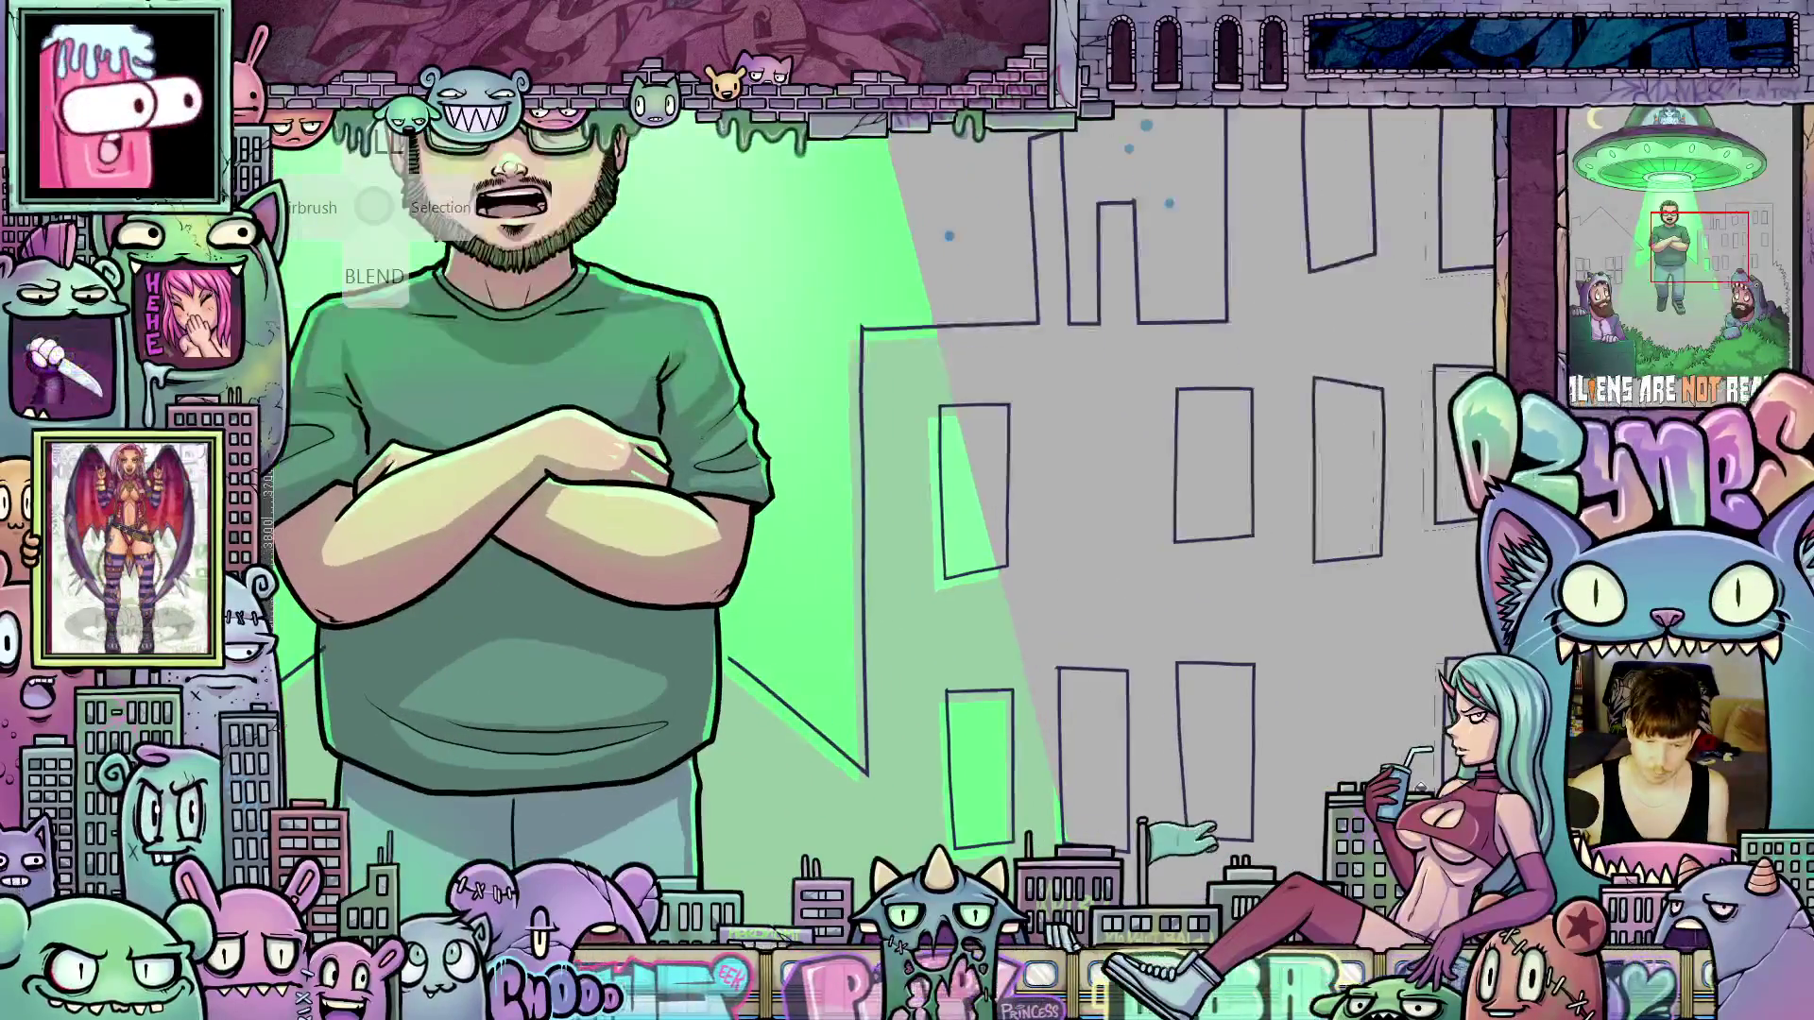
scroll(1157, 654, "down", 1)
key("ctrl+0")
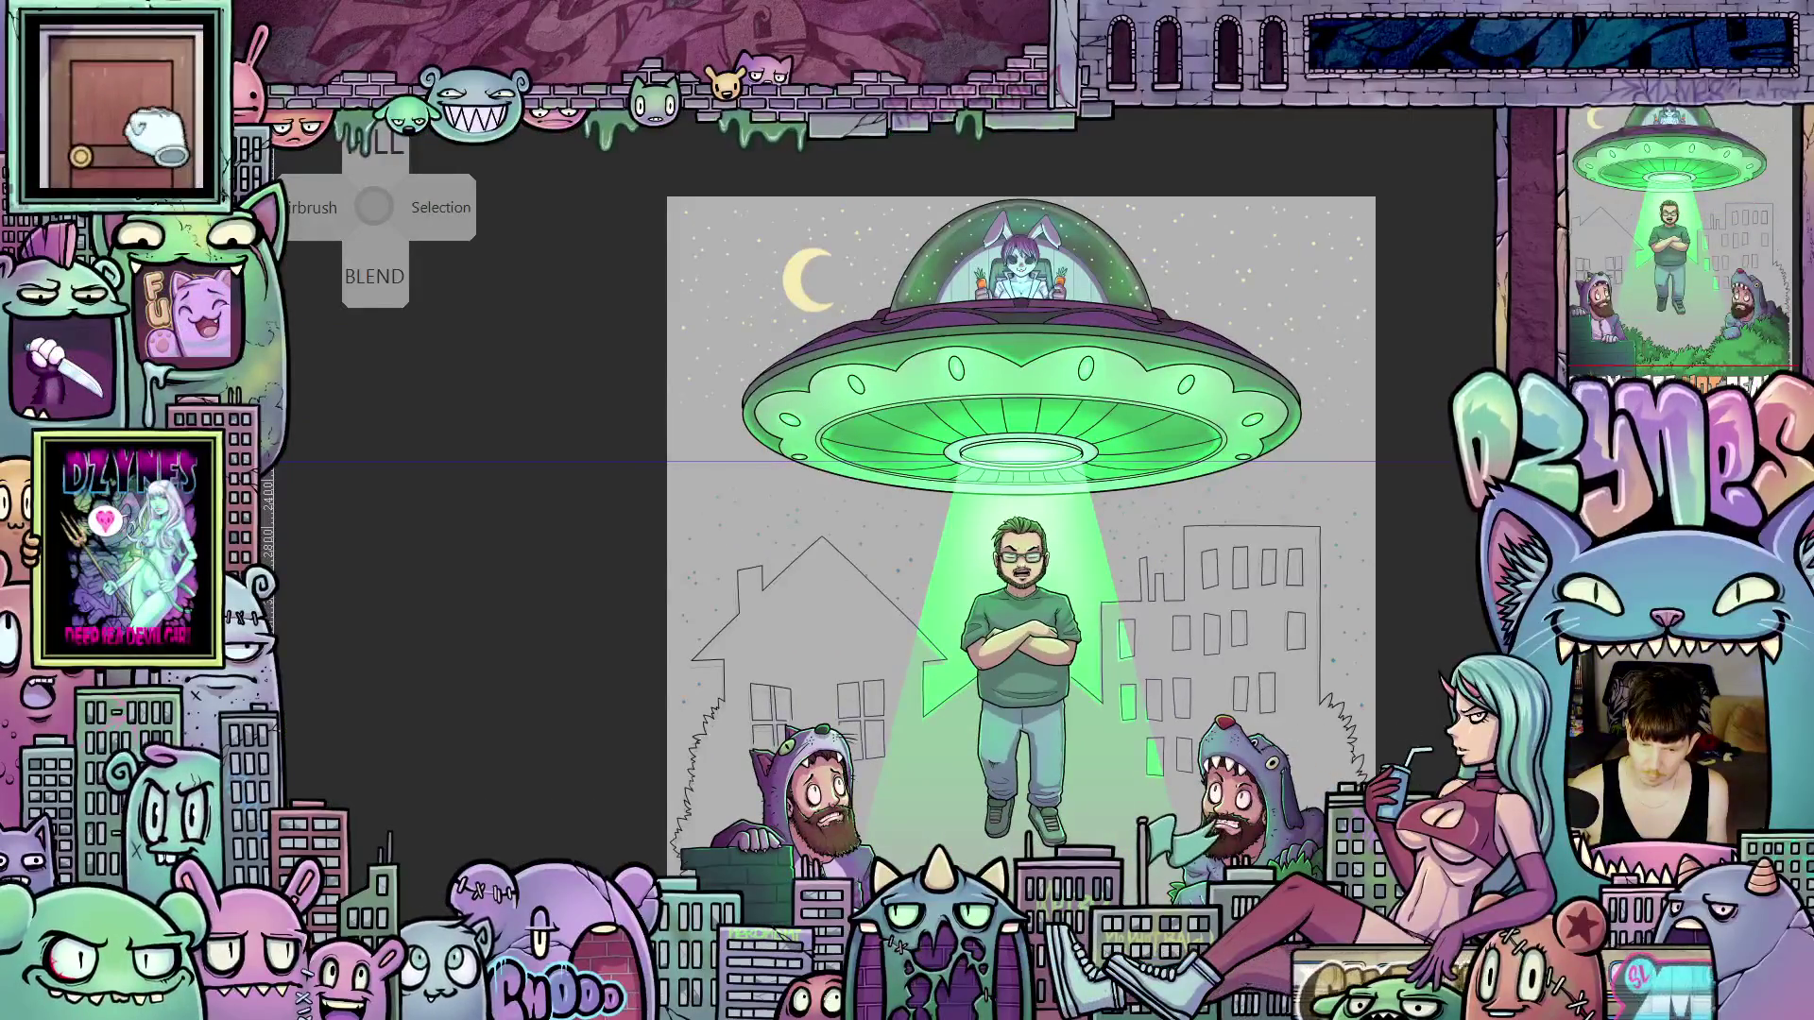
scroll(1020, 524, "down", 2)
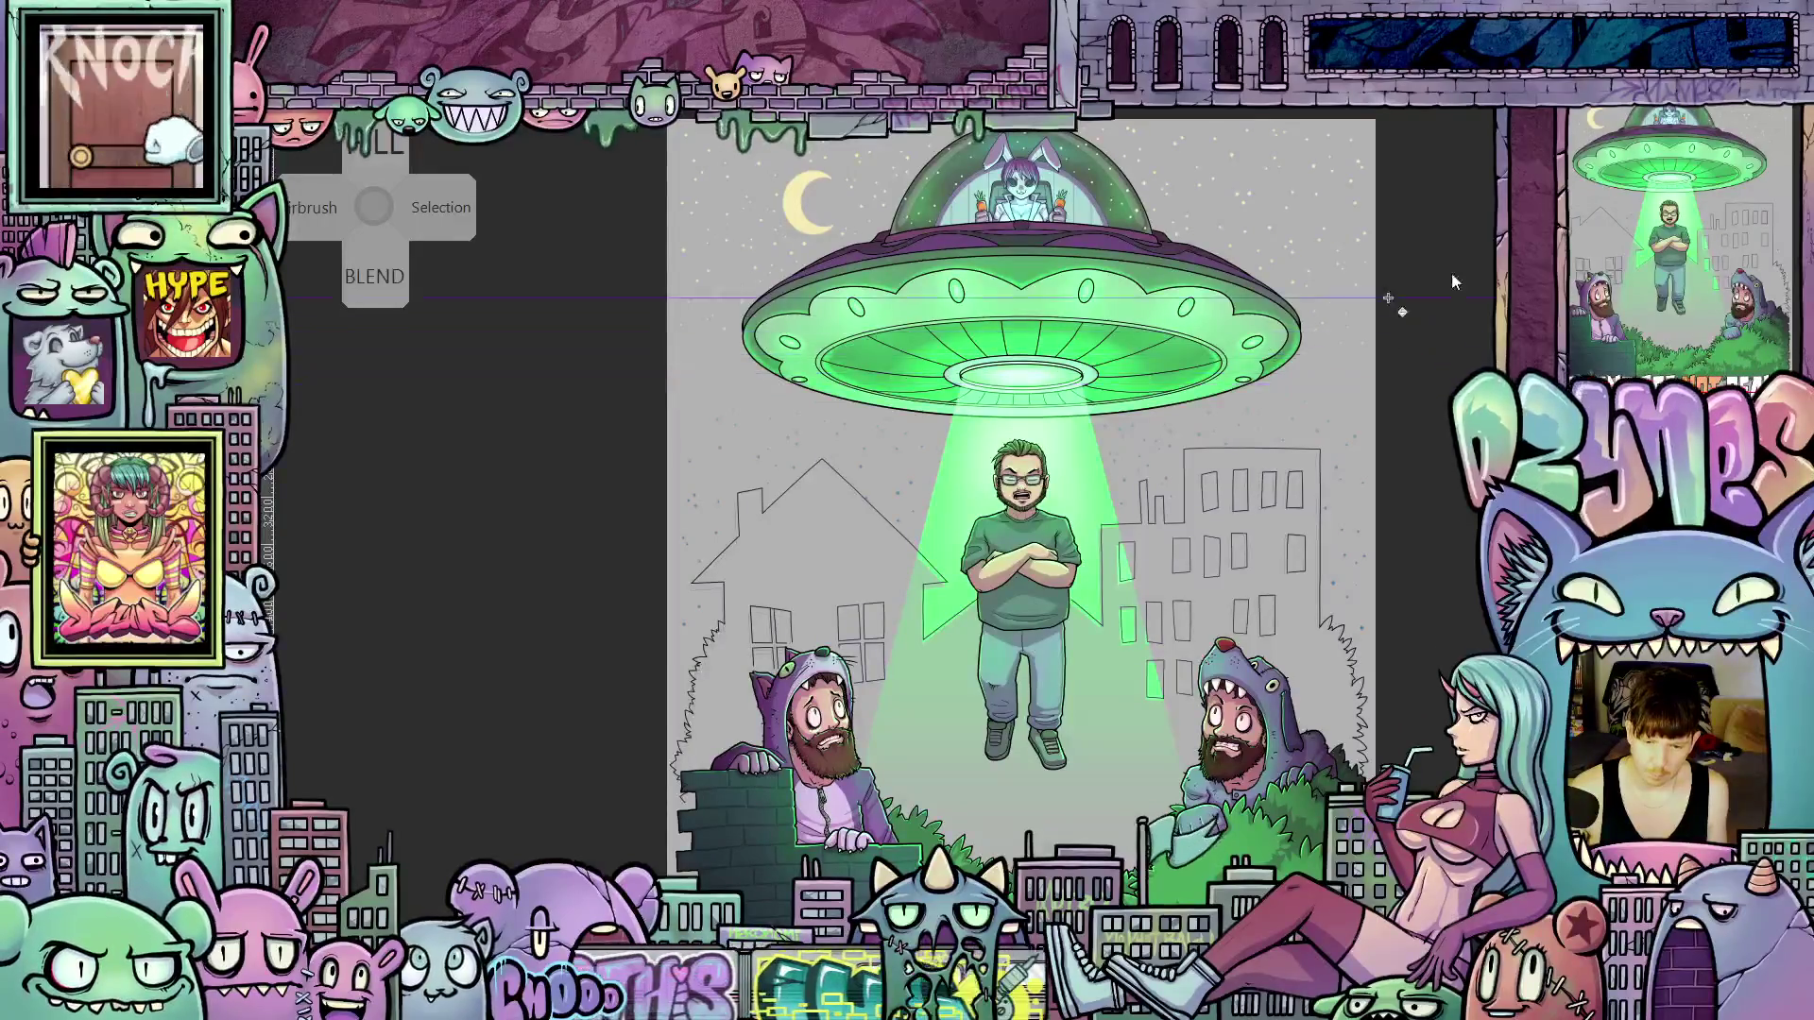
scroll(1455, 397, "up", 1)
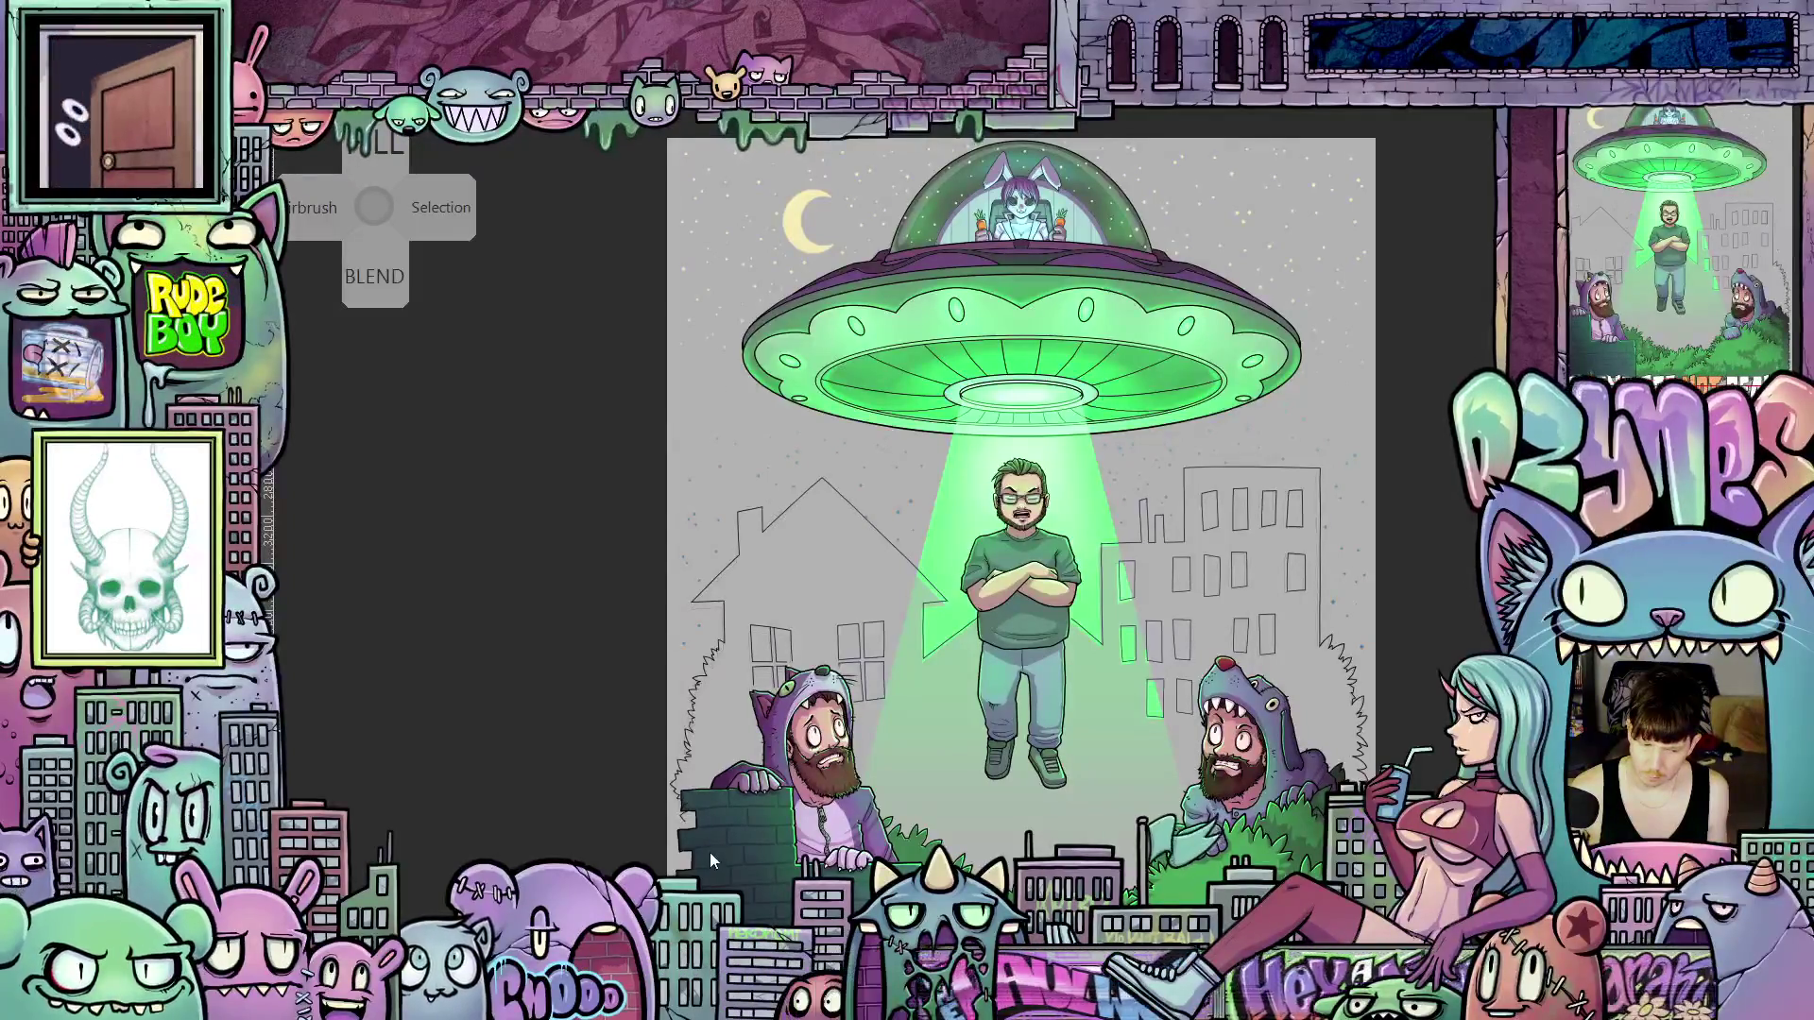
scroll(710, 852, "up", 2)
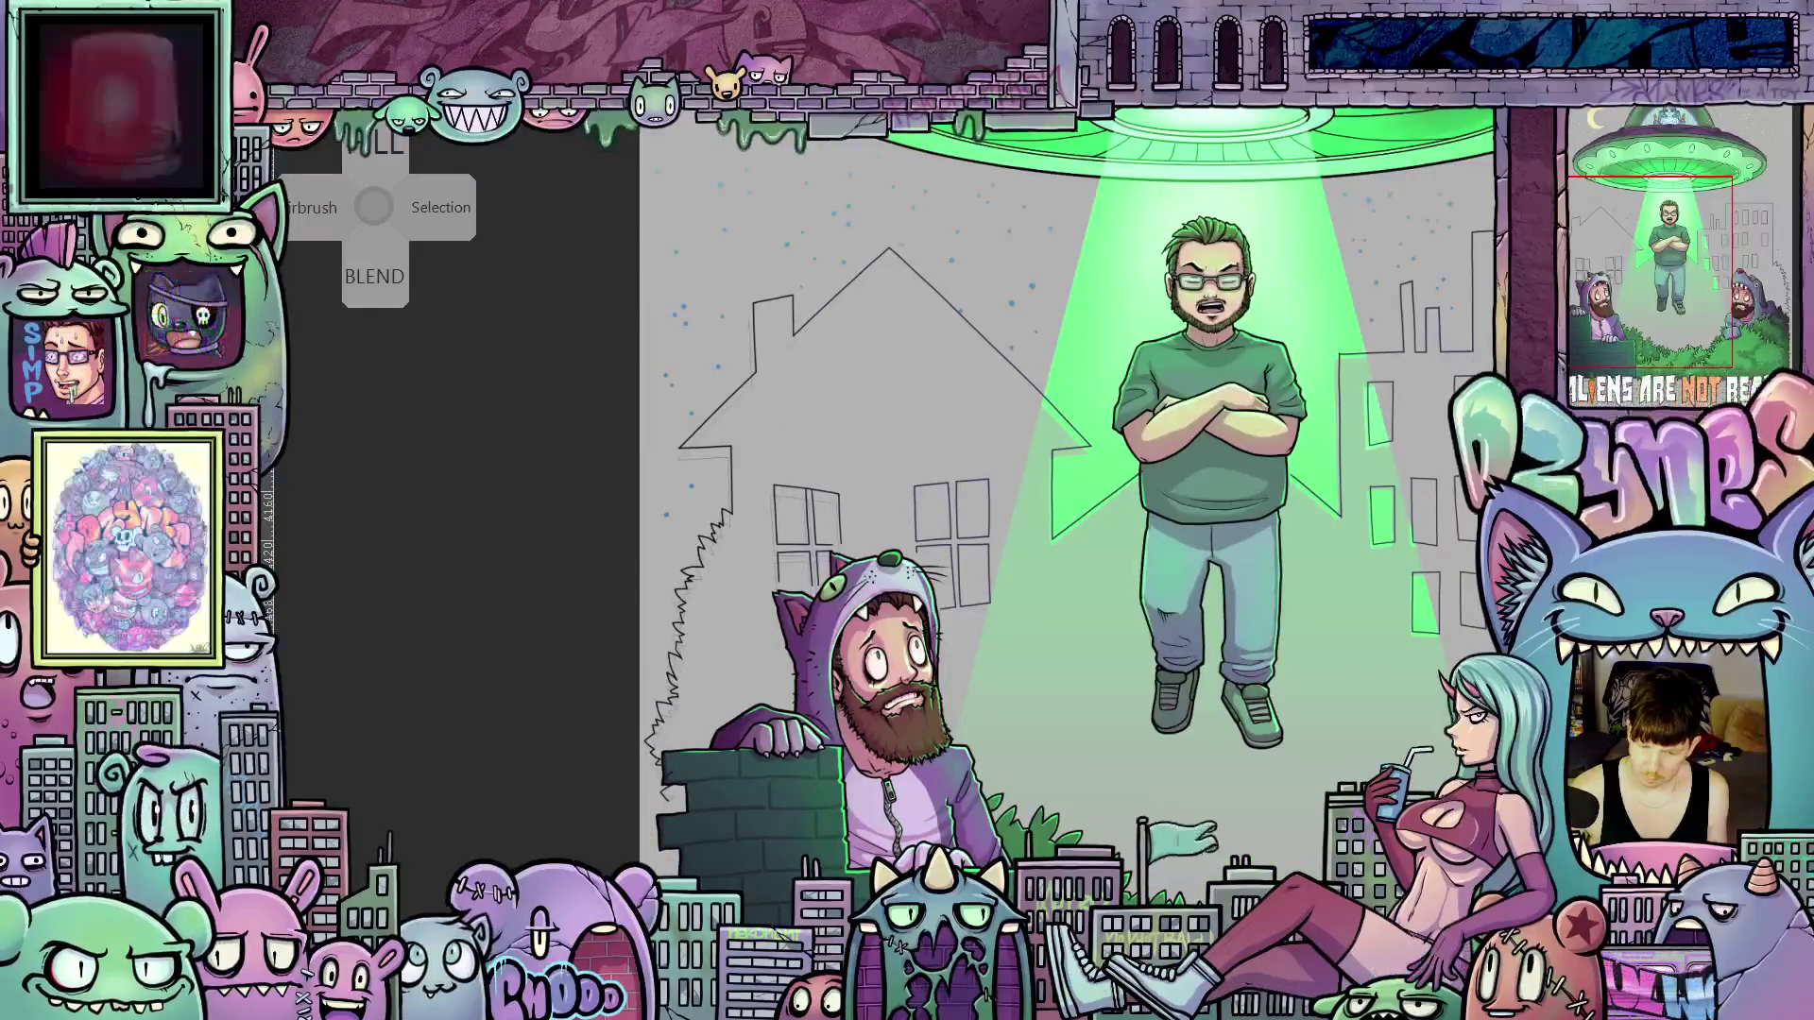
Zoom in on the rough zigzag sketch lines left of the brick wall
scroll(661, 754, "up", 5)
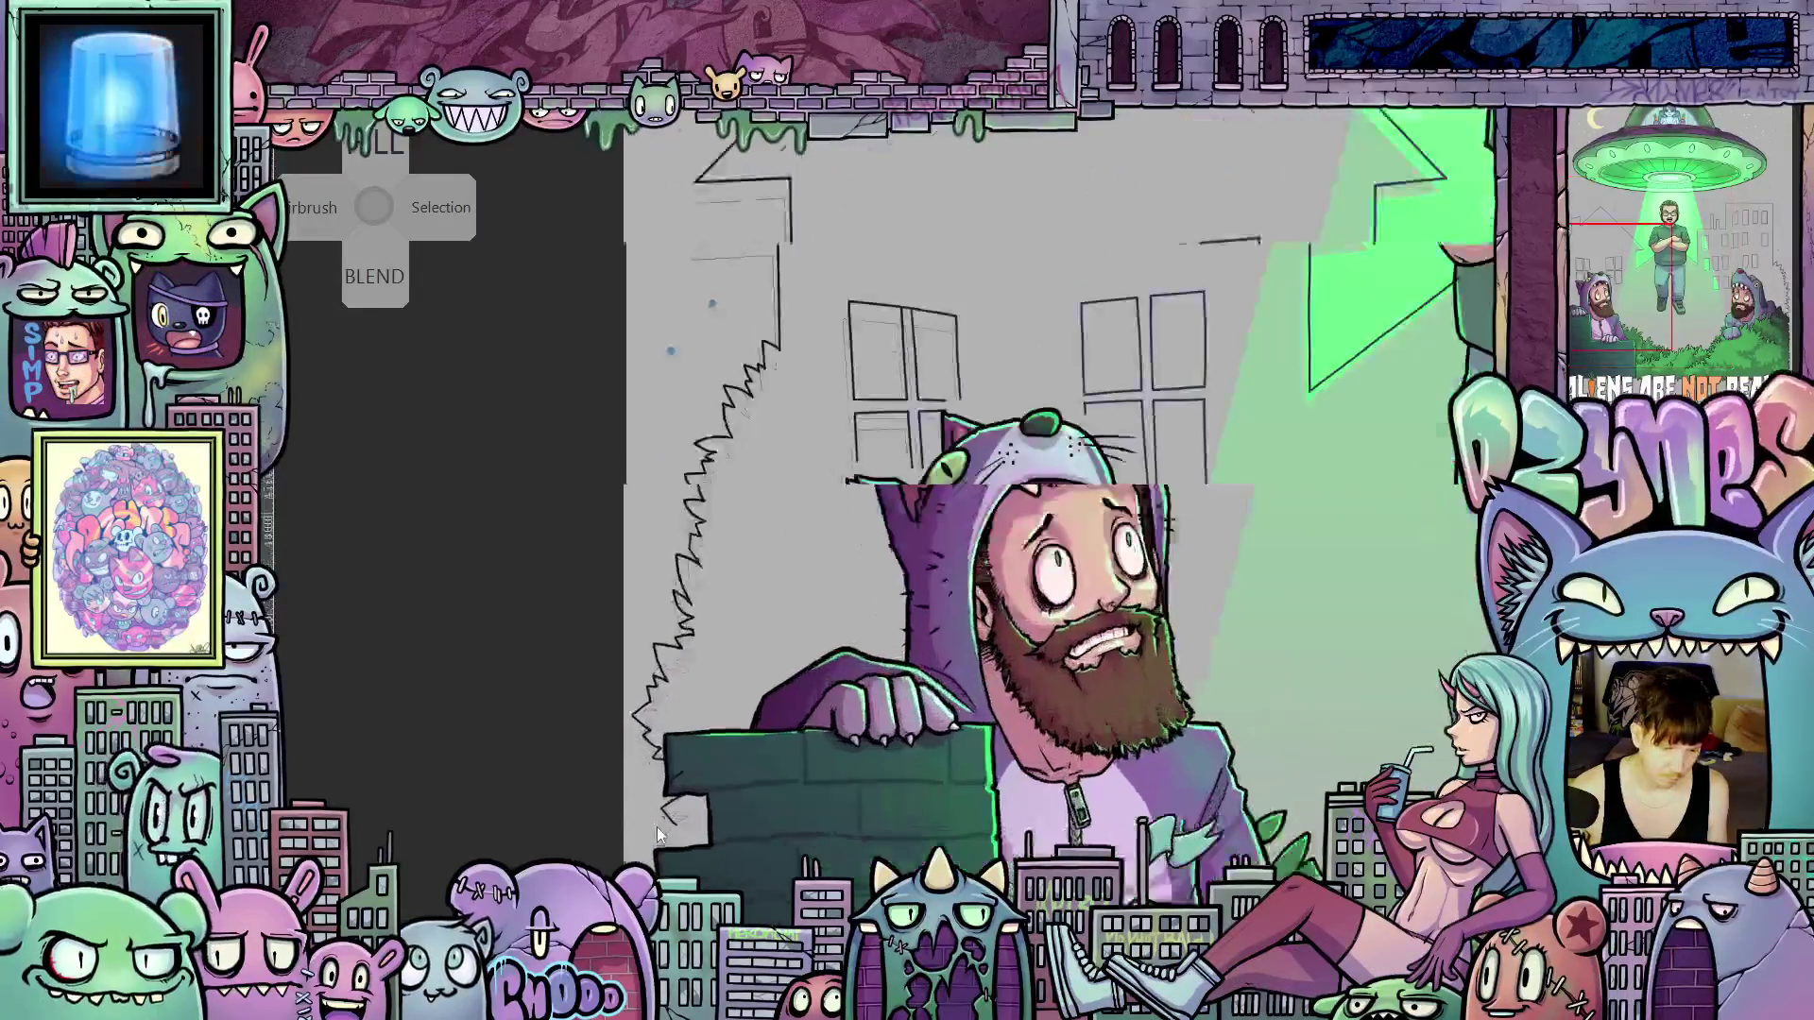
scroll(675, 576, "up", 1)
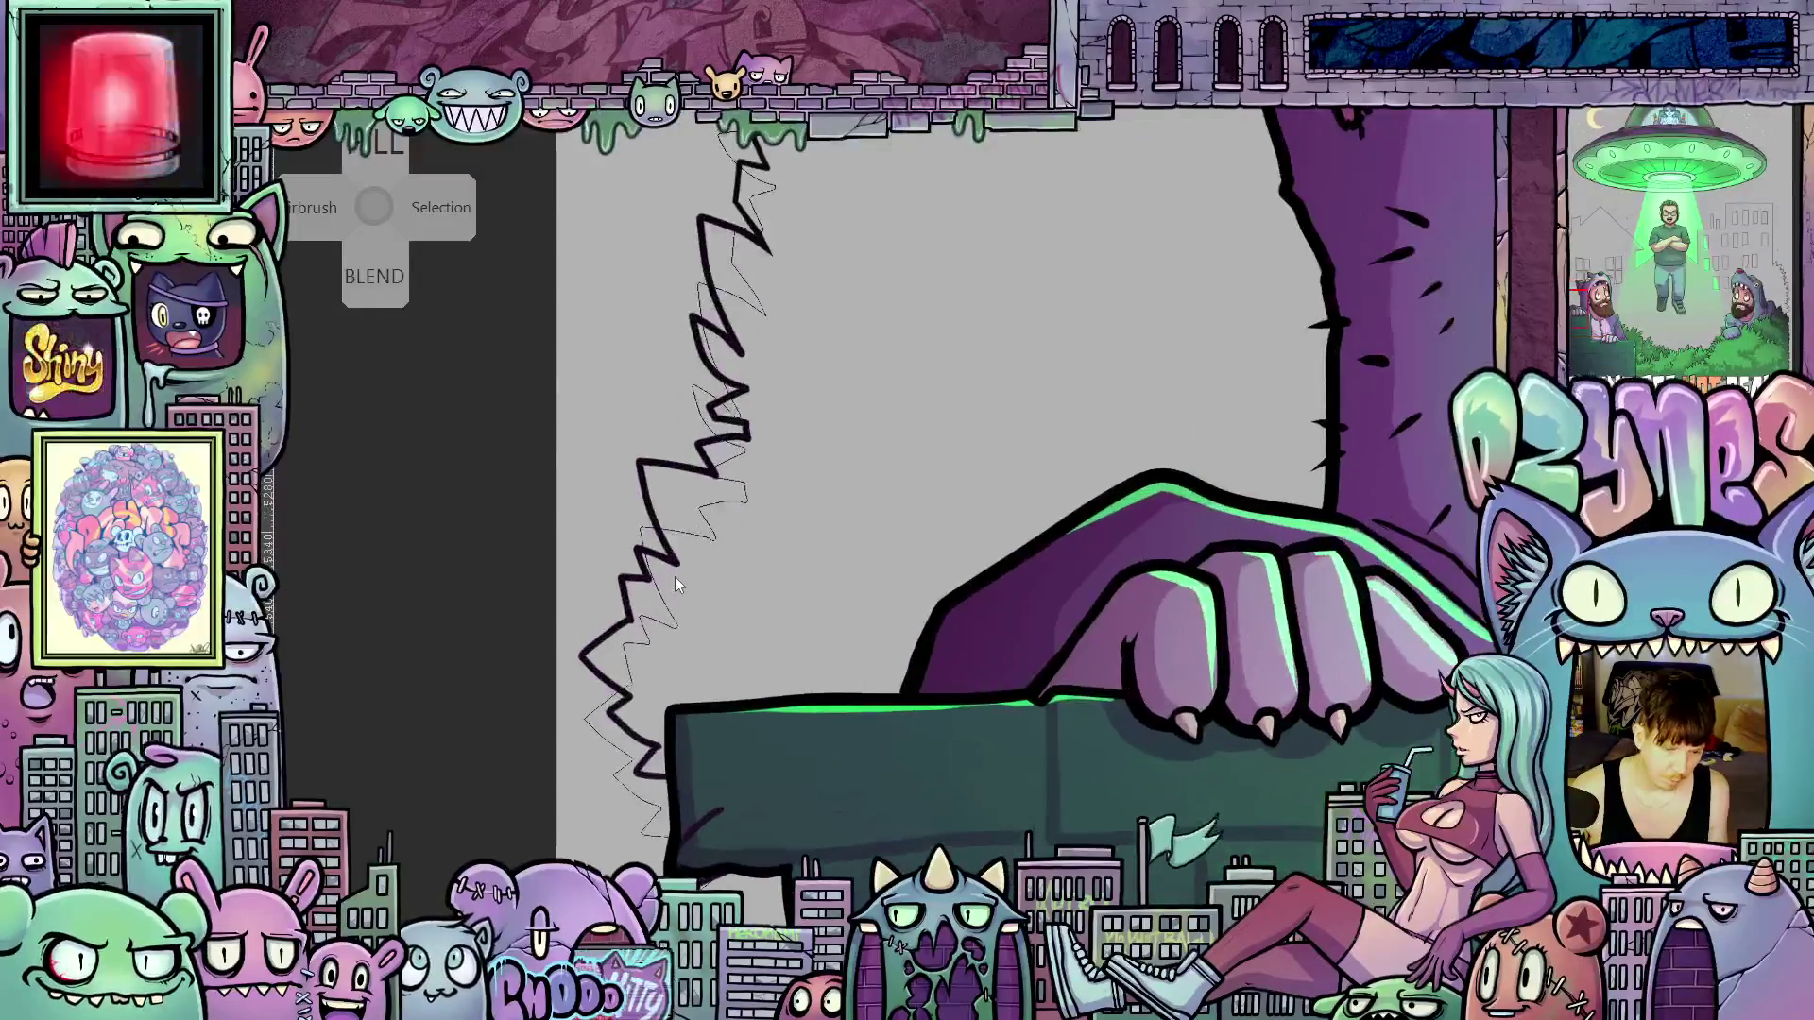
scroll(675, 576, "down", 2)
scroll(691, 804, "up", 6)
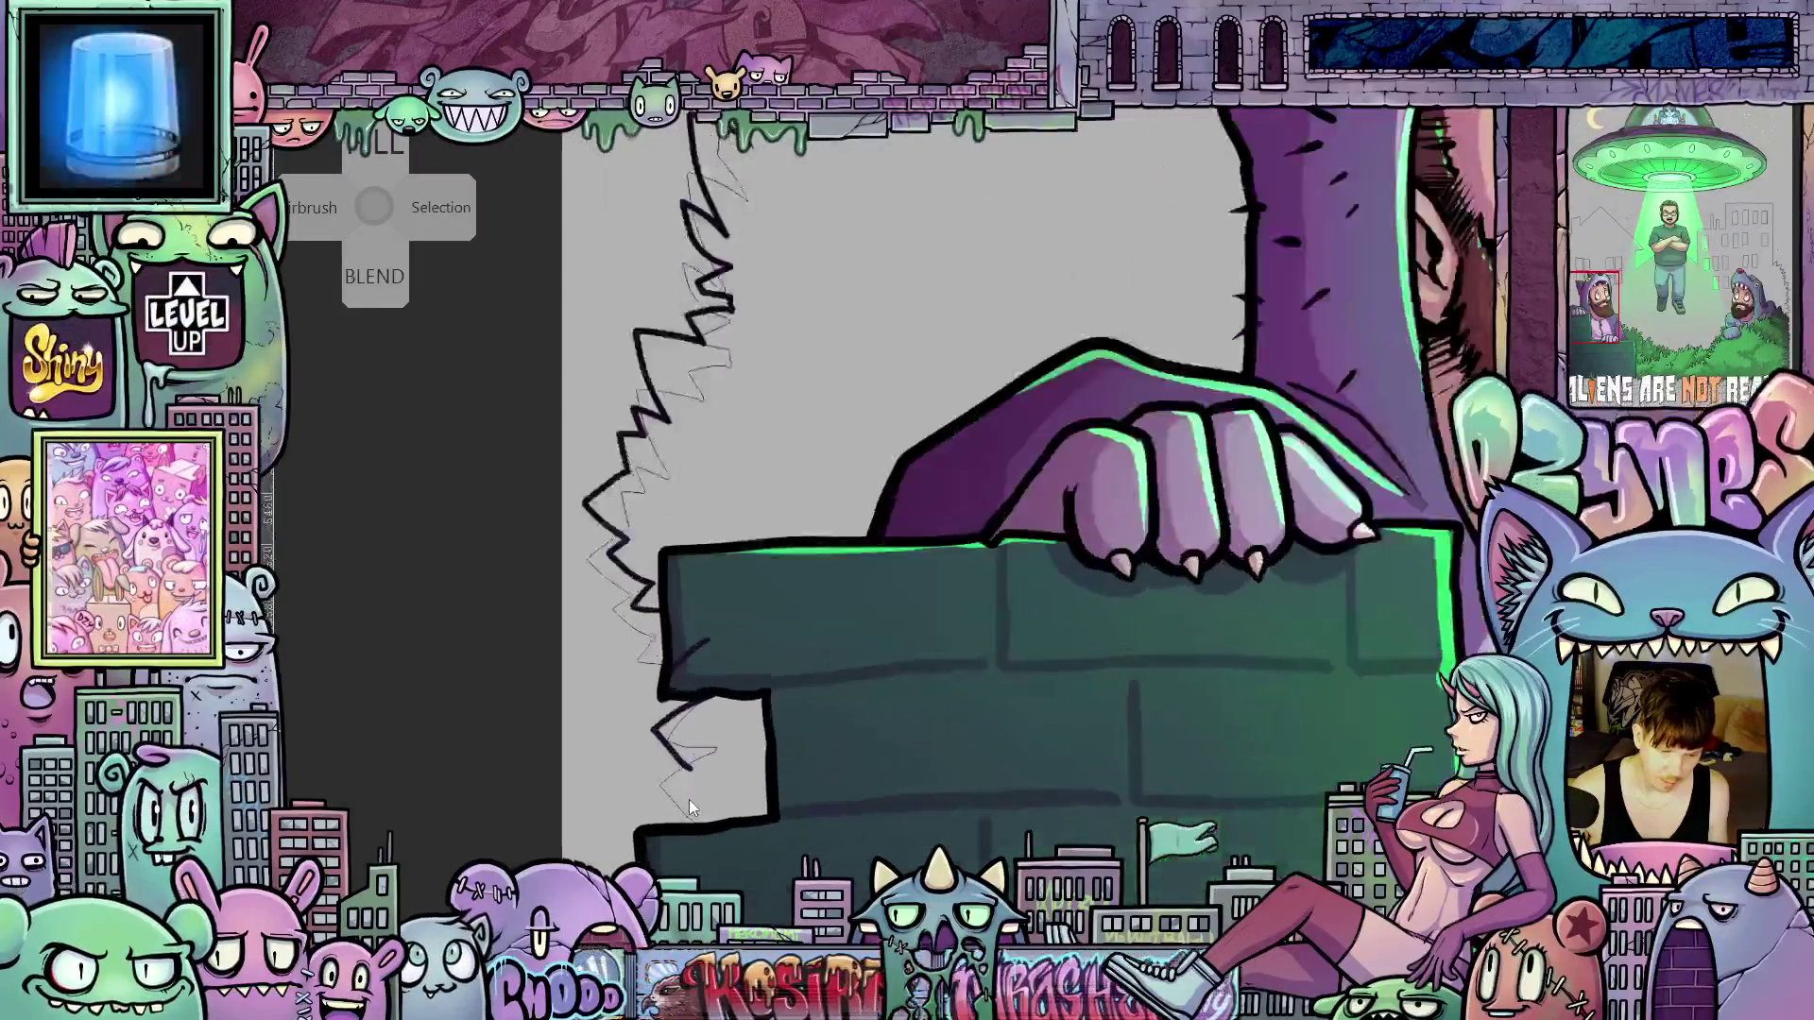
scroll(662, 779, "down", 4)
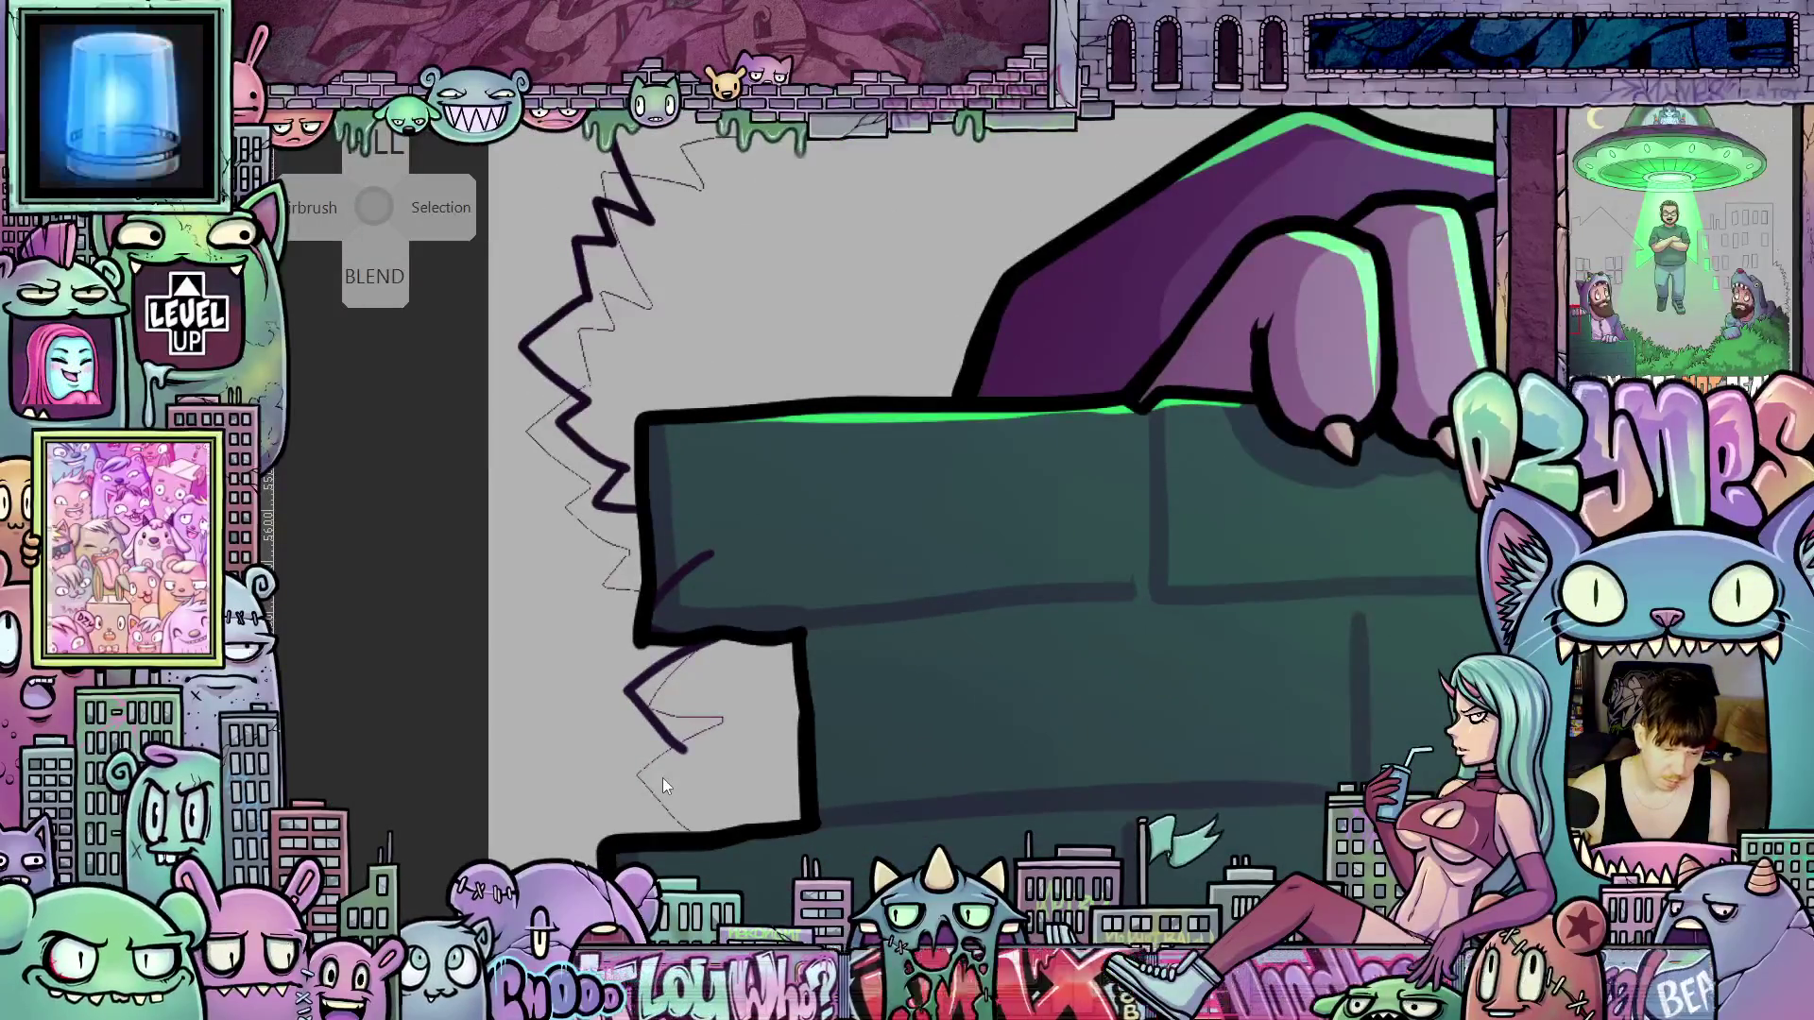
scroll(670, 802, "up", 2)
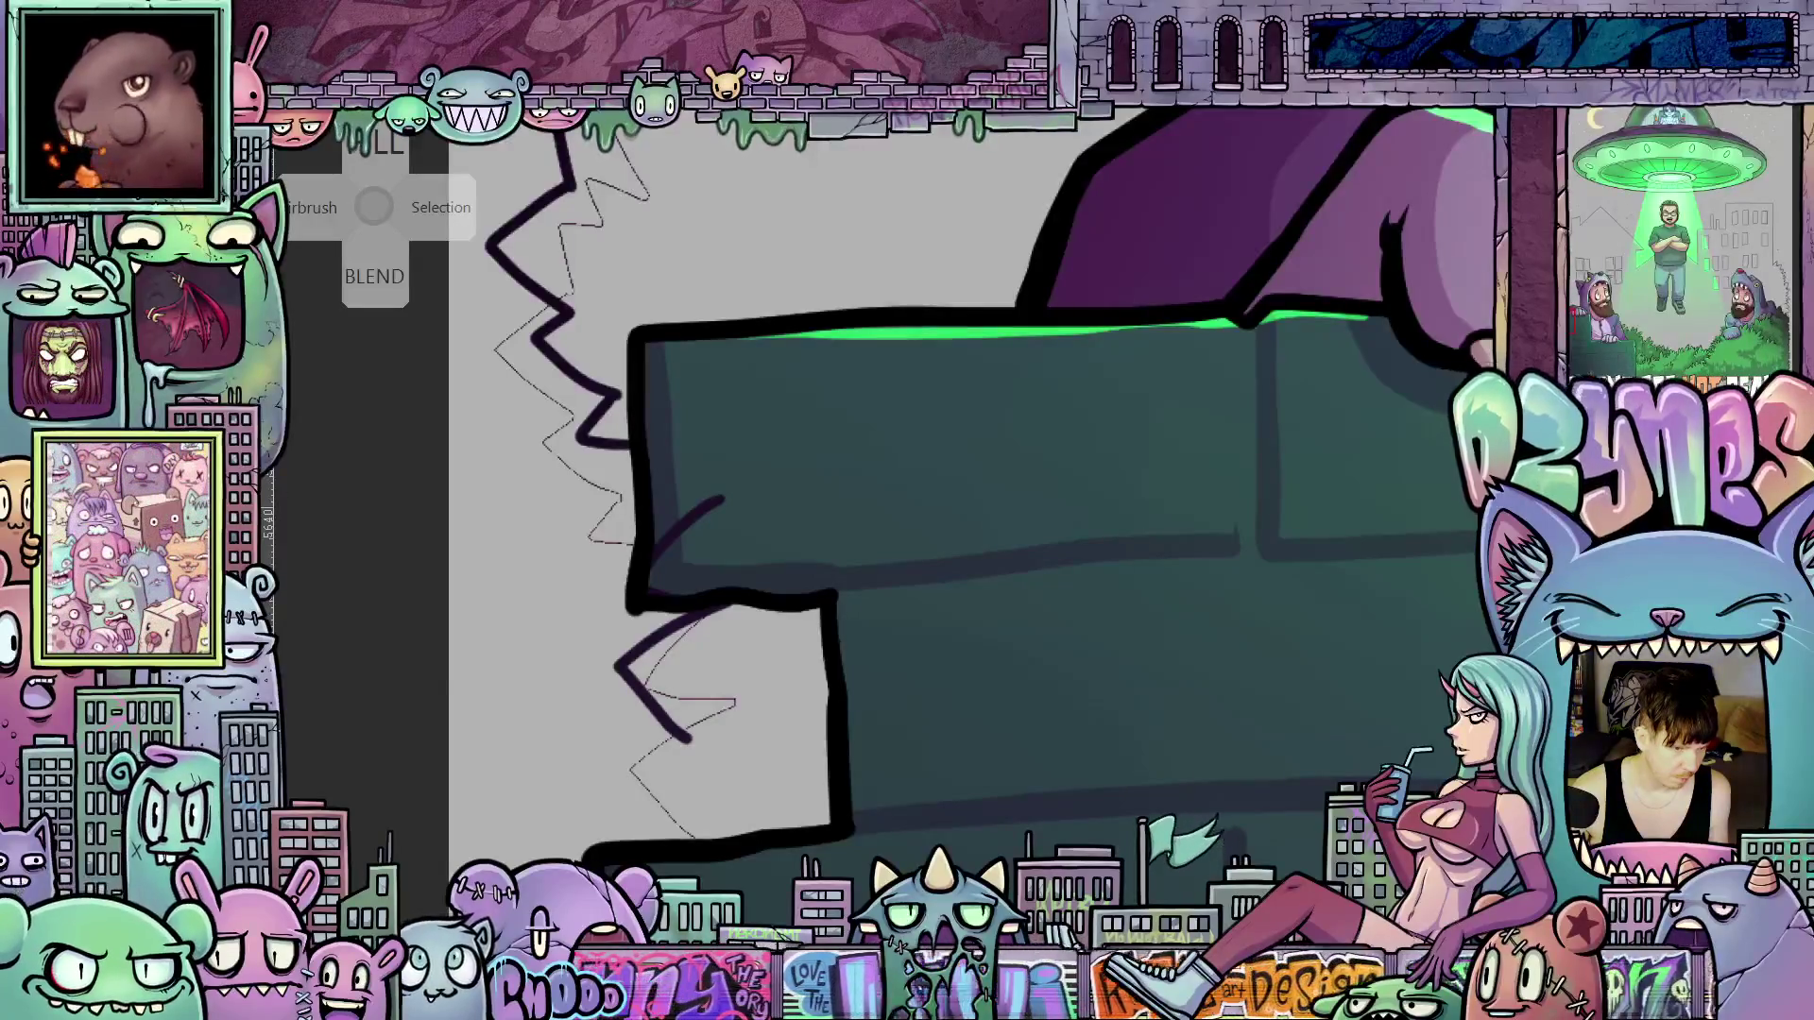
scroll(679, 821, "up", 1)
scroll(678, 821, "up", 5)
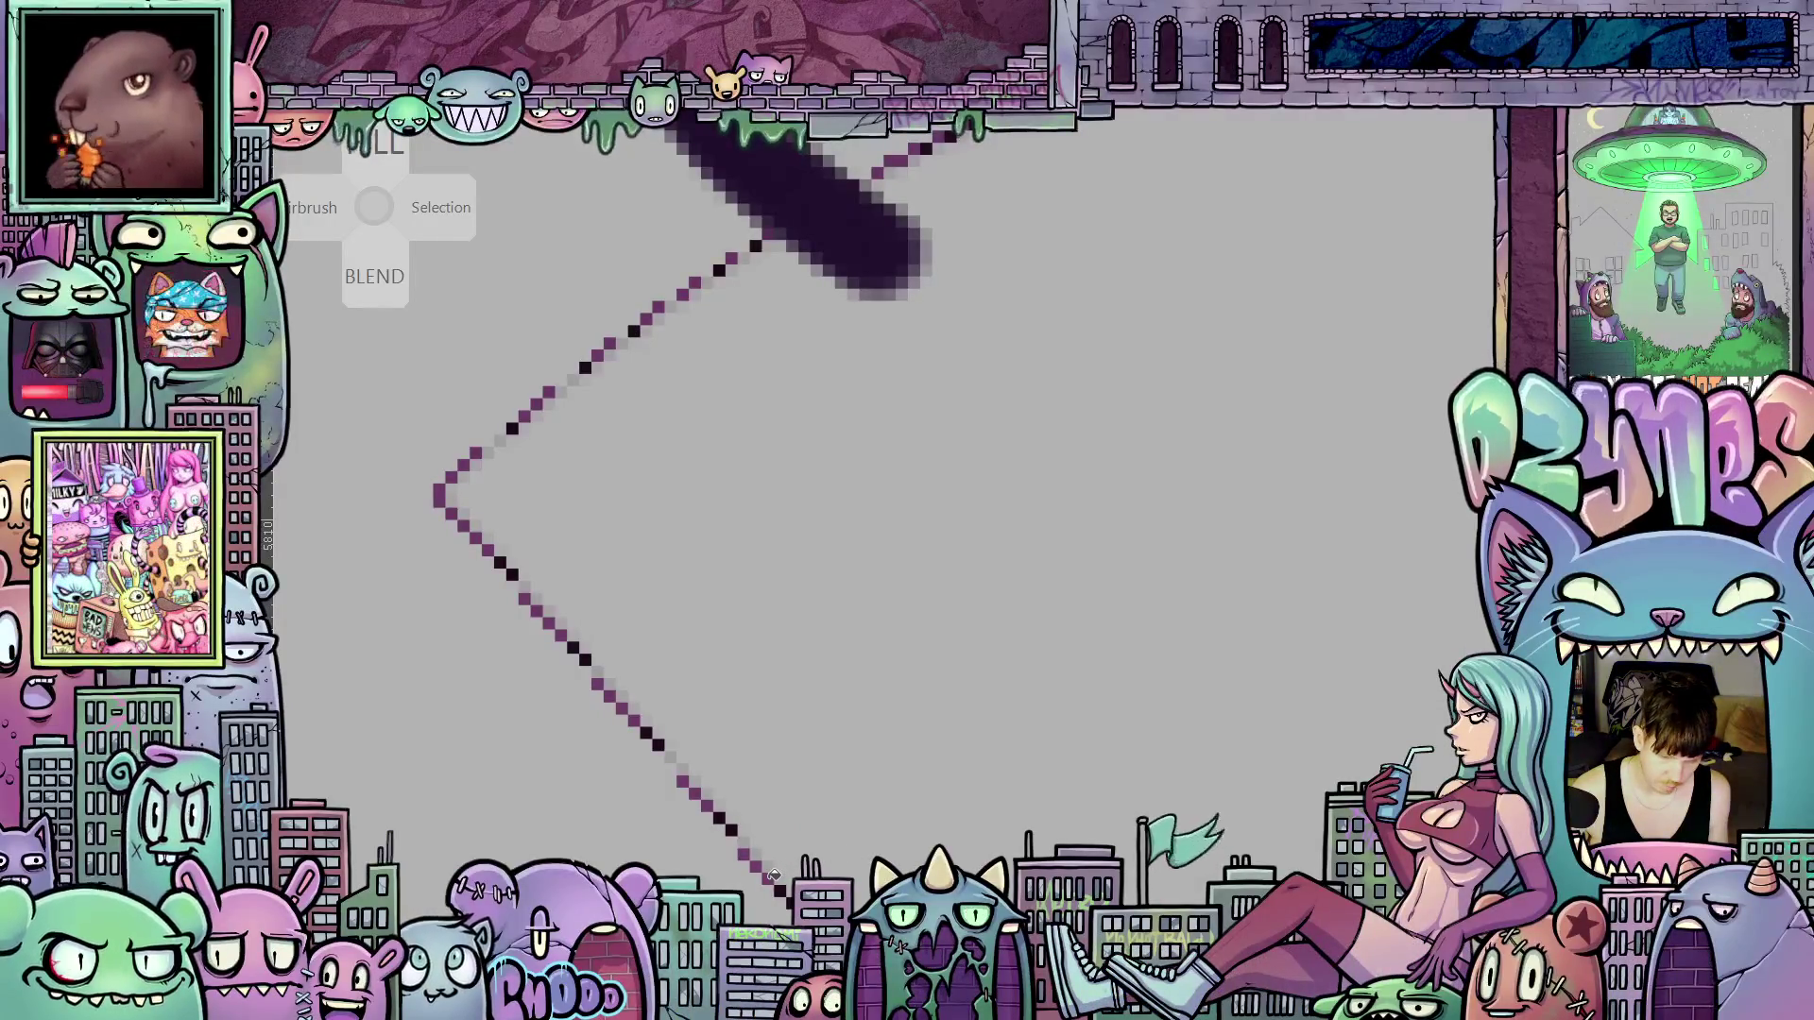
Lower the sketch layer's opacity and zoom around the area beside the teal building
key("2")
scroll(896, 764, "down", 2)
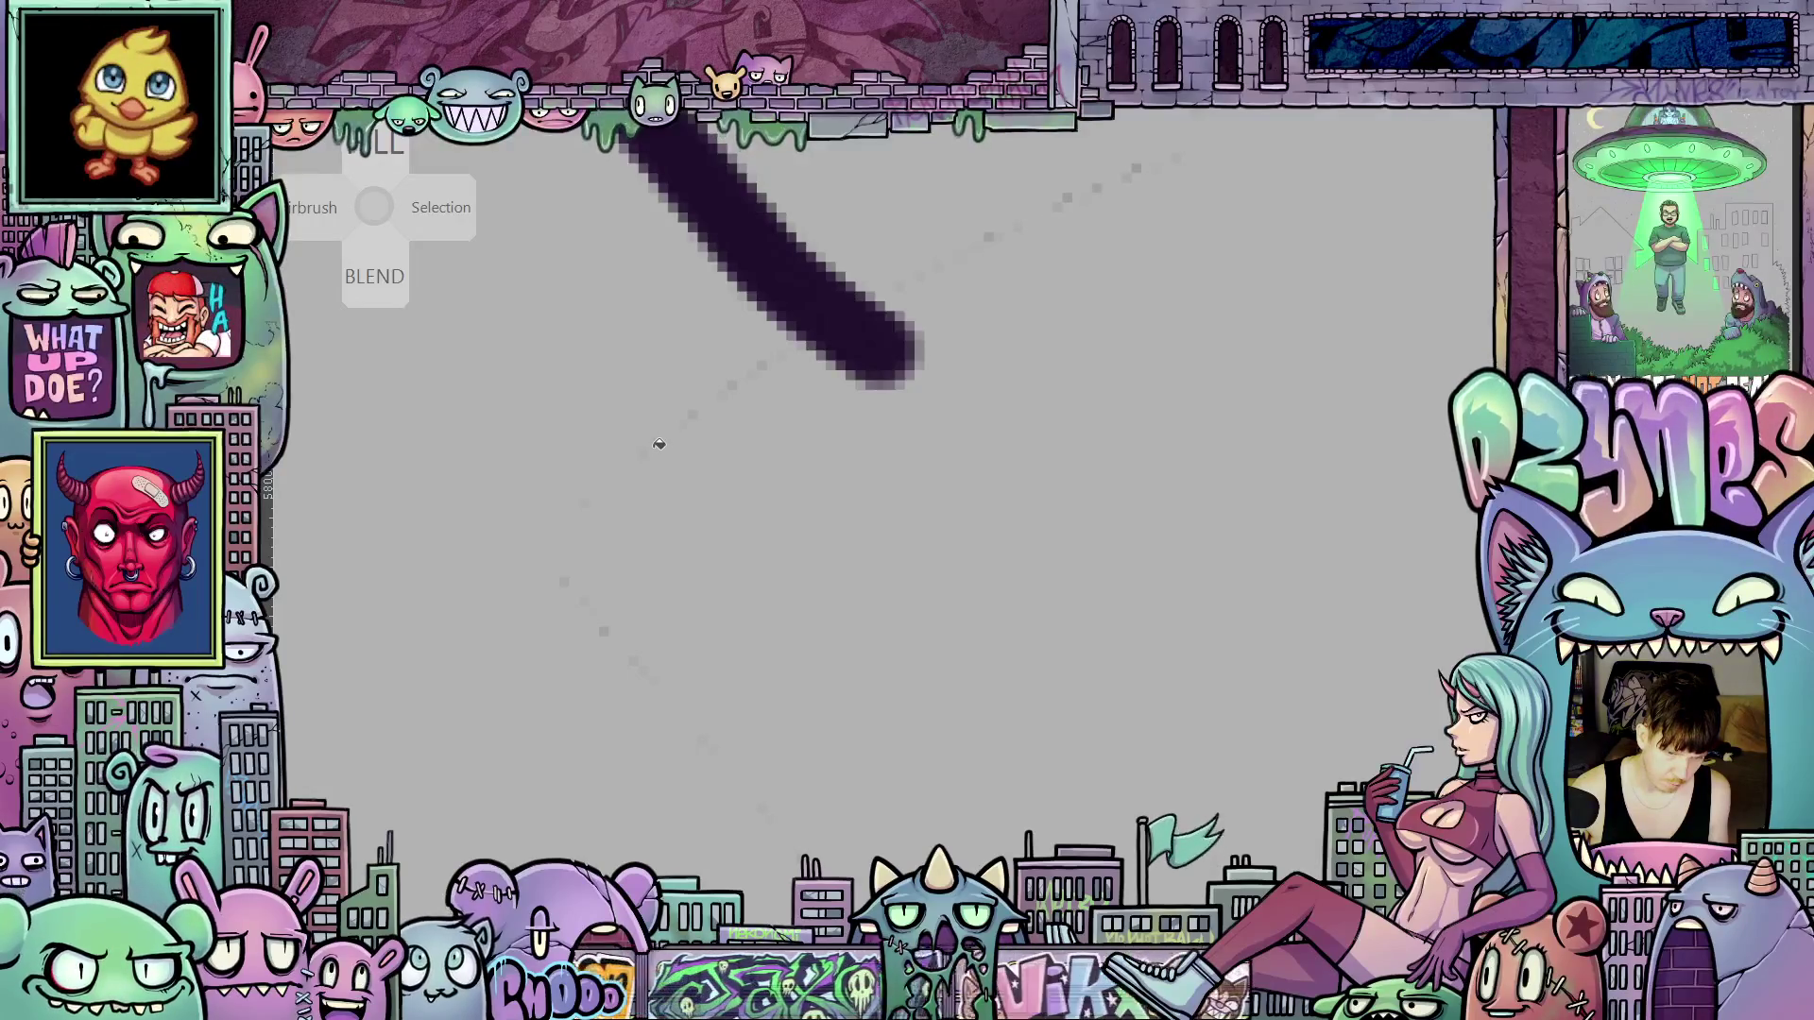
scroll(916, 477, "down", 5)
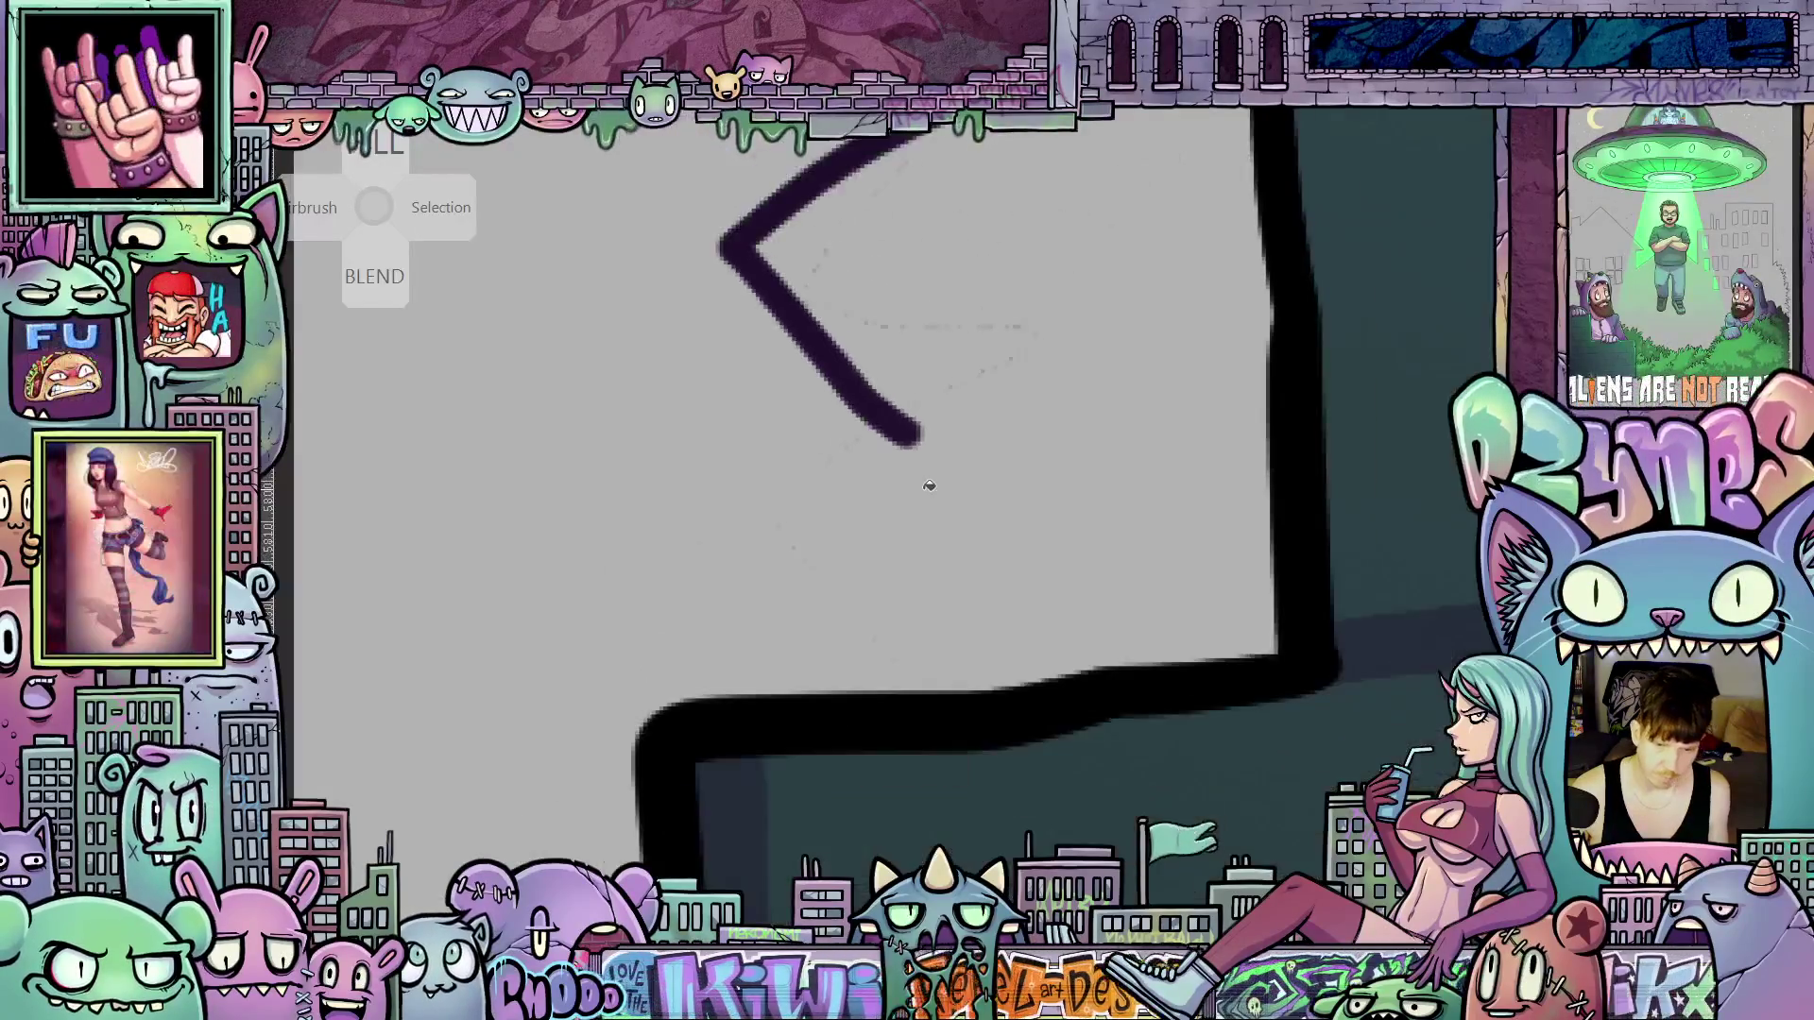
scroll(991, 386, "up", 3)
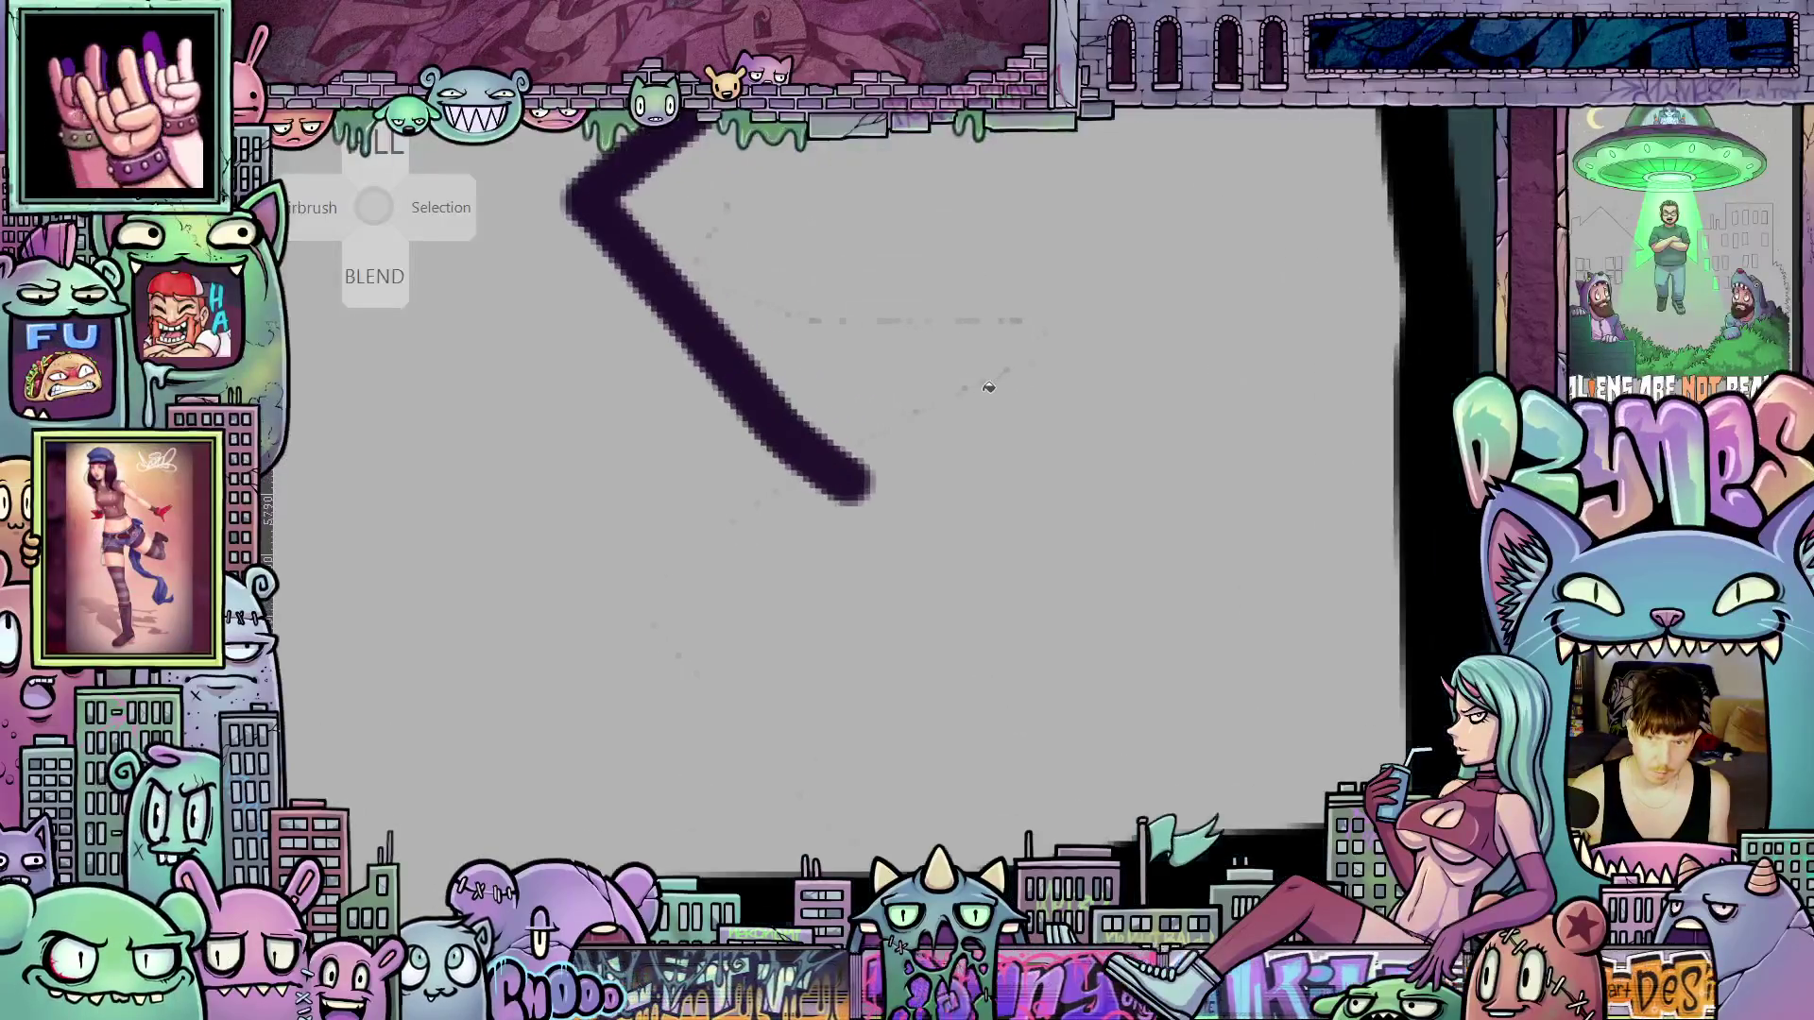
scroll(906, 596, "up", 3)
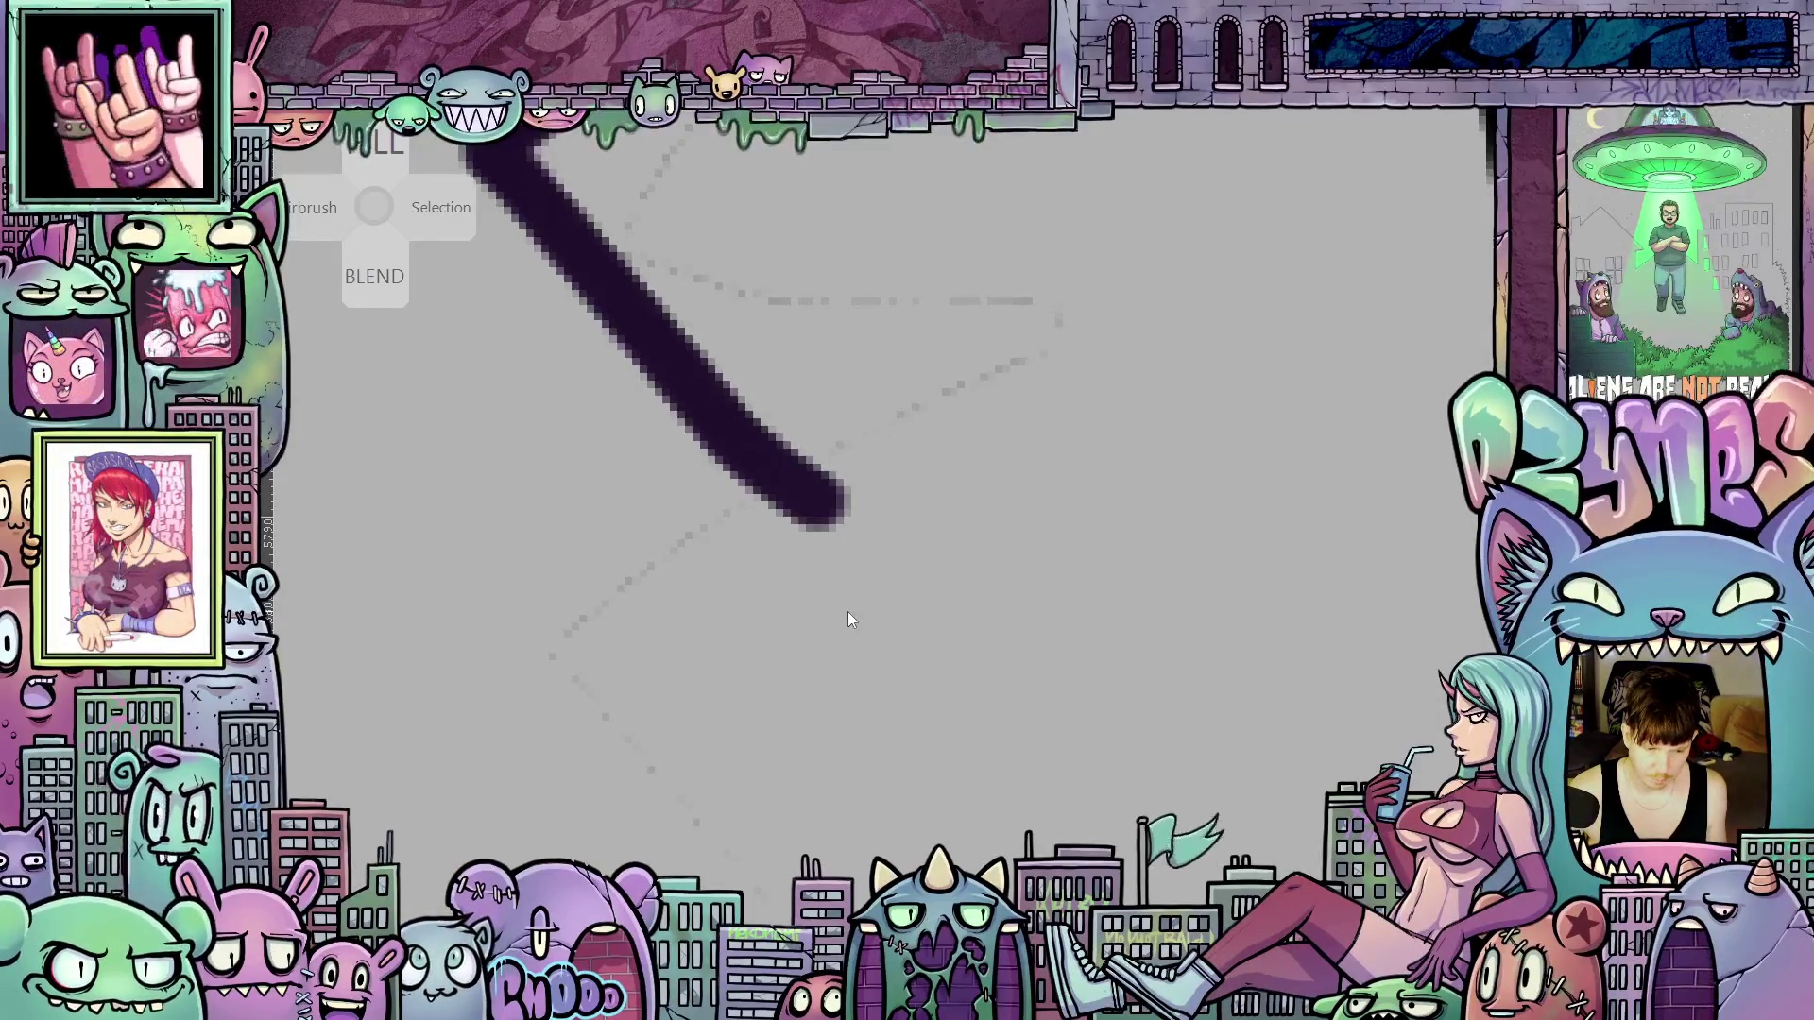
scroll(893, 642, "down", 3)
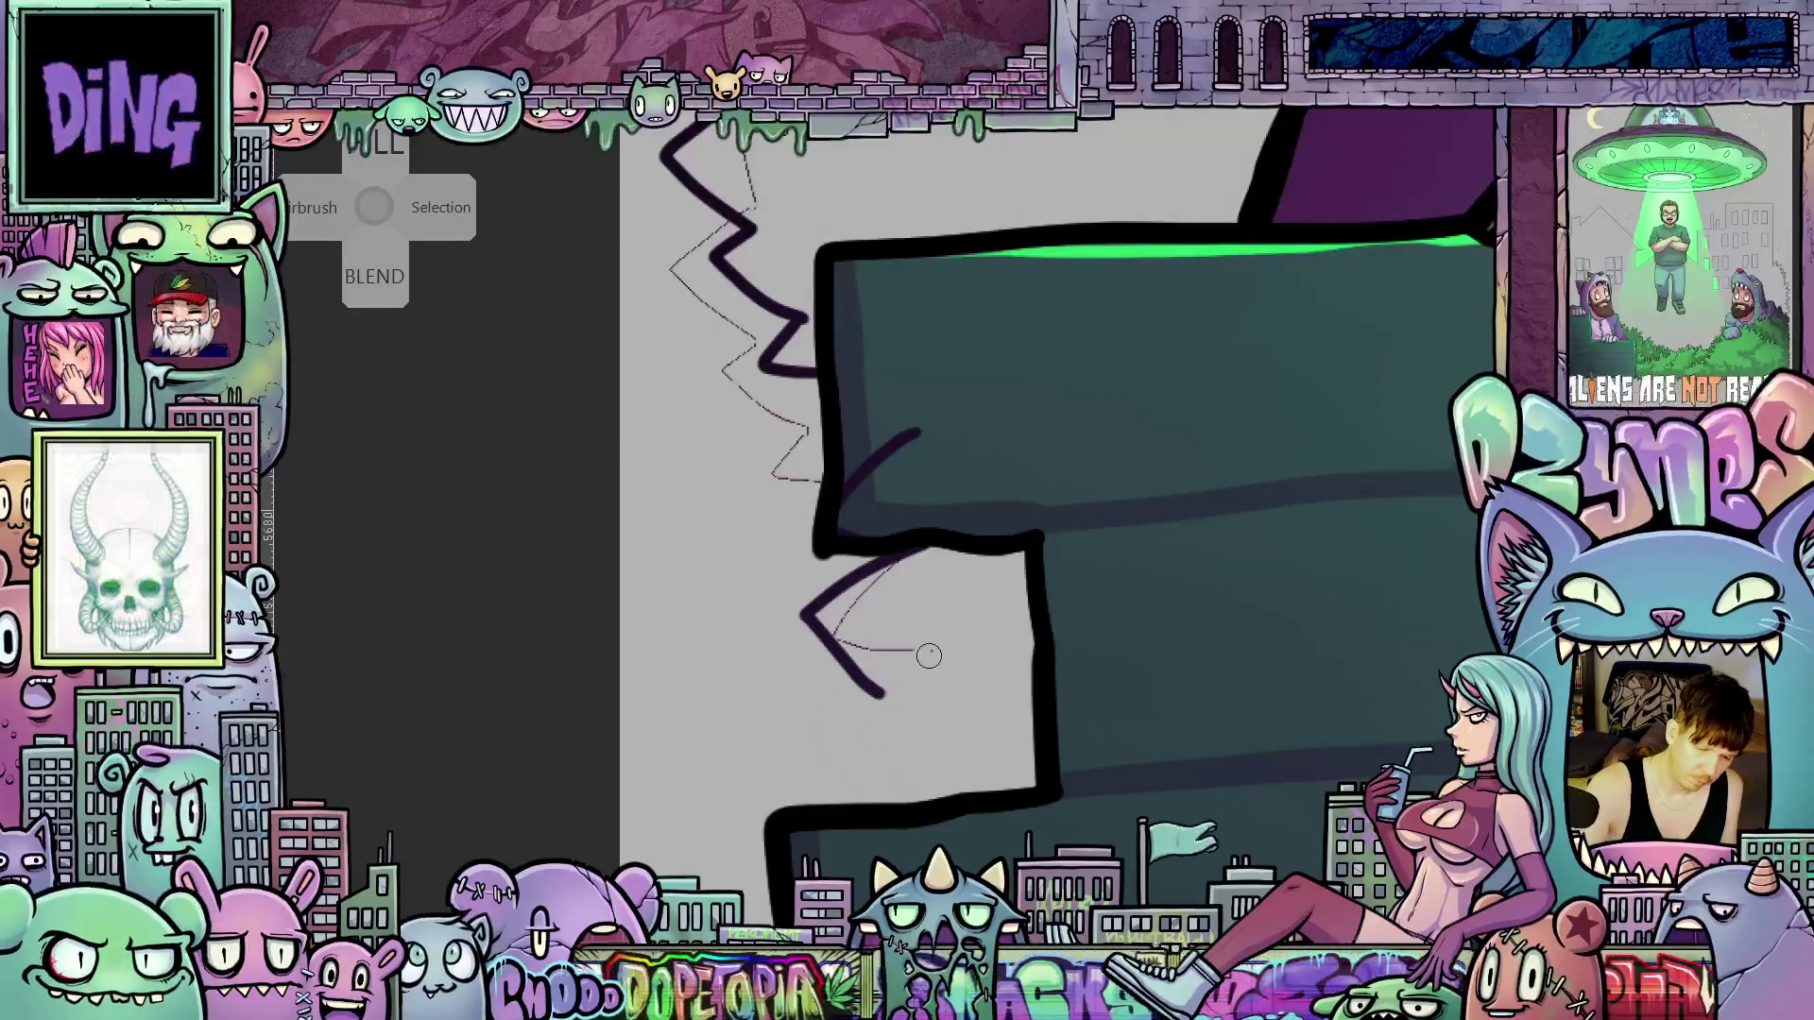
Erase stray sketch lines around the zigzag, then undo the thick zigzag stroke
mouse_move(923, 648)
left_mouse_down()
mouse_move(838, 644)
mouse_move(936, 548)
left_mouse_up()
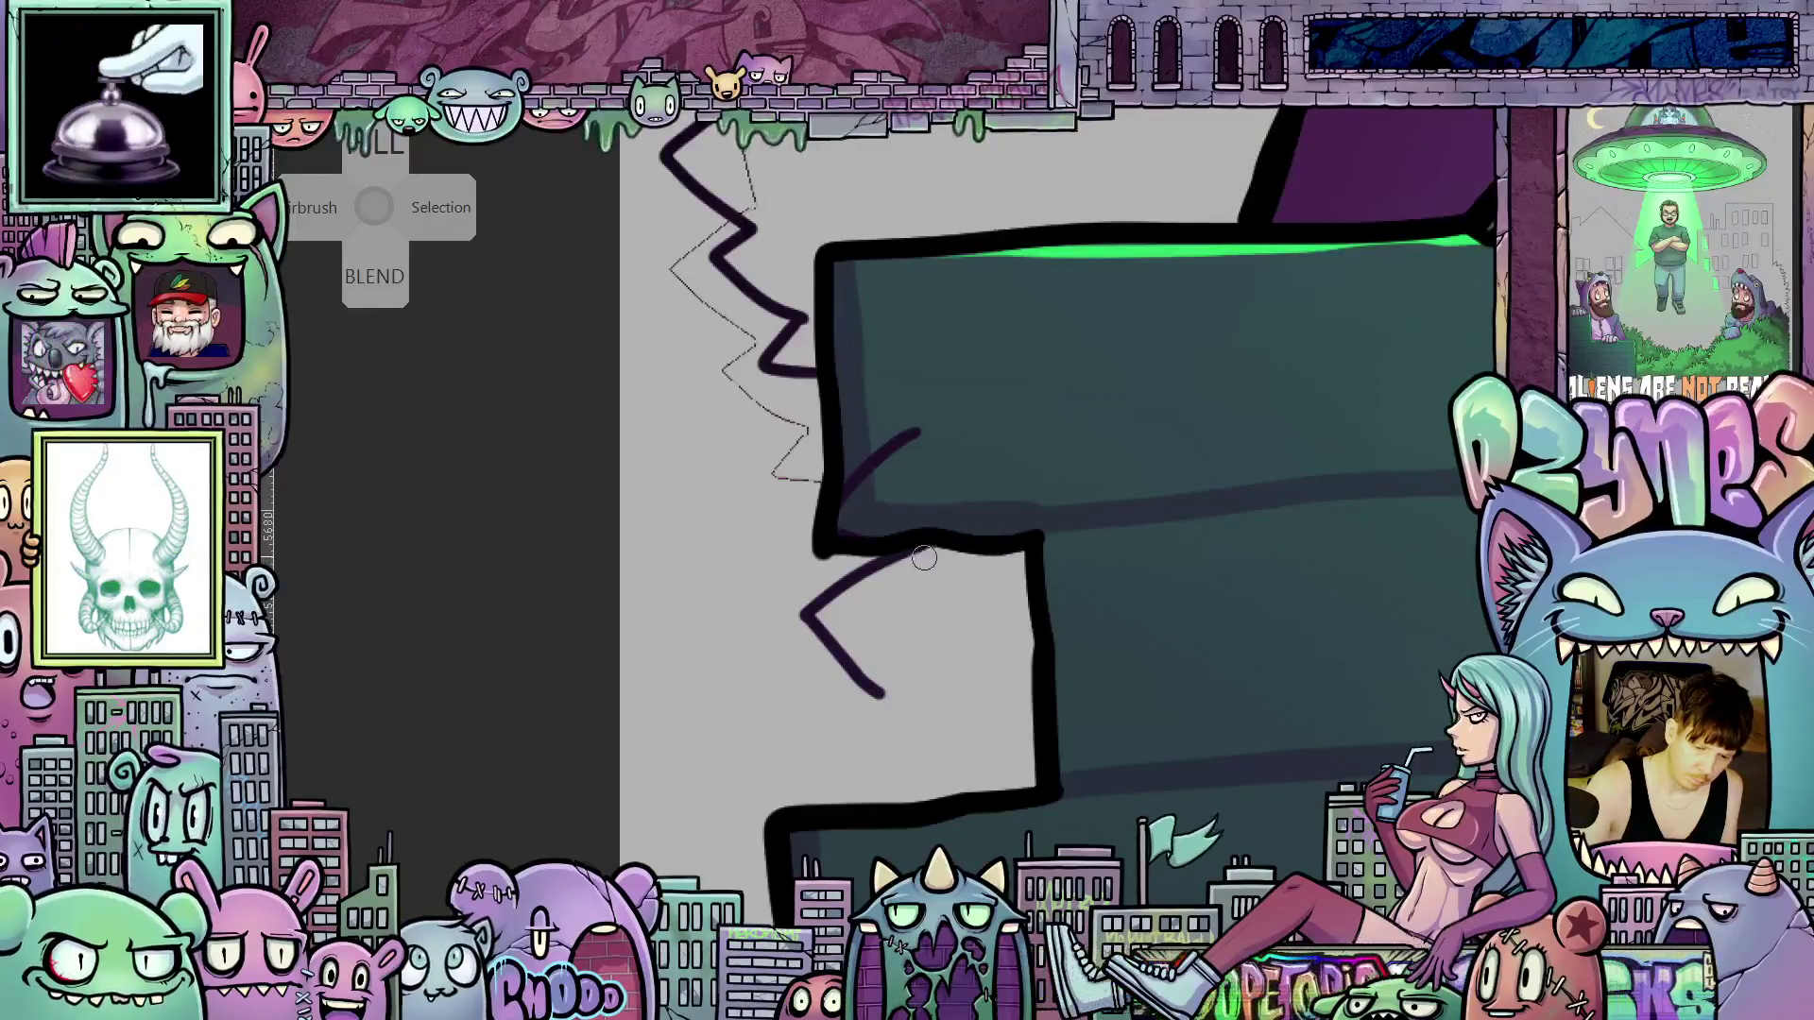
mouse_move(813, 577)
left_mouse_down()
mouse_move(837, 710)
mouse_move(713, 505)
mouse_move(795, 440)
mouse_move(820, 361)
left_mouse_up()
left_click_drag(965, 331, 944, 661)
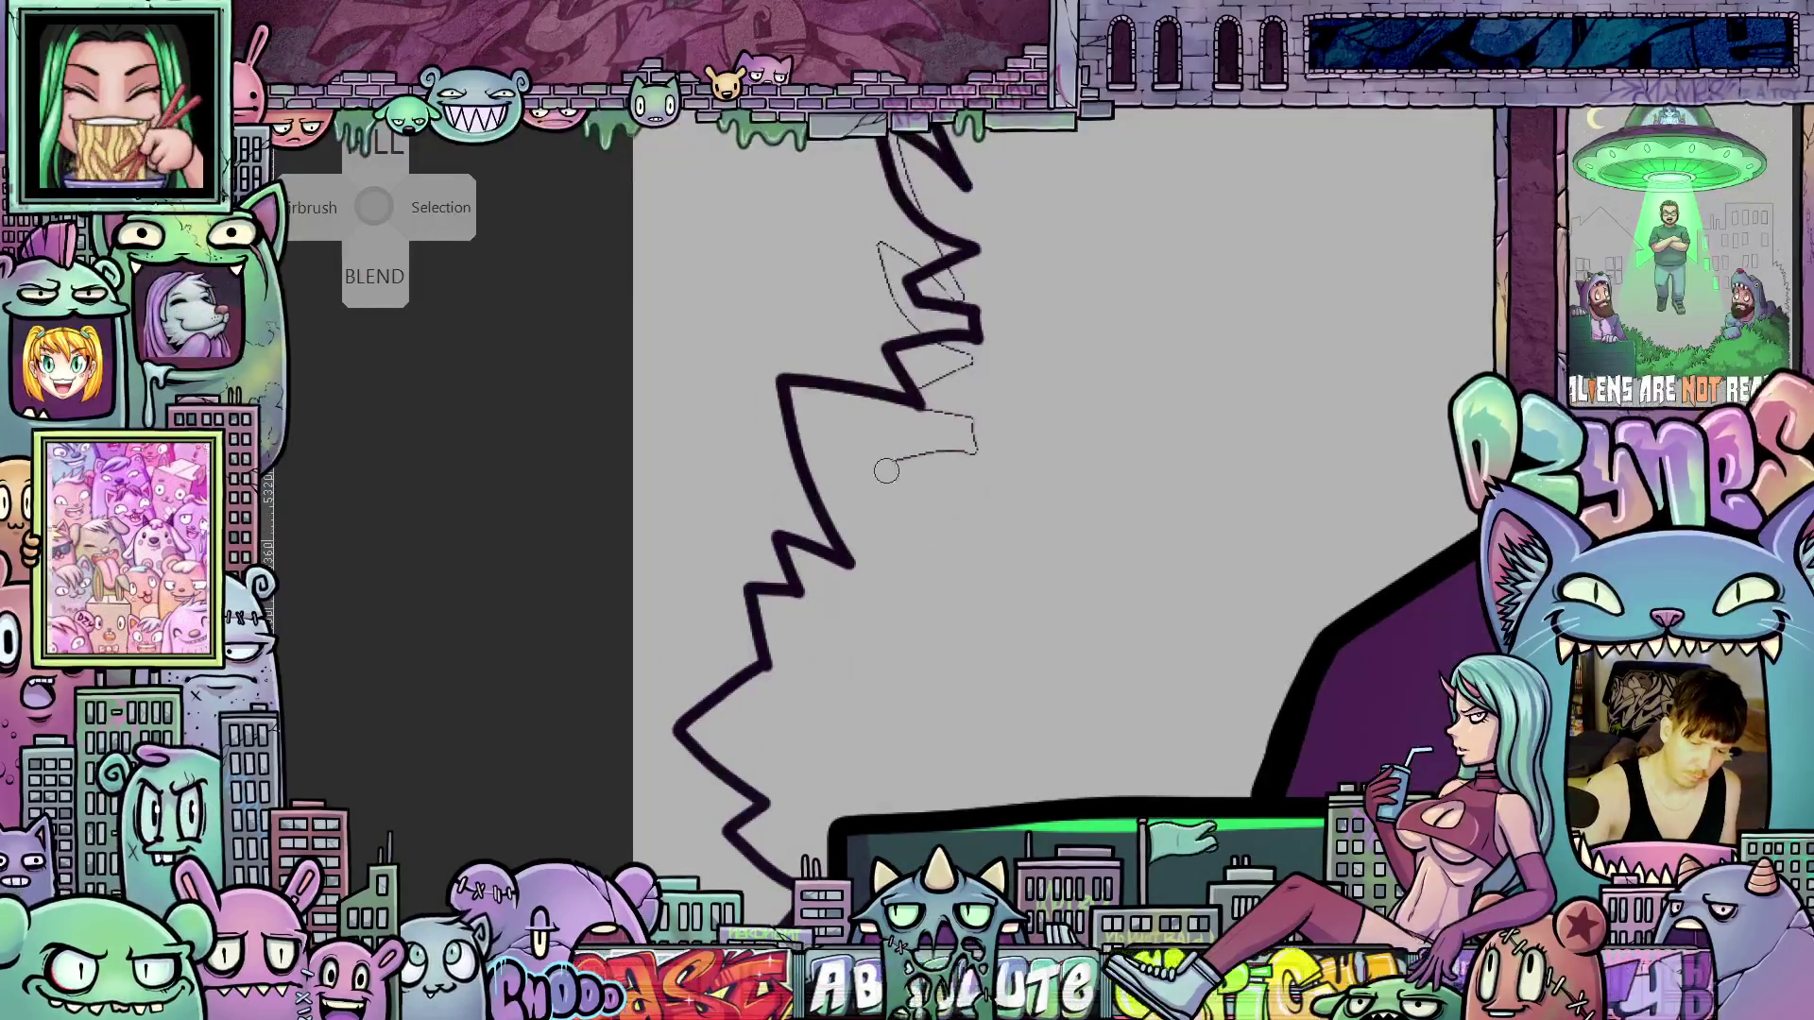
mouse_move(886, 471)
left_mouse_down()
mouse_move(992, 445)
mouse_move(946, 423)
left_mouse_up()
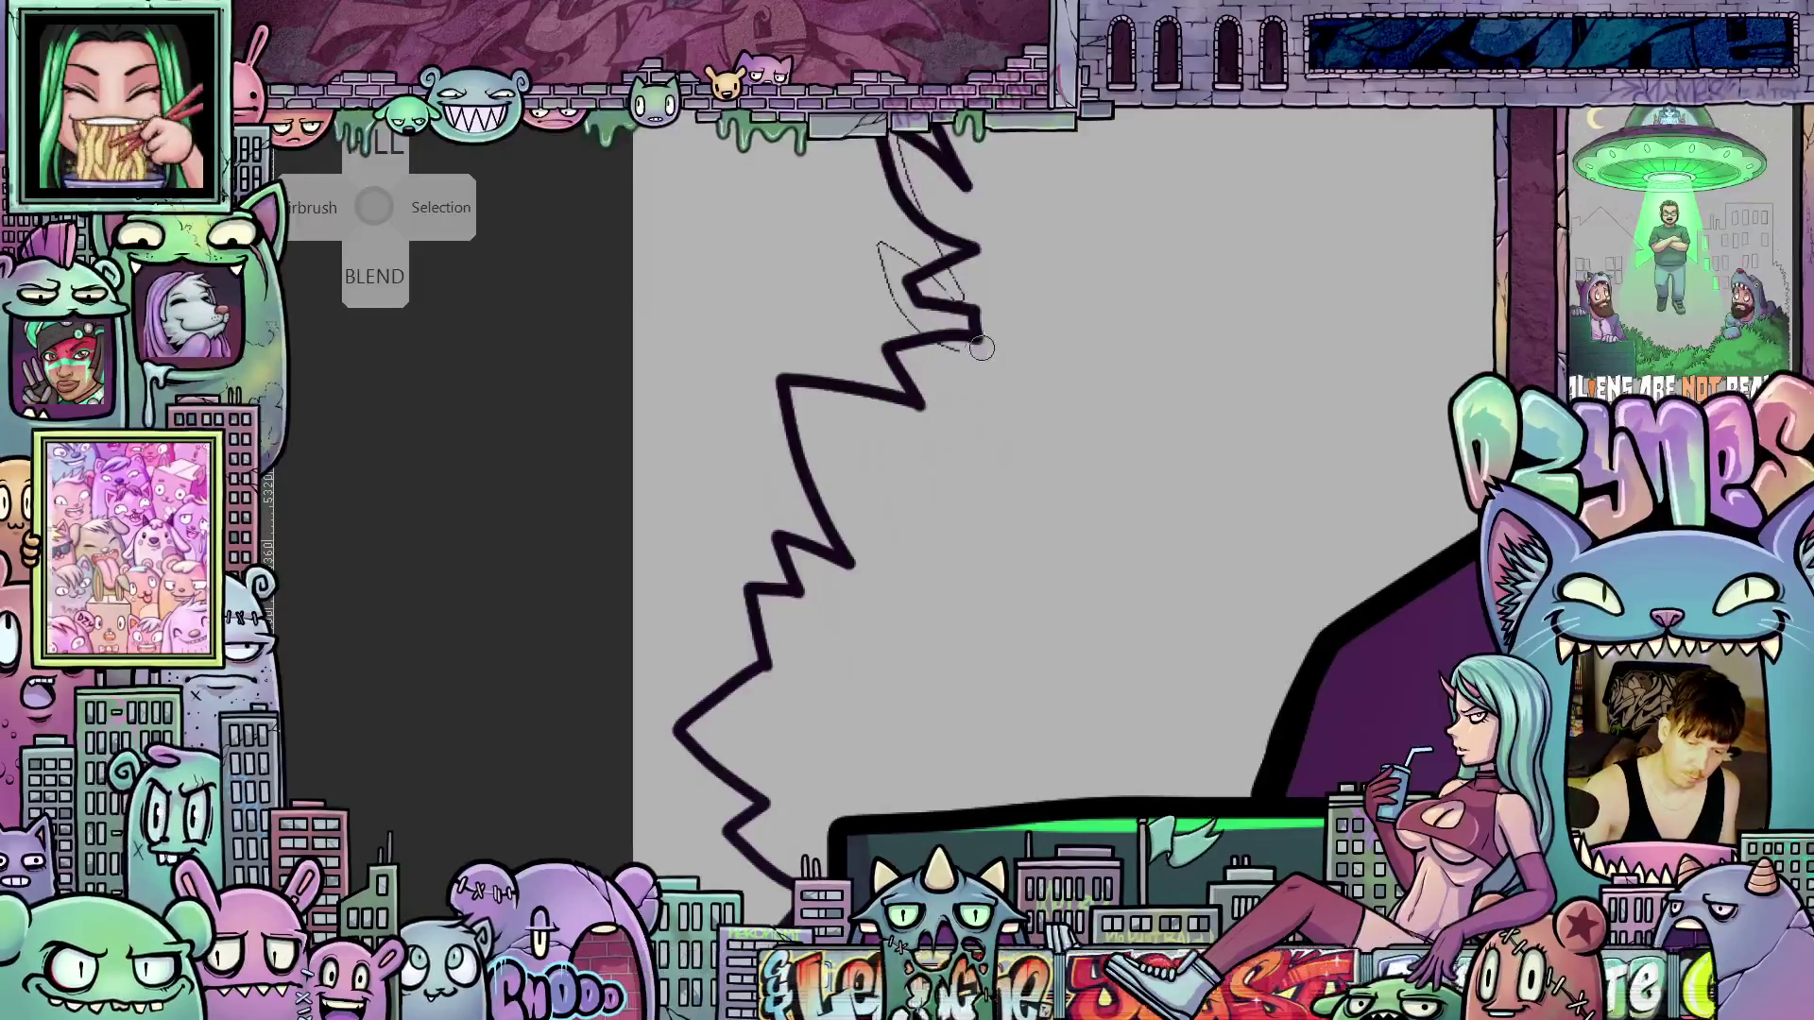
left_click_drag(956, 284, 910, 684)
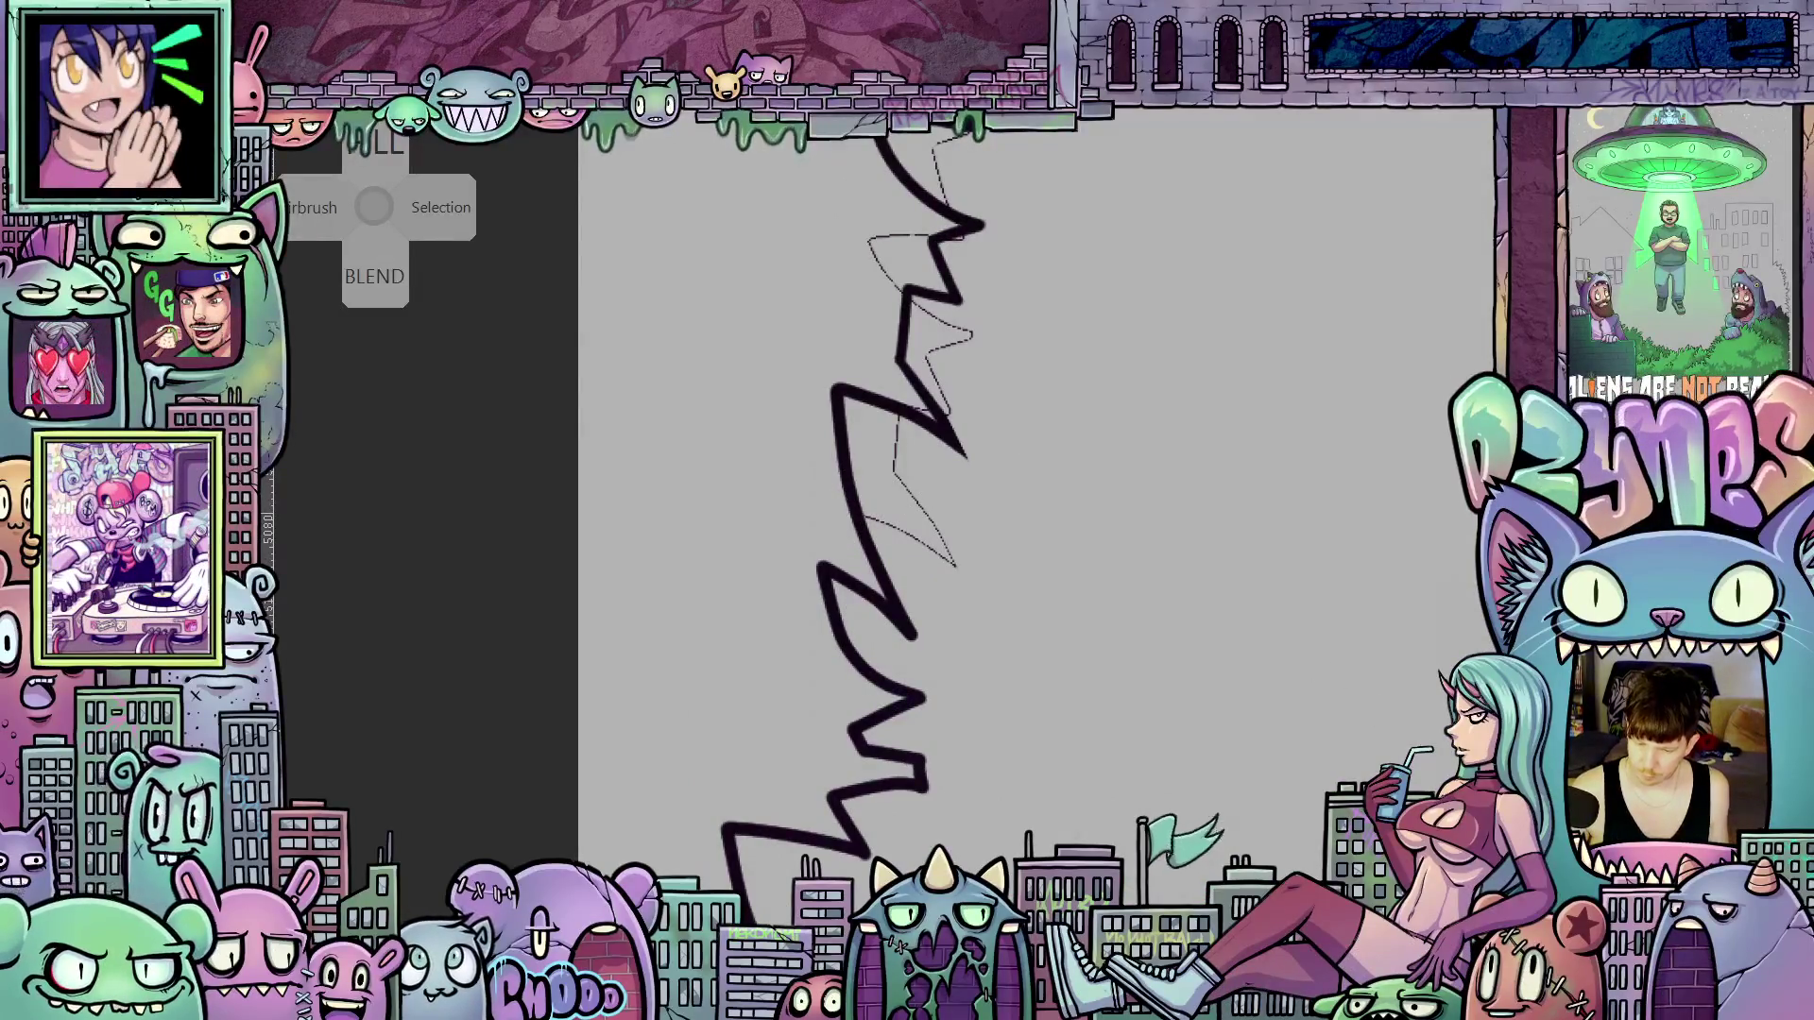
key("ctrl+z")
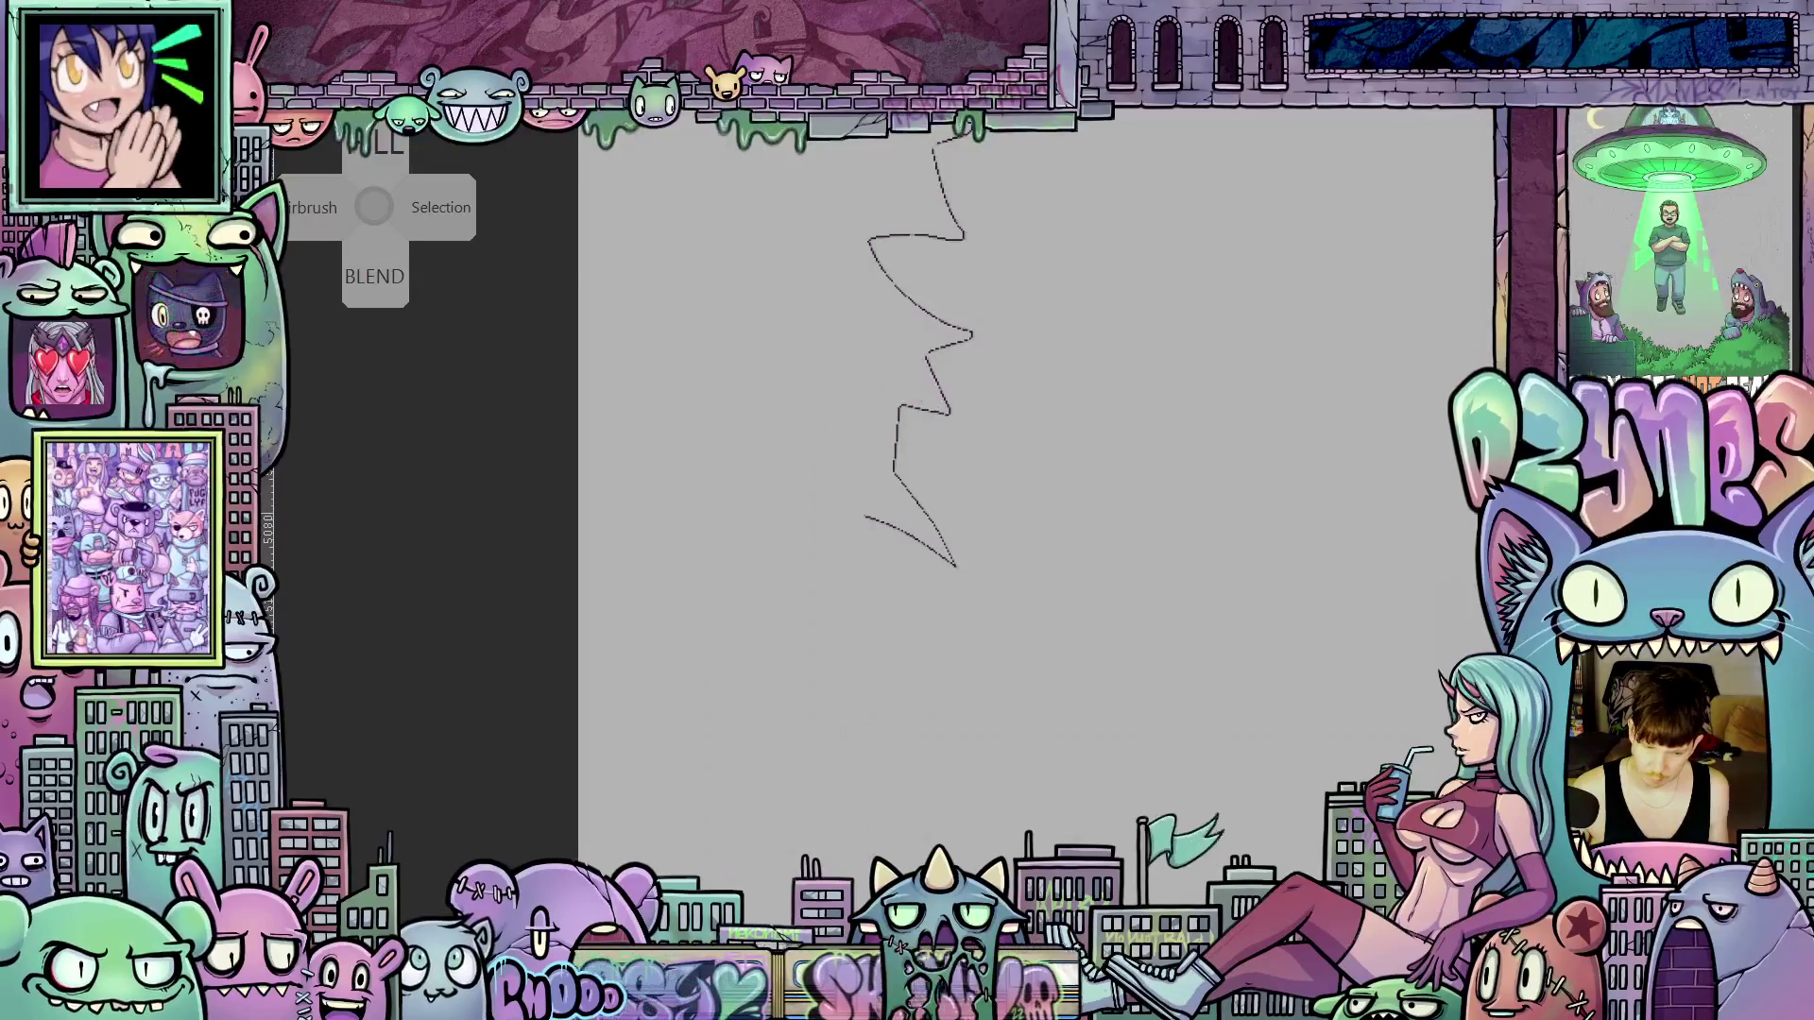
Erase the lower zigzag sketch and delete the remaining zigzag lines inside a lasso
left_click_drag(884, 529, 889, 442)
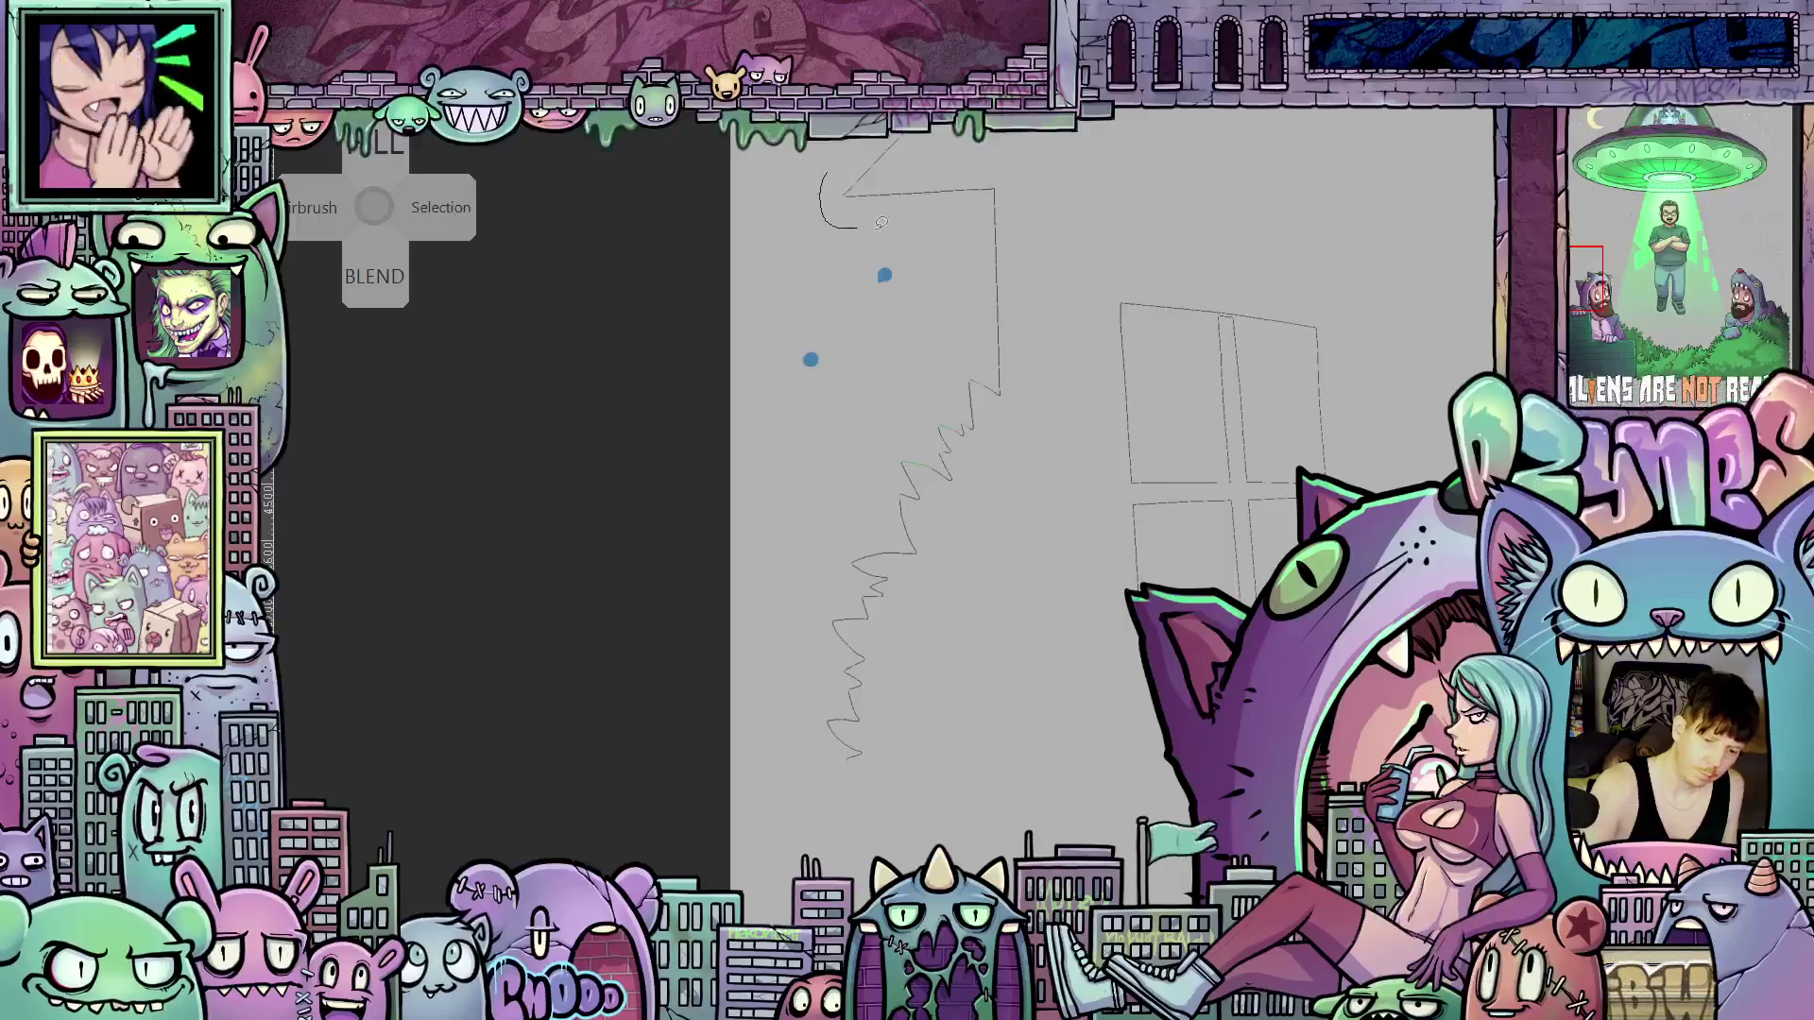
left_click_drag(999, 687, 1066, 271)
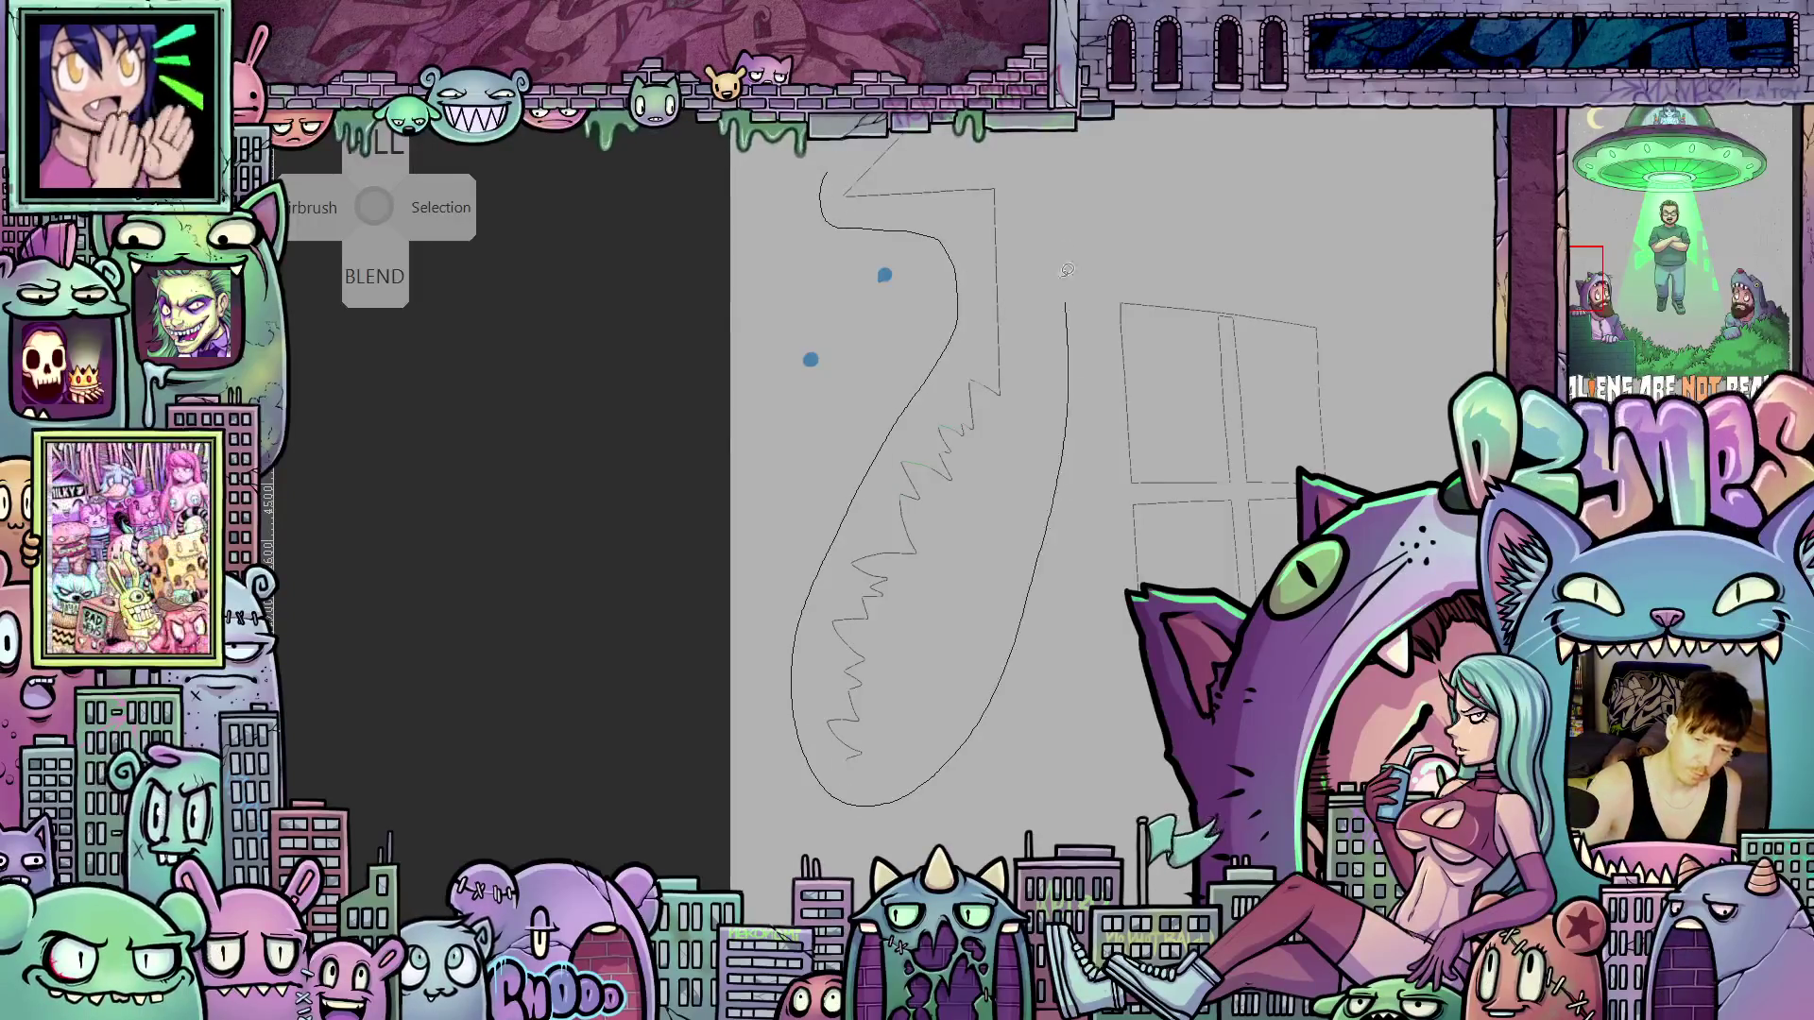
left_click_drag(994, 140, 991, 143)
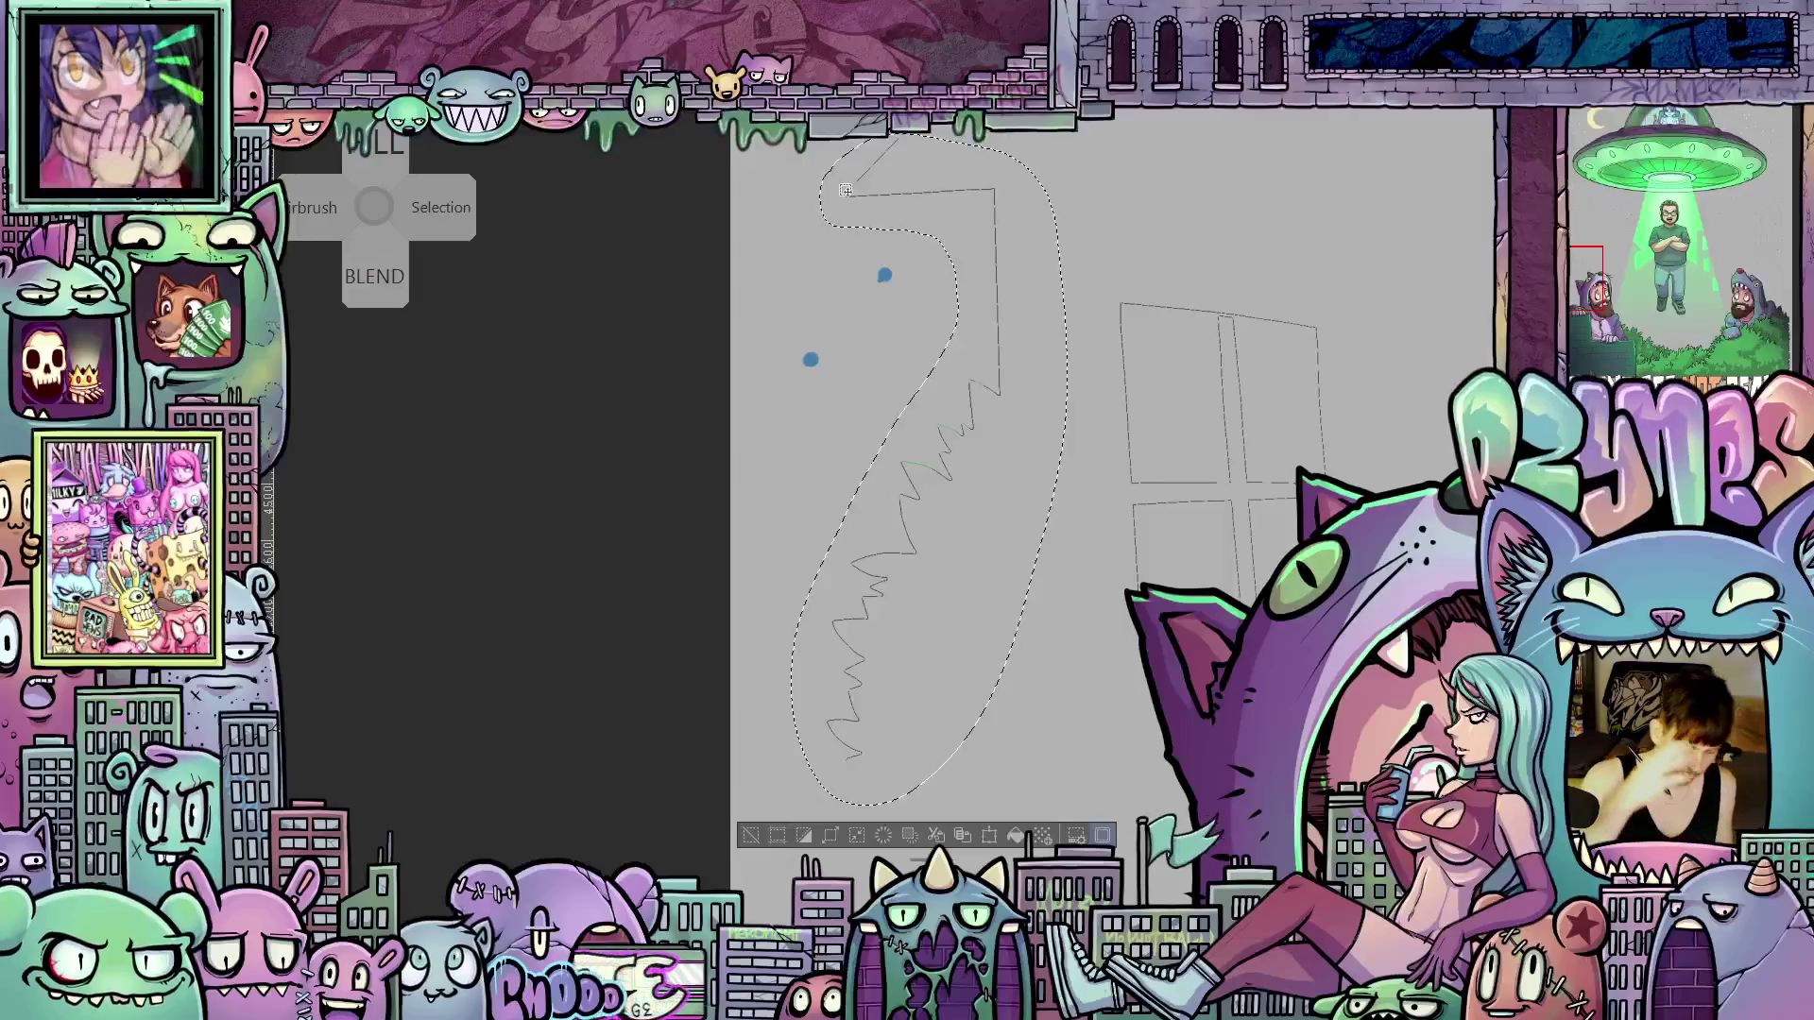
key("Delete")
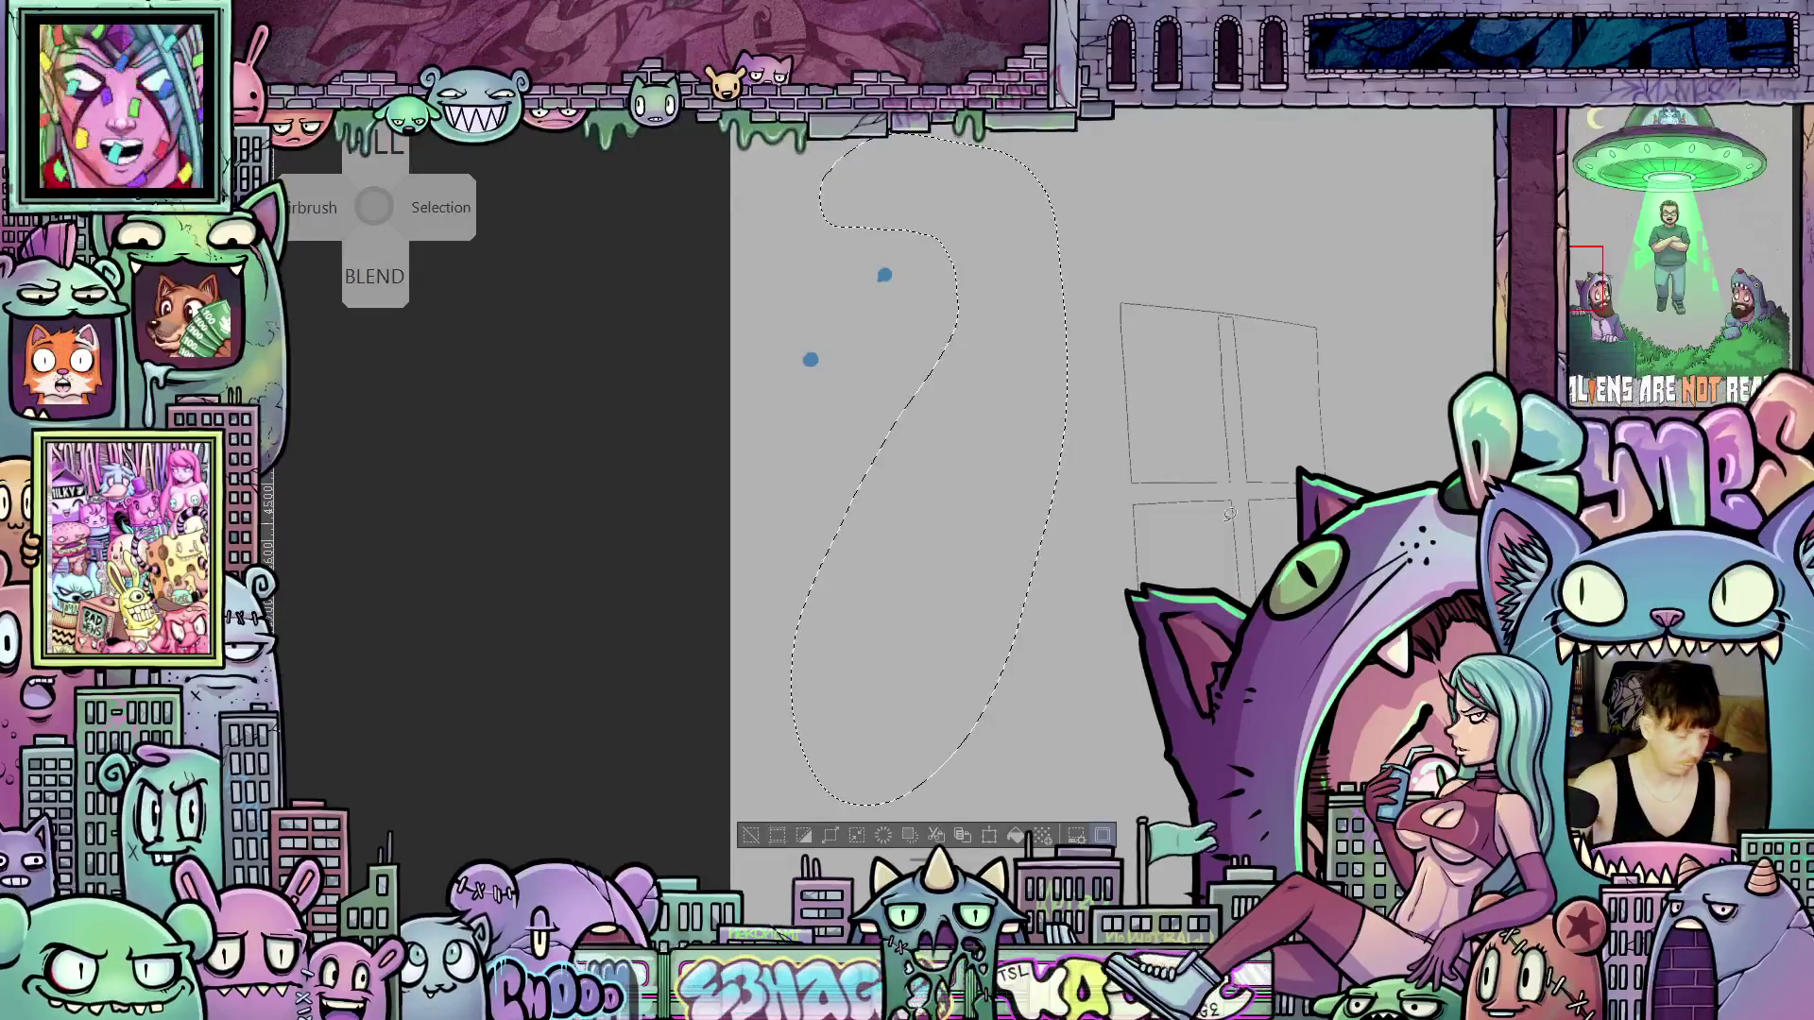
Lasso the other stray sketch line, clear it, and deselect
mouse_move(1154, 255)
left_mouse_down()
mouse_move(1087, 699)
mouse_move(1115, 798)
mouse_move(1252, 467)
left_mouse_up()
mouse_move(1319, 365)
left_mouse_down()
mouse_move(1239, 350)
mouse_move(1122, 444)
left_mouse_up()
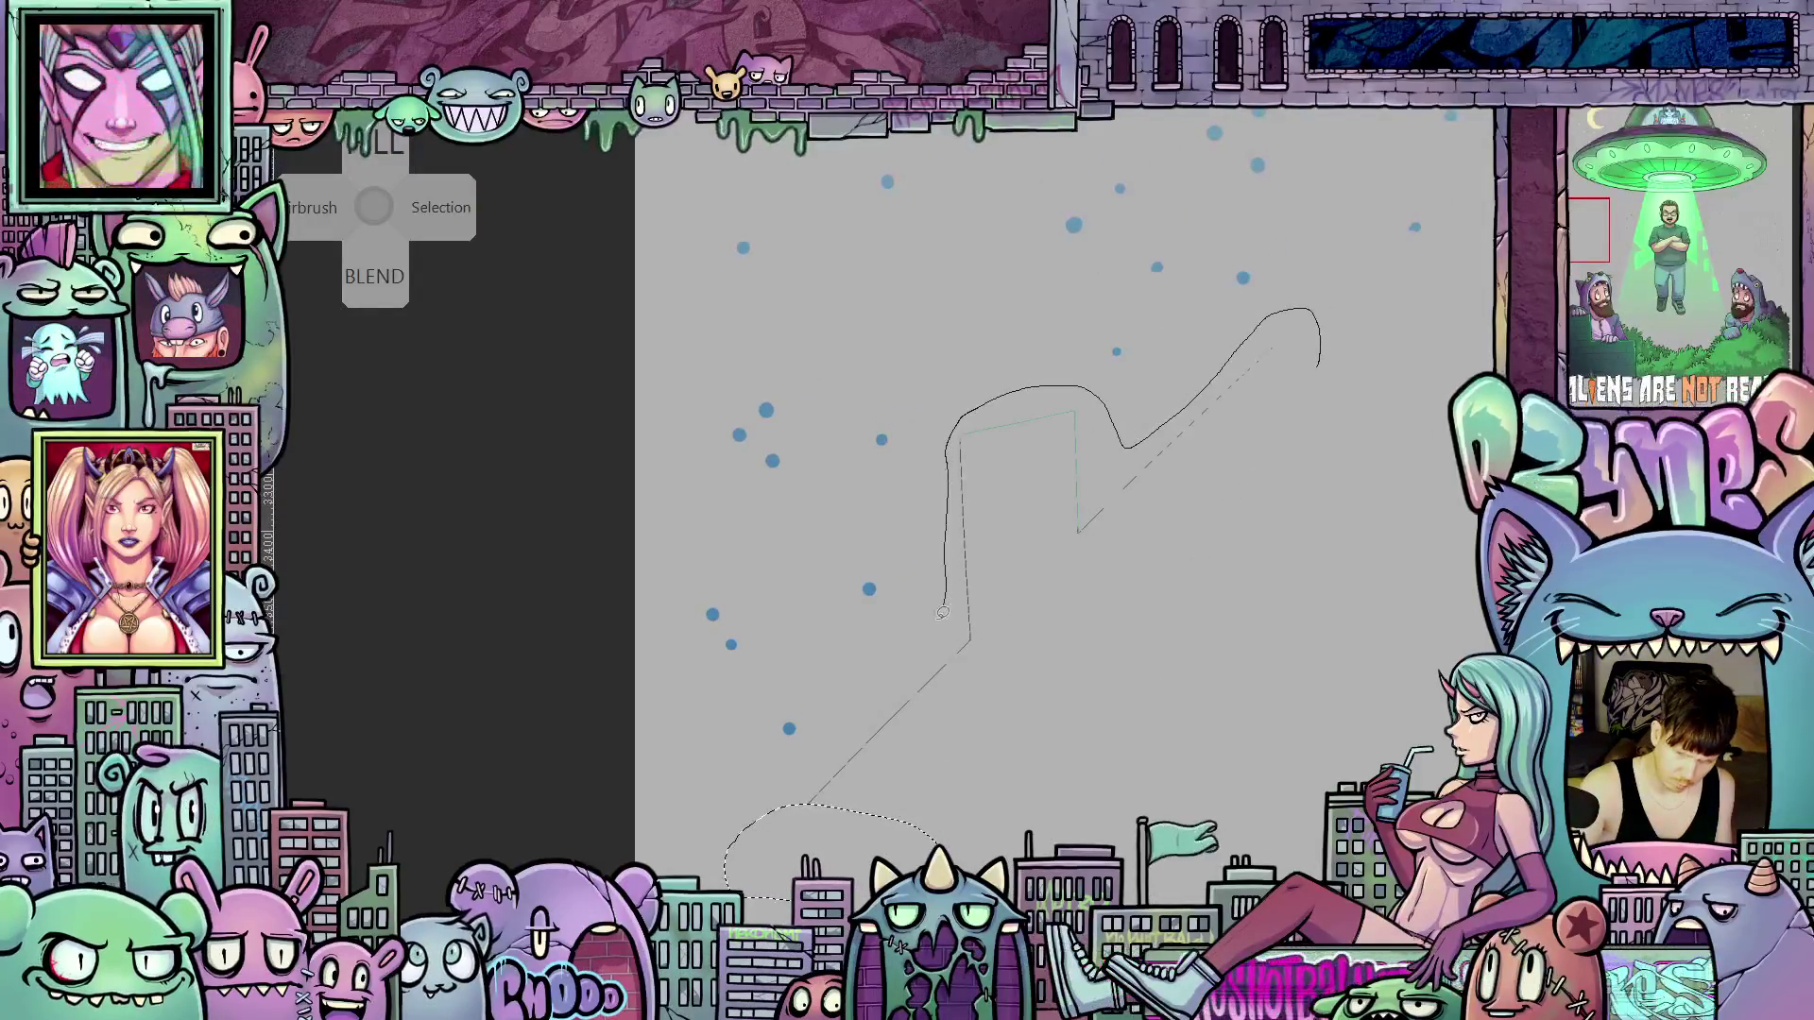
left_click_drag(942, 612, 830, 746)
mouse_move(998, 735)
left_mouse_down()
mouse_move(1313, 402)
mouse_move(1319, 367)
left_mouse_up()
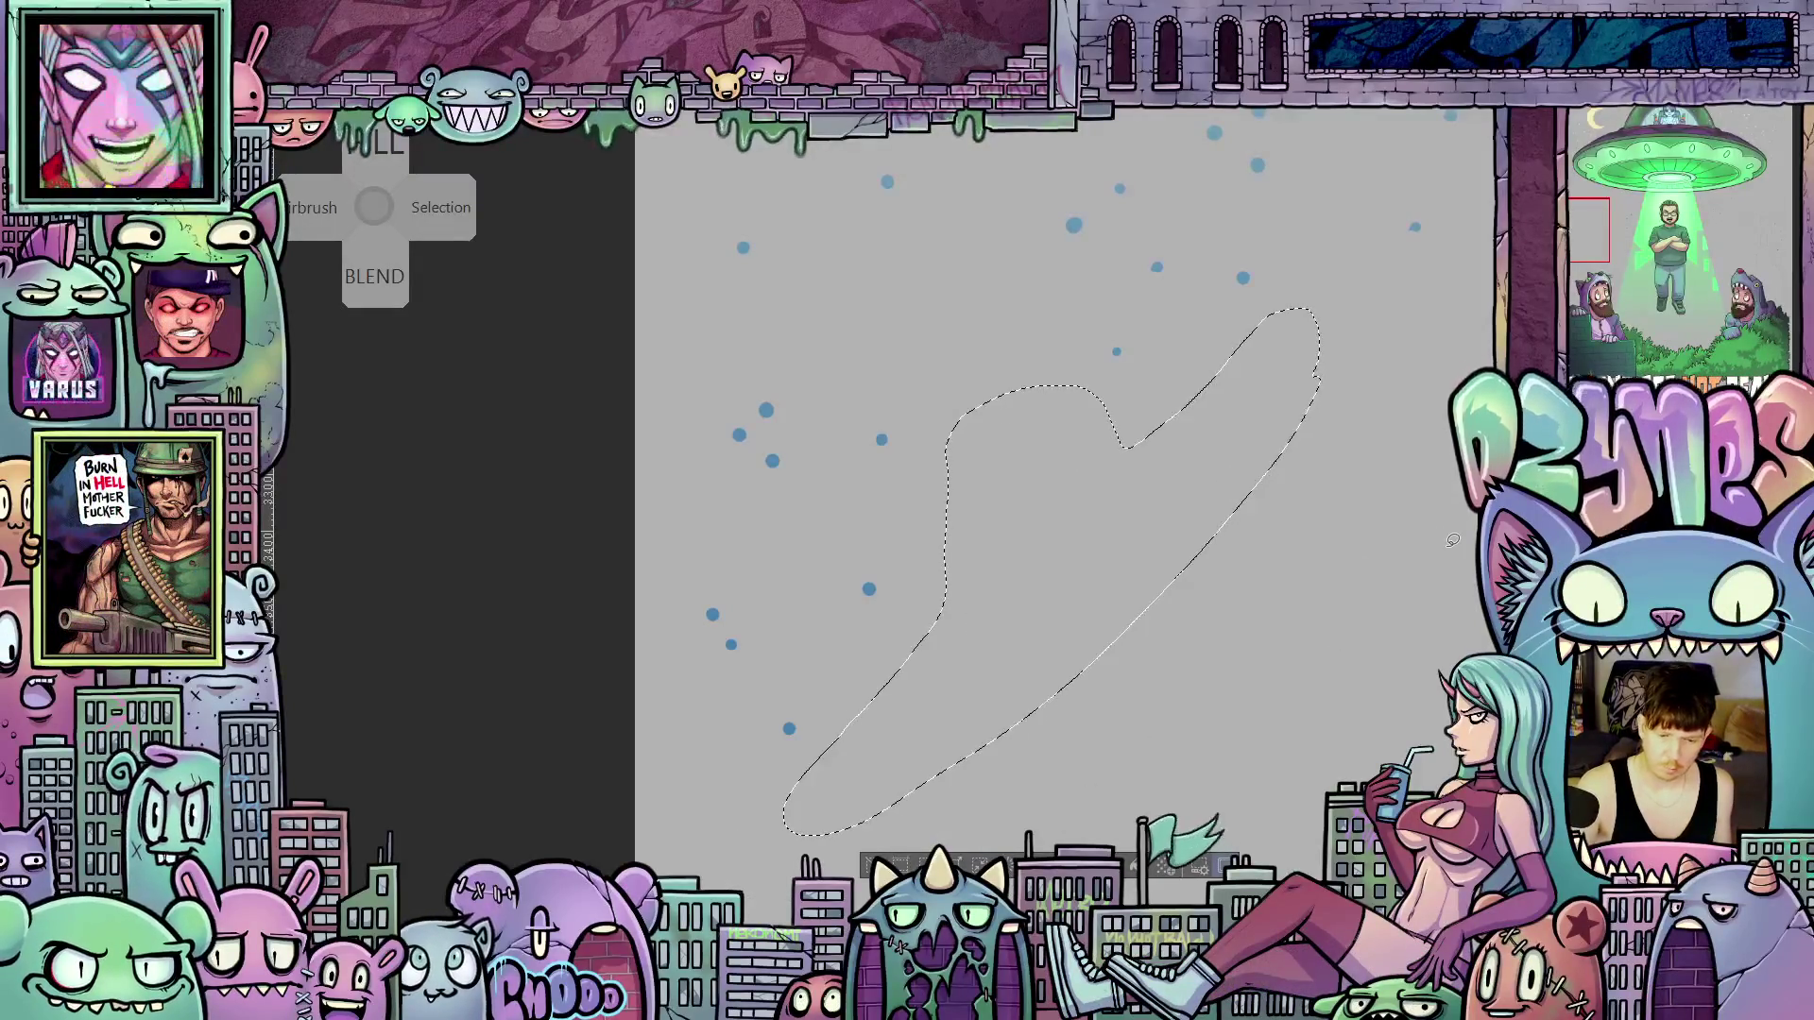
key("ctrl+shift+a")
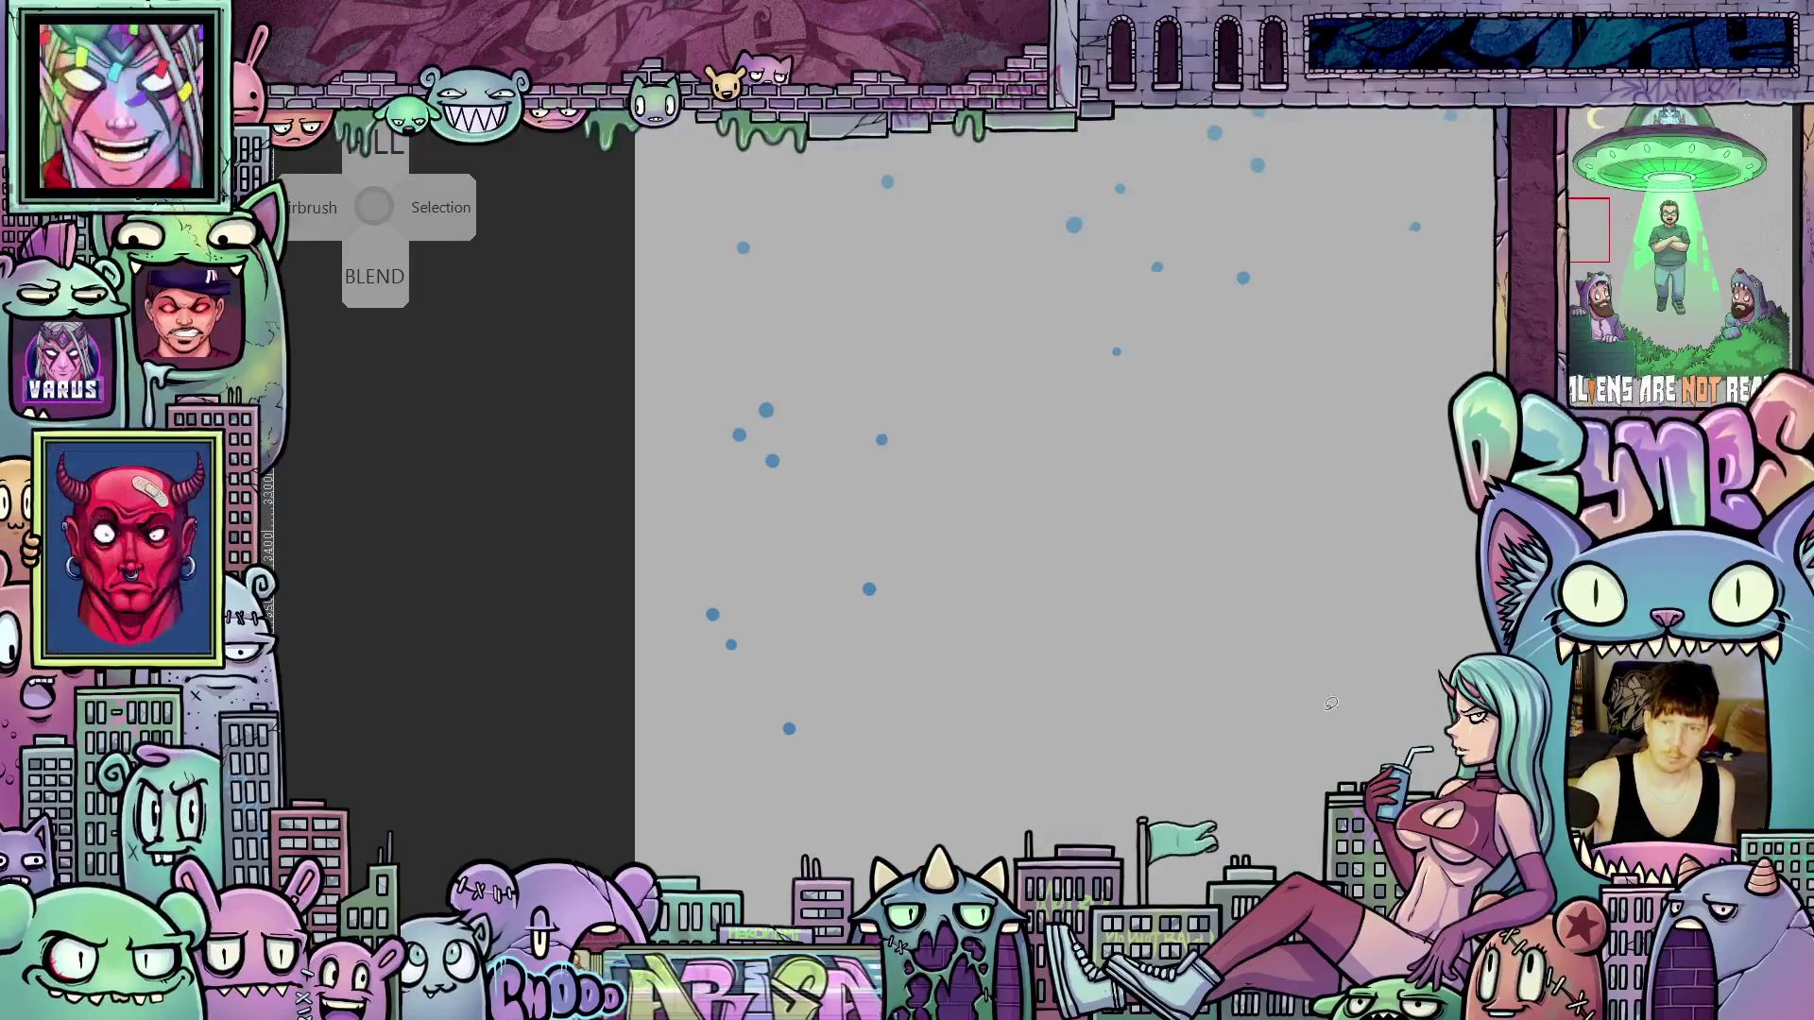
left_click_drag(1340, 757, 1234, 759)
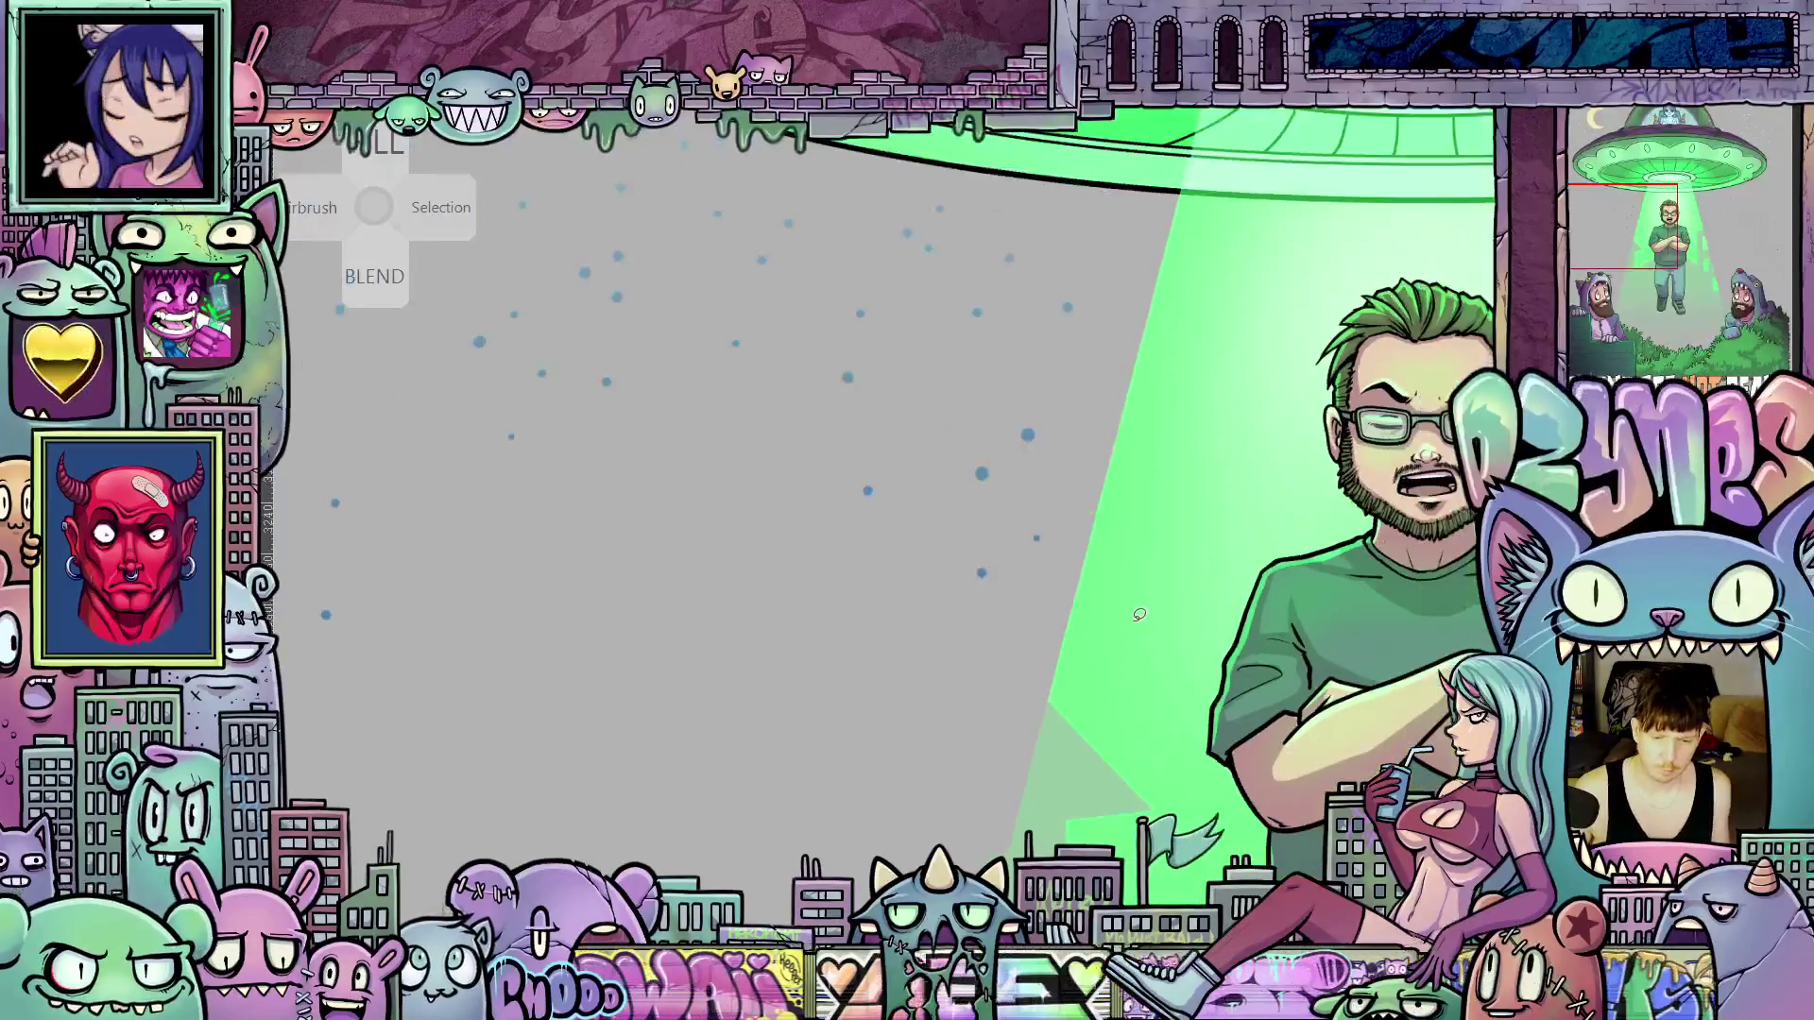
Lasso a closed loop around the window sketch lines above the cat hood
scroll(1084, 735, "down", 2)
scroll(783, 483, "up", 3)
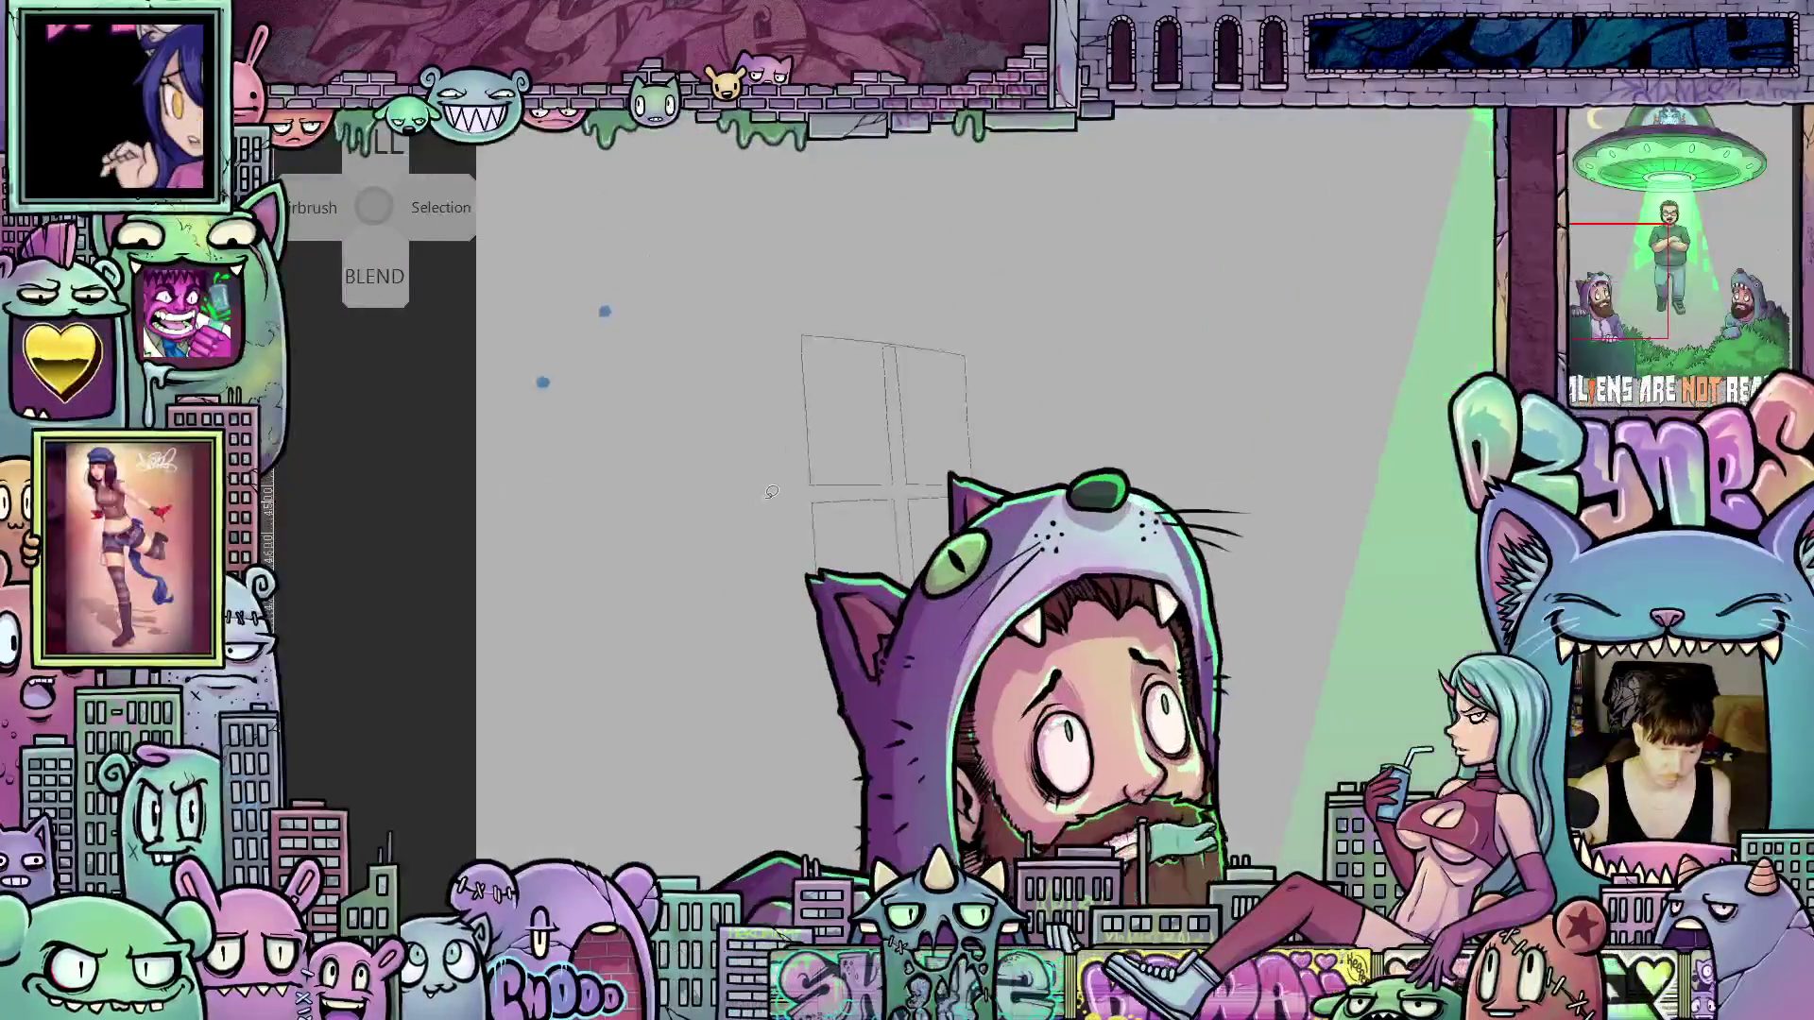
scroll(784, 483, "up", 1)
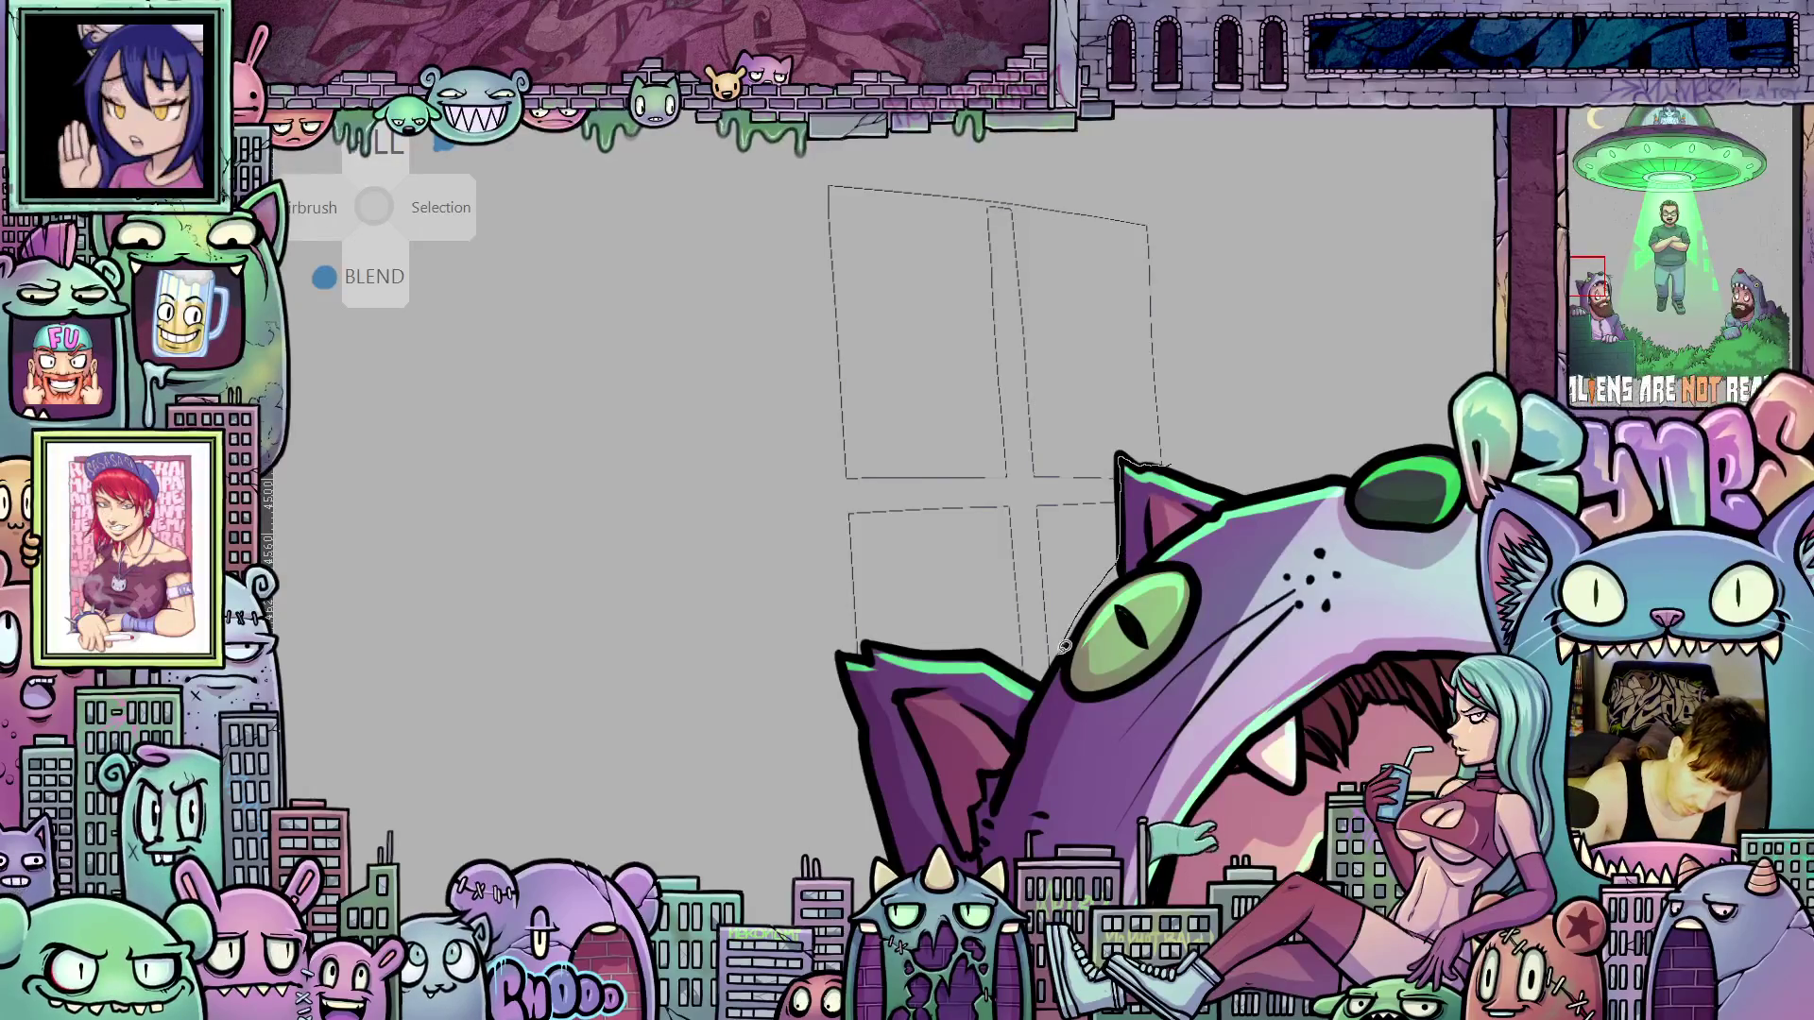
mouse_move(1053, 668)
left_mouse_down()
mouse_move(953, 632)
mouse_move(860, 650)
mouse_move(774, 214)
left_mouse_up()
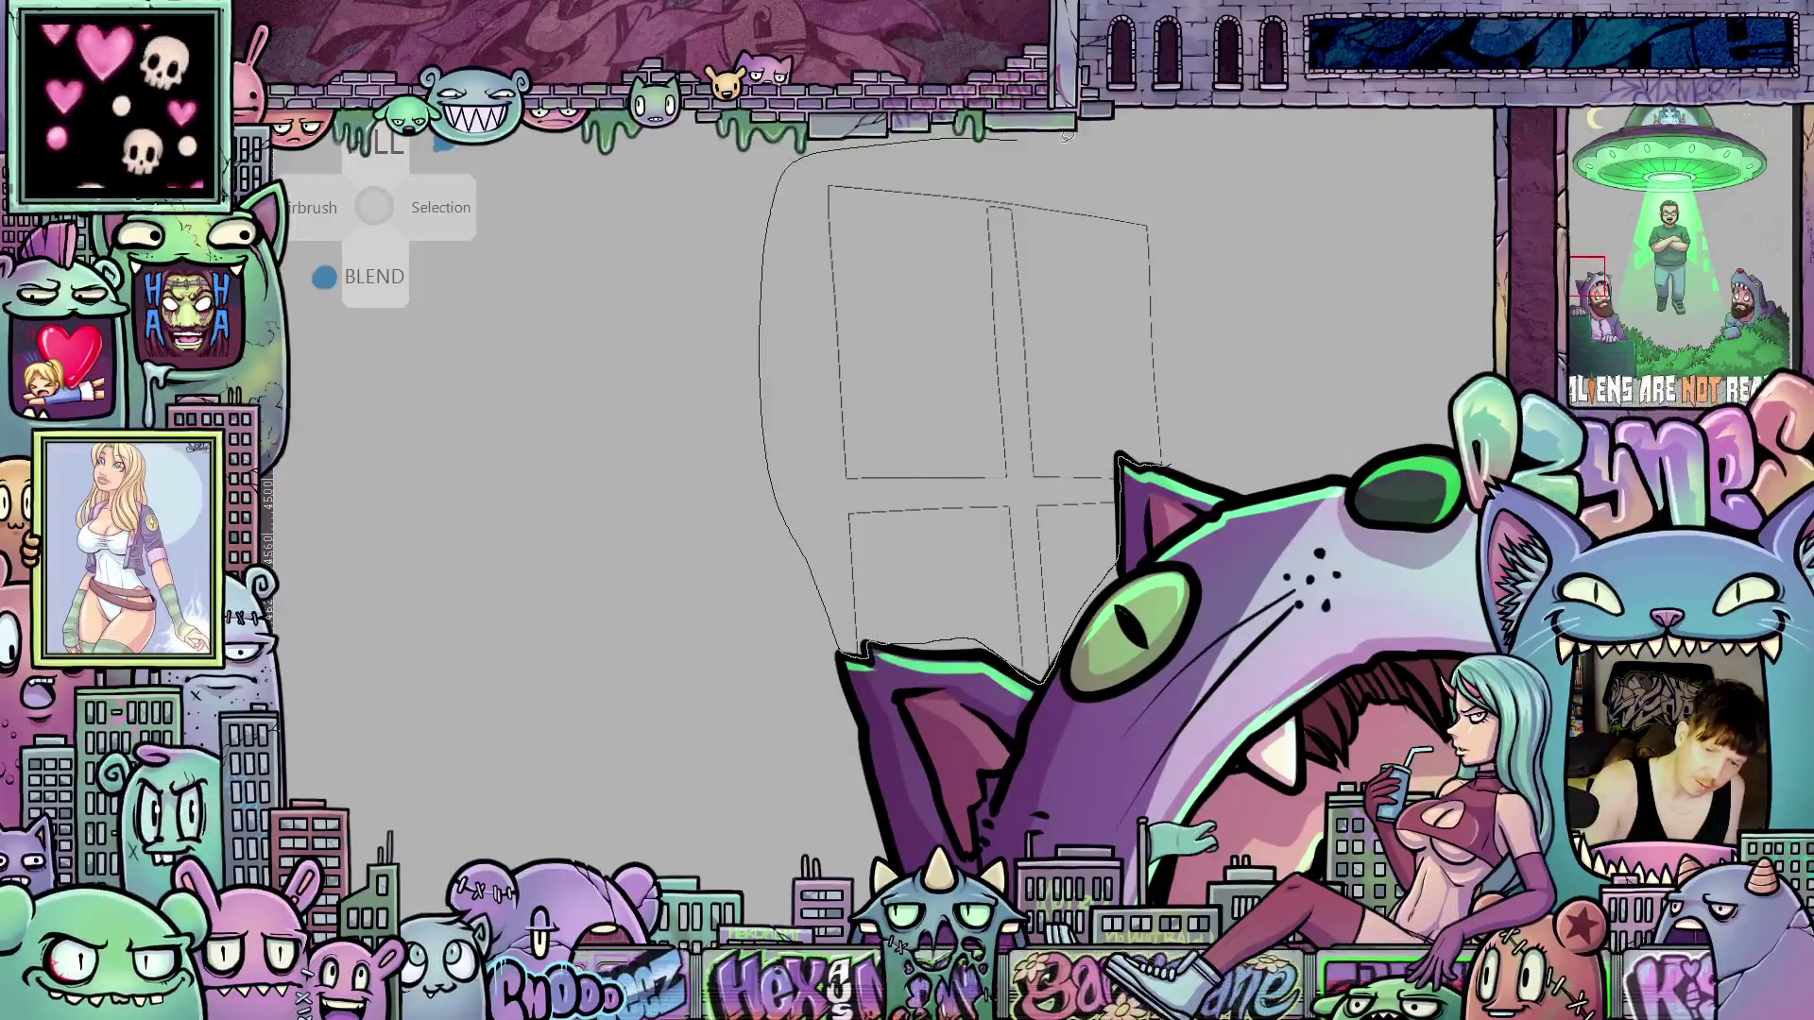
mouse_move(1065, 136)
left_mouse_down()
mouse_move(1177, 184)
mouse_move(1200, 415)
mouse_move(1167, 465)
left_mouse_up()
left_click_drag(1331, 522, 1229, 625)
Delete the selected sketch lines and pan across the green-shirted man and cat-hood figure
key("Delete")
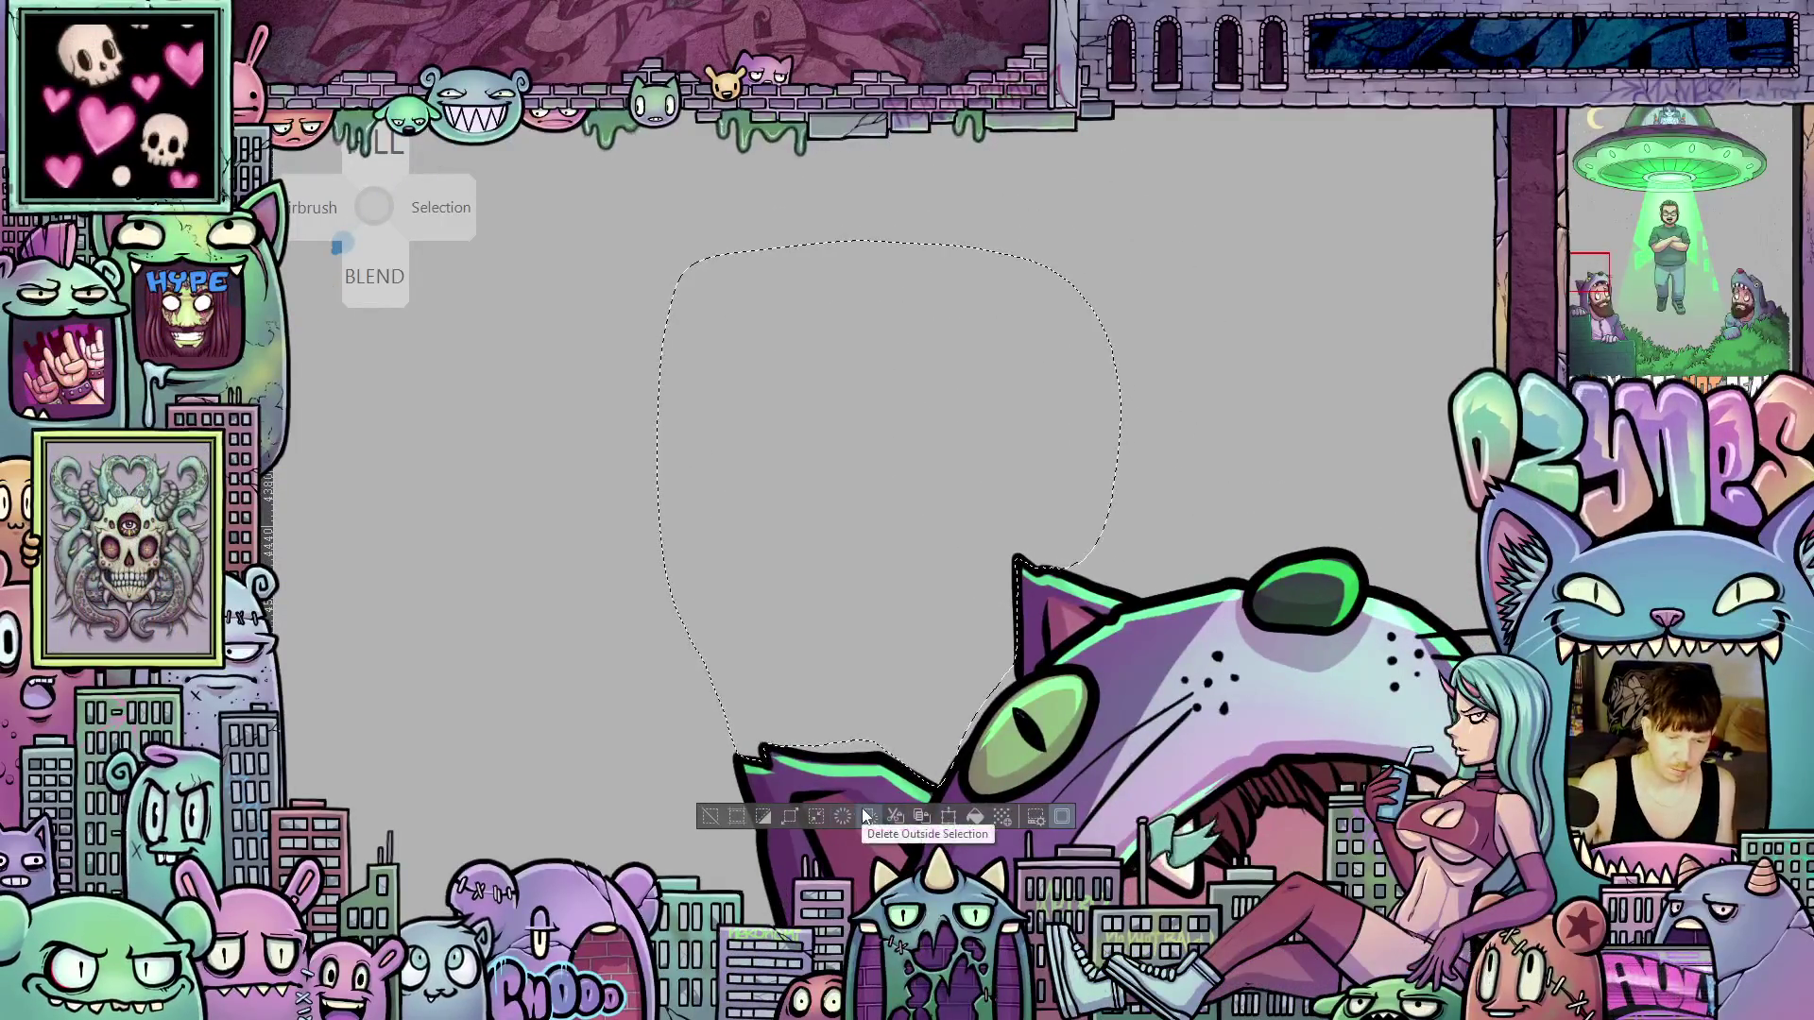
scroll(1118, 619, "down", 5)
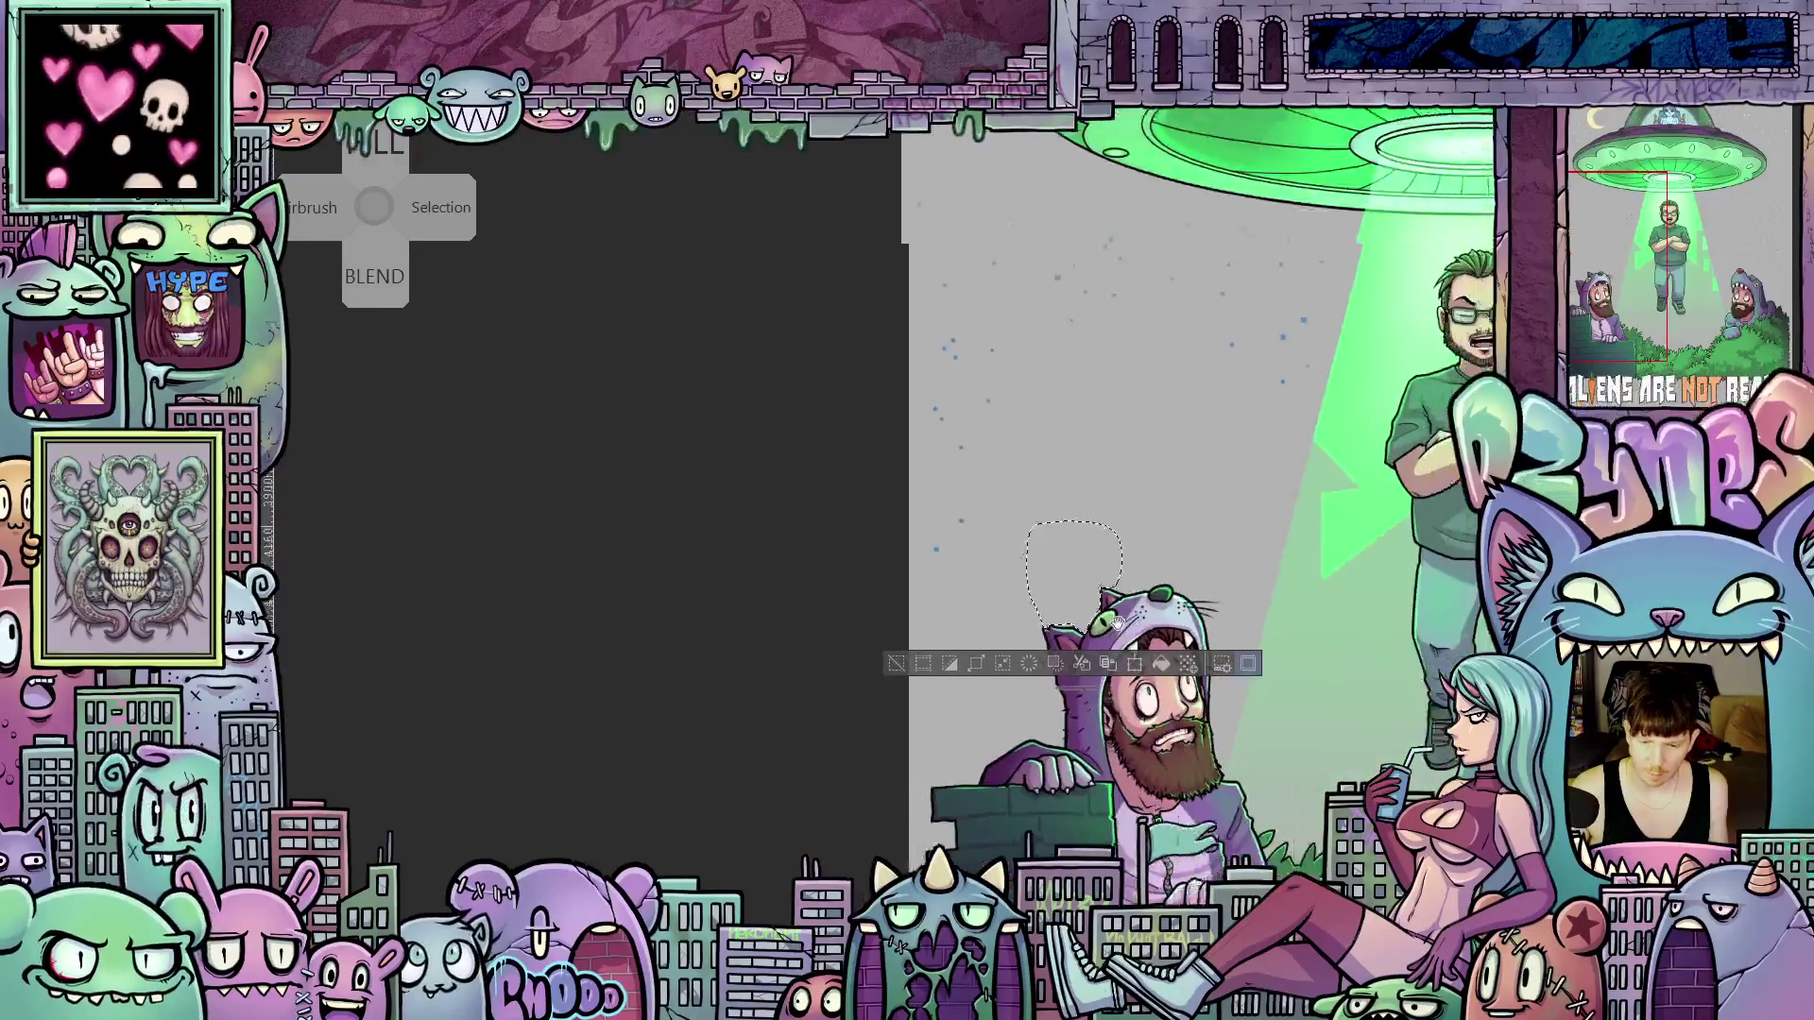
scroll(1118, 620, "up", 5)
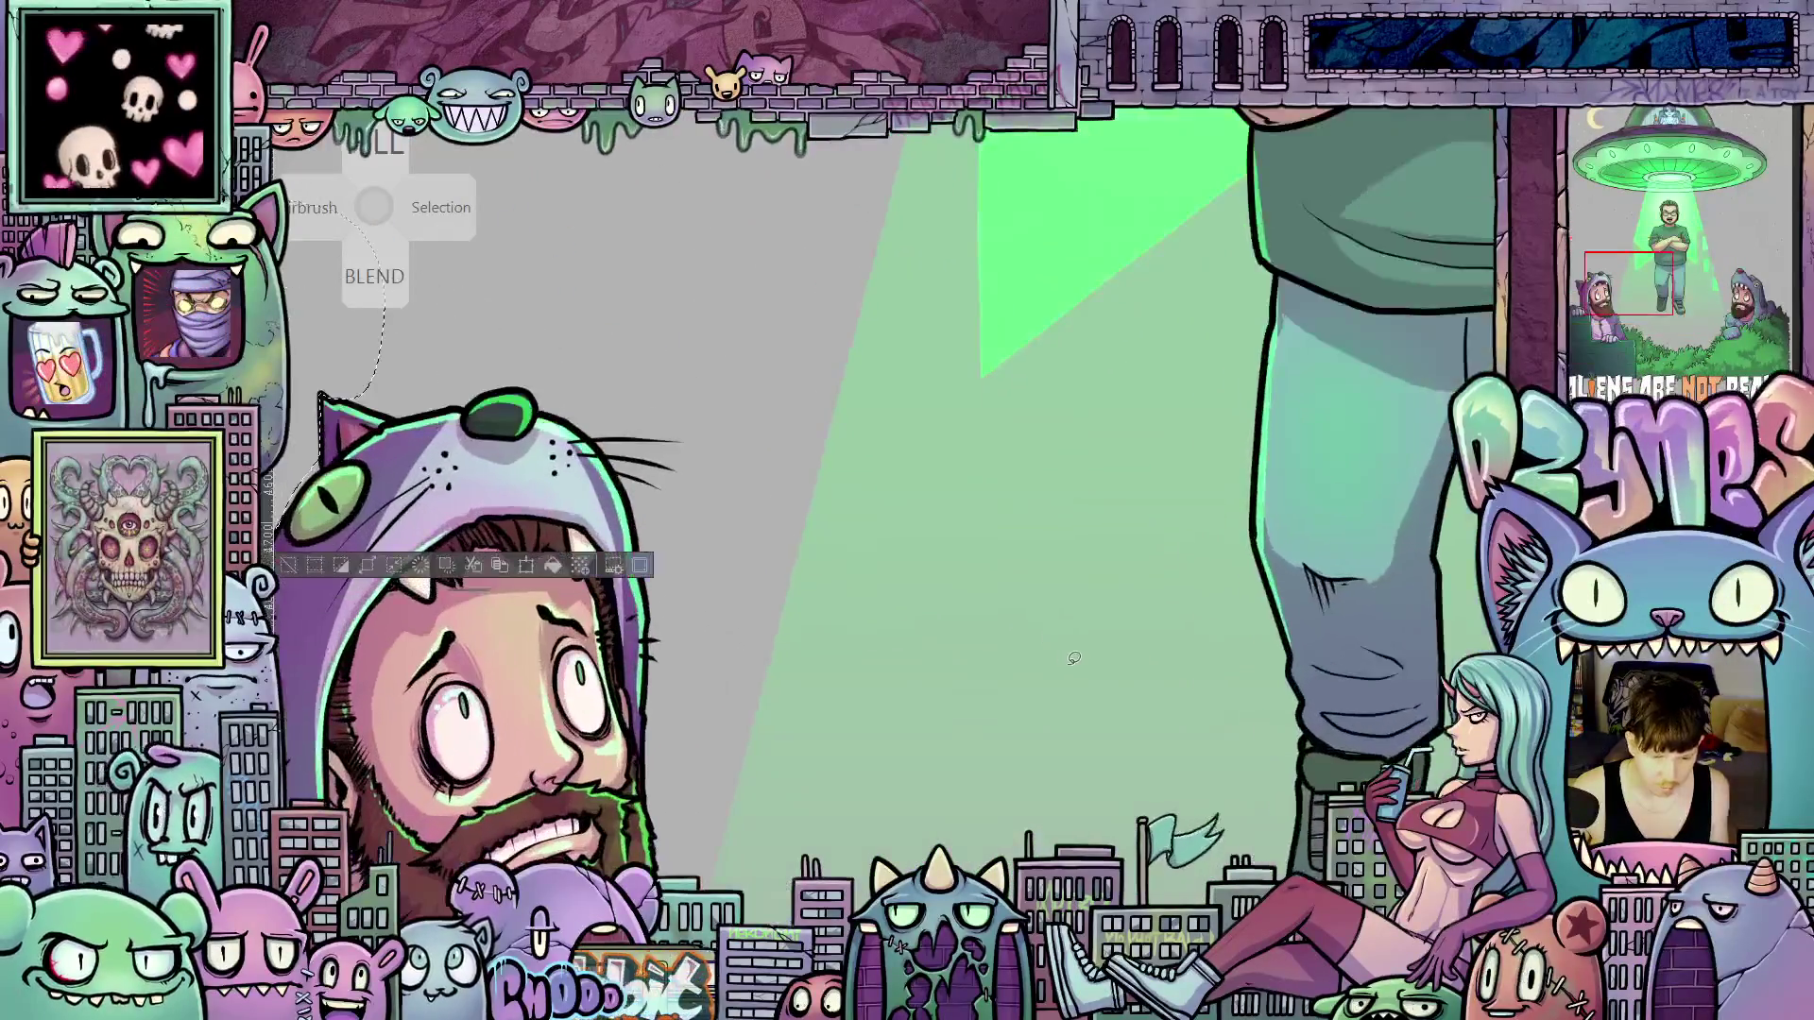
scroll(1075, 658, "down", 4)
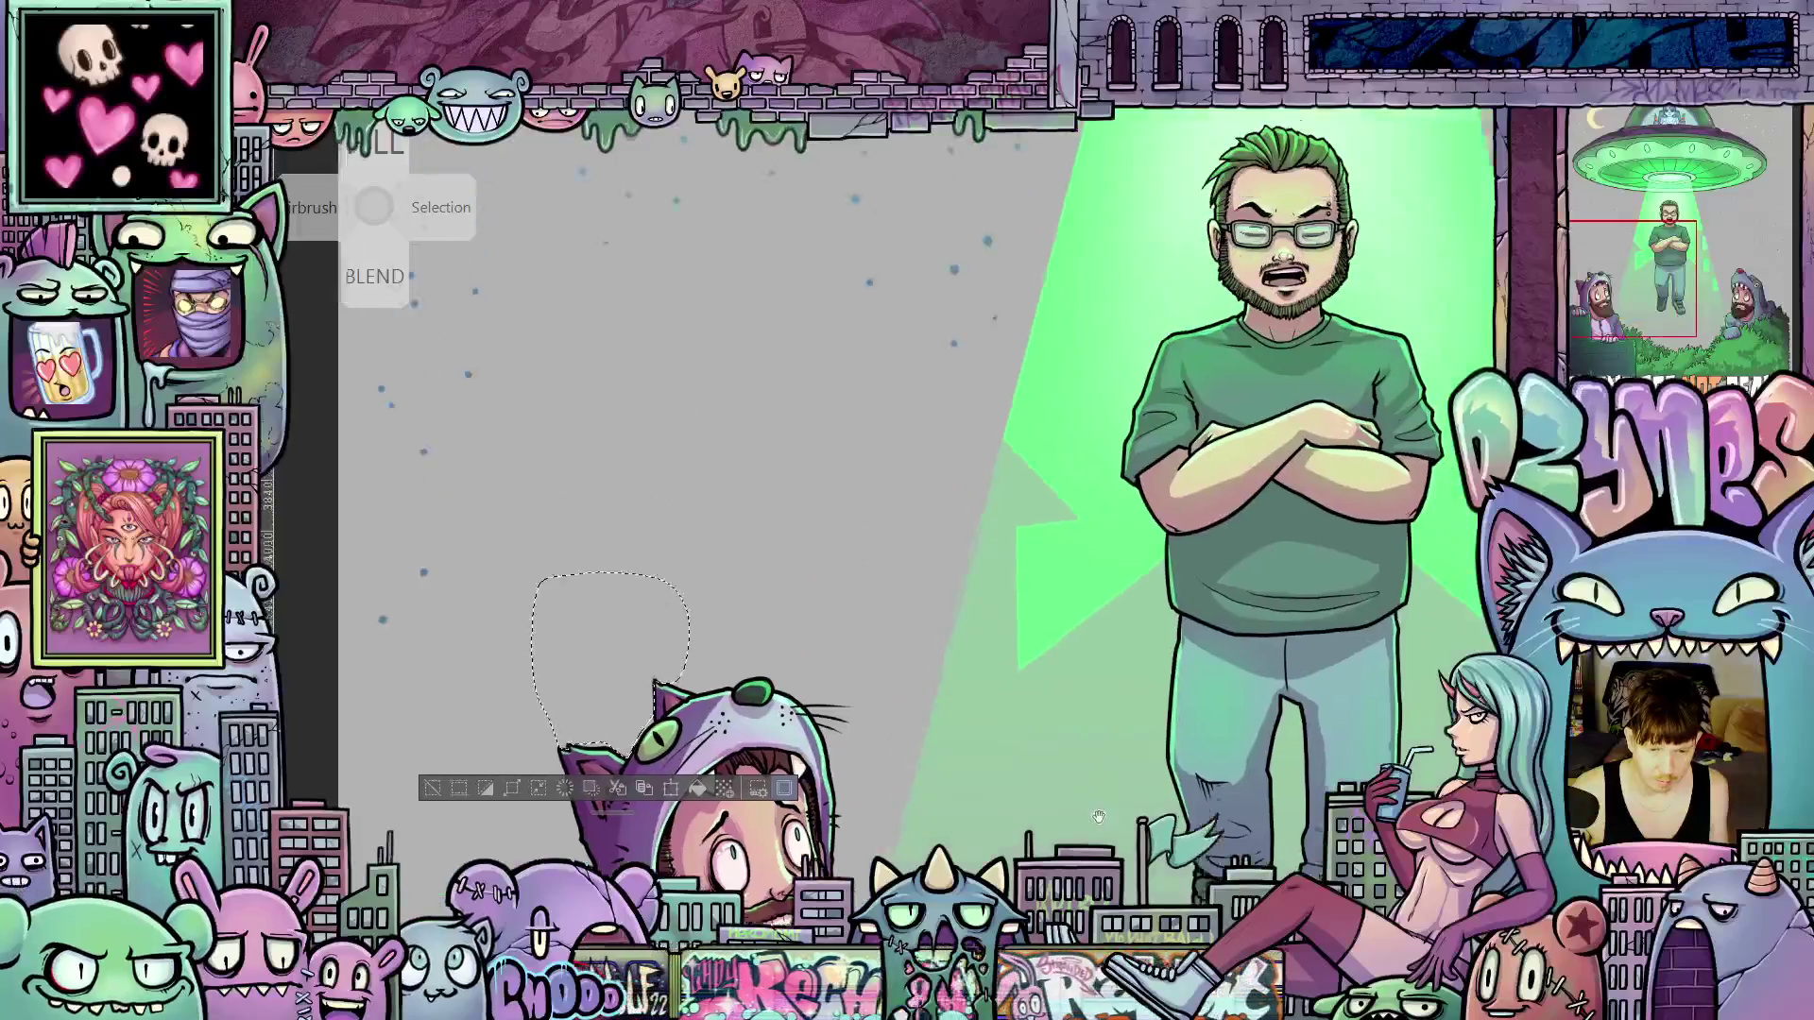
left_click_drag(1099, 816, 760, 816)
mouse_move(1096, 794)
left_mouse_down()
mouse_move(691, 777)
mouse_move(535, 822)
left_mouse_up()
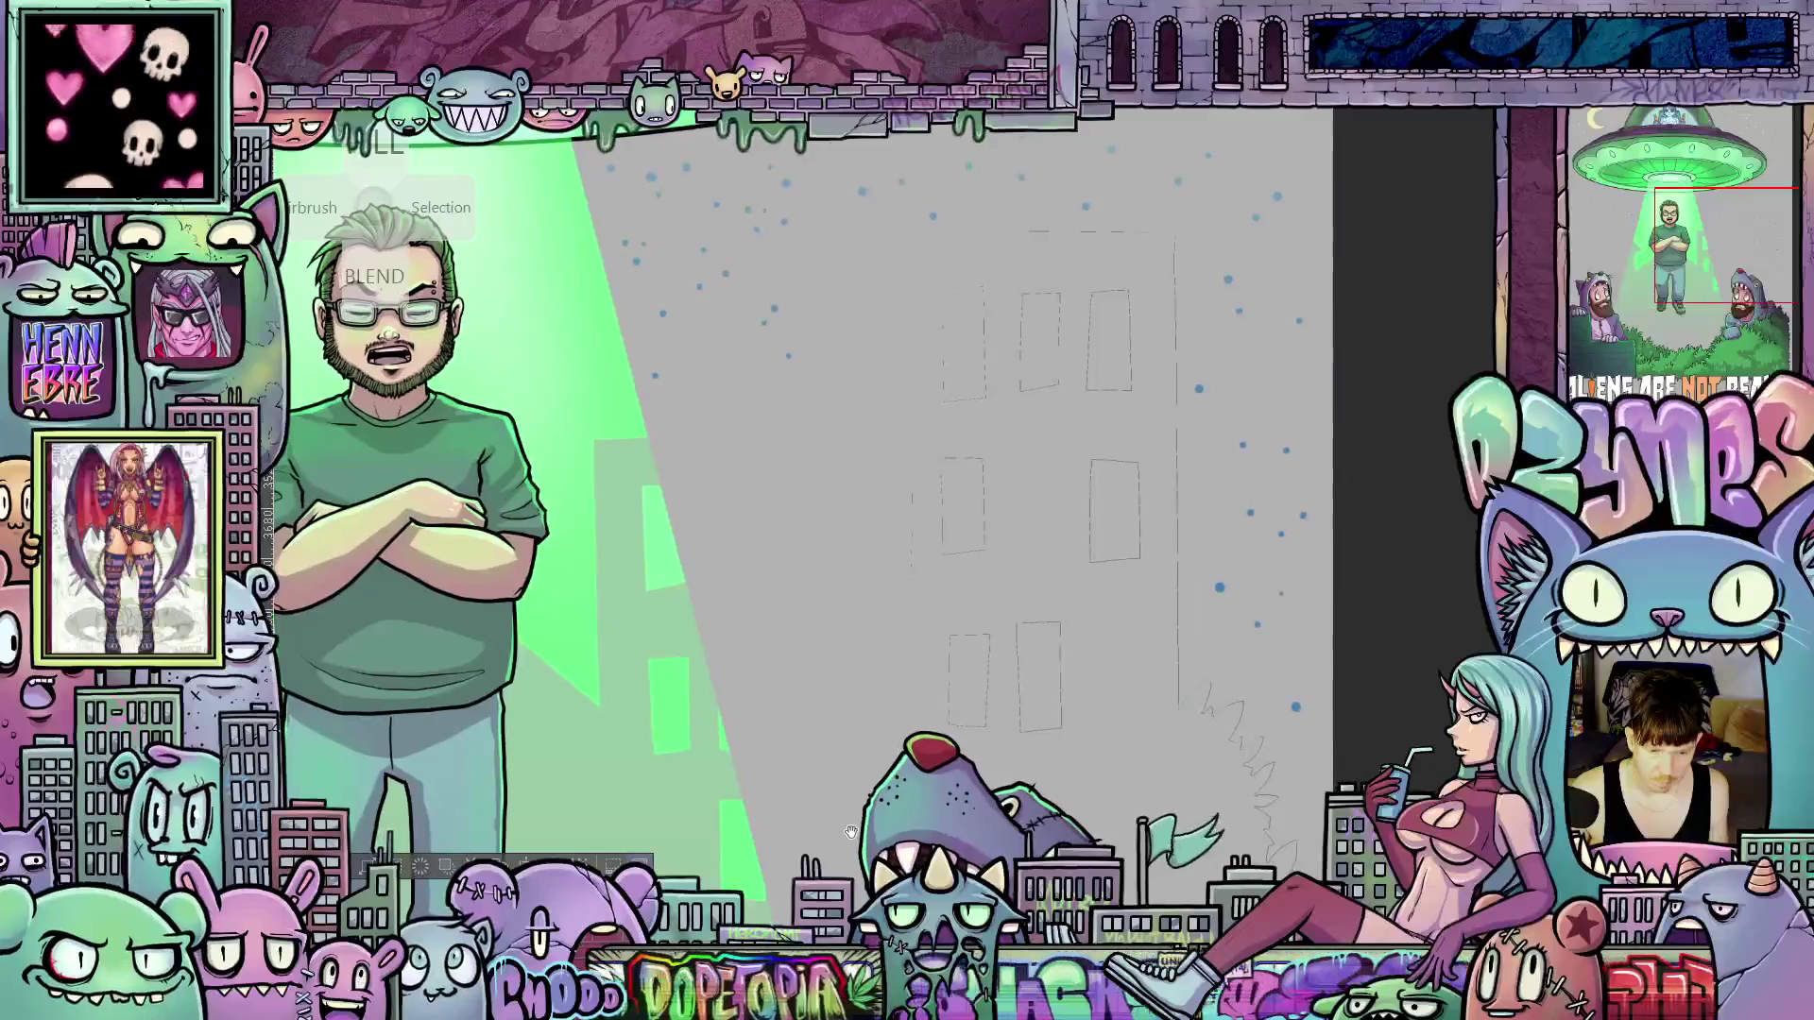
mouse_move(851, 832)
left_mouse_down()
mouse_move(752, 692)
mouse_move(722, 491)
left_mouse_up()
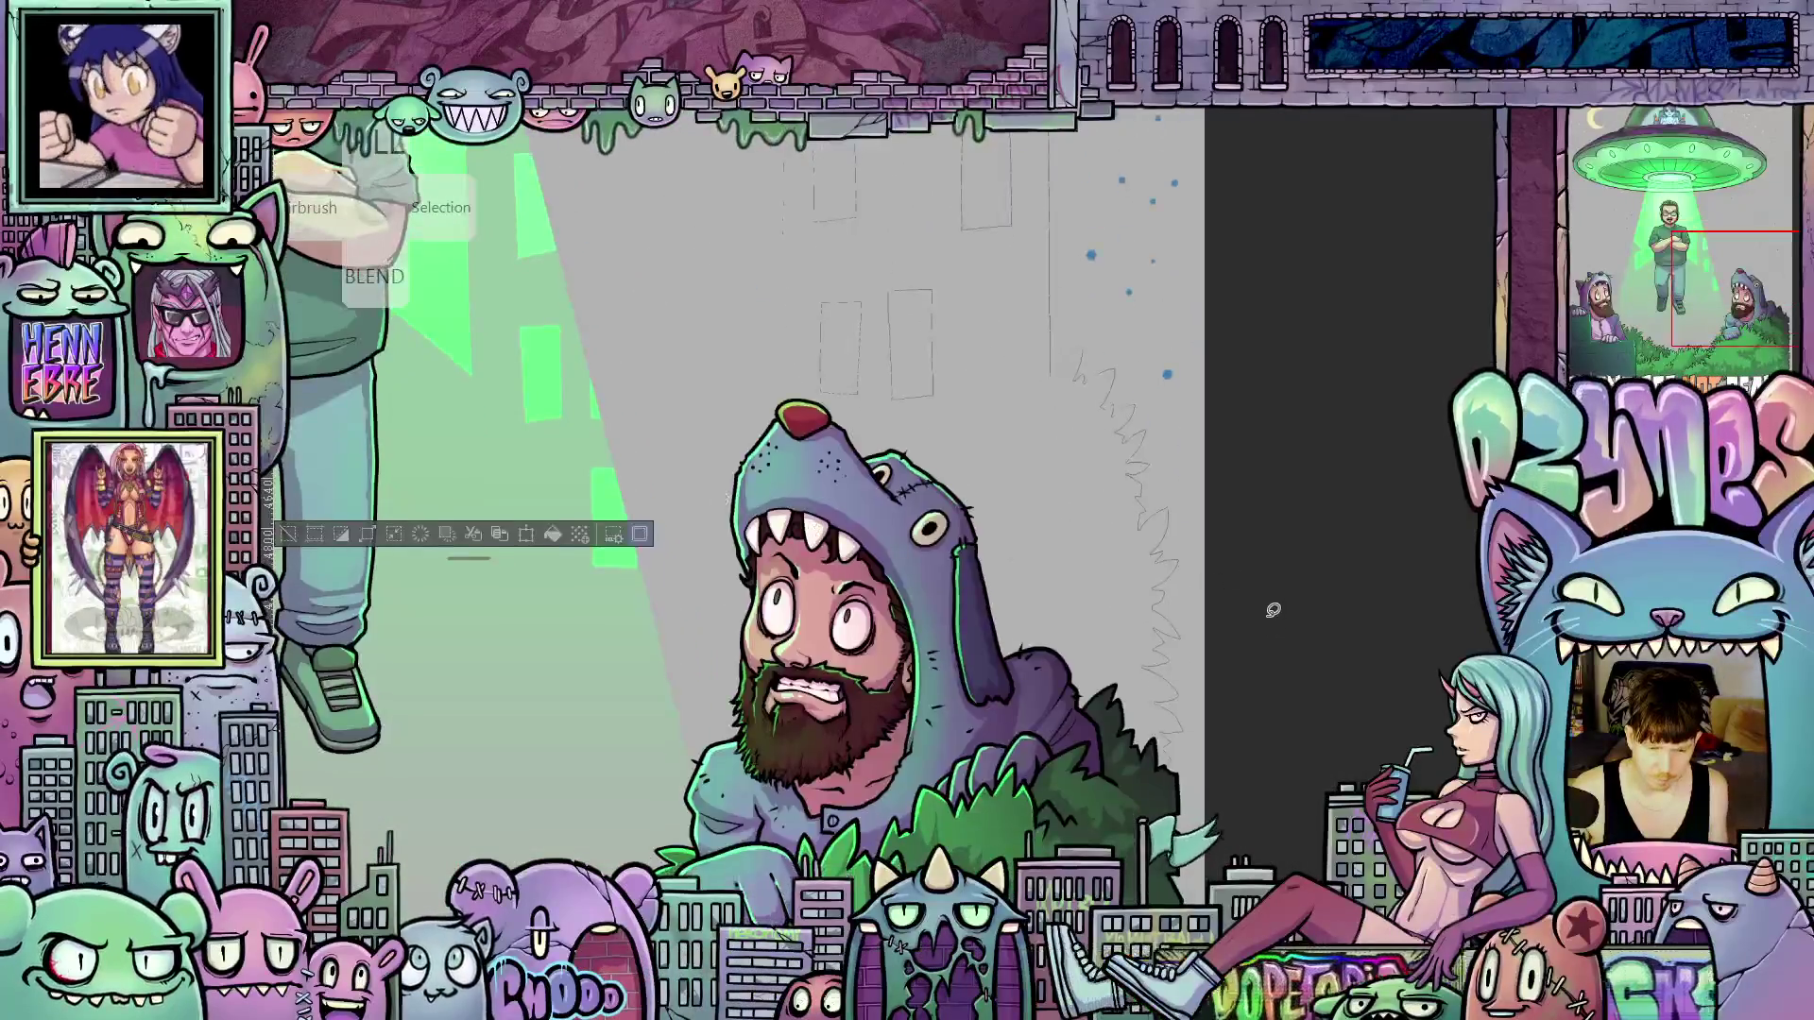
scroll(1223, 741, "up", 3)
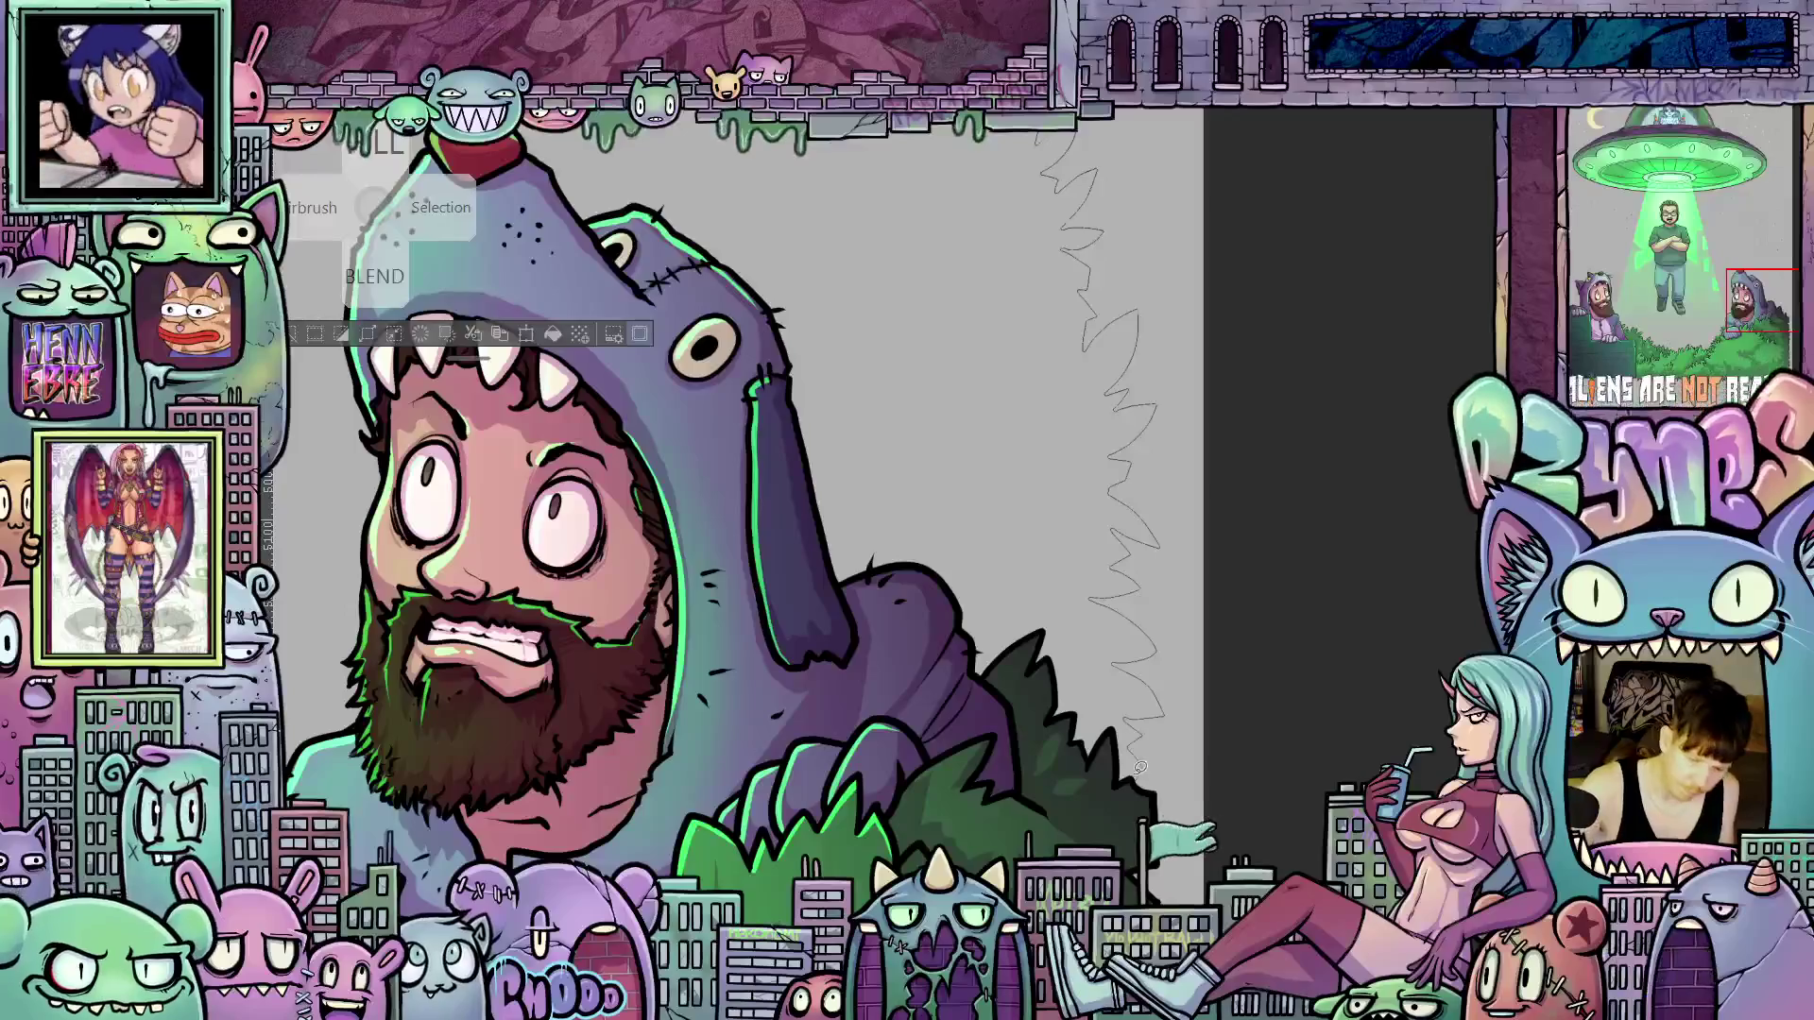
Lasso-select around the rough building sketch beside the hooded figure
left_click_drag(1138, 787, 1223, 727)
left_click_drag(1246, 308, 1039, 132)
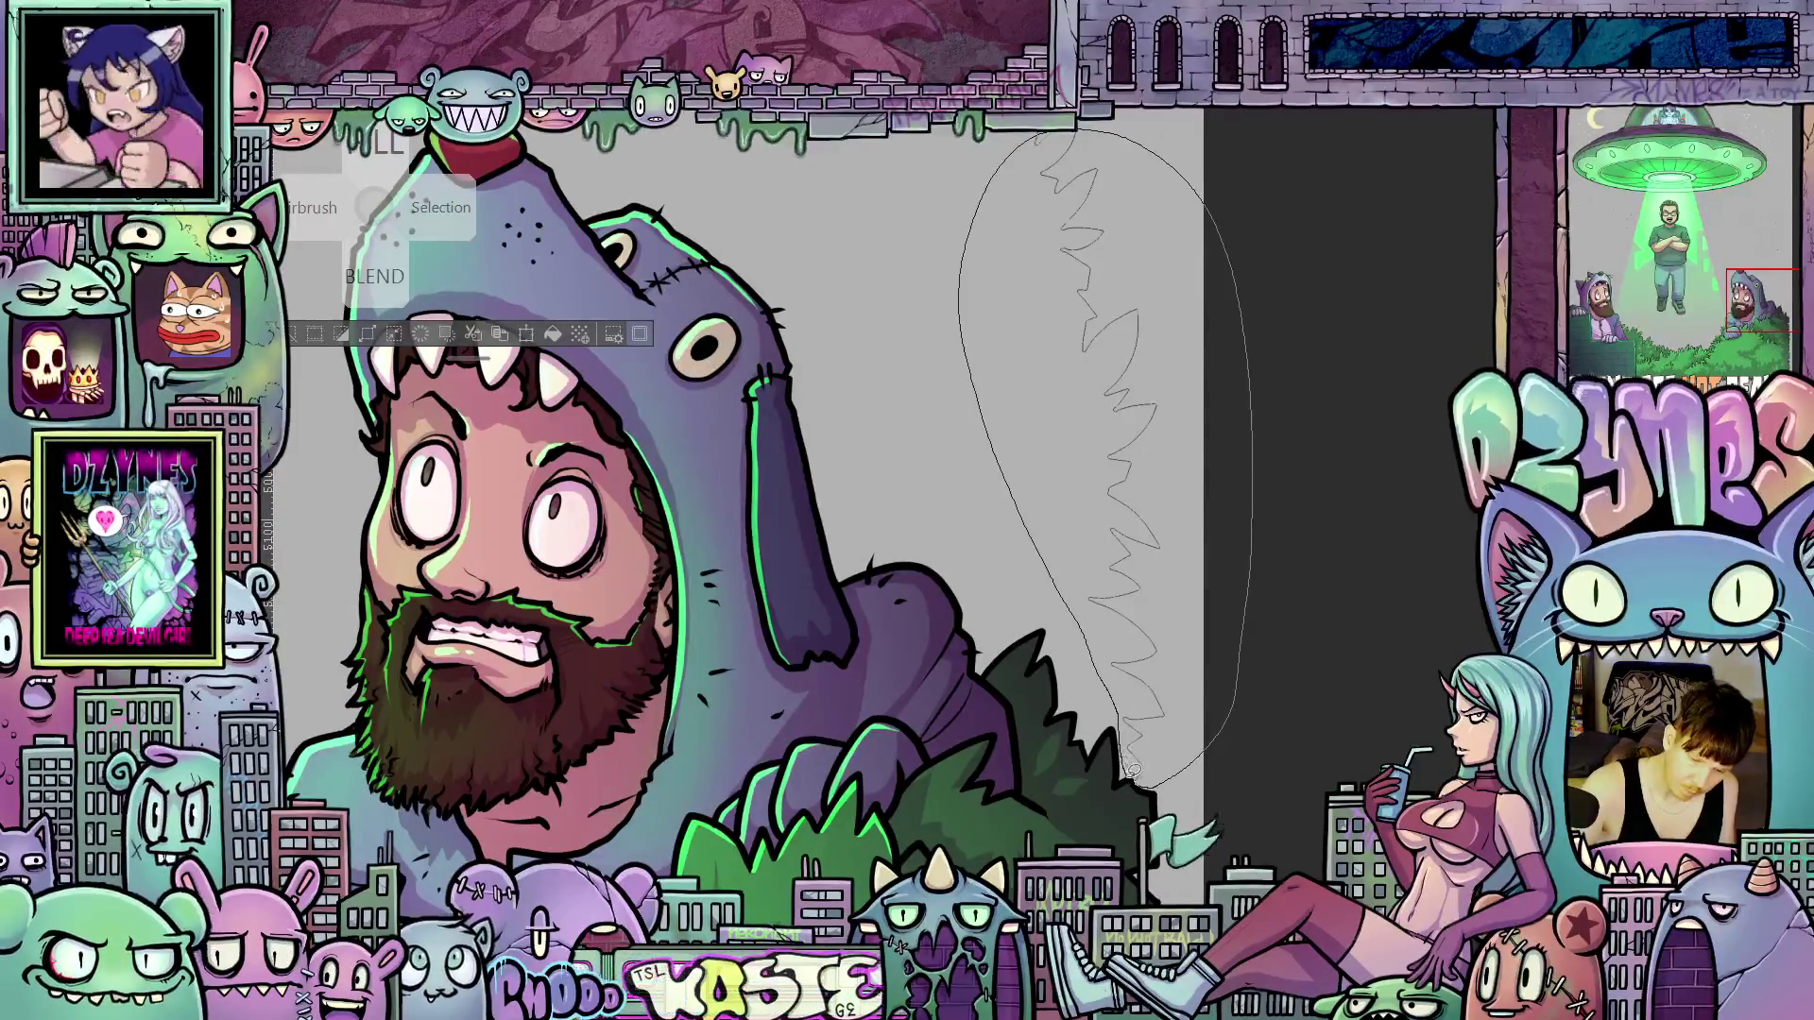
left_click_drag(1132, 771, 1135, 777)
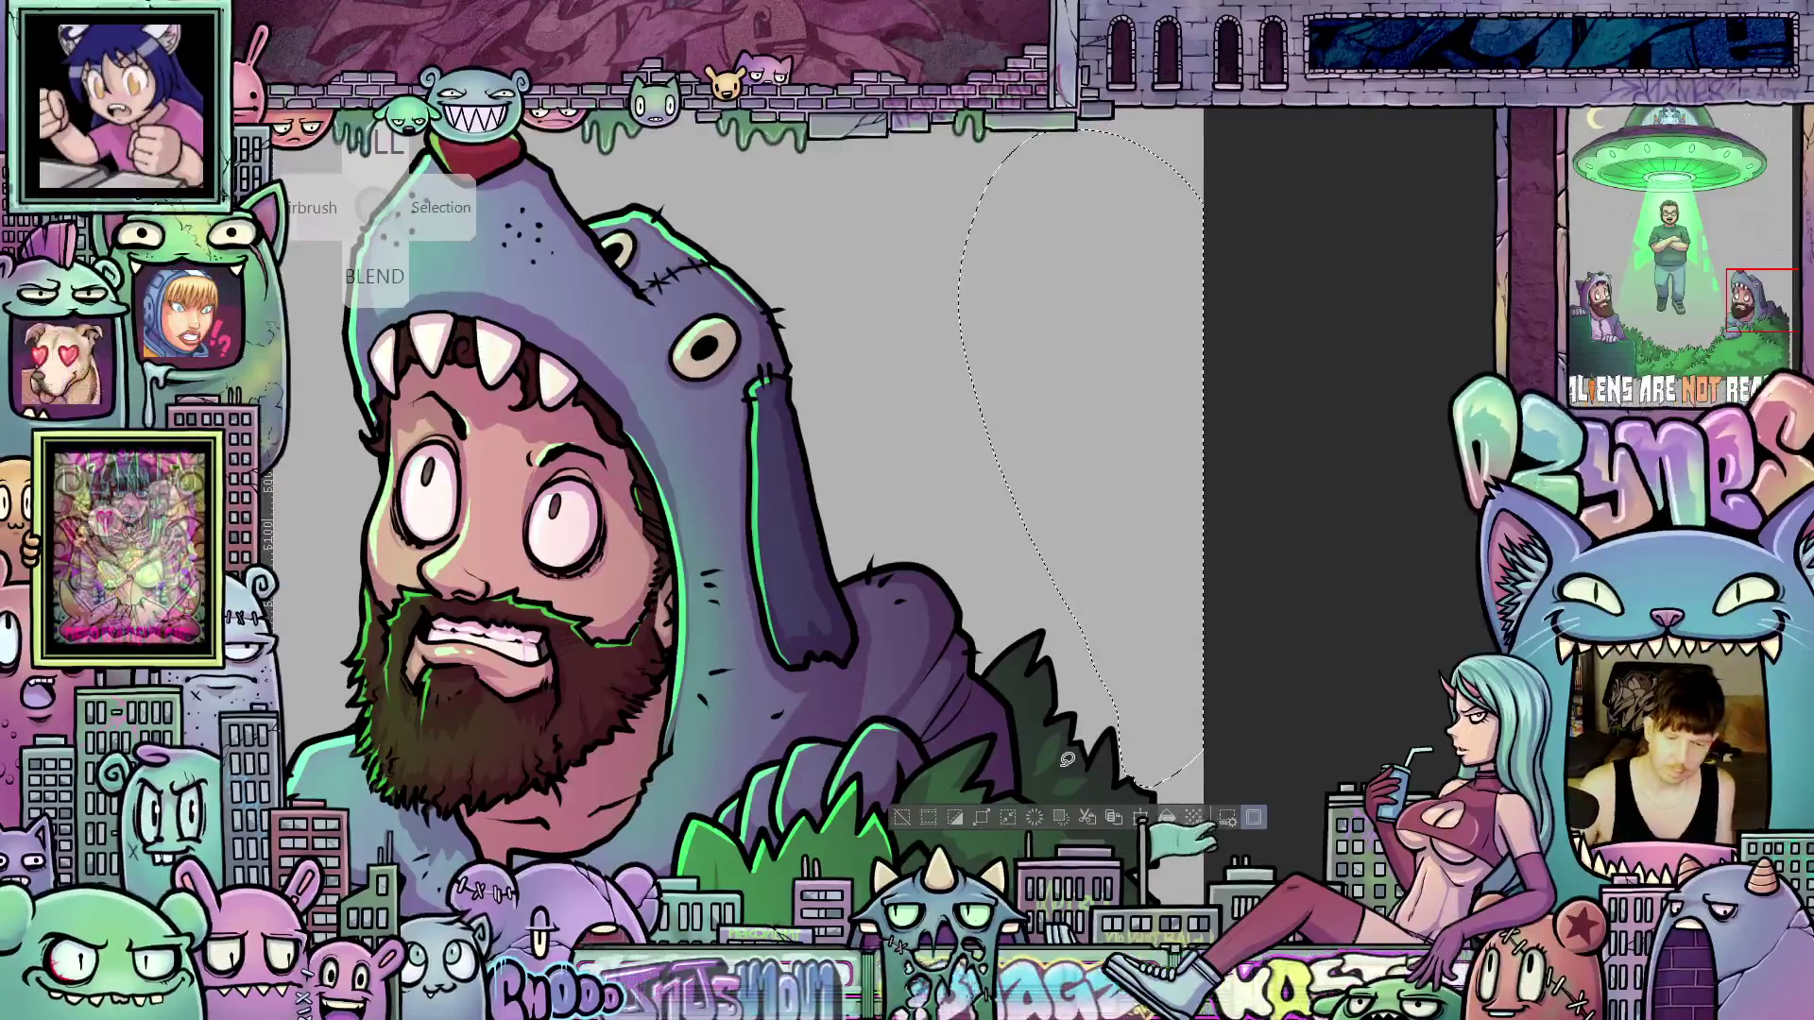
mouse_move(614, 283)
left_mouse_down()
mouse_move(974, 453)
mouse_move(1072, 902)
left_mouse_up()
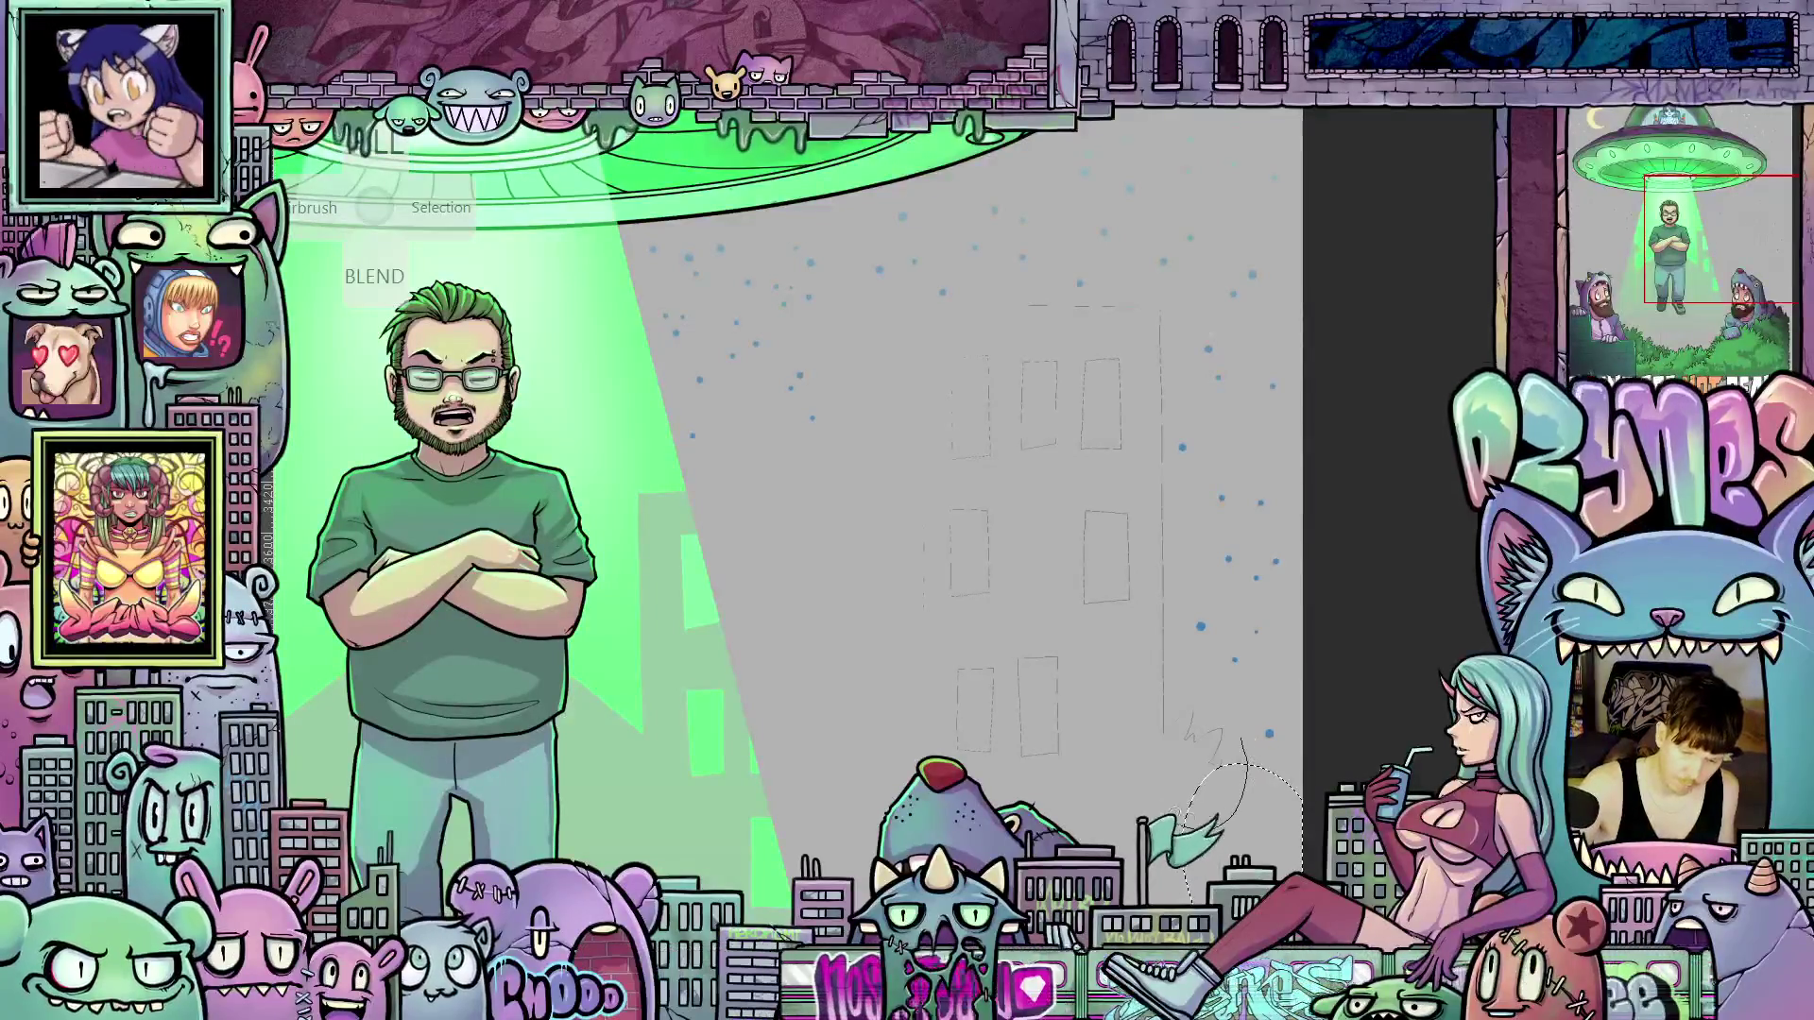
left_click_drag(1172, 818, 961, 747)
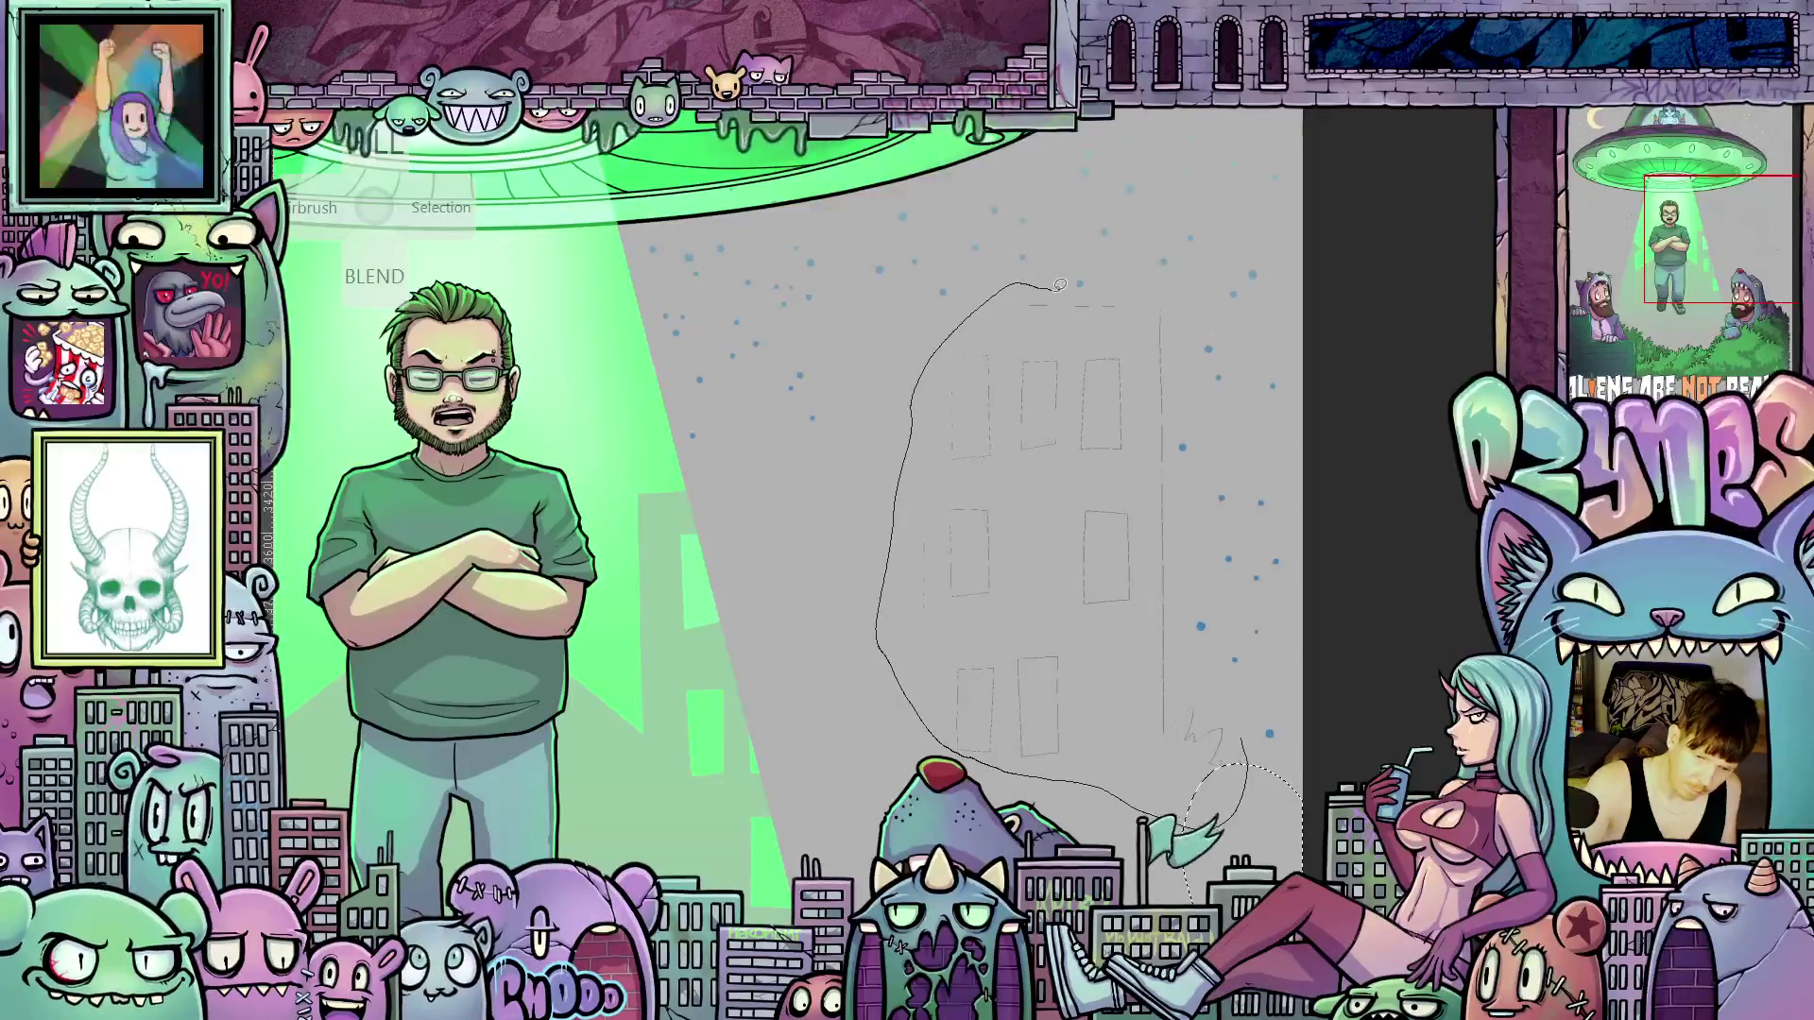
left_click_drag(1154, 289, 1183, 536)
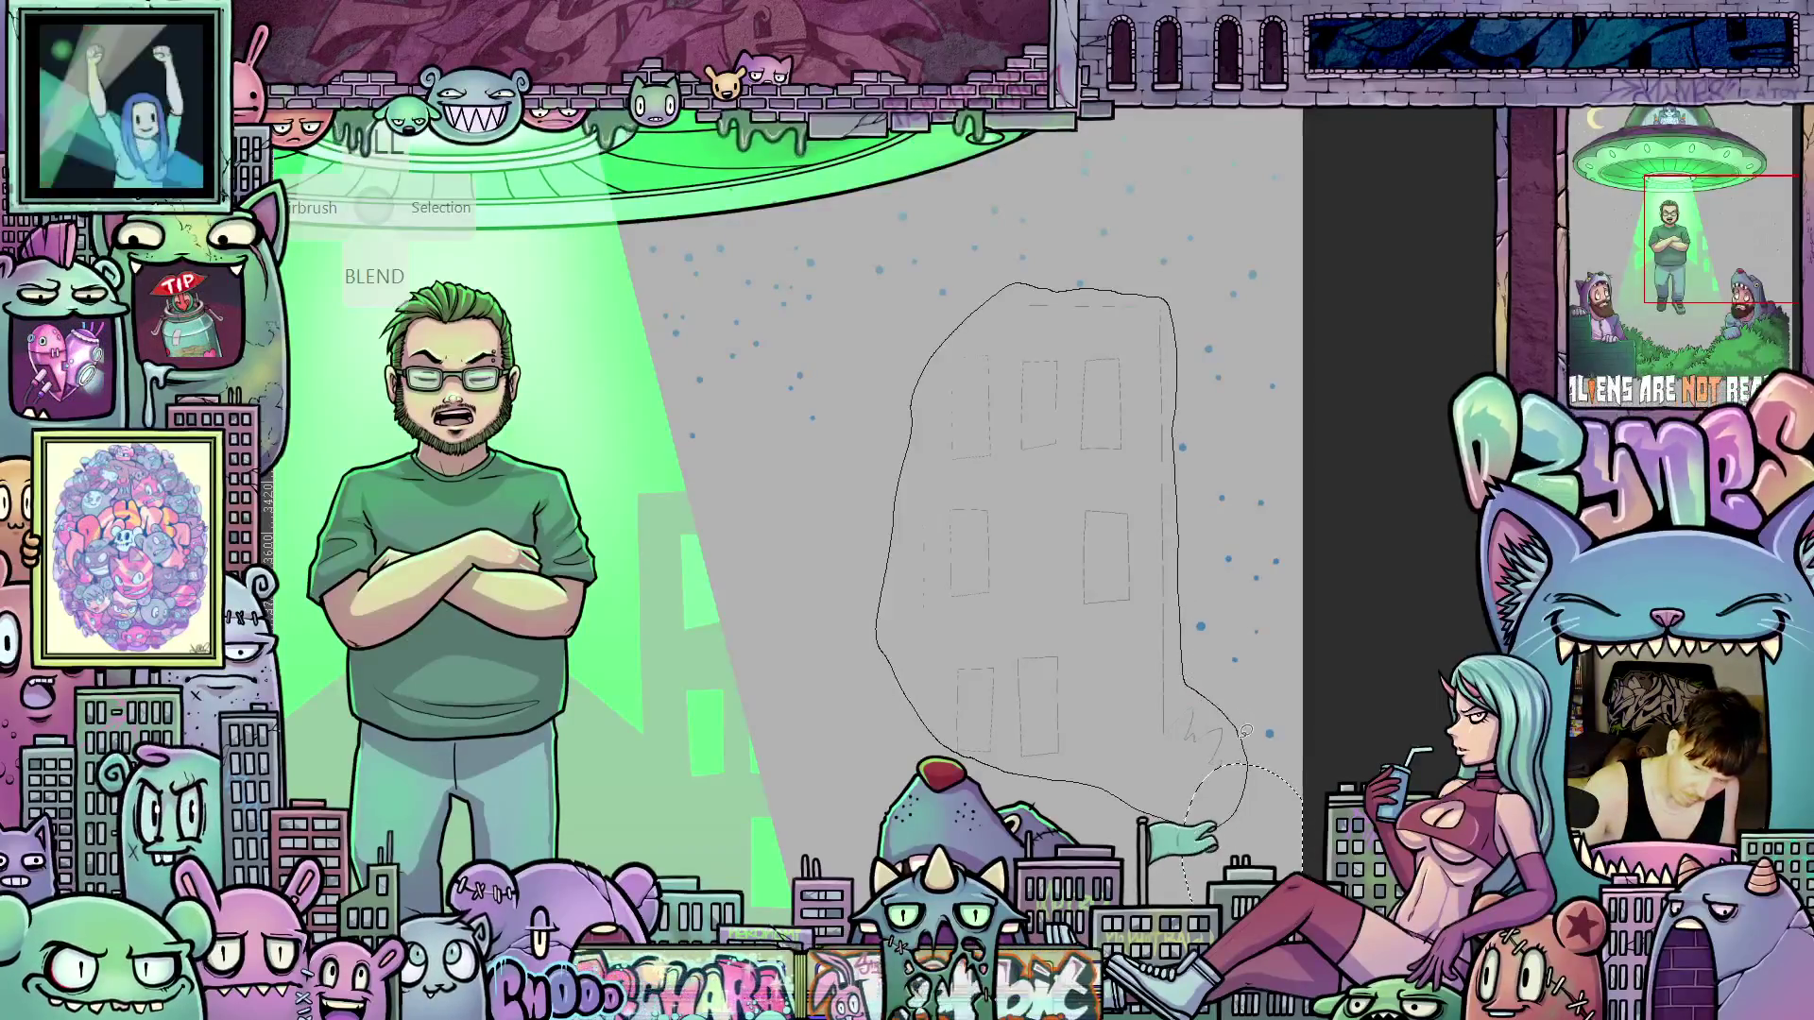
left_click_drag(1247, 731, 1224, 817)
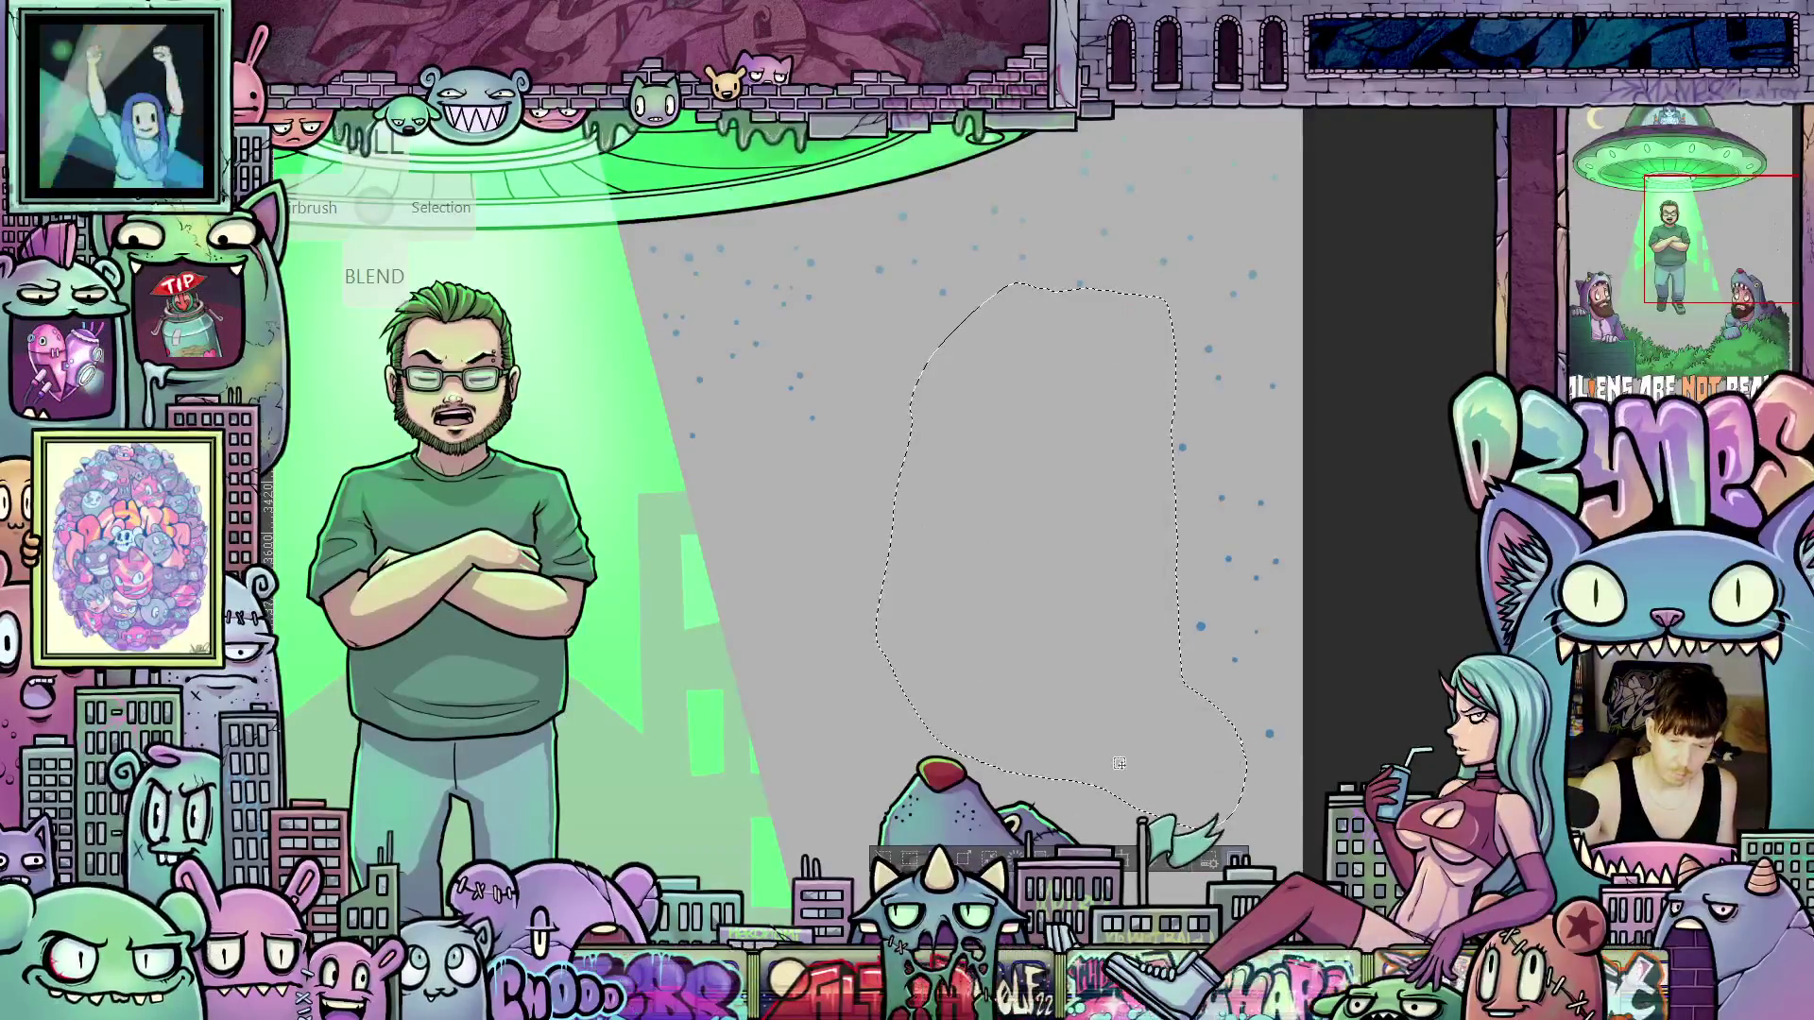
Deselect with Ctrl+D, fit the whole poster to the window and pan across it
key("ctrl+d")
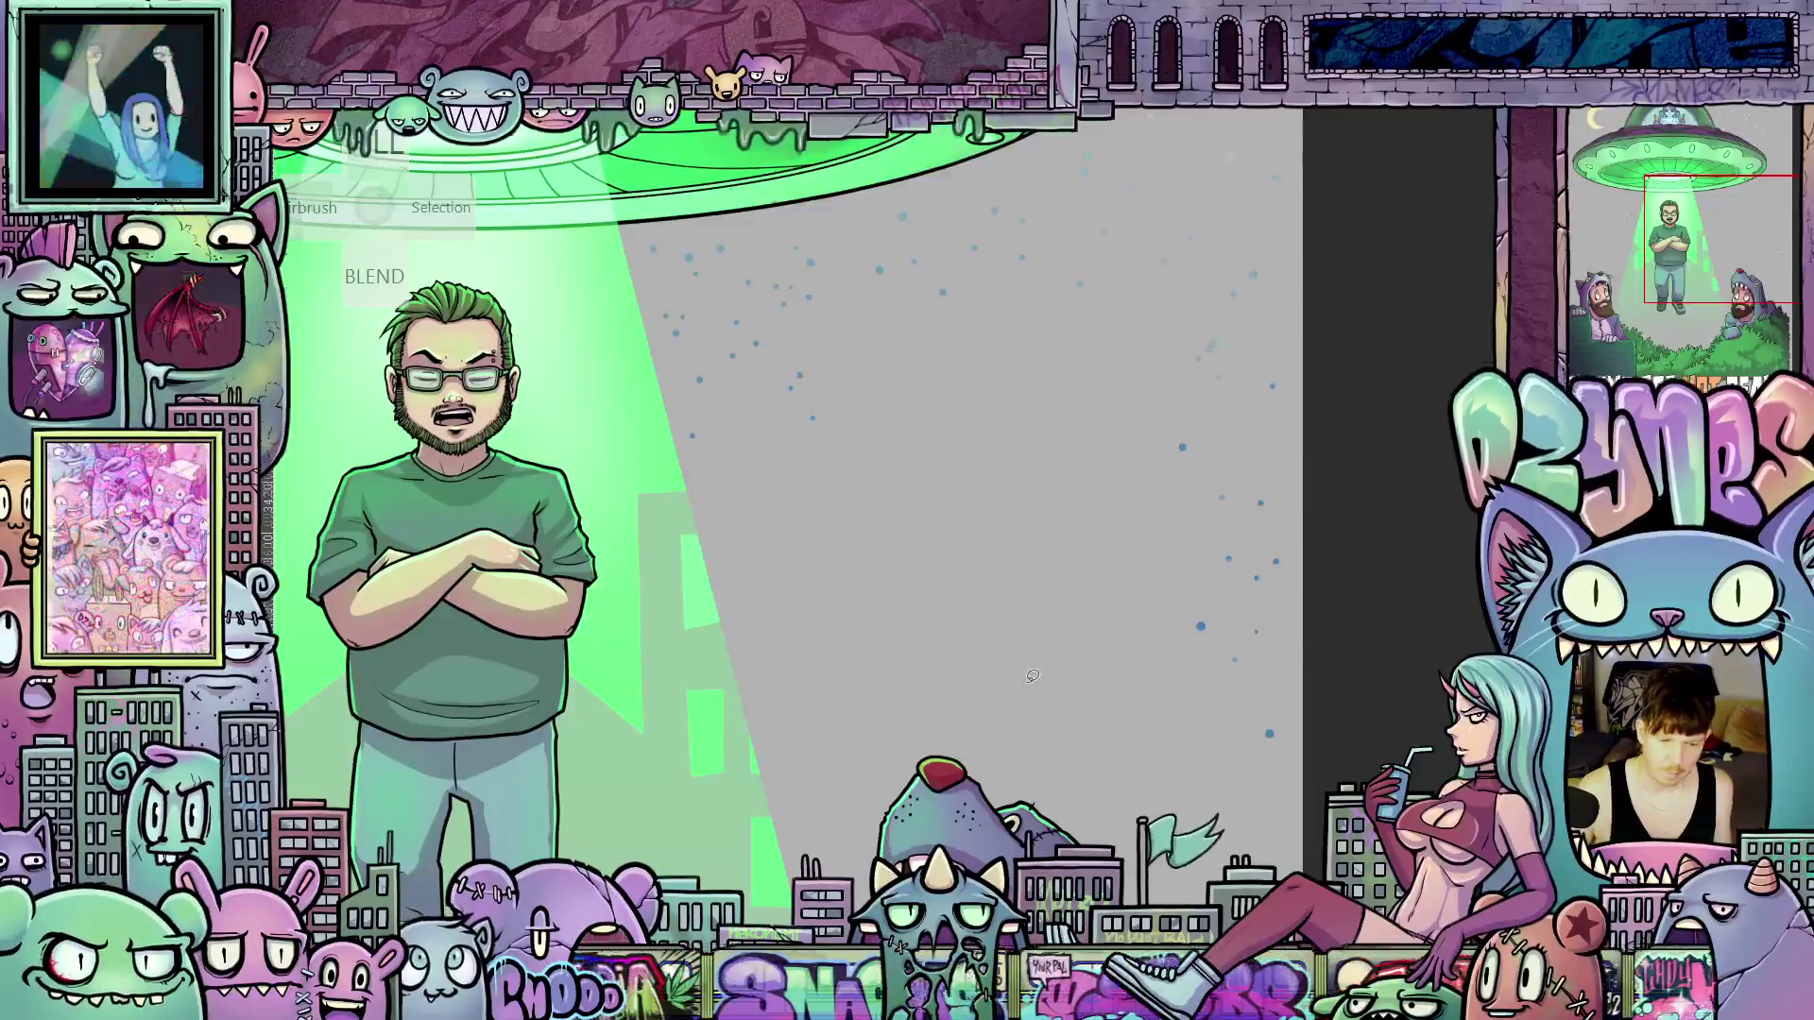
key("ctrl+0")
left_click_drag(1286, 748, 1208, 619)
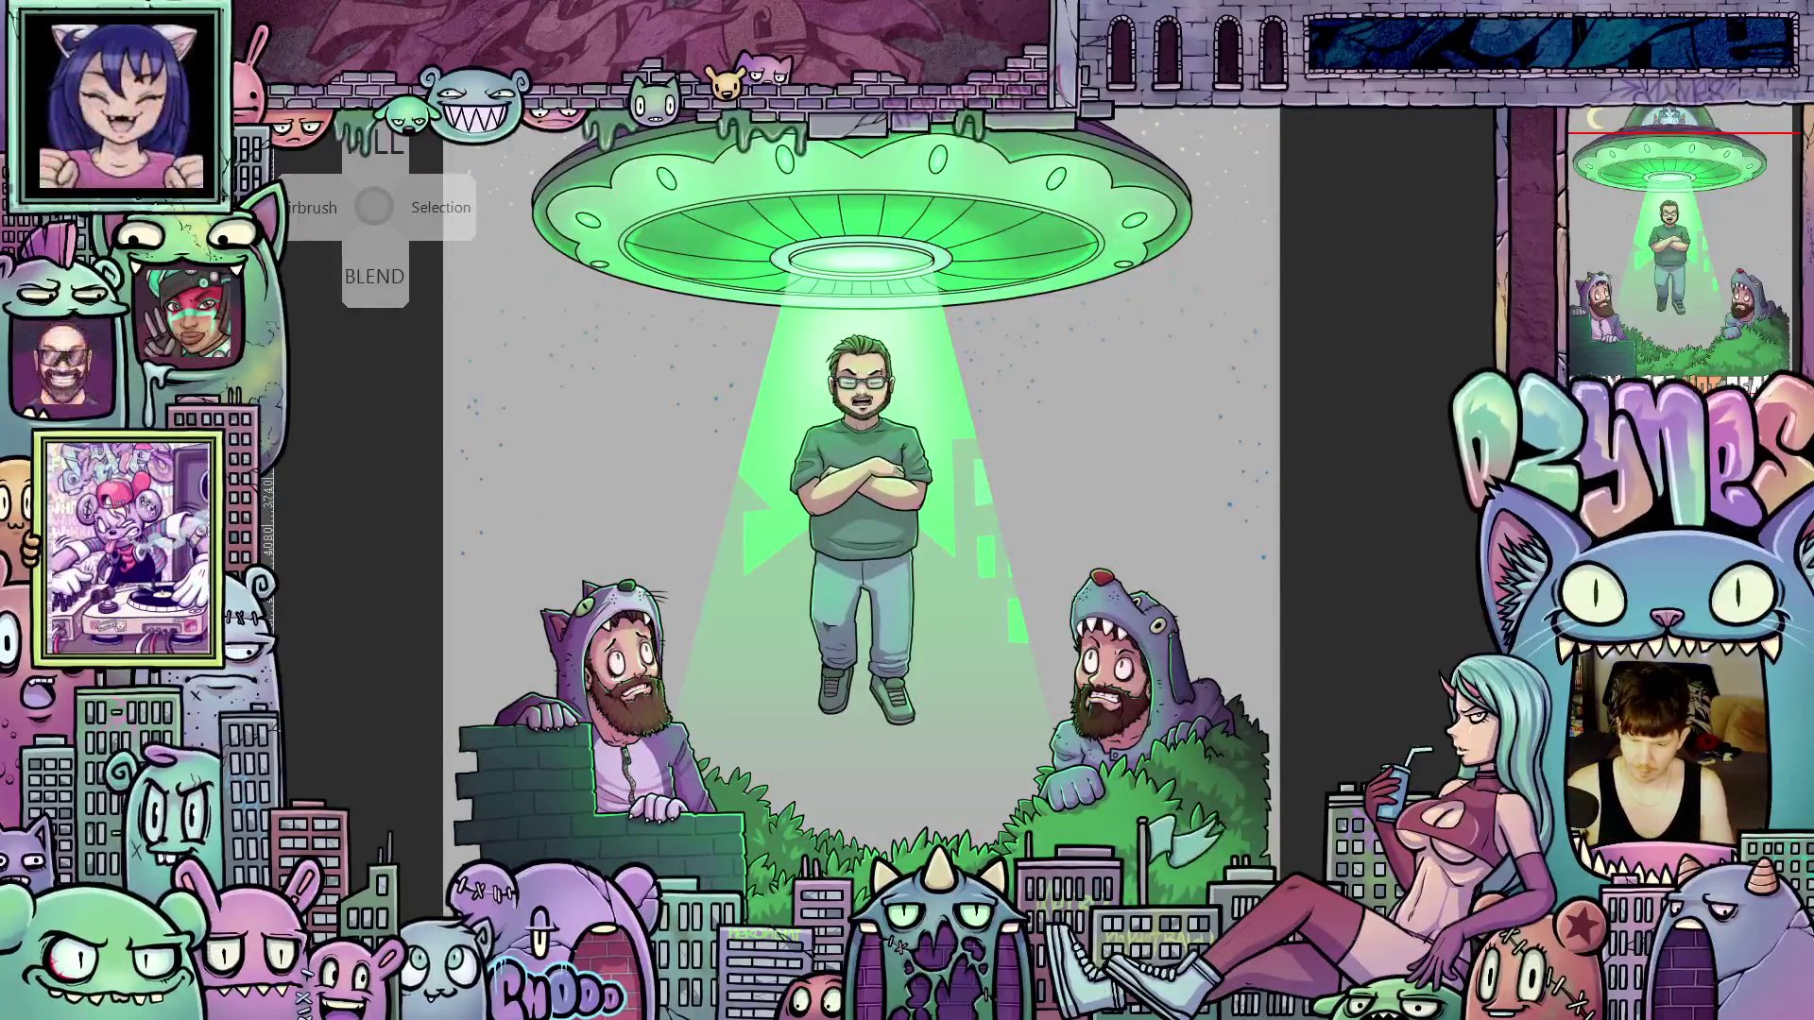
Restore the houses and buildings line art, then zoom in on the left onlooker's hand on the brick wall
key("ctrl+z")
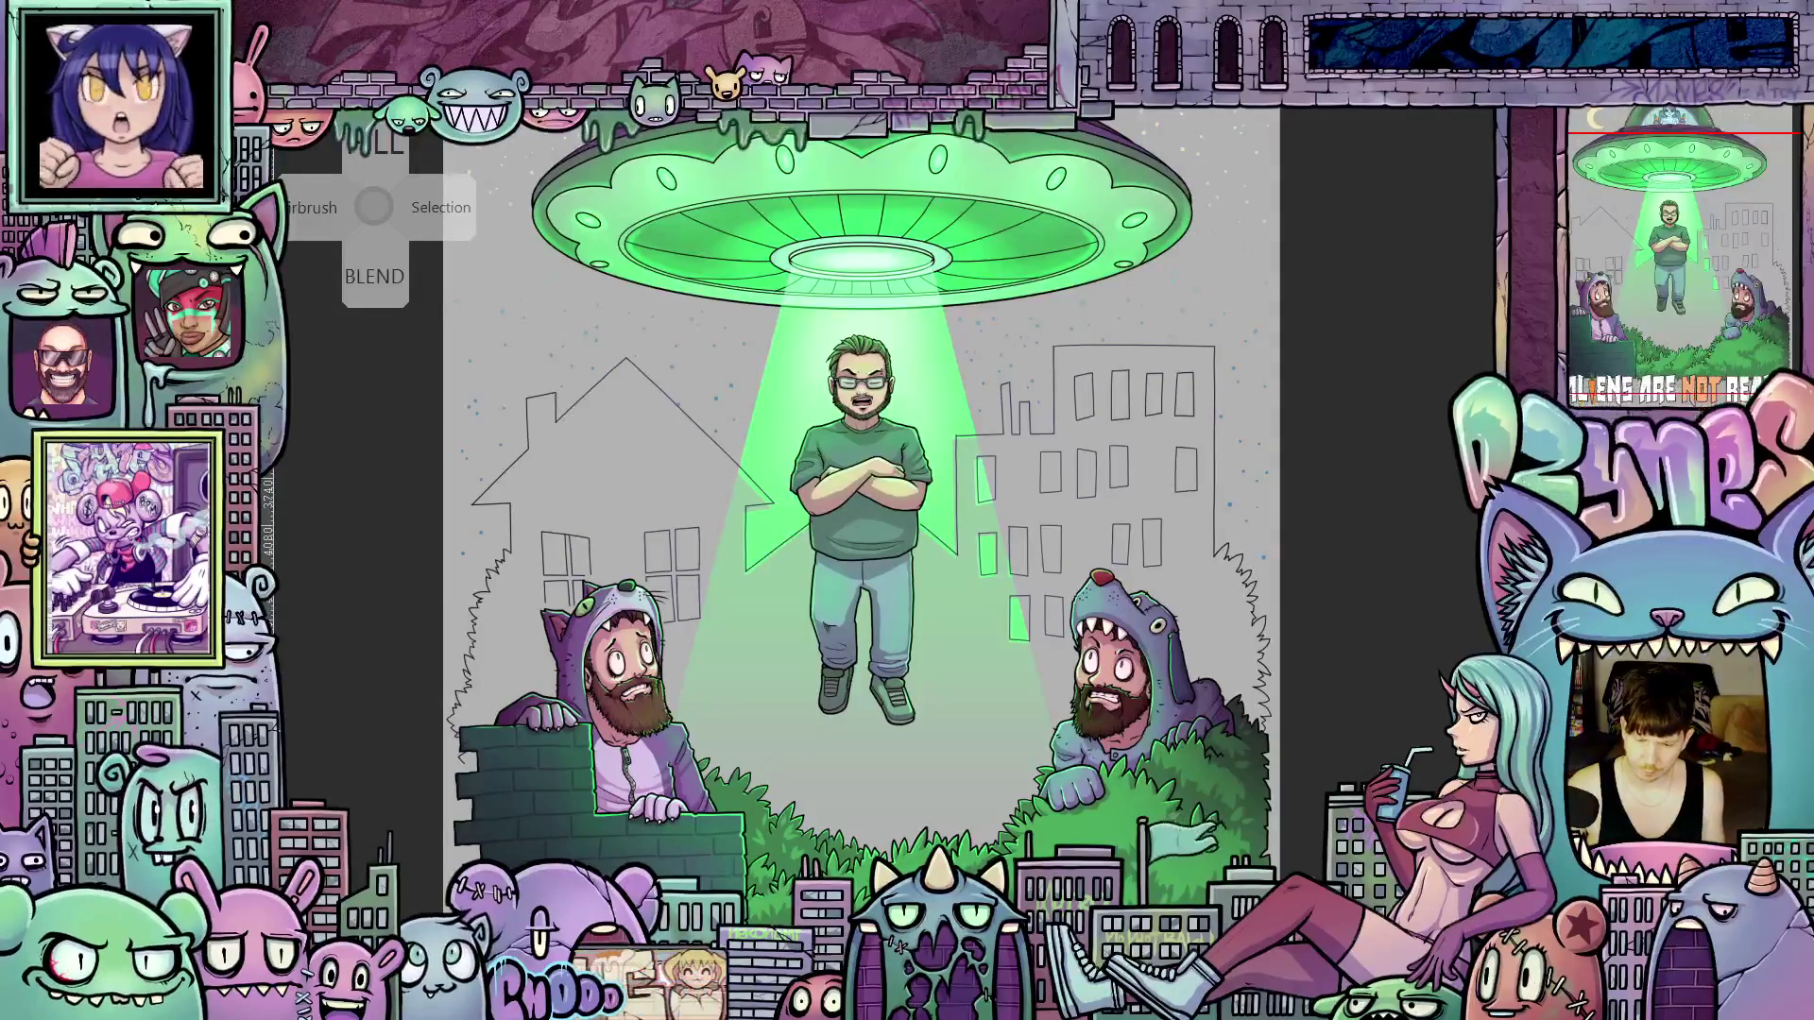
left_click_drag(542, 804, 827, 673)
left_click(827, 673)
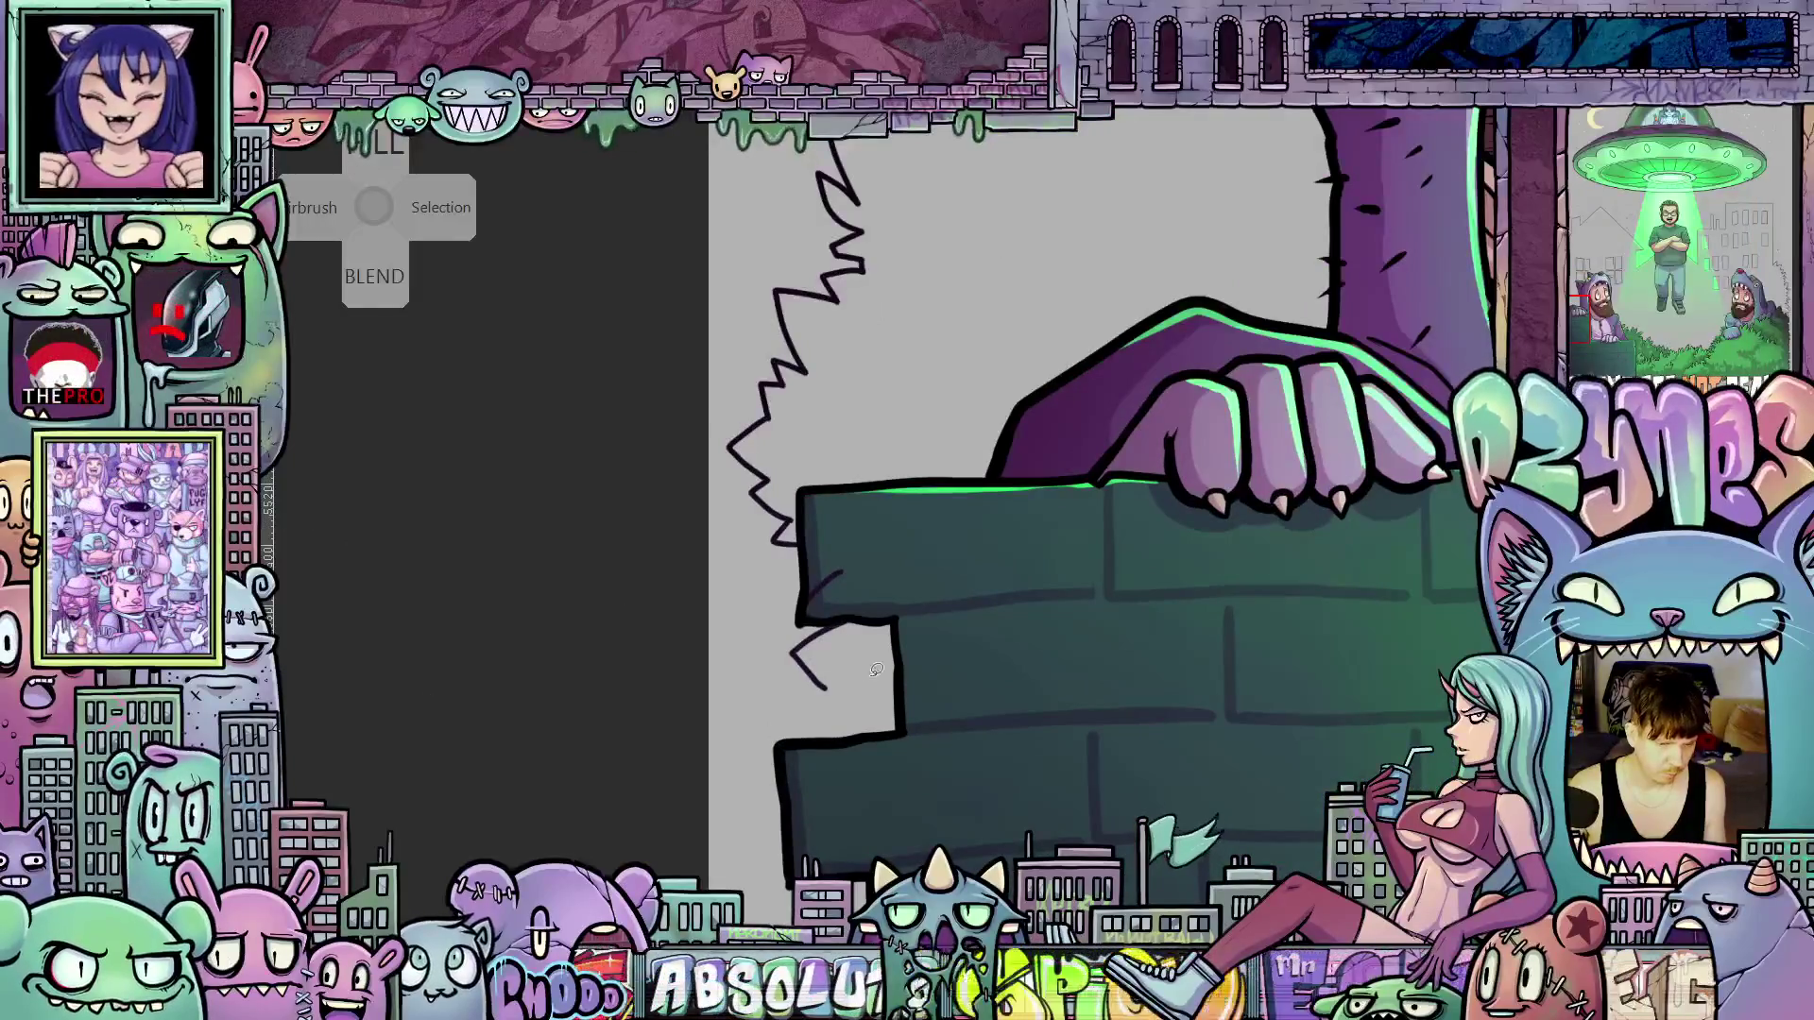
left_click(877, 669)
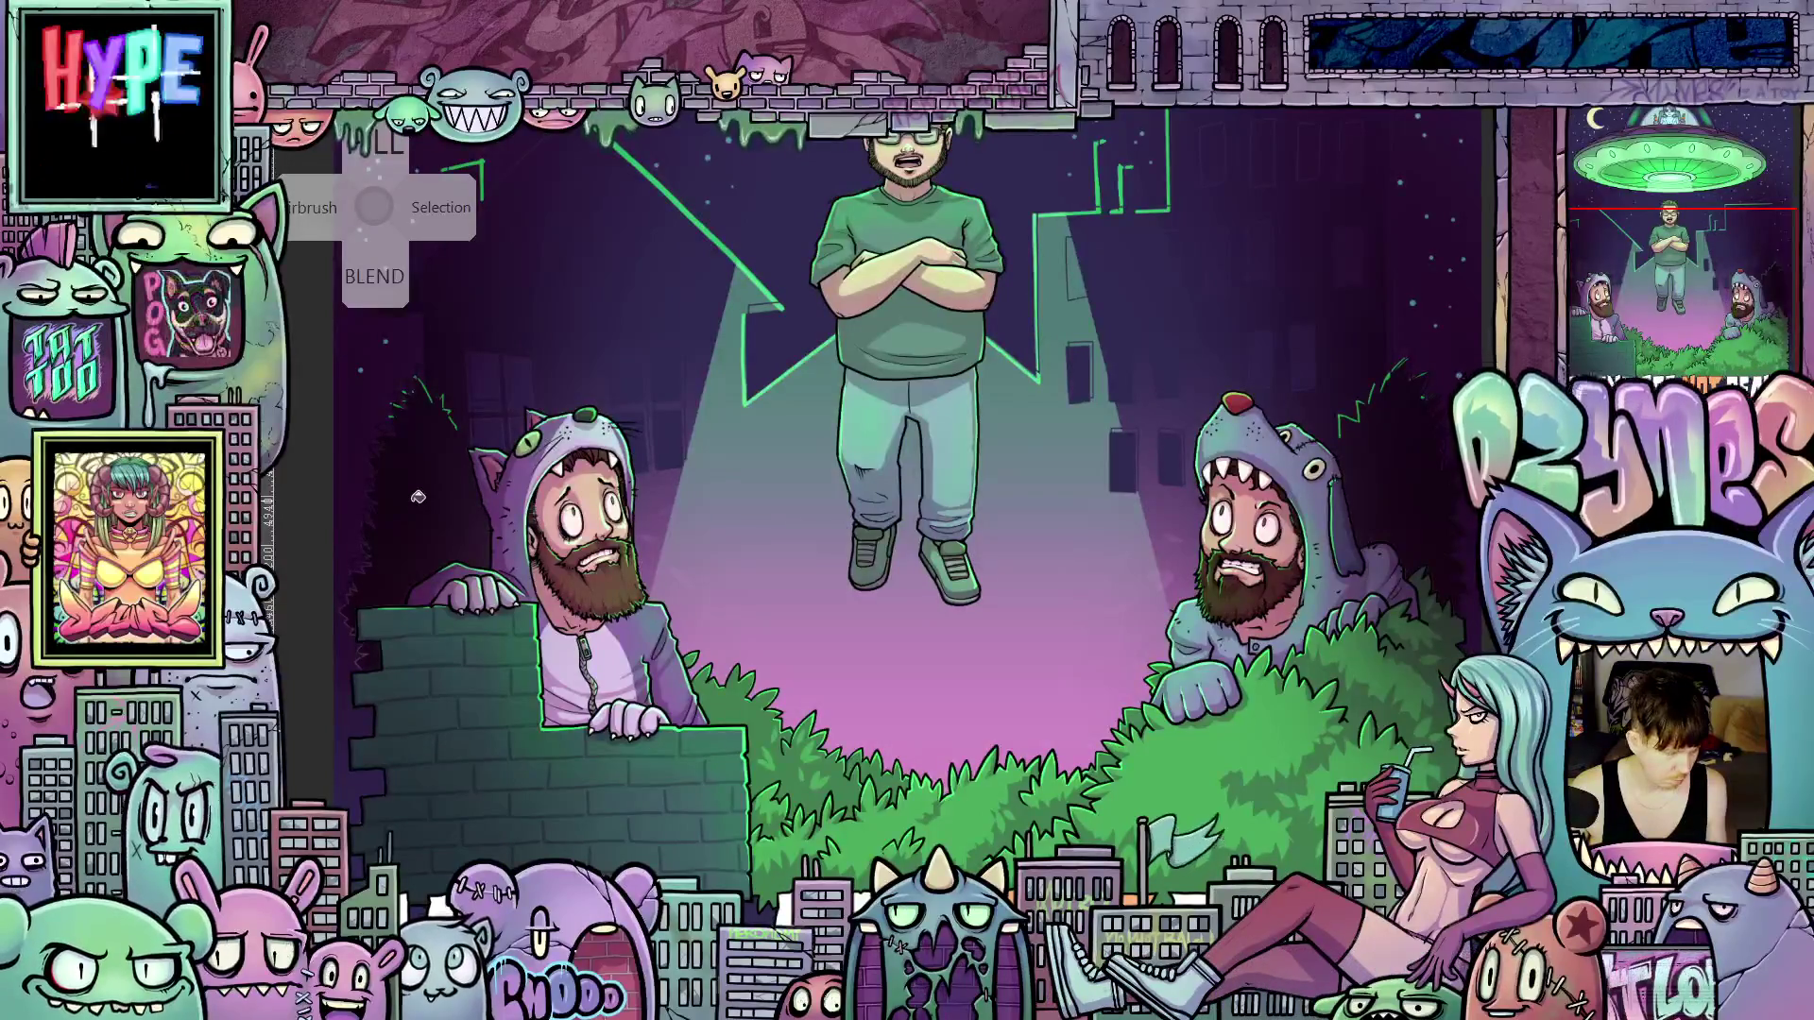
scroll(421, 481, "up", 5)
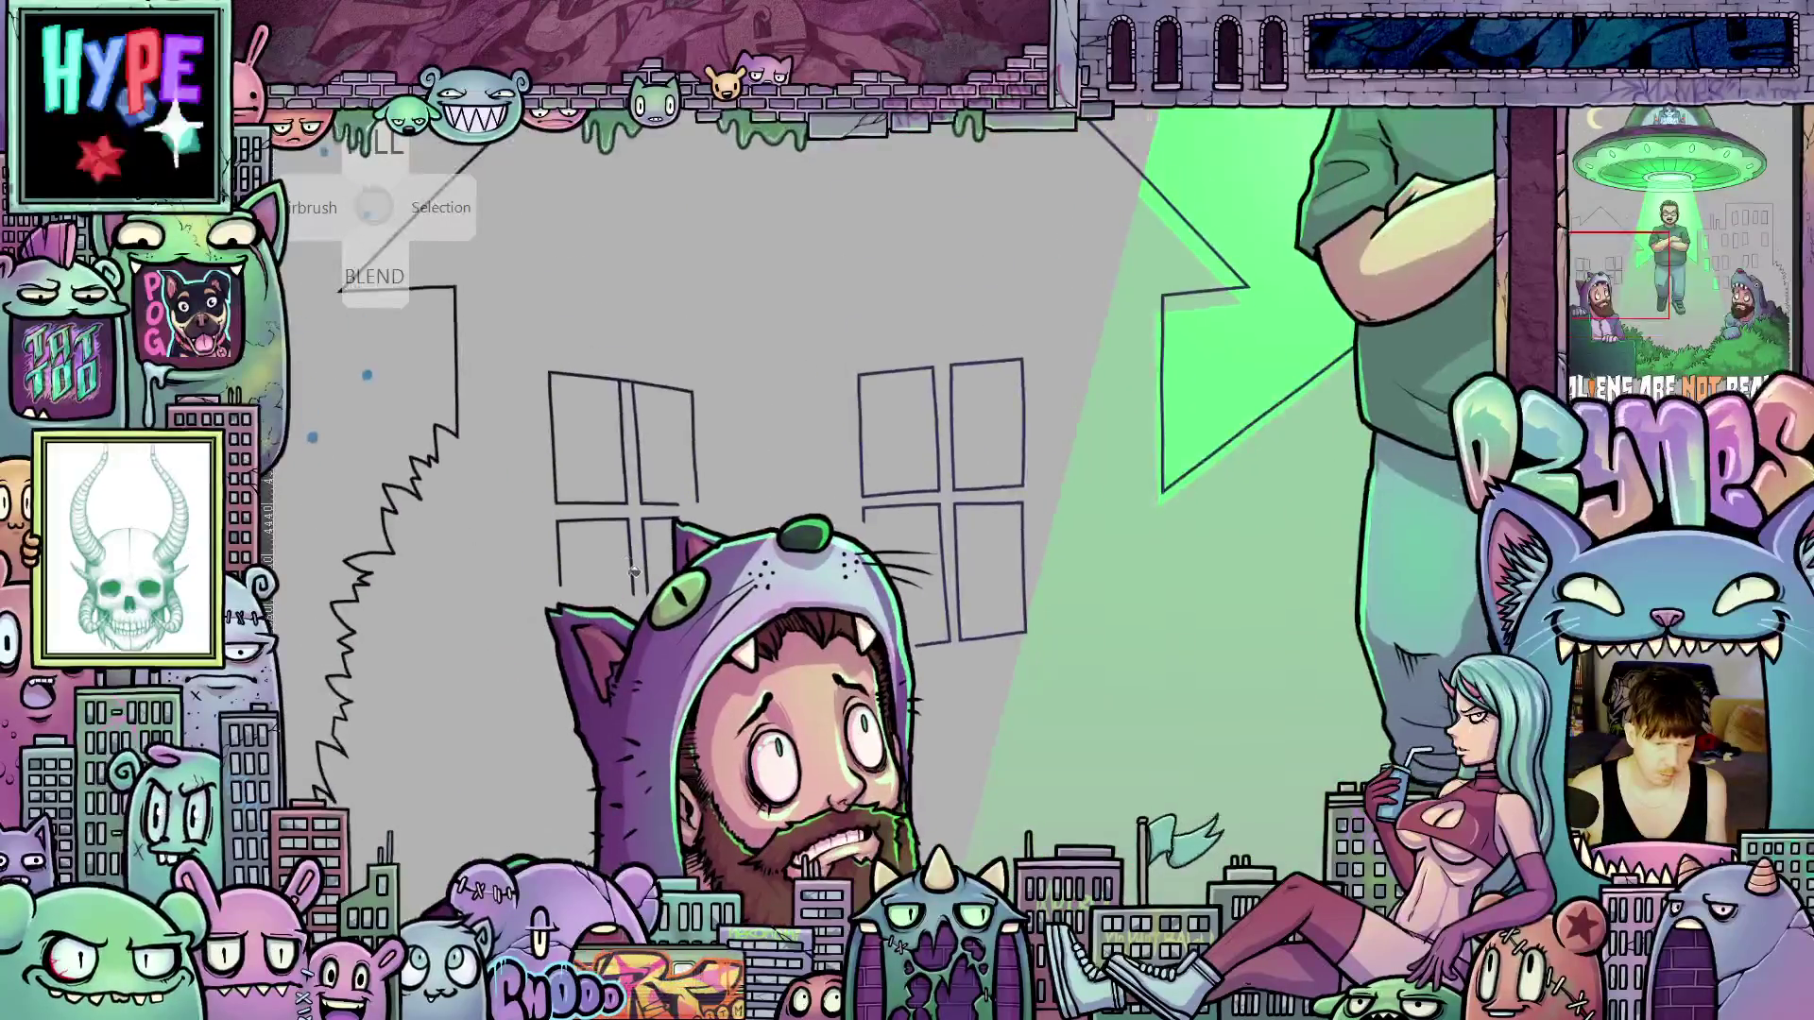
Lengthen the window's vertical frame strokes behind the cat-hood head, closing the pane's lower corner
scroll(481, 608, "up", 3)
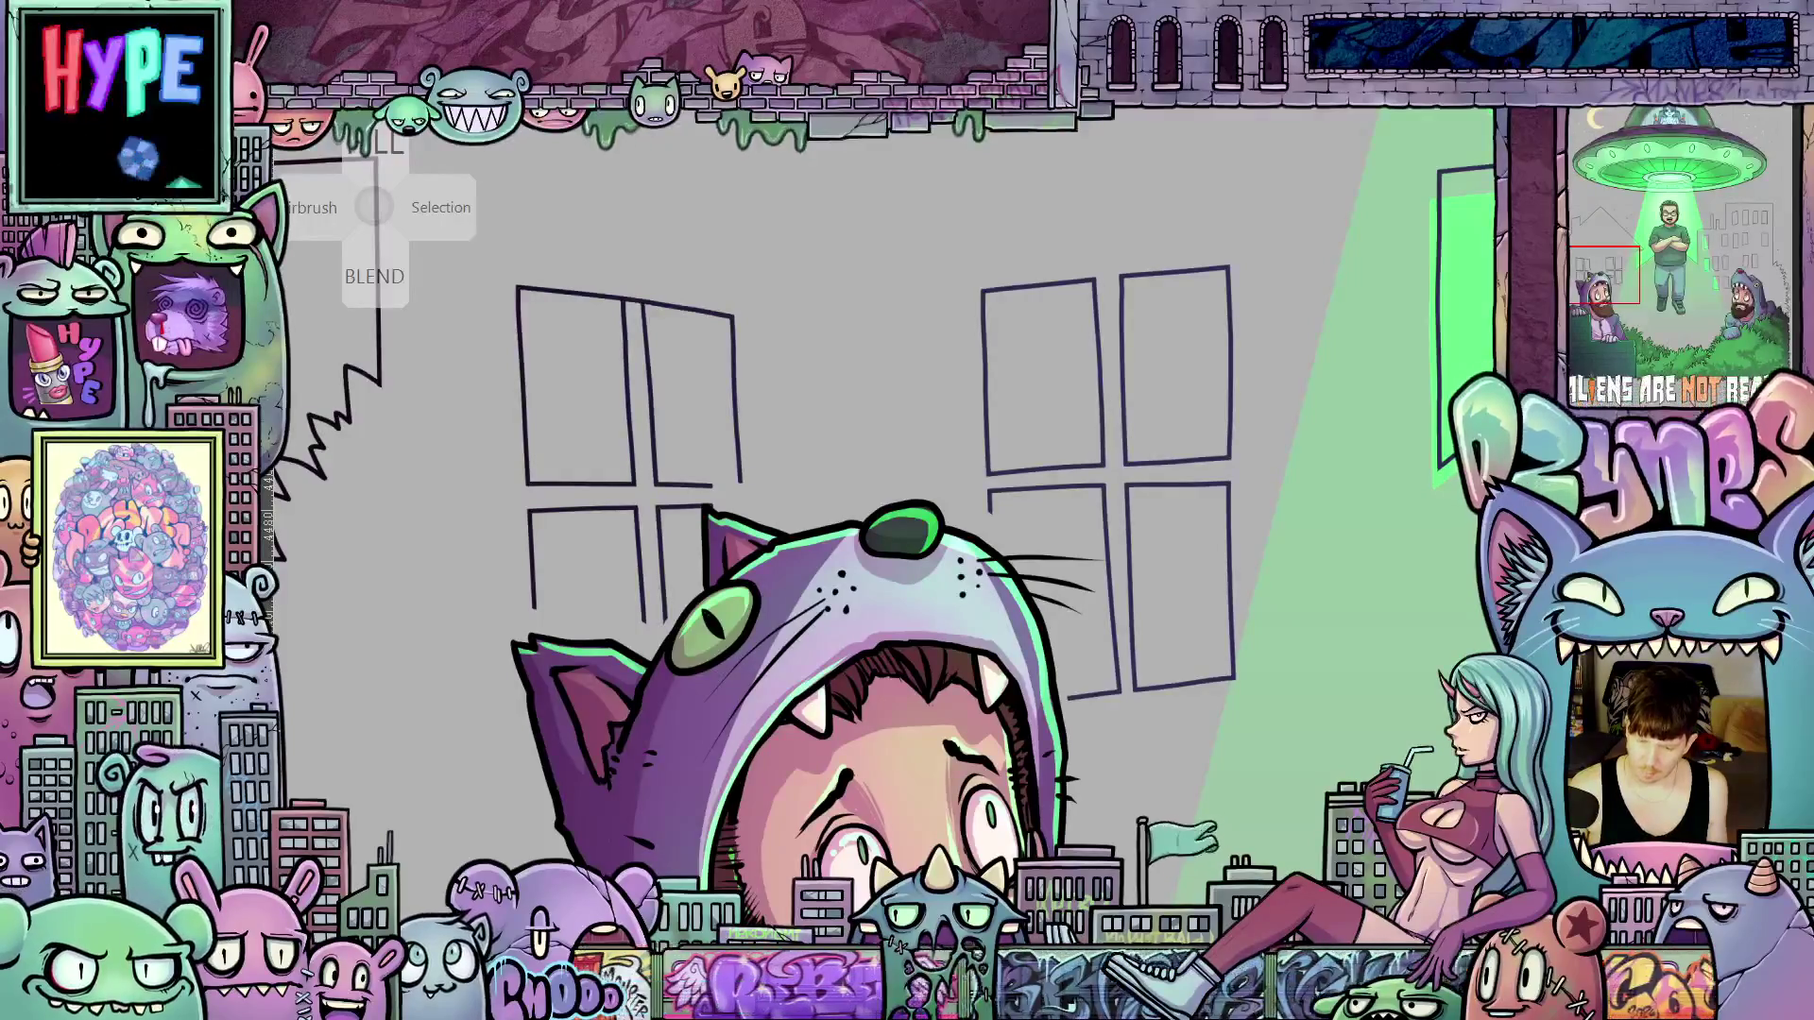
scroll(524, 586, "up", 3)
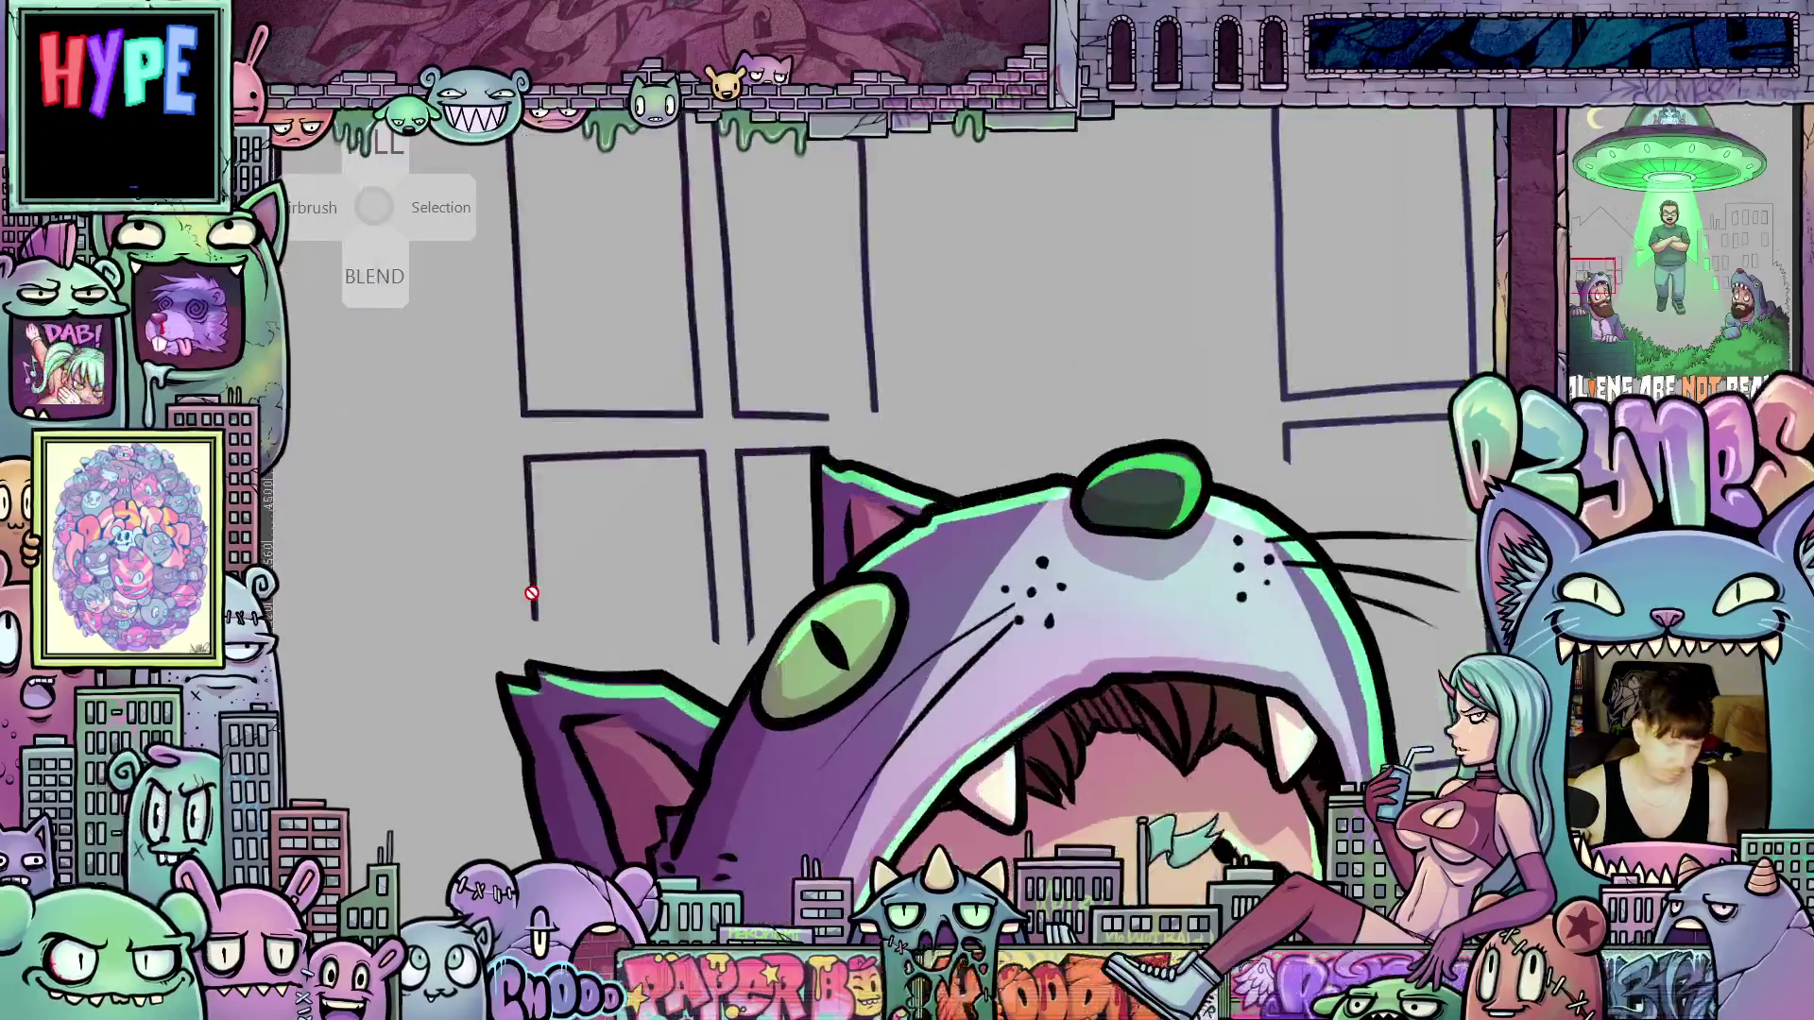
scroll(538, 627, "up", 3)
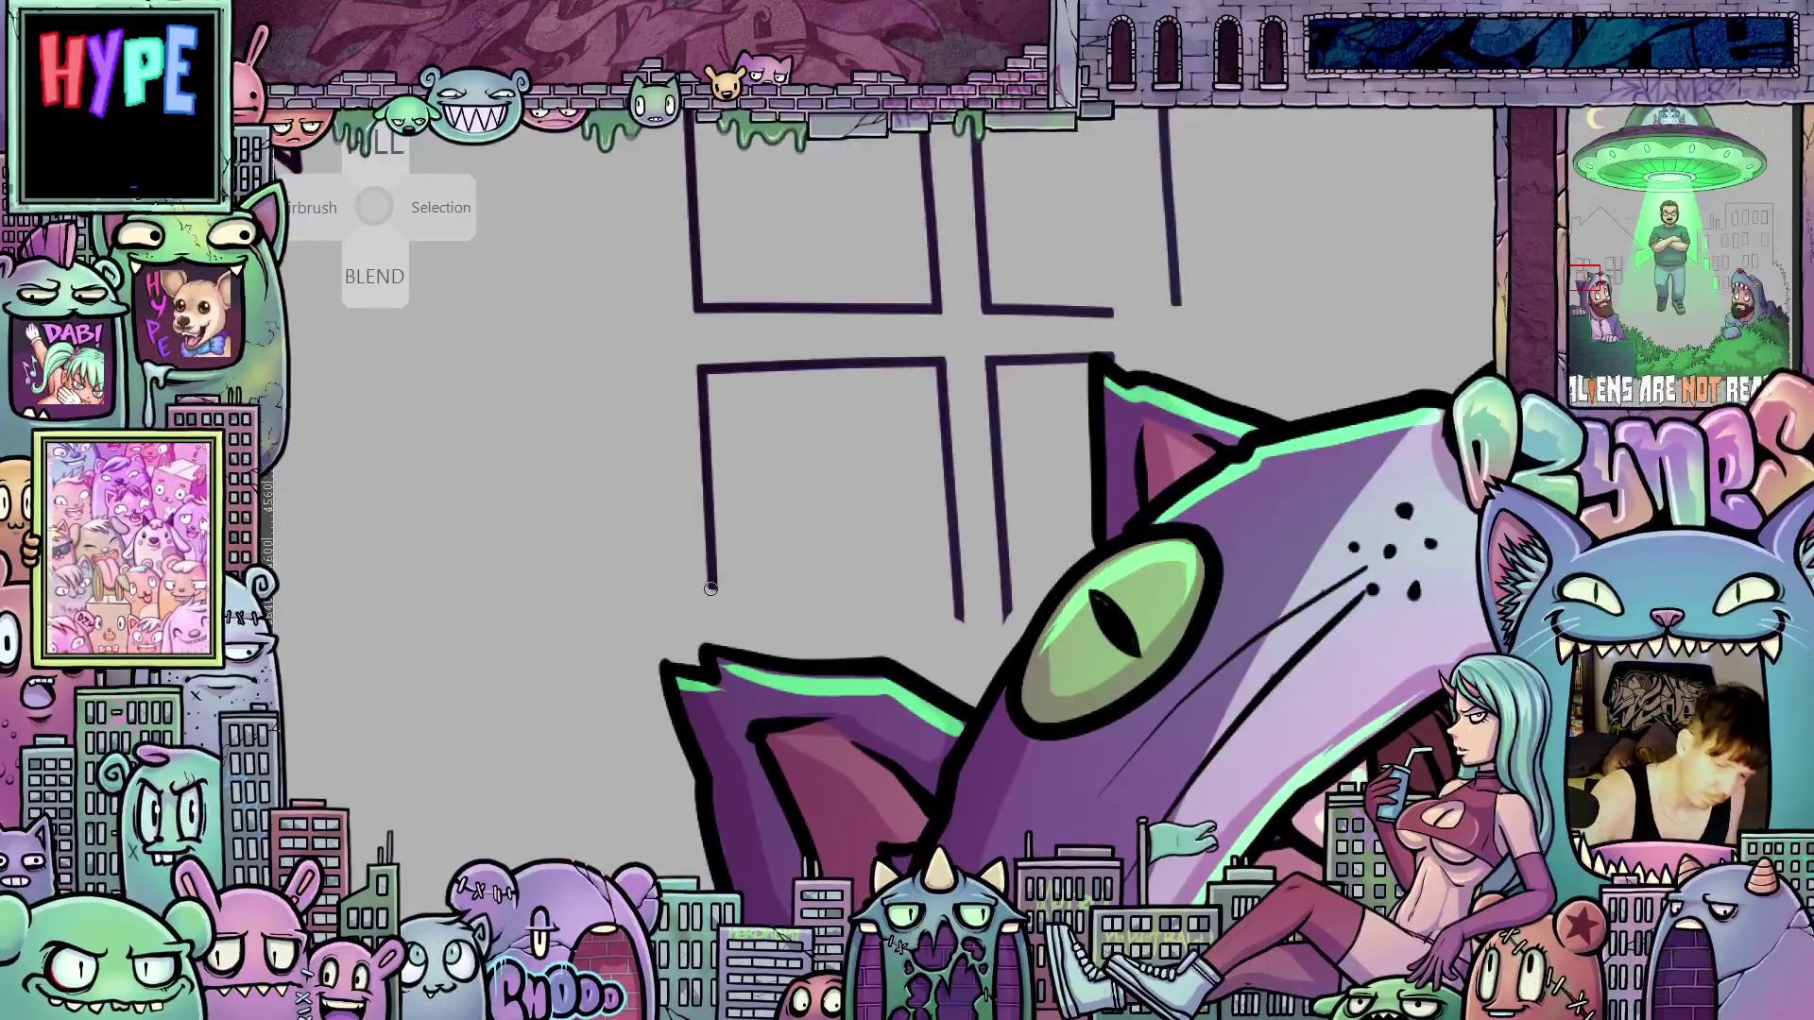
left_click_drag(712, 588, 714, 625)
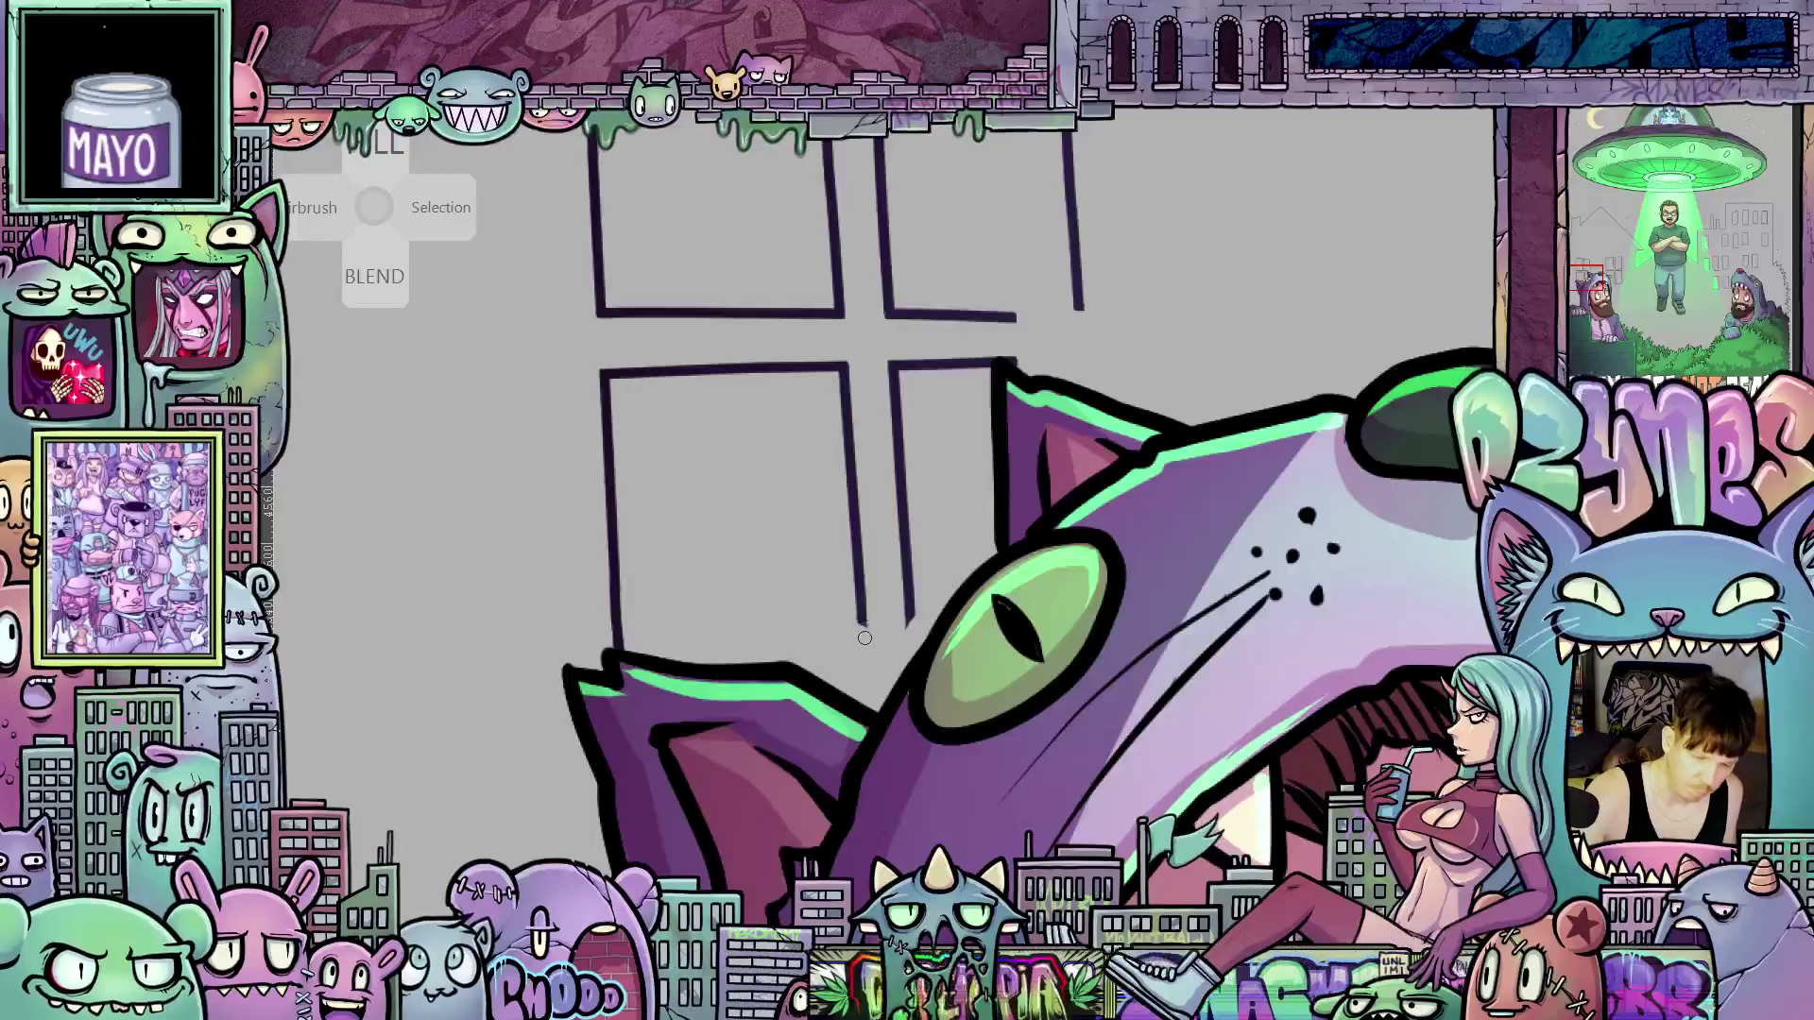
left_click_drag(863, 609, 868, 692)
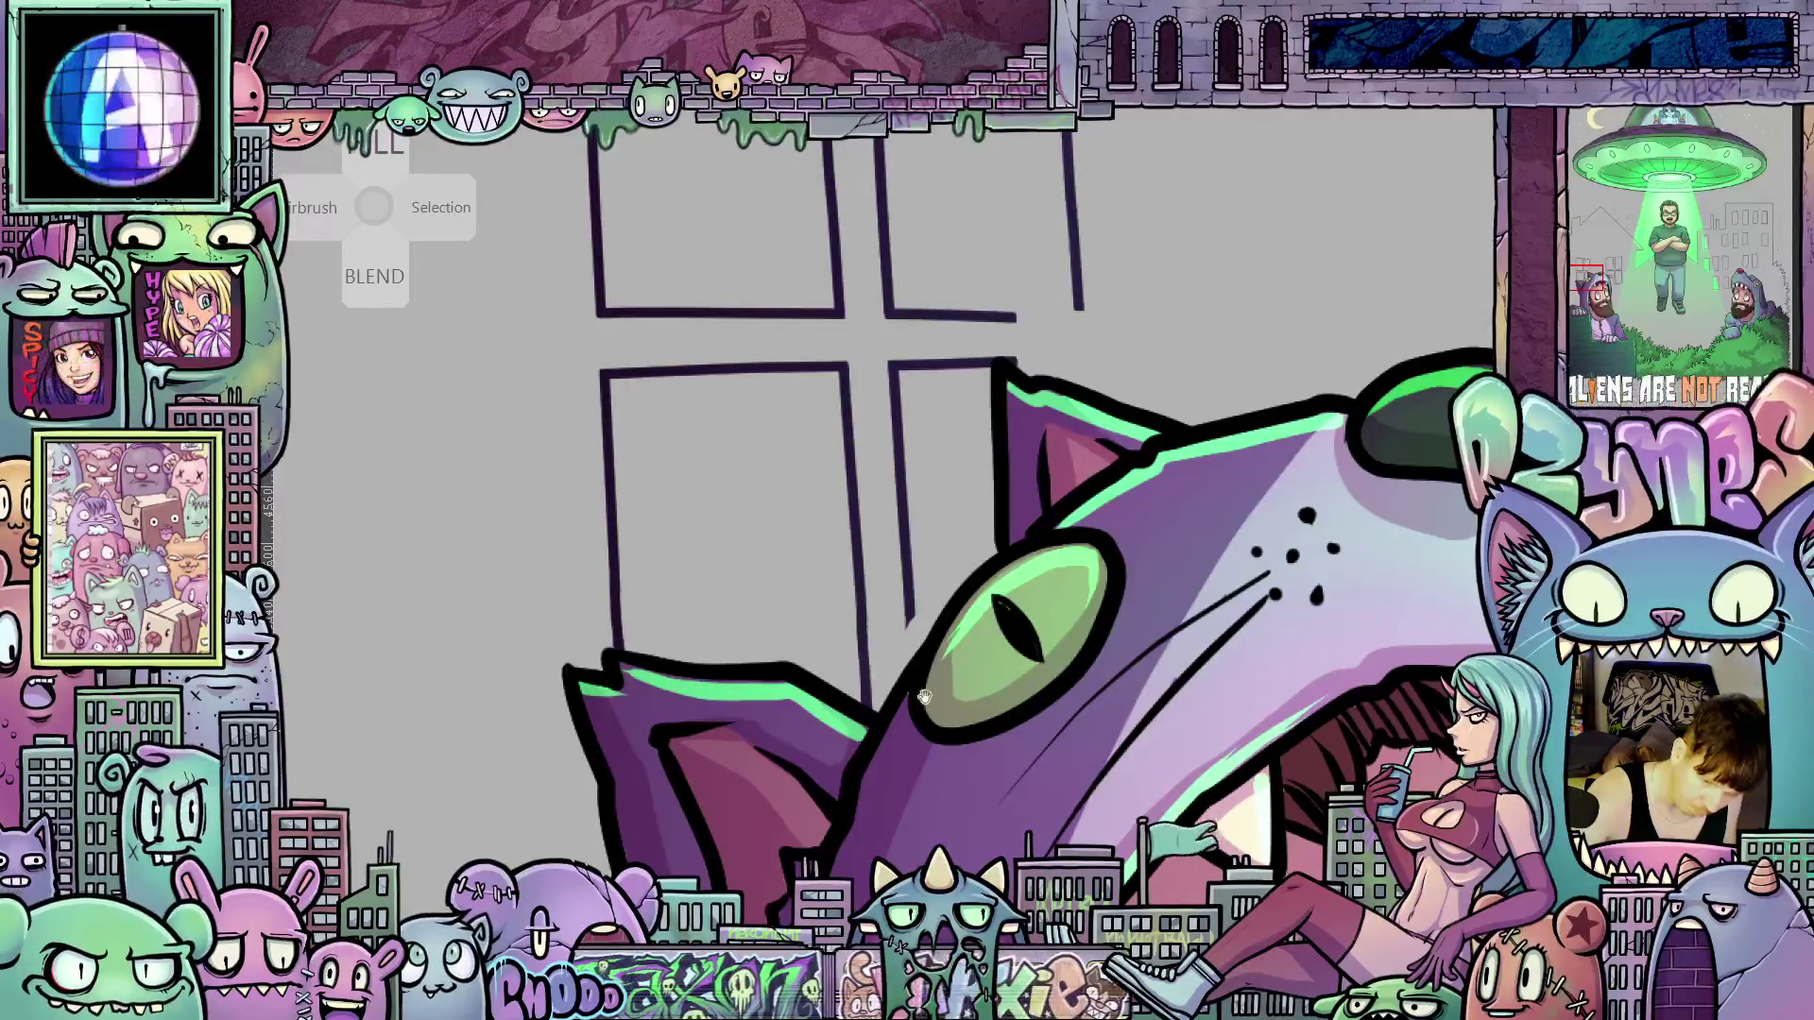
left_click_drag(865, 662, 869, 691)
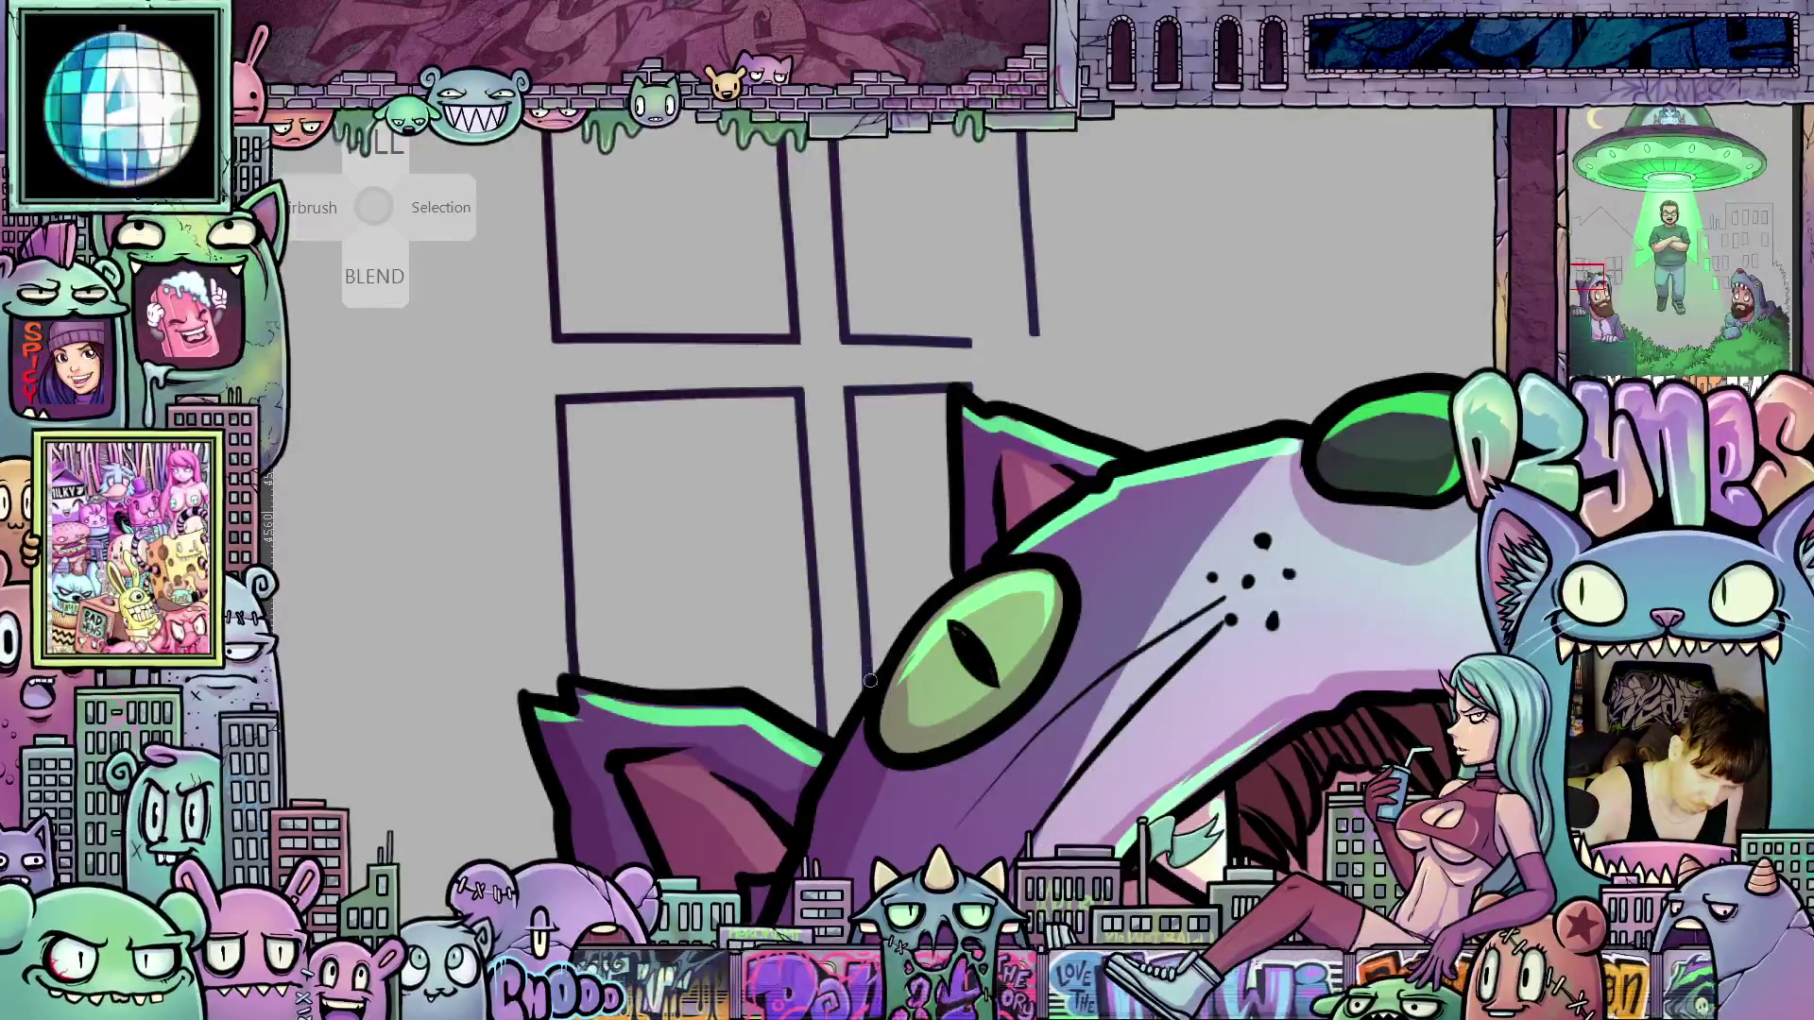
mouse_move(870, 679)
left_mouse_down()
mouse_move(802, 853)
mouse_move(894, 606)
mouse_move(1057, 424)
left_mouse_up()
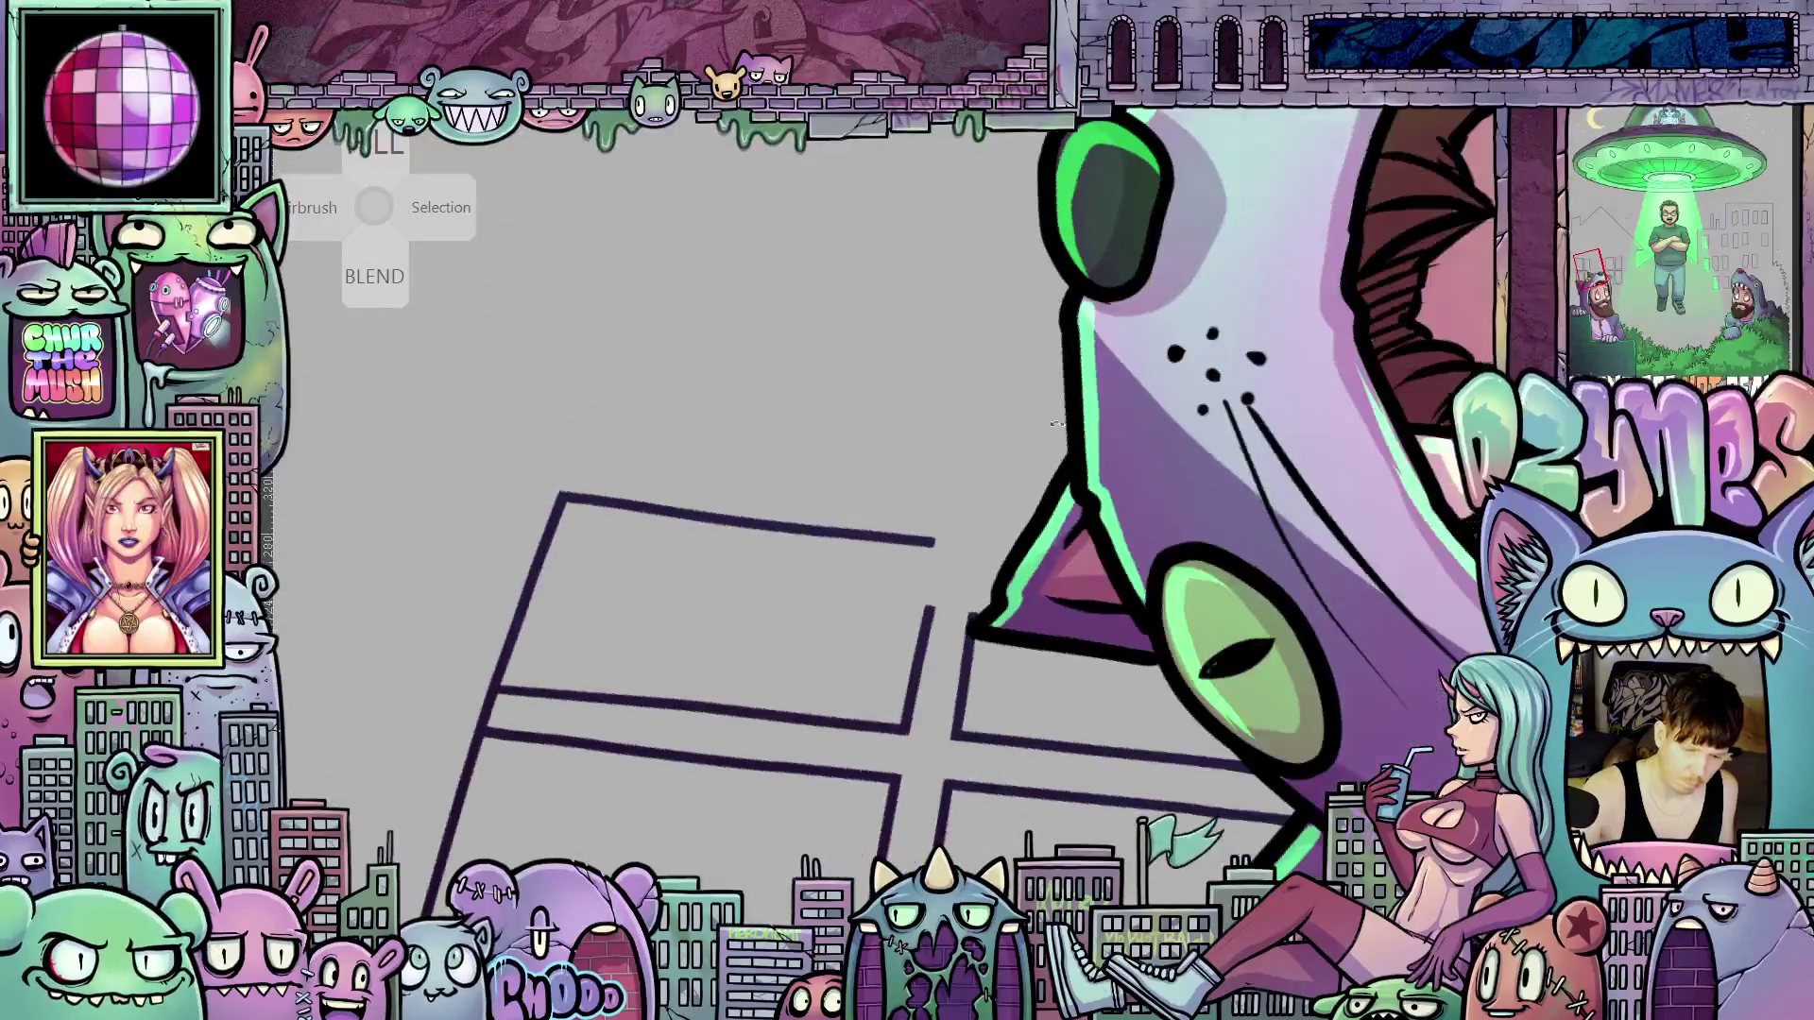
left_click_drag(937, 559, 931, 592)
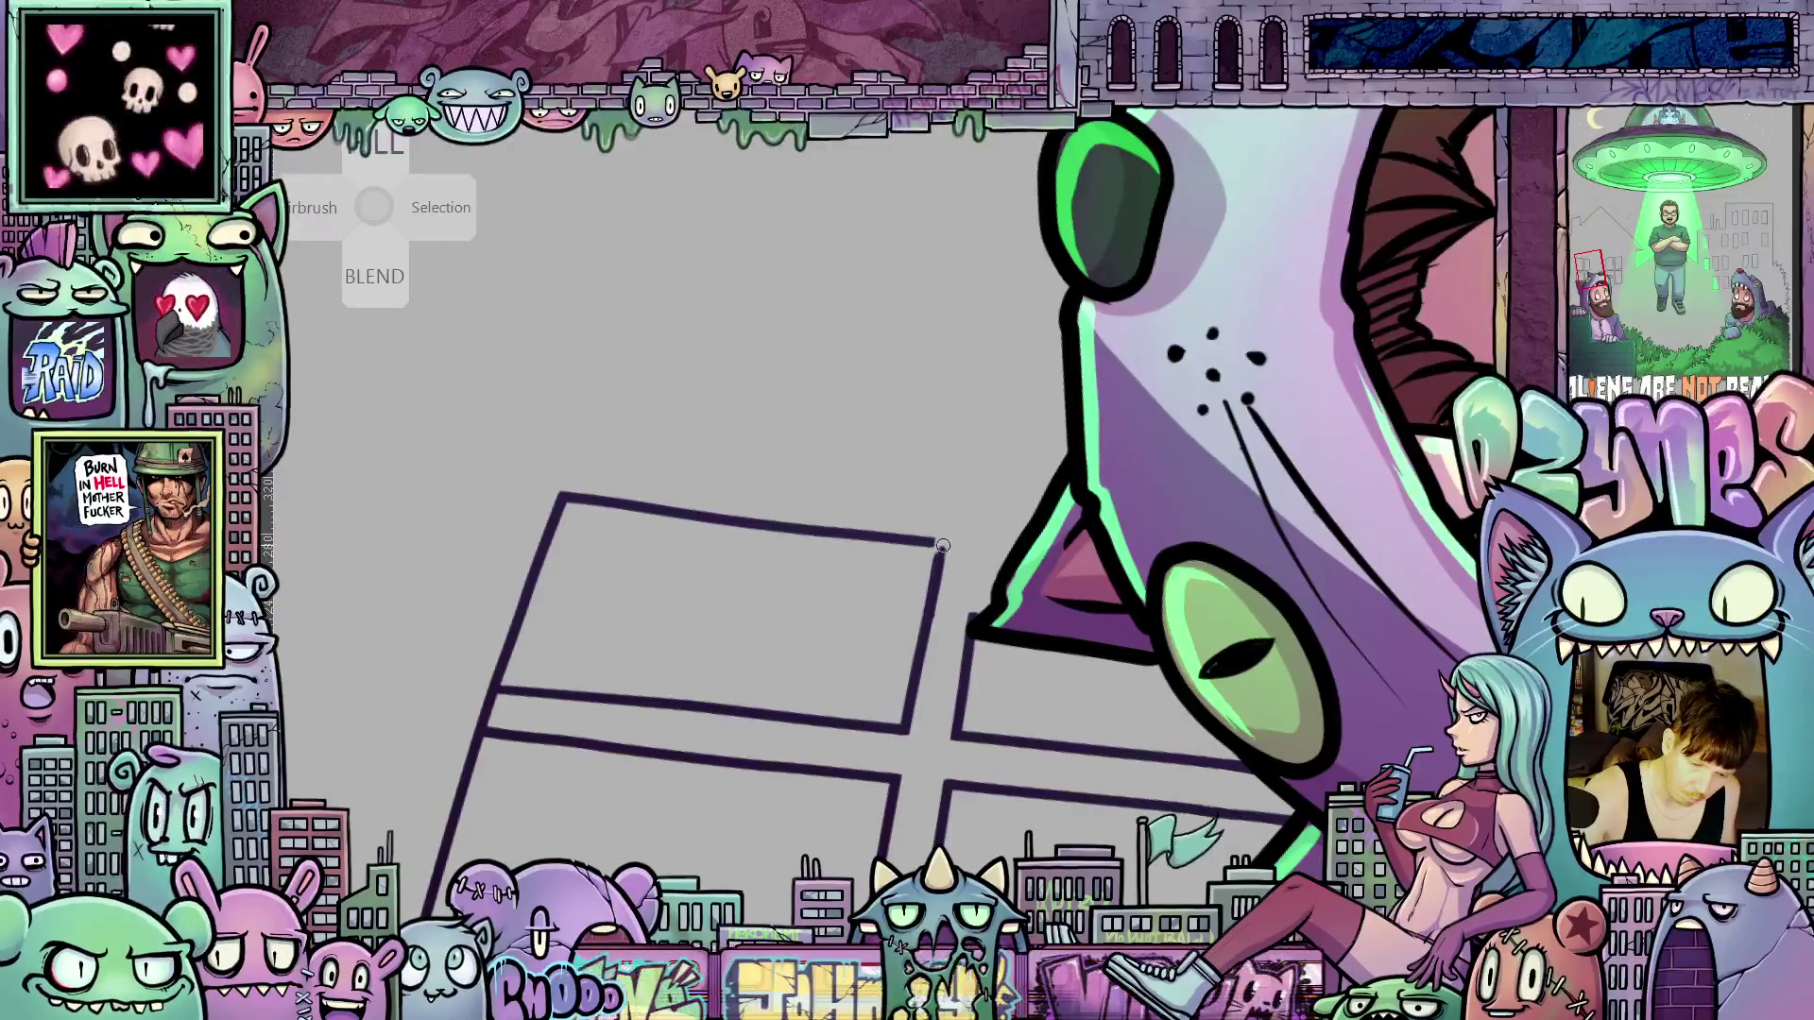
key("5")
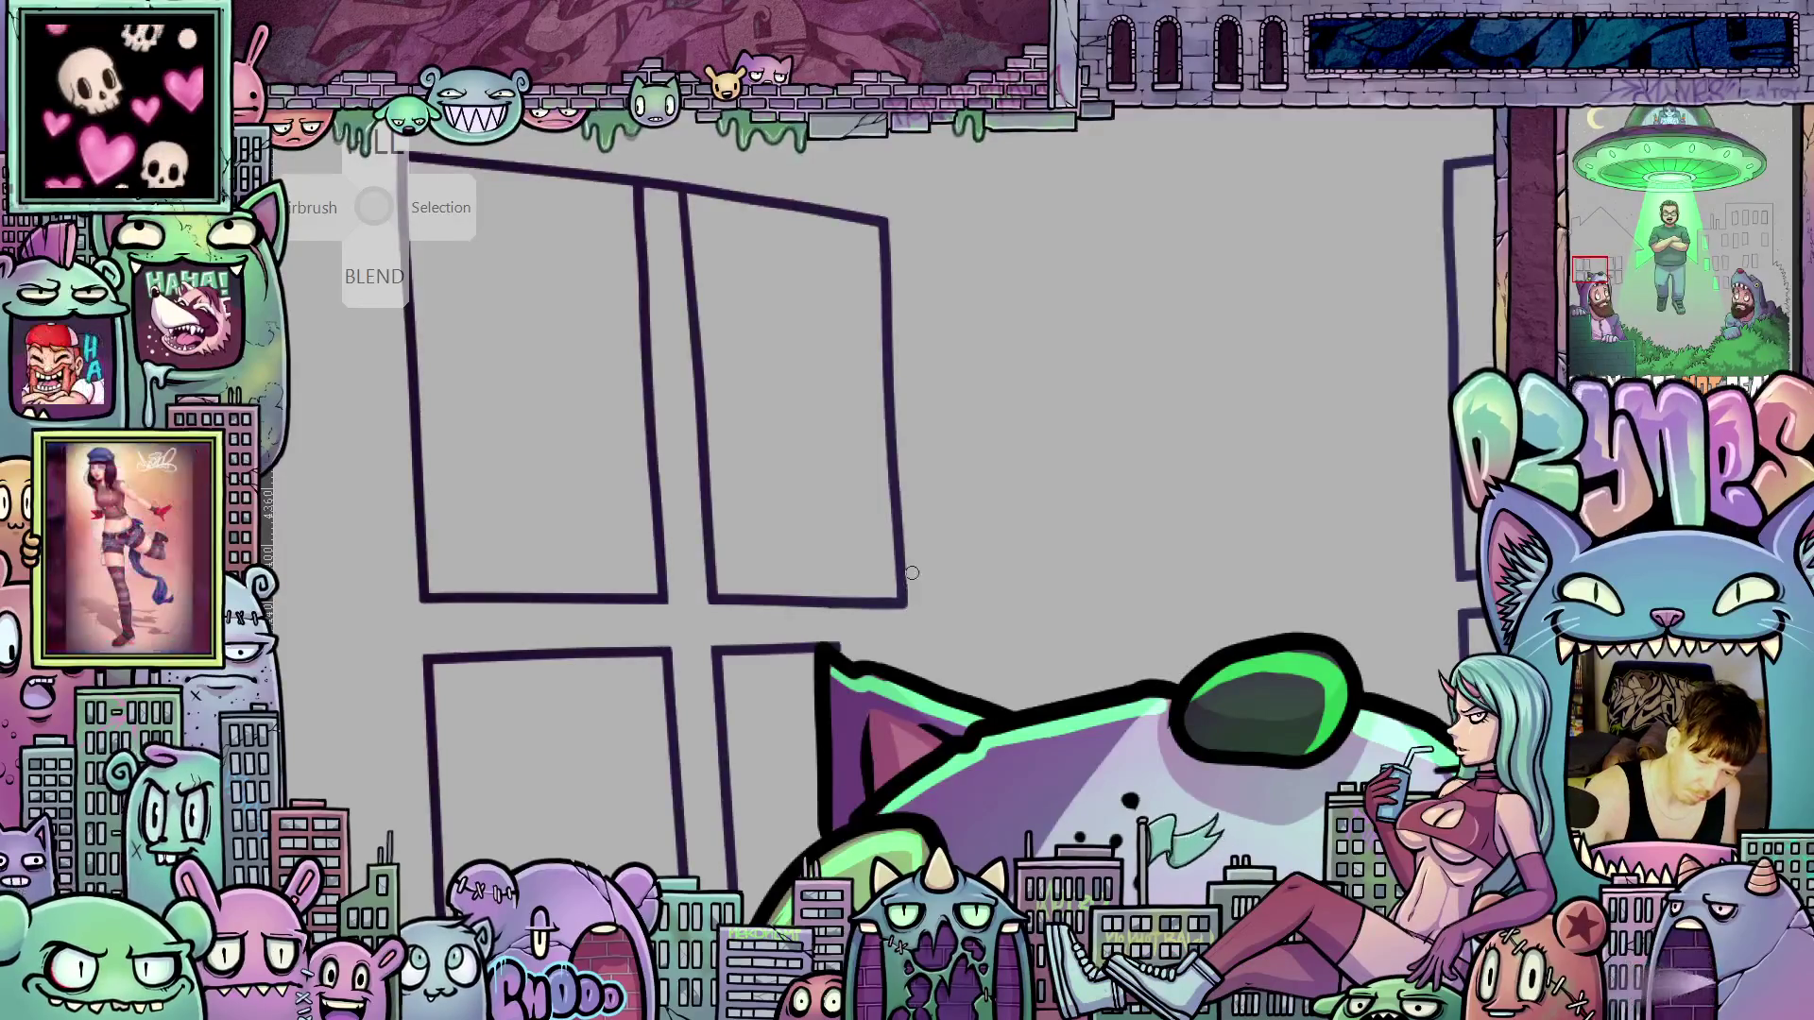
Erase the top line bridging the two window panes so they become separate shapes
key("5")
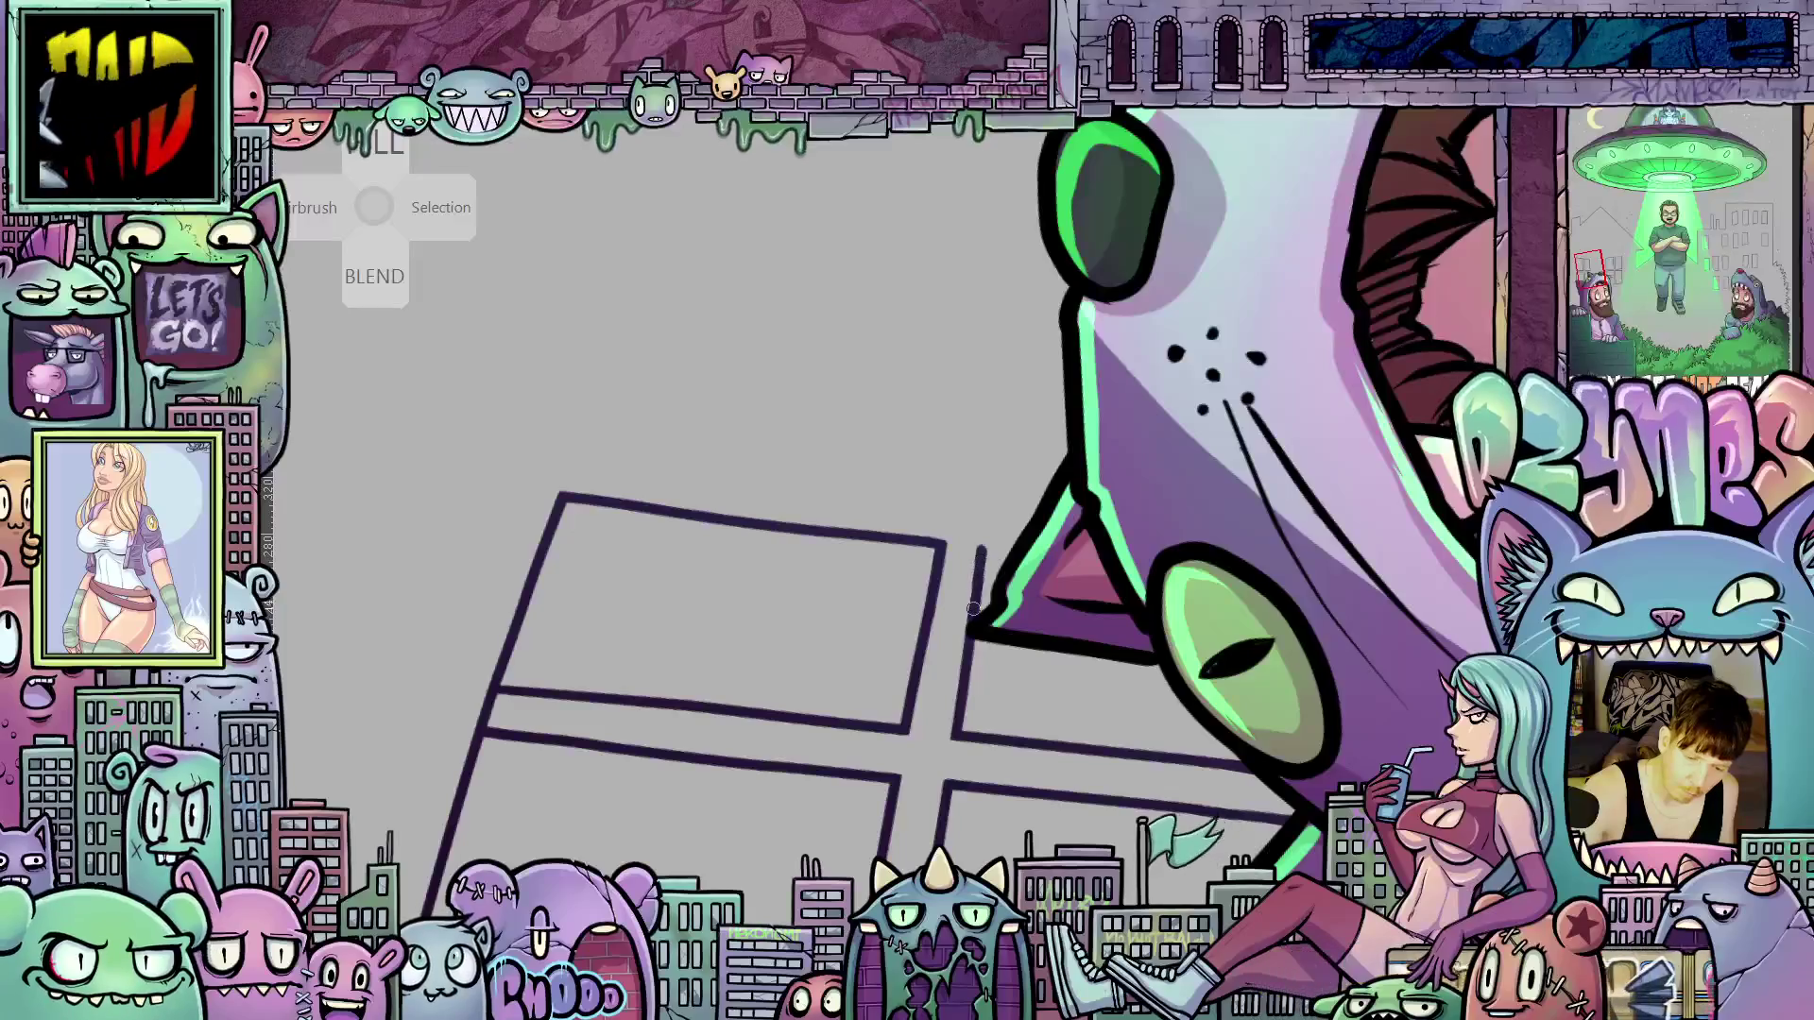
key("r")
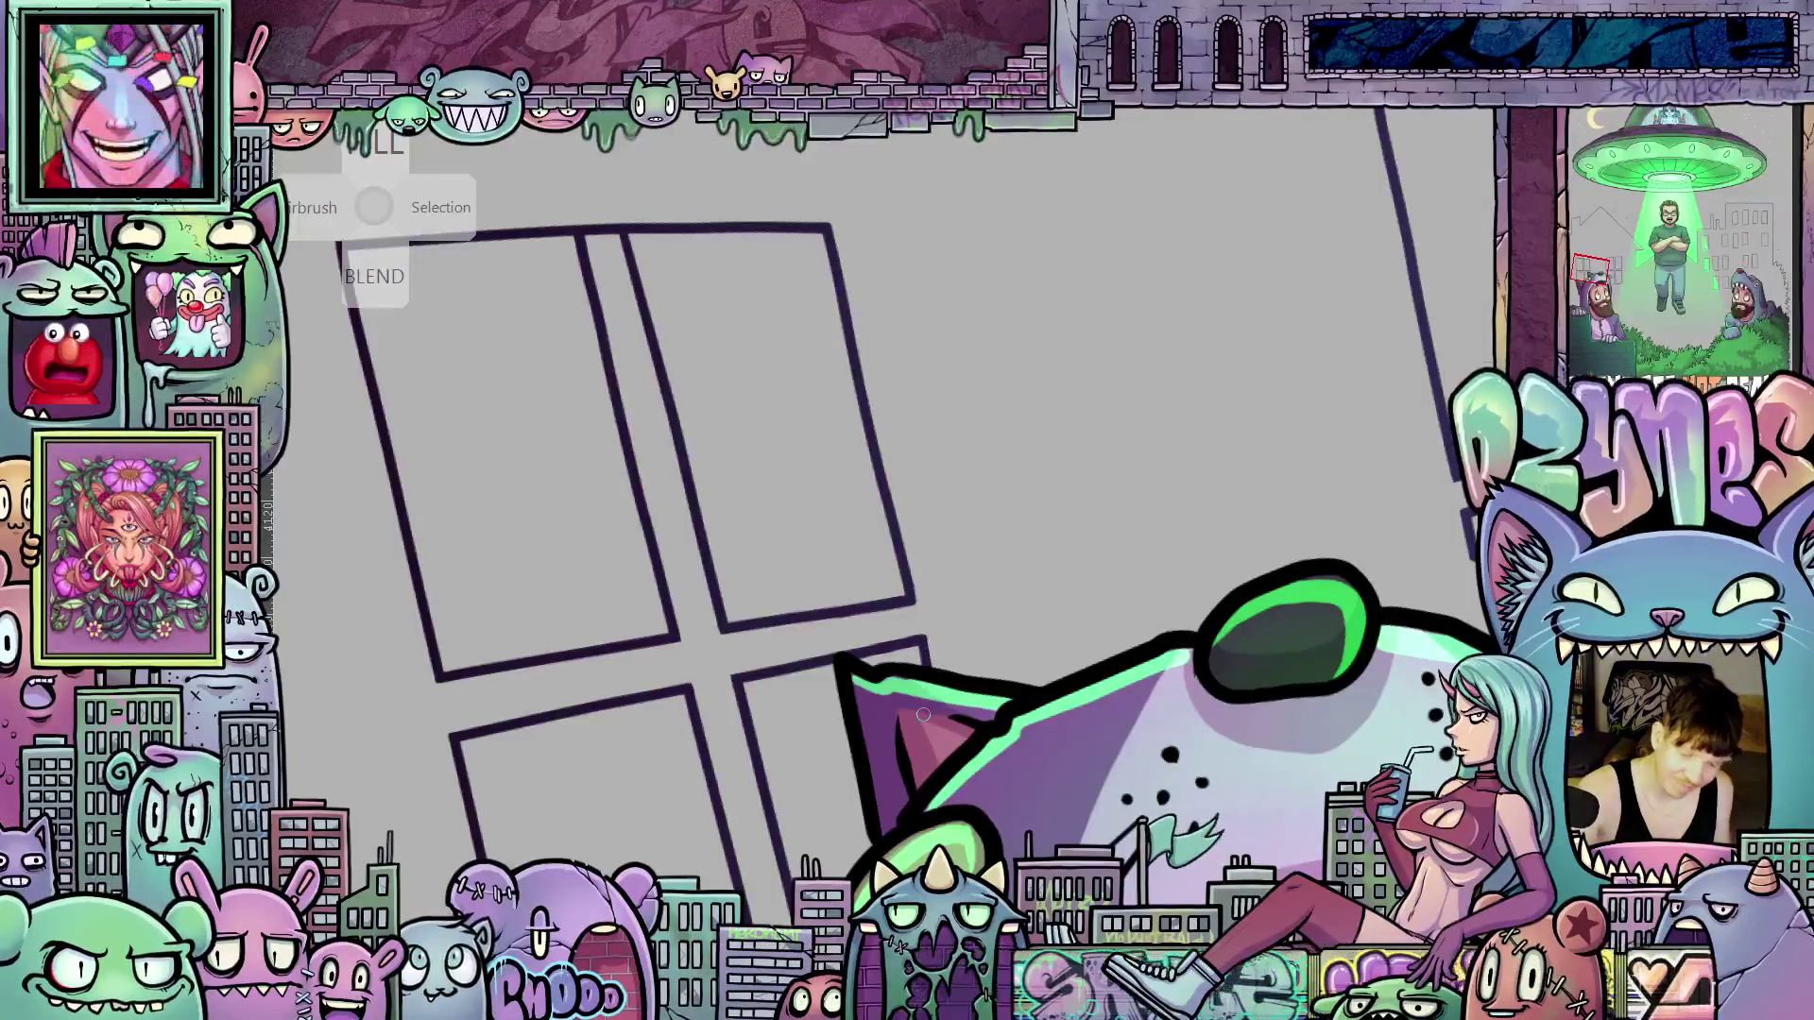
left_click_drag(927, 709, 908, 539)
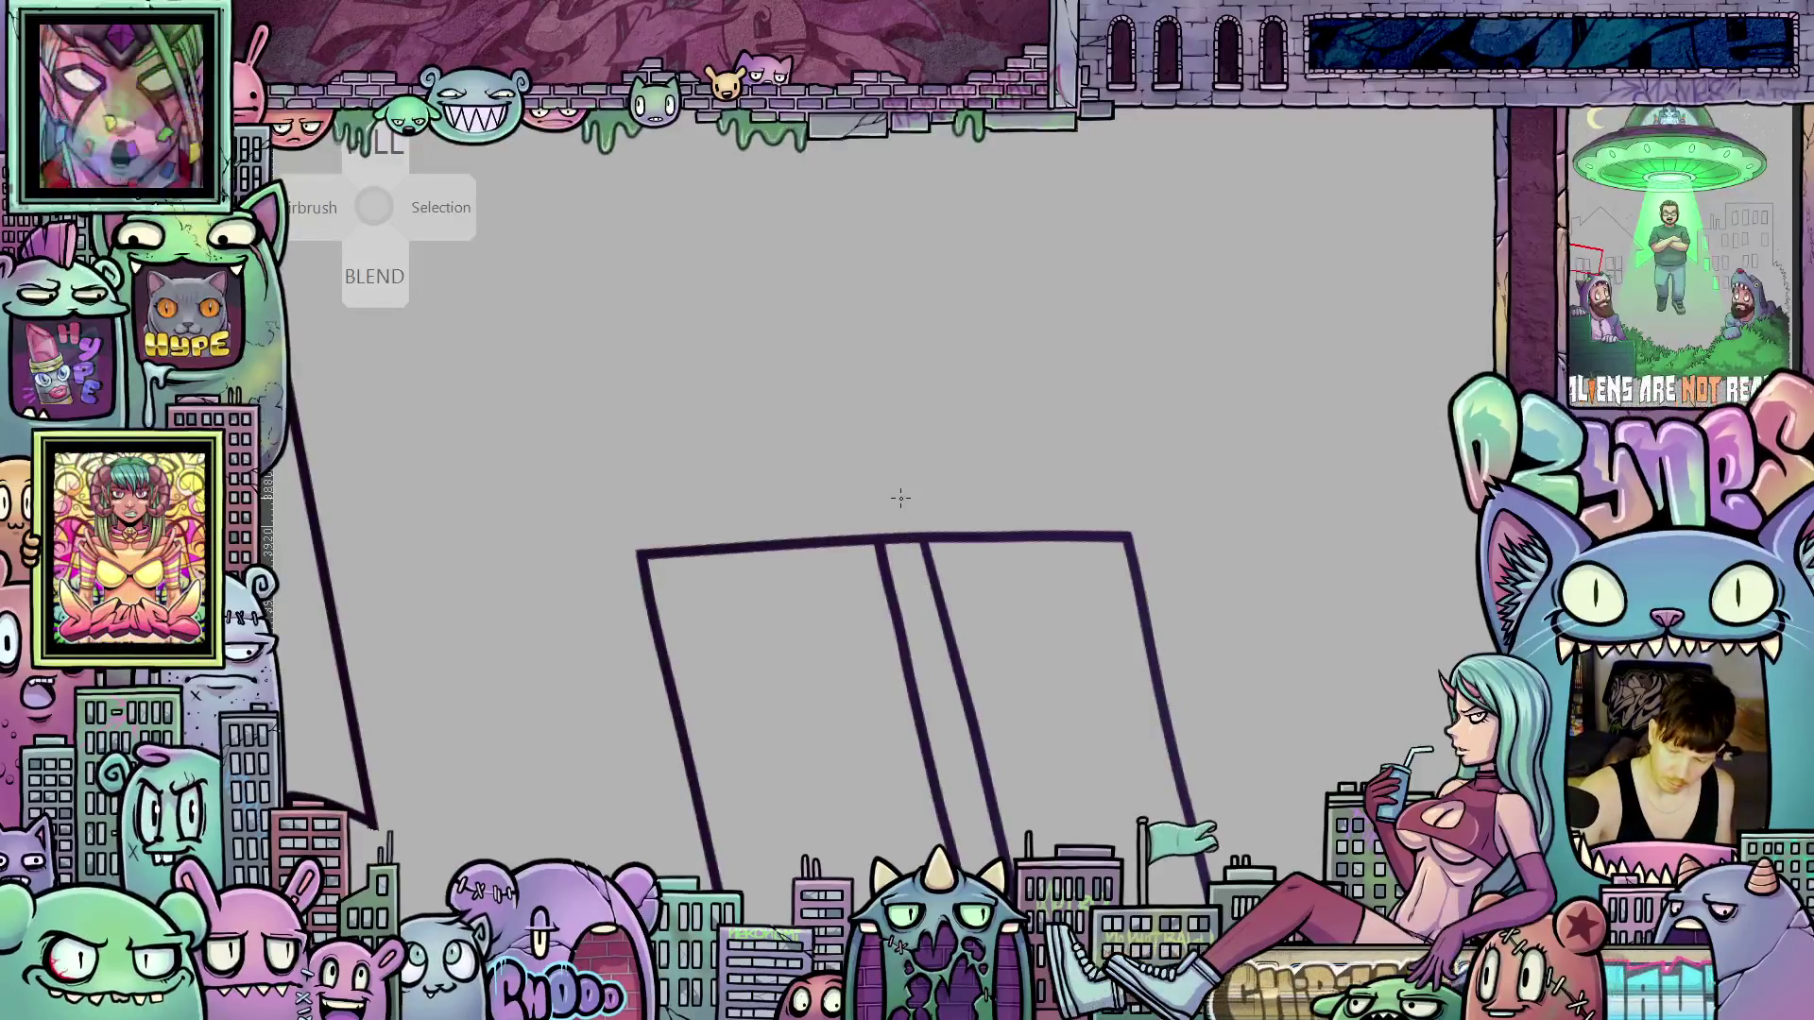
left_click_drag(895, 518, 921, 609)
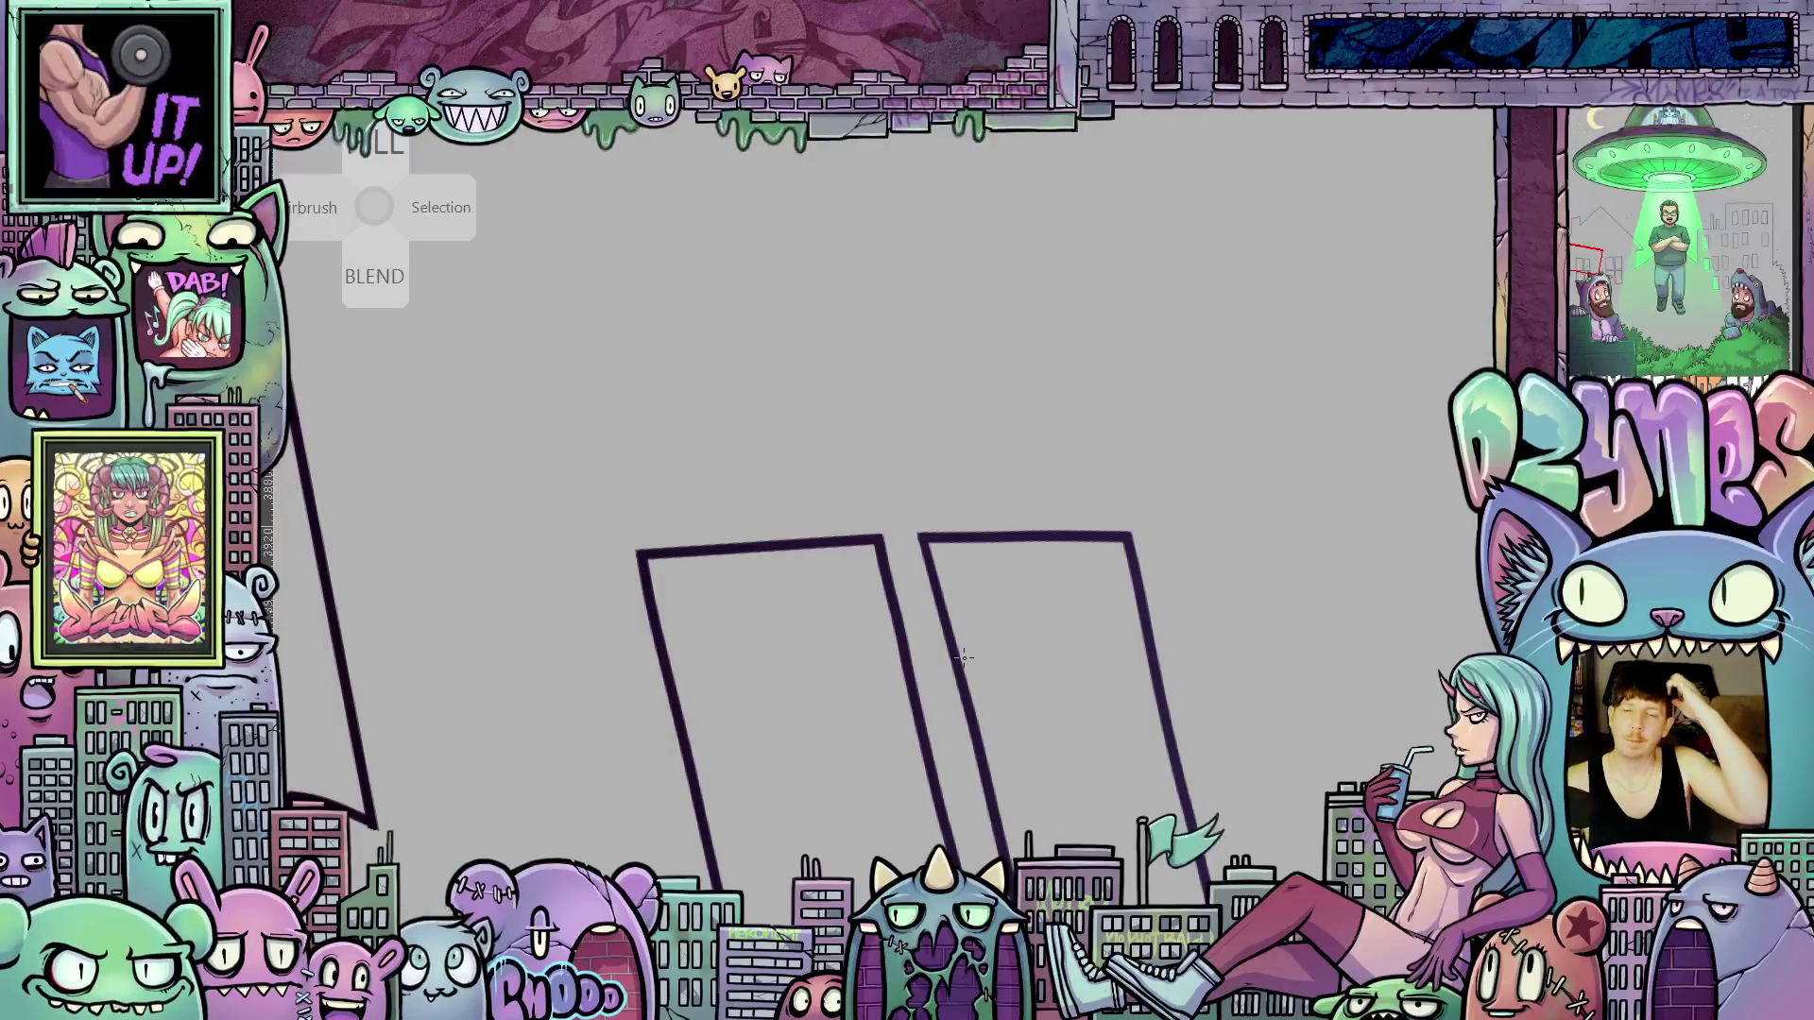
scroll(964, 657, "down", 3)
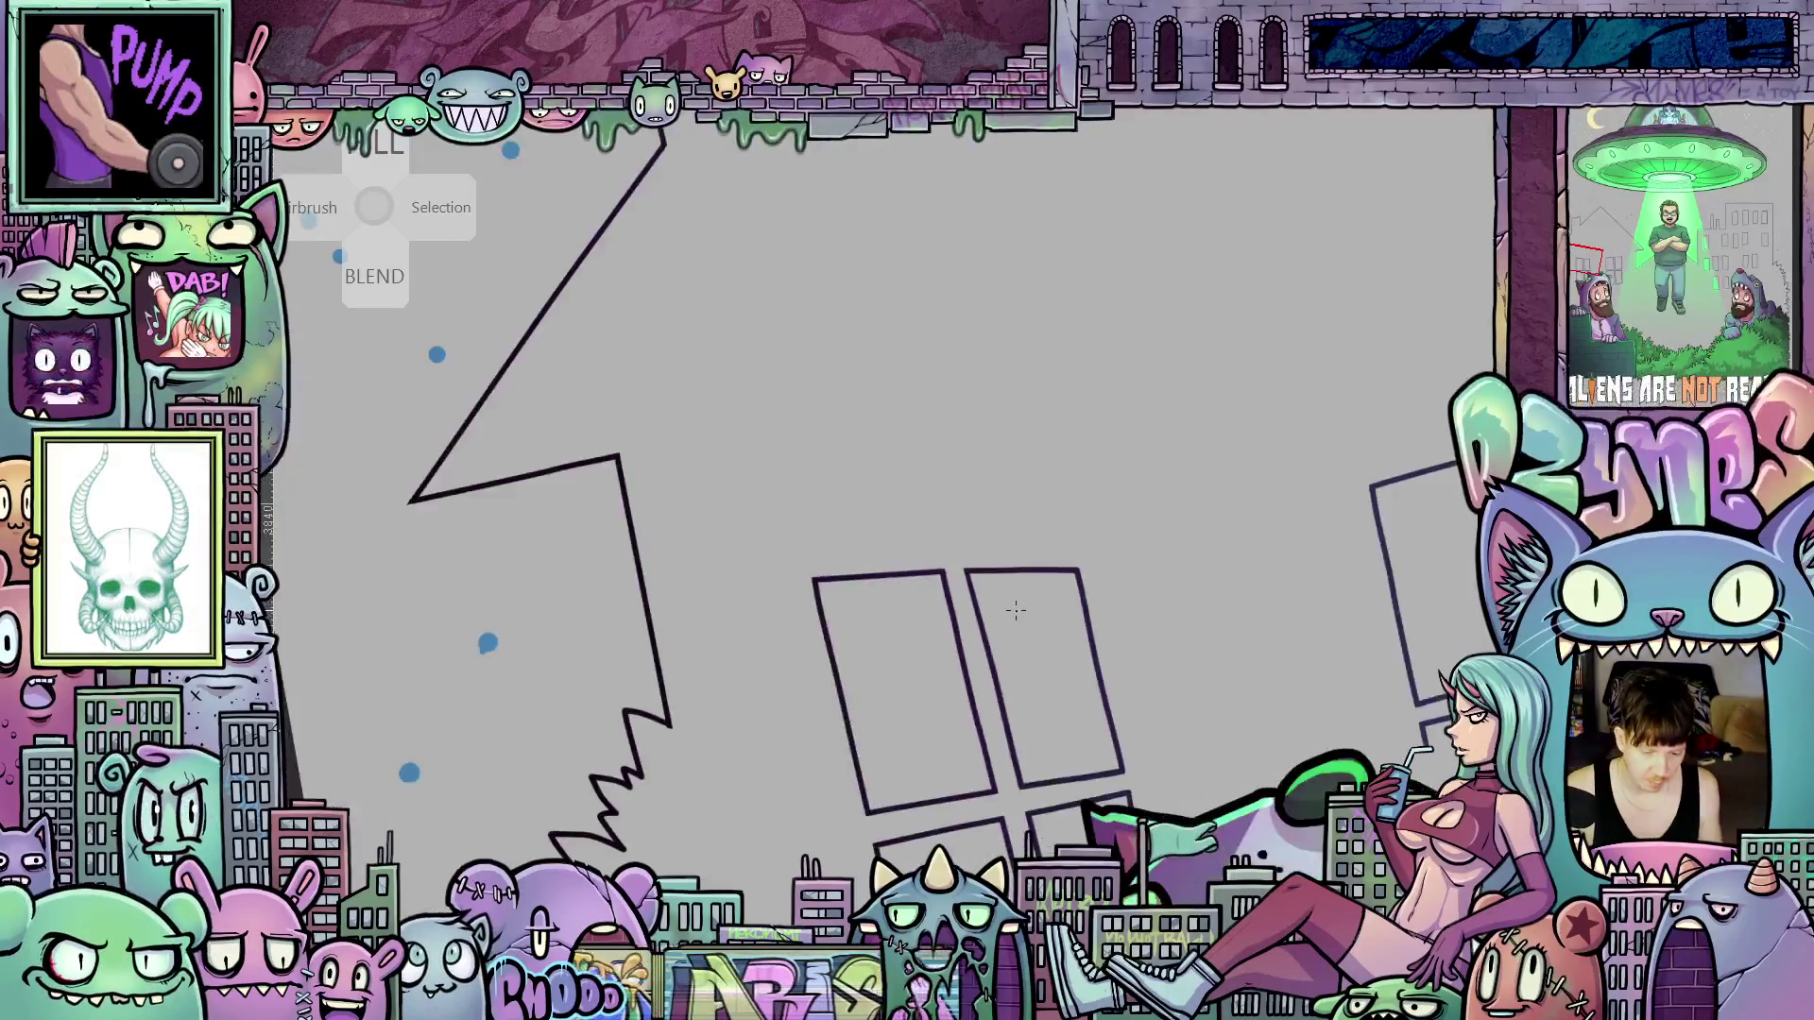
Rotate the view upright and extend the vertical window frame line downward
left_click_drag(964, 657, 665, 589)
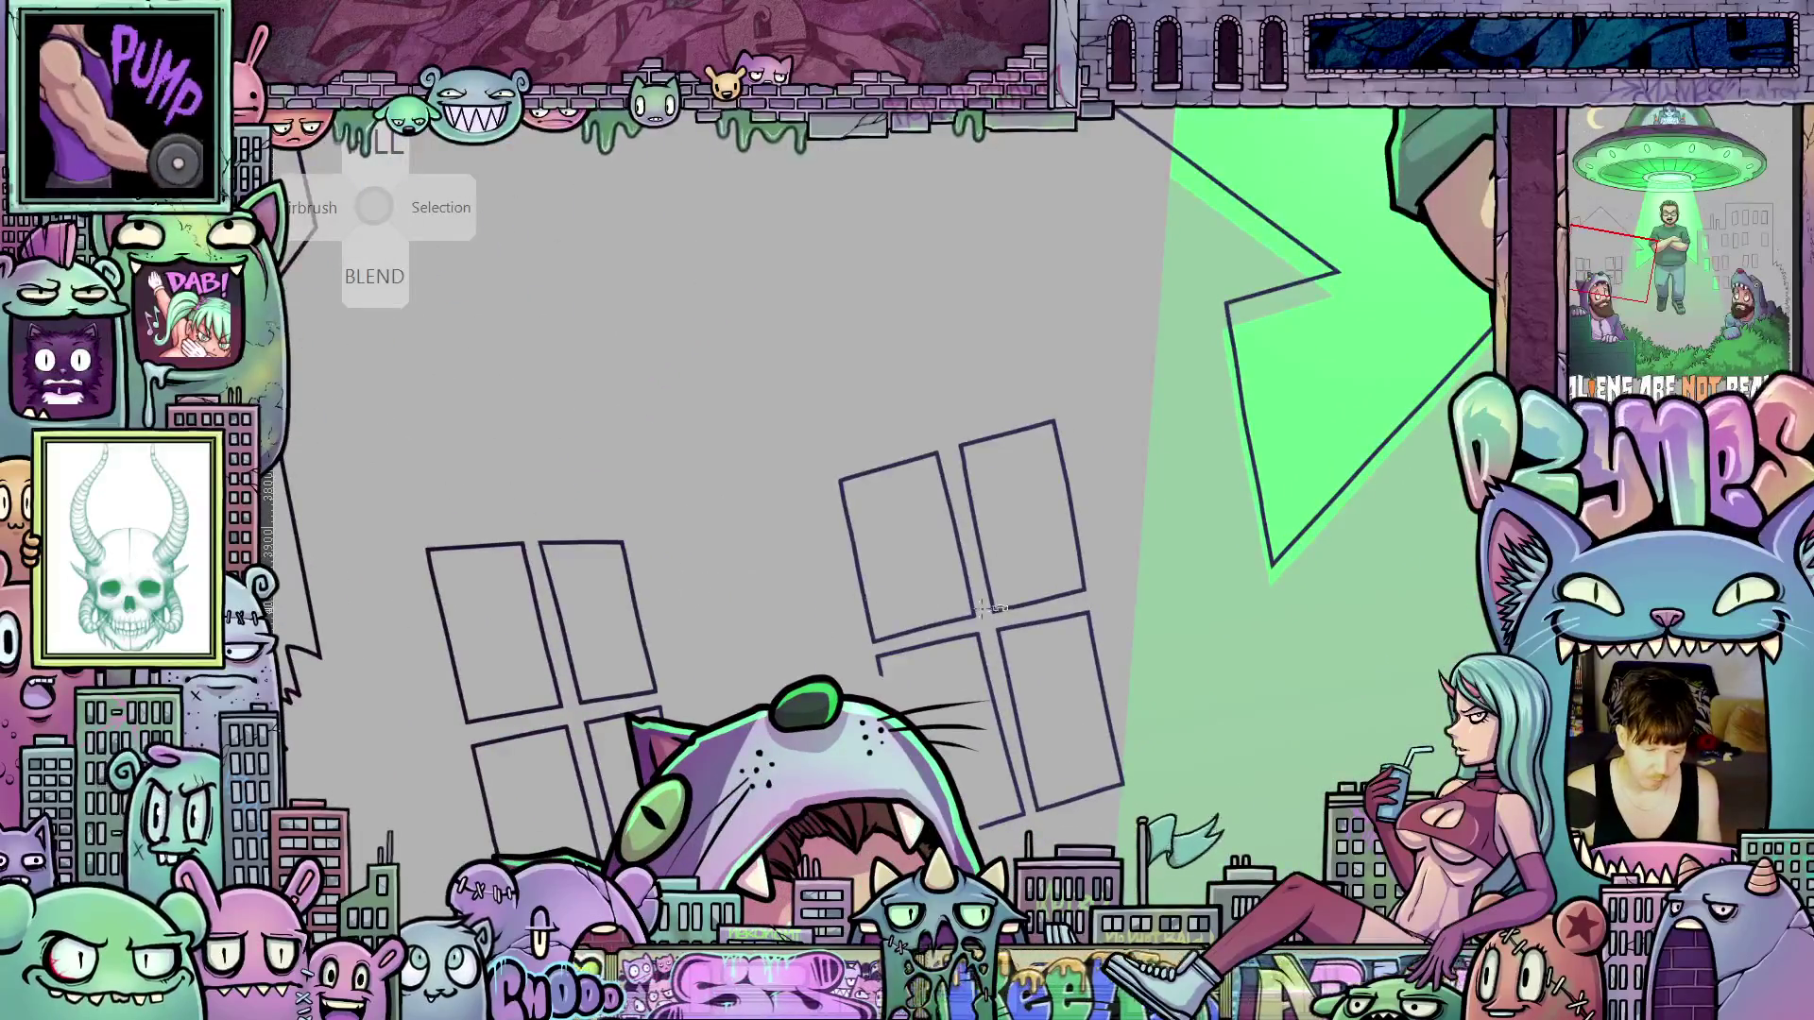
key("5")
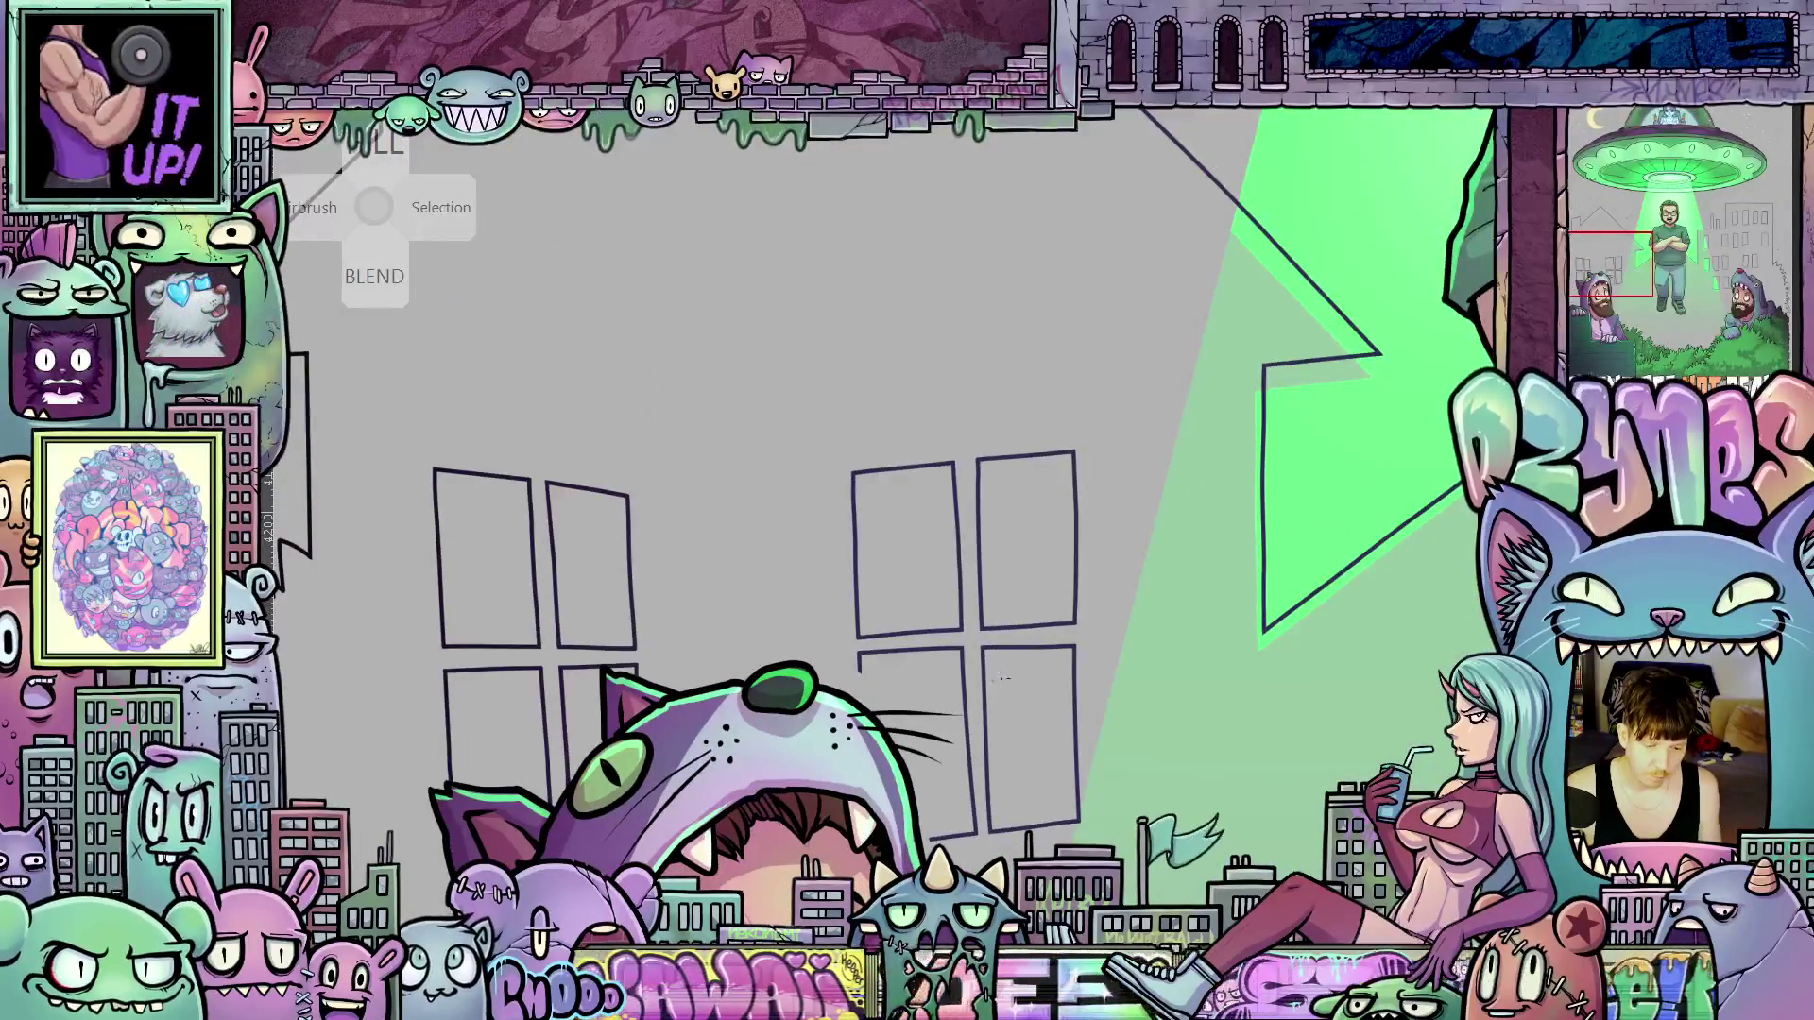
left_click_drag(1001, 677, 942, 703)
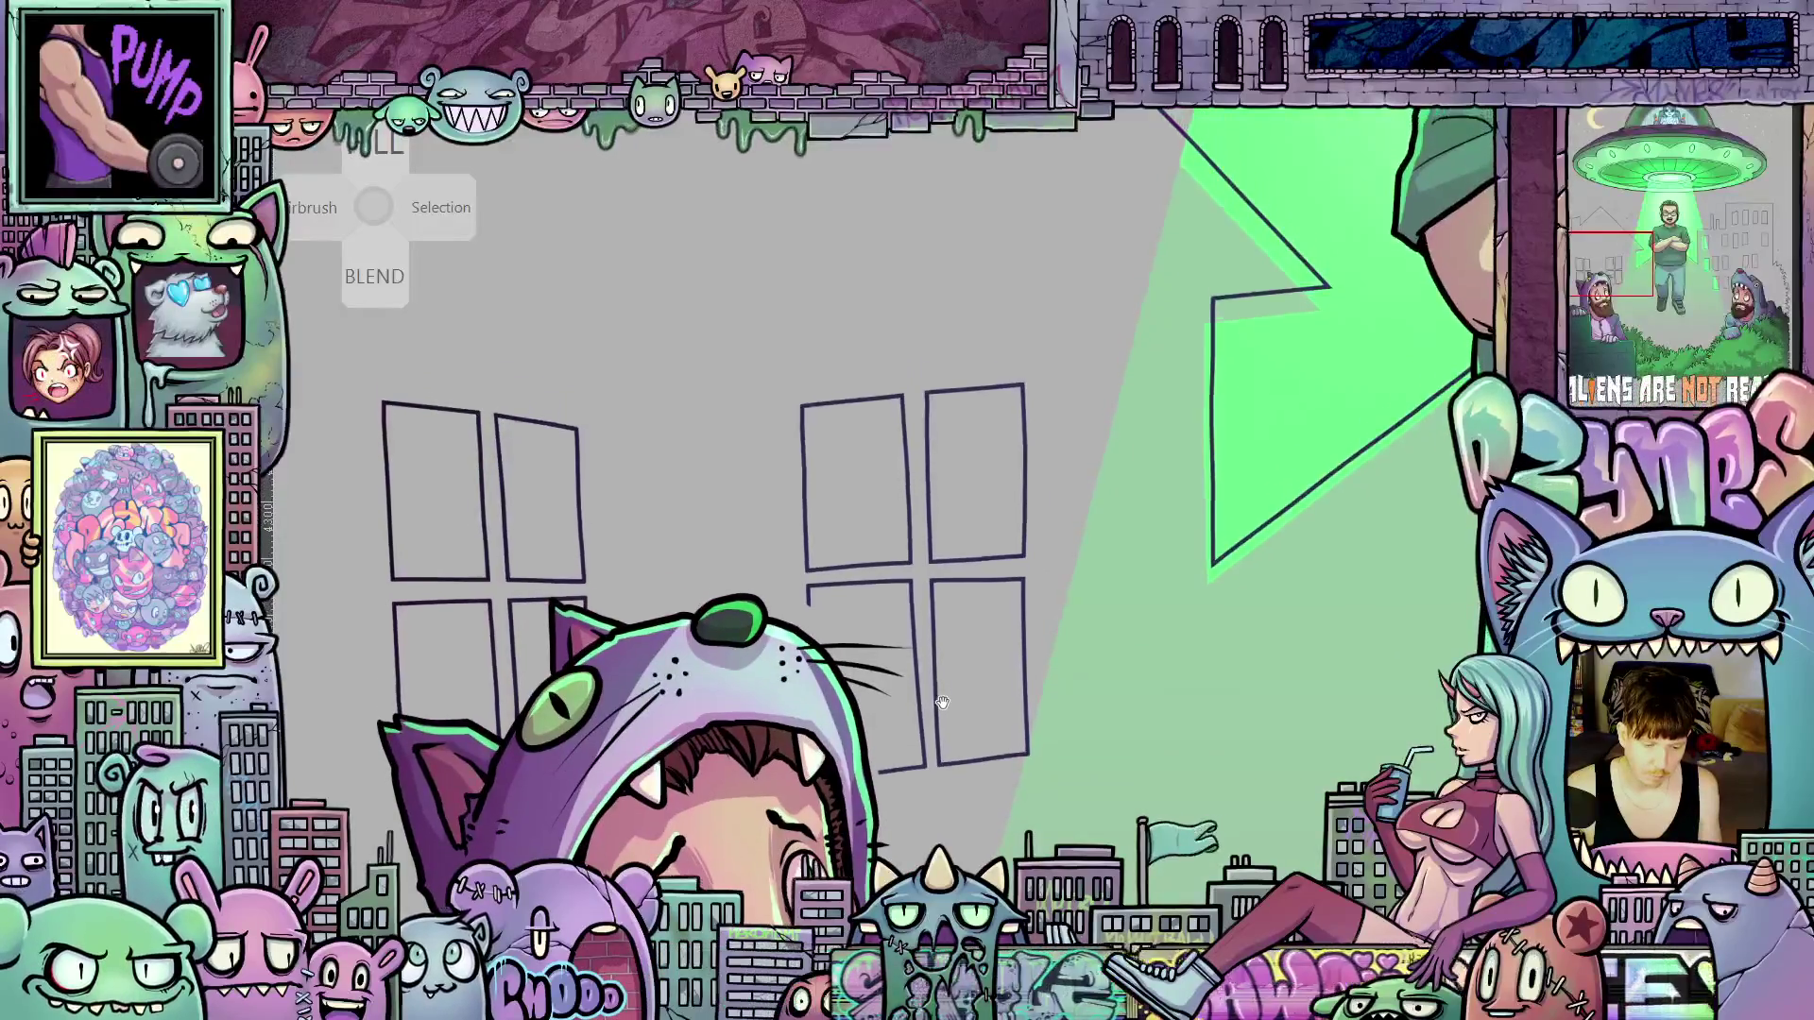
scroll(802, 618, "up", 6)
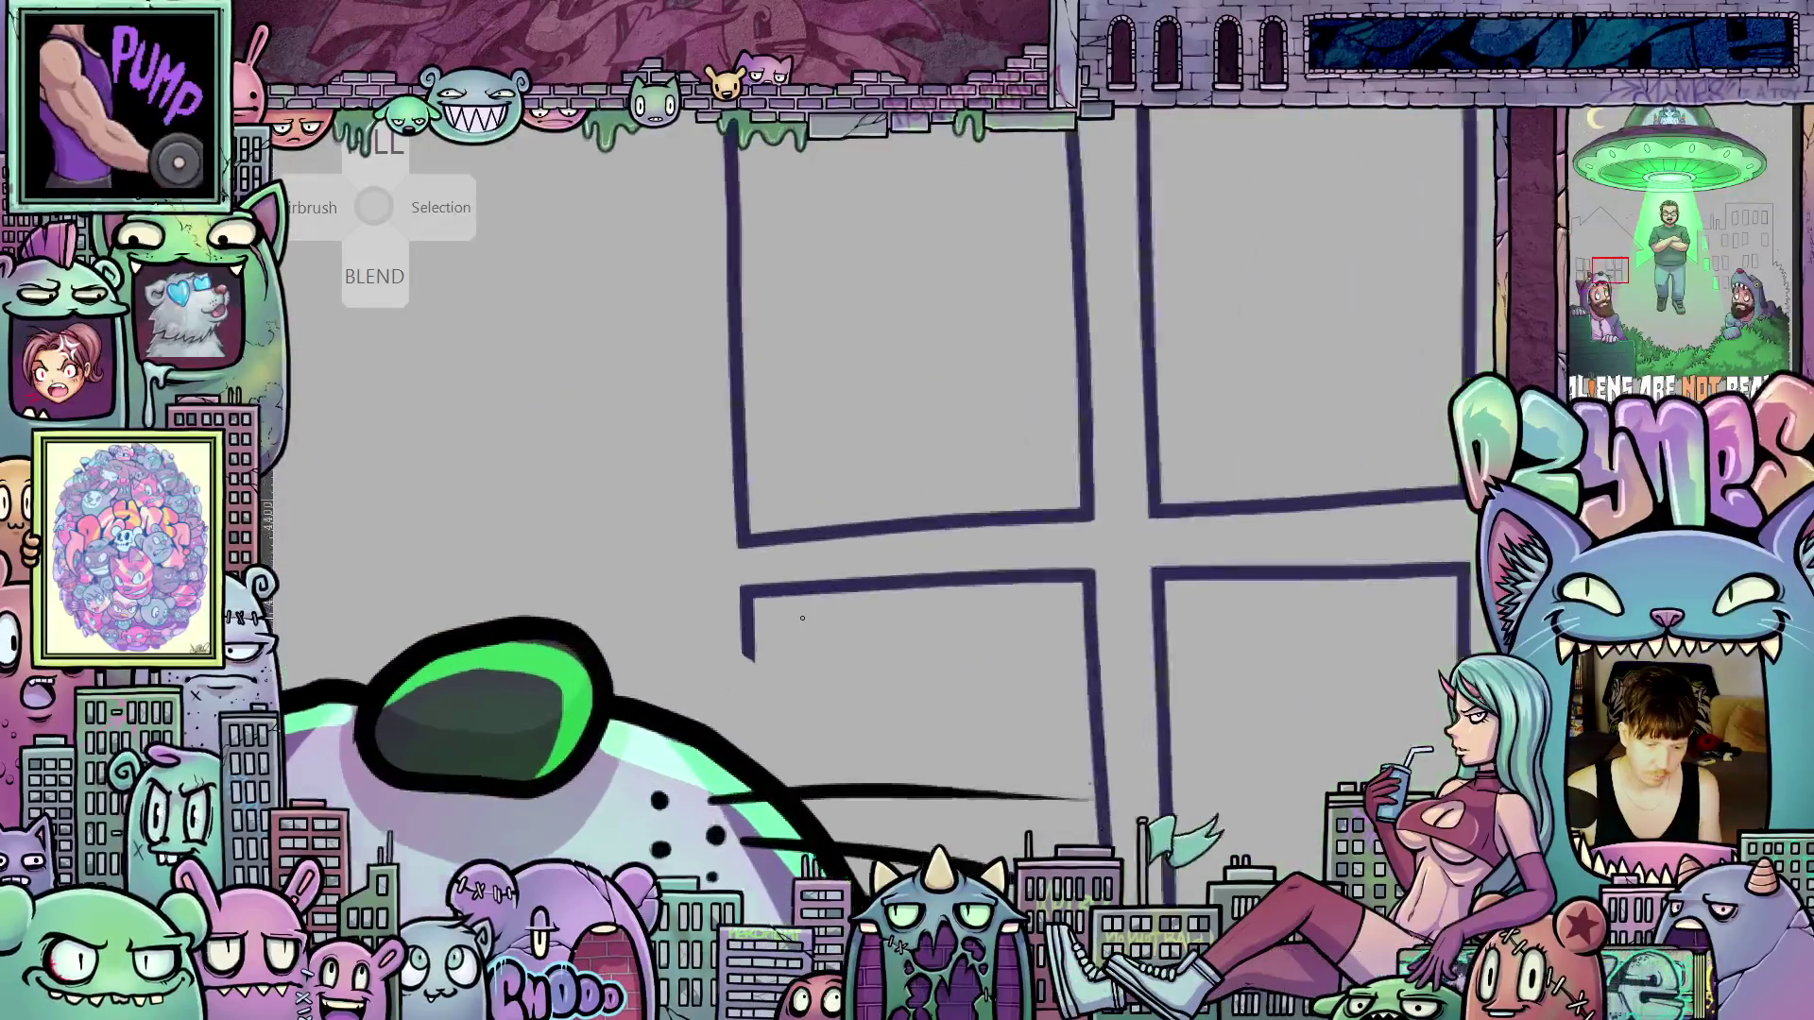
scroll(802, 618, "up", 1)
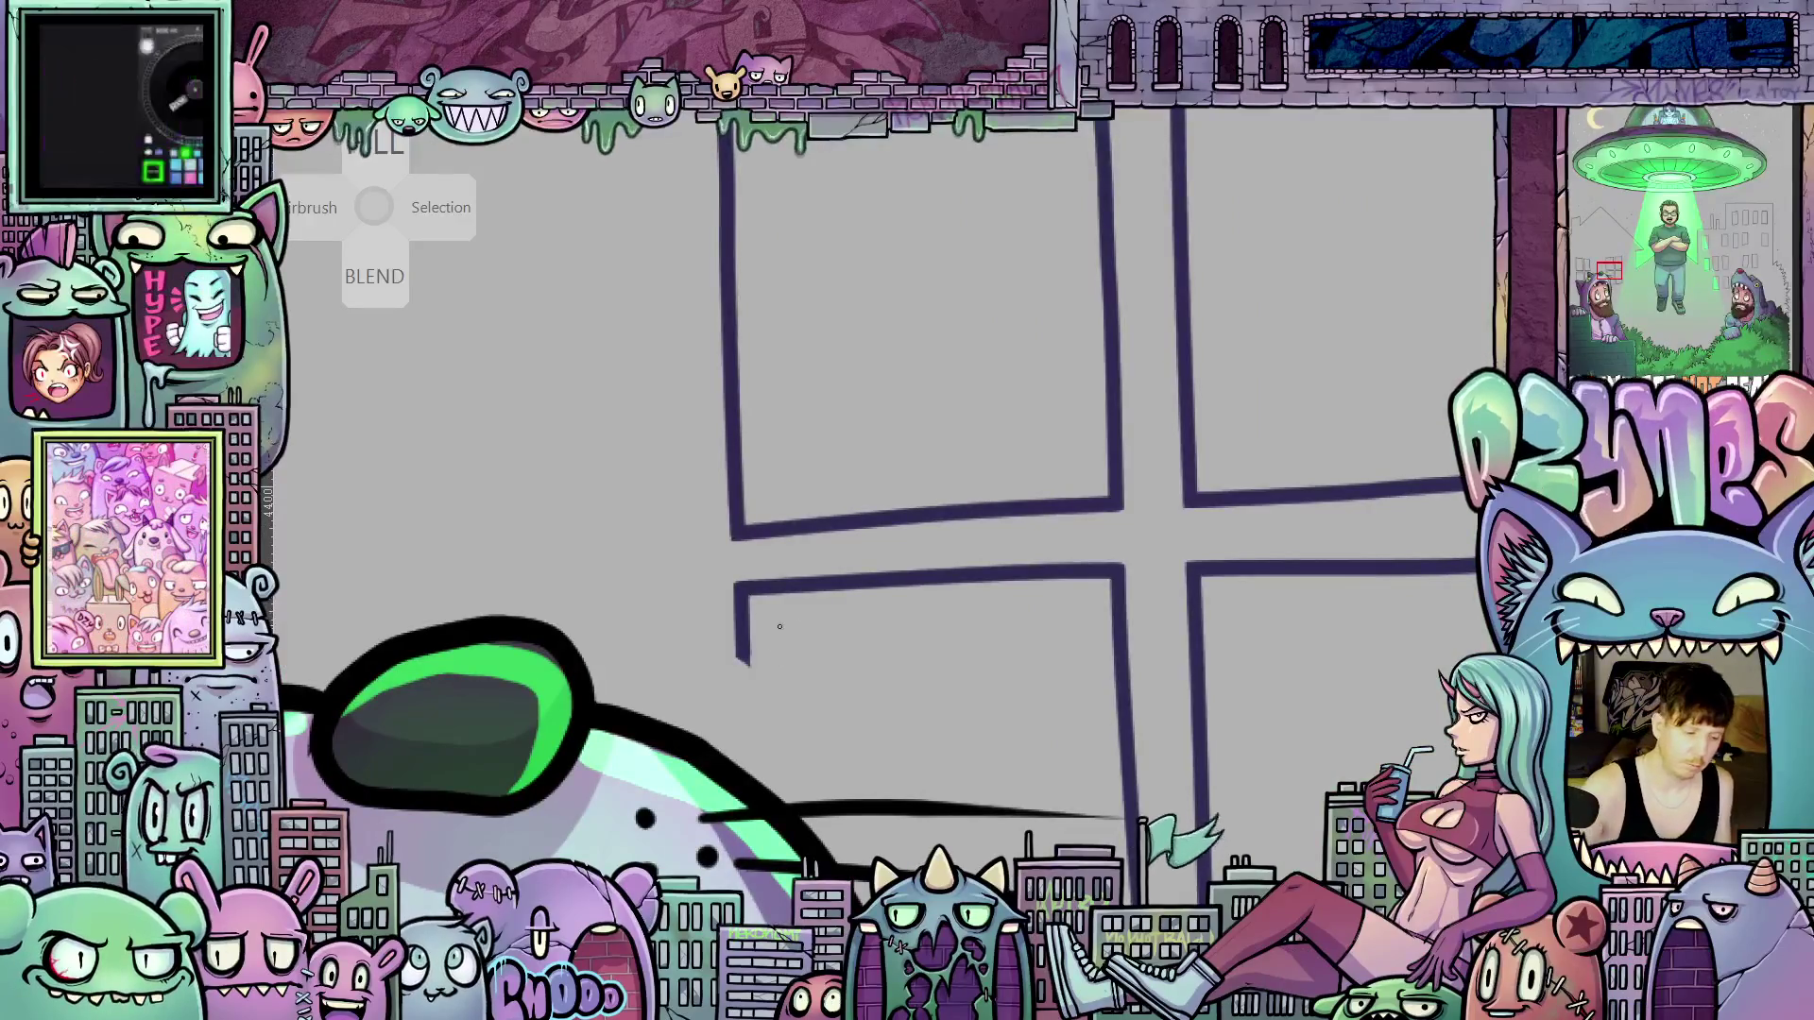
scroll(783, 626, "down", 1)
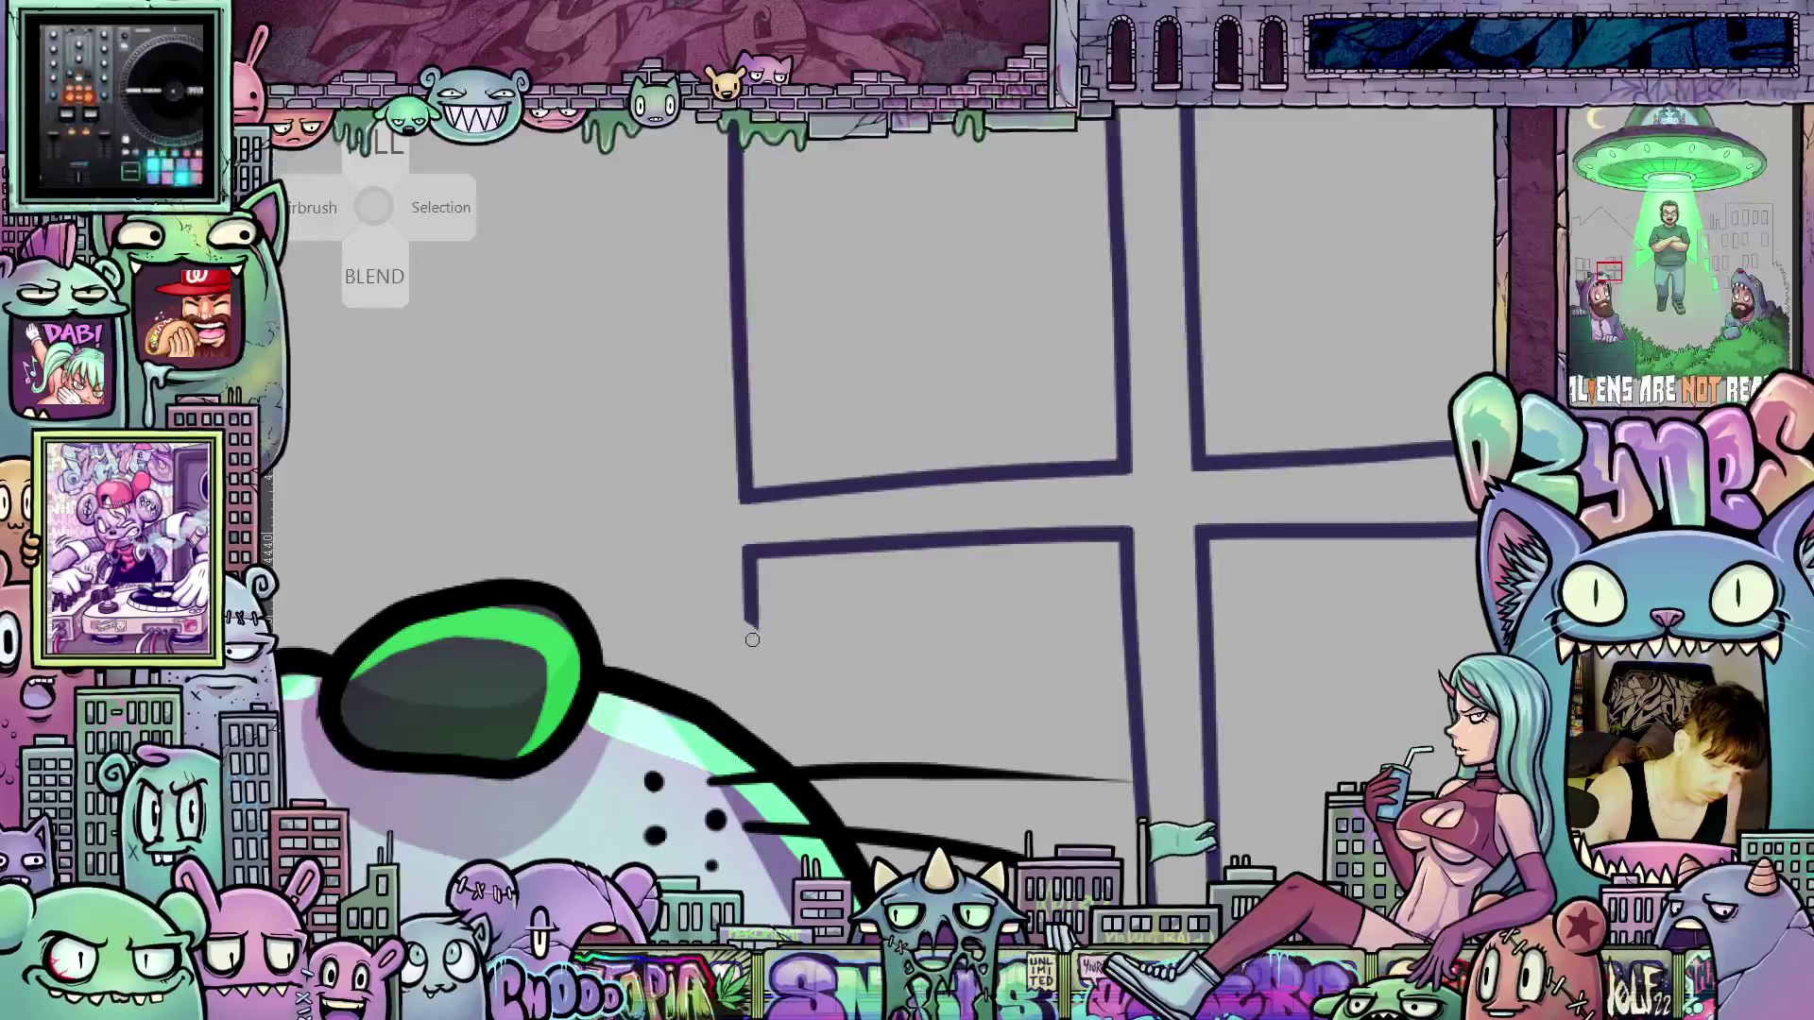
mouse_move(755, 652)
left_mouse_down()
mouse_move(758, 733)
mouse_move(752, 611)
left_mouse_up()
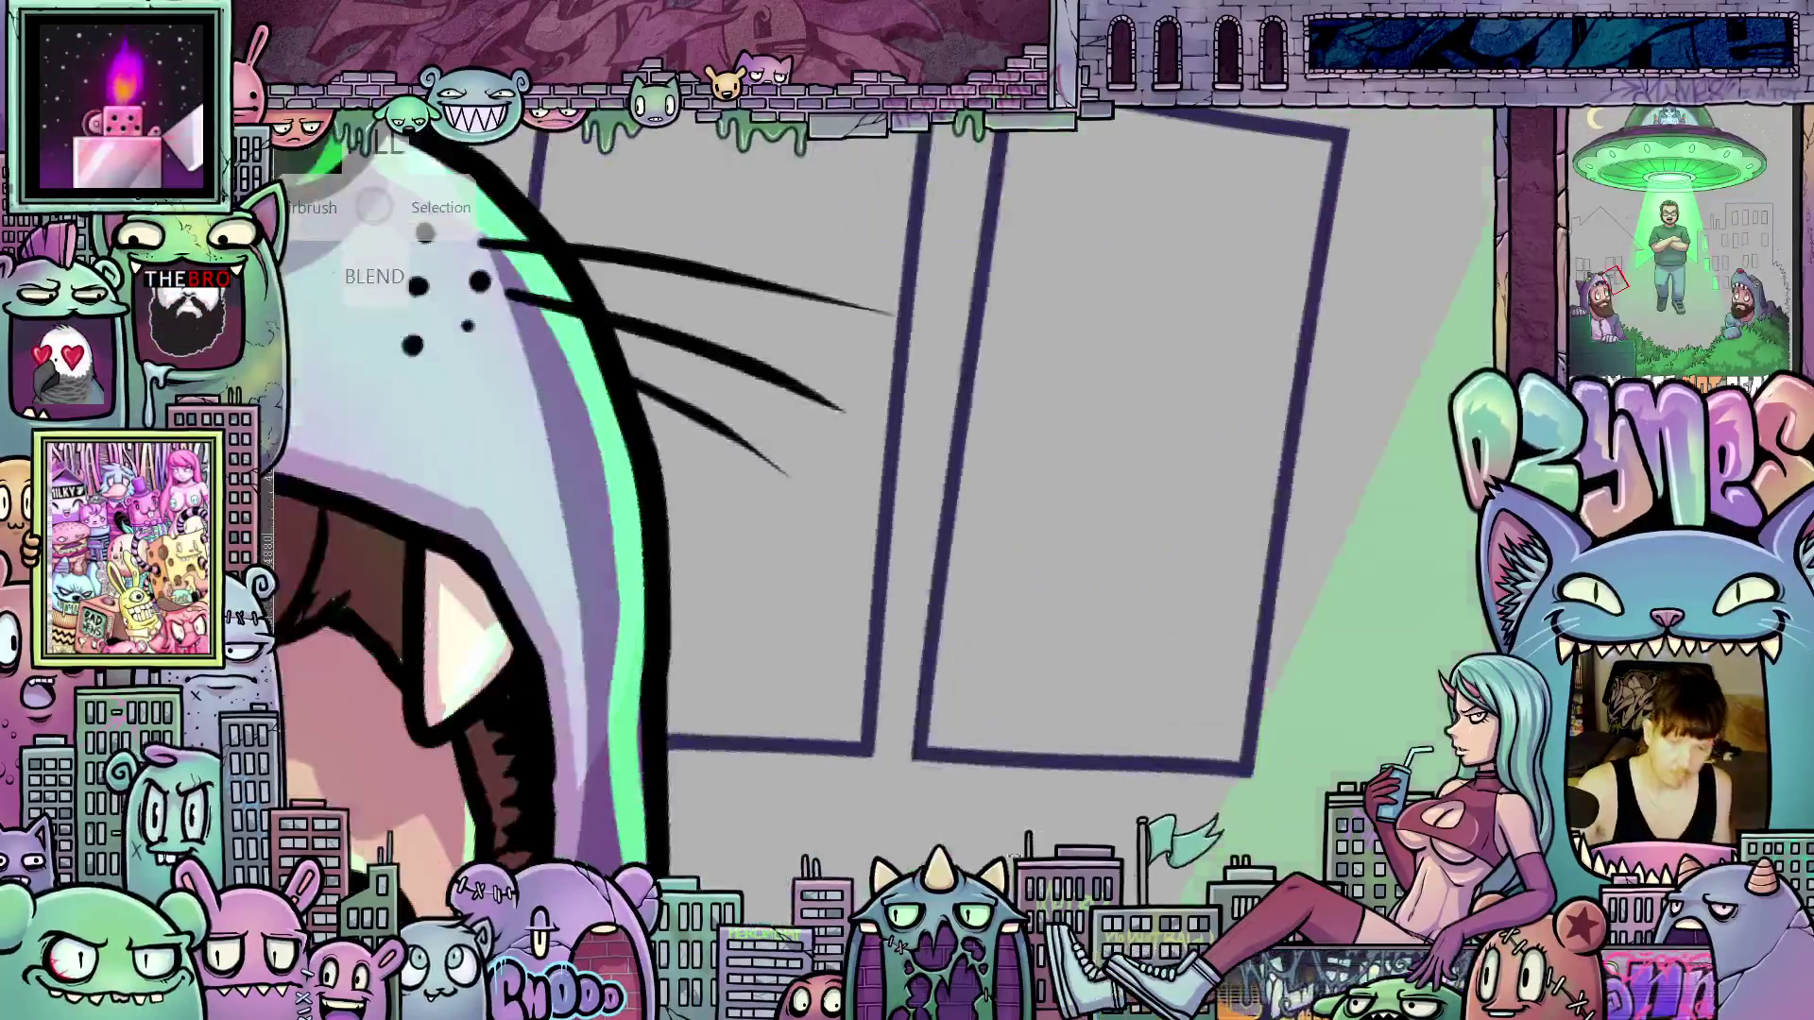
Straighten the canvas rotation and zoom out over the house and the beamed man
scroll(1189, 600, "down", 5)
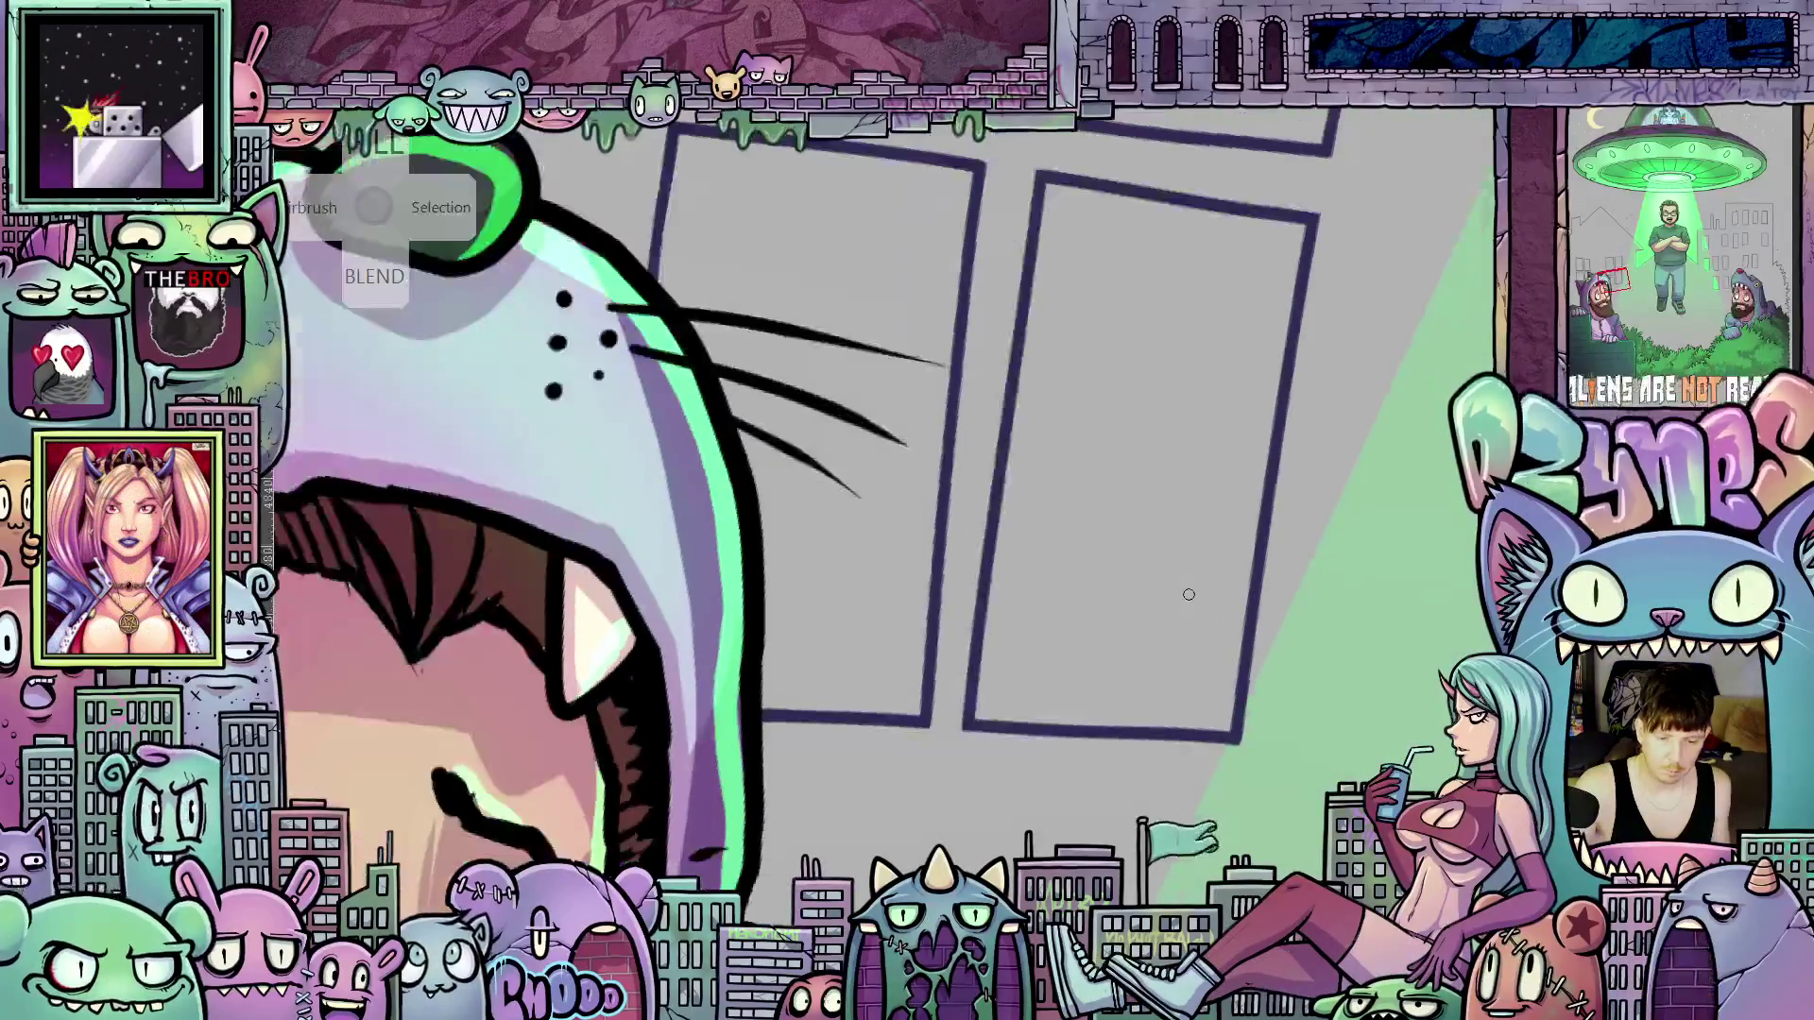
left_click_drag(1193, 598, 1273, 613)
scroll(1252, 619, "down", 5)
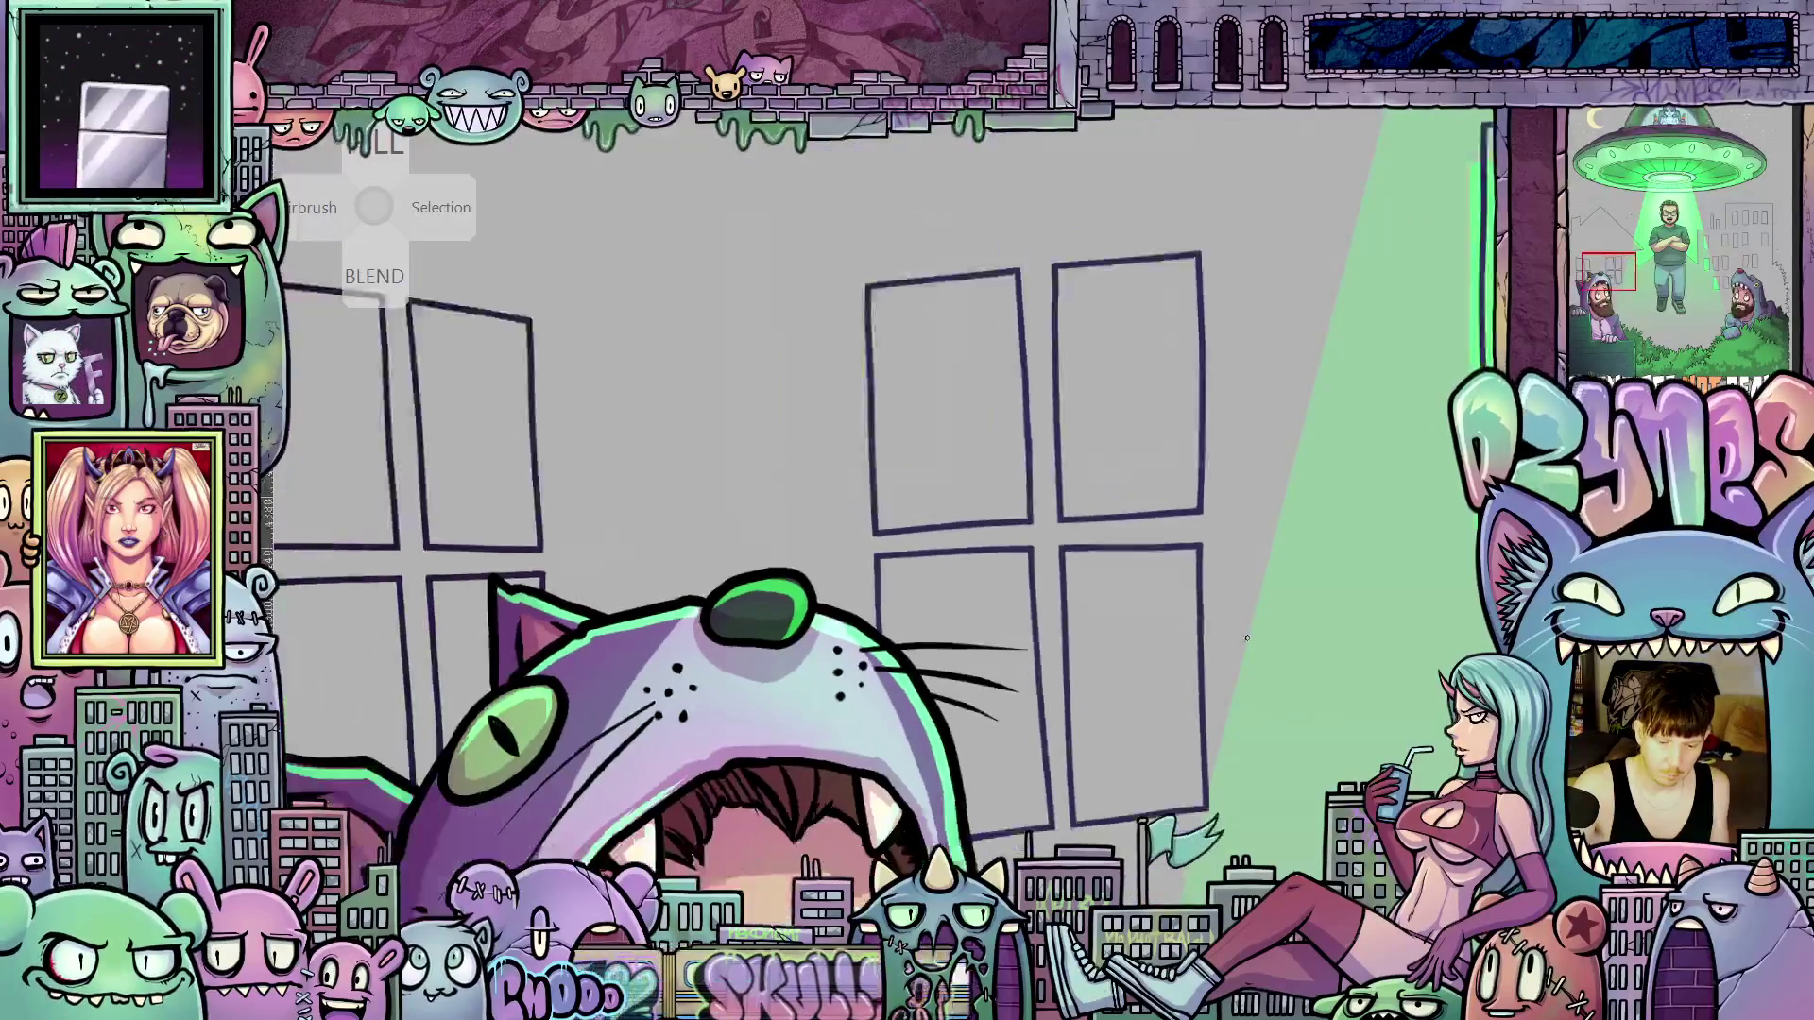
scroll(1300, 647, "down", 10)
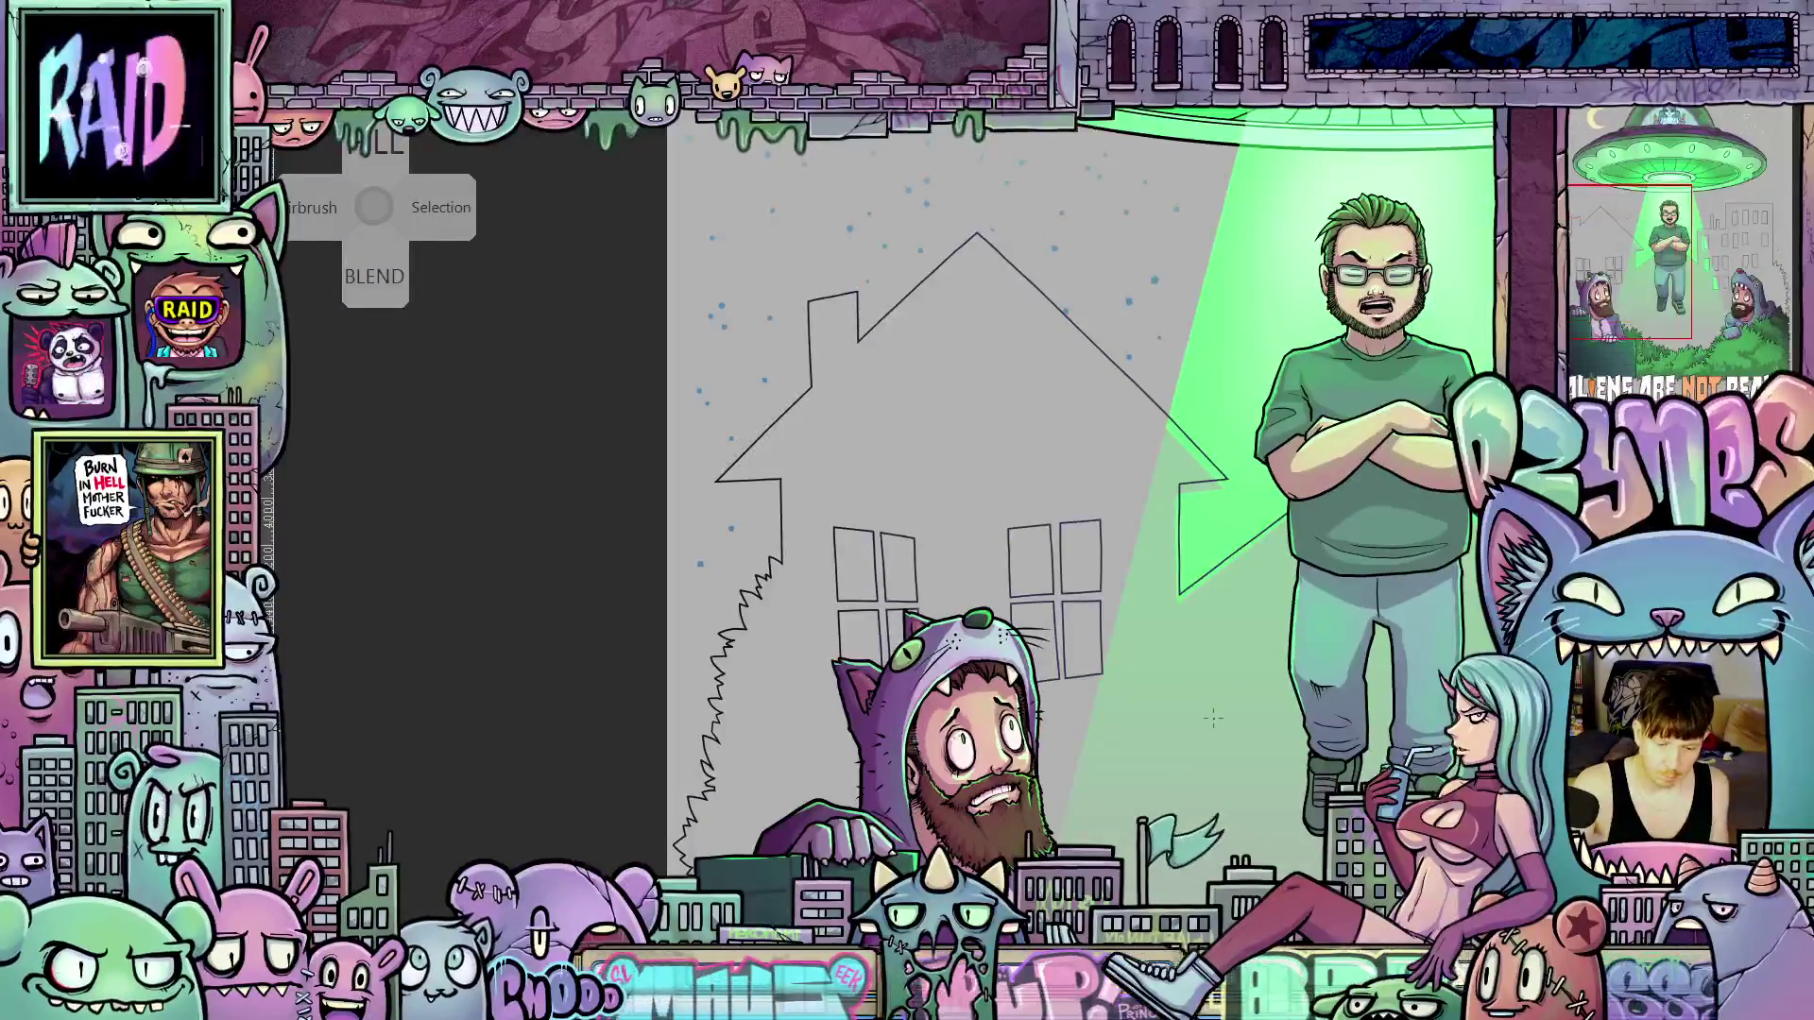
Fit the whole poster with Ctrl+0, then zoom in on the green-shirted man in the beam
key("ctrl+0")
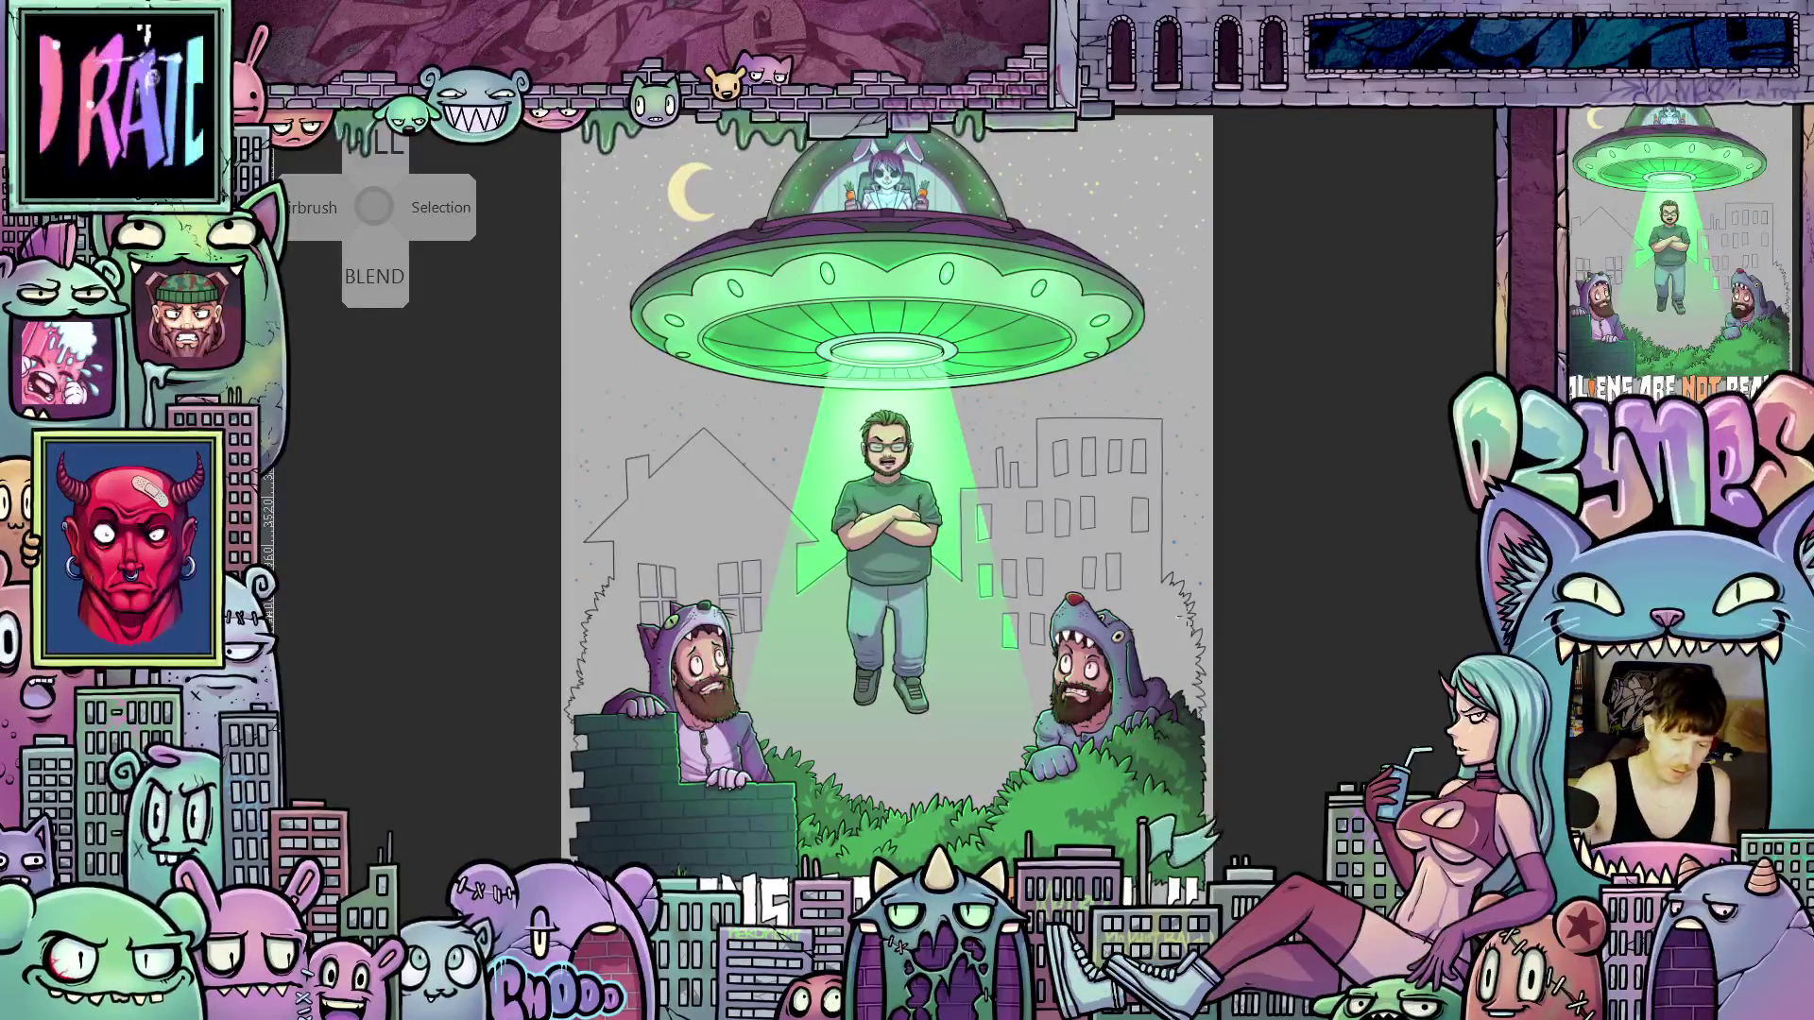
scroll(1217, 693, "up", 2)
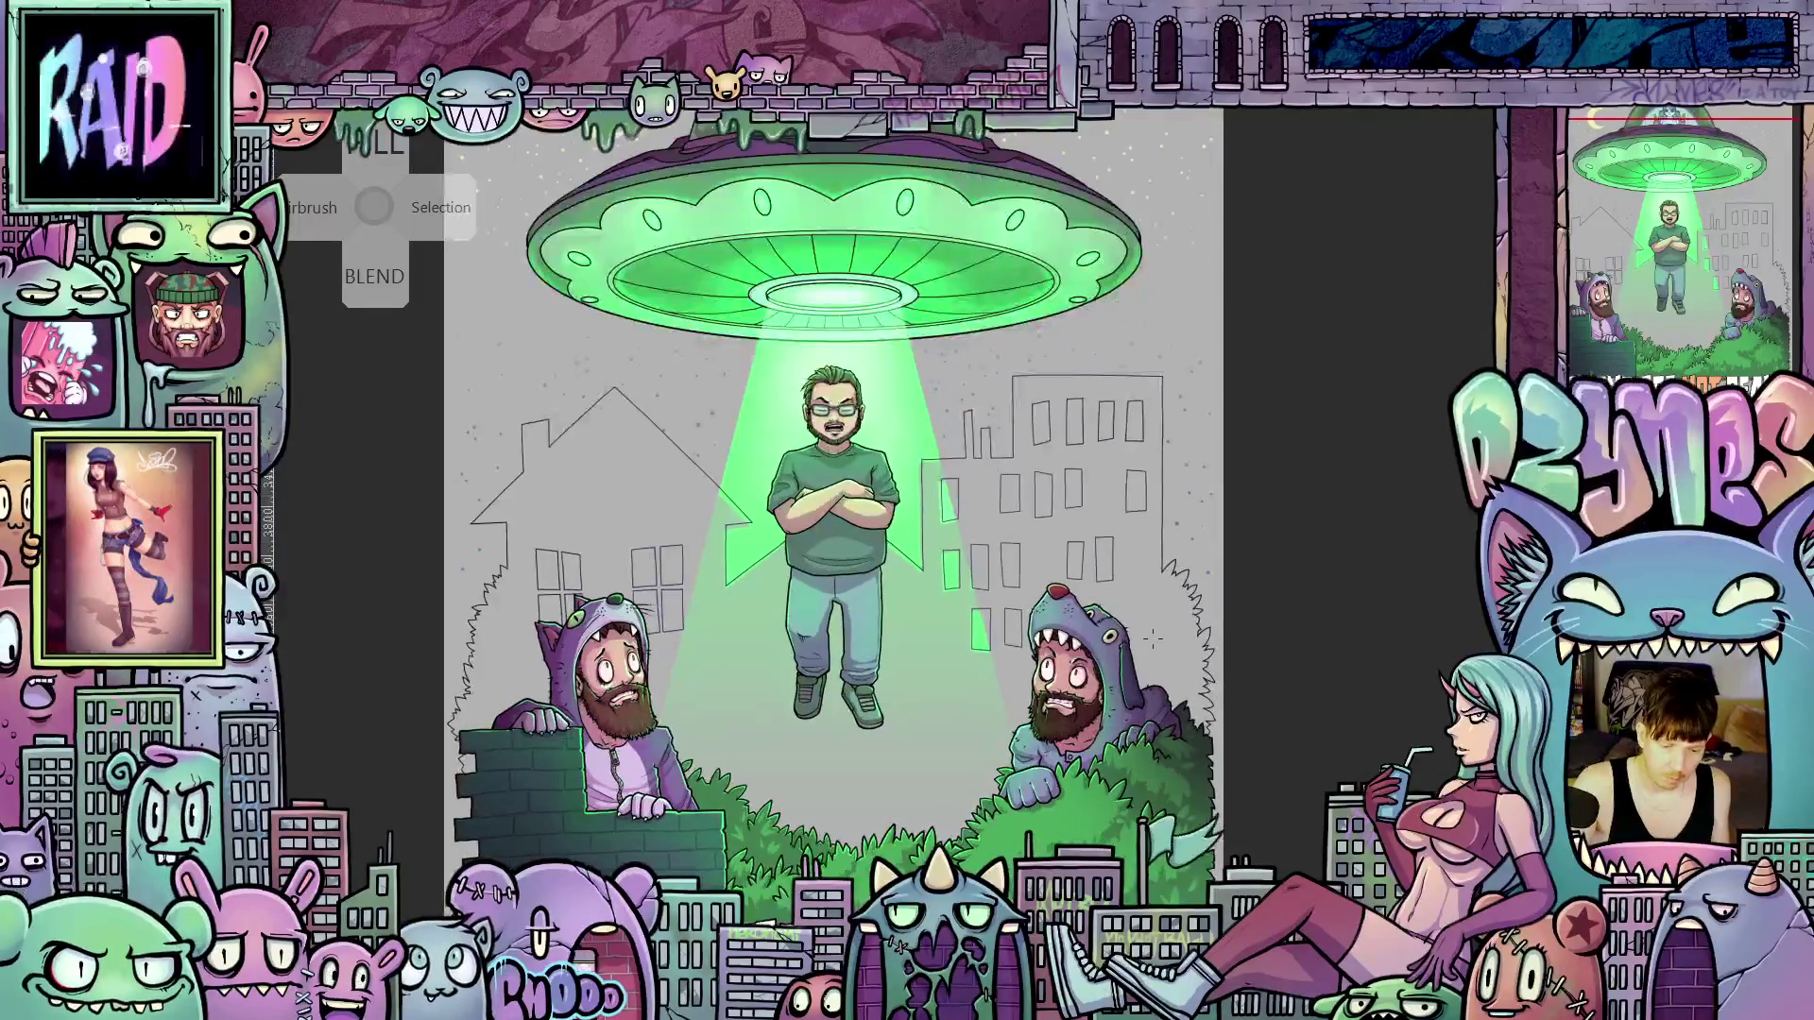
left_click_drag(1143, 646, 1177, 760)
scroll(1025, 667, "up", 4)
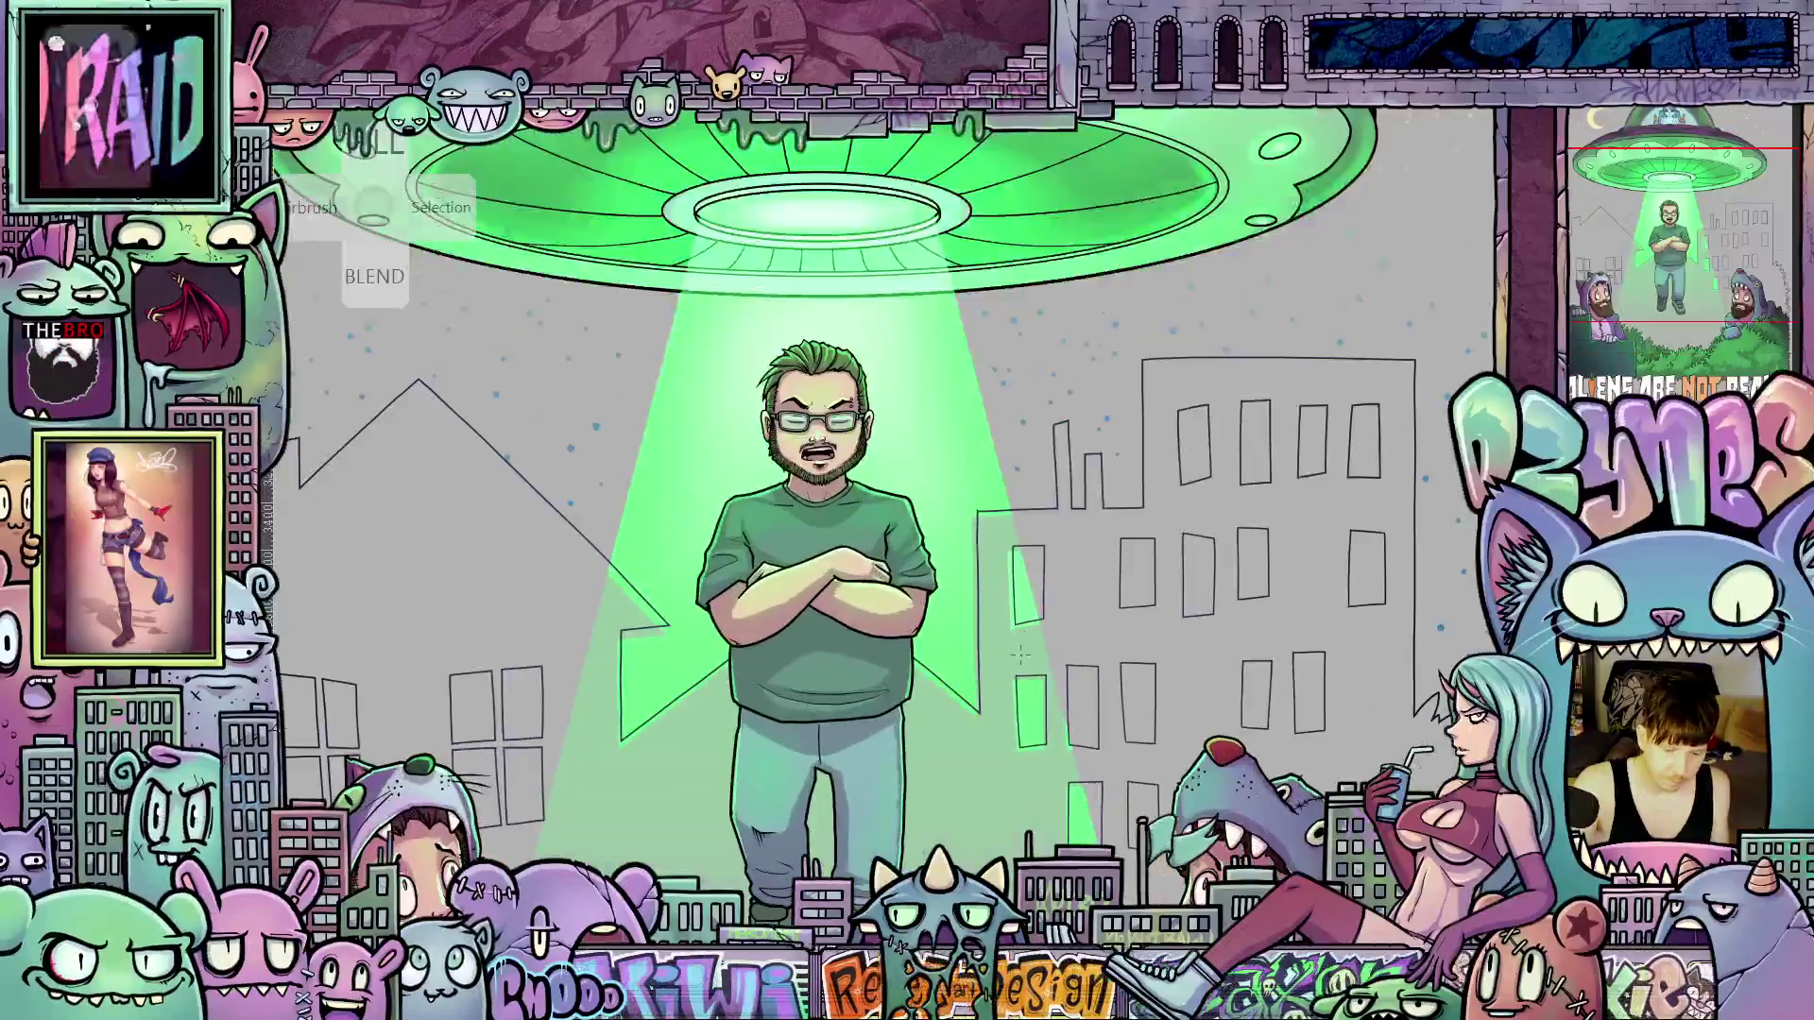
scroll(1025, 668, "up", 1)
scroll(1014, 748, "up", 2)
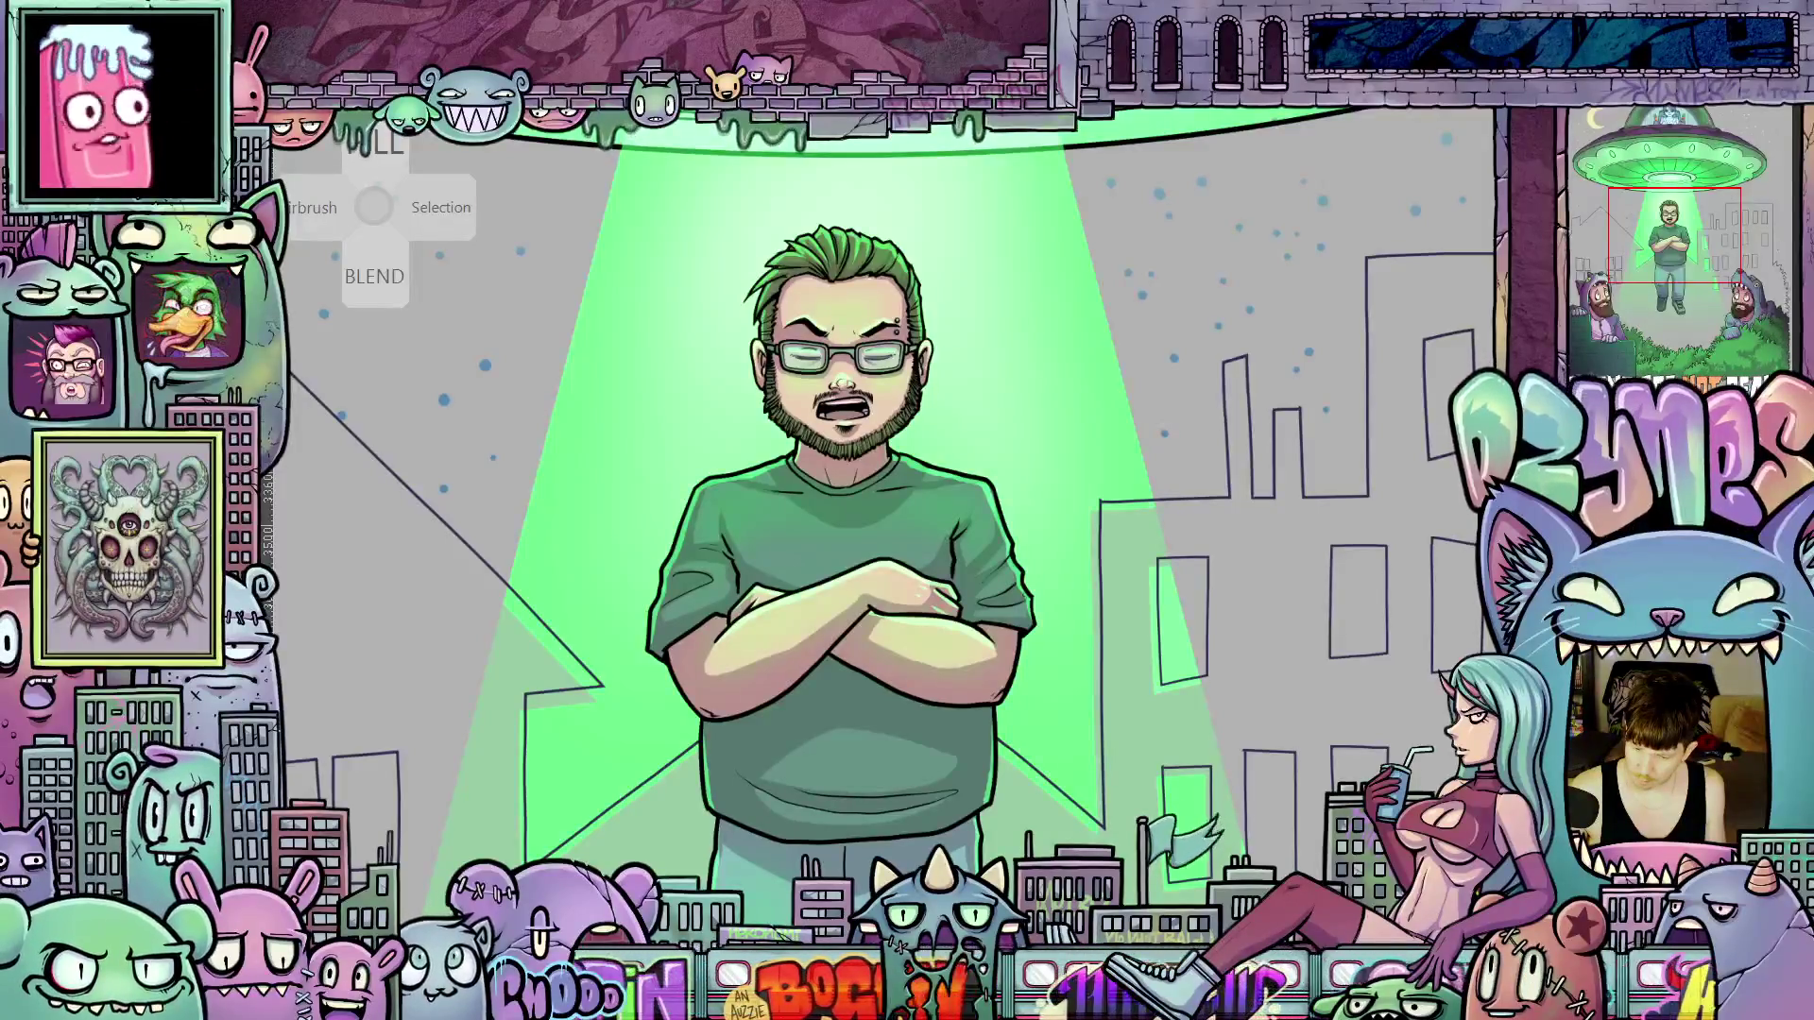
scroll(1115, 795, "up", 3)
Zoom in on the man's torso and pan up to his head beside the building outlines
scroll(1116, 794, "up", 1)
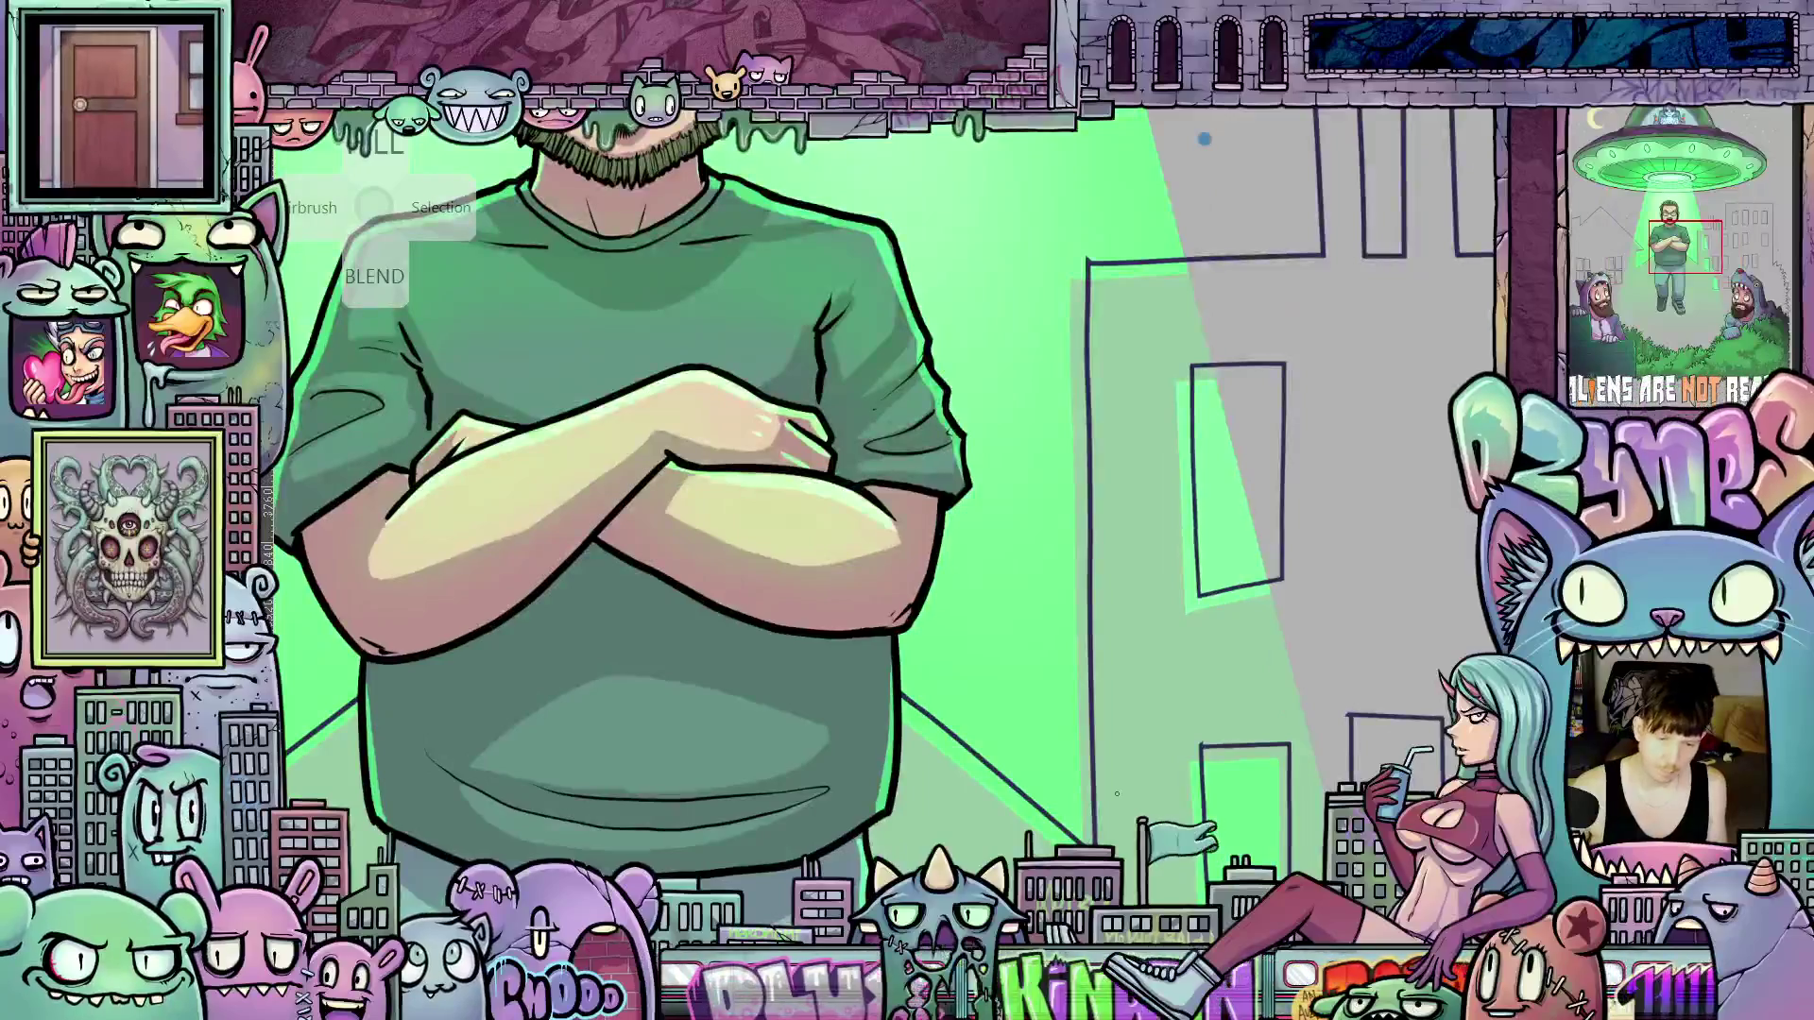
key("b")
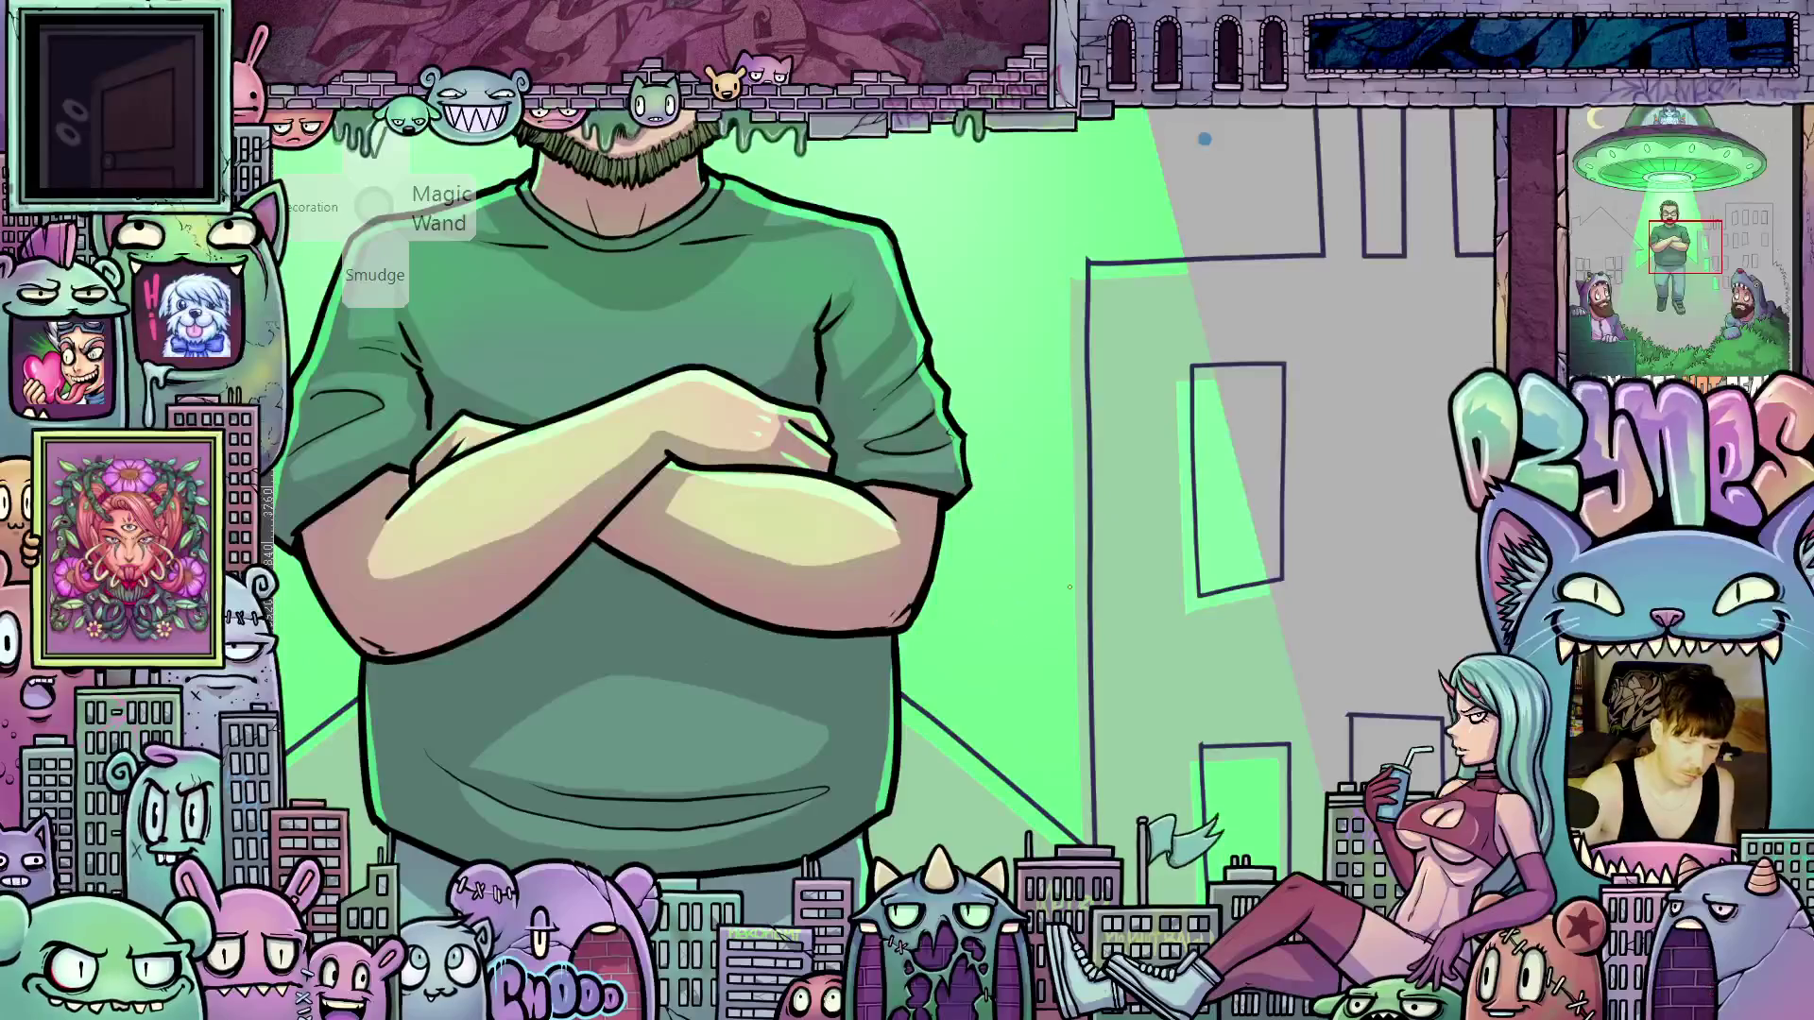
key("b")
left_click_drag(1100, 666, 1015, 668)
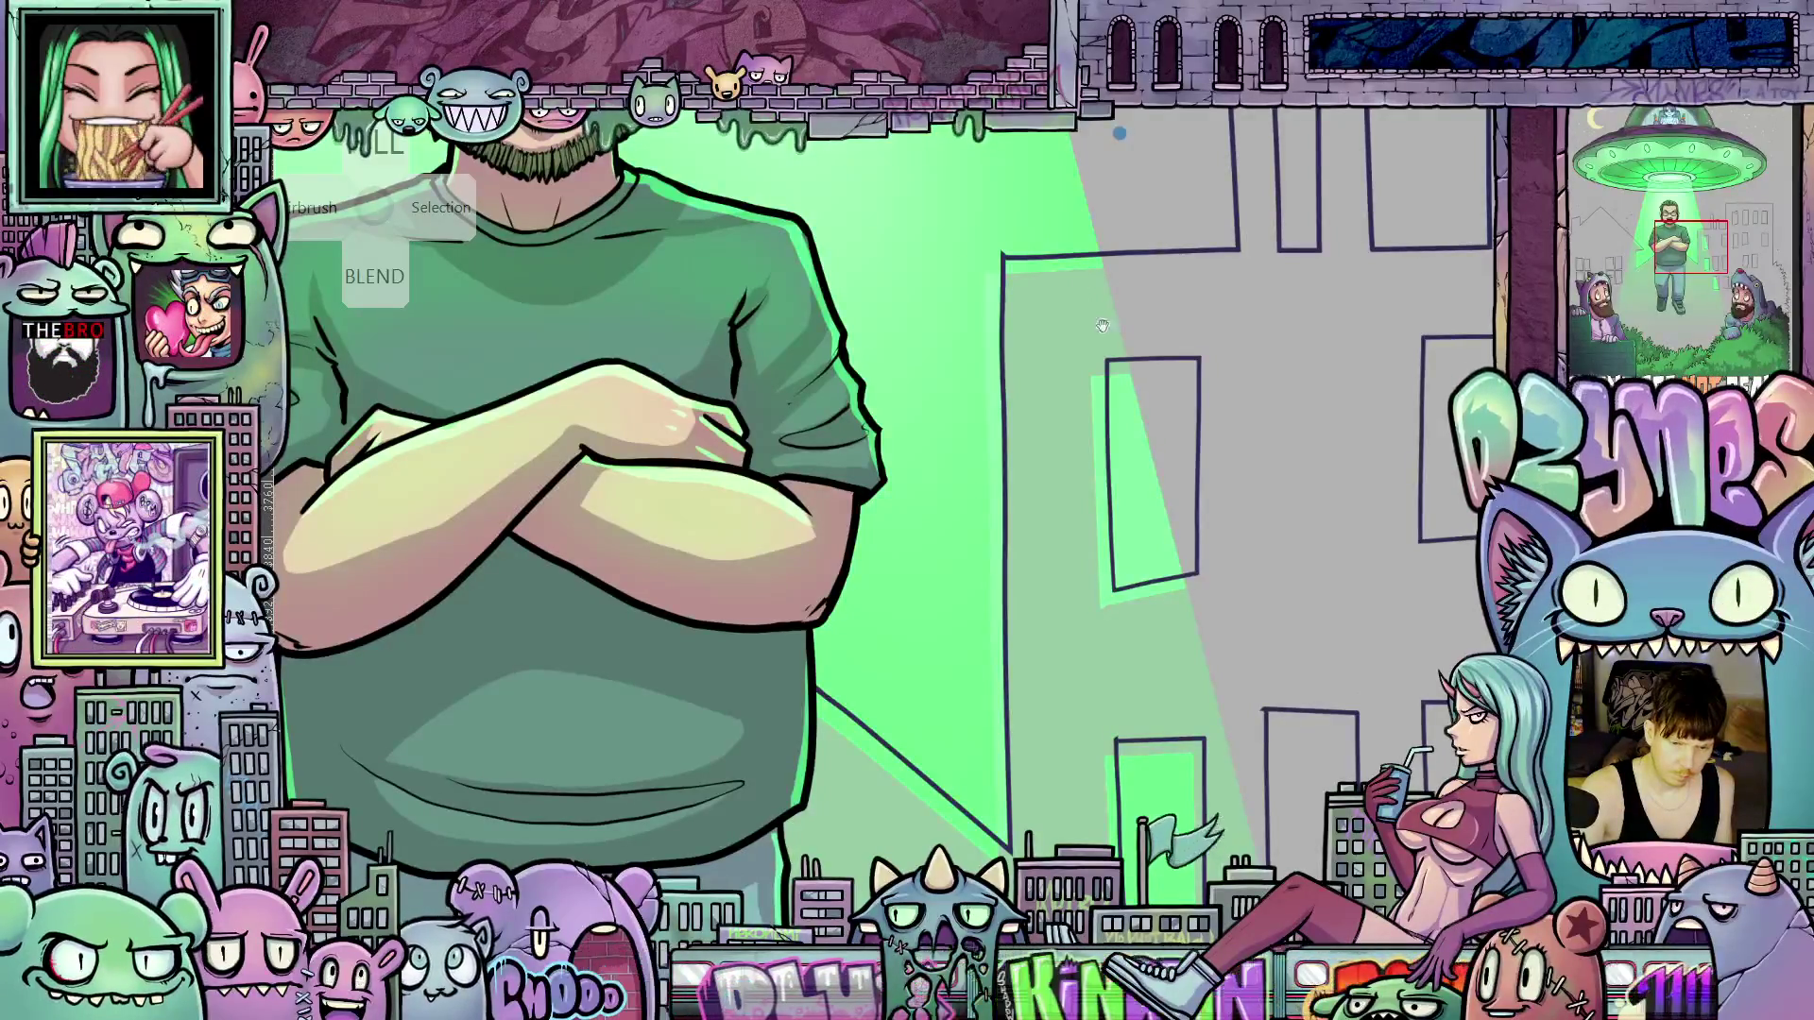
left_click_drag(1102, 325, 1075, 525)
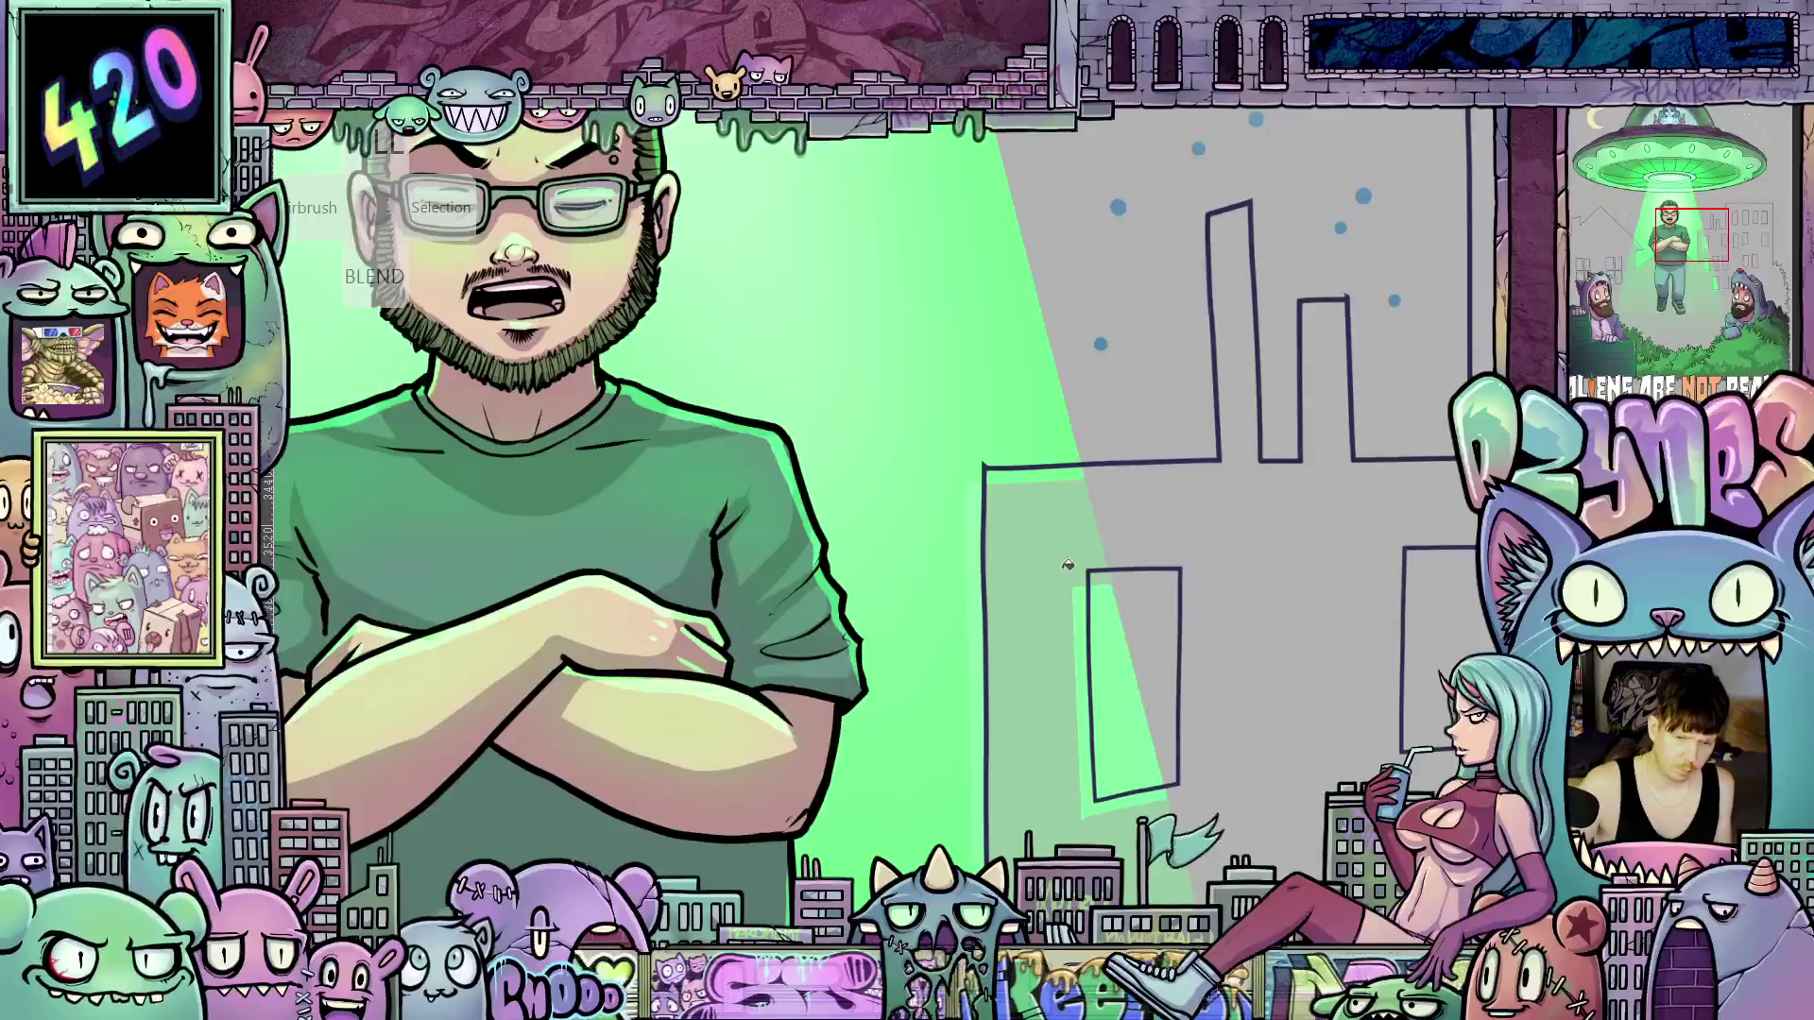
Paint grey over the green spill inside the window frame's top-left corner
scroll(1067, 565, "up", 5)
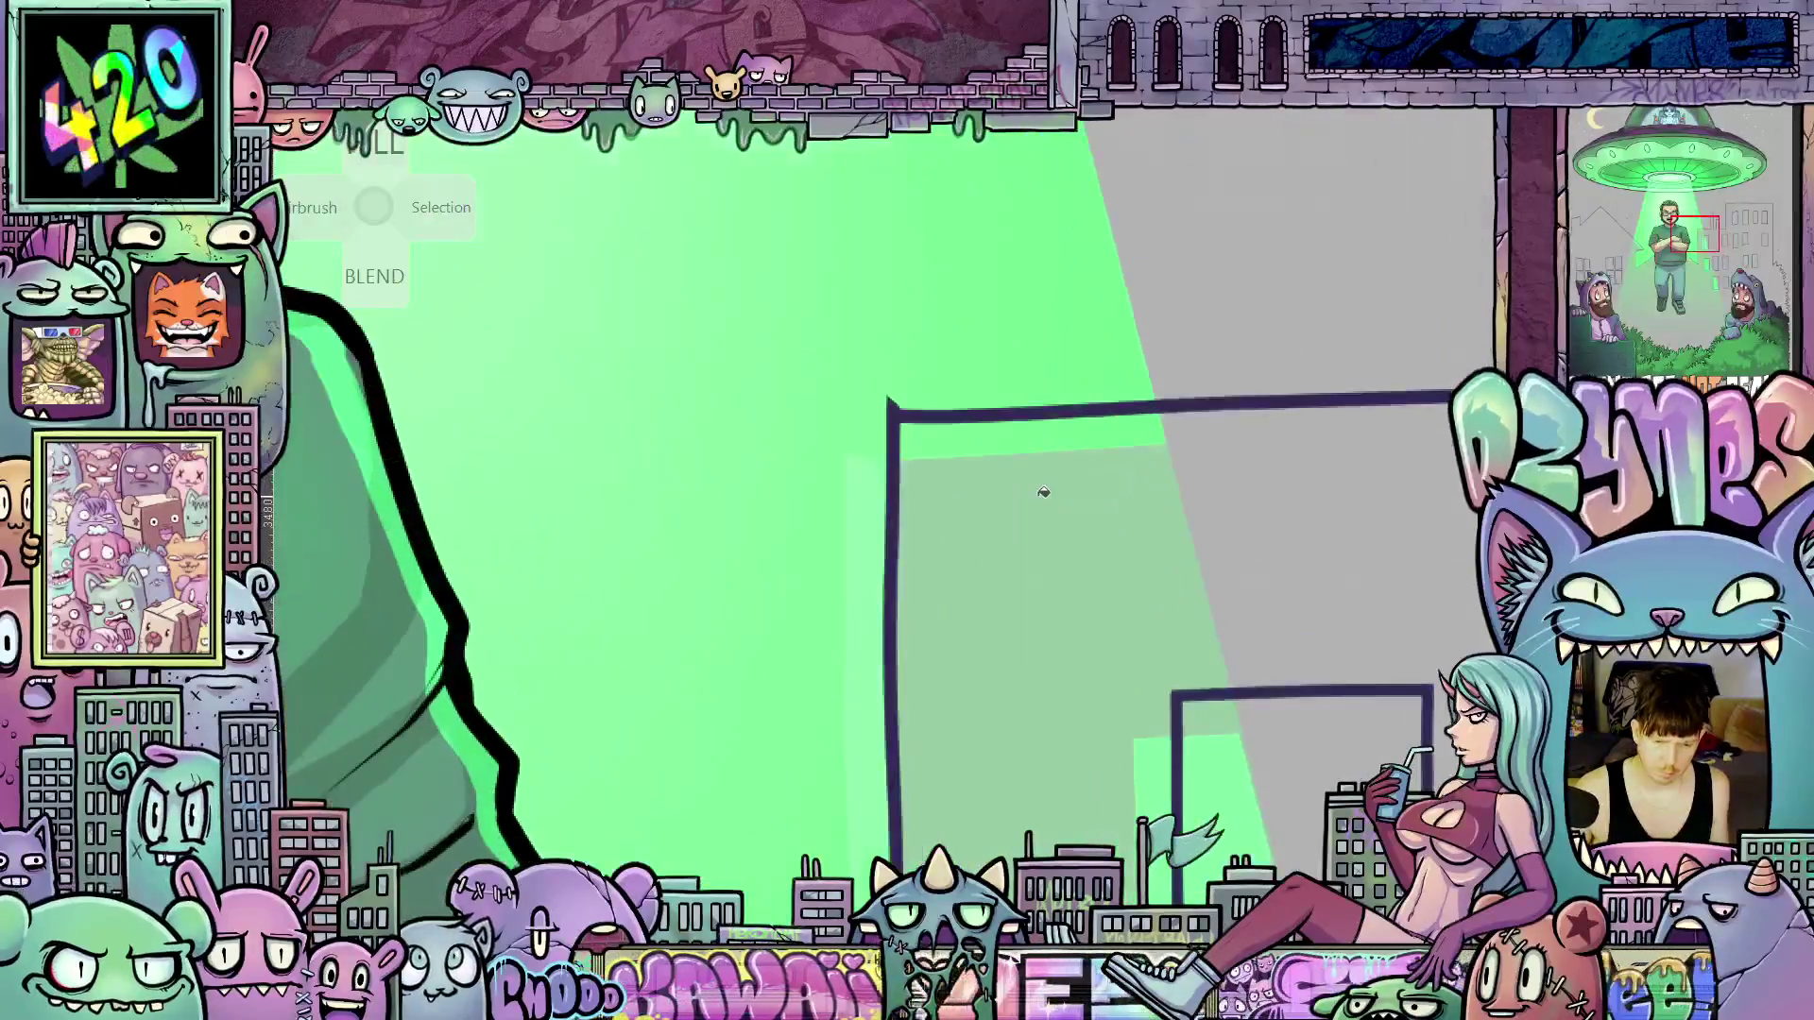
scroll(1044, 492, "up", 2)
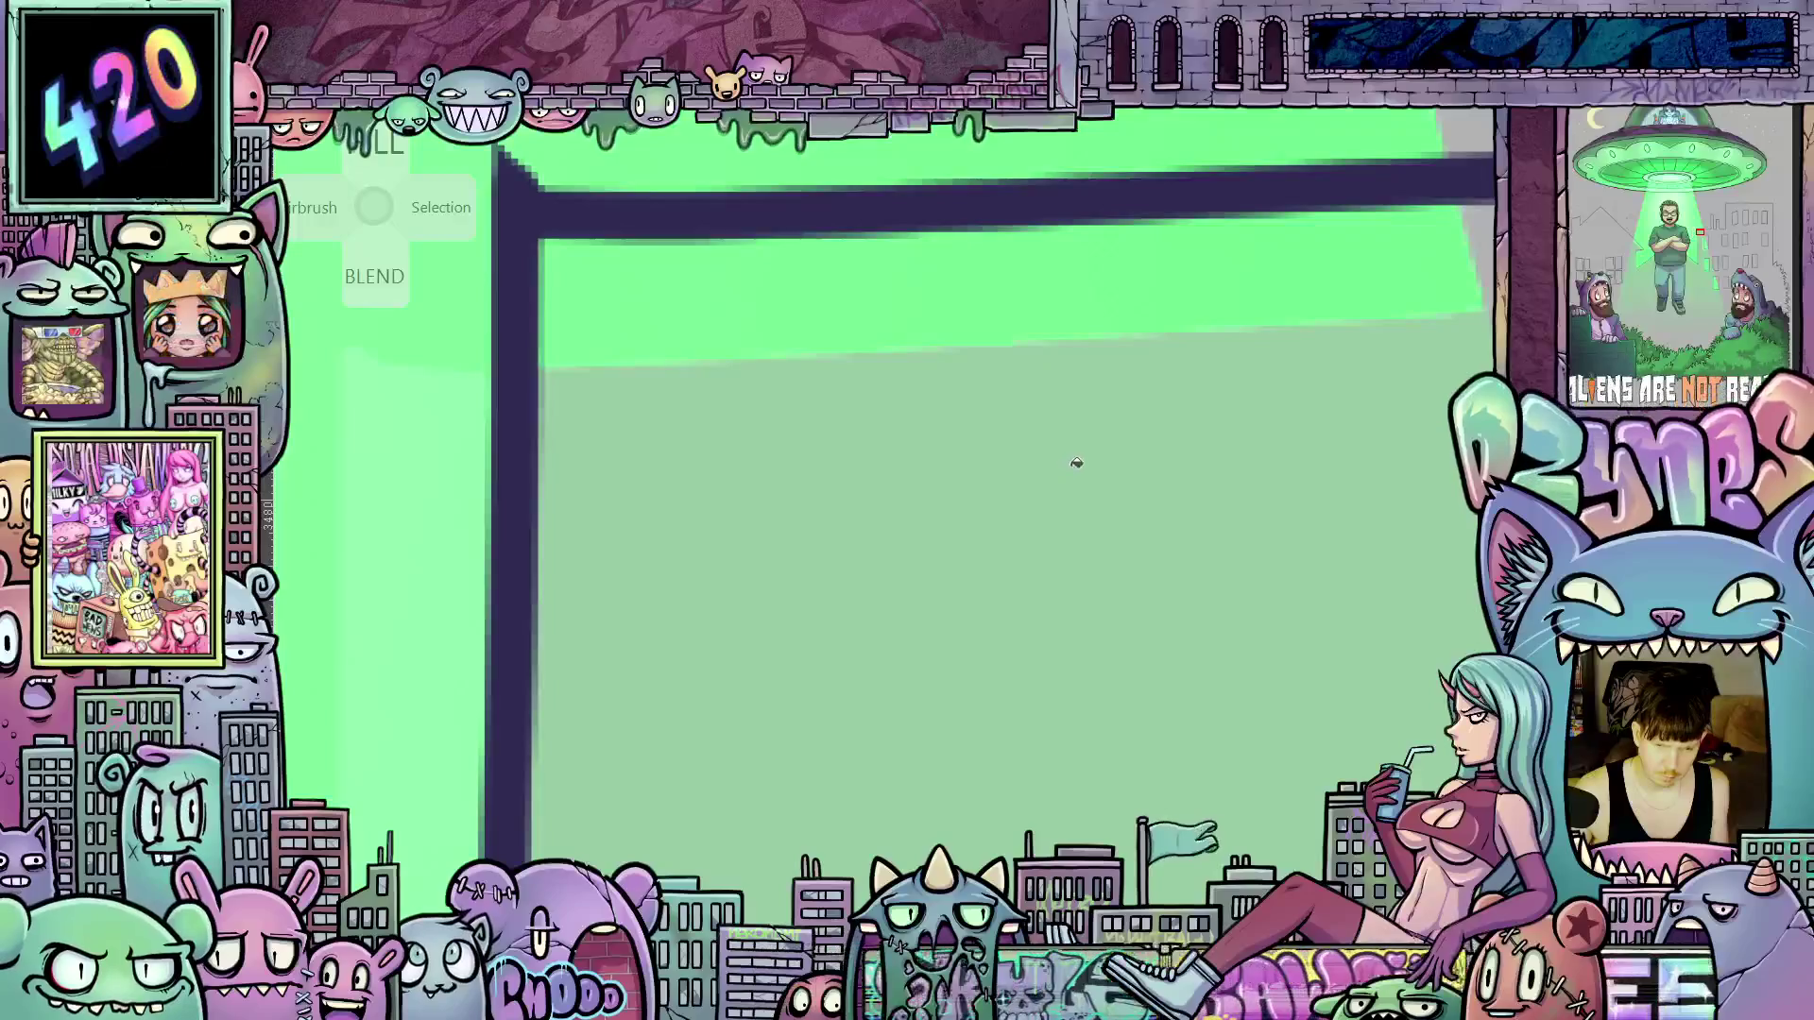
scroll(1073, 462, "up", 3)
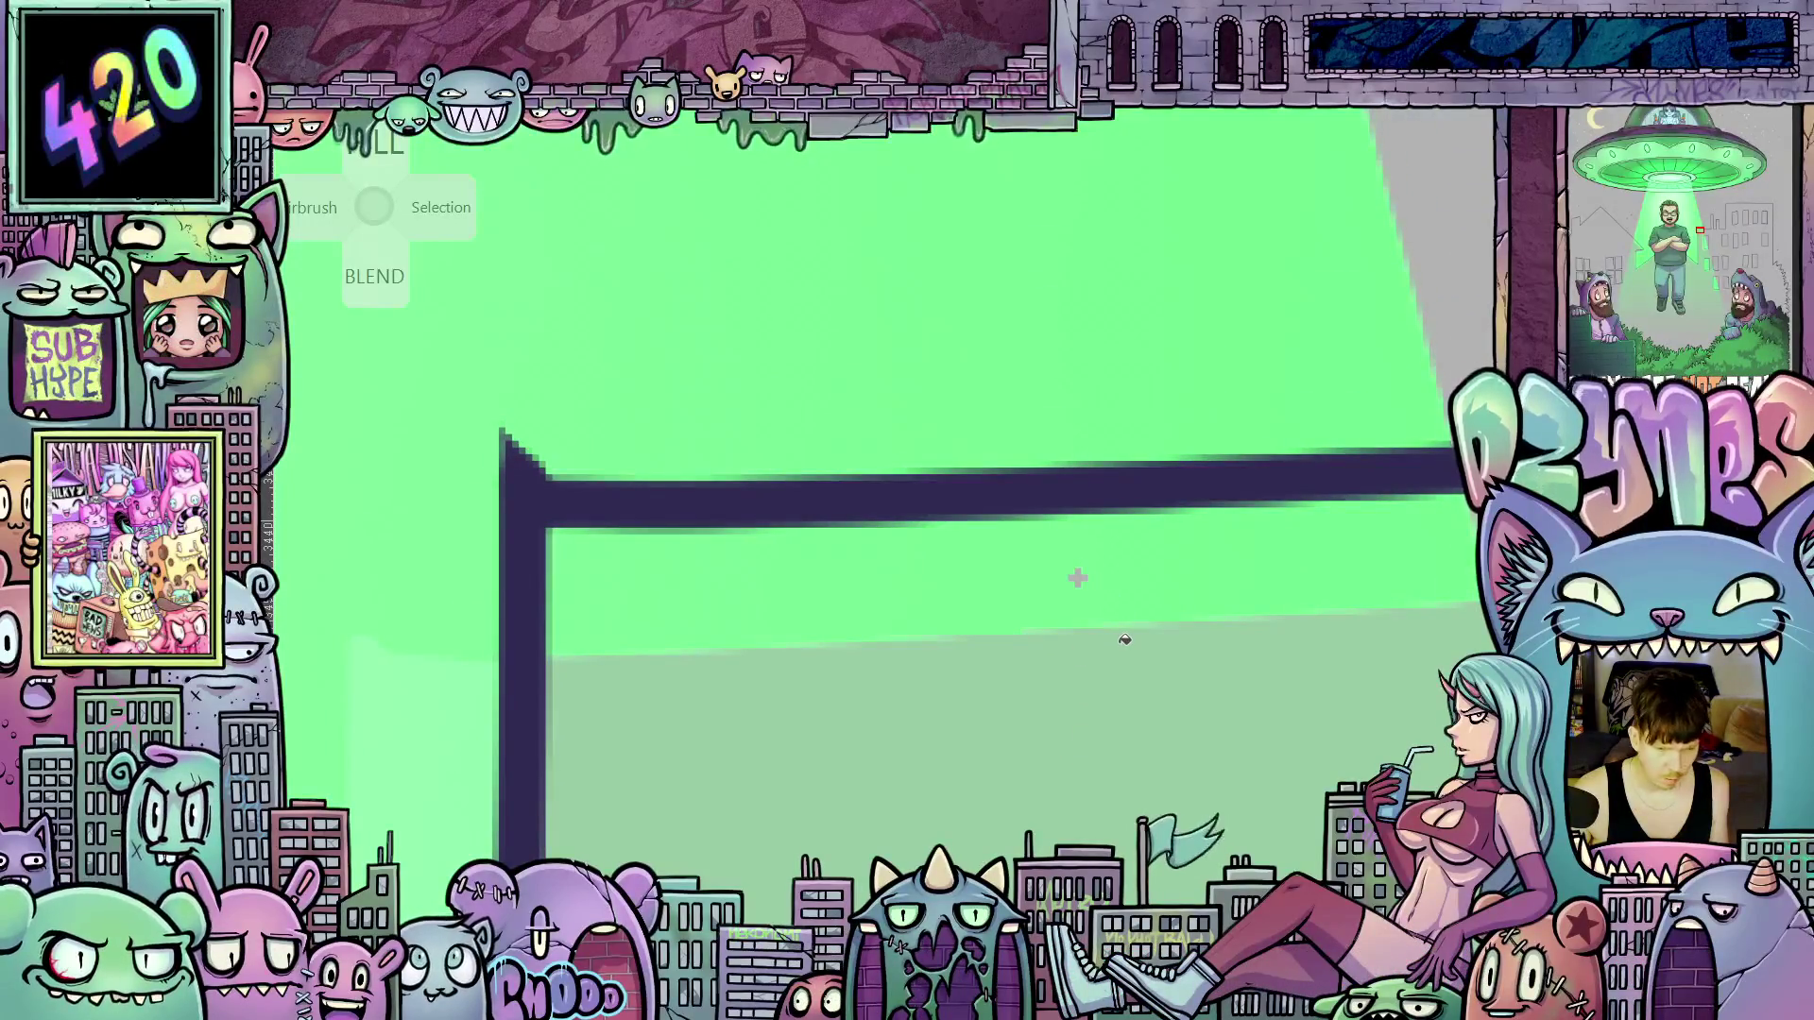
scroll(1124, 640, "down", 2)
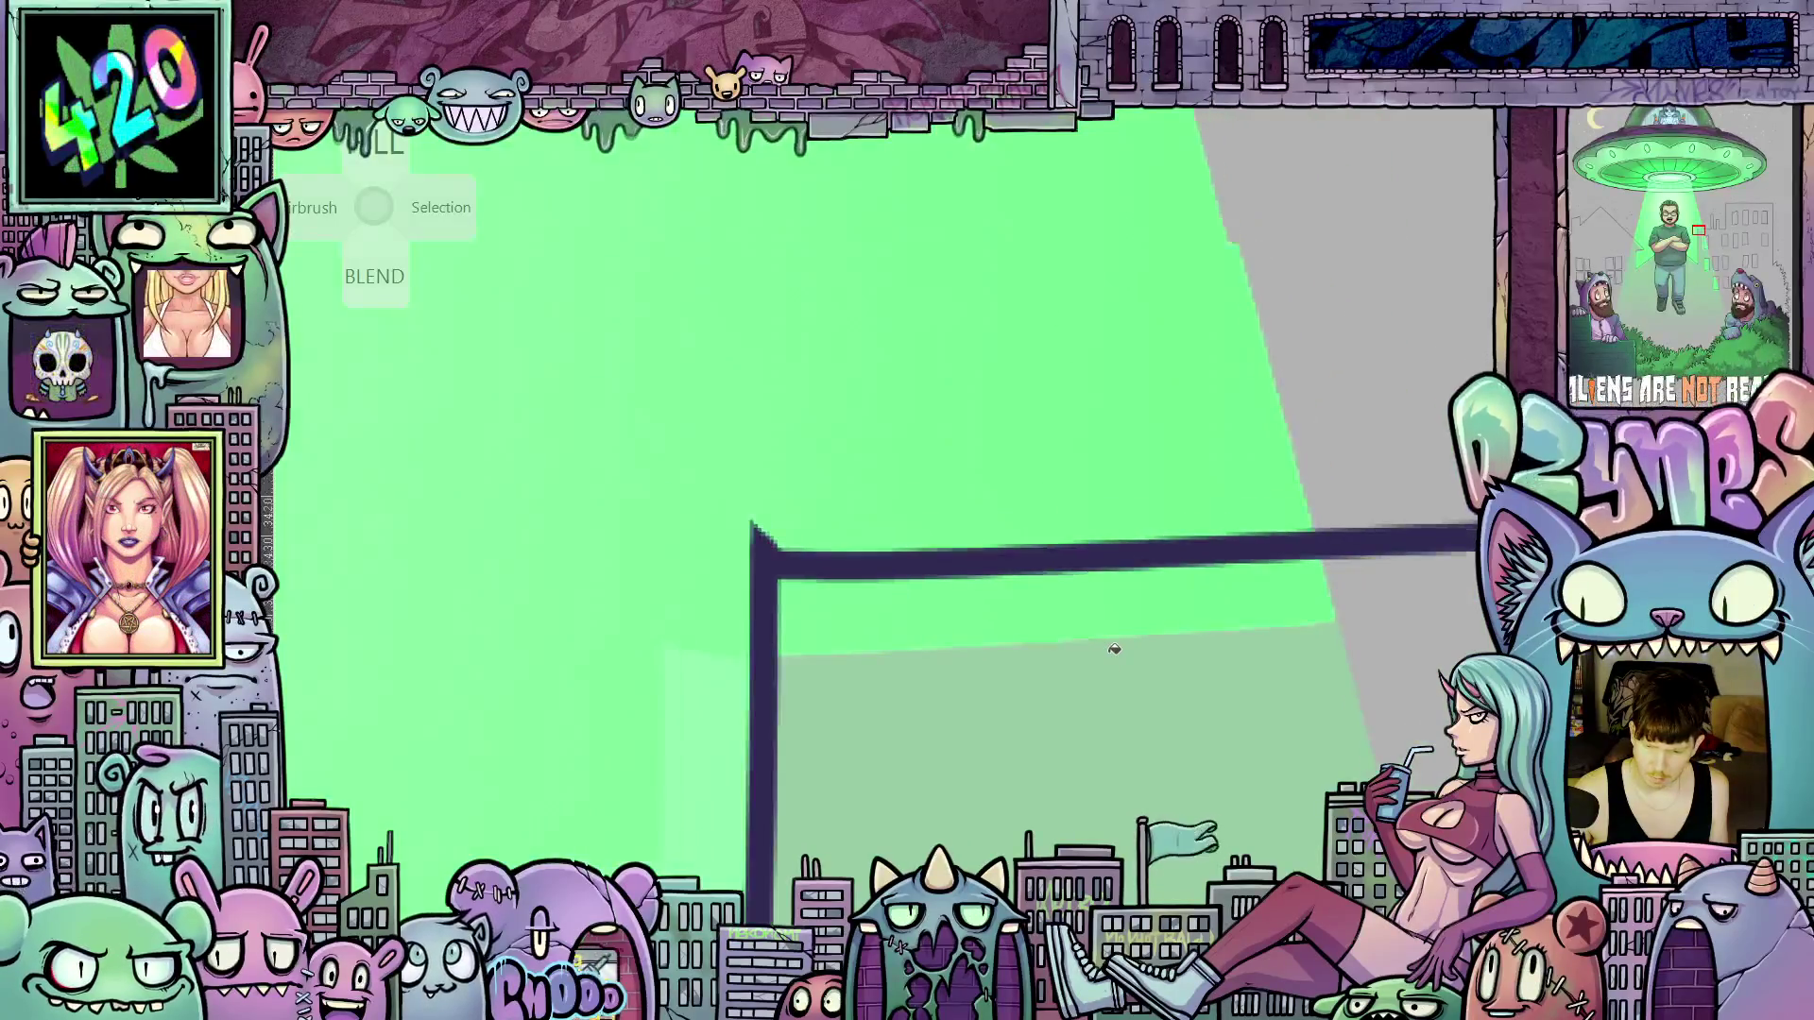
left_click_drag(1115, 652, 1074, 603)
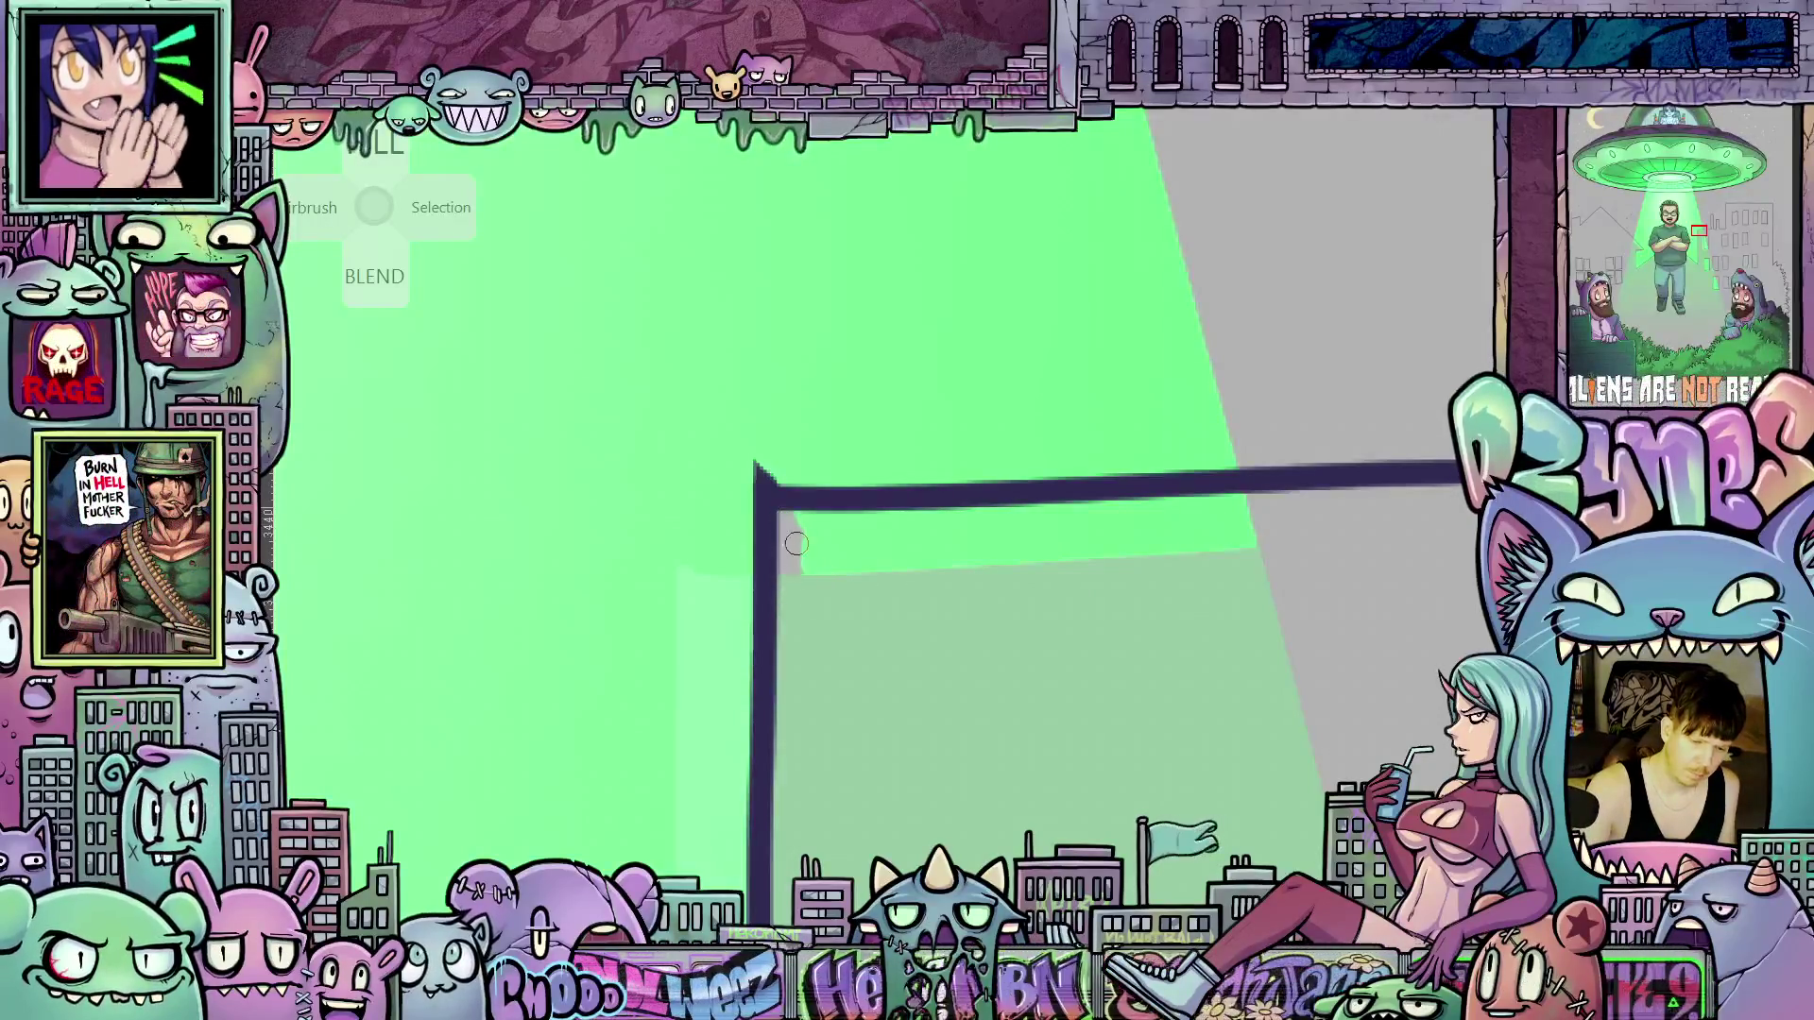
mouse_move(811, 520)
left_mouse_down()
mouse_move(827, 553)
mouse_move(805, 575)
mouse_move(804, 529)
mouse_move(855, 523)
mouse_move(1020, 555)
mouse_move(945, 557)
mouse_move(1200, 505)
mouse_move(1087, 558)
mouse_move(1261, 542)
mouse_move(1162, 526)
mouse_move(1229, 499)
left_mouse_up()
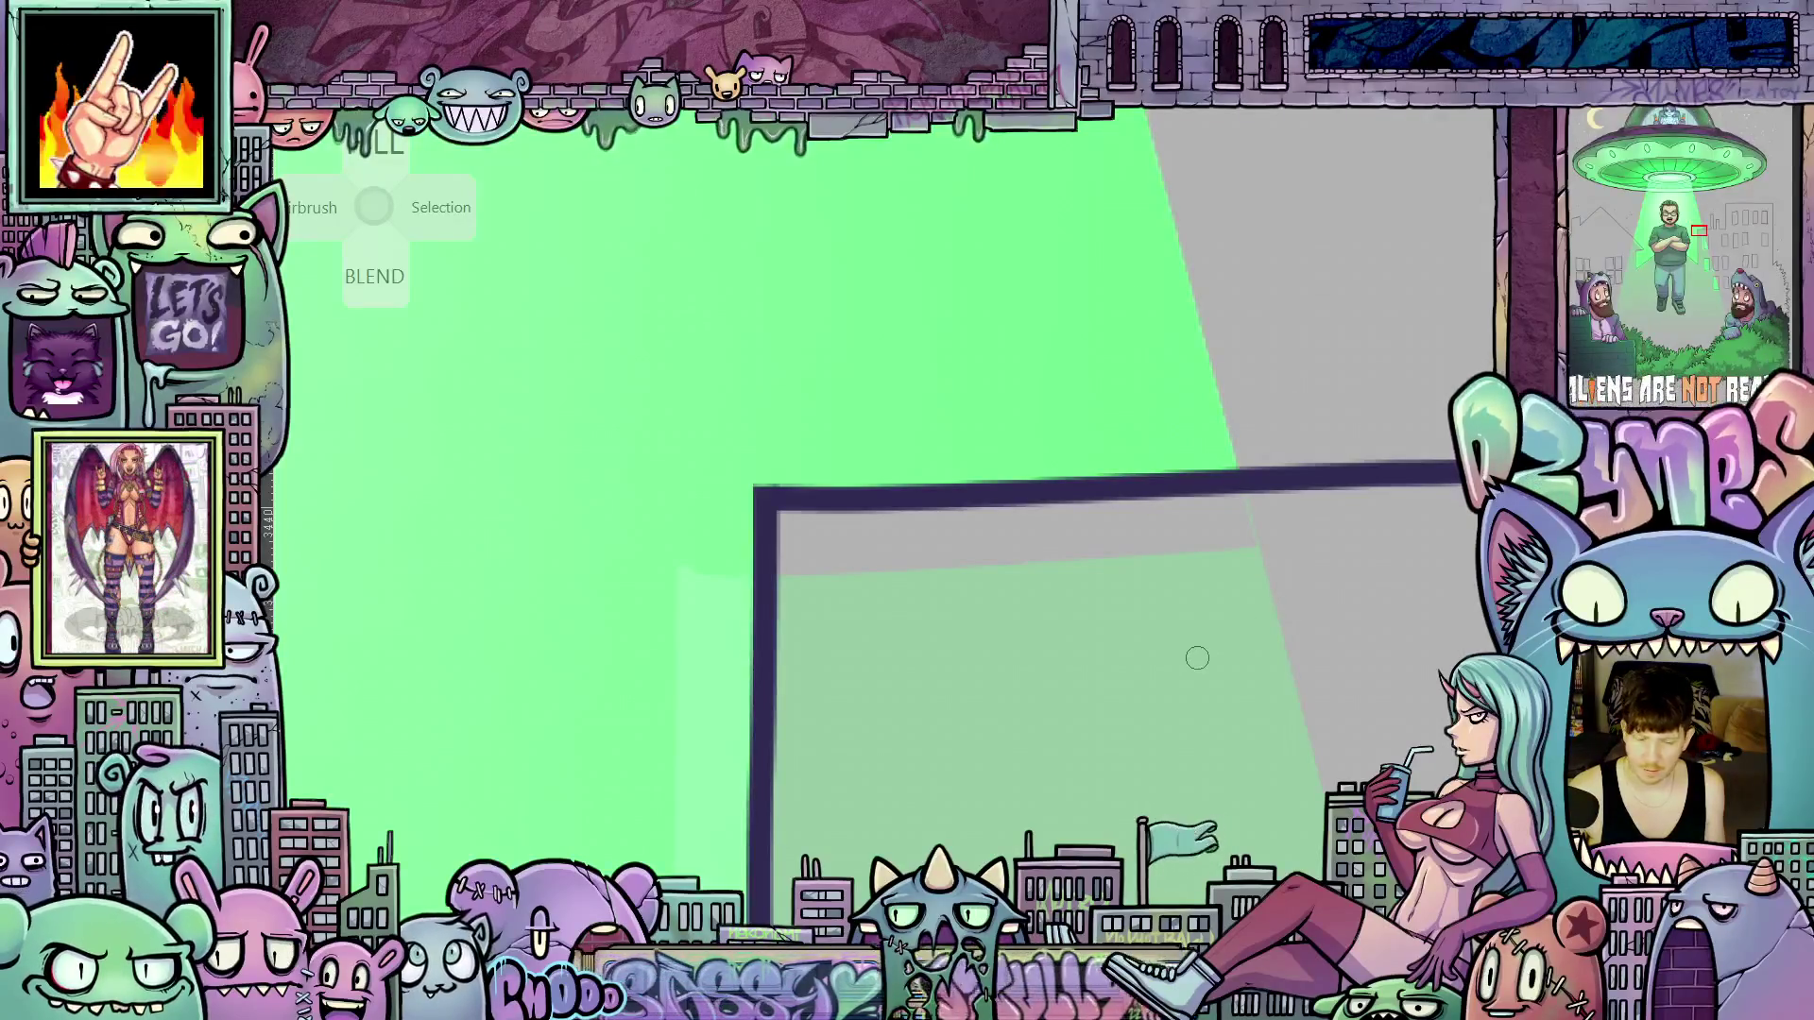
mouse_move(1197, 658)
left_mouse_down()
mouse_move(1404, 738)
mouse_move(1347, 756)
mouse_move(1157, 417)
mouse_move(1143, 507)
mouse_move(1086, 545)
mouse_move(1085, 526)
mouse_move(1044, 571)
mouse_move(1059, 469)
mouse_move(1052, 498)
left_mouse_up()
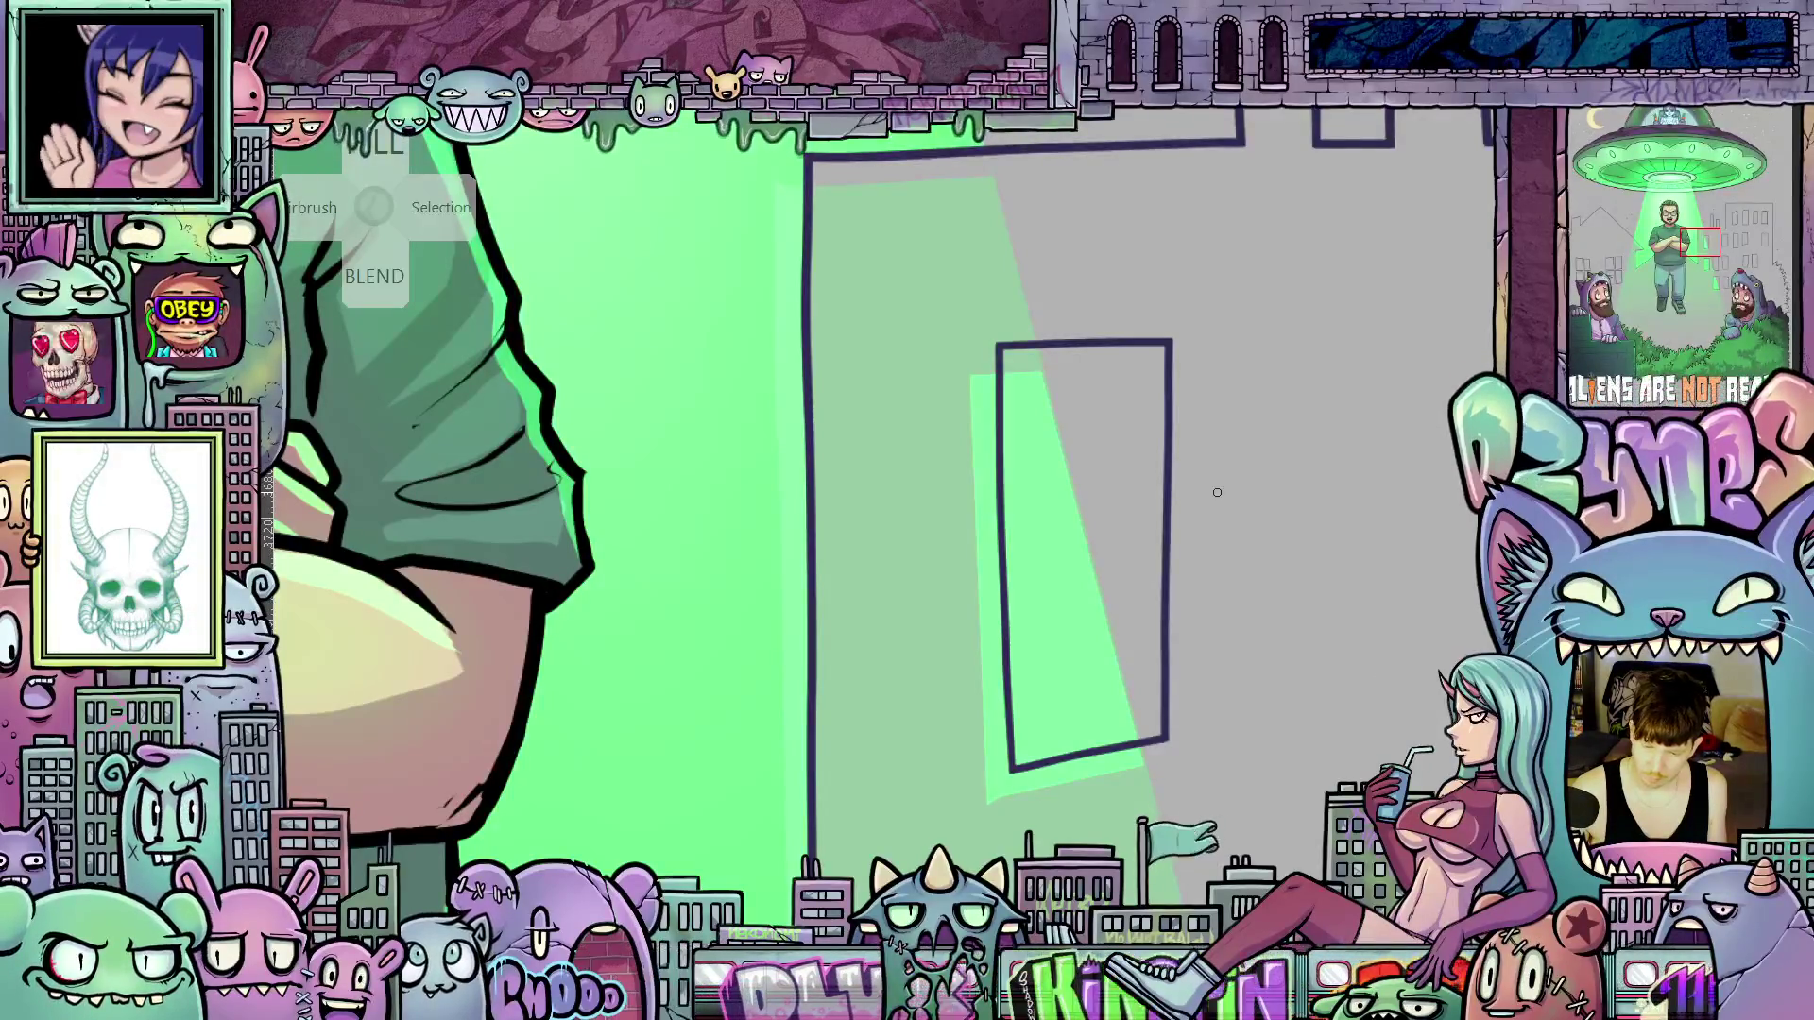
scroll(1117, 453, "up", 3)
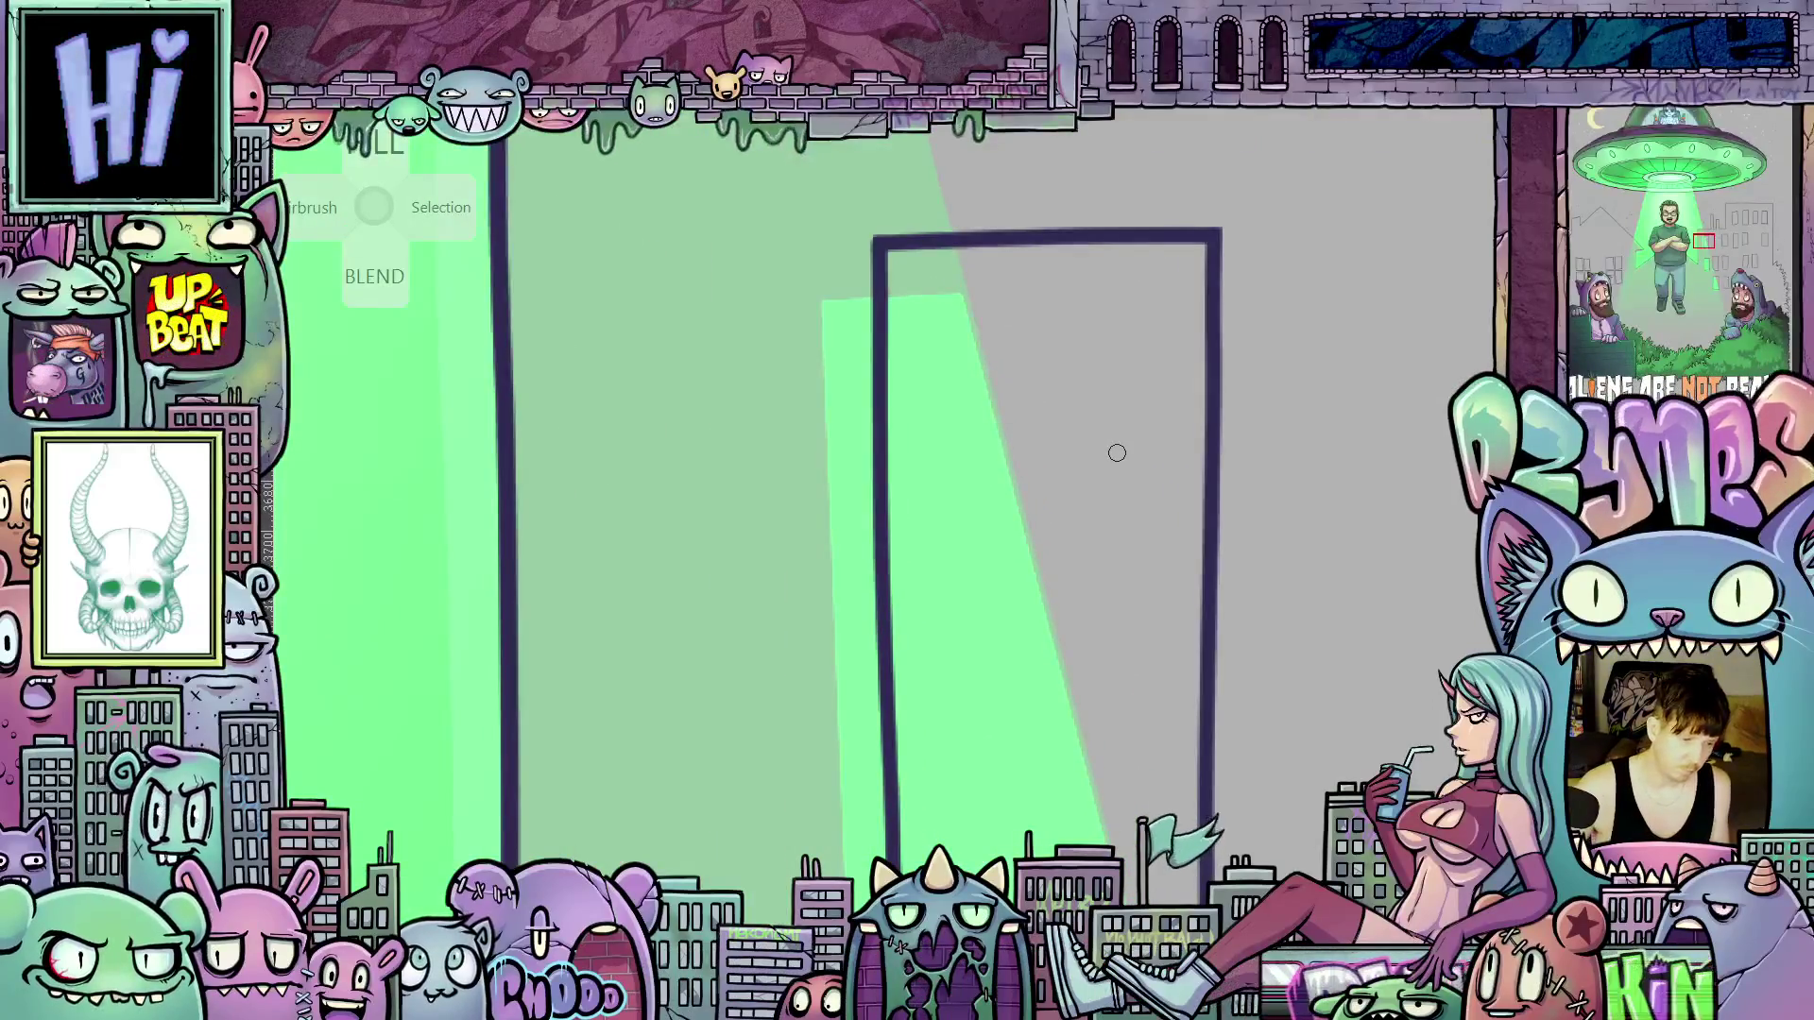
Cover the light-green strips left of the frame and the wedge at its bottom corner in dull green
left_click_drag(912, 373, 1060, 605)
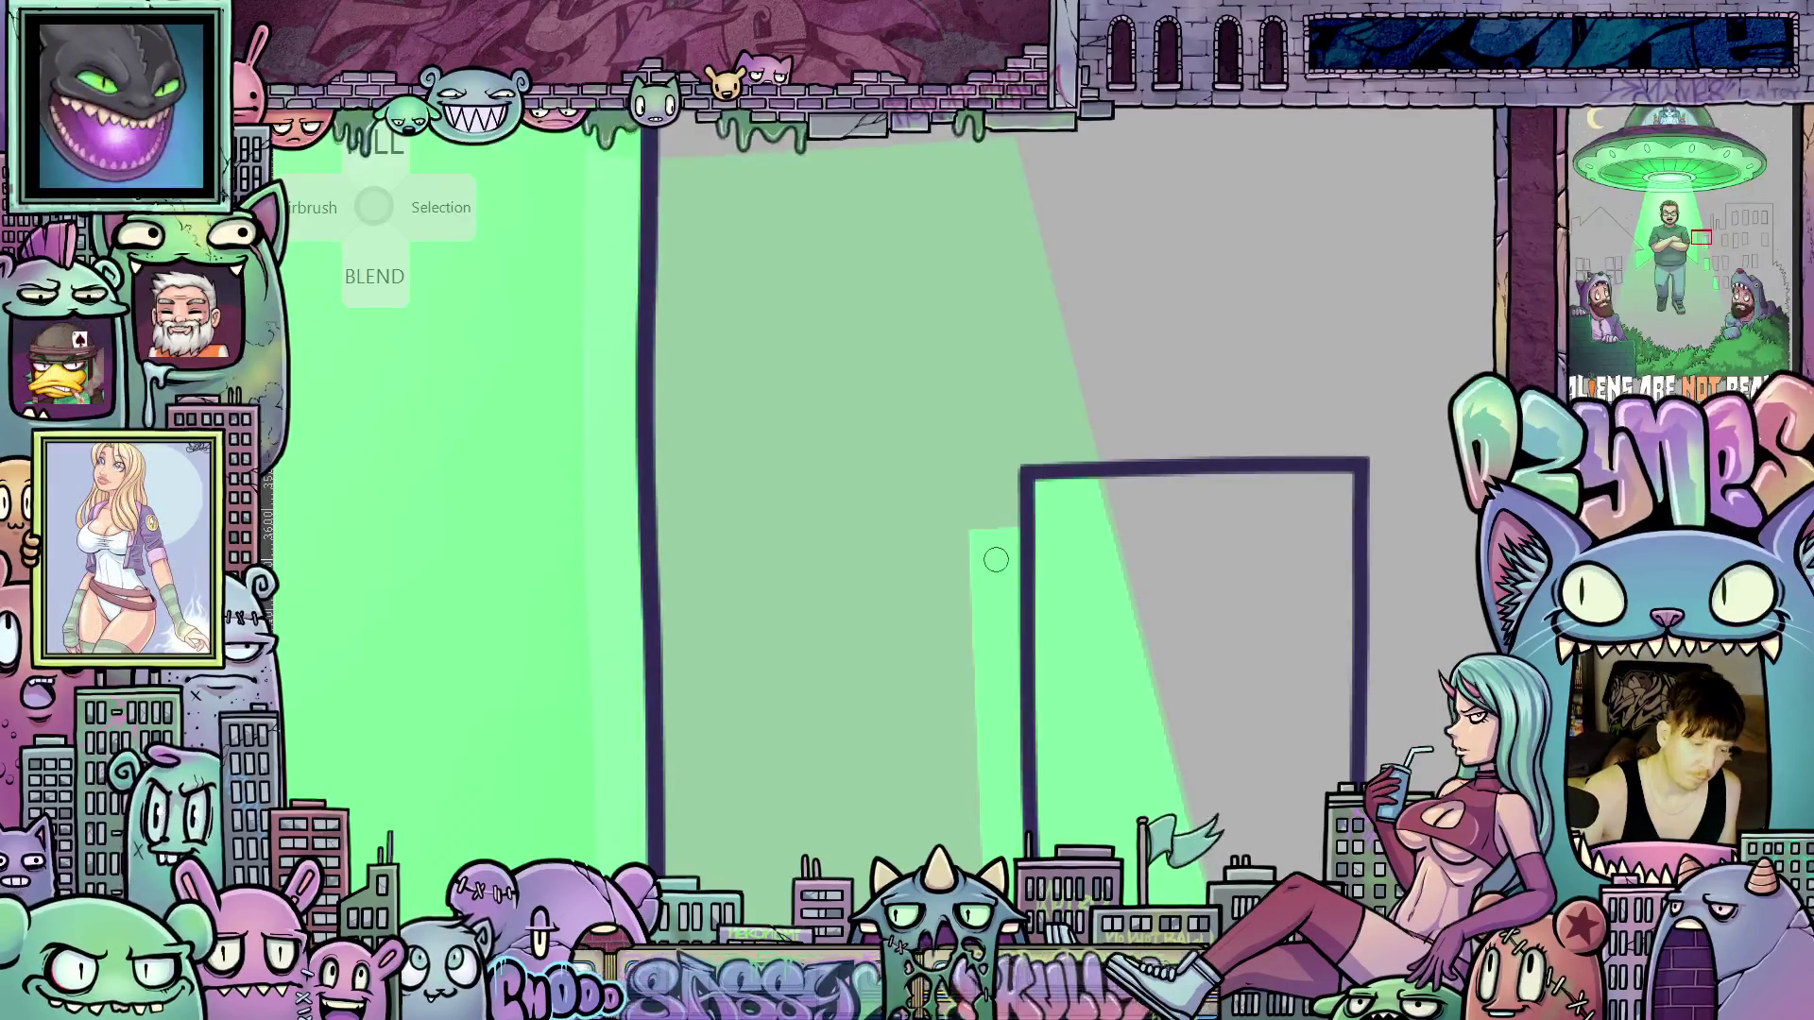
mouse_move(993, 563)
left_mouse_down()
mouse_move(972, 579)
mouse_move(997, 688)
left_mouse_up()
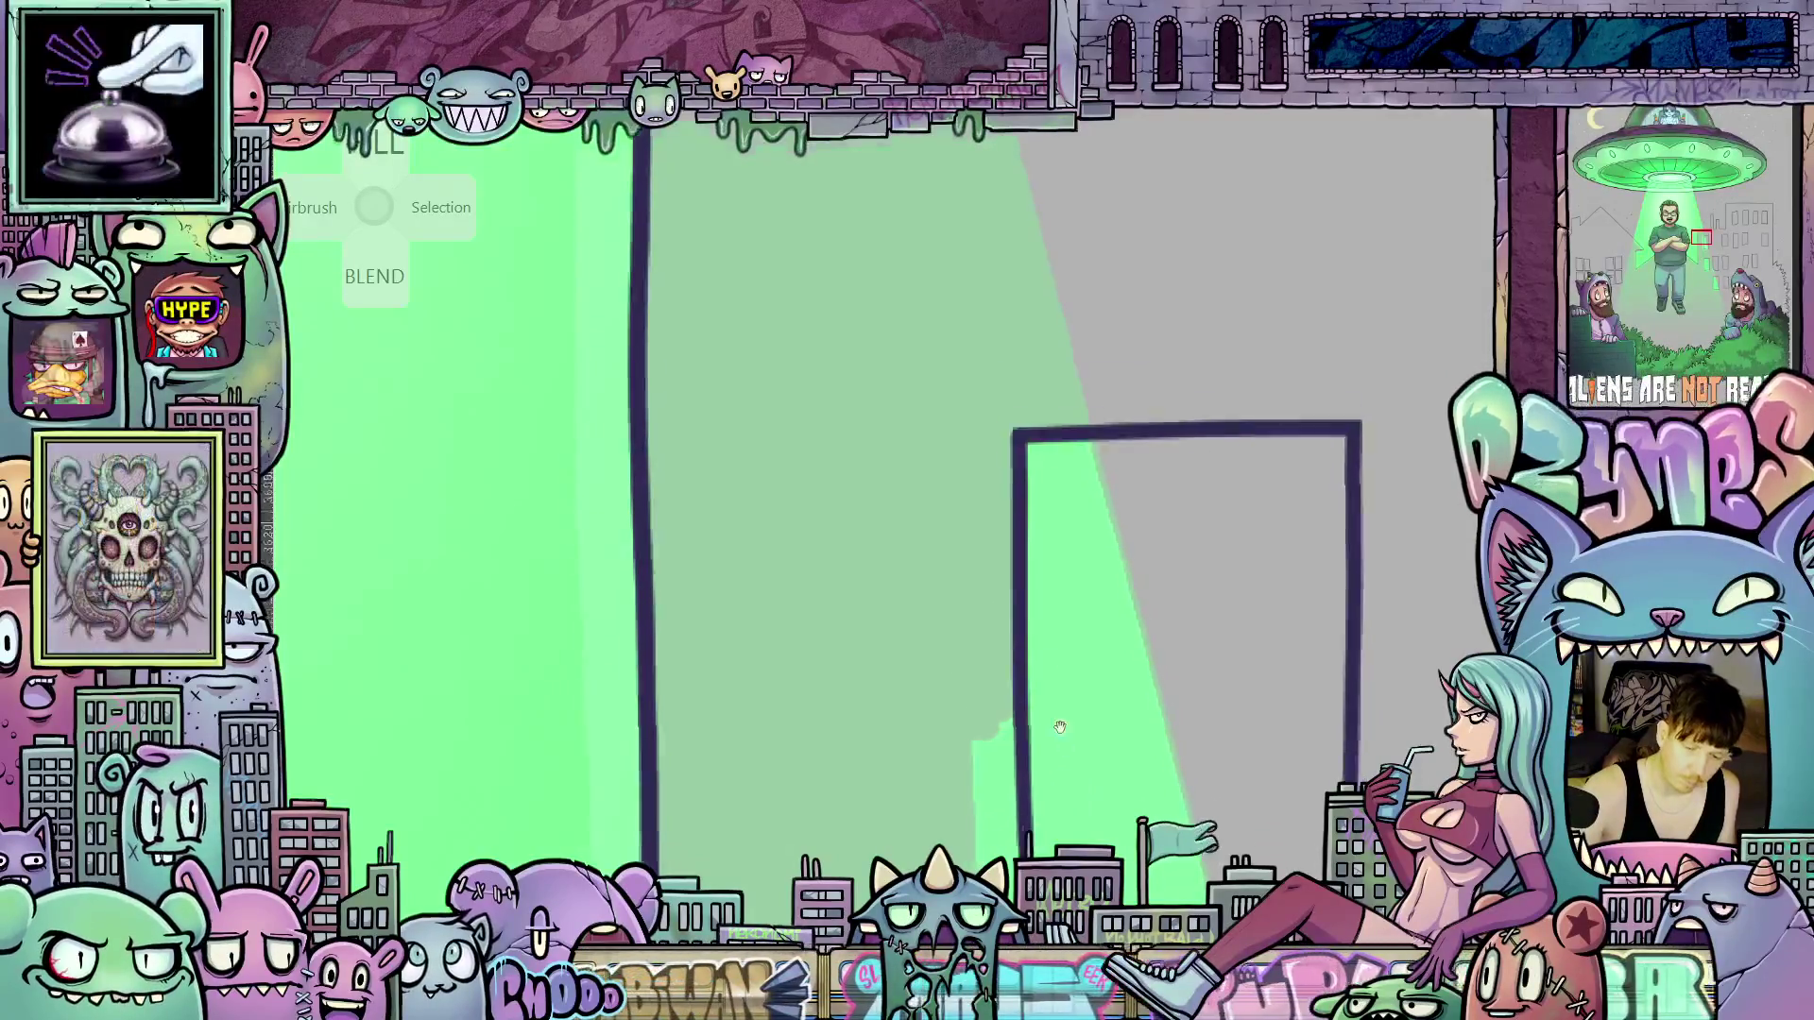
scroll(984, 750, "down", 5)
mouse_move(966, 434)
left_mouse_down()
mouse_move(998, 728)
mouse_move(1009, 578)
mouse_move(955, 555)
mouse_move(939, 607)
mouse_move(965, 526)
mouse_move(964, 627)
left_mouse_up()
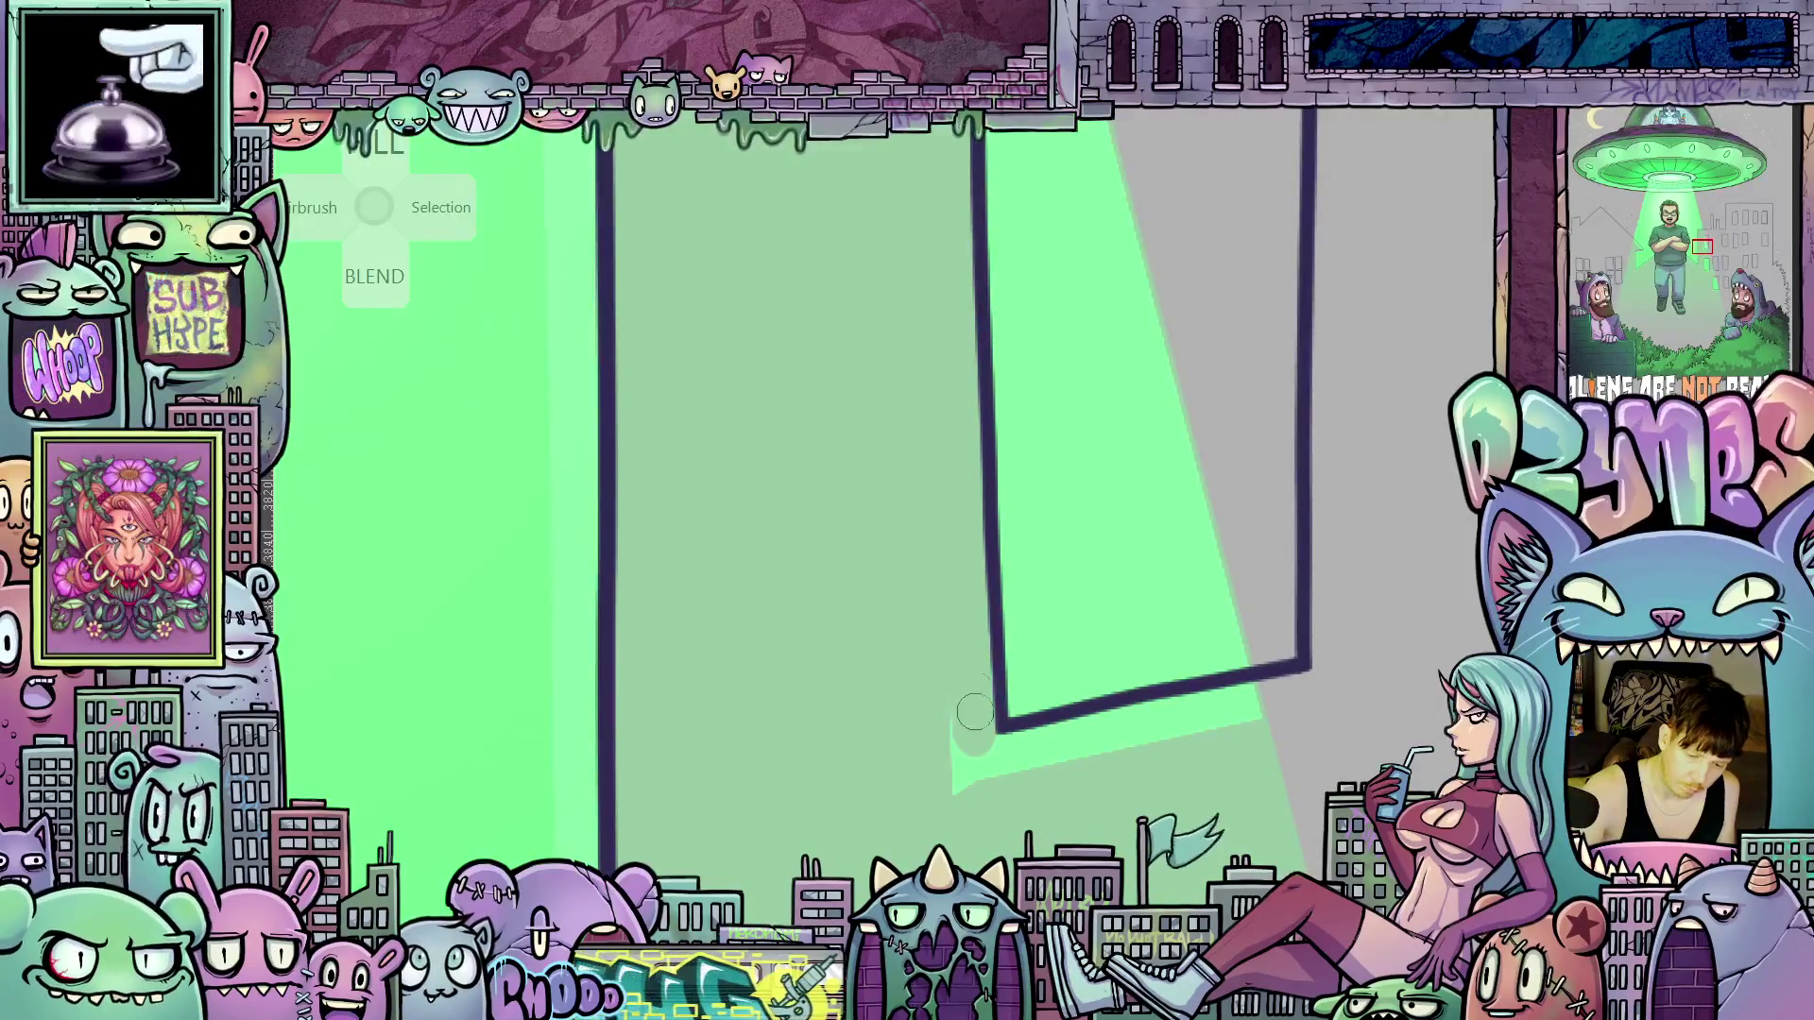
left_click_drag(956, 728, 944, 717)
mouse_move(973, 795)
left_mouse_down()
mouse_move(1142, 636)
mouse_move(1100, 646)
left_mouse_up()
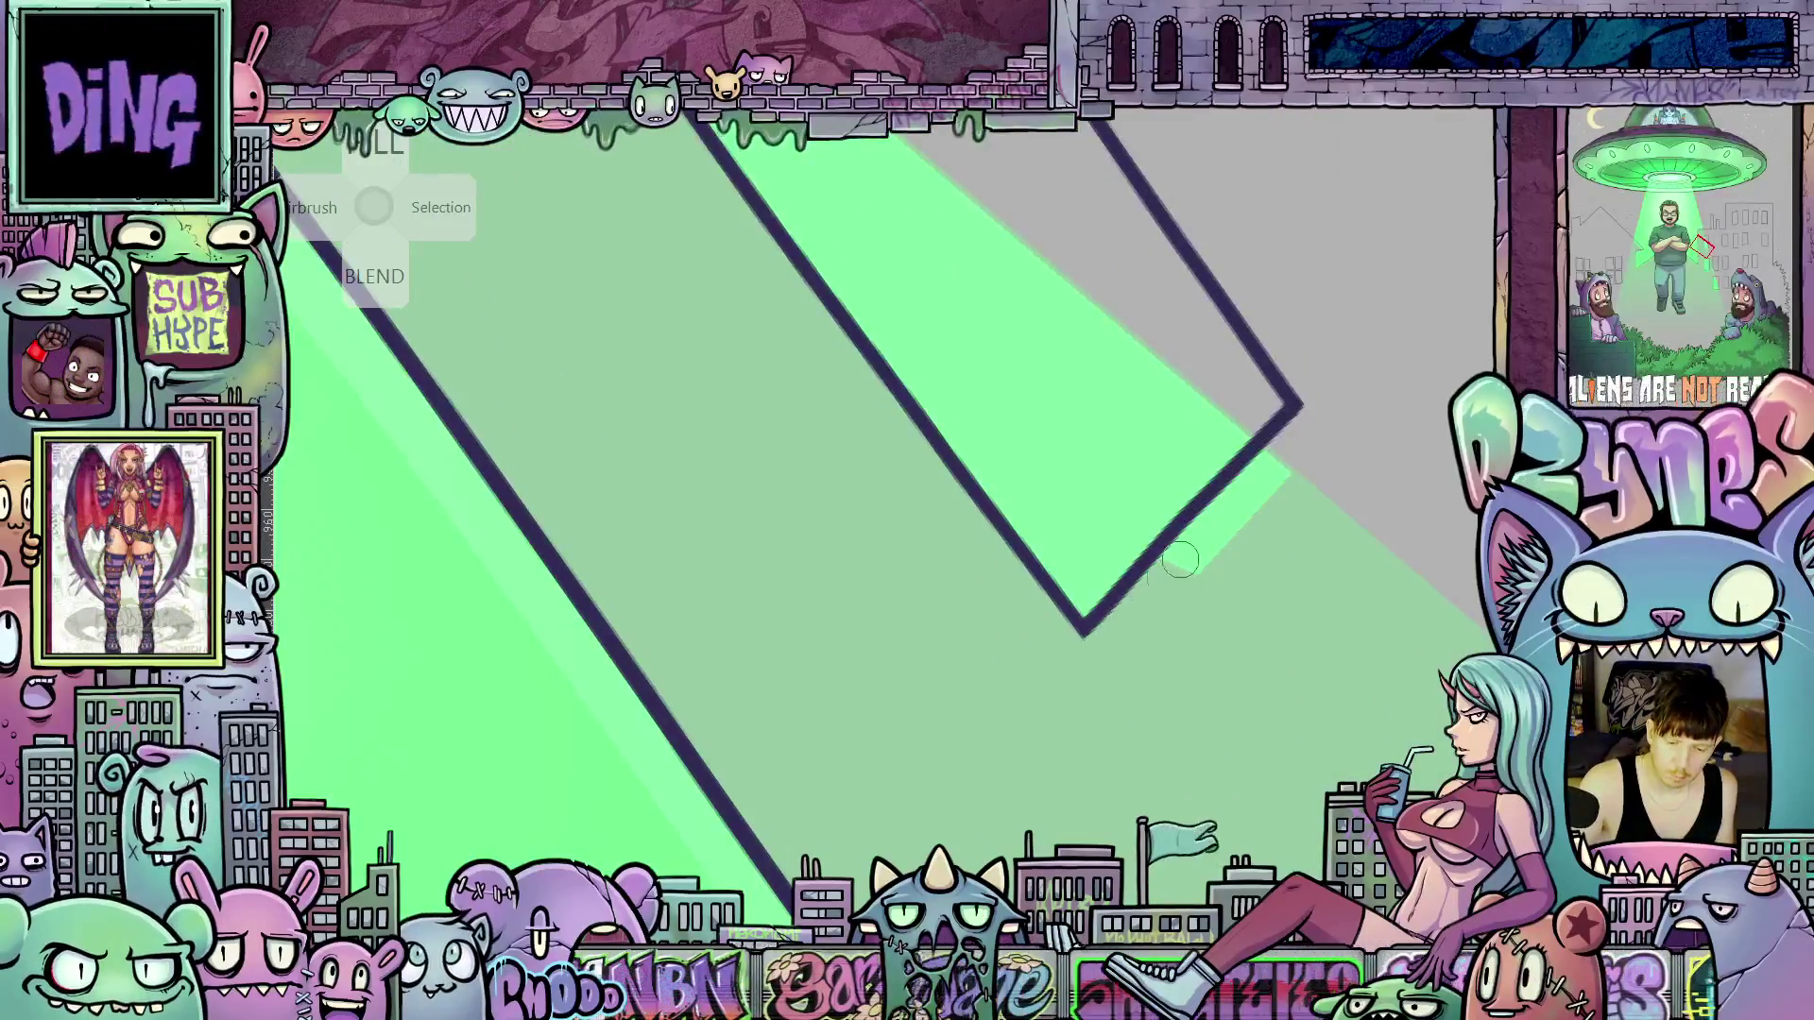
Cover the last bright sliver, then fill the window interior bright green up to its outline
mouse_move(1180, 559)
left_mouse_down()
mouse_move(1288, 453)
mouse_move(1247, 491)
left_mouse_up()
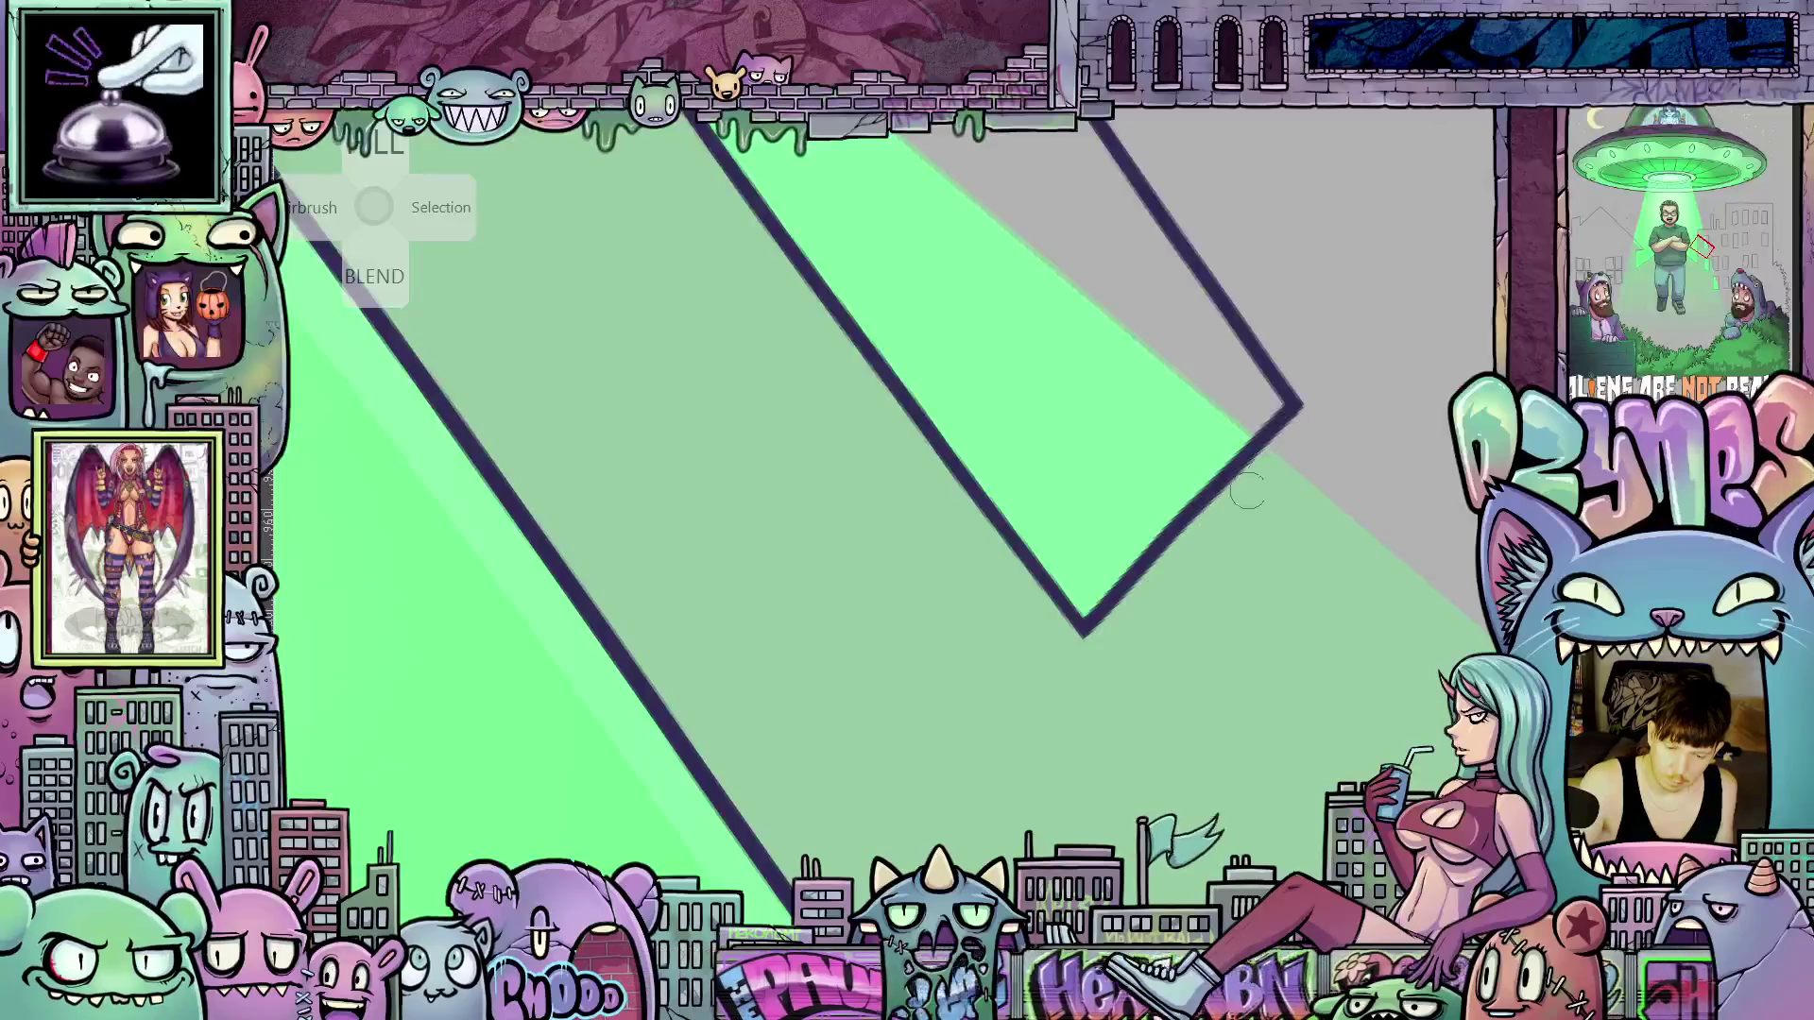
scroll(1196, 605, "down", 4)
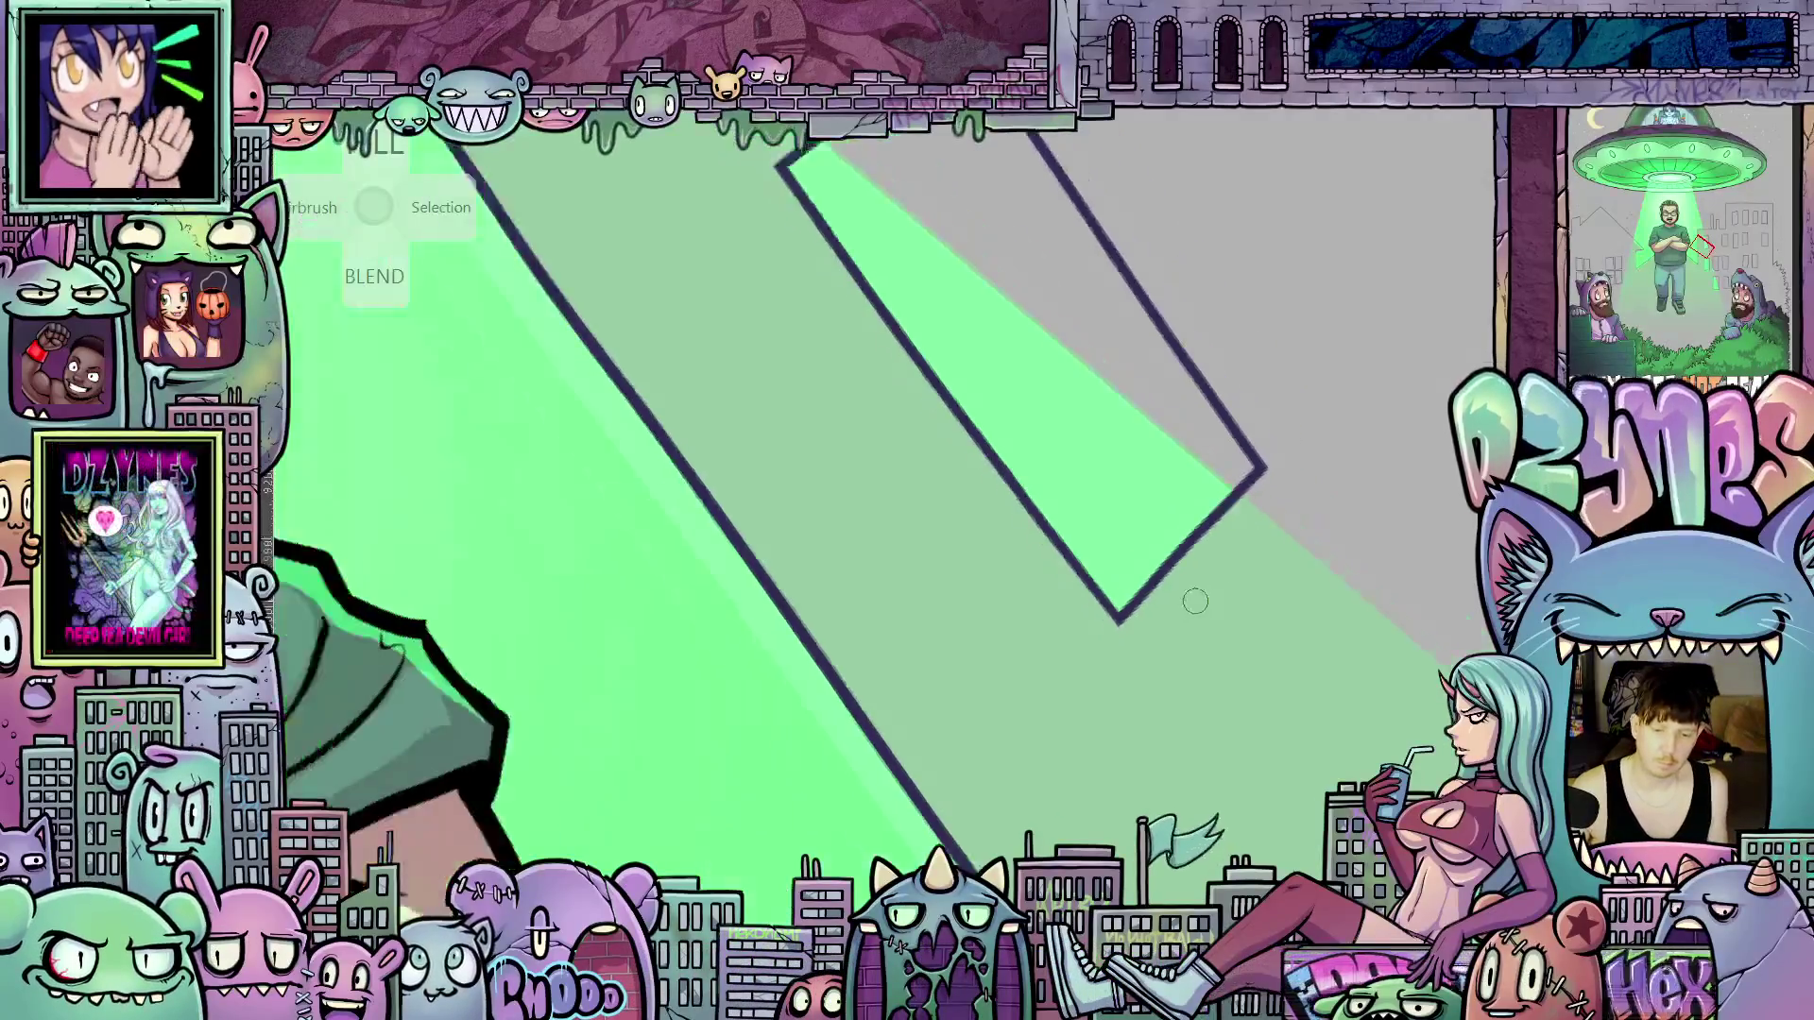
mouse_move(1216, 567)
left_mouse_down()
mouse_move(949, 466)
mouse_move(1130, 695)
left_mouse_up()
scroll(1129, 695, "up", 5)
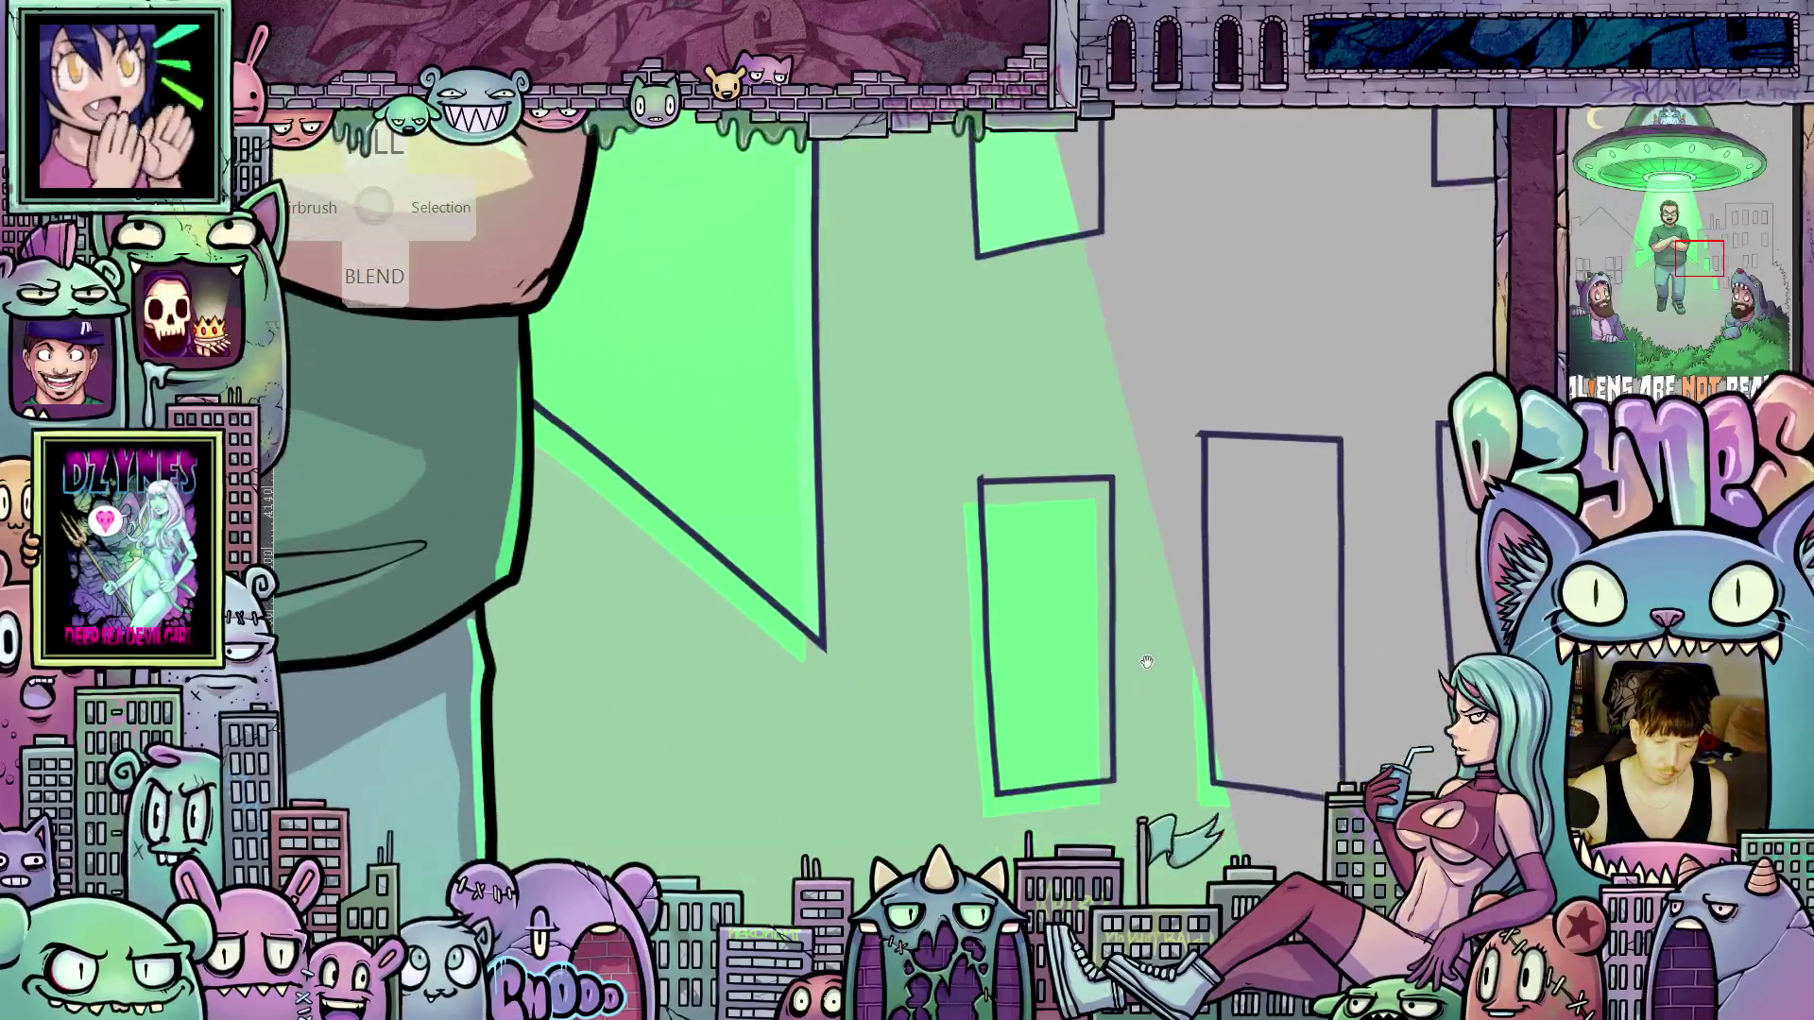
left_click(1079, 586)
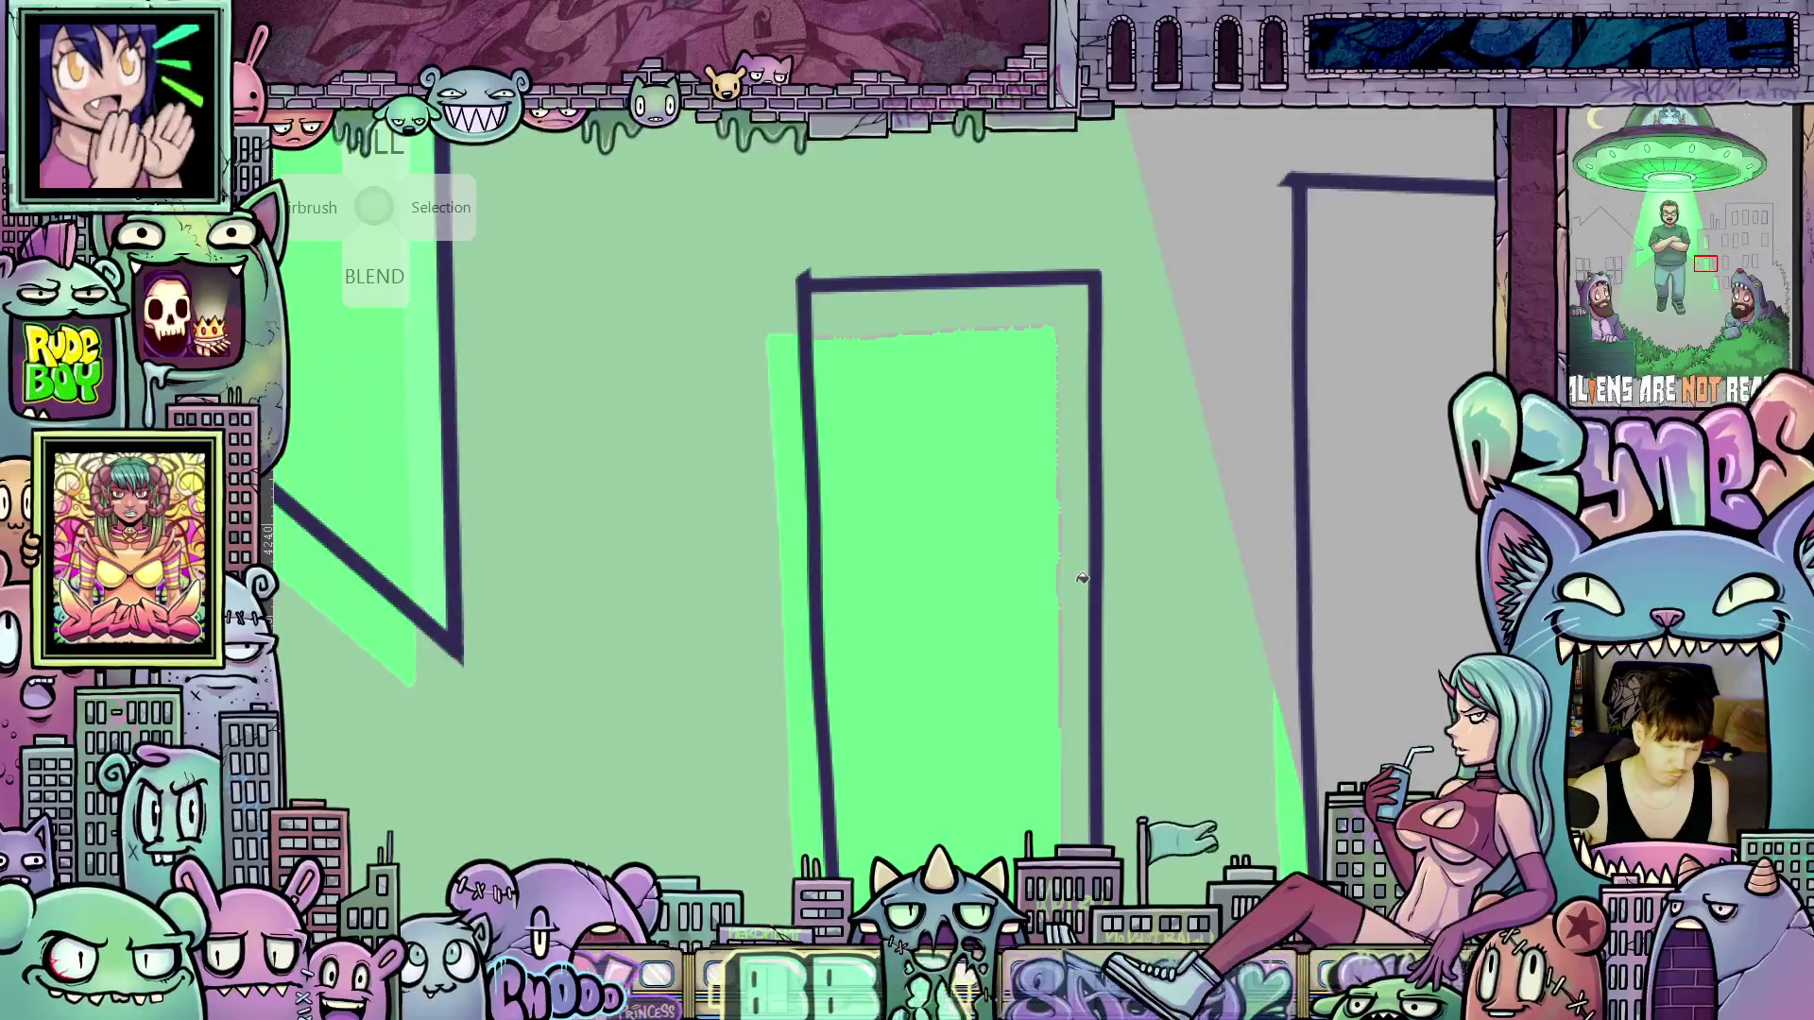
left_click(1080, 590)
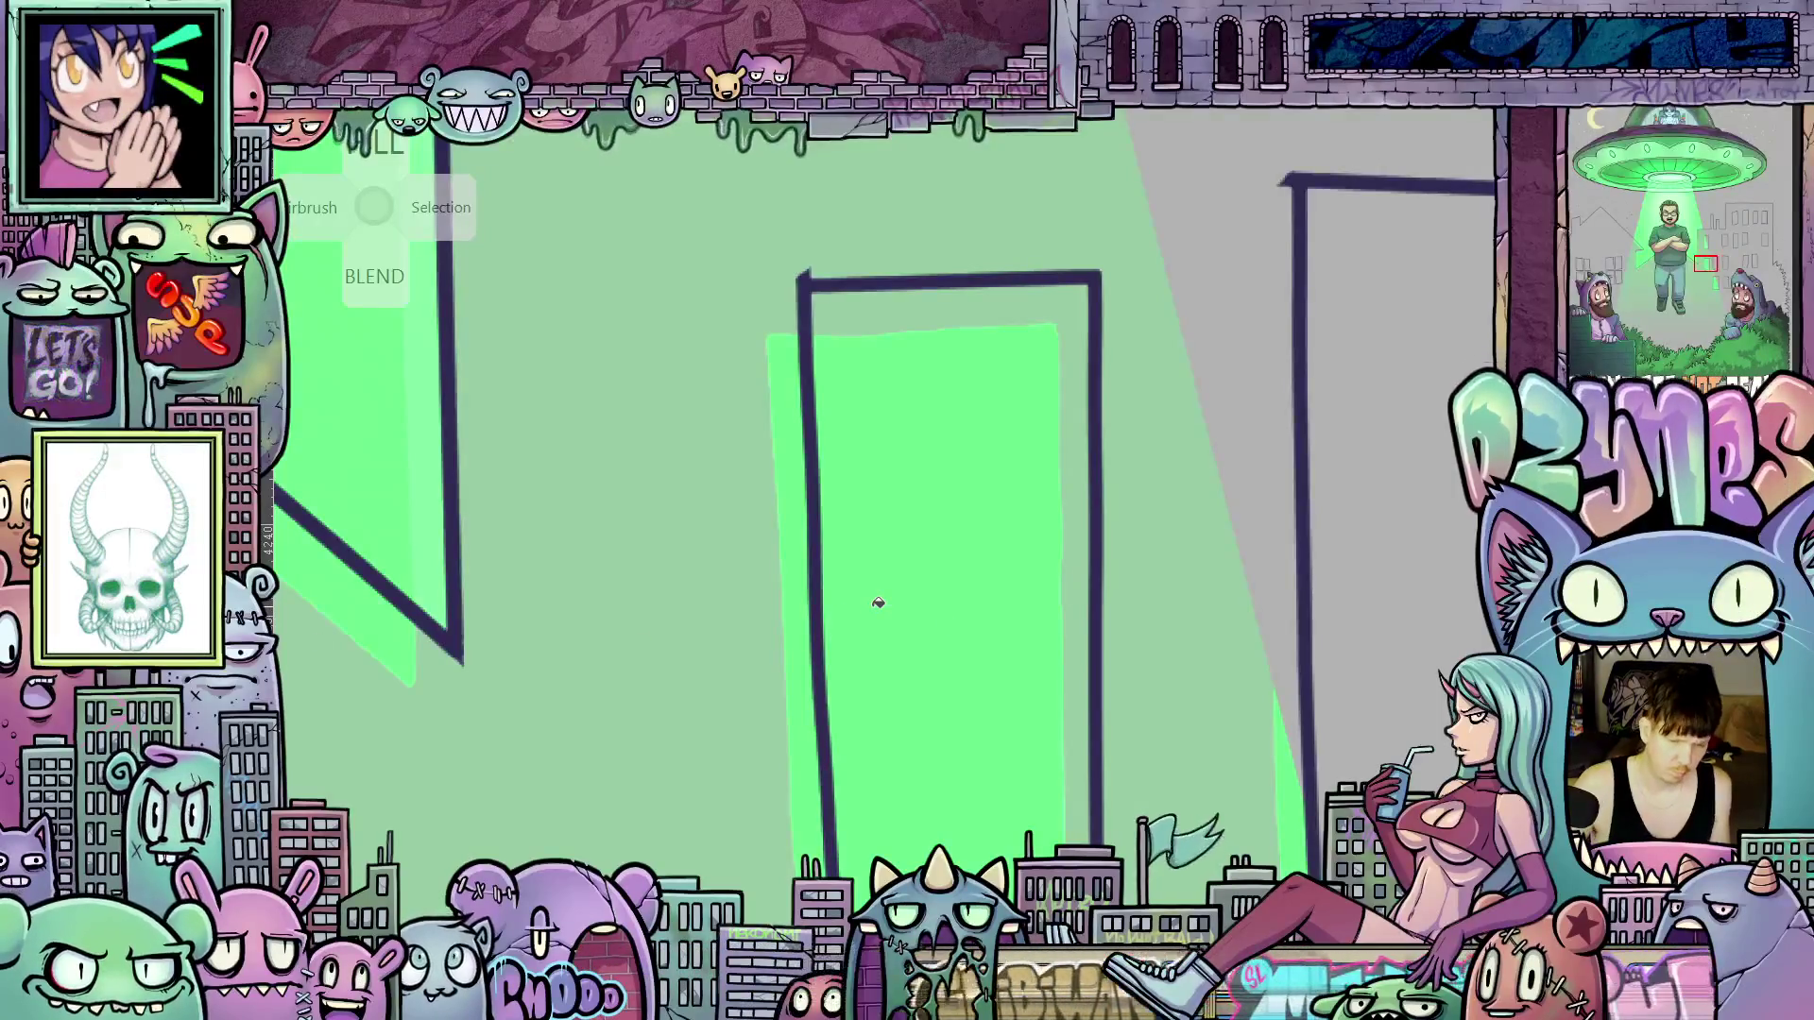
left_click(1093, 586)
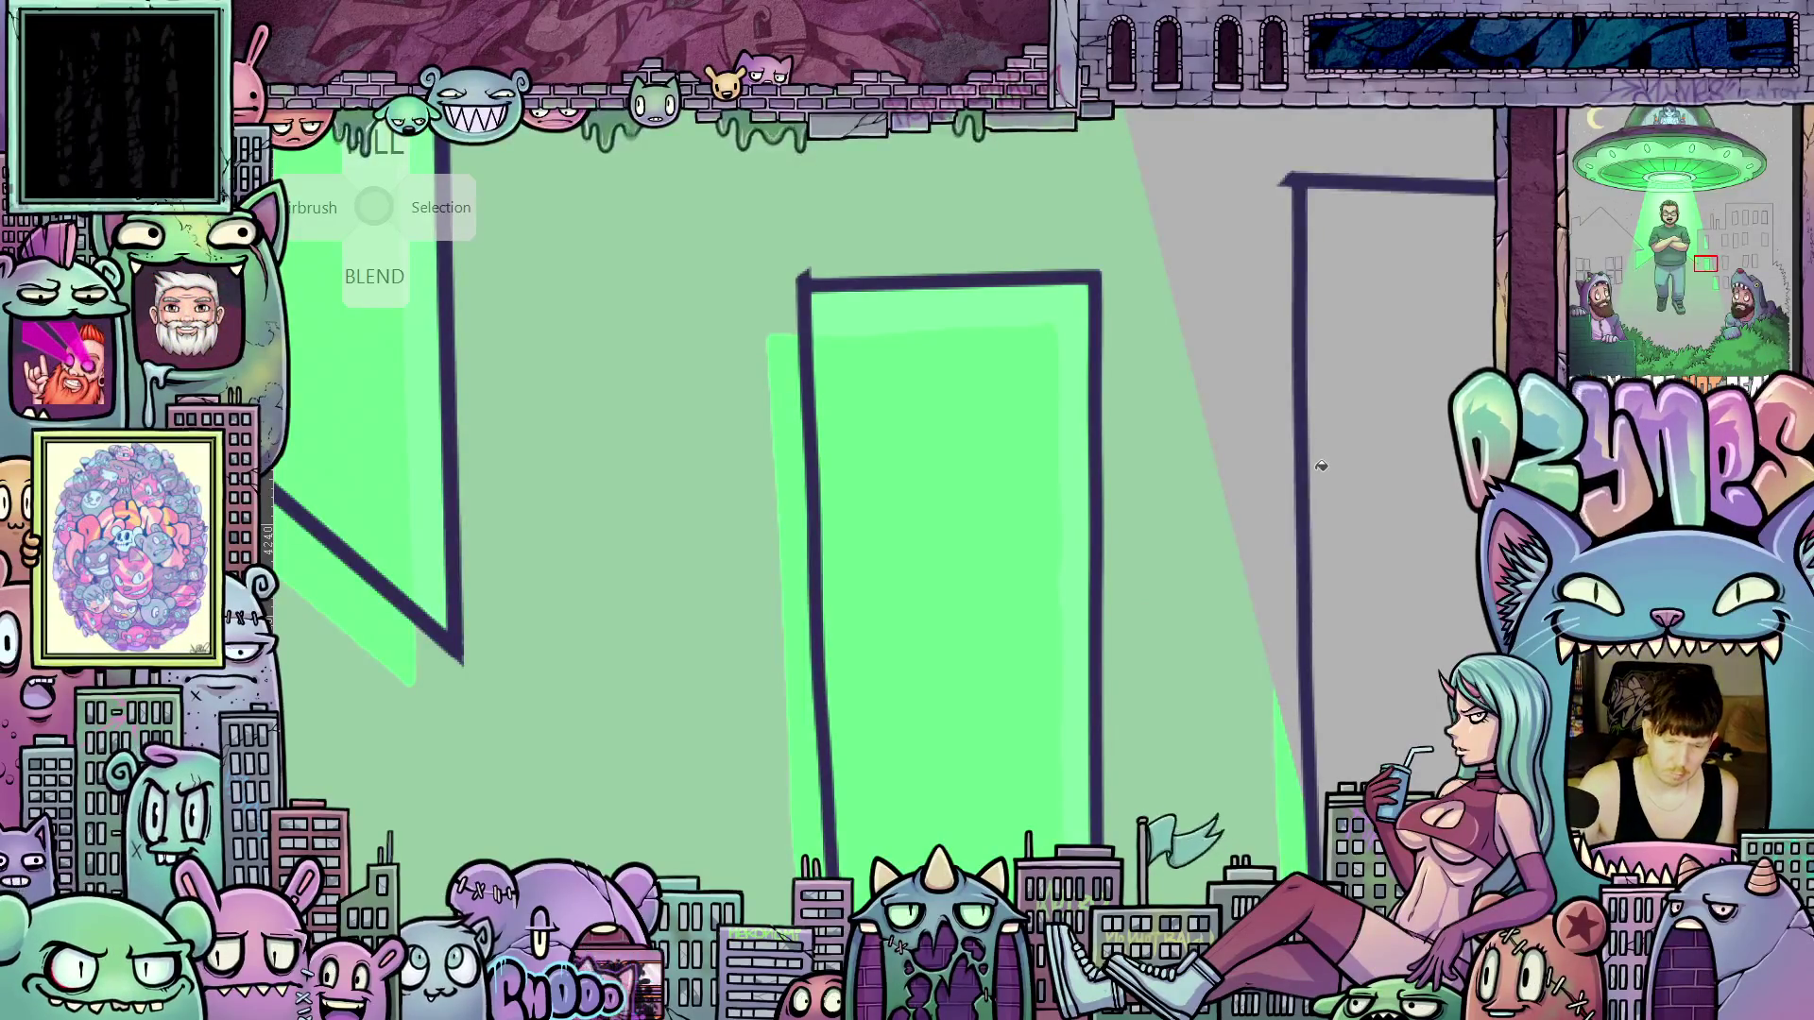
scroll(1177, 568, "down", 5)
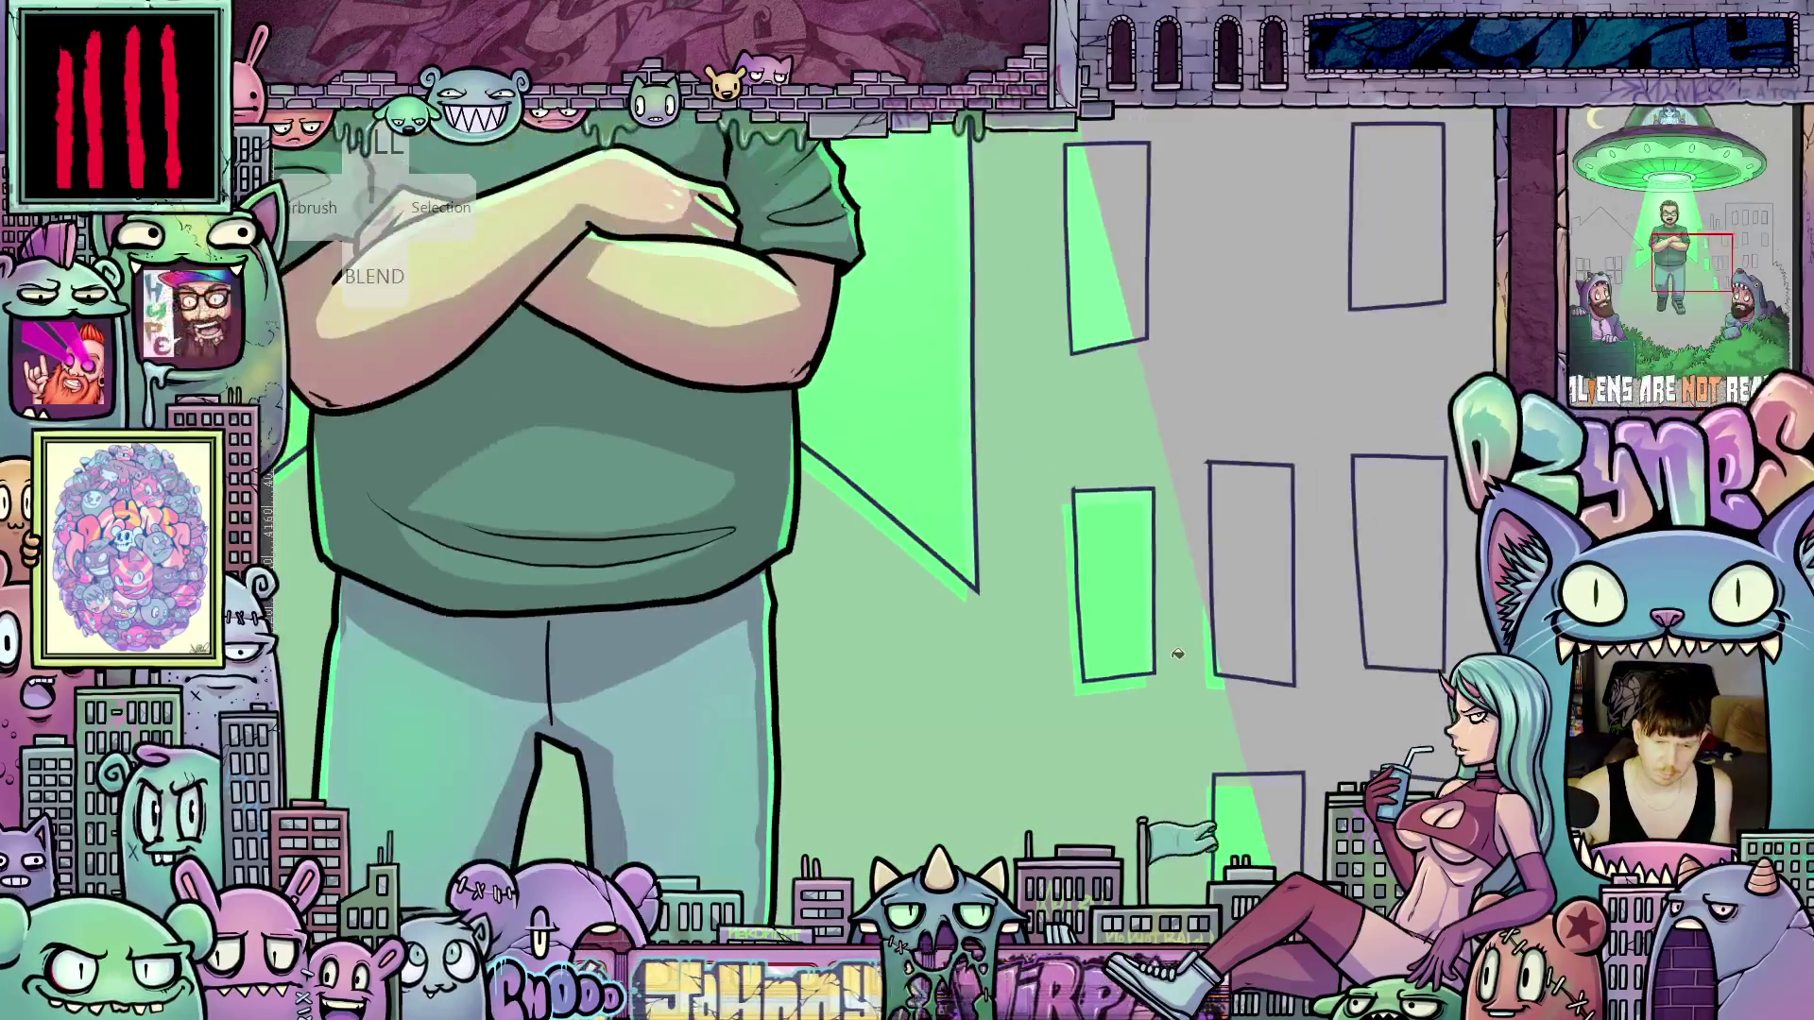
Paint grey over the stray green strips along the edges of two doors
scroll(1165, 665, "up", 2)
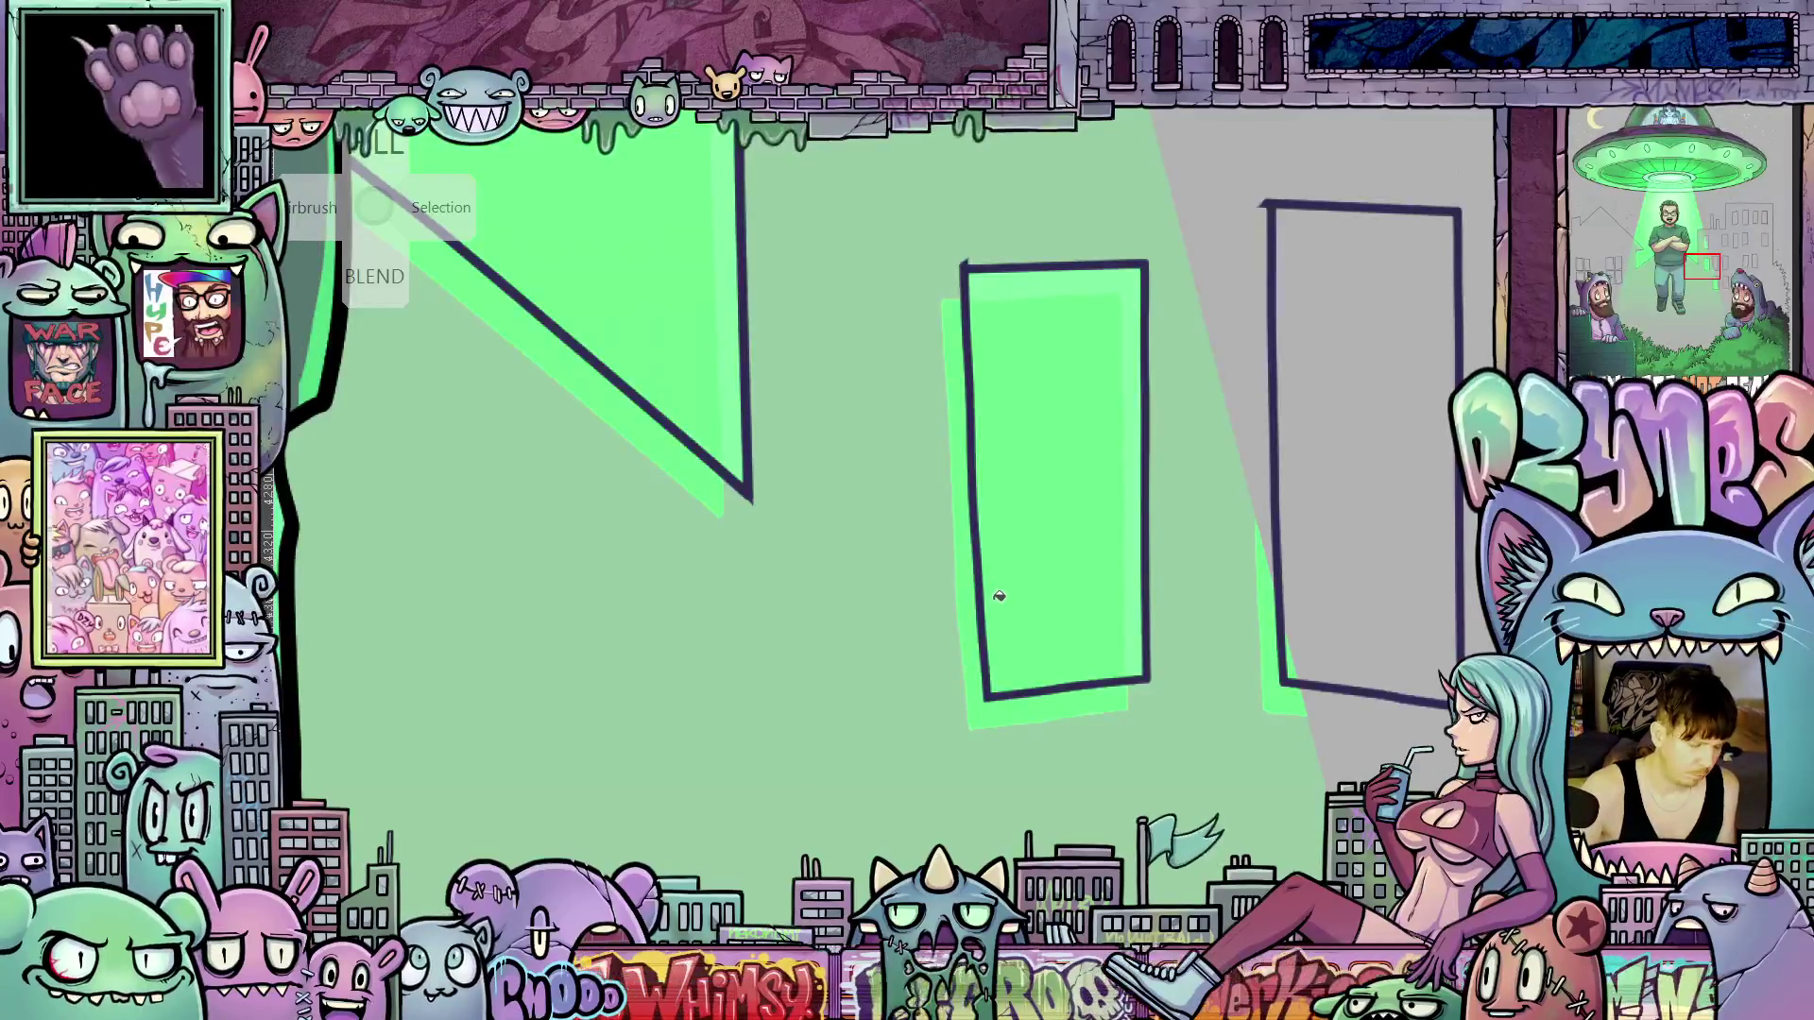
mouse_move(955, 465)
left_mouse_down()
mouse_move(953, 331)
mouse_move(953, 355)
left_mouse_up()
left_click_drag(958, 447, 959, 621)
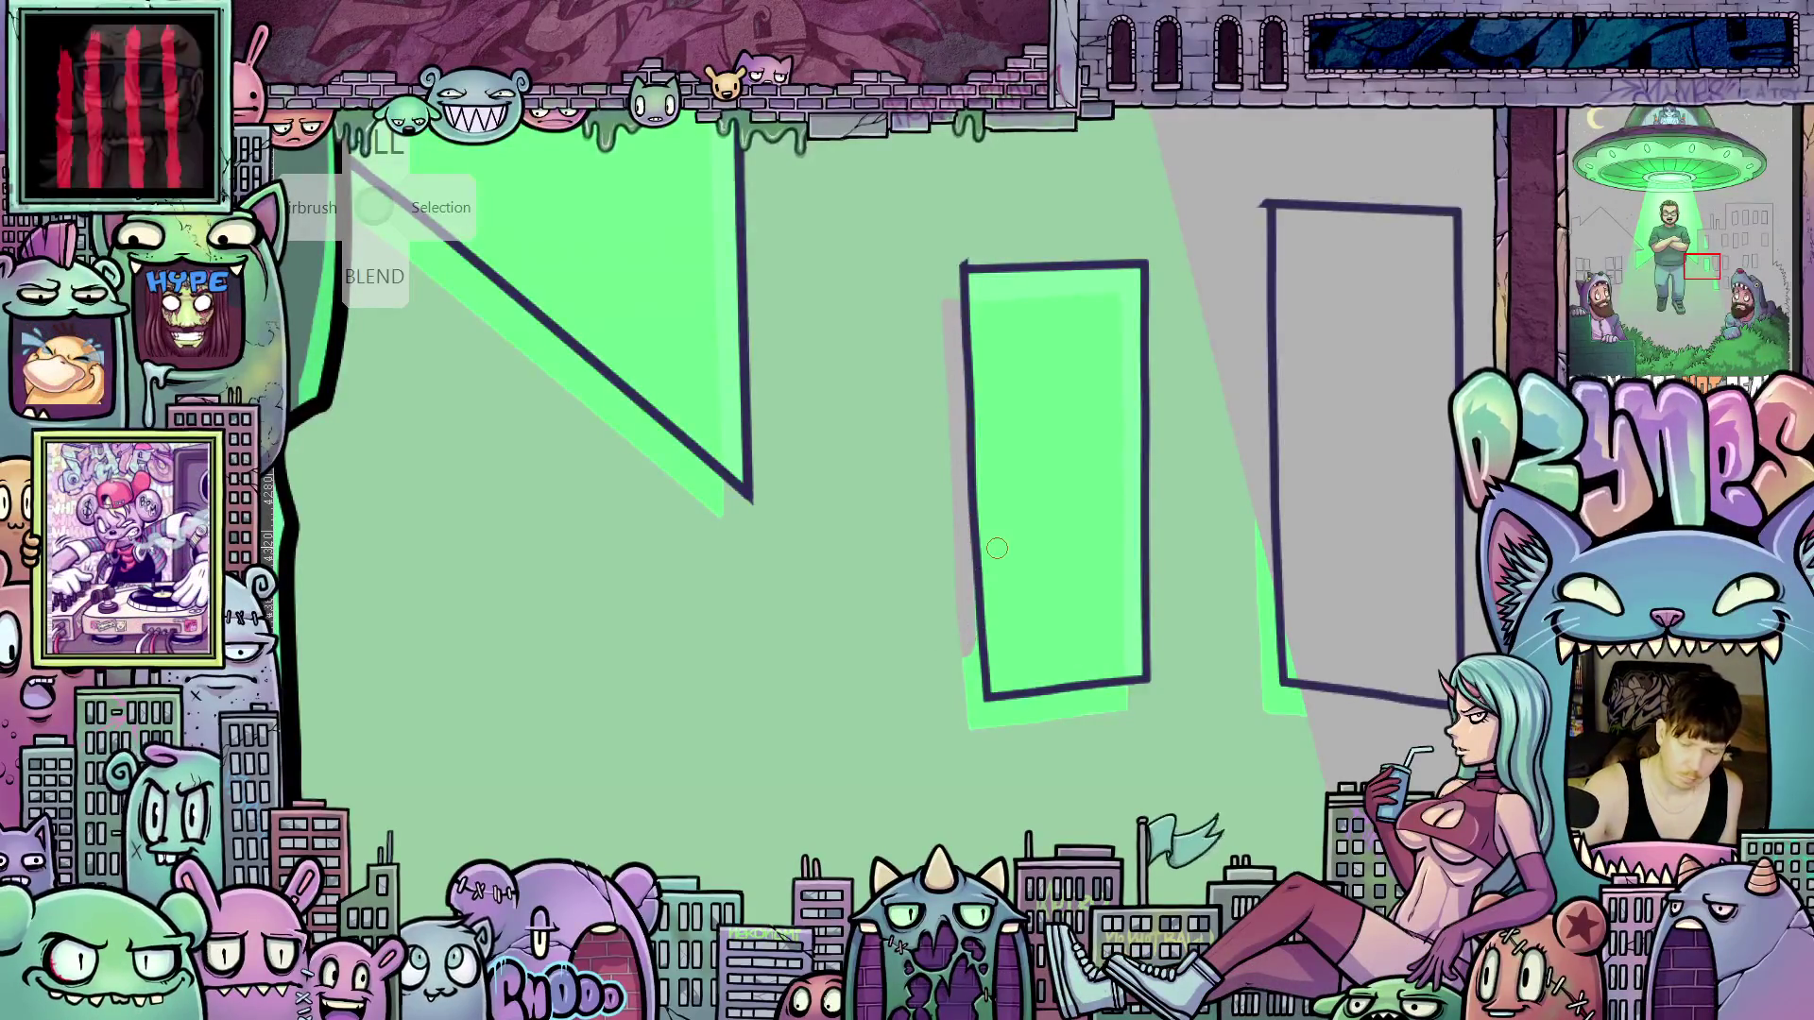
mouse_move(961, 613)
left_mouse_down()
mouse_move(967, 669)
mouse_move(1039, 714)
mouse_move(1096, 706)
mouse_move(1028, 715)
left_mouse_up()
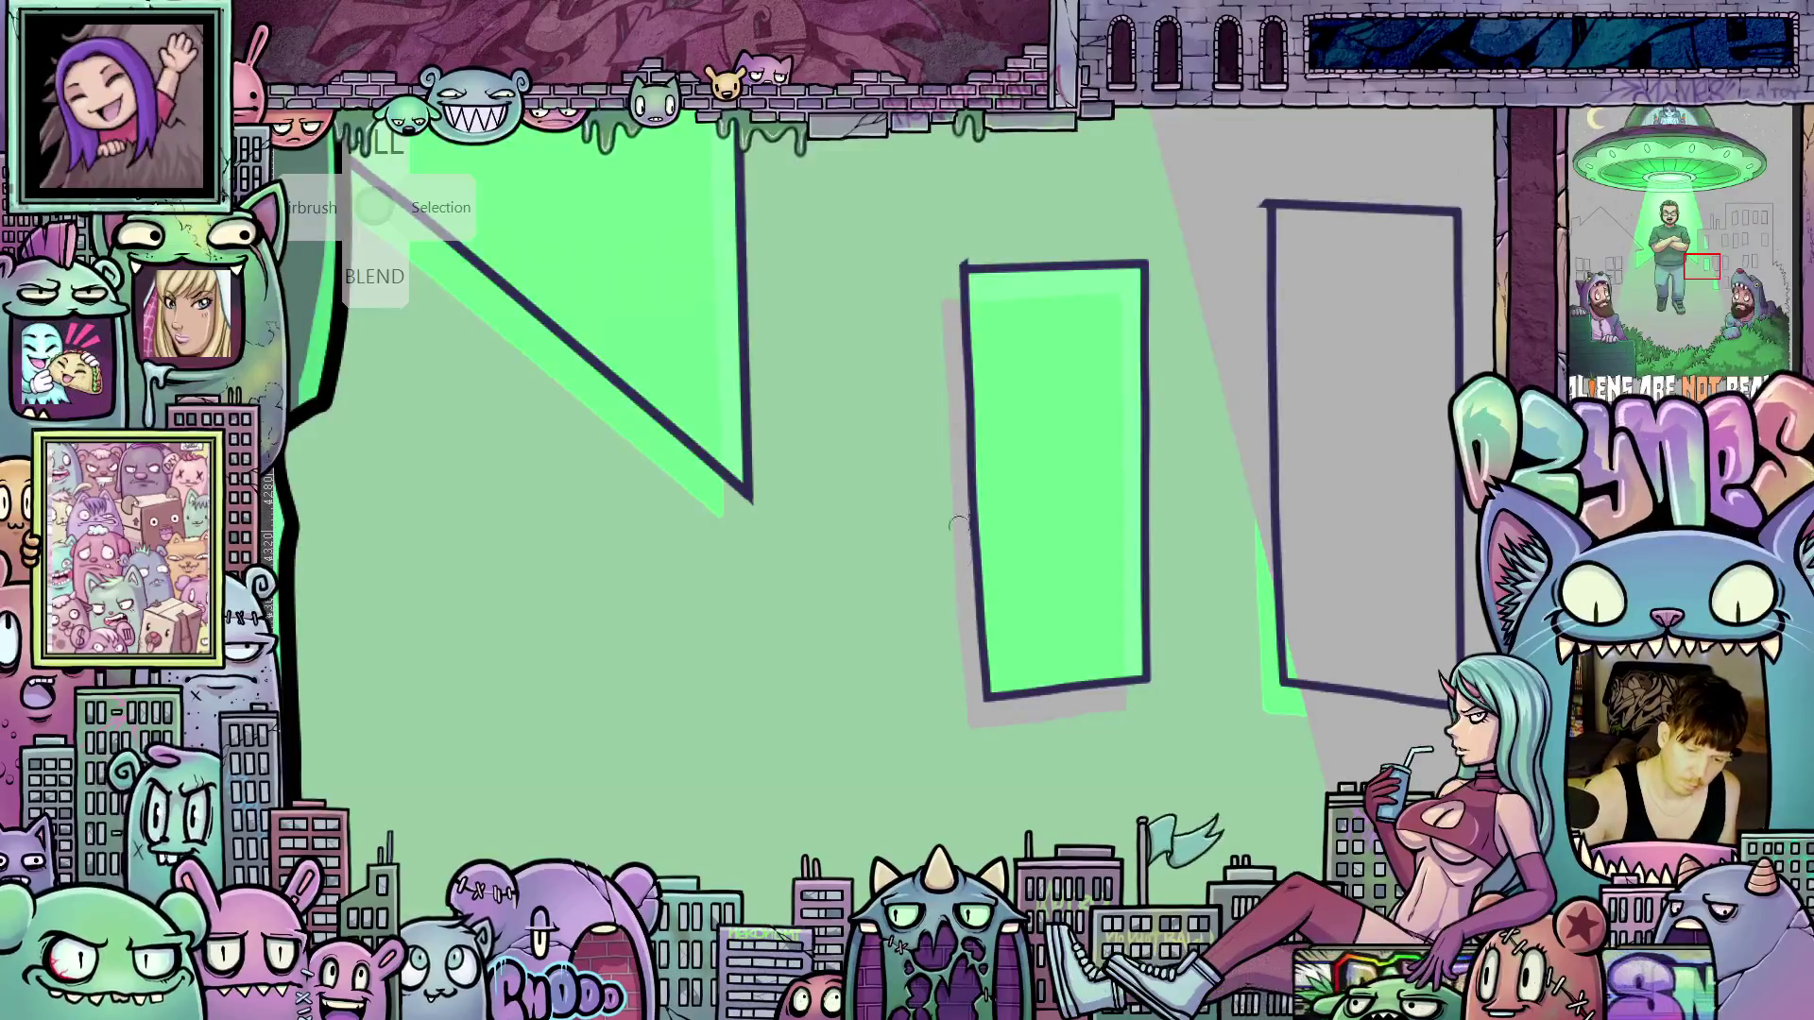
left_click_drag(1302, 655, 1061, 634)
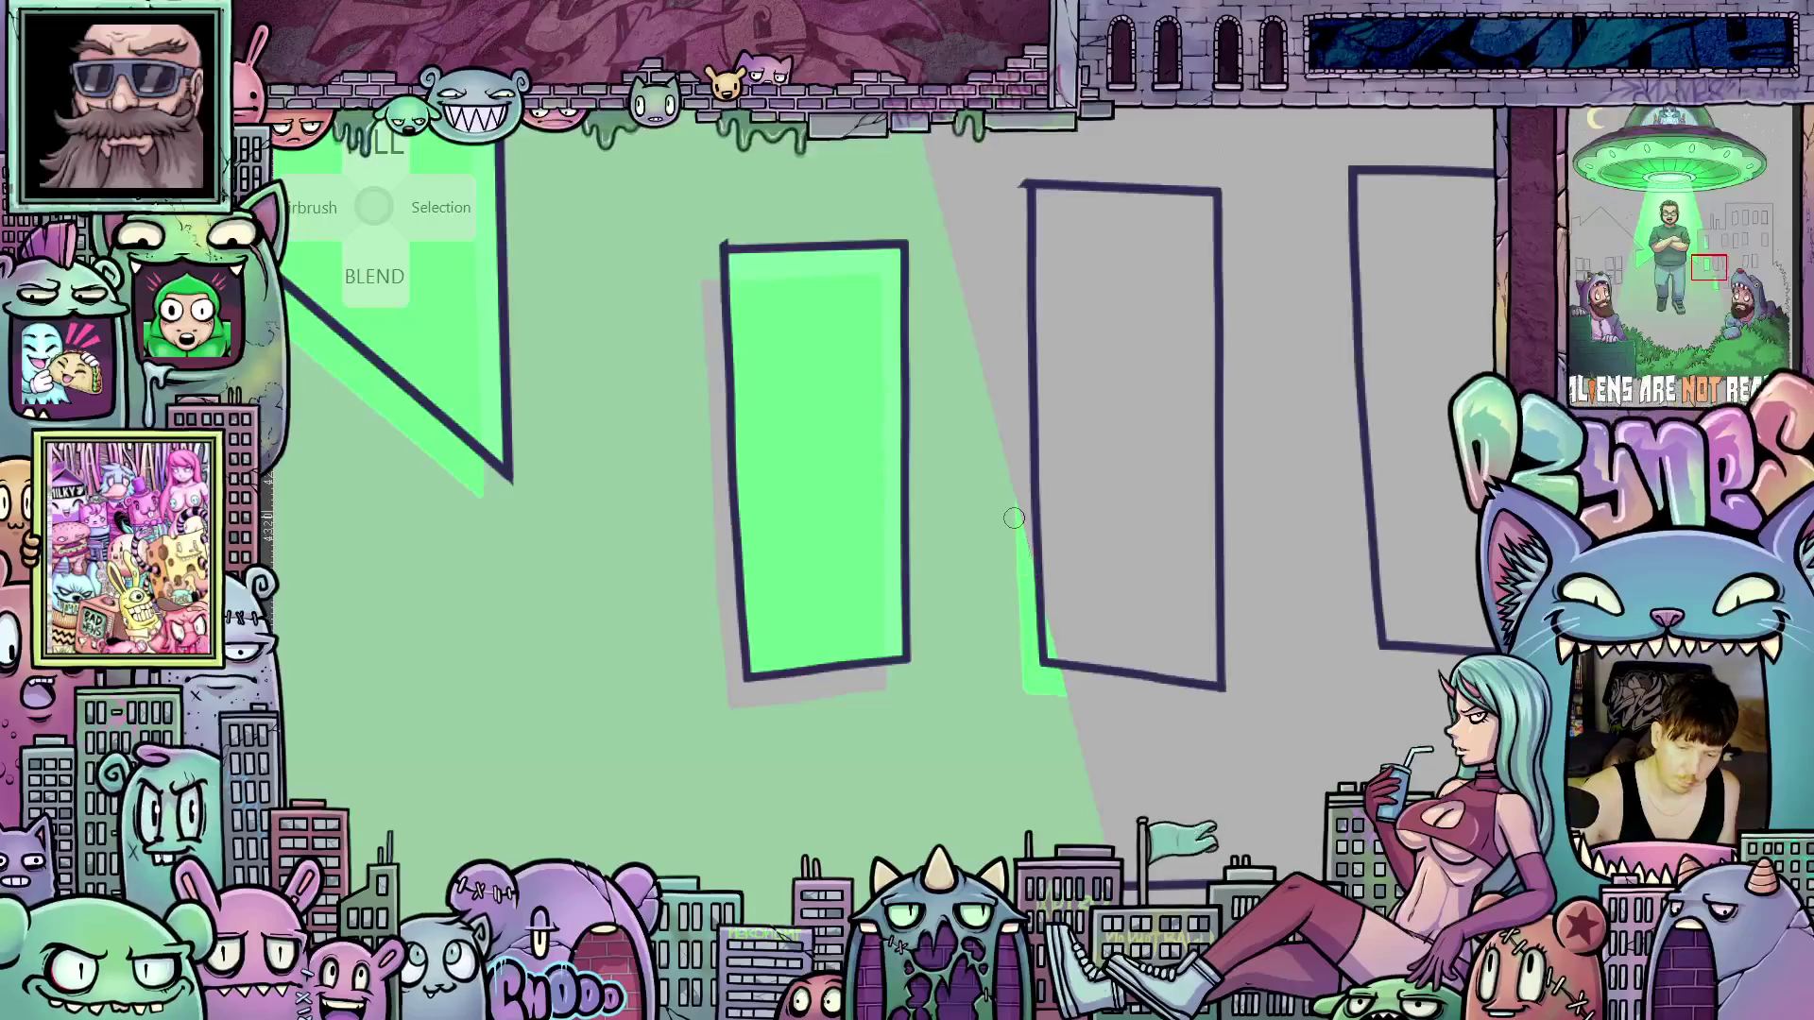
left_click_drag(1014, 518, 1013, 606)
mouse_move(1027, 529)
left_mouse_down()
mouse_move(1028, 671)
mouse_move(1028, 654)
left_mouse_up()
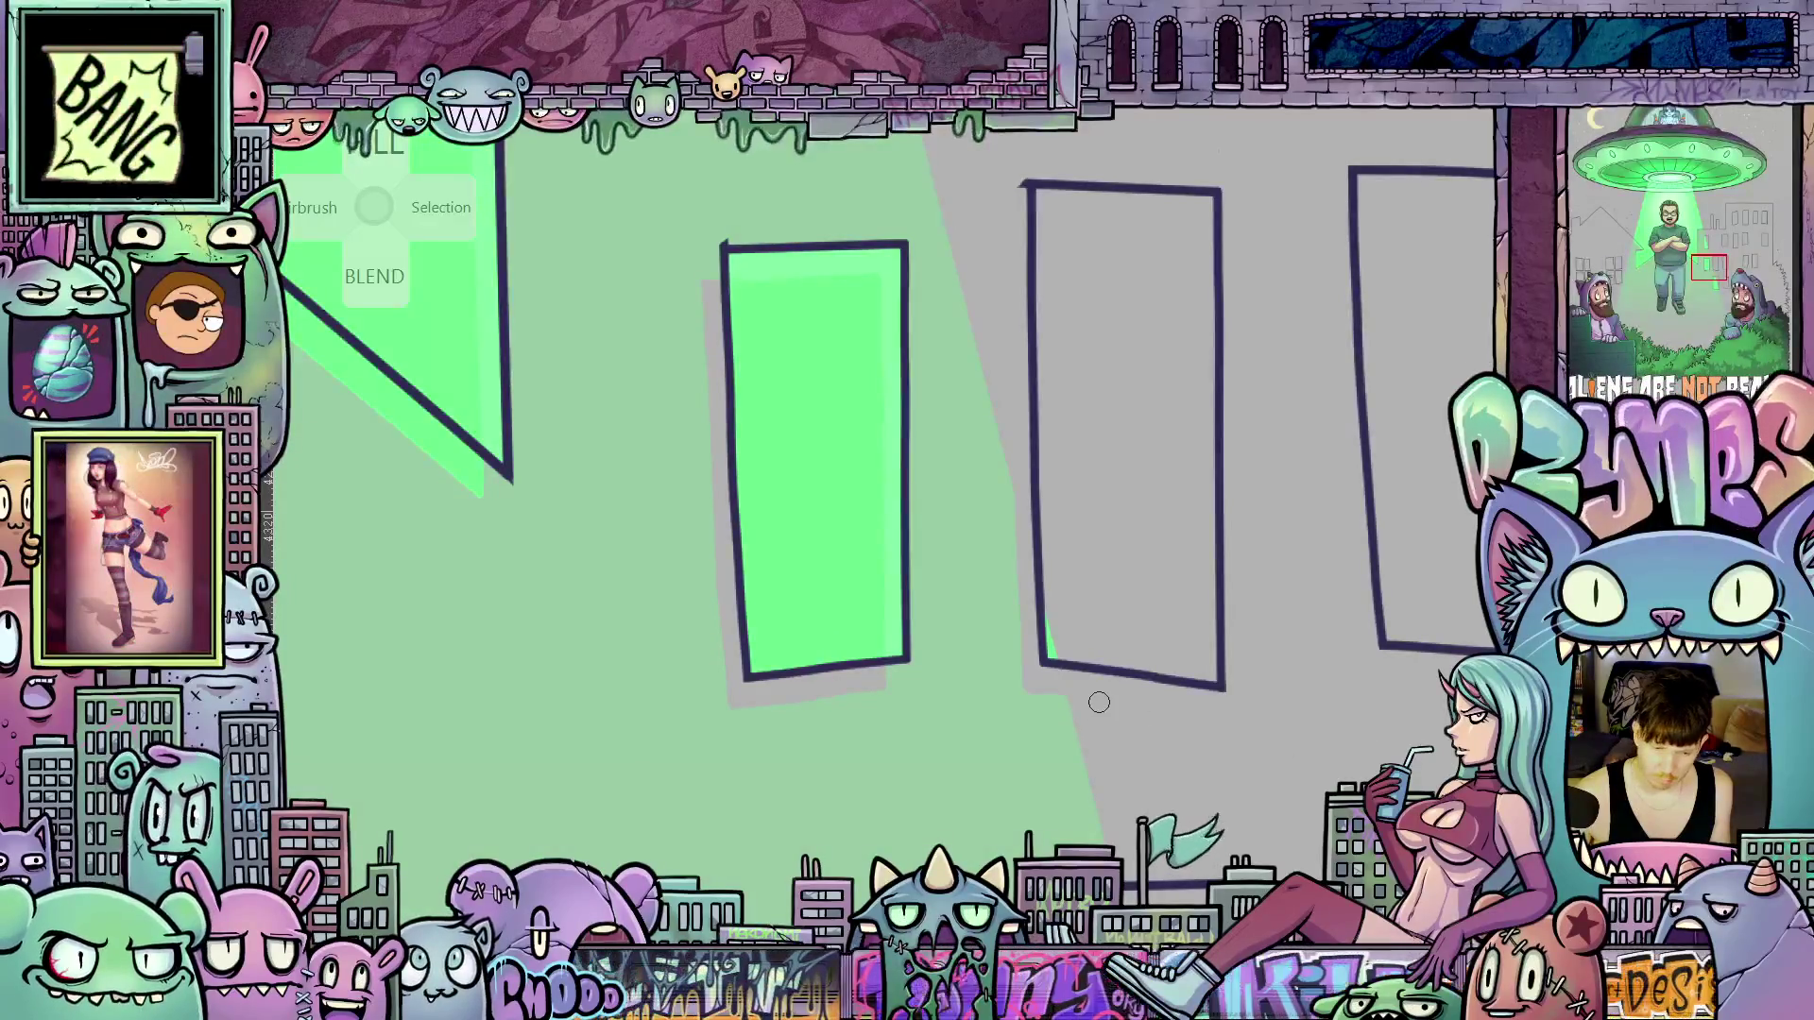
Fill the grey shadow under the door and the pale right-edge strip with green
scroll(1099, 702, "up", 2)
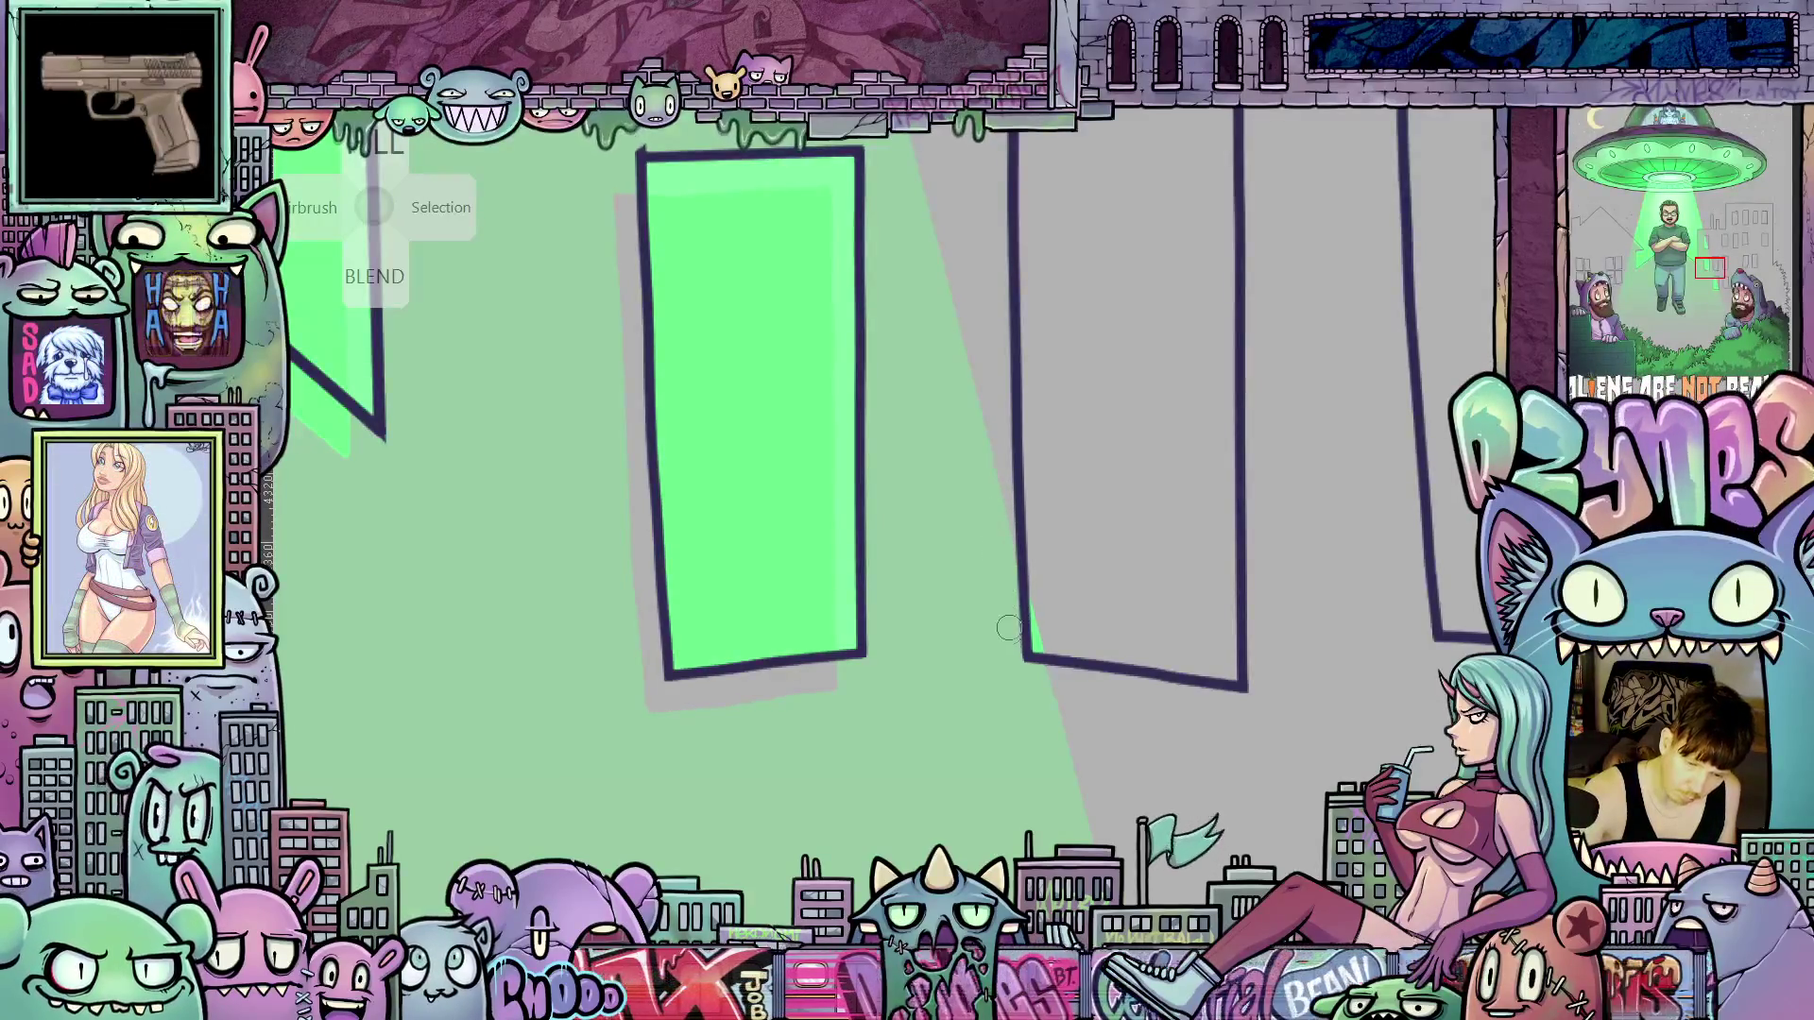
left_click_drag(630, 296, 819, 338)
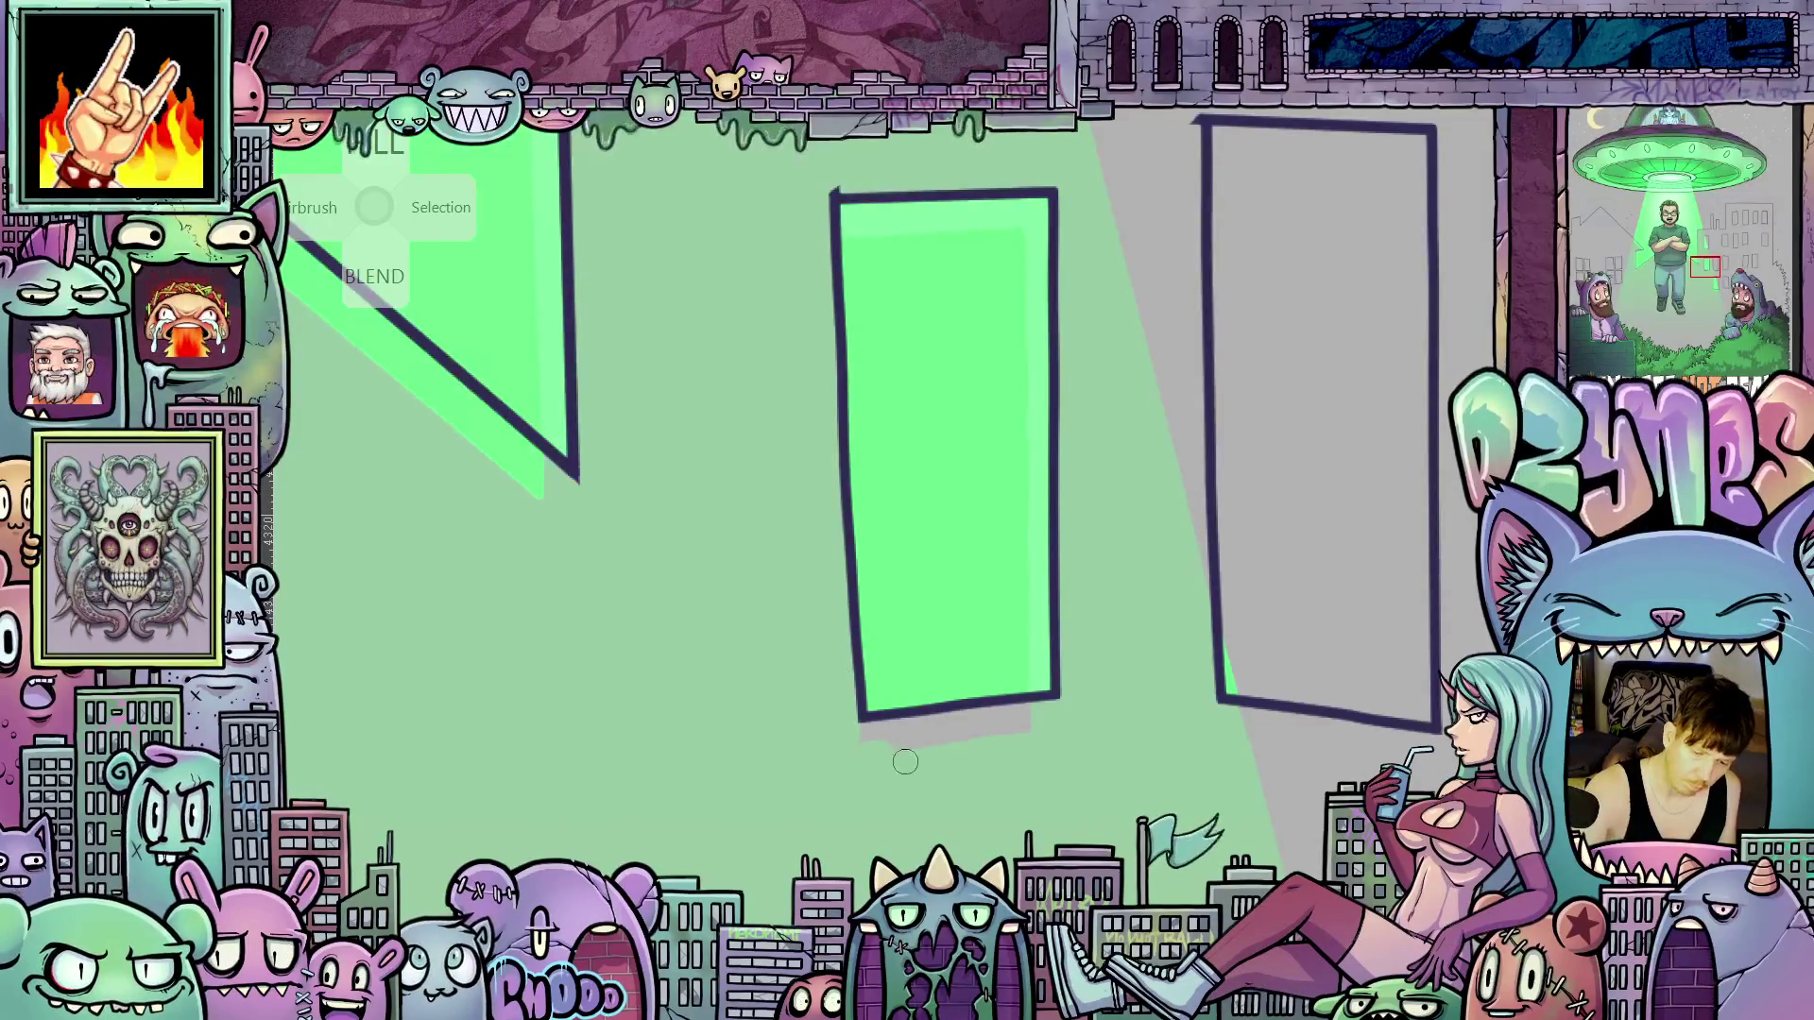
left_click_drag(866, 741, 1021, 720)
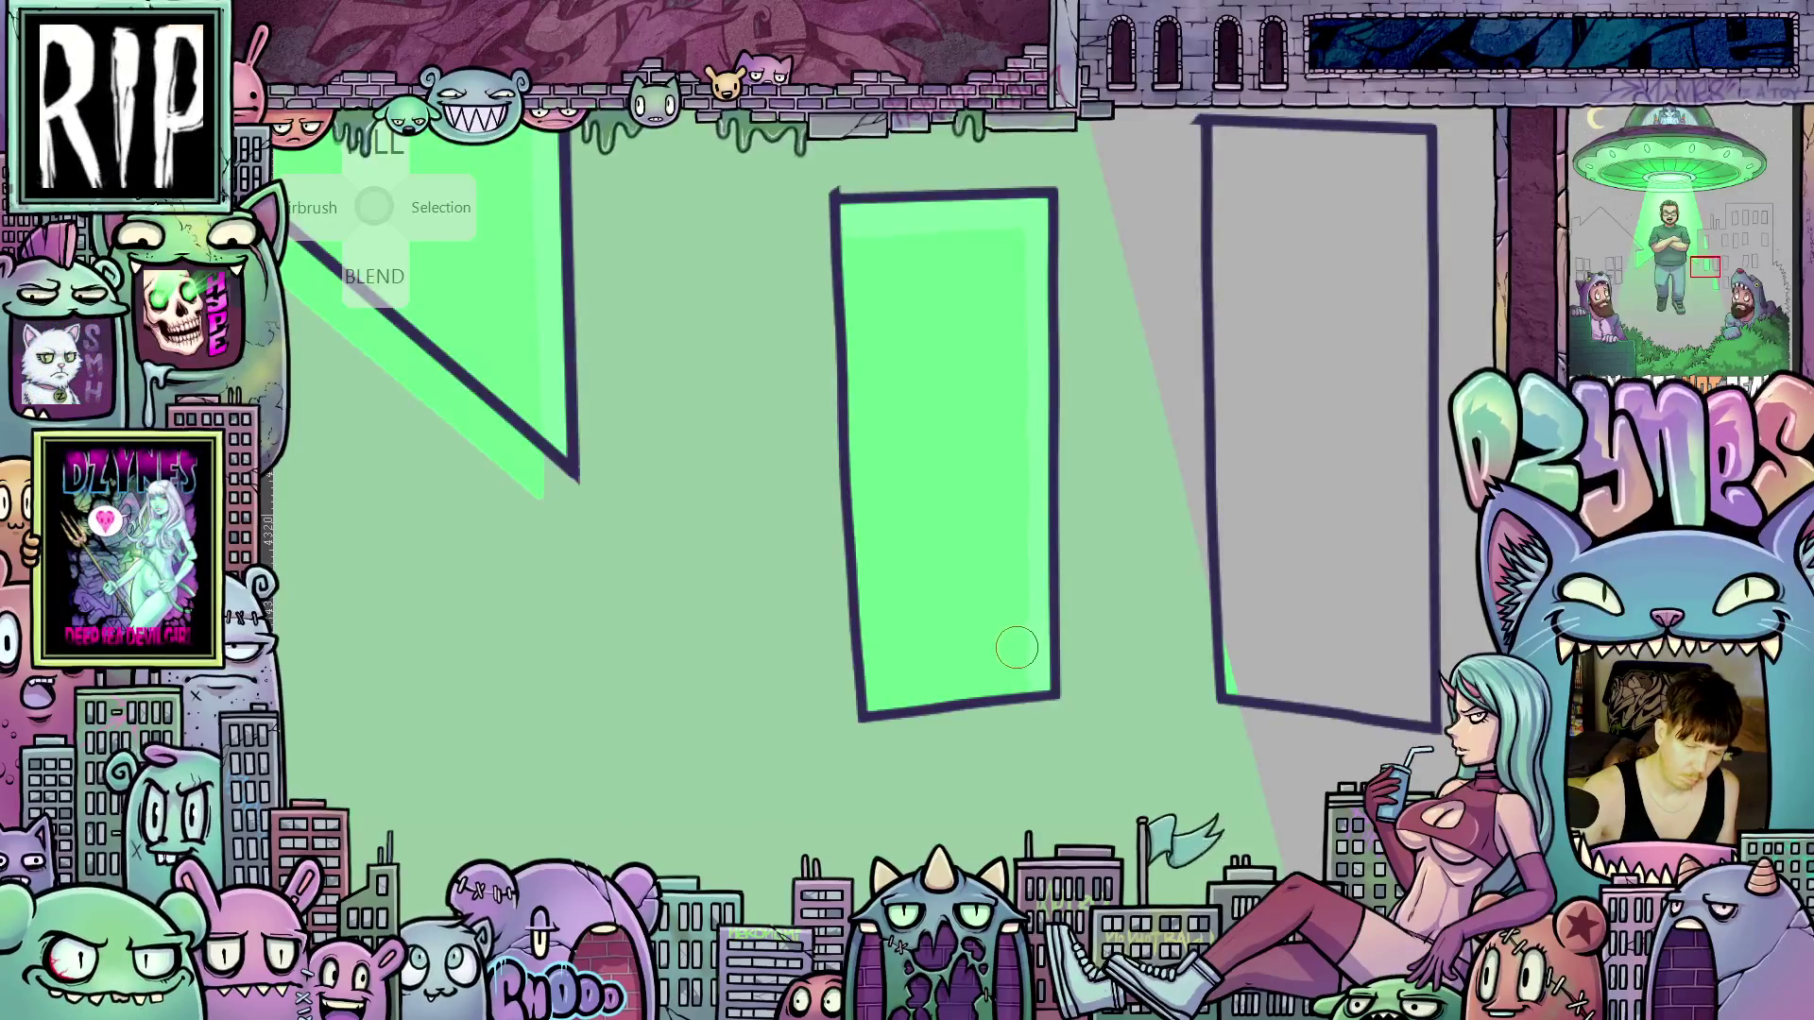
left_click_drag(1035, 658, 1041, 442)
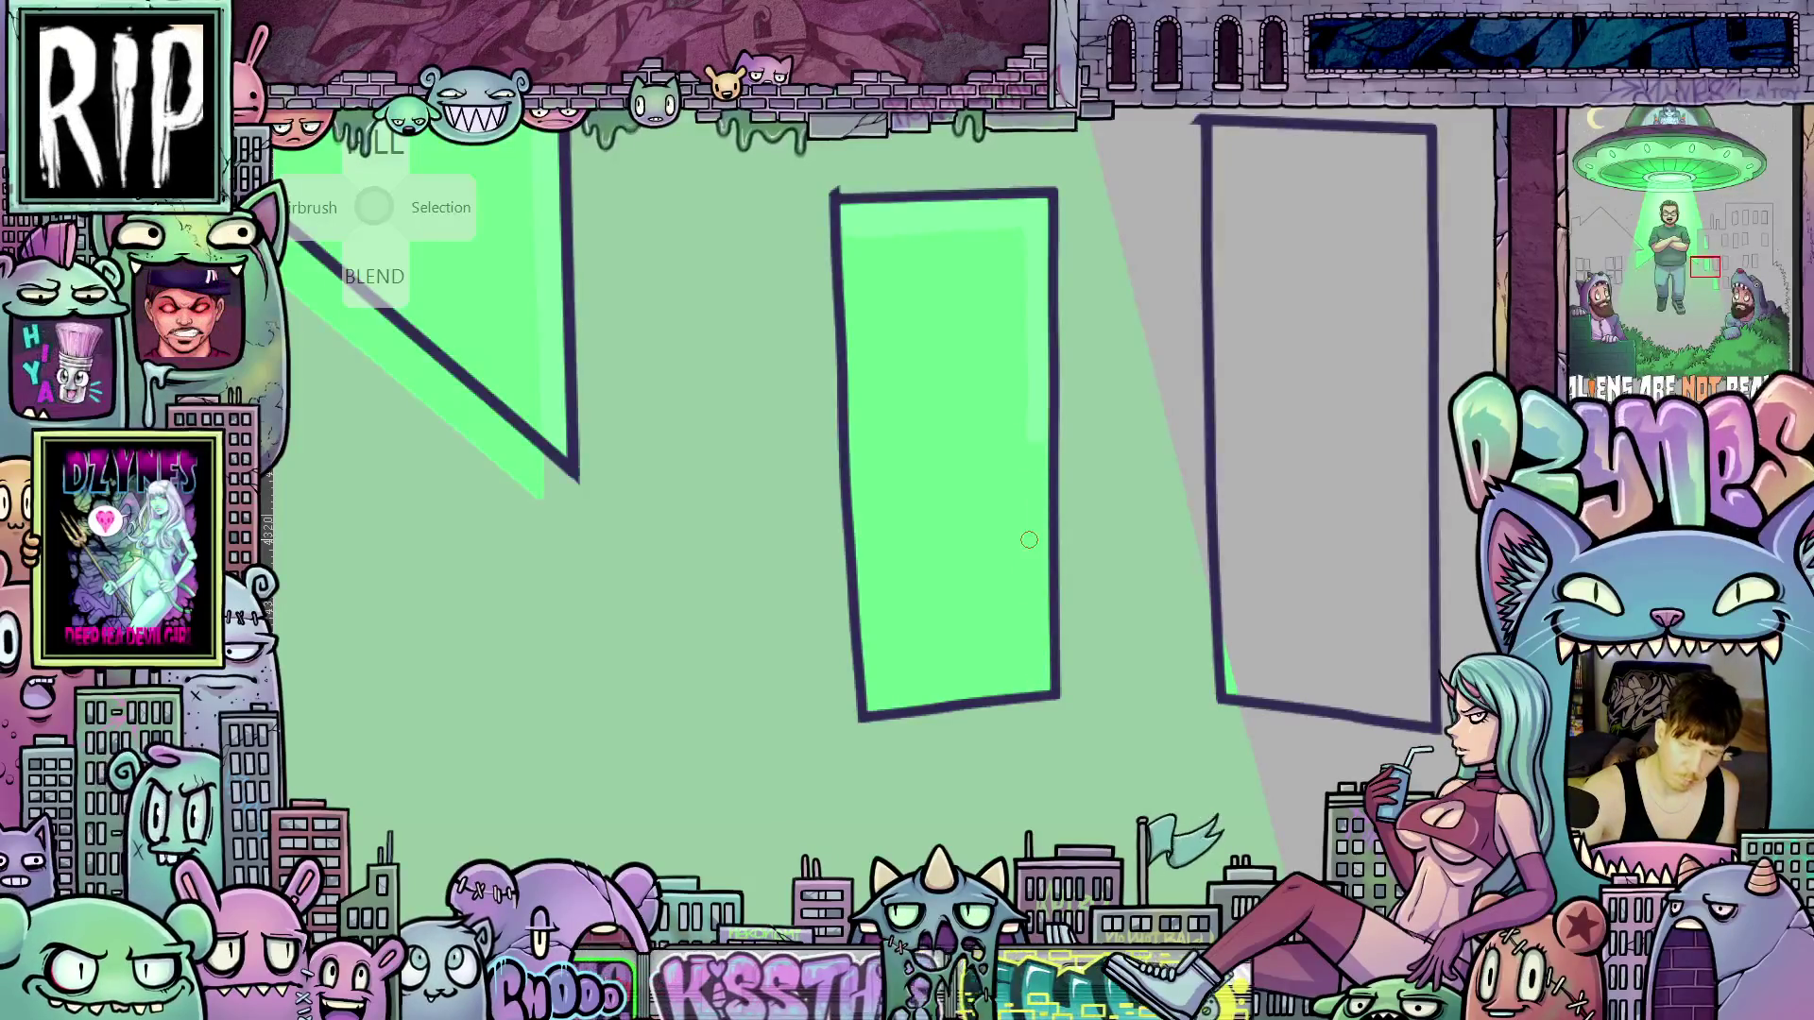
left_click_drag(1035, 561, 1002, 731)
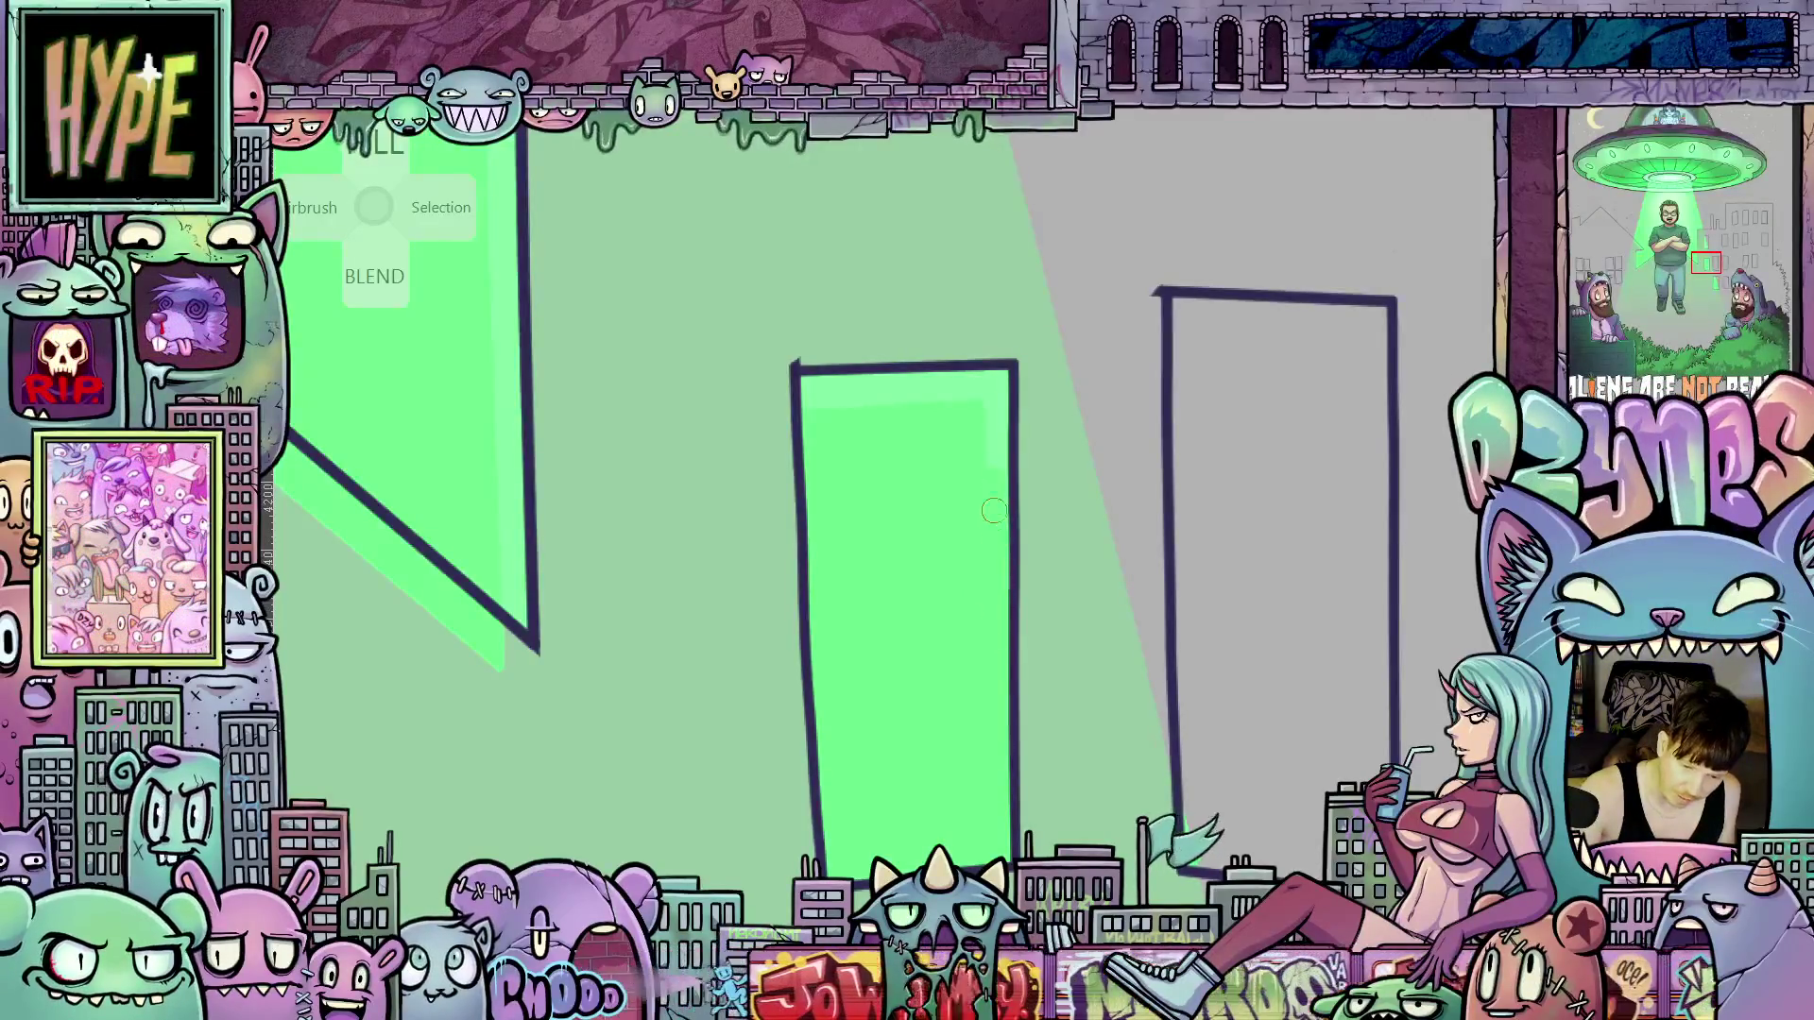
Pan and zoom past the door frames to the row of three window outlines
scroll(977, 639, "up", 3)
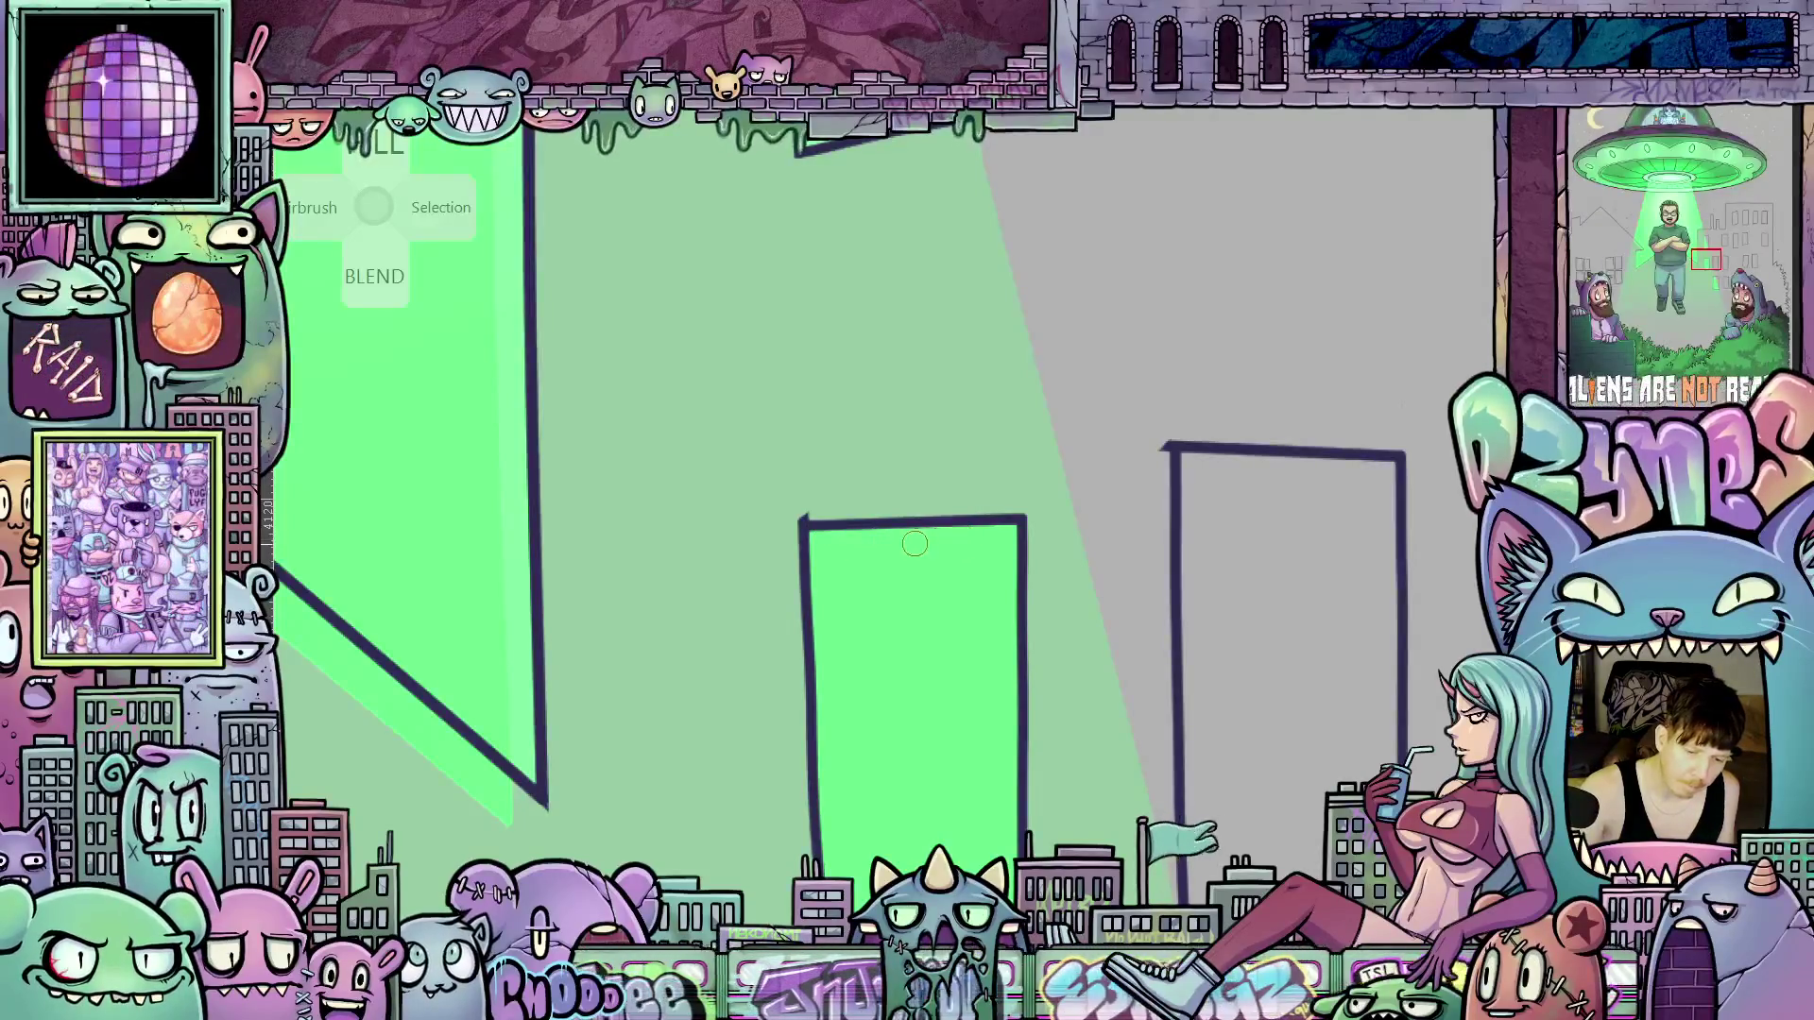
mouse_move(925, 661)
left_mouse_down()
mouse_move(1078, 753)
mouse_move(1044, 662)
mouse_move(1052, 745)
left_mouse_up()
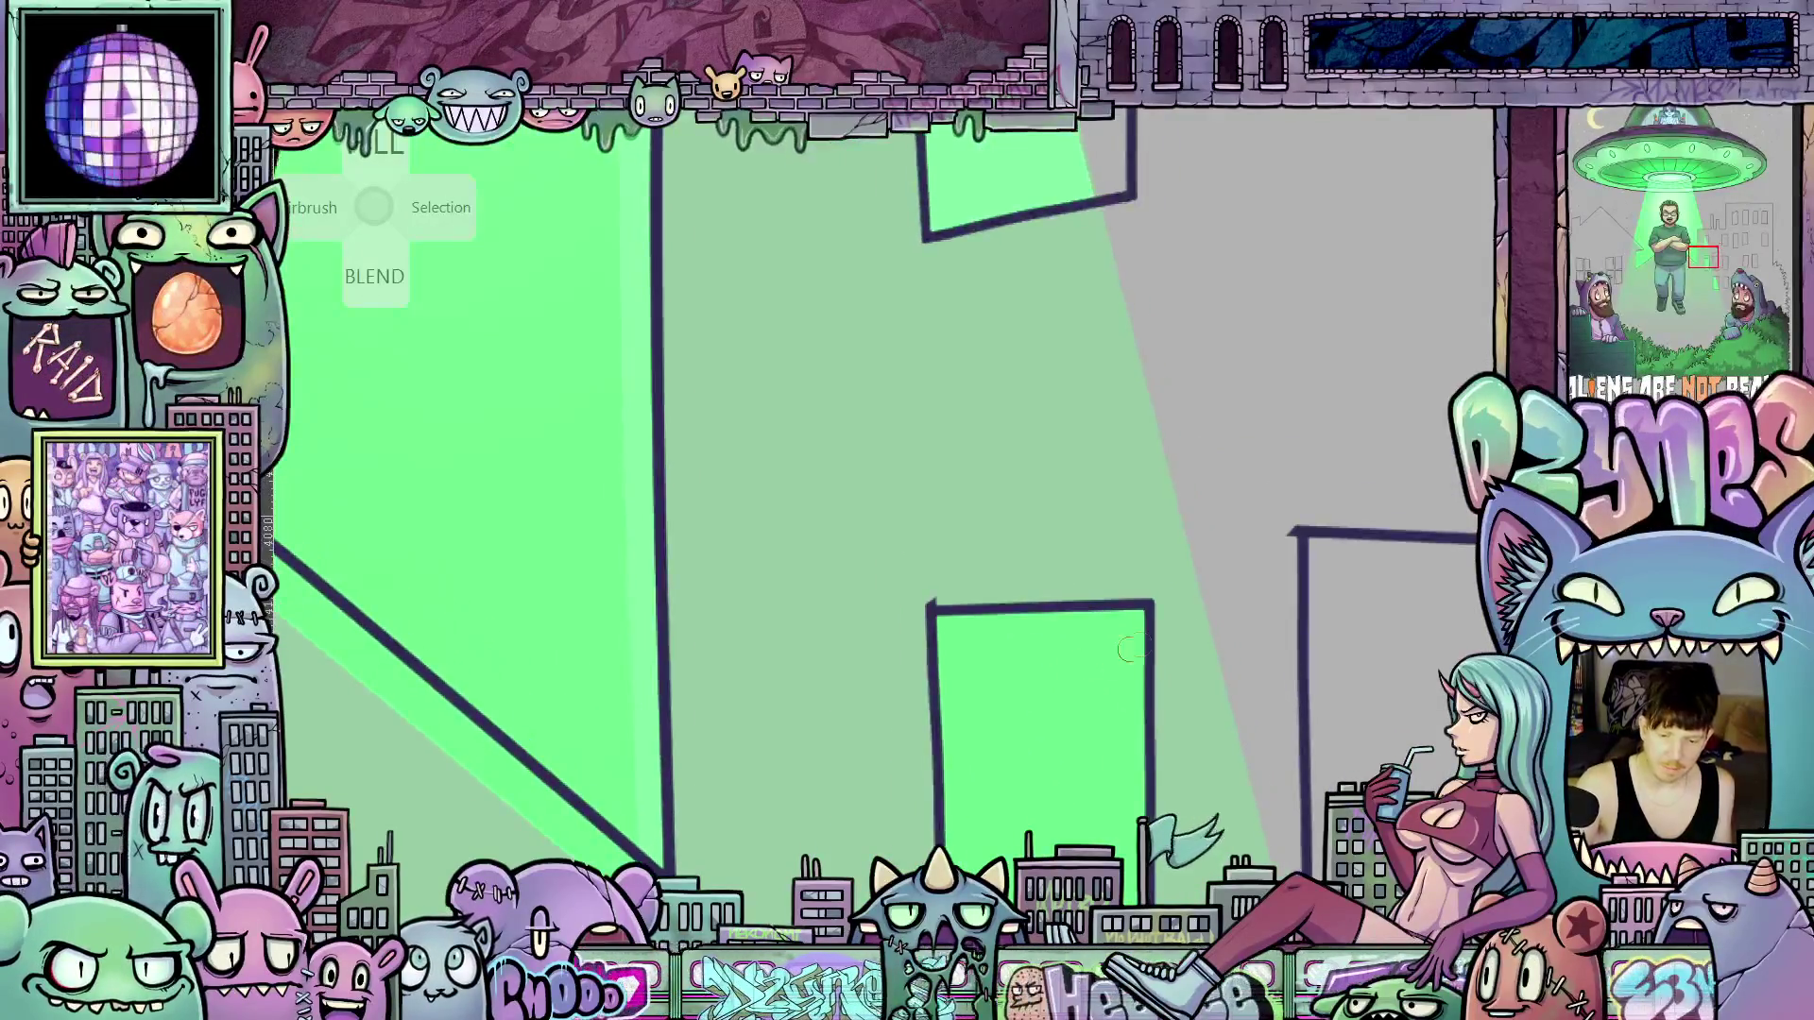
left_click_drag(1213, 704, 1118, 630)
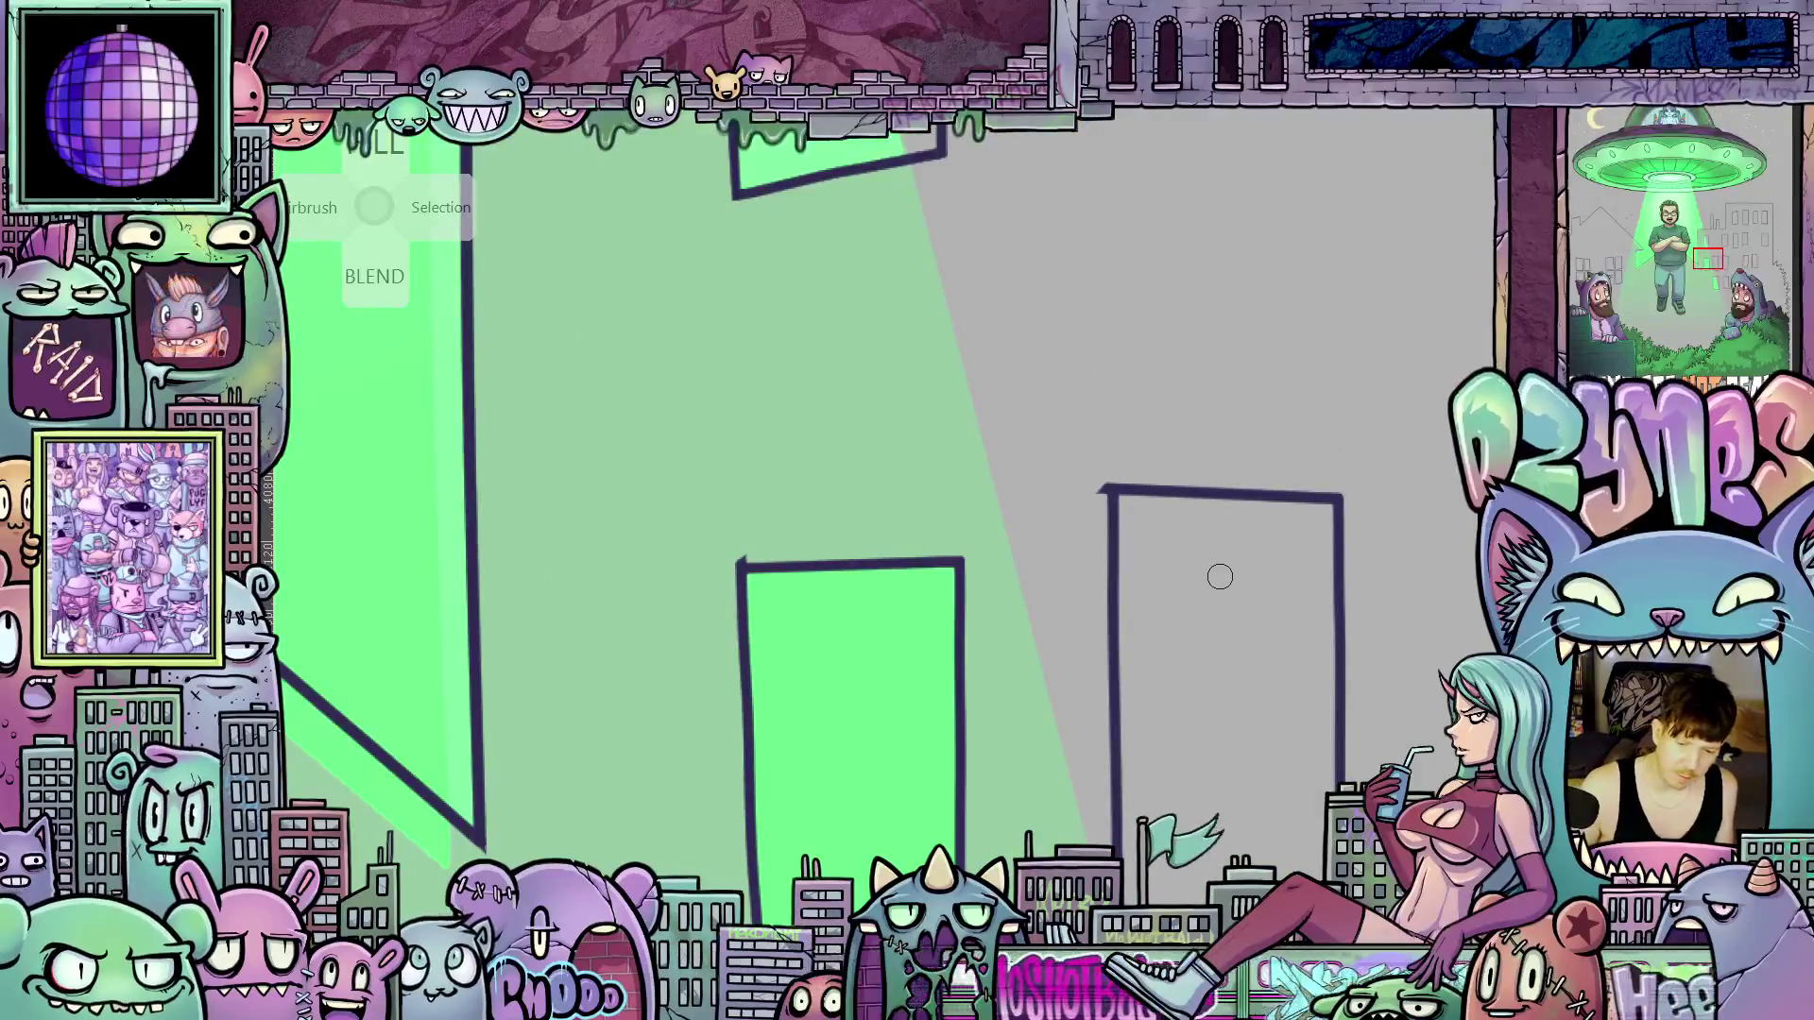
scroll(1191, 446, "up", 6)
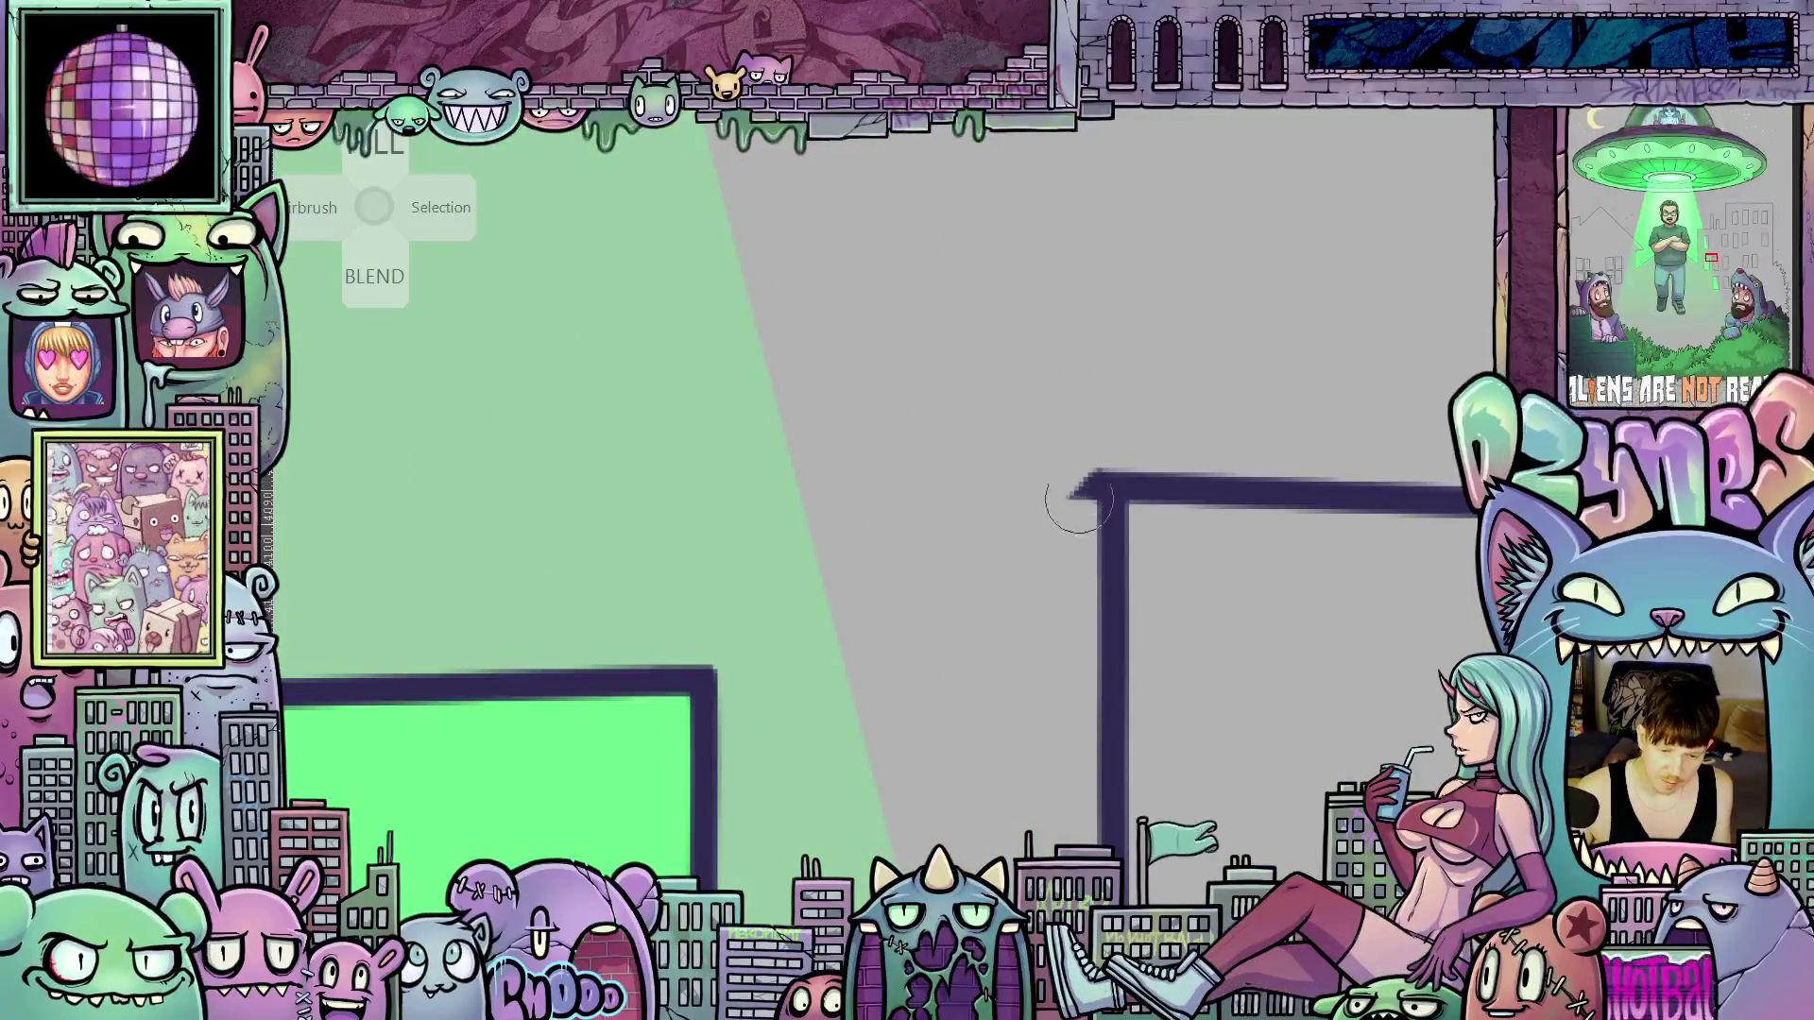
scroll(1061, 559, "down", 2)
mouse_move(1050, 629)
left_mouse_down()
mouse_move(1099, 538)
mouse_move(1104, 589)
left_mouse_up()
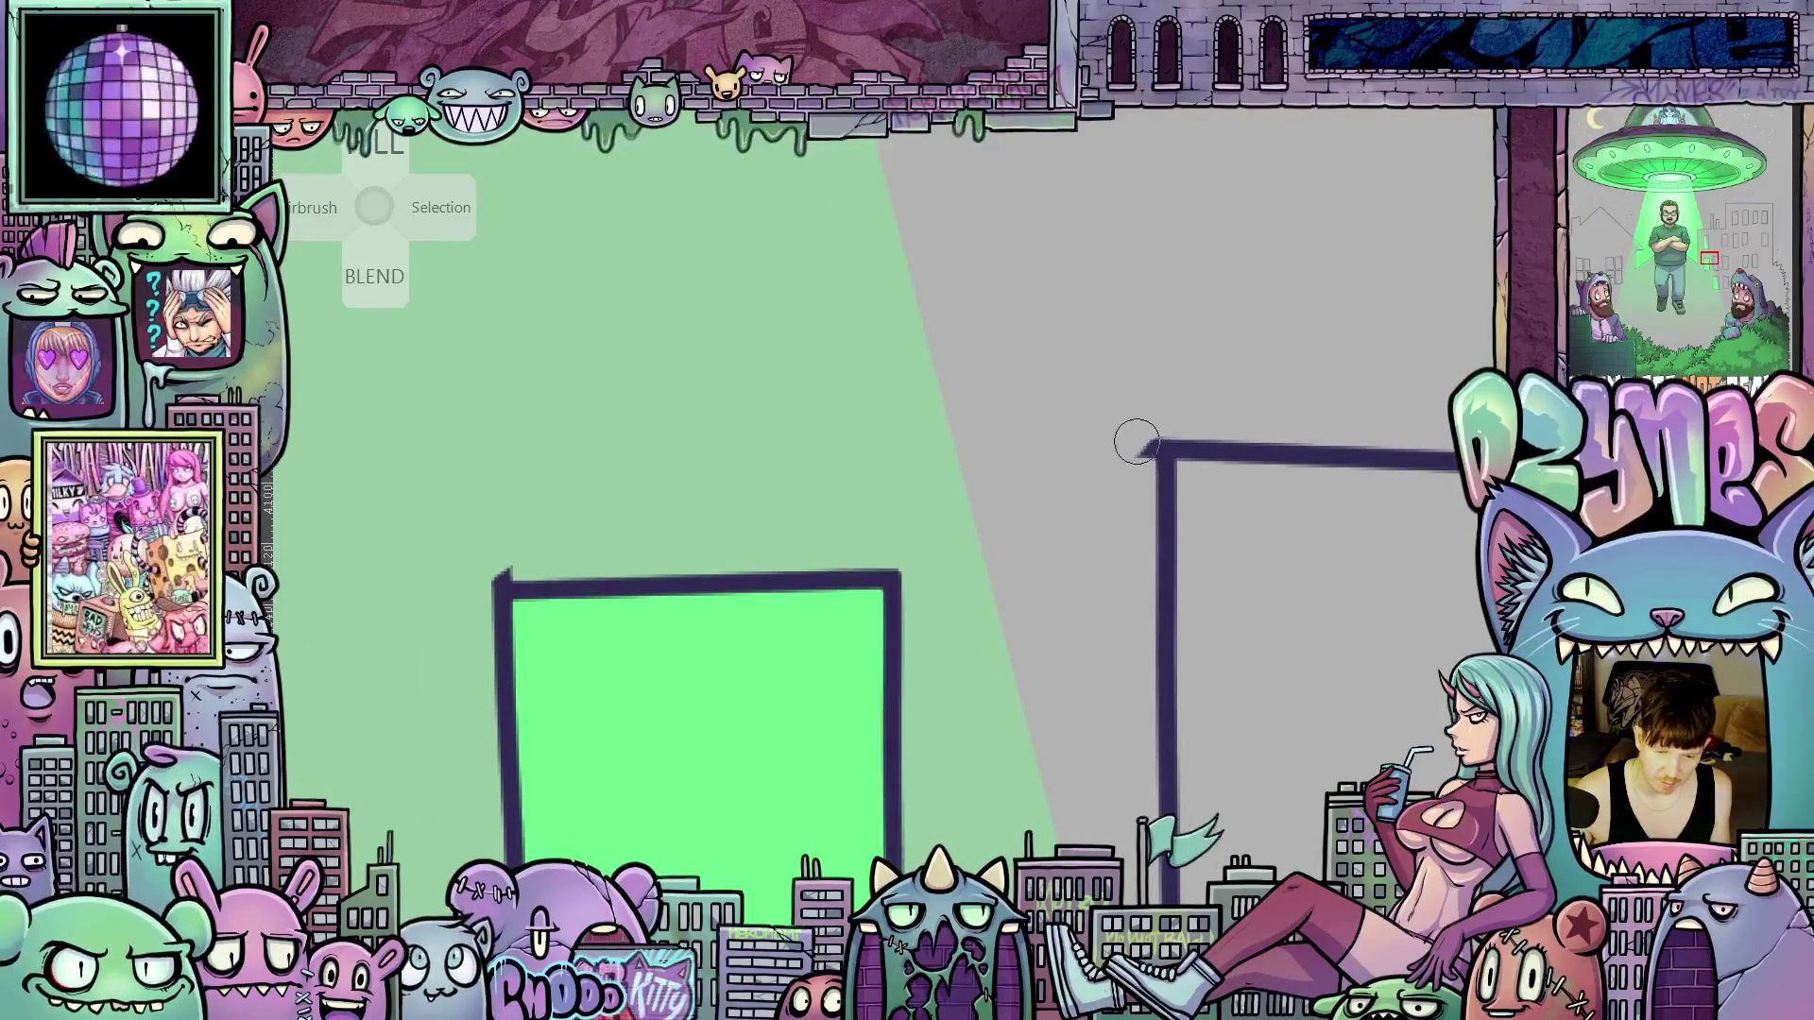
scroll(1134, 435, "up", 1)
scroll(1133, 425, "up", 1)
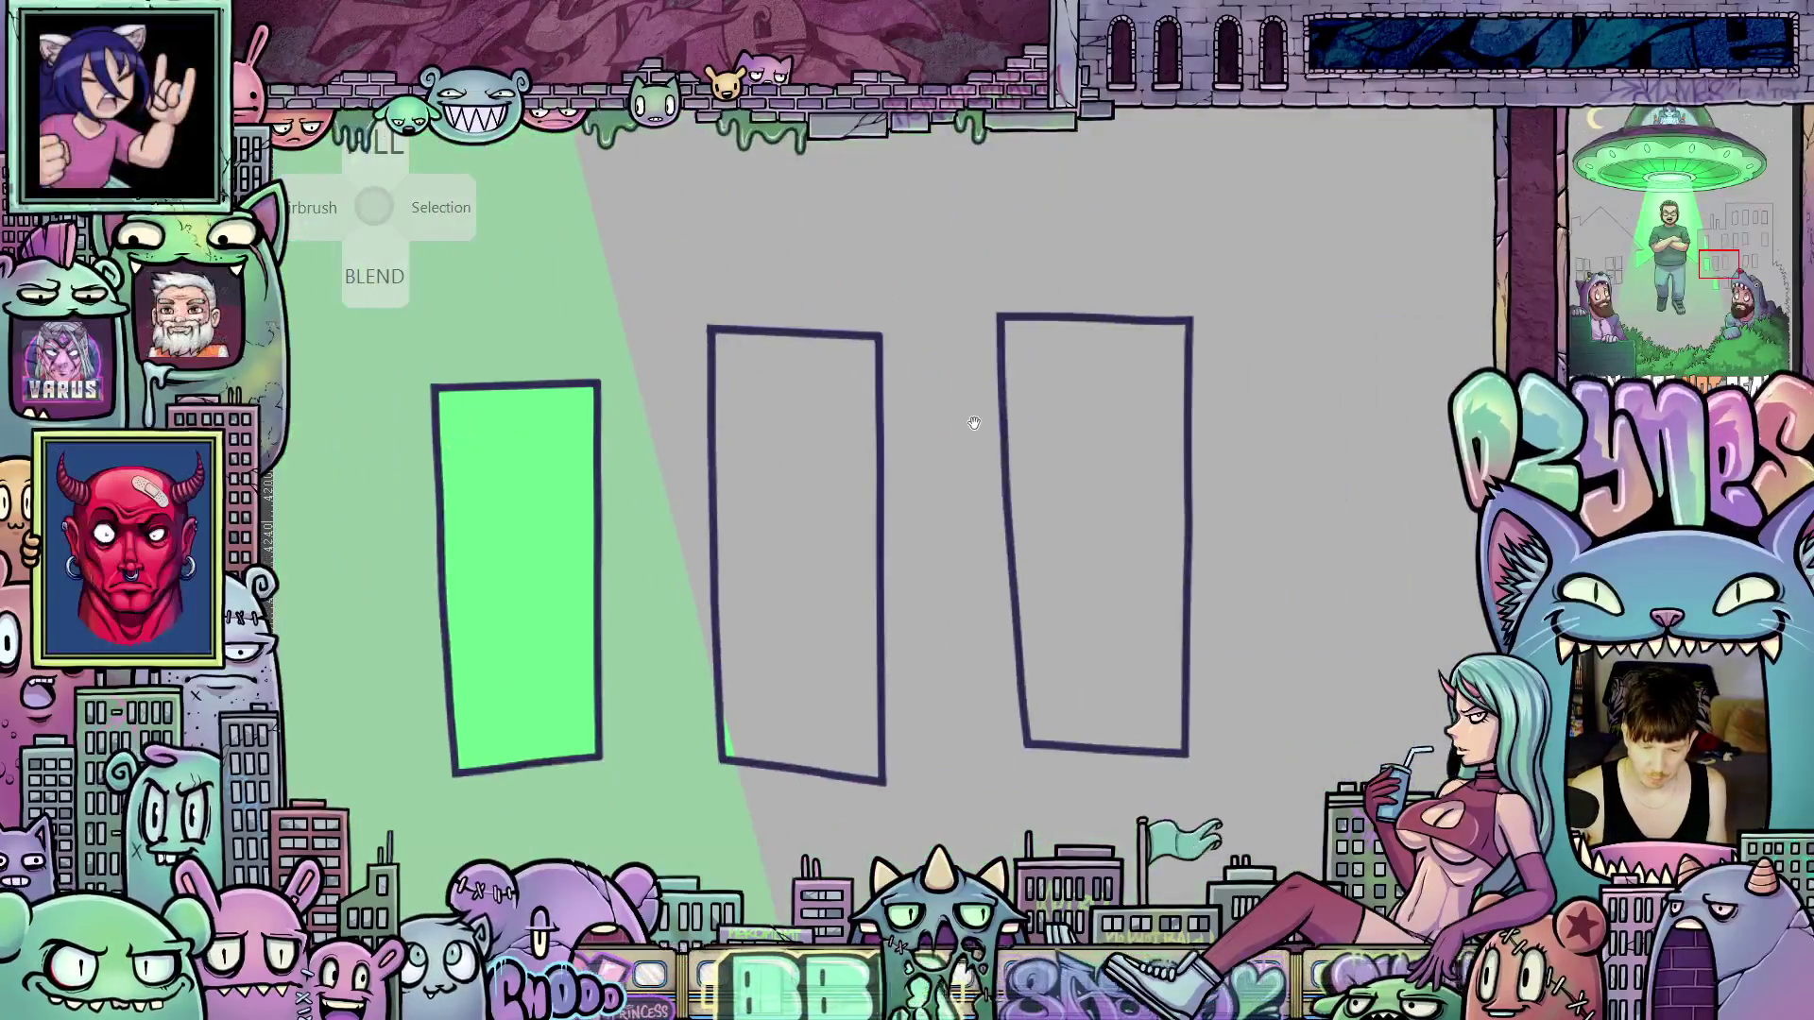
left_click_drag(973, 421, 986, 223)
scroll(951, 296, "down", 3)
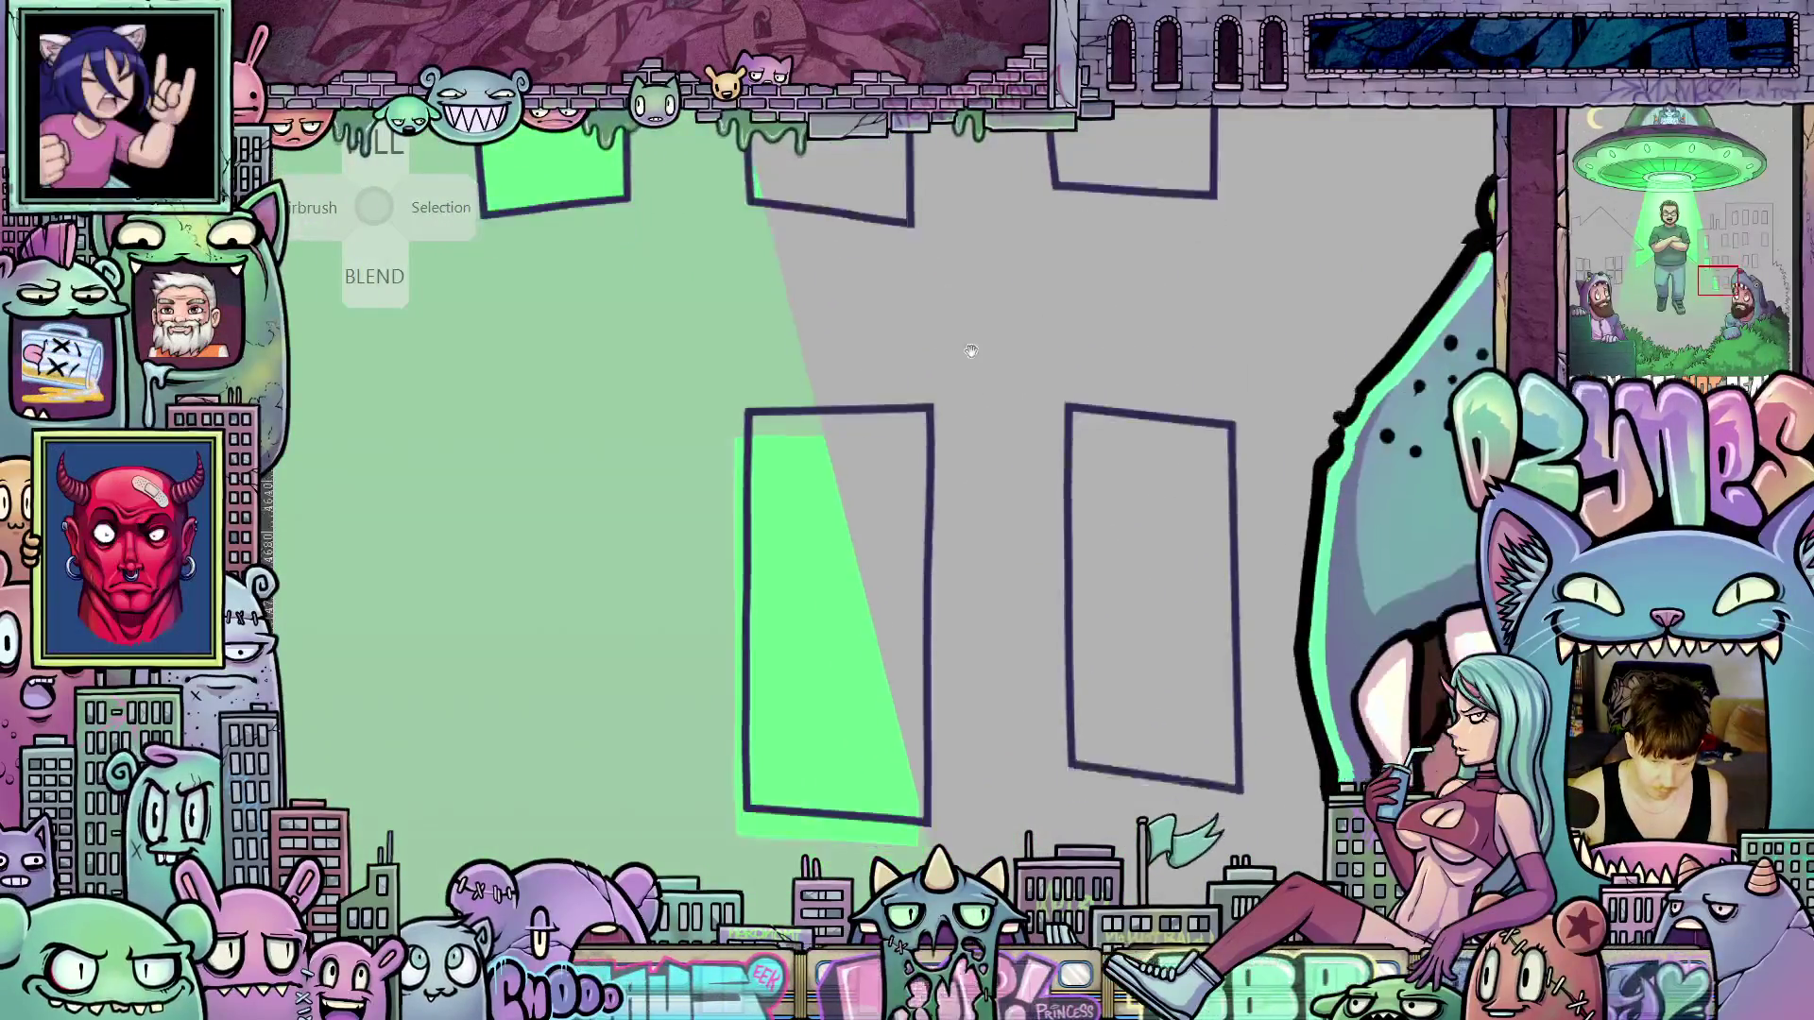
scroll(972, 292, "up", 3)
left_click_drag(964, 470, 792, 656)
scroll(1053, 608, "right", 2)
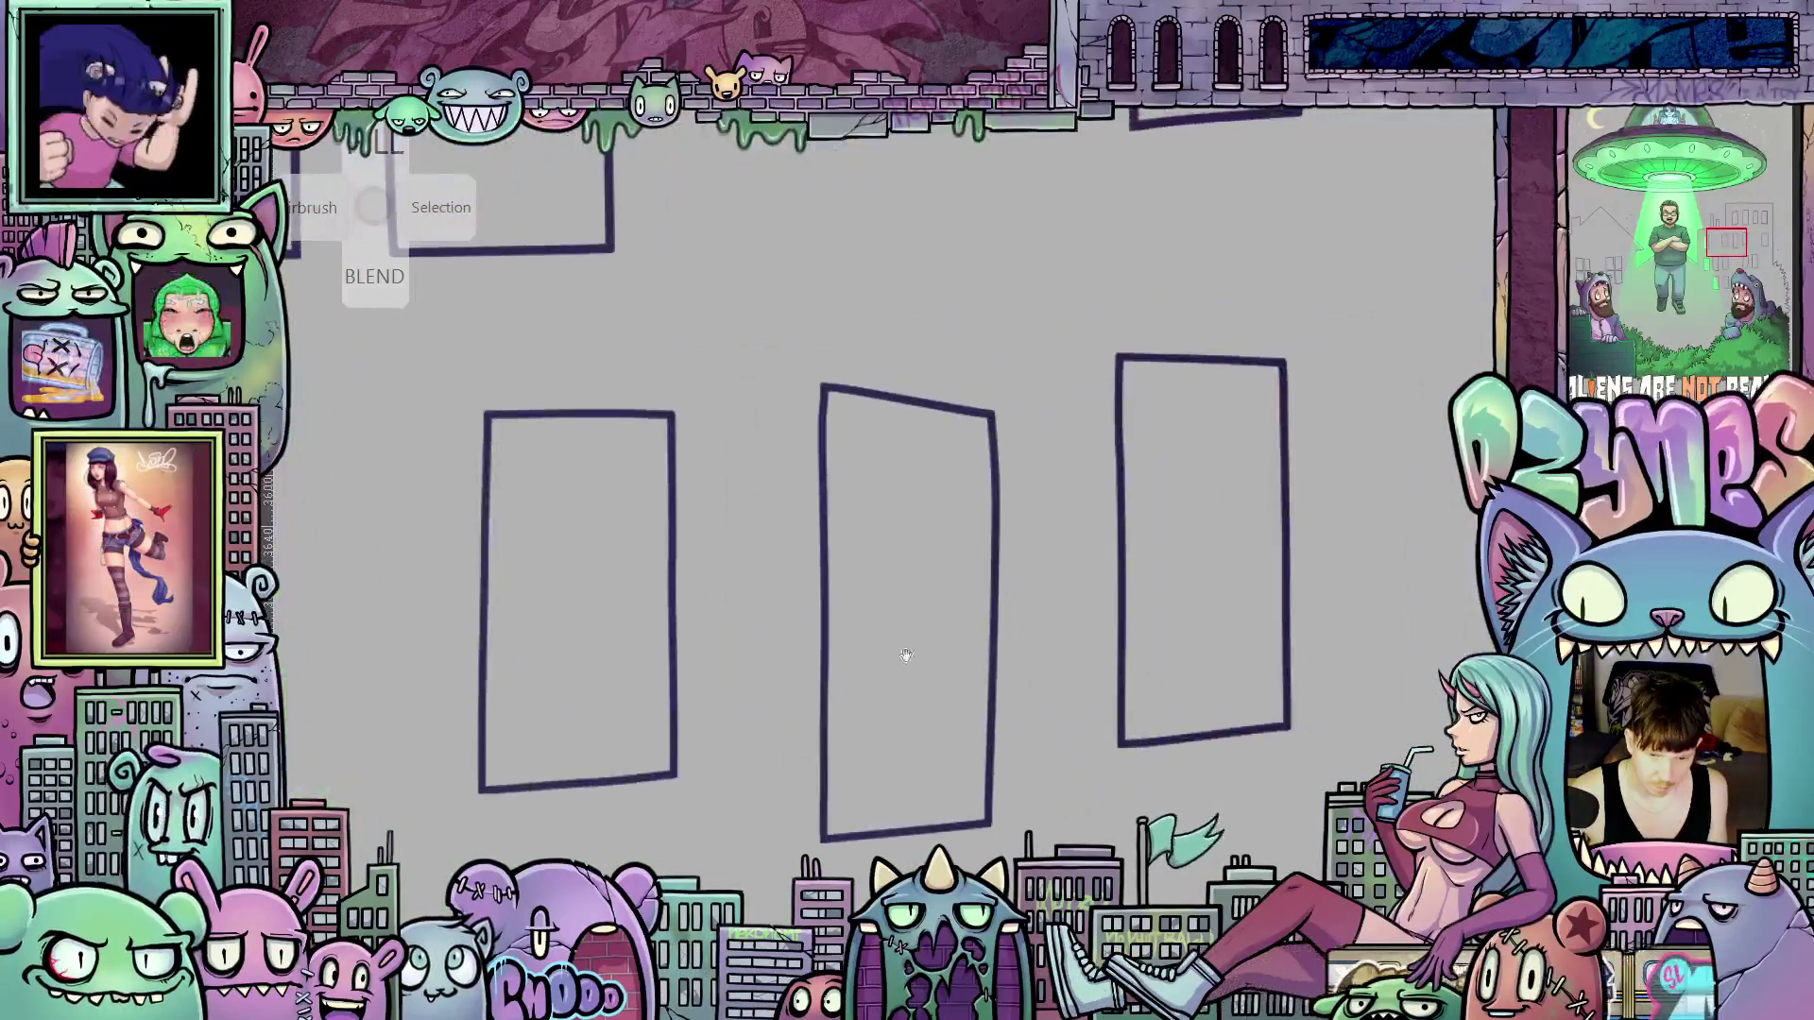
scroll(908, 656, "up", 5)
mouse_move(1005, 555)
left_mouse_down()
mouse_move(1105, 870)
mouse_move(677, 722)
mouse_move(1304, 722)
left_mouse_up()
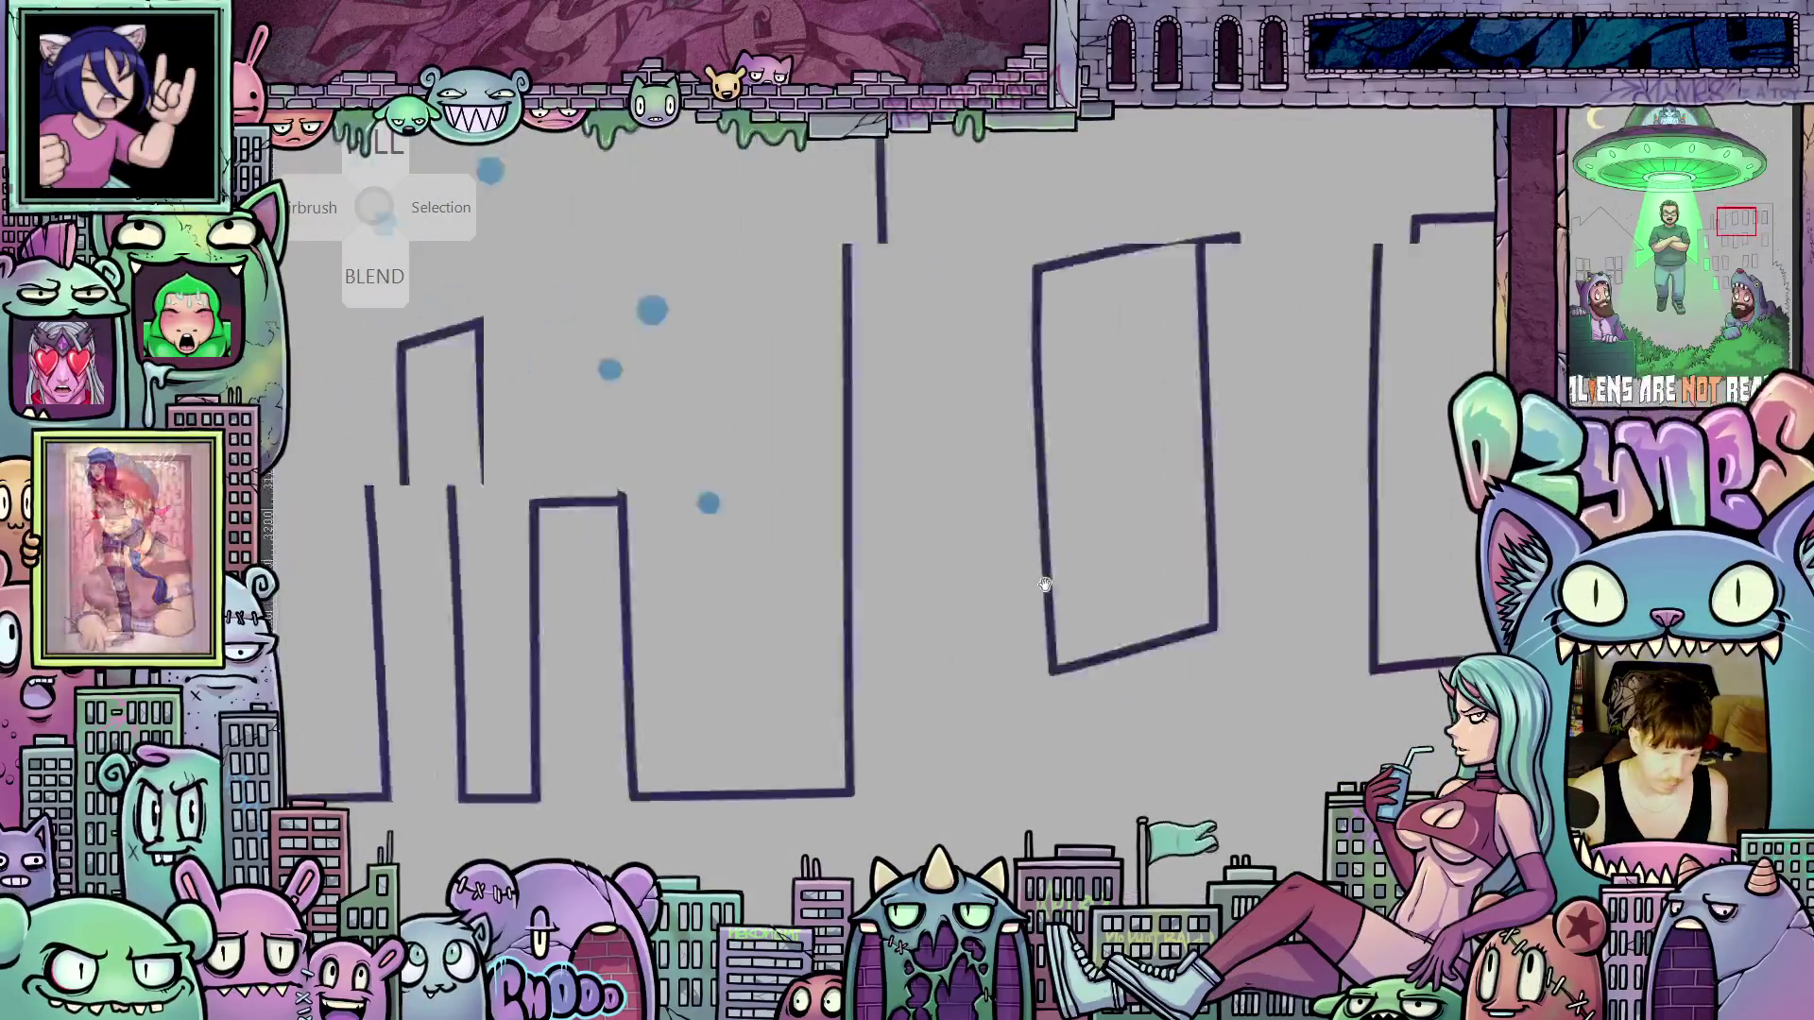
scroll(1131, 500, "up", 5)
scroll(1131, 500, "up", 2)
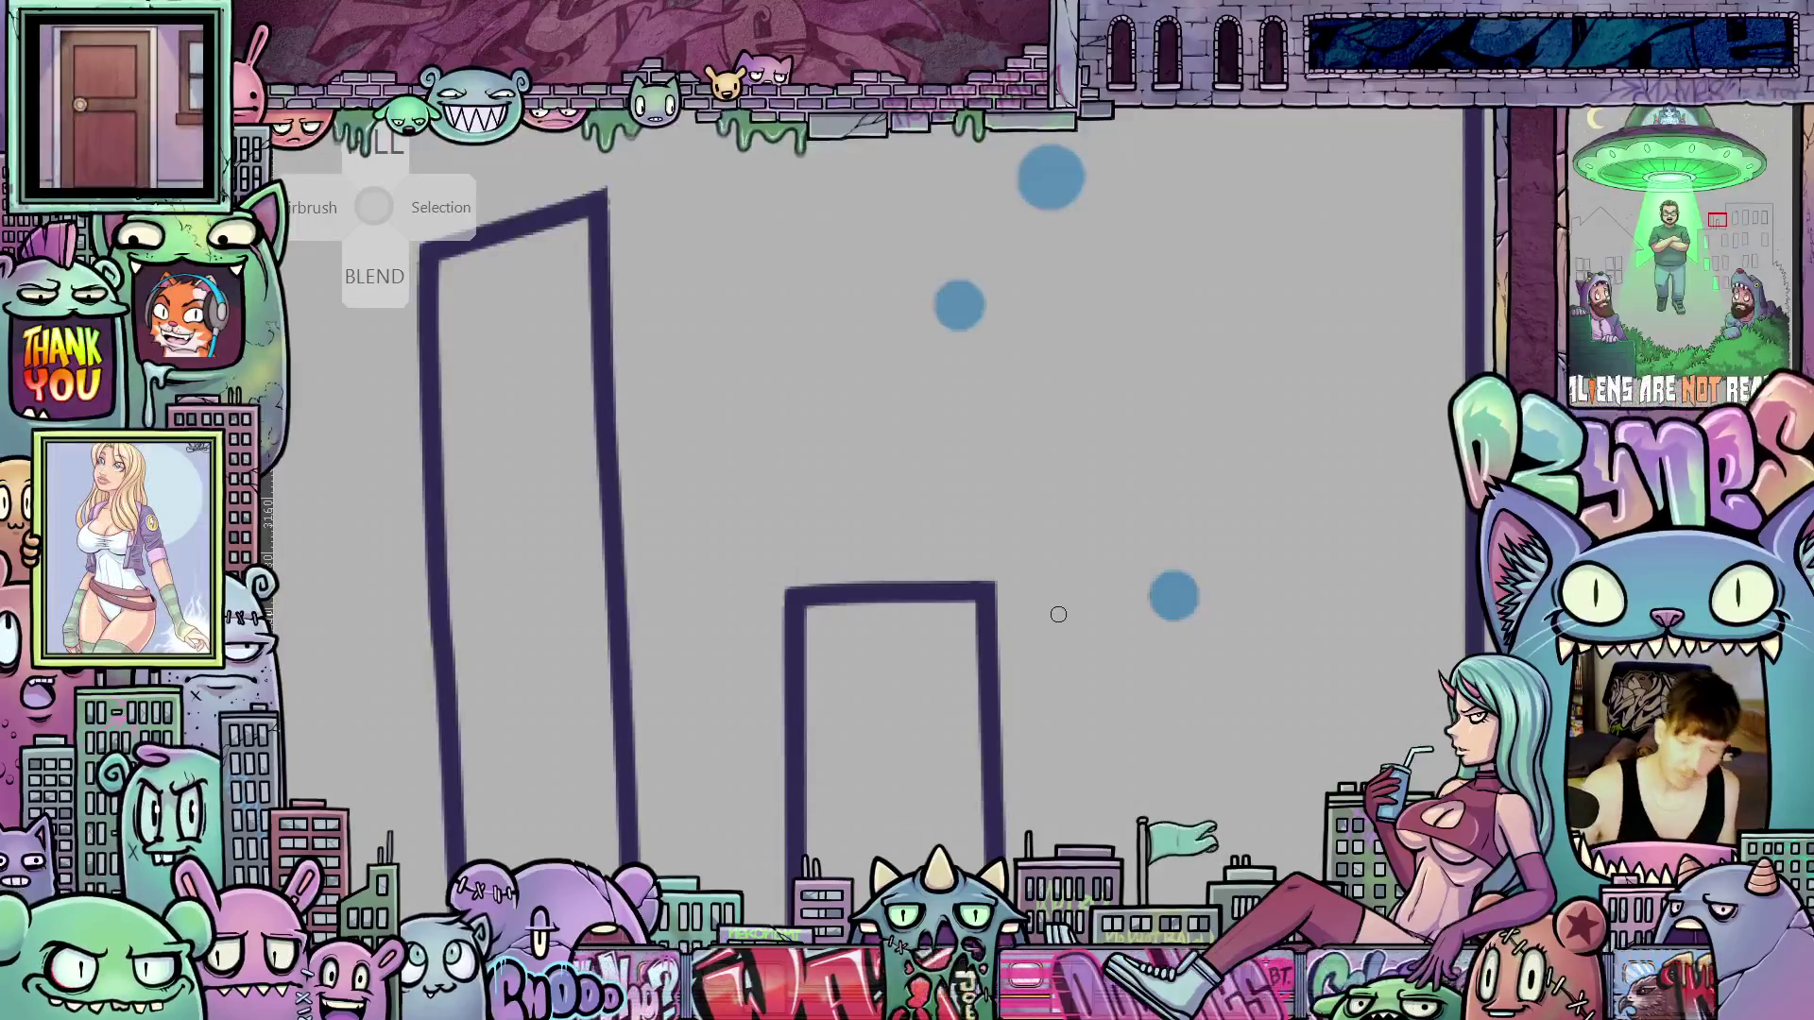
scroll(1058, 615, "down", 8)
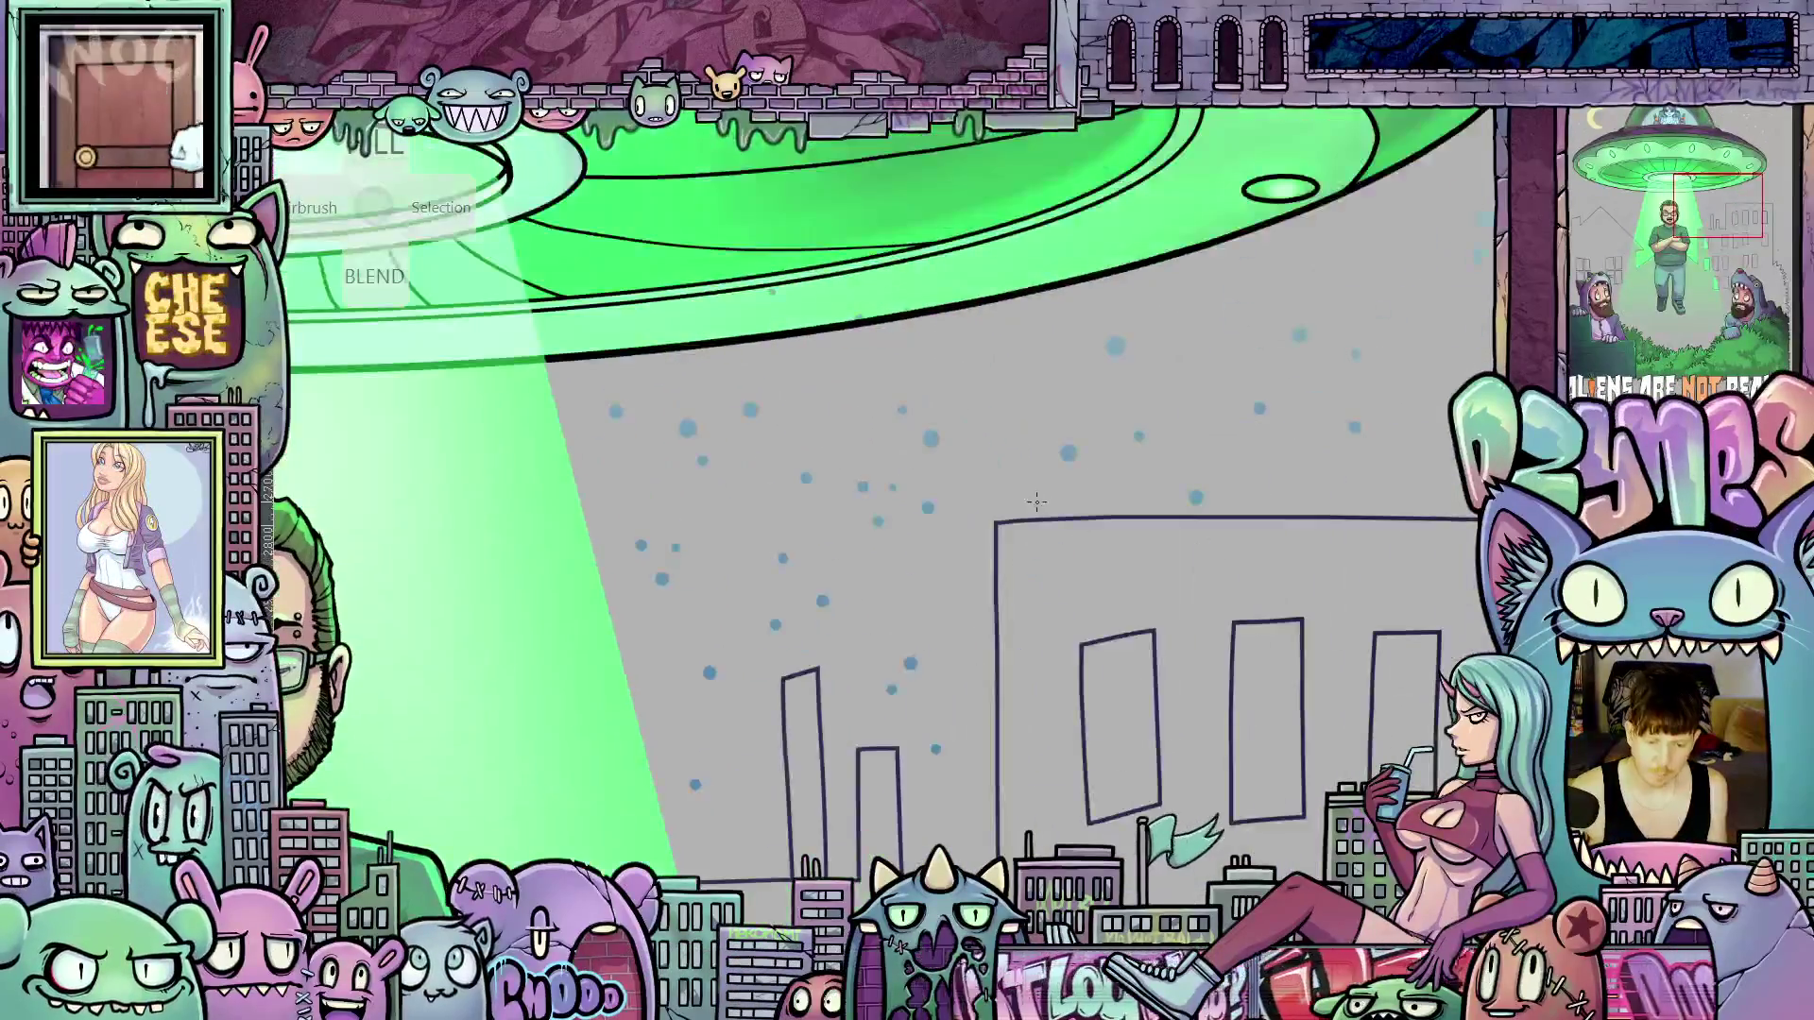
scroll(1036, 502, "up", 7)
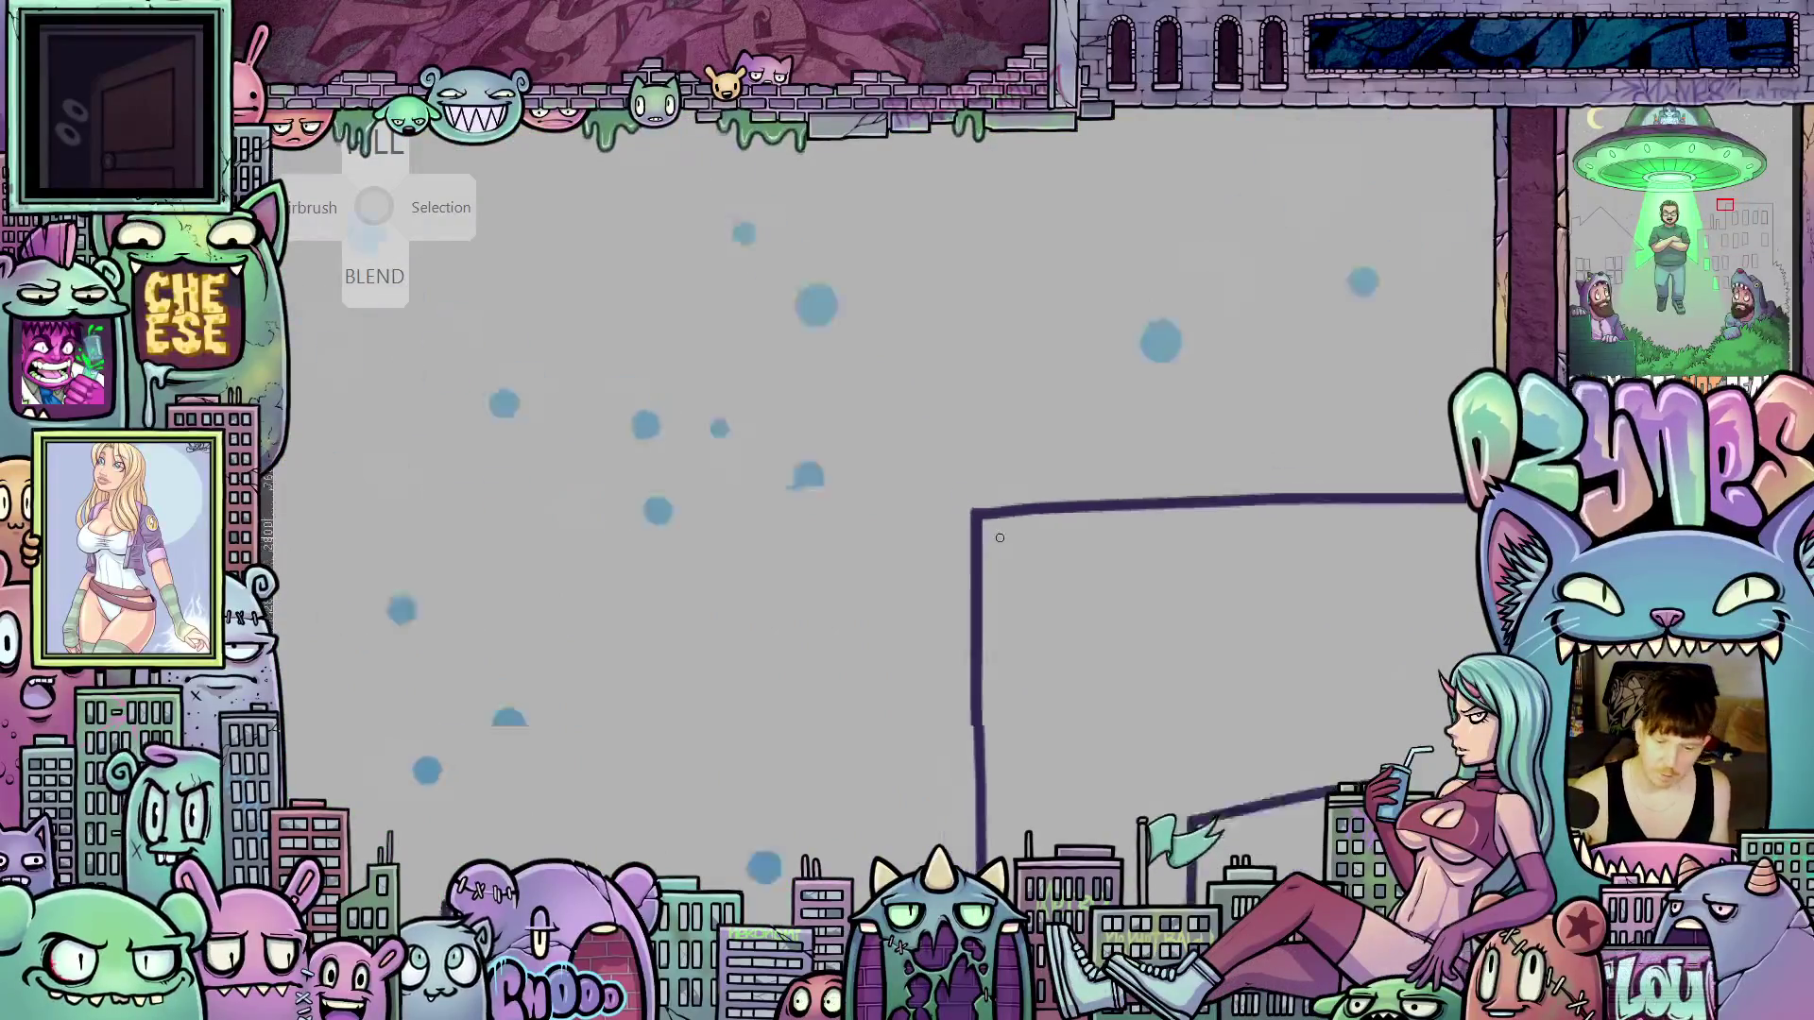
scroll(999, 538, "down", 8)
scroll(1095, 690, "up", 5)
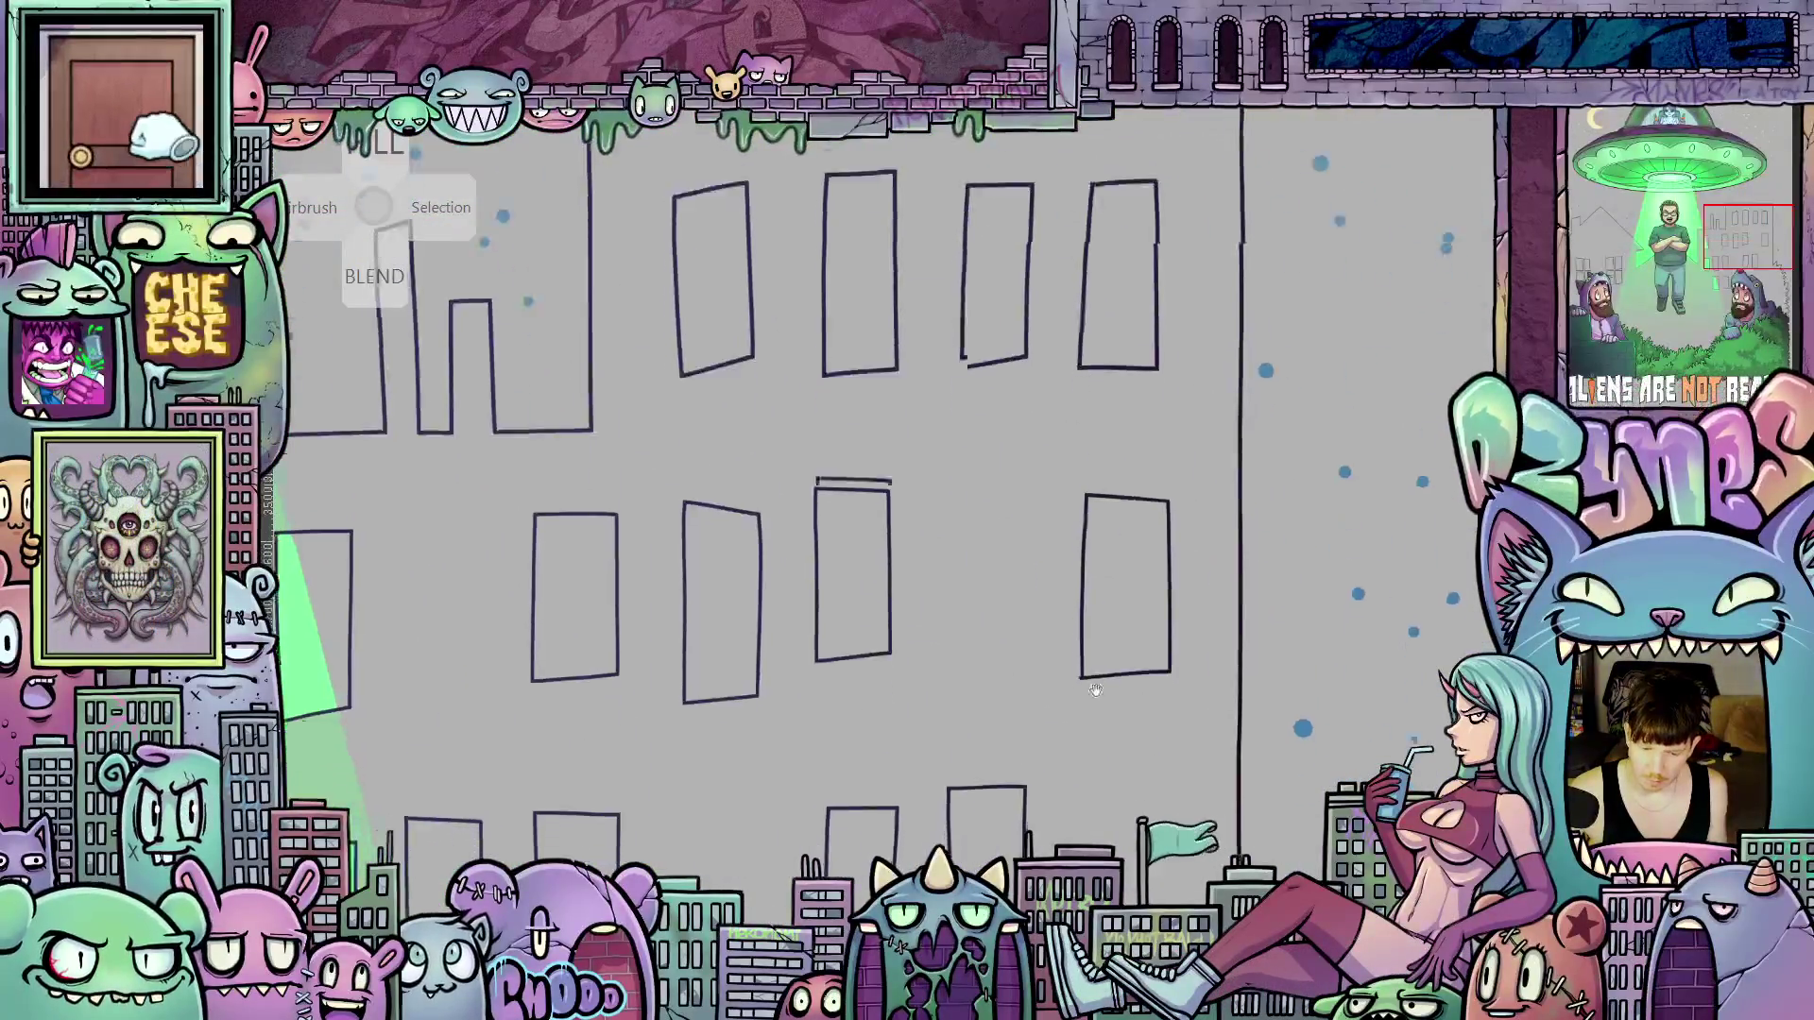
scroll(1115, 661, "down", 3)
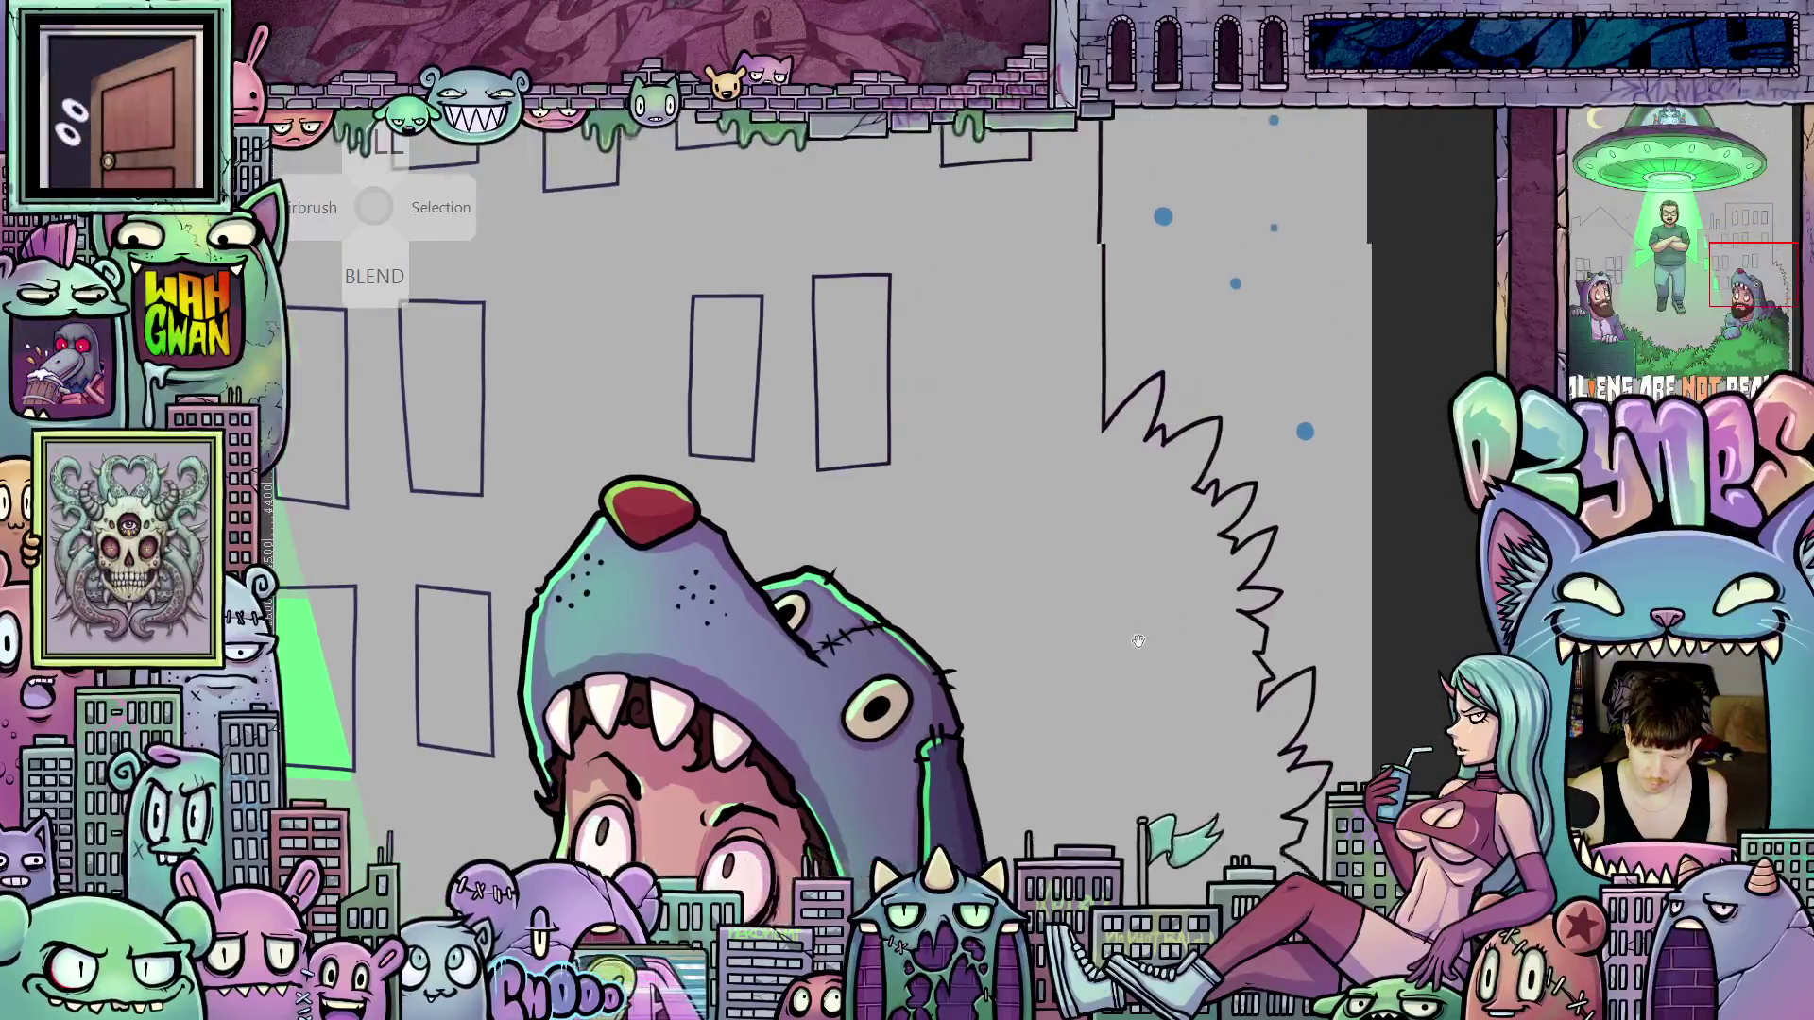
scroll(1215, 580, "up", 5)
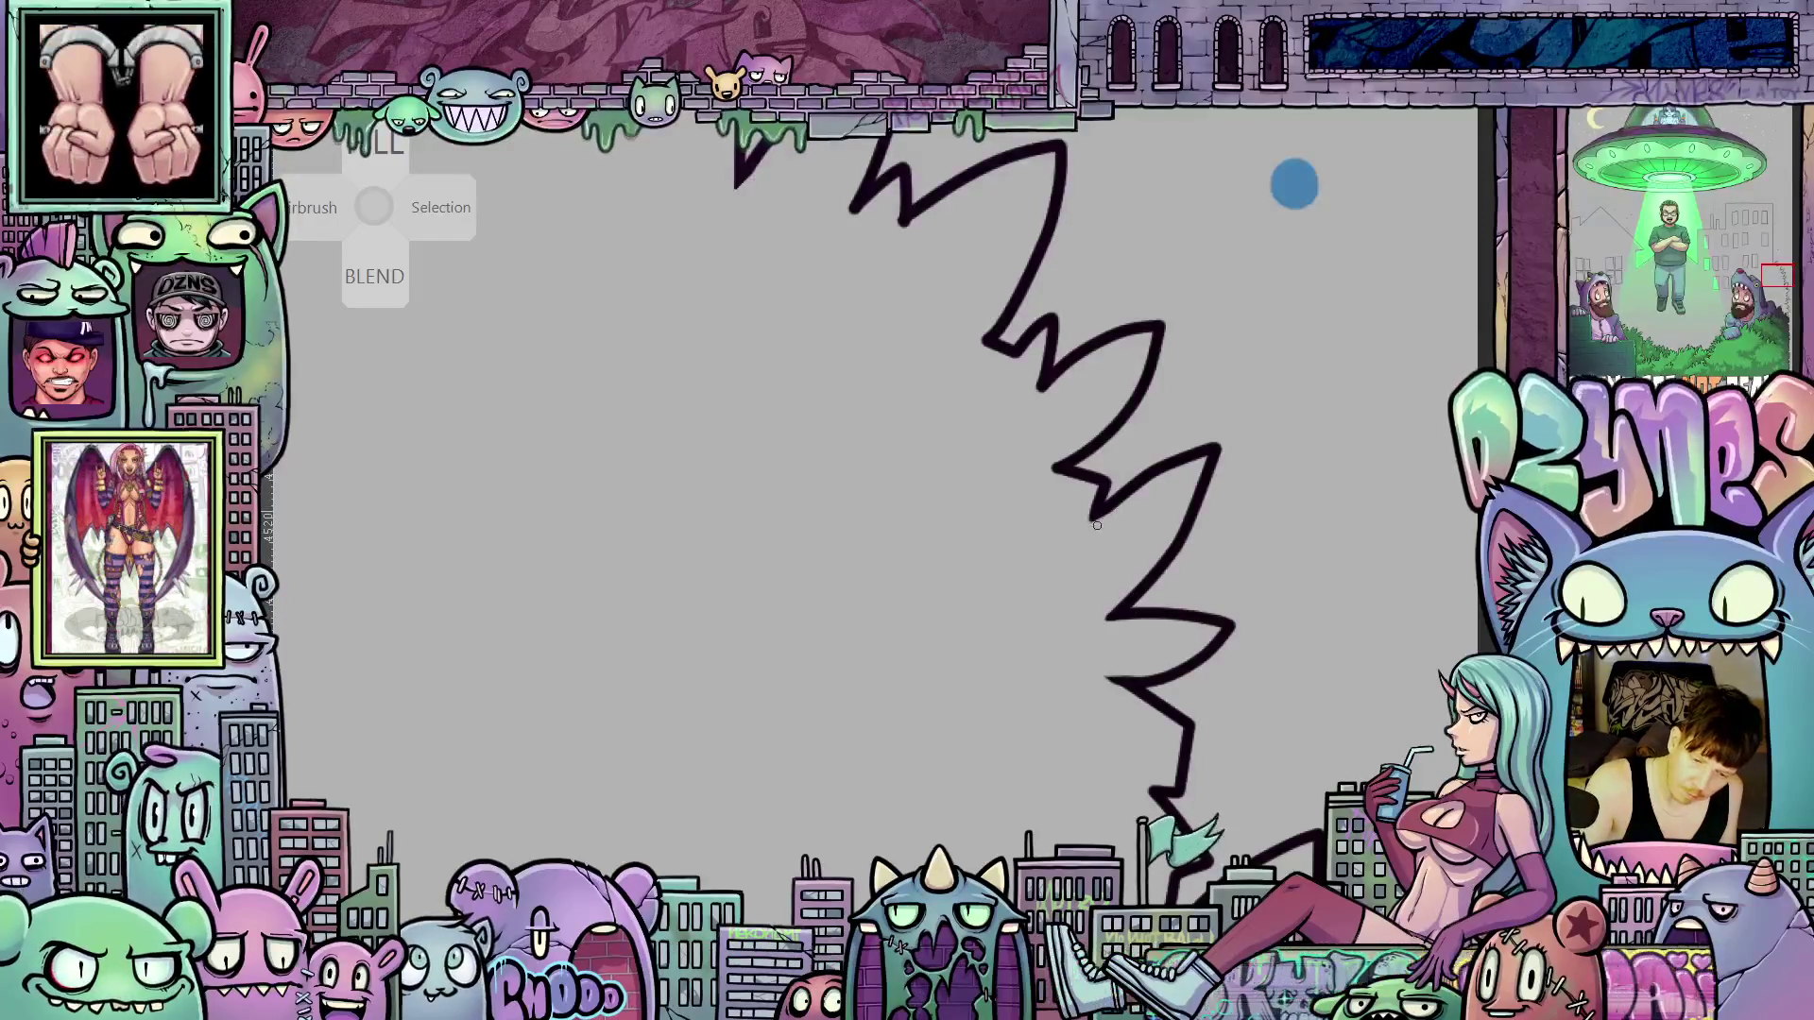
Rotate the canvas and move up the zigzag bush outline until it runs vertically
left_click_drag(1294, 184, 1307, 365)
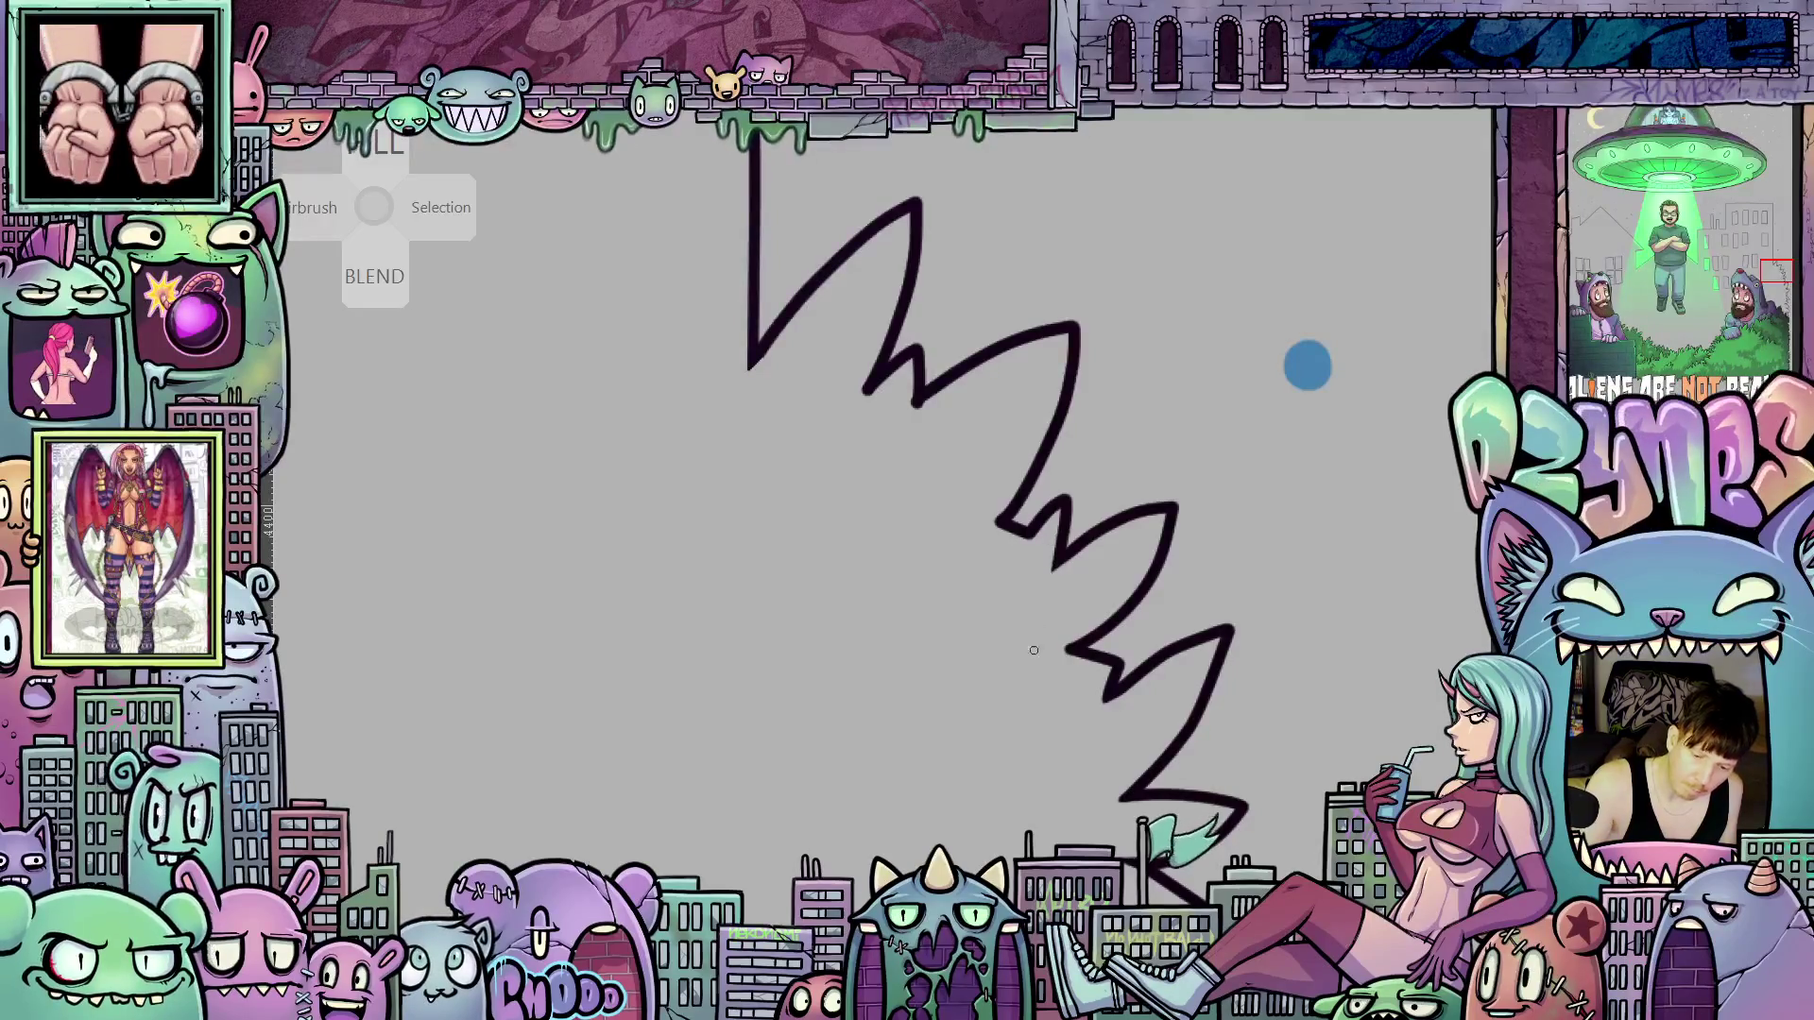
left_click_drag(1308, 366, 1368, 524)
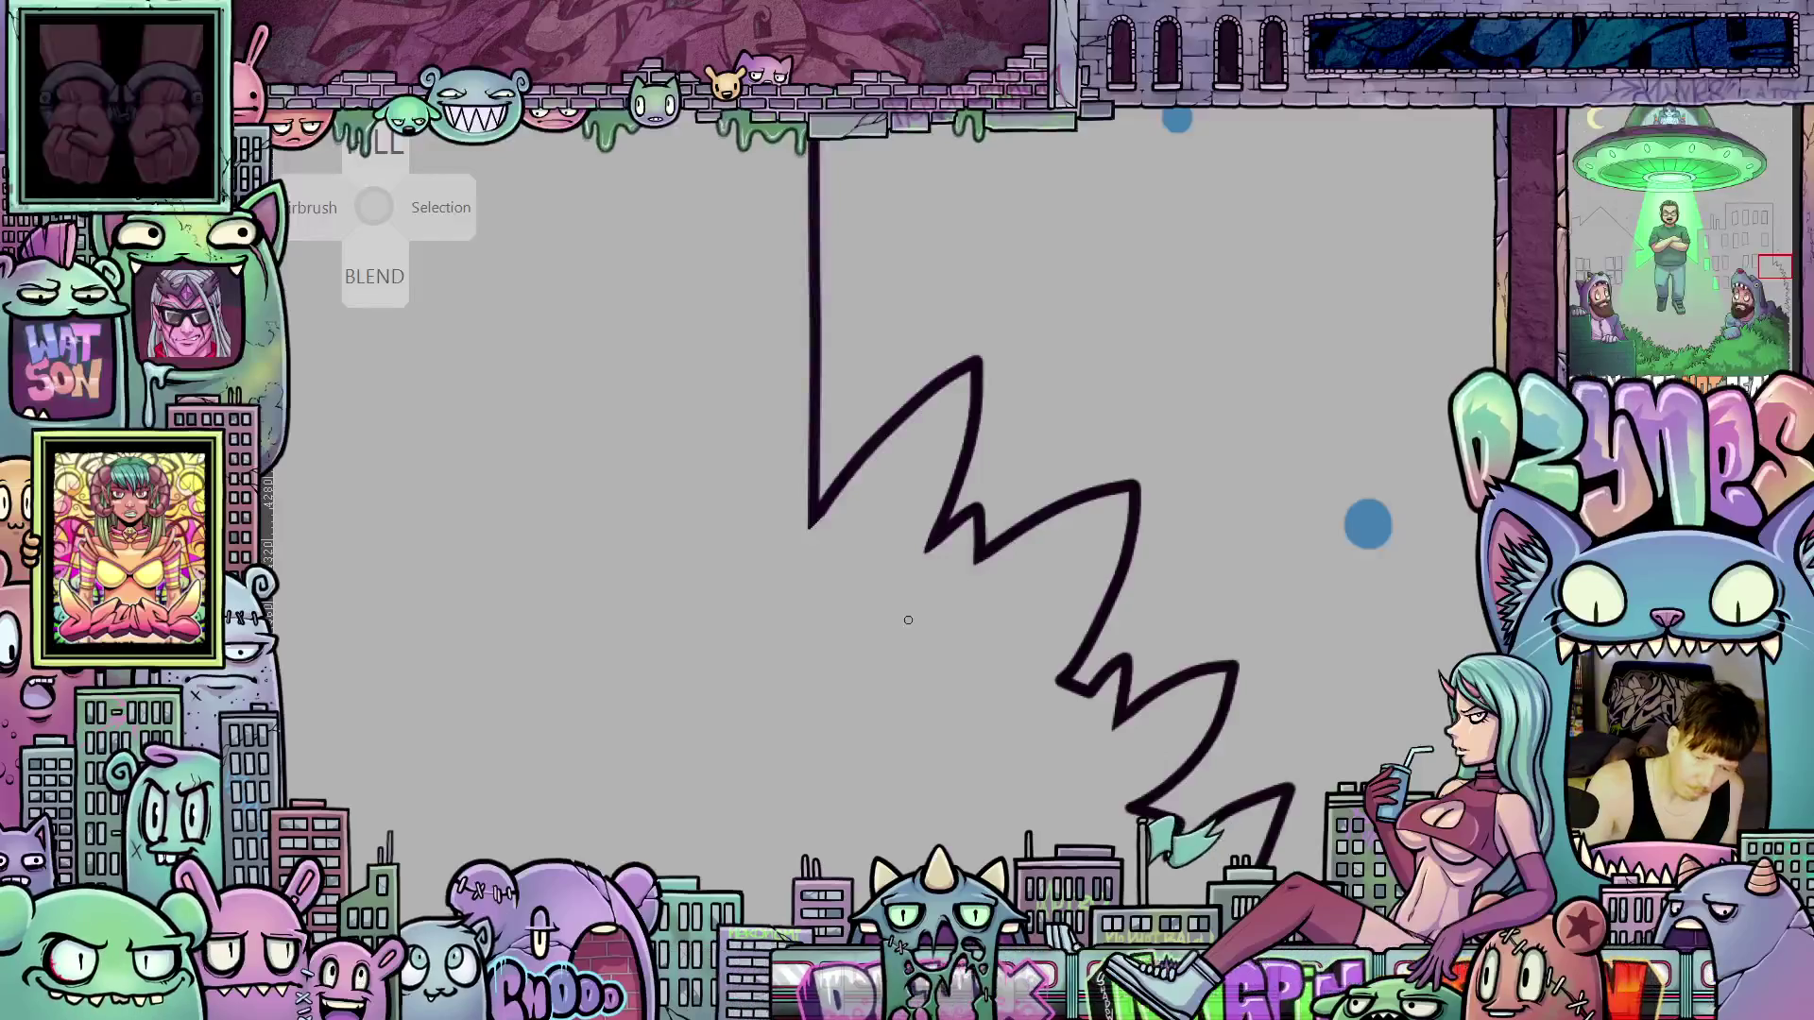
mouse_move(1323, 882)
left_mouse_down()
mouse_move(1285, 728)
mouse_move(1316, 645)
left_mouse_up()
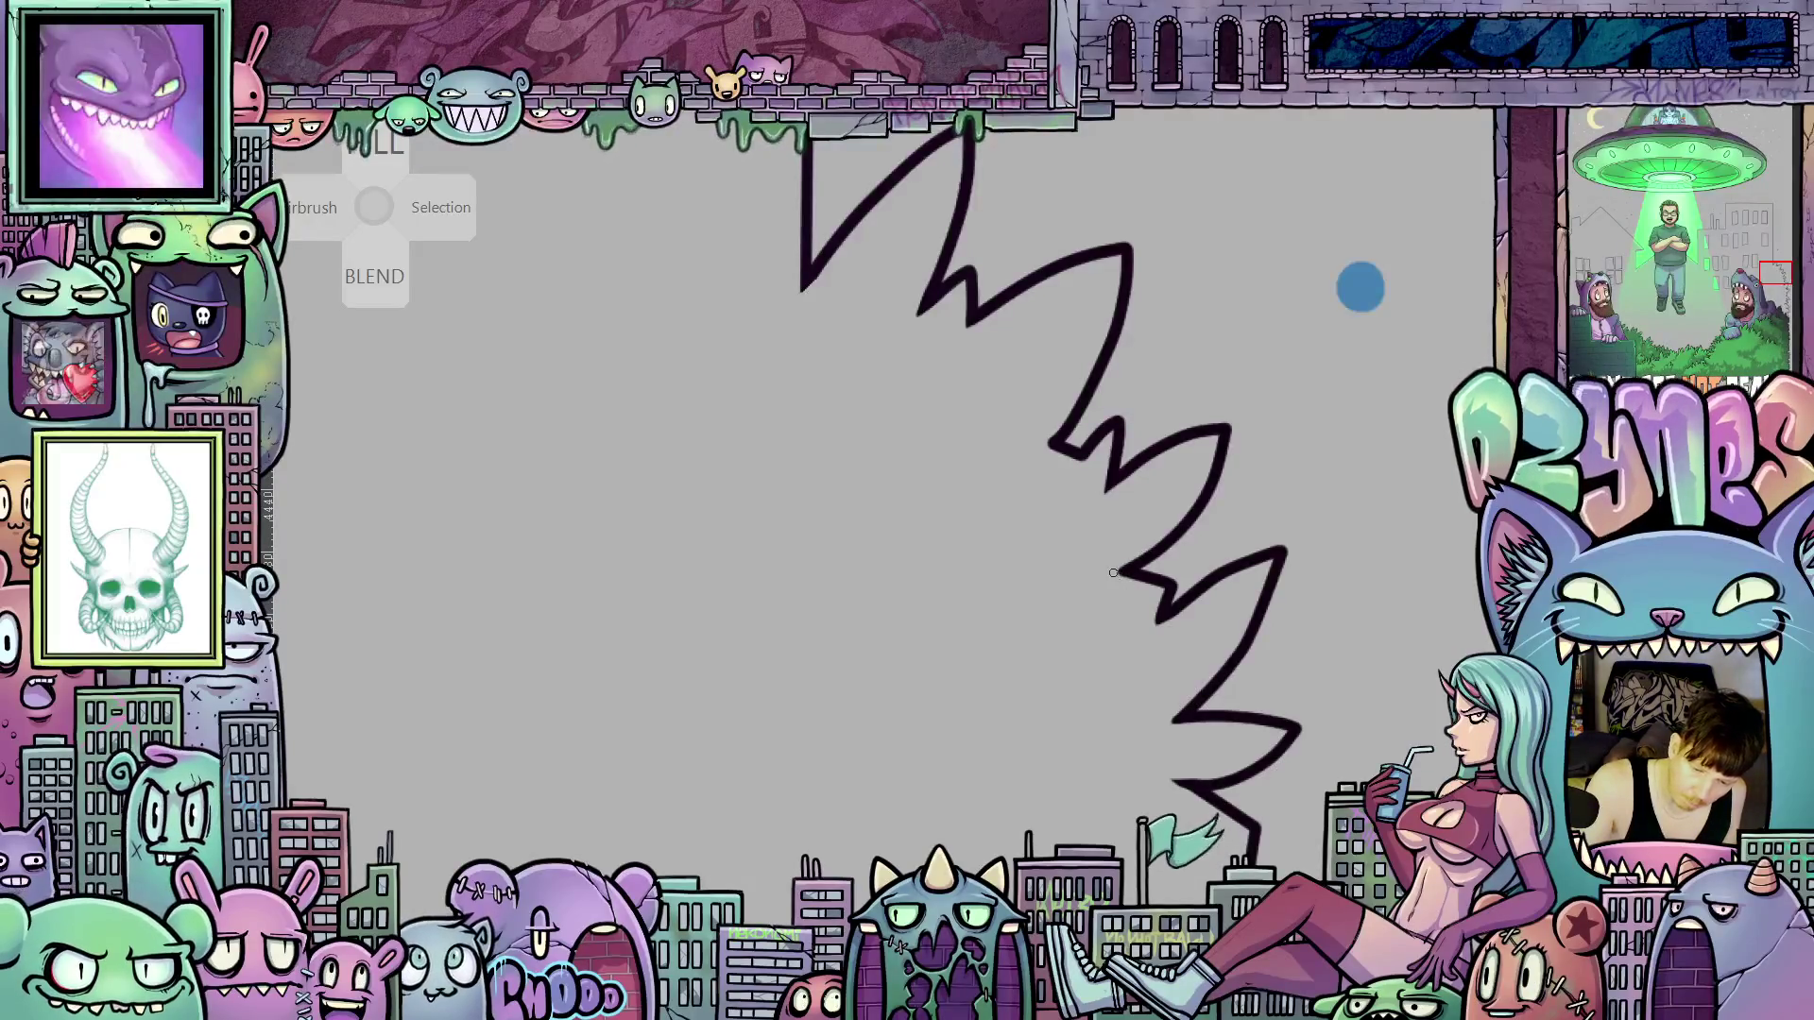
mouse_move(1237, 704)
left_mouse_down()
mouse_move(1256, 627)
mouse_move(1223, 689)
left_mouse_up()
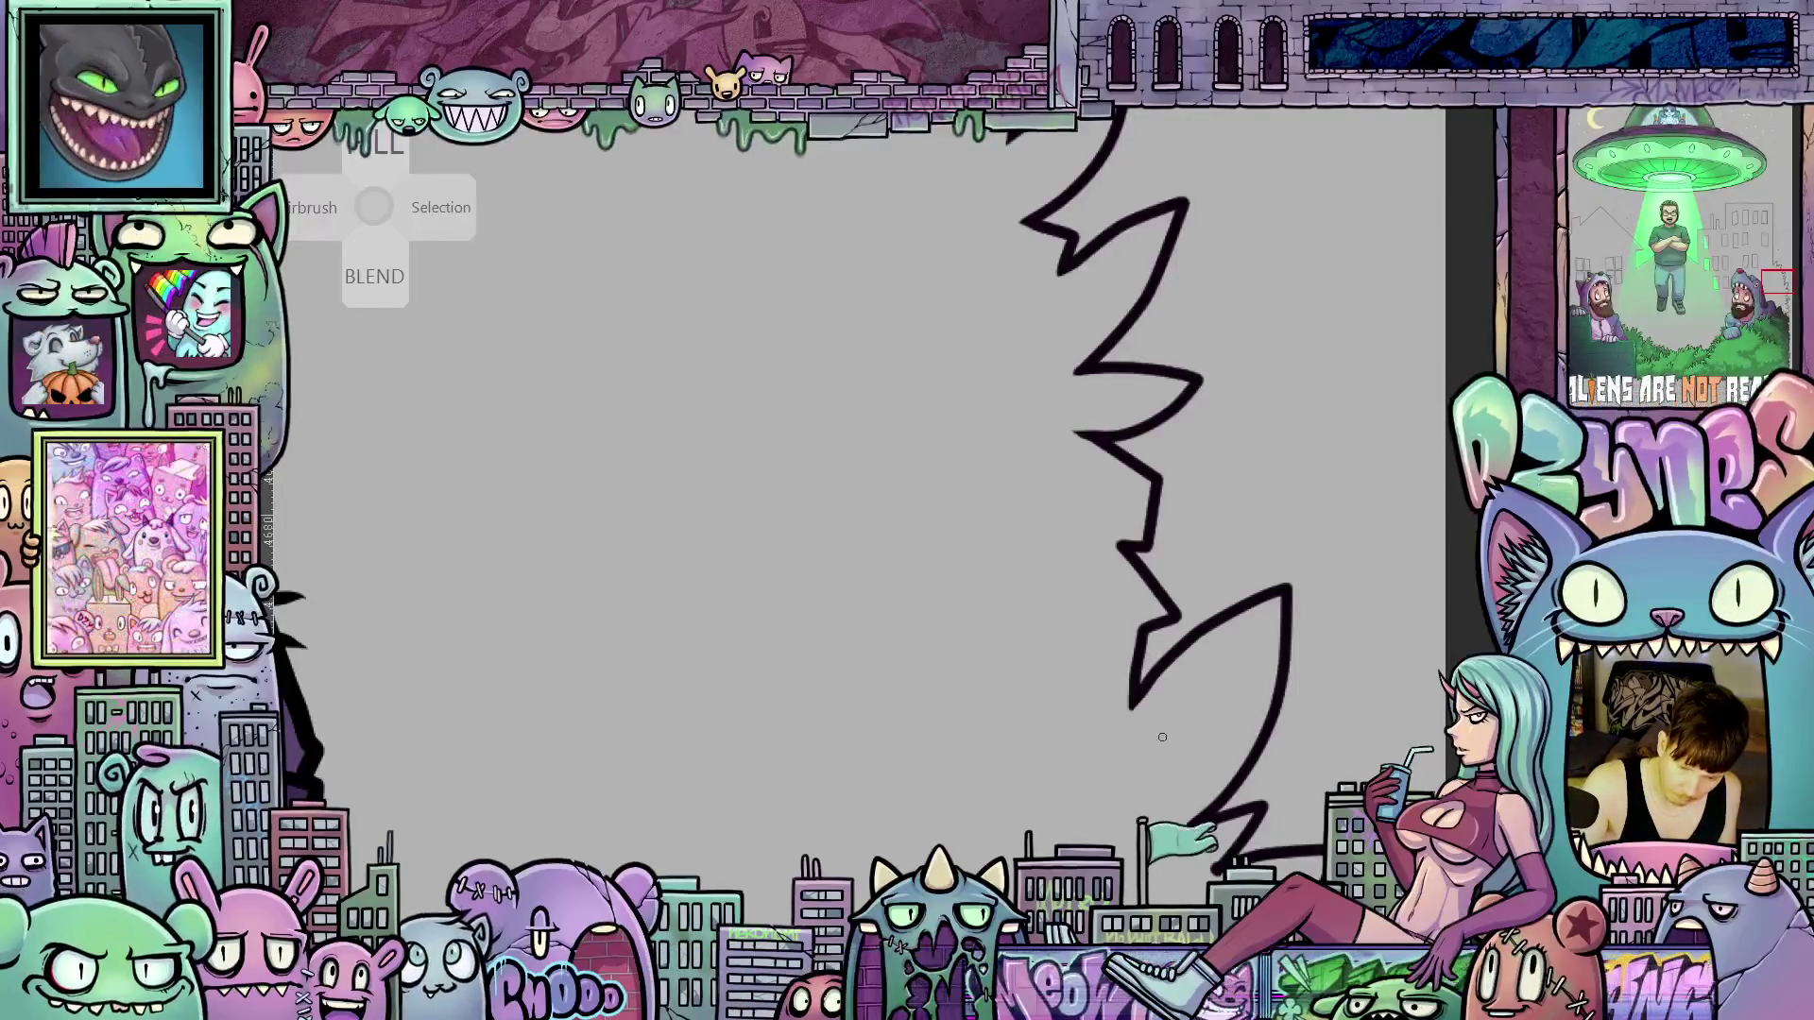
scroll(1200, 661, "down", 5)
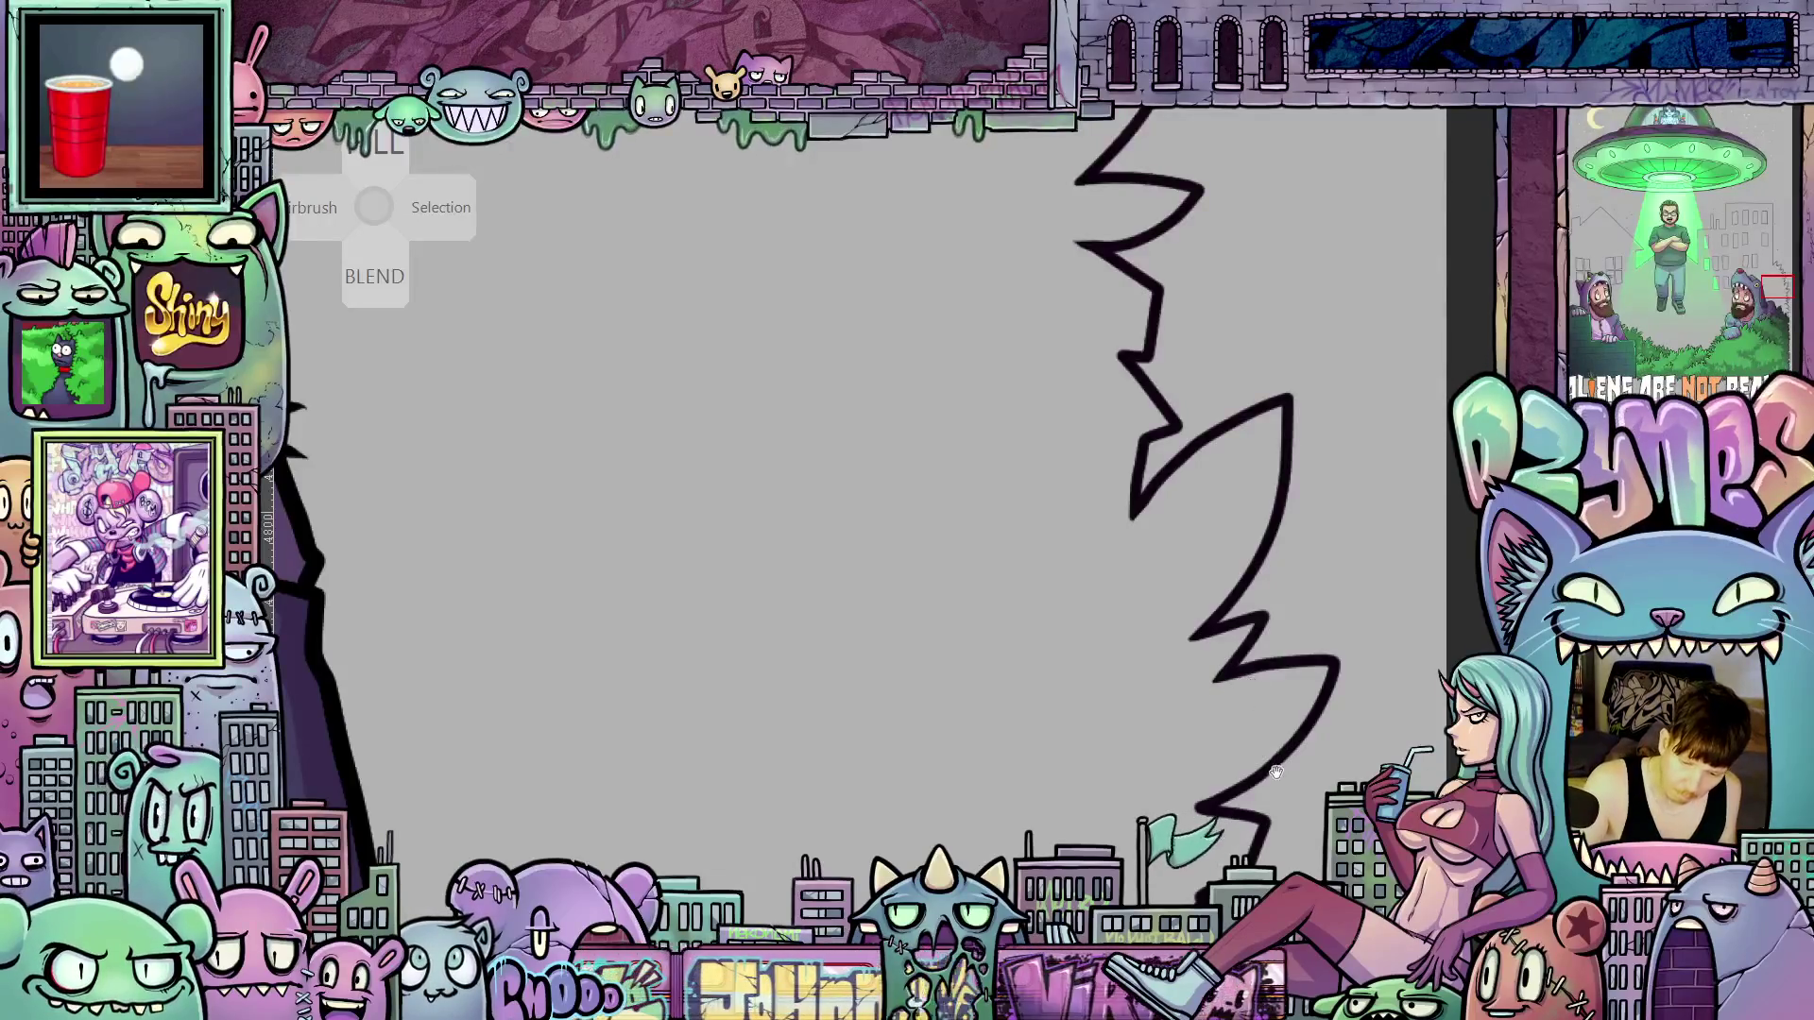
left_click_drag(1276, 773, 1263, 620)
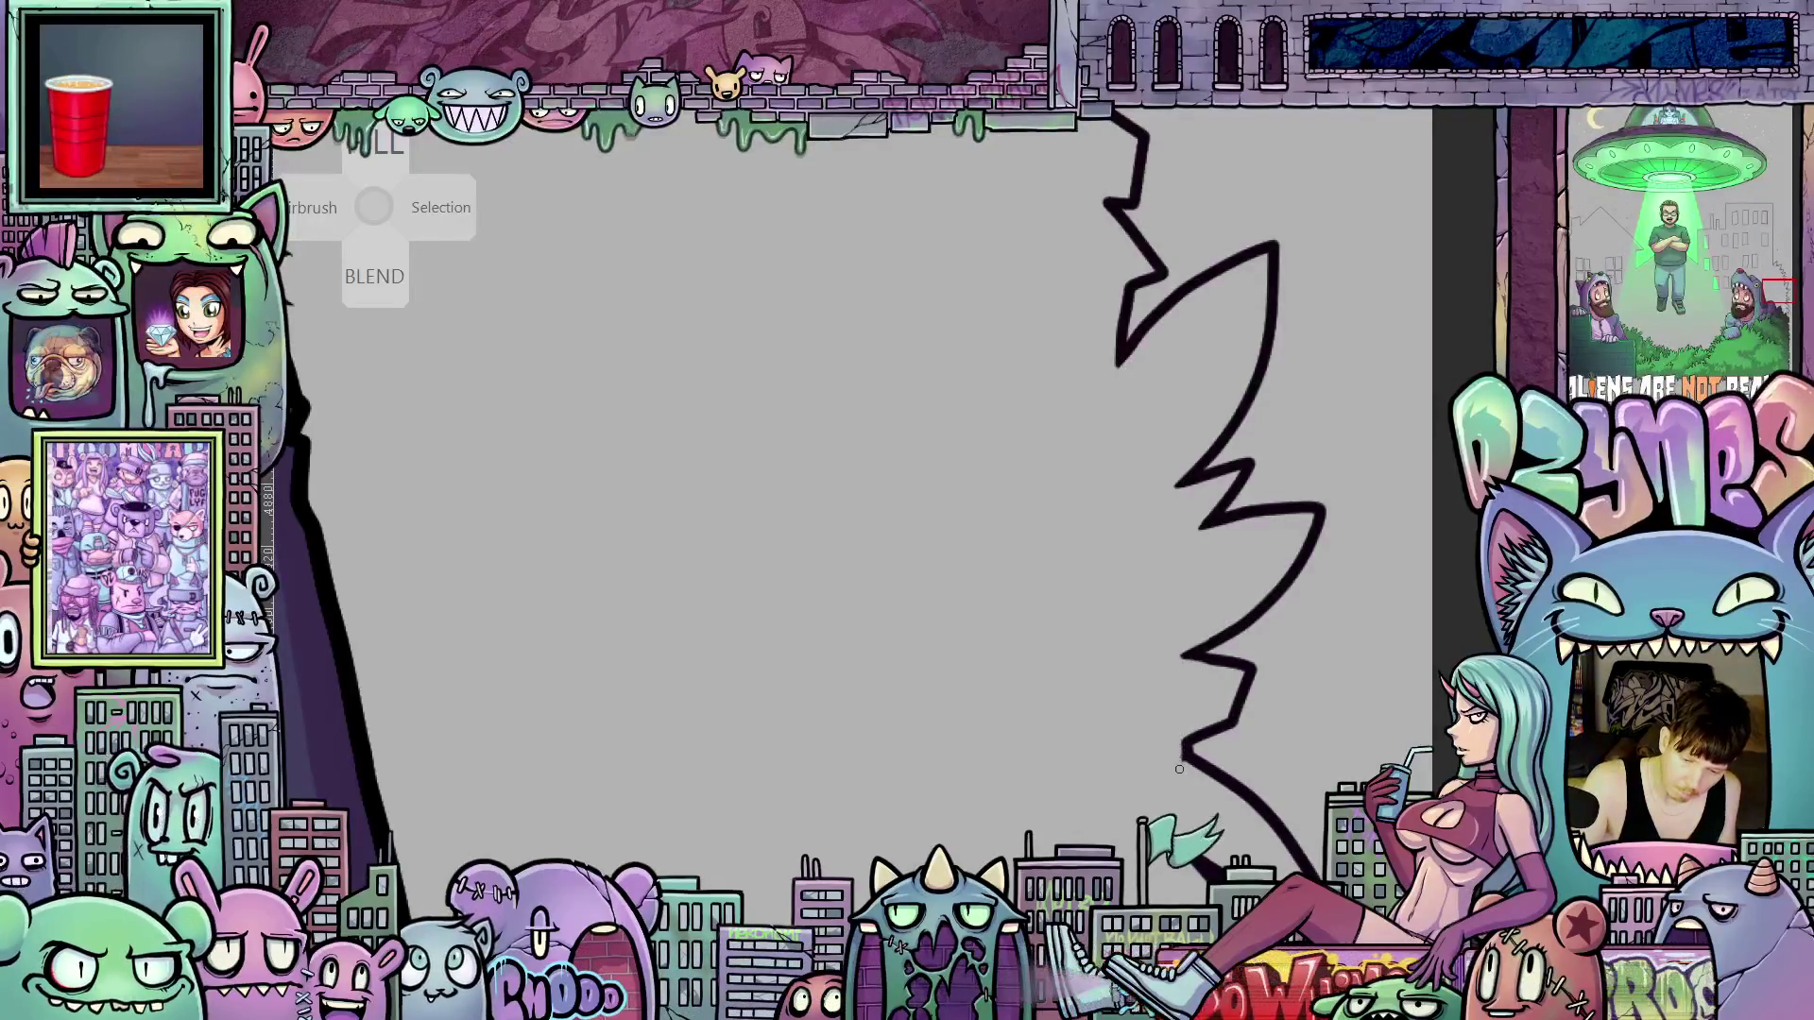
Follow the jagged outline across the canvas, turning the view until it runs vertically again
mouse_move(1188, 759)
left_mouse_down()
mouse_move(1168, 706)
mouse_move(968, 863)
mouse_move(866, 796)
mouse_move(879, 770)
left_mouse_up()
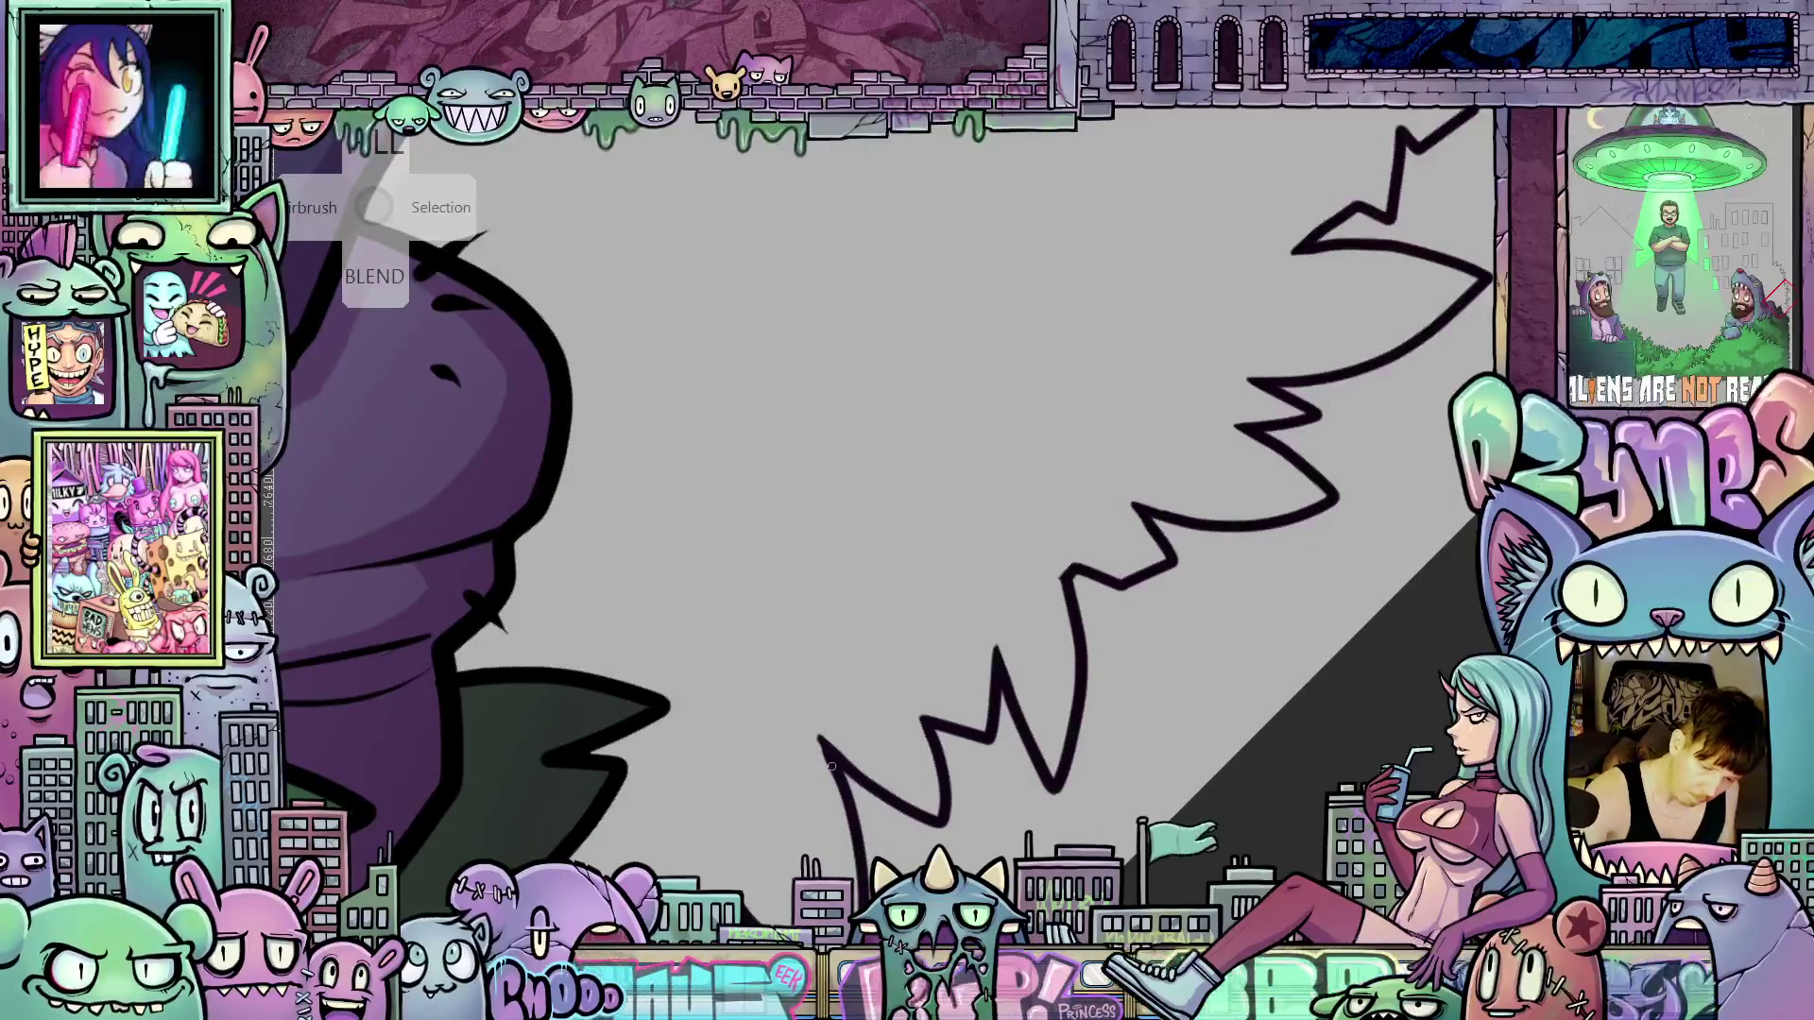
left_click_drag(821, 760, 805, 680)
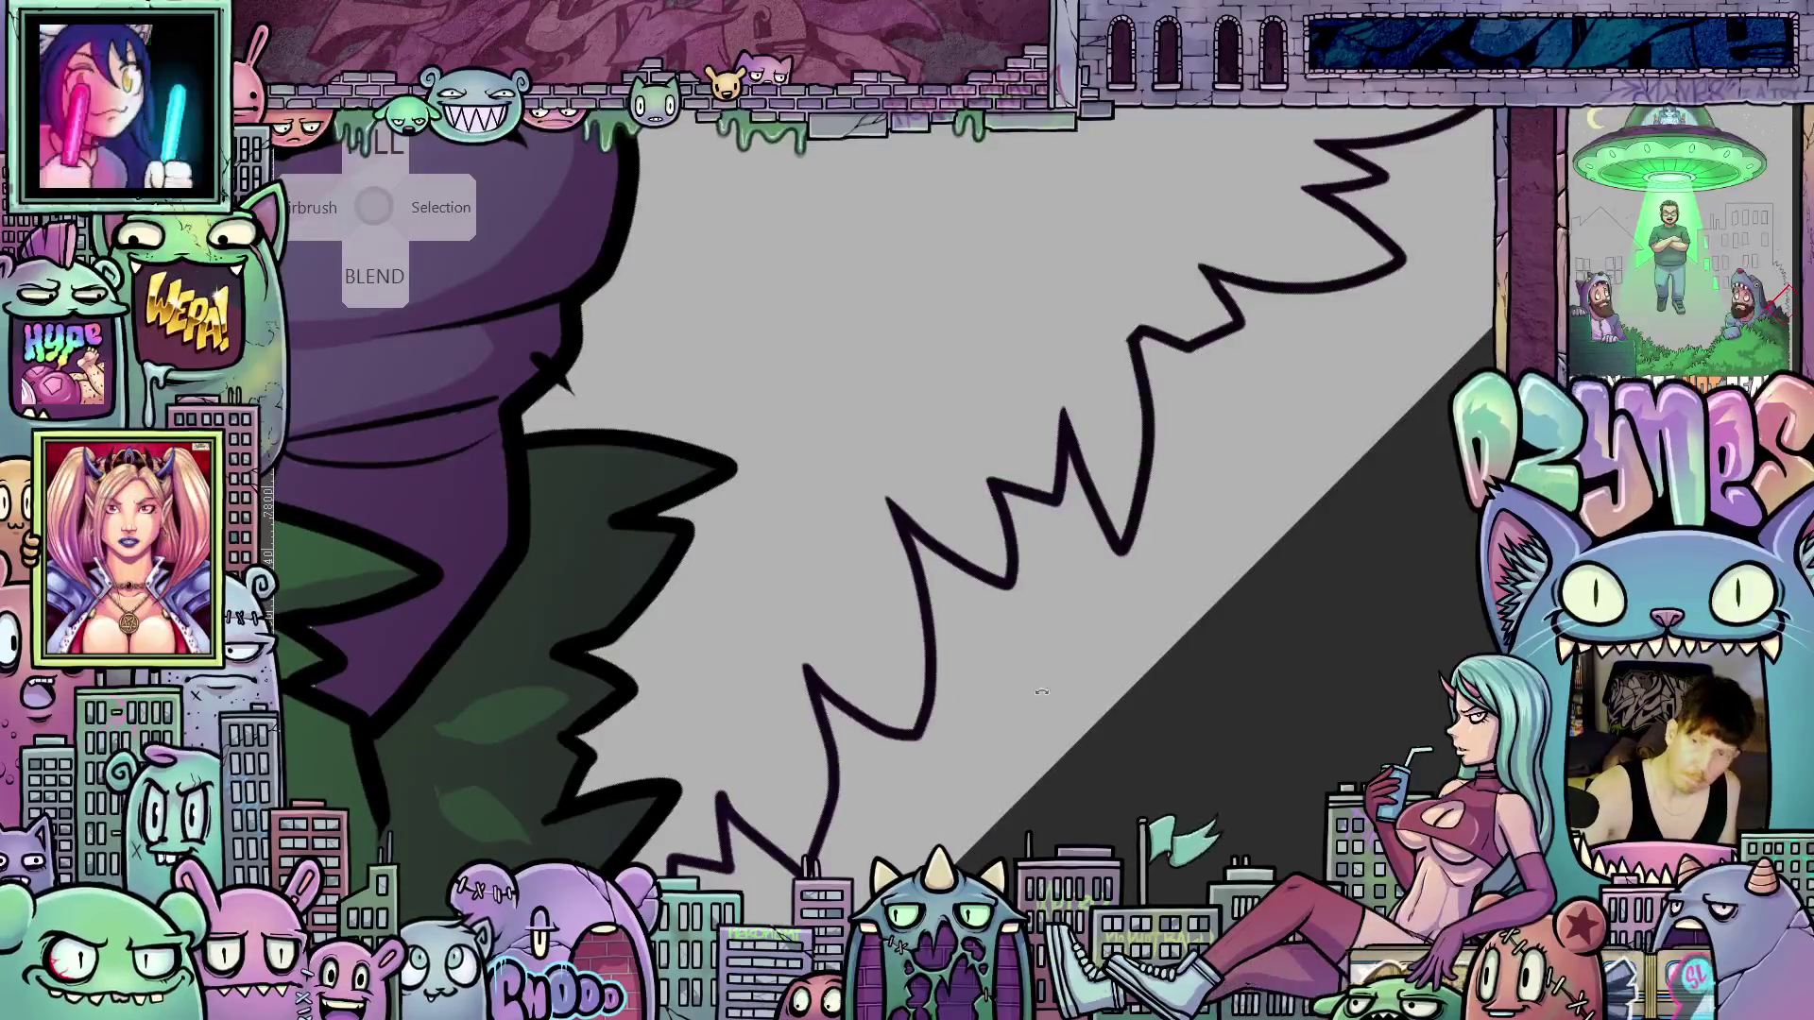
left_click_drag(1042, 693, 813, 707)
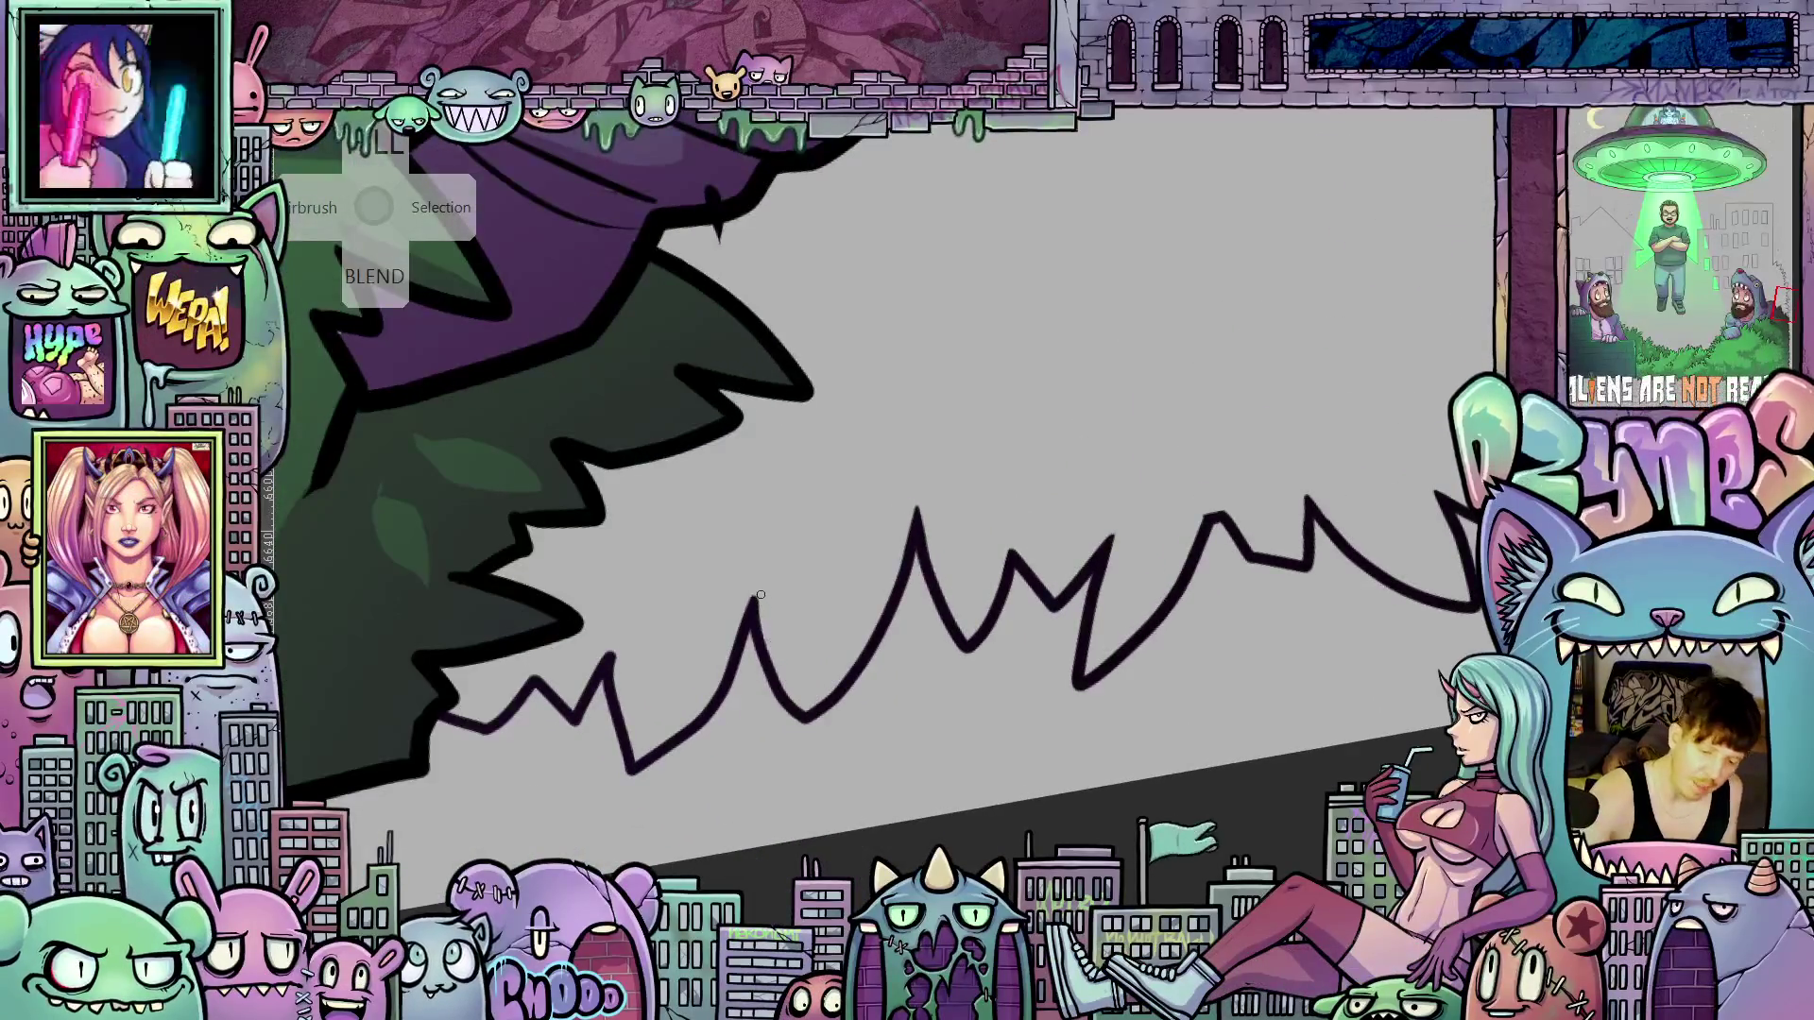
left_click_drag(760, 597, 911, 598)
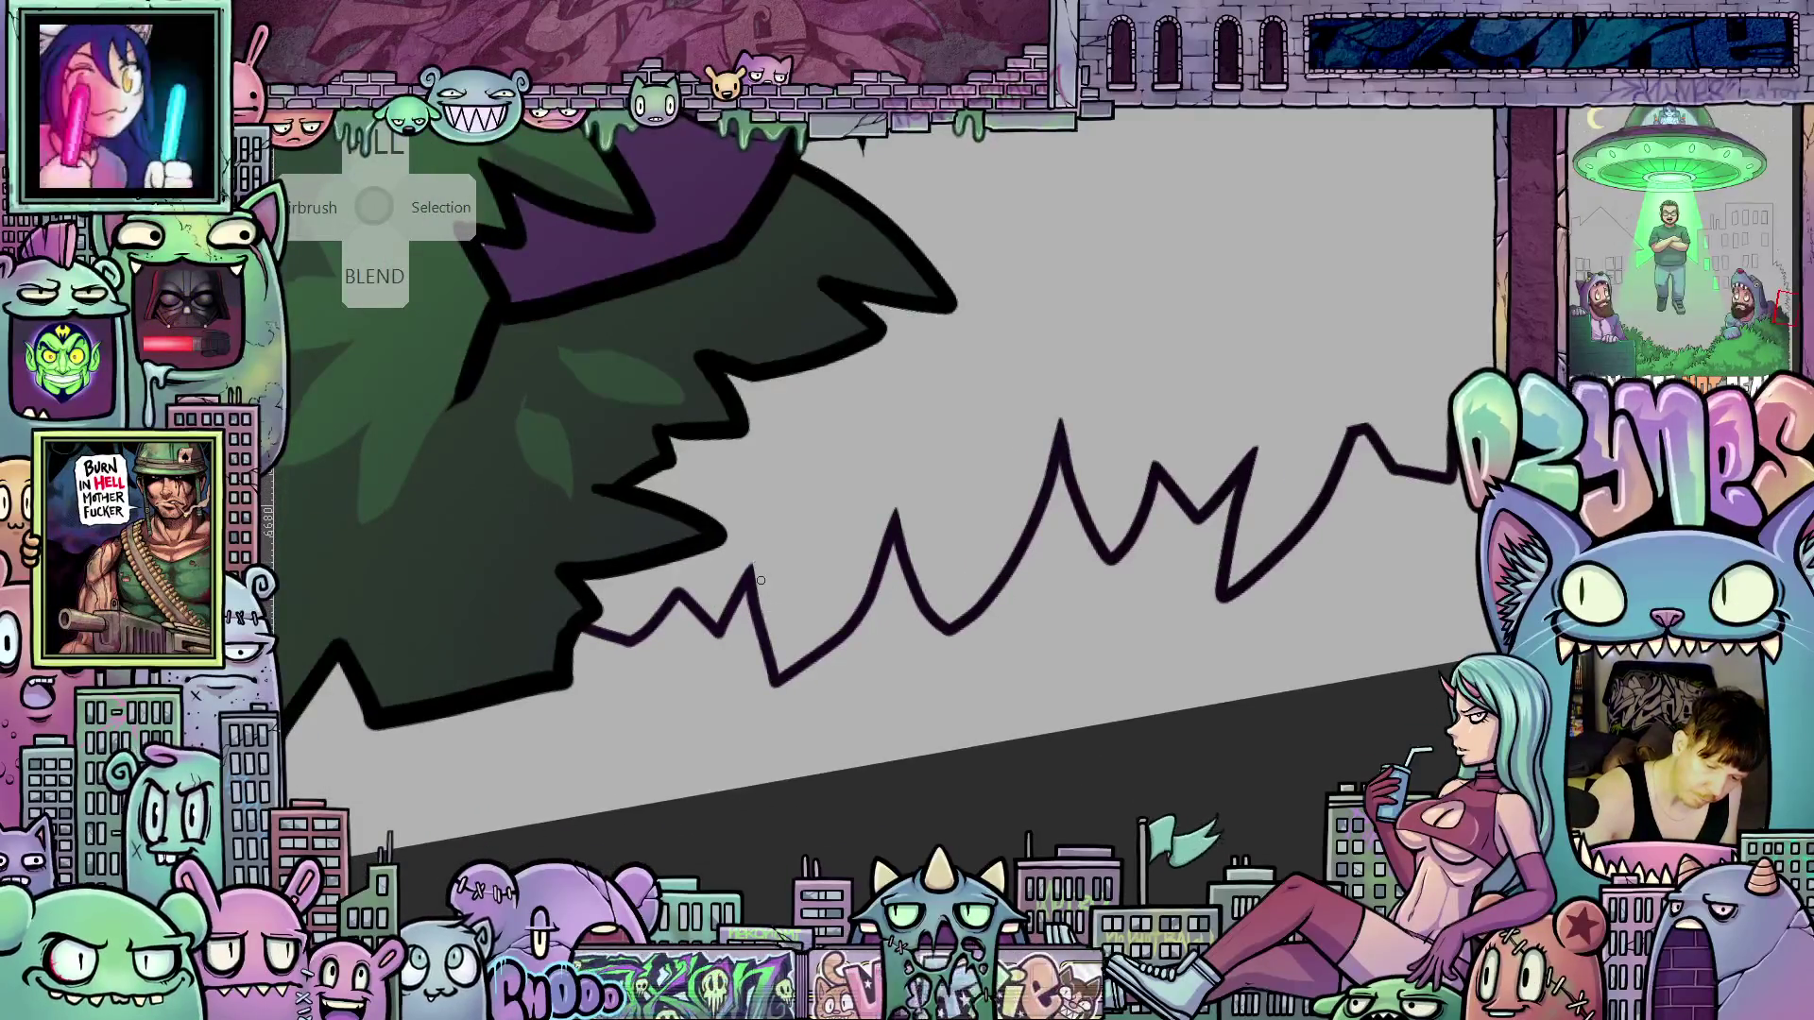
mouse_move(1198, 716)
left_mouse_down()
mouse_move(1073, 393)
mouse_move(1082, 628)
mouse_move(870, 519)
mouse_move(851, 472)
left_mouse_up()
scroll(1072, 377, "down", 2)
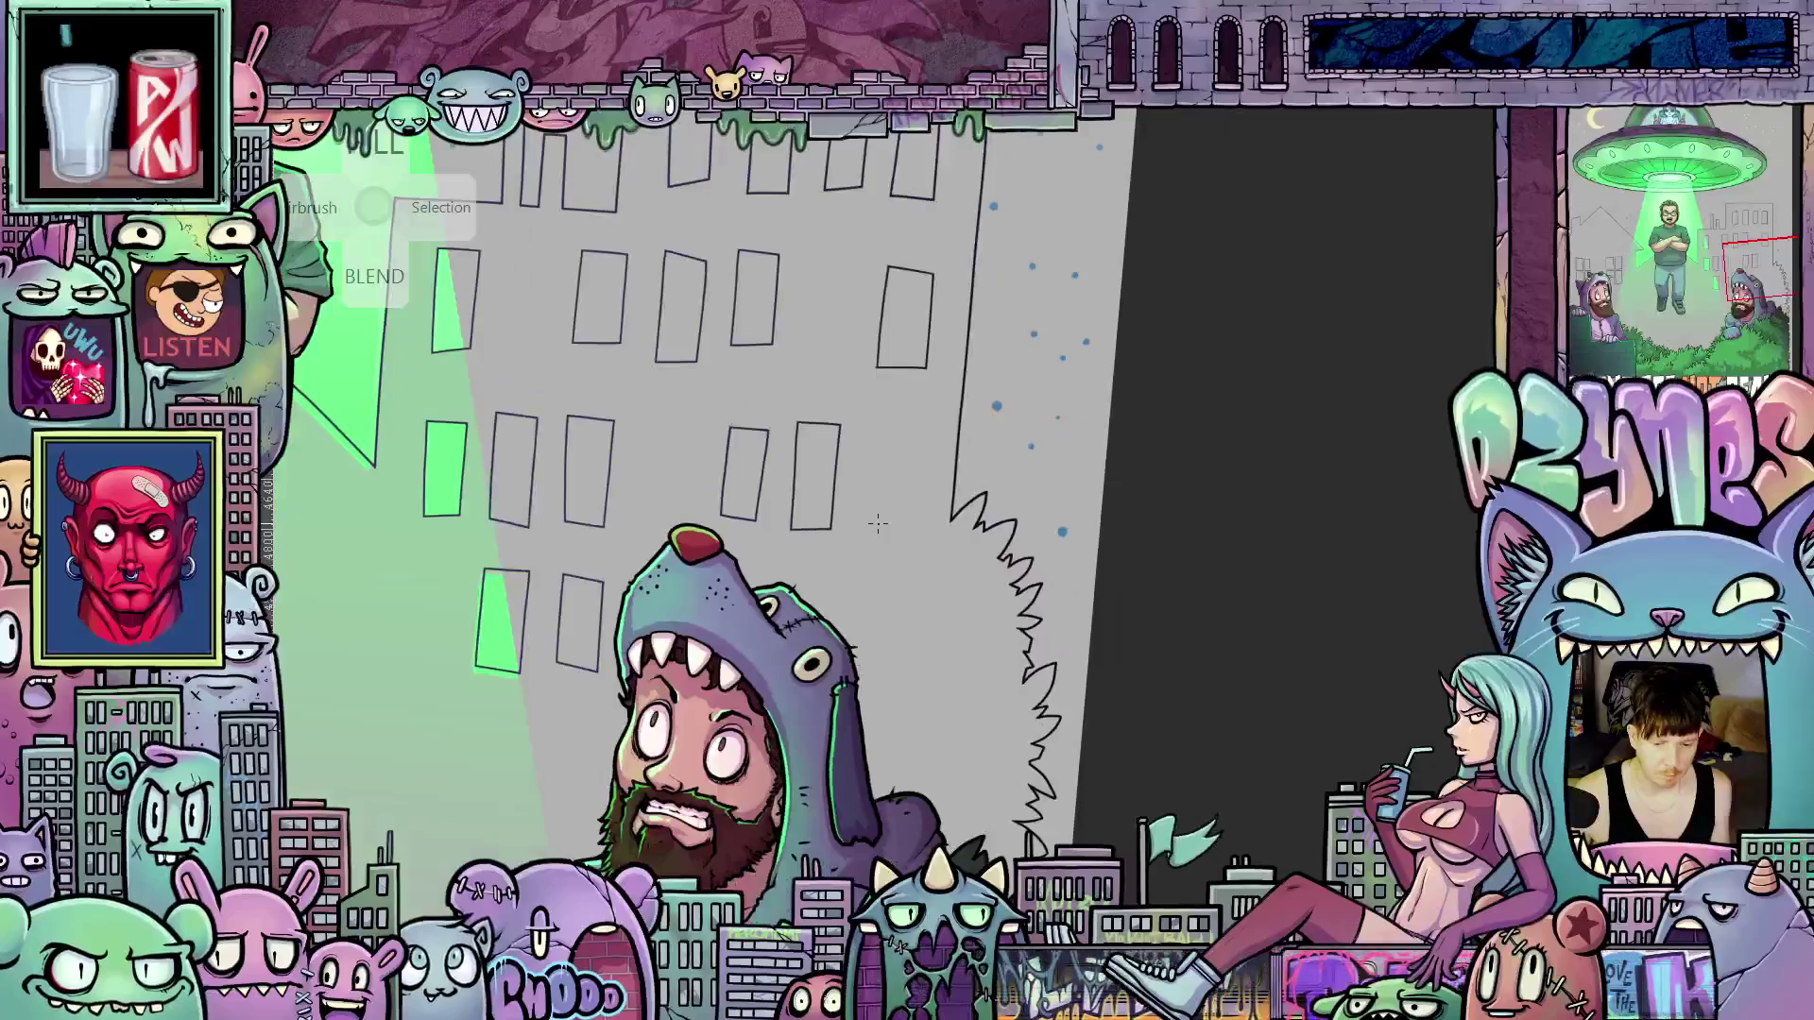
Zoom out over the building and man, then zoom in on the dark green wall's zigzag line
scroll(851, 472, "down", 3)
scroll(834, 510, "up", 3)
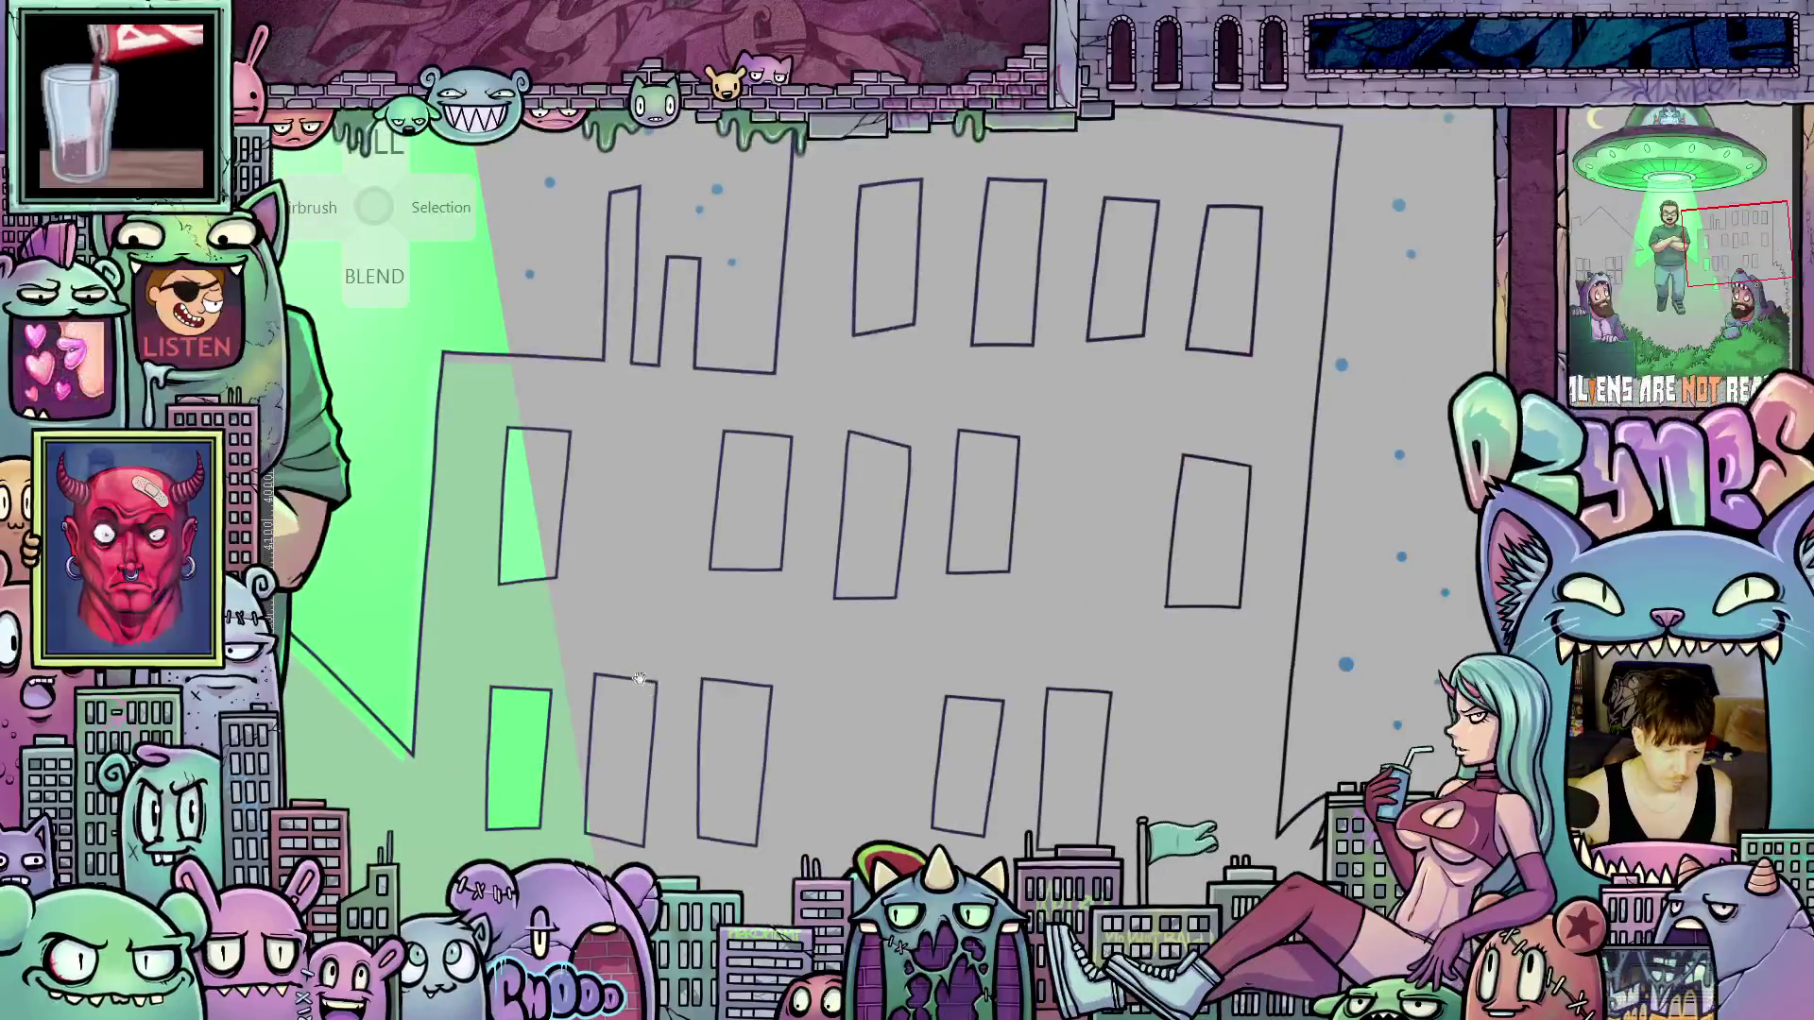
left_click_drag(718, 548, 1167, 565)
key("m")
scroll(802, 643, "up", 3)
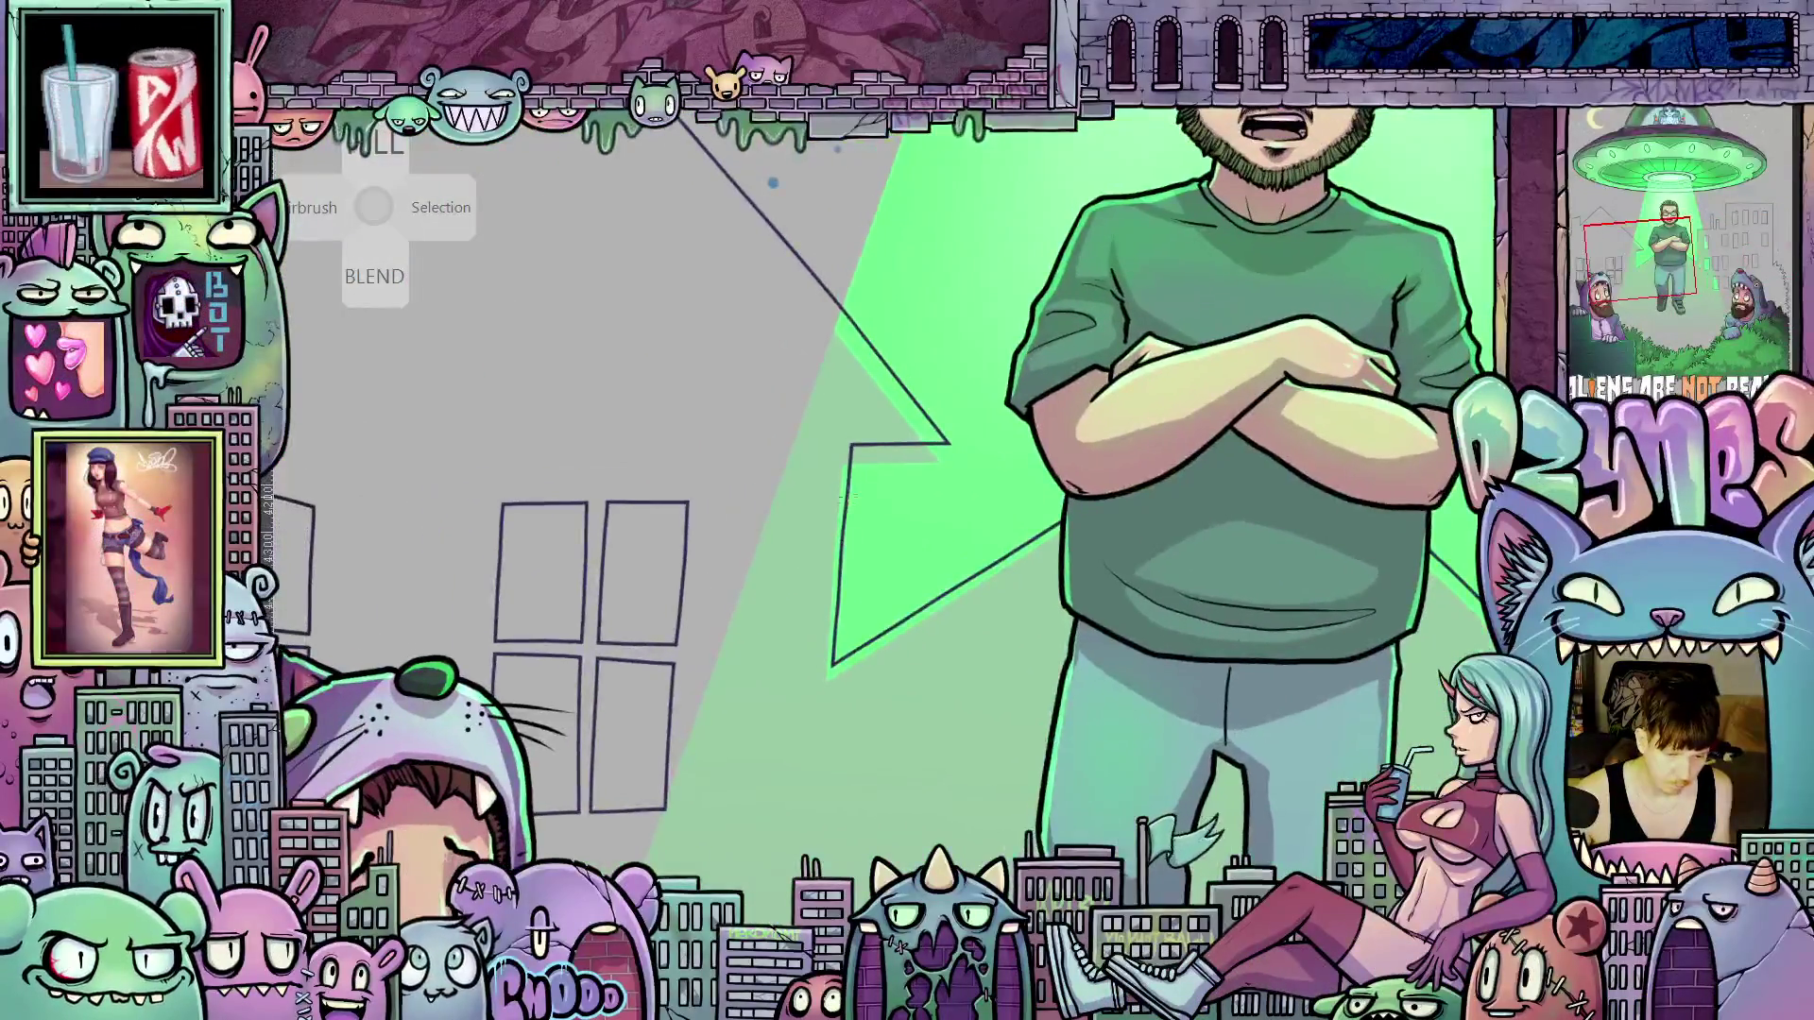
mouse_move(802, 643)
left_mouse_down()
mouse_move(856, 361)
mouse_move(761, 588)
mouse_move(908, 633)
left_mouse_up()
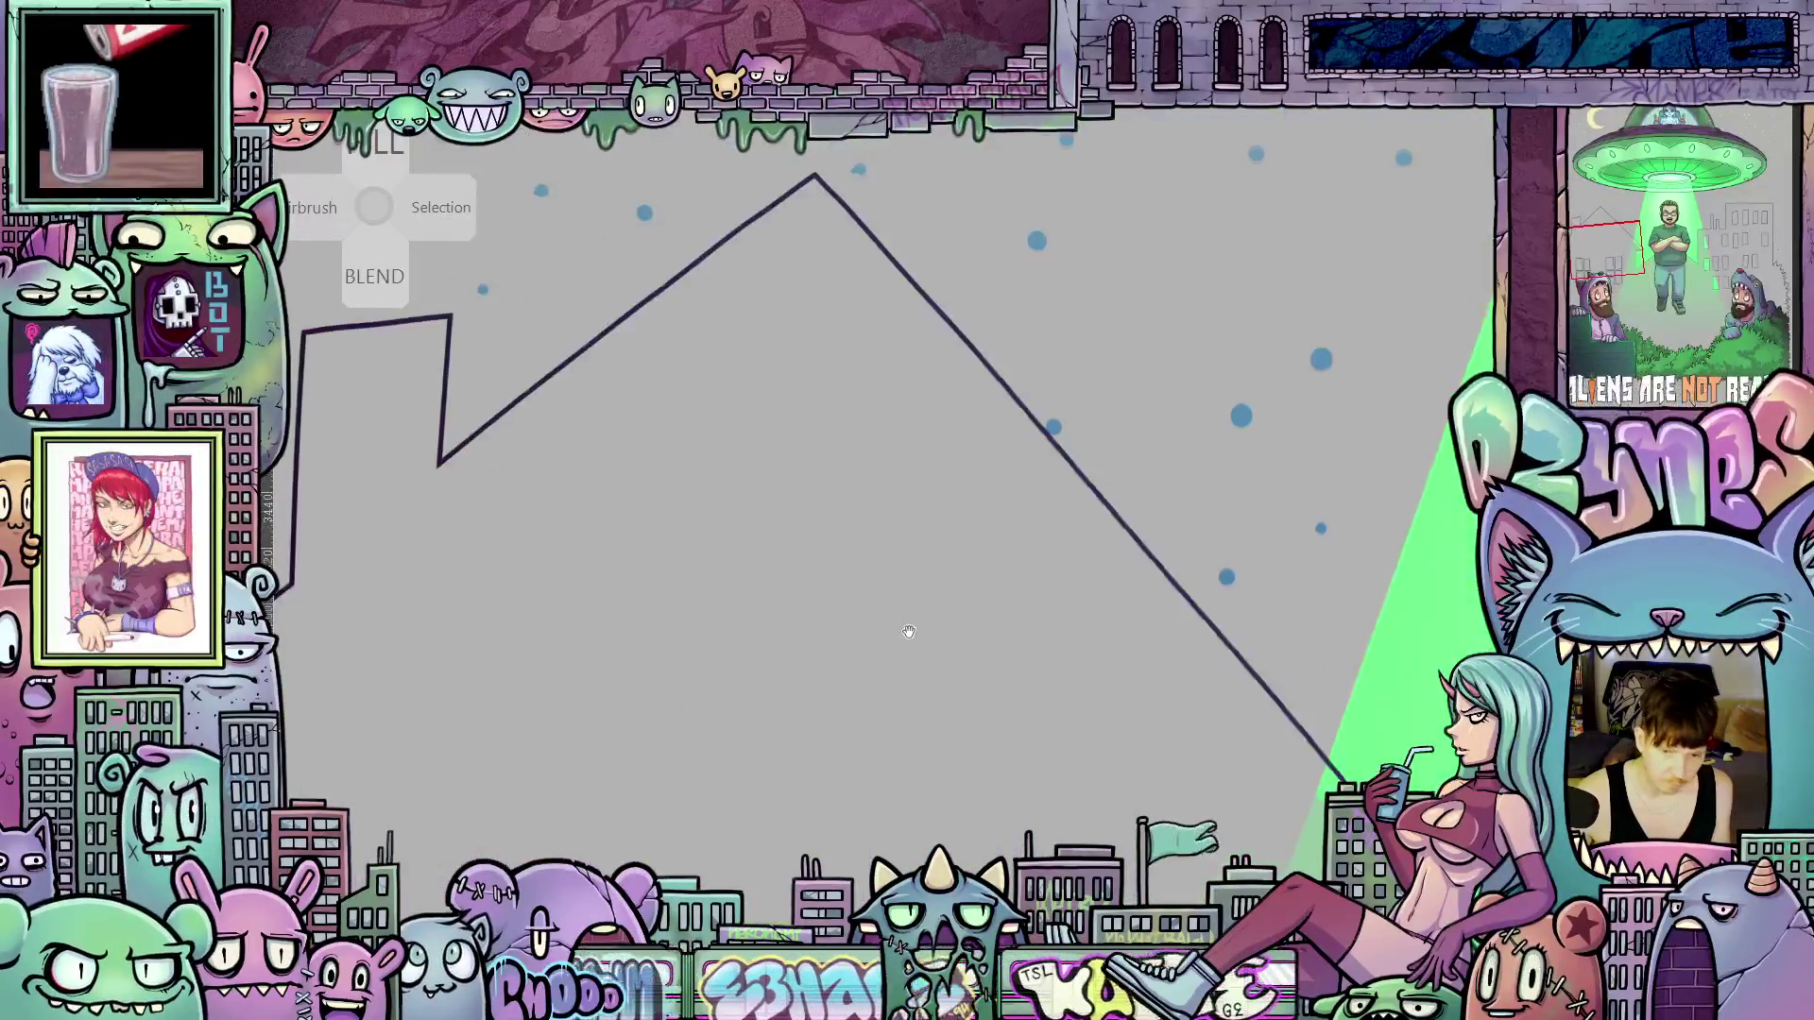
mouse_move(987, 586)
left_mouse_down()
mouse_move(924, 454)
mouse_move(830, 526)
mouse_move(950, 232)
mouse_move(863, 474)
mouse_move(850, 599)
mouse_move(842, 549)
left_mouse_up()
scroll(842, 549, "up", 6)
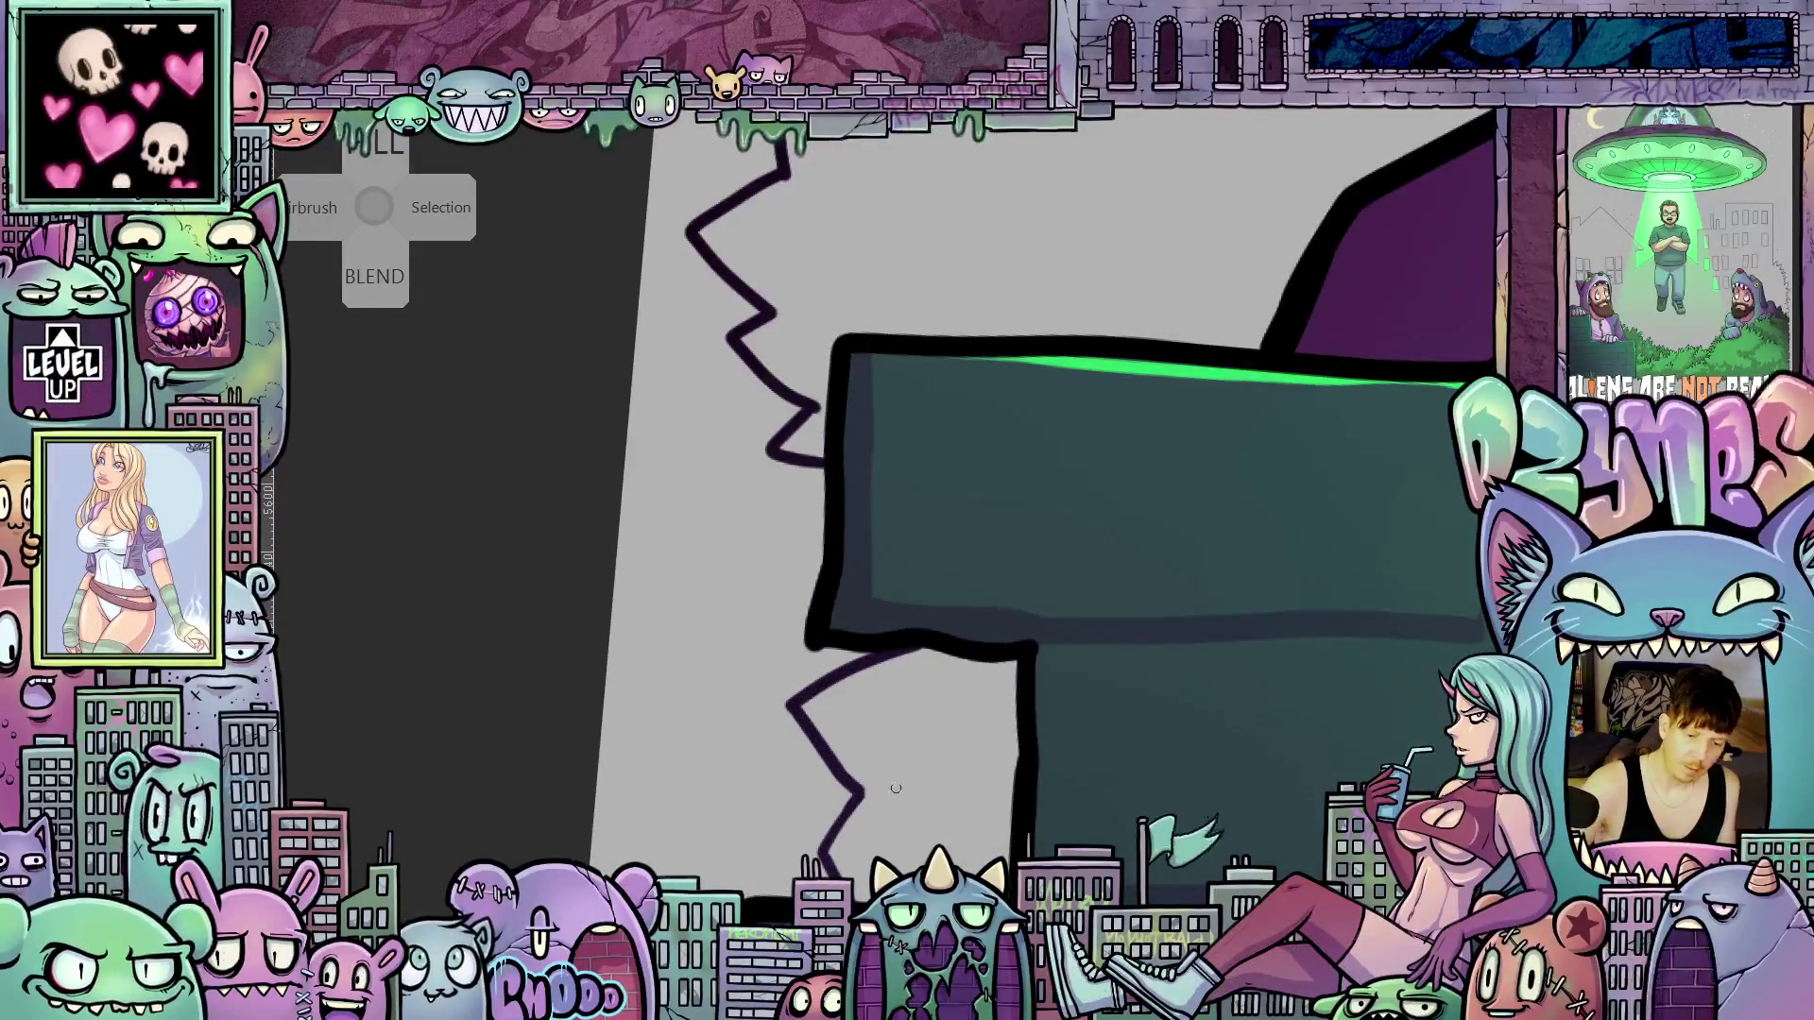
Rotate the view sideways and pan along the jagged outline to the rooftop corner
scroll(894, 718, "up", 5)
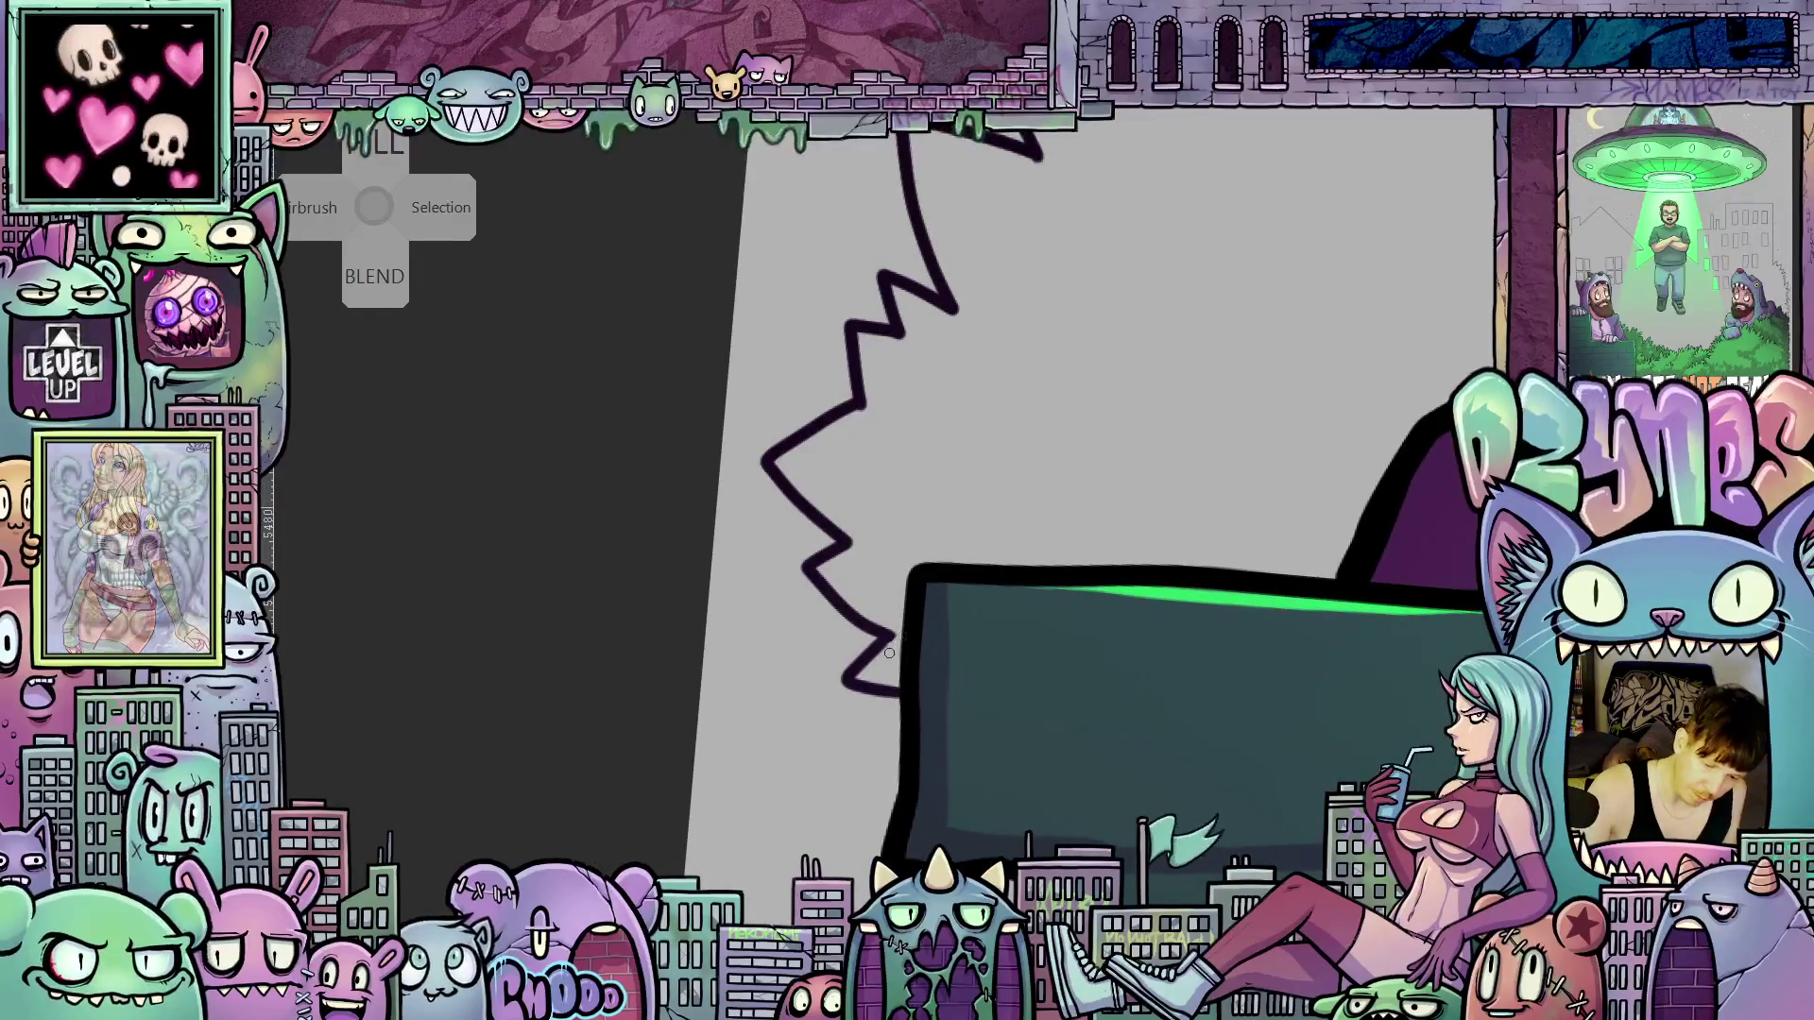
scroll(909, 635, "up", 5)
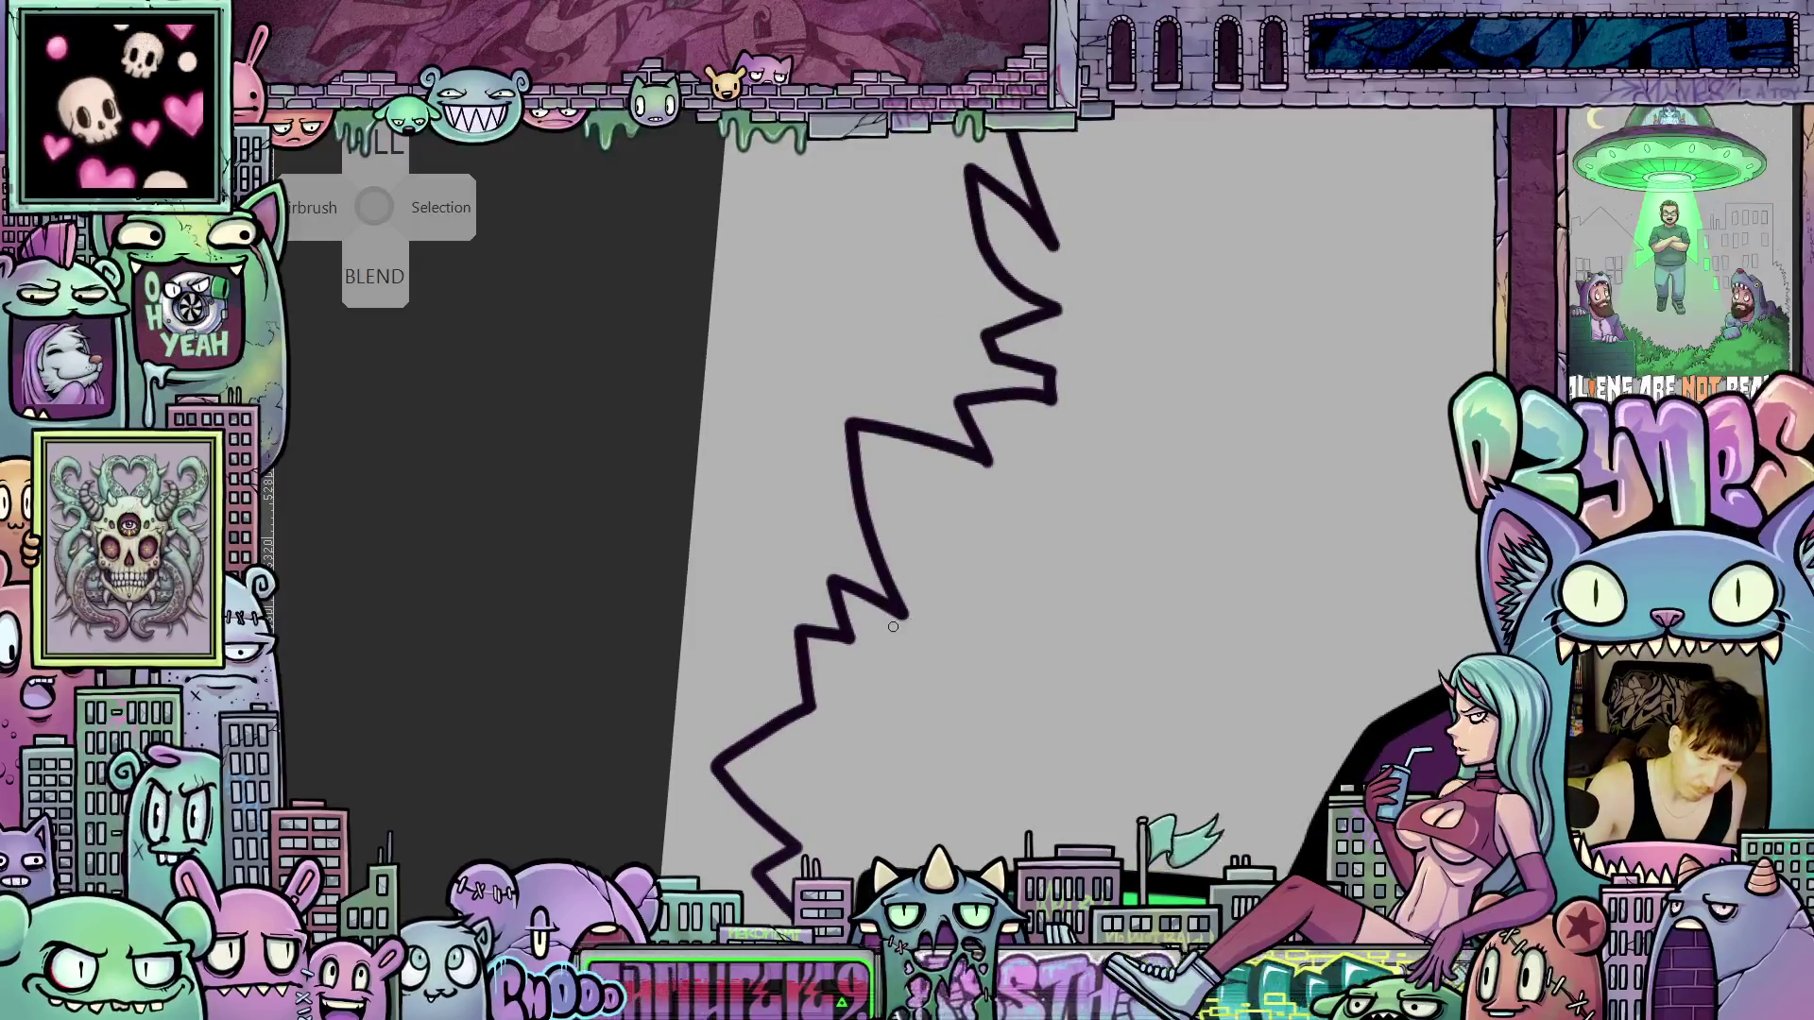
key("6")
key("6")
key("6")
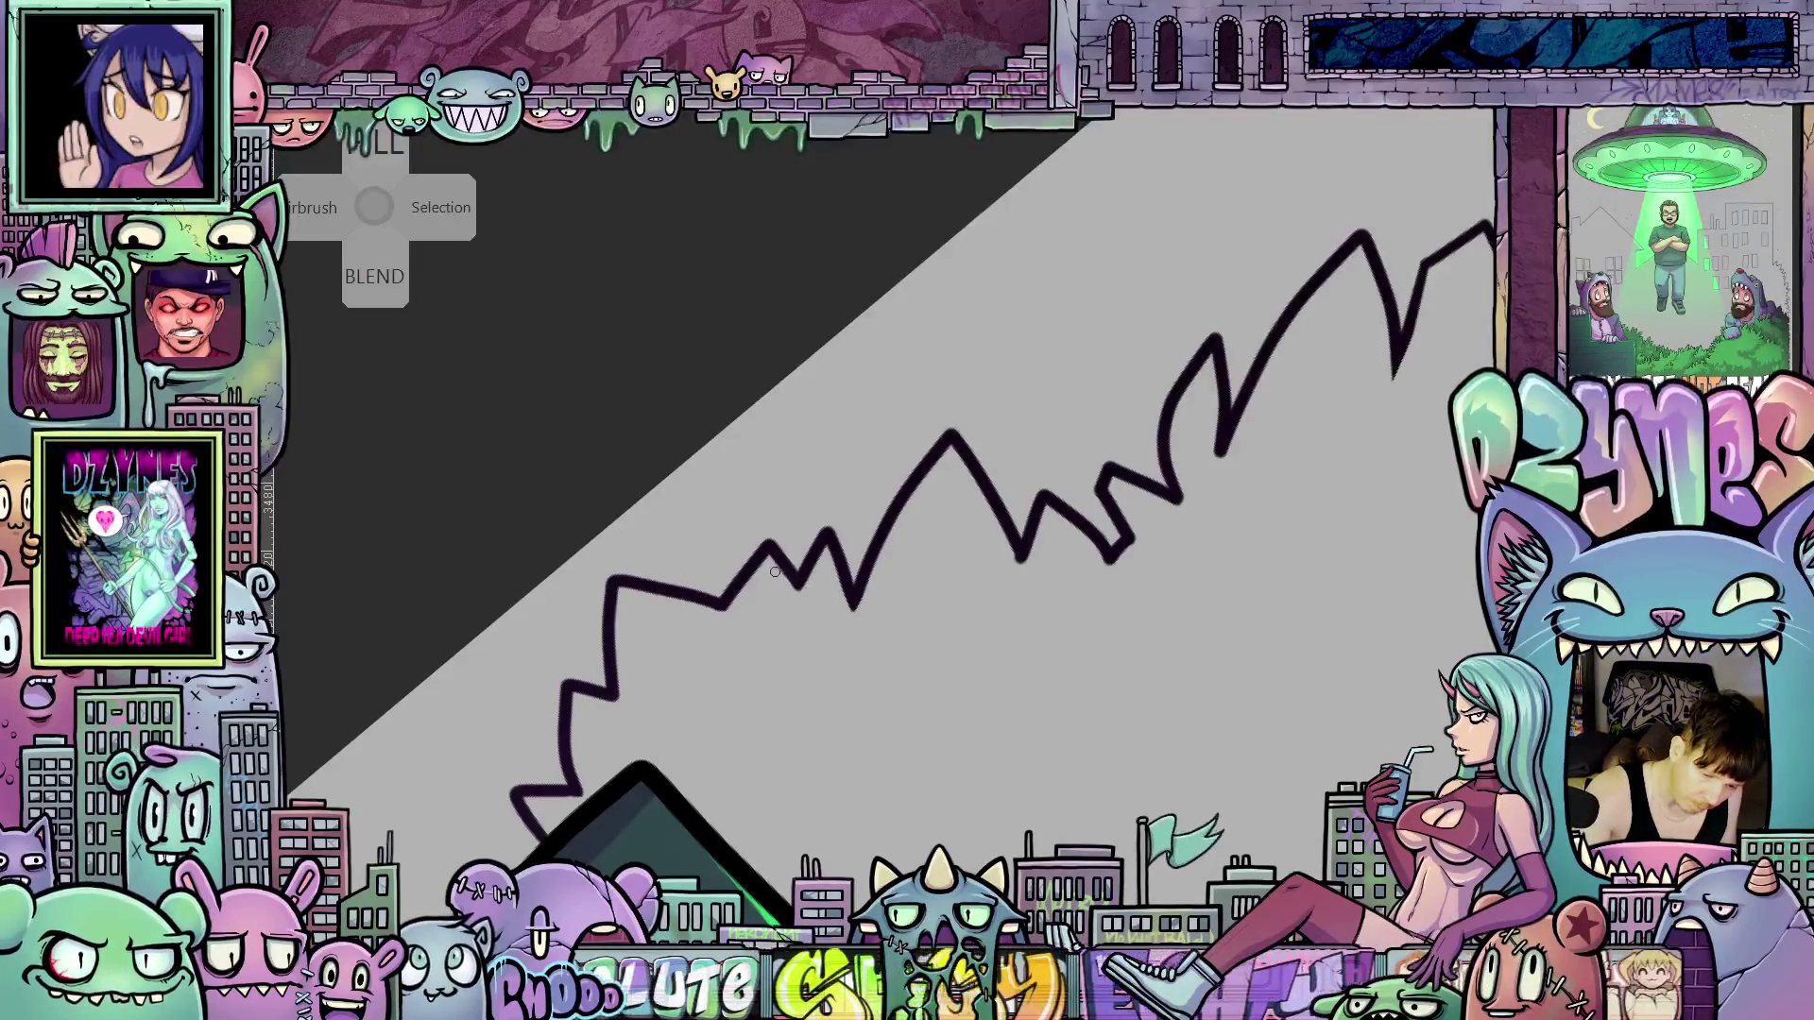
left_click_drag(1005, 599, 912, 655)
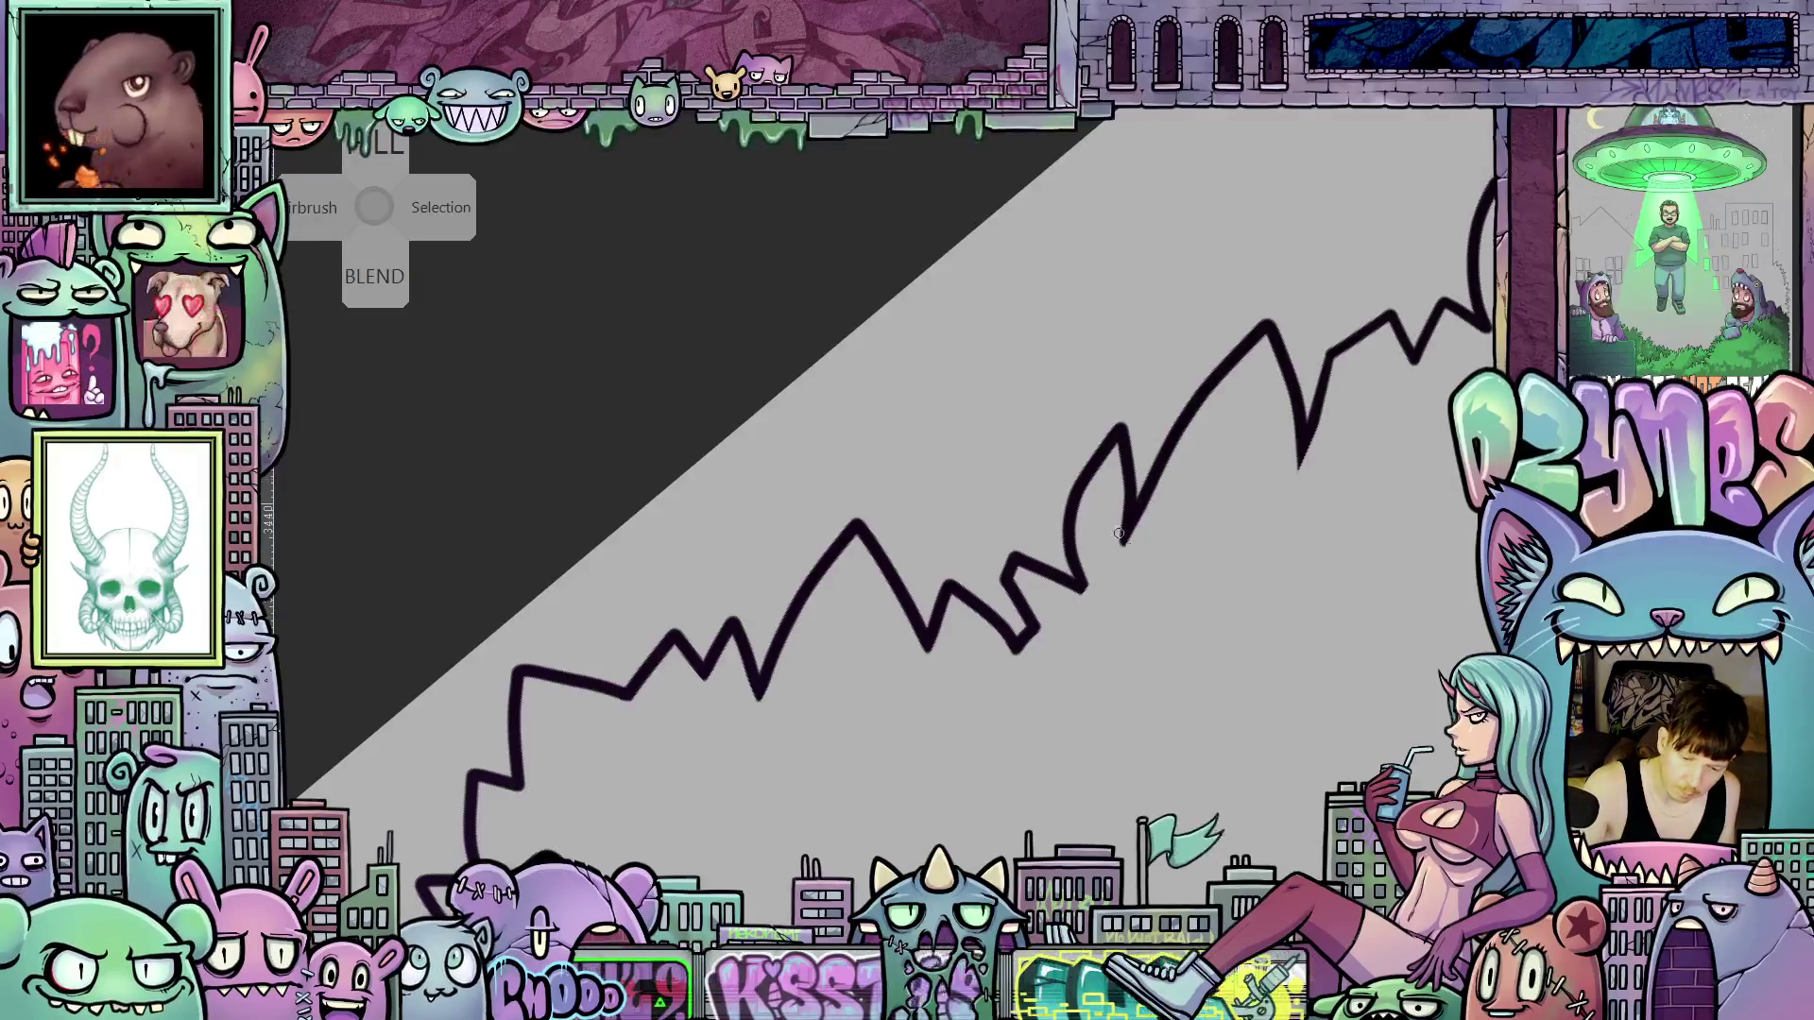
mouse_move(1299, 612)
left_mouse_down()
mouse_move(1146, 680)
mouse_move(1117, 737)
mouse_move(1154, 650)
left_mouse_up()
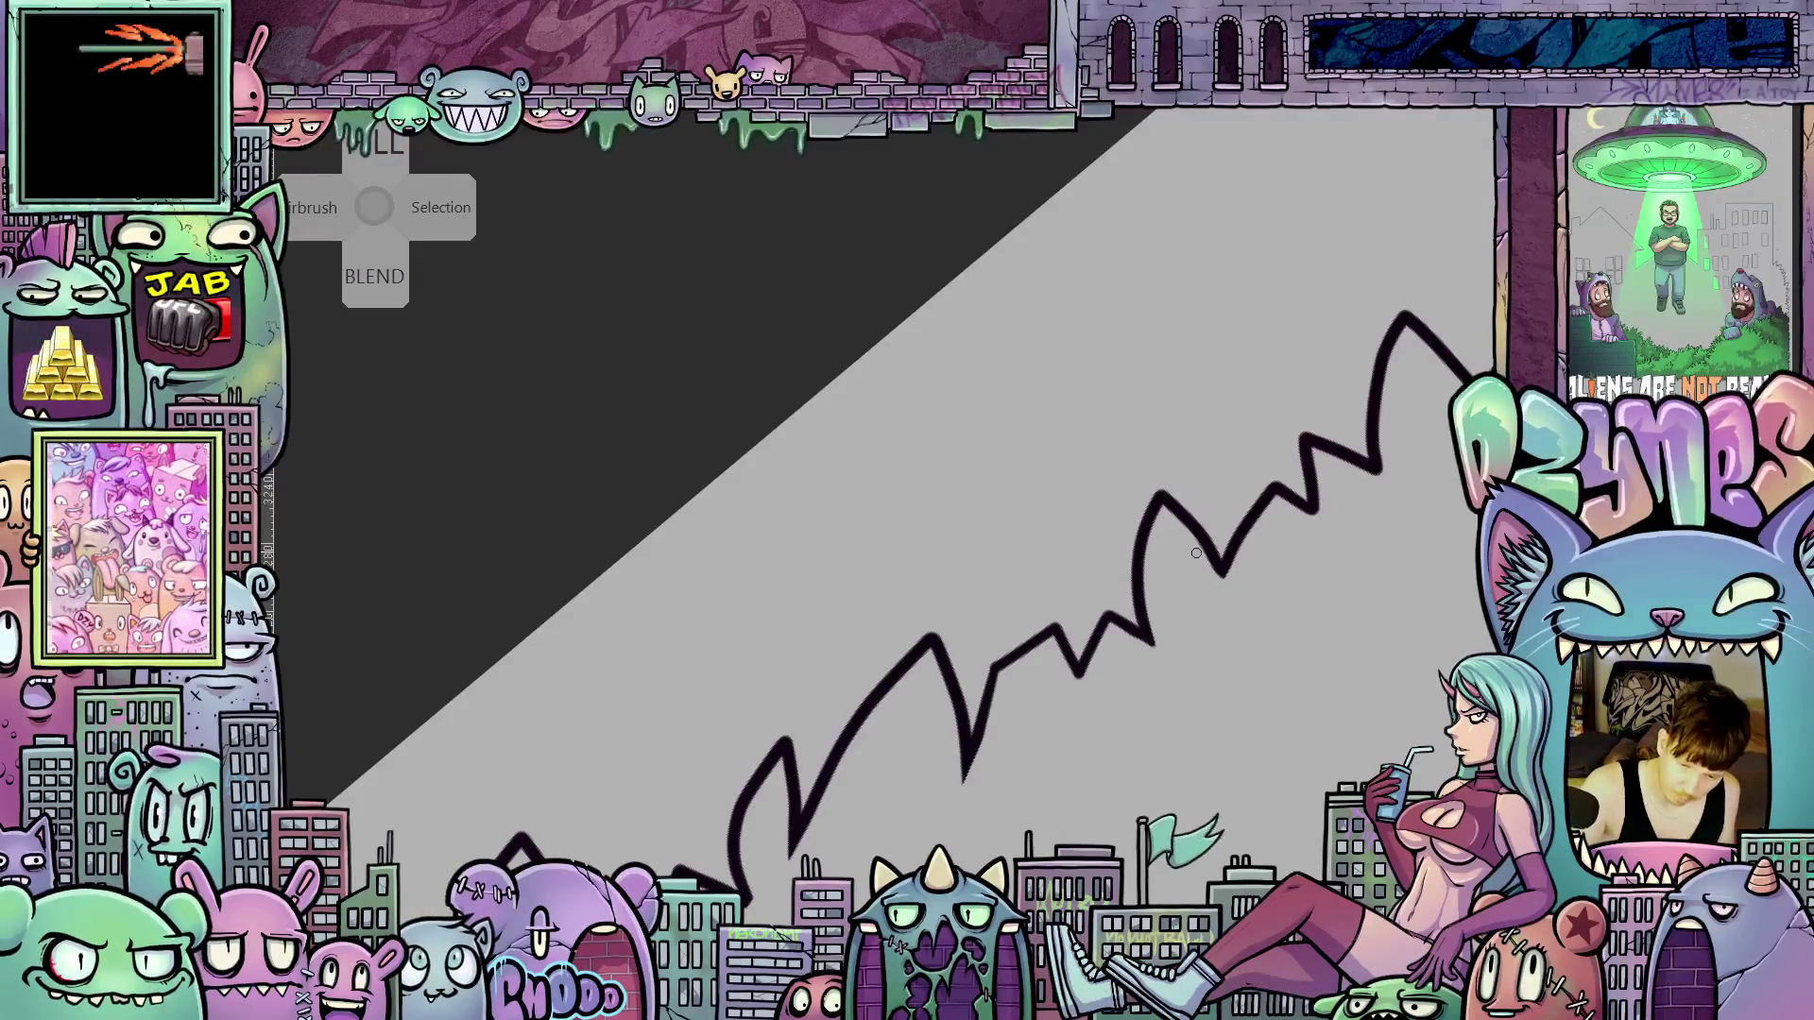
left_click_drag(1338, 624, 1075, 838)
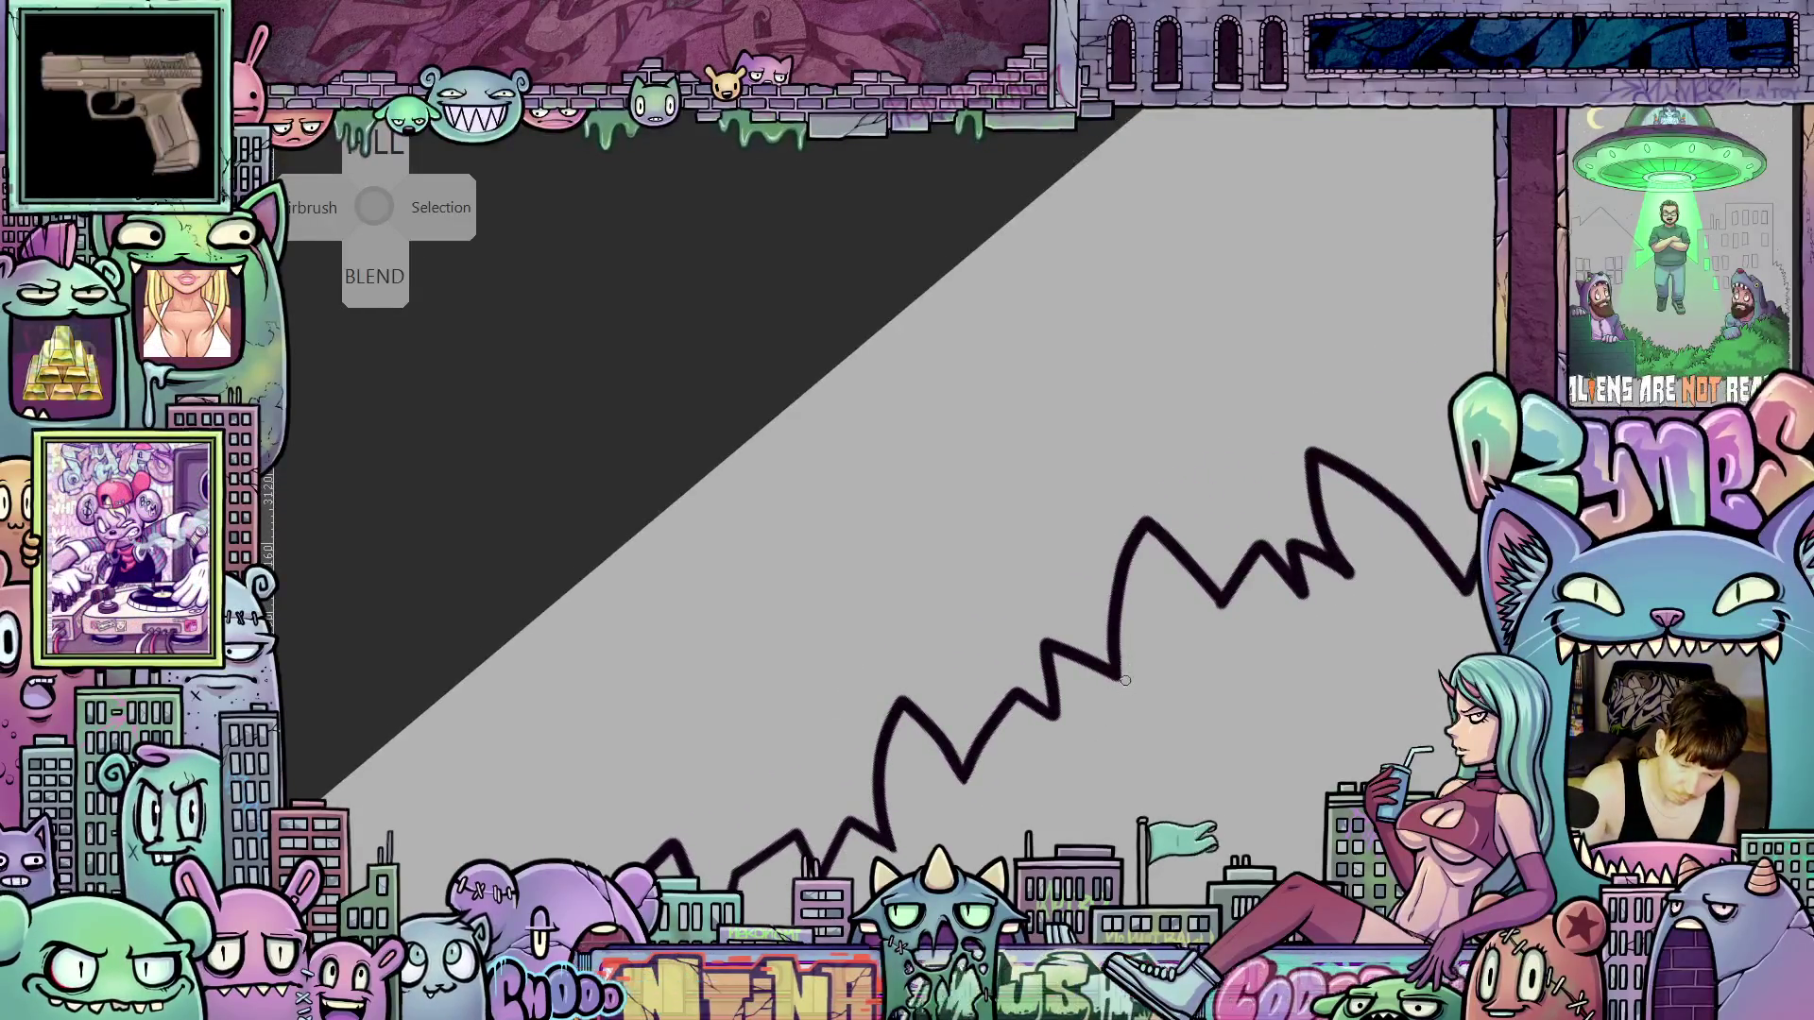
left_click_drag(1188, 710, 1108, 701)
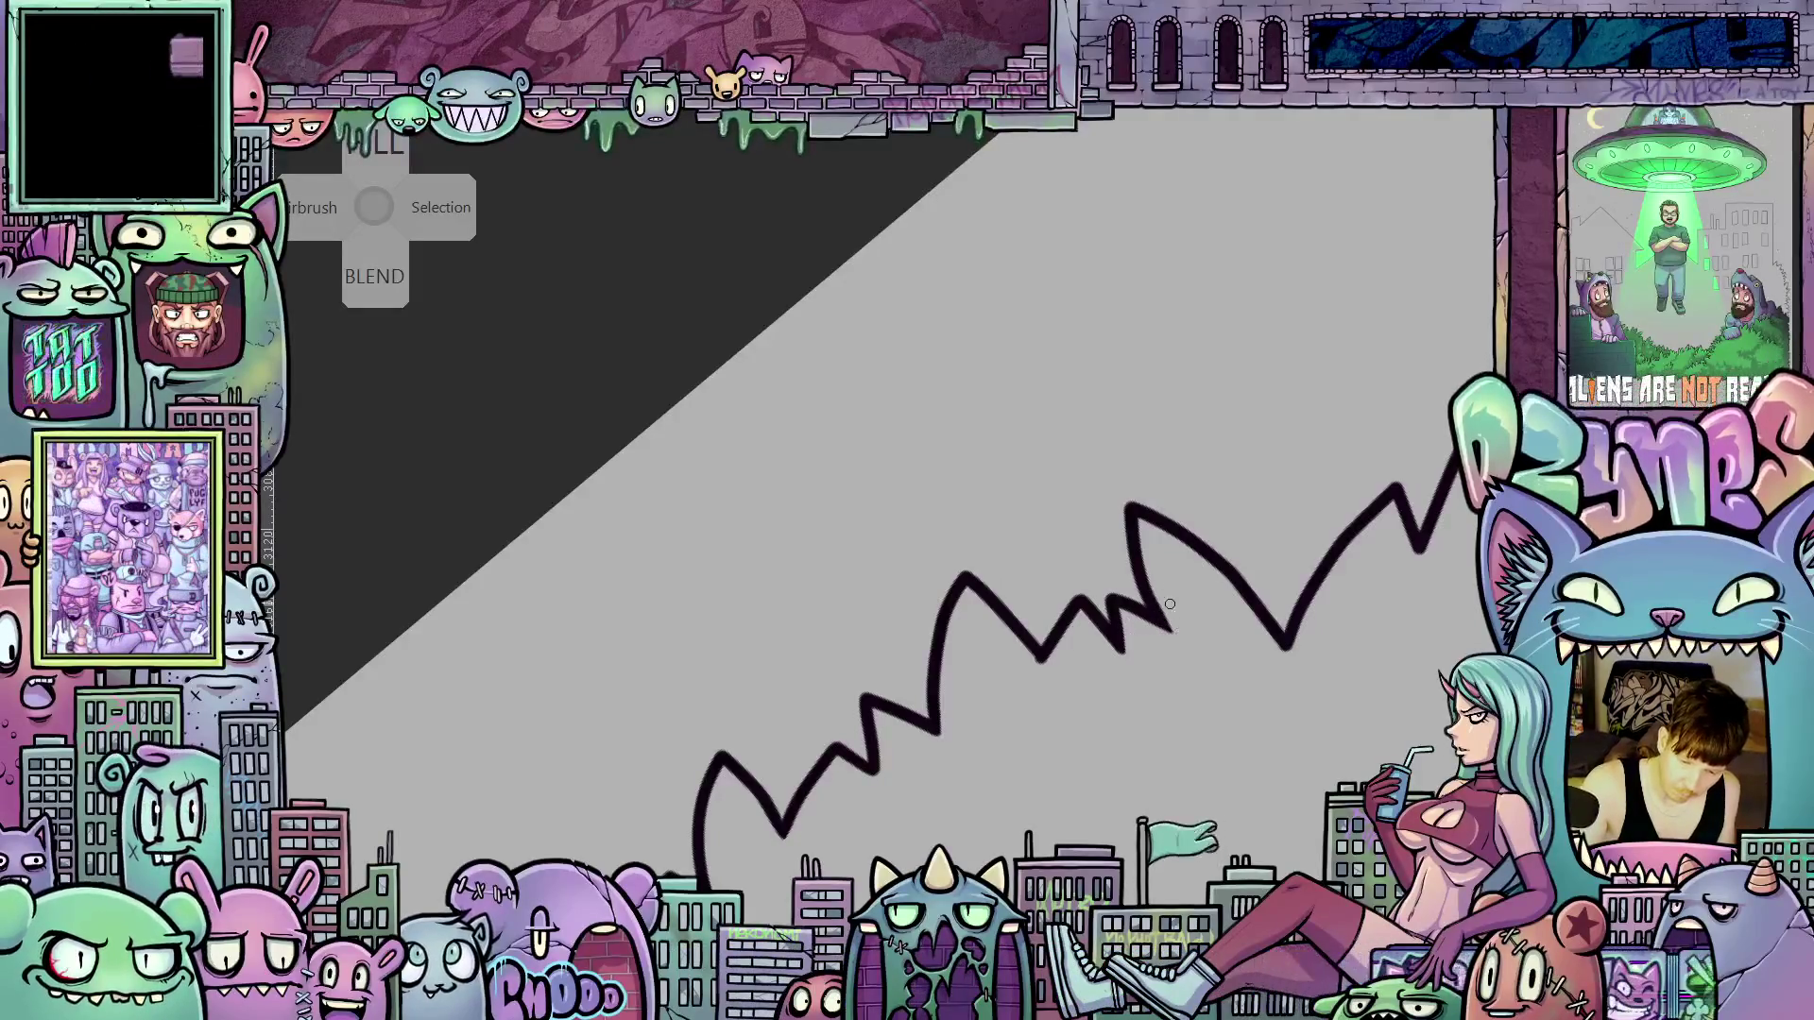
mouse_move(1427, 723)
left_mouse_down()
mouse_move(1154, 699)
mouse_move(1134, 734)
left_mouse_up()
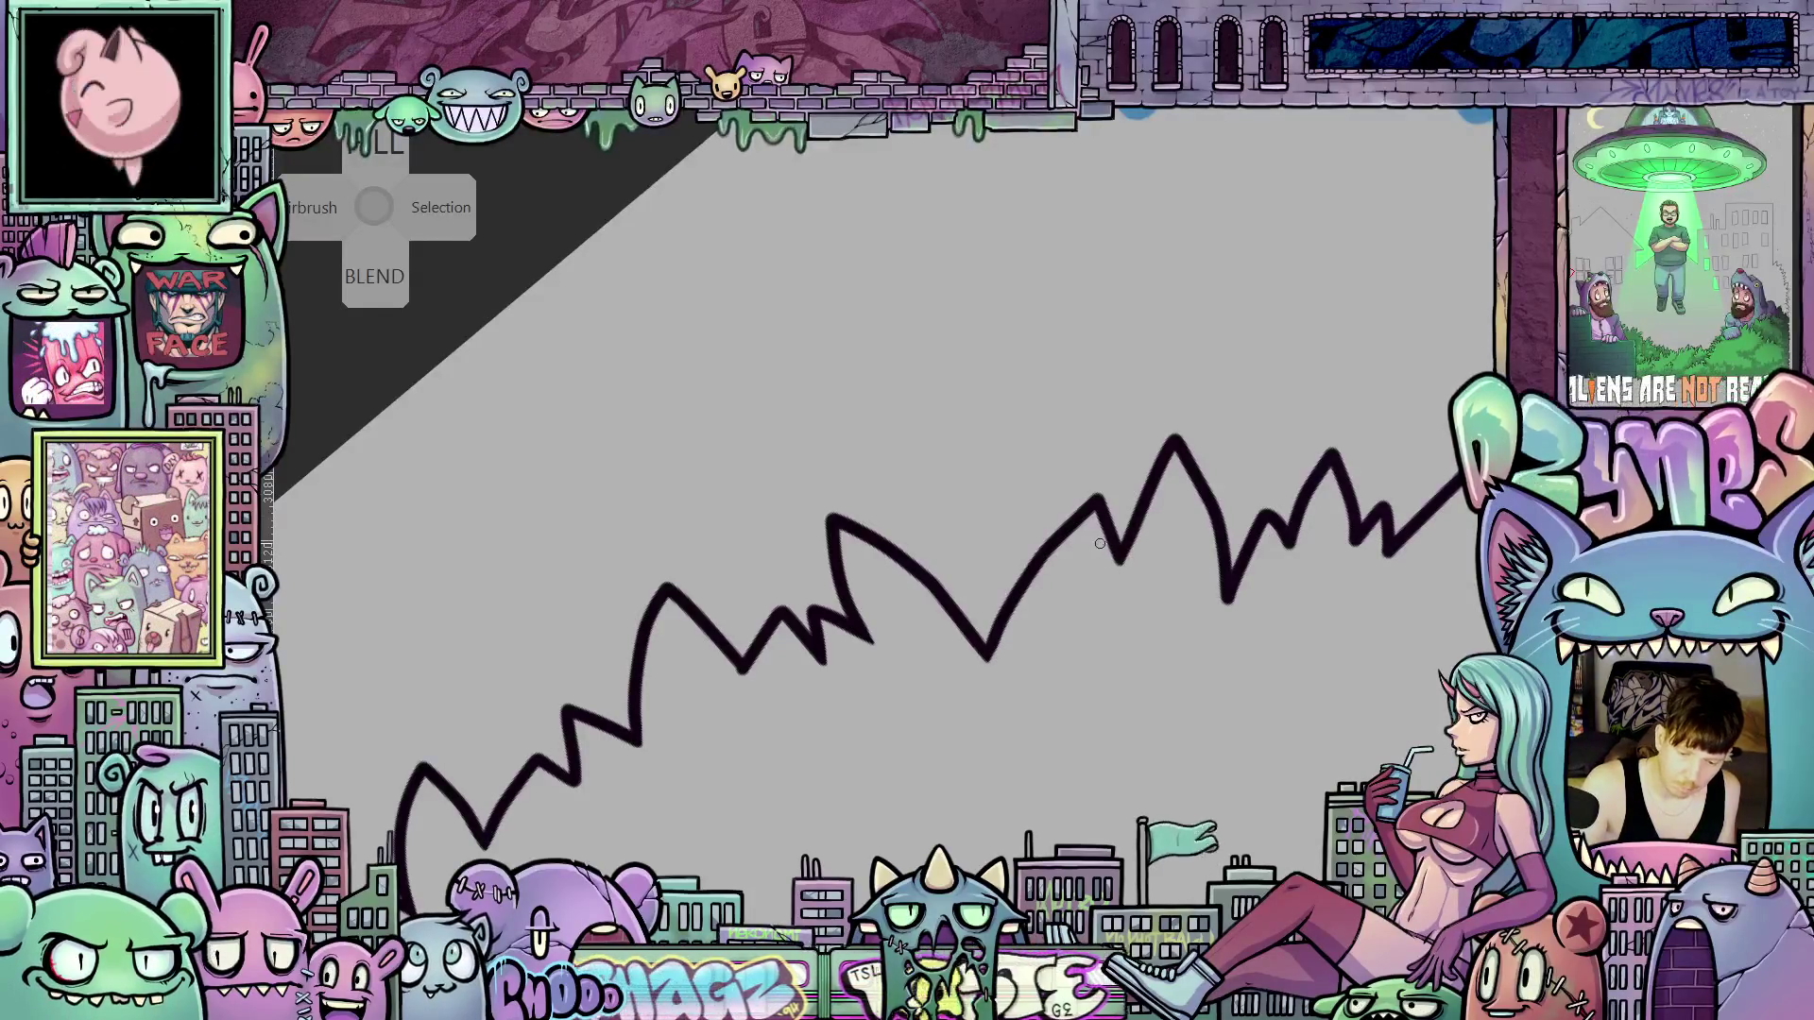
left_click_drag(1274, 681, 1118, 728)
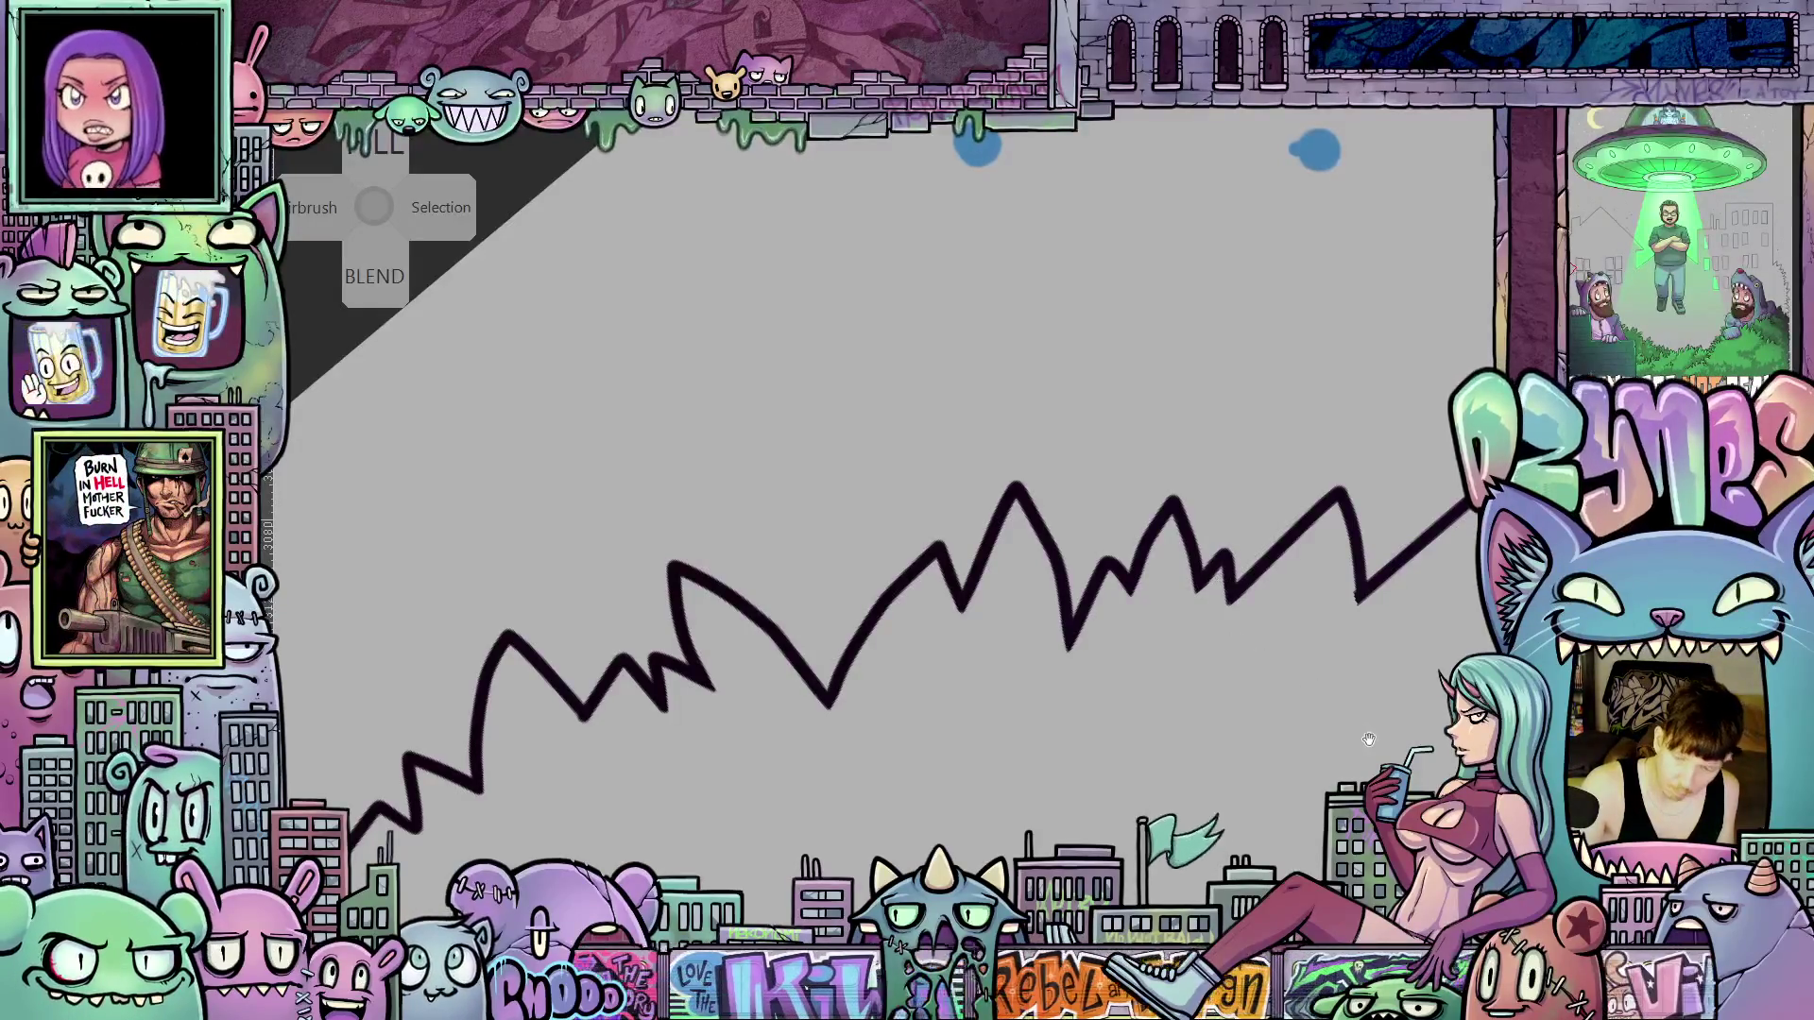
left_click_drag(1358, 702, 1135, 782)
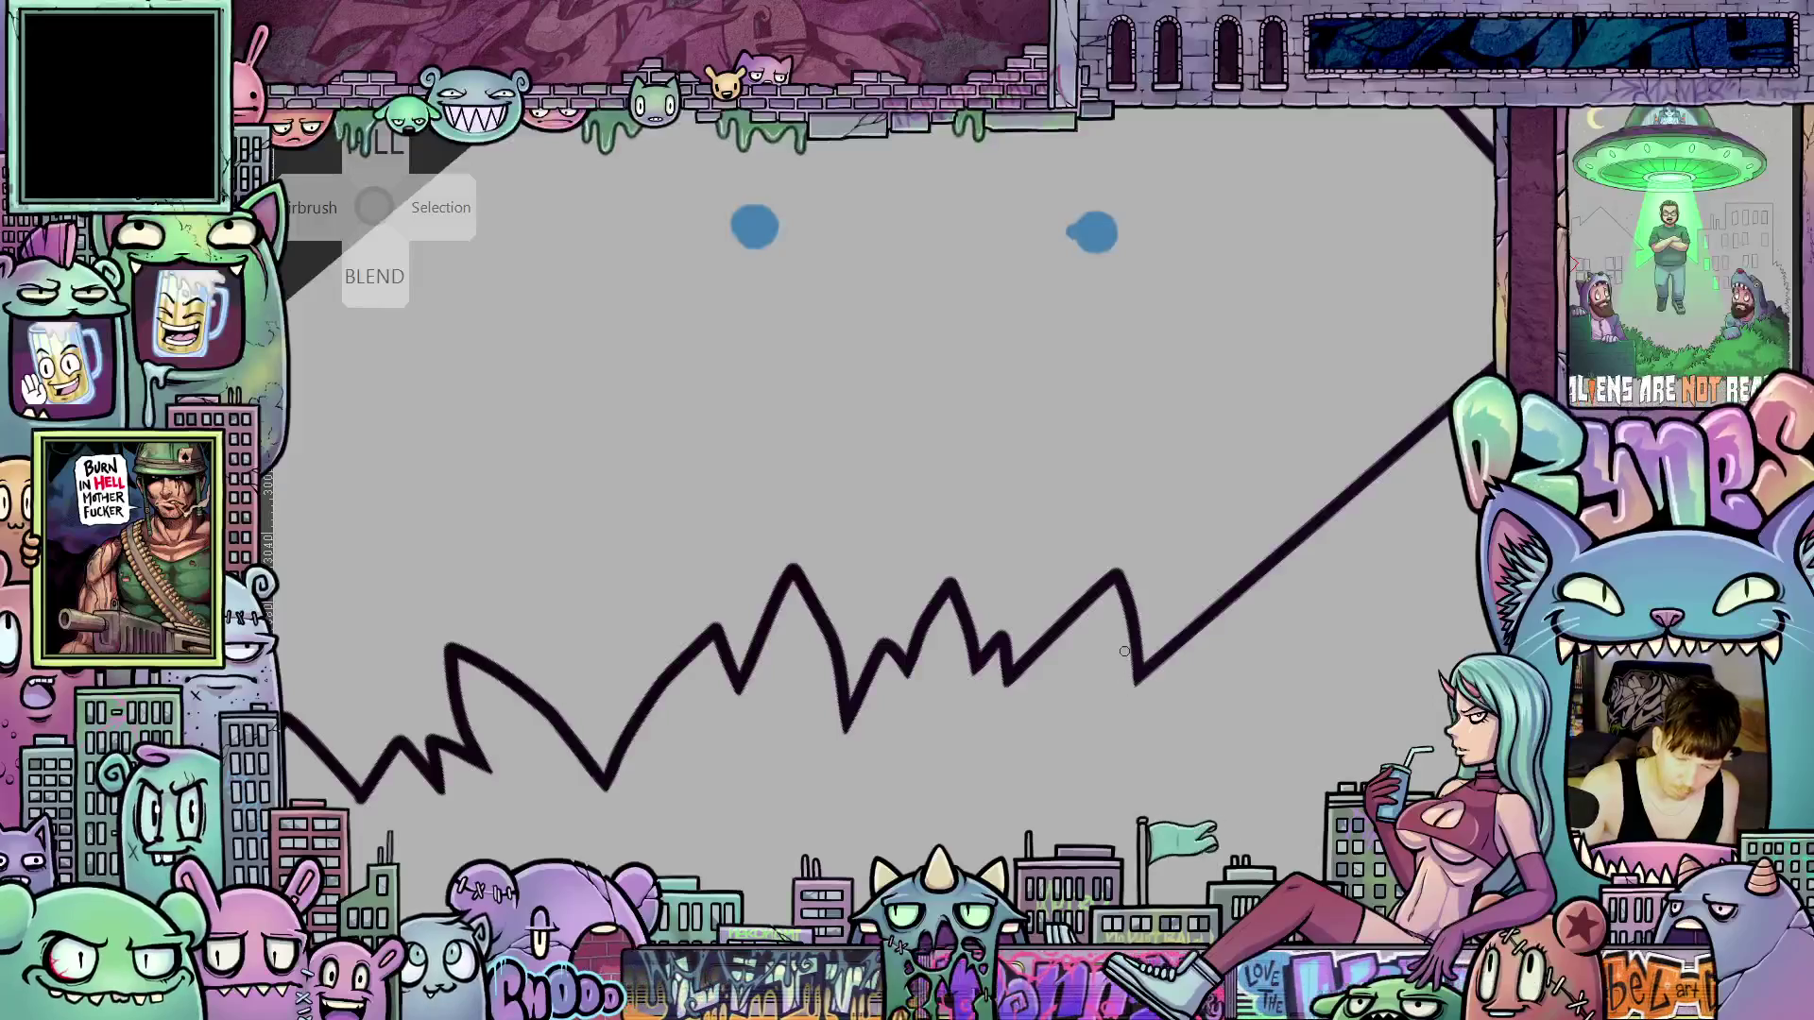
left_click_drag(1326, 660, 1001, 700)
mouse_move(1189, 632)
left_mouse_down()
mouse_move(1181, 730)
mouse_move(1178, 619)
left_mouse_up()
Reset the view rotation upright and zoom out to show the whole poster
scroll(1026, 536, "down", 2)
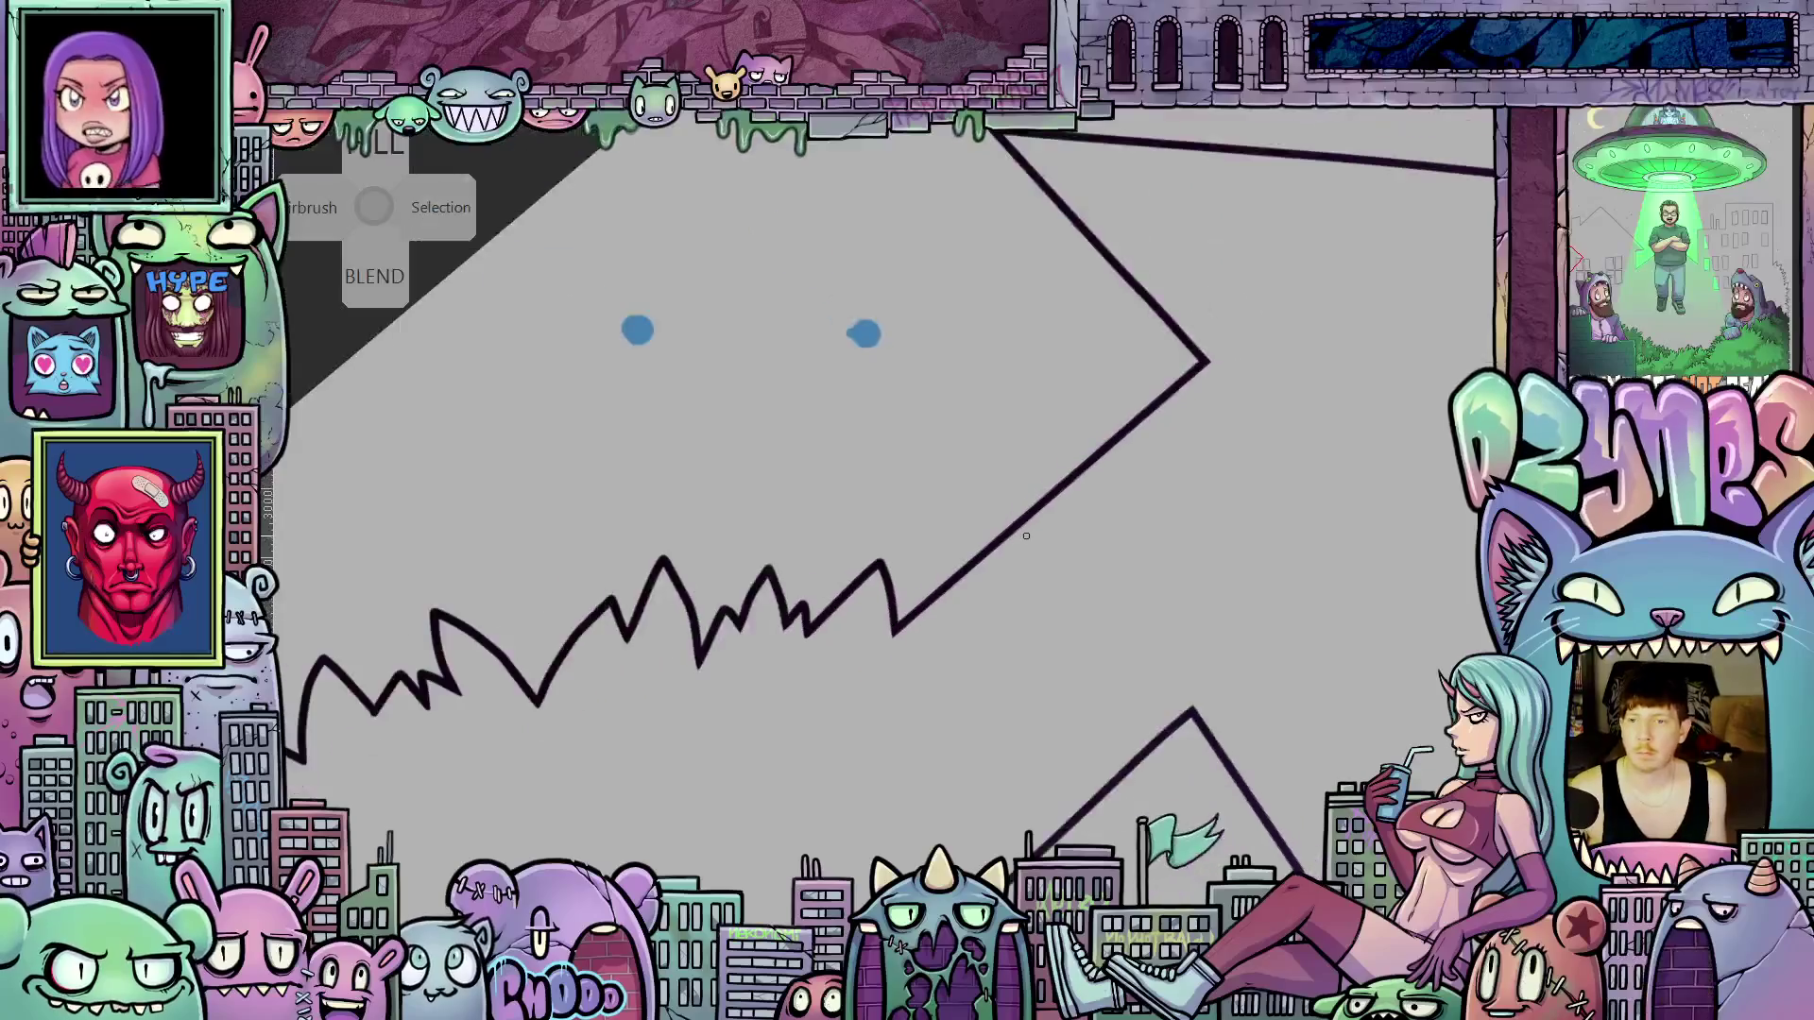
scroll(1026, 536, "down", 2)
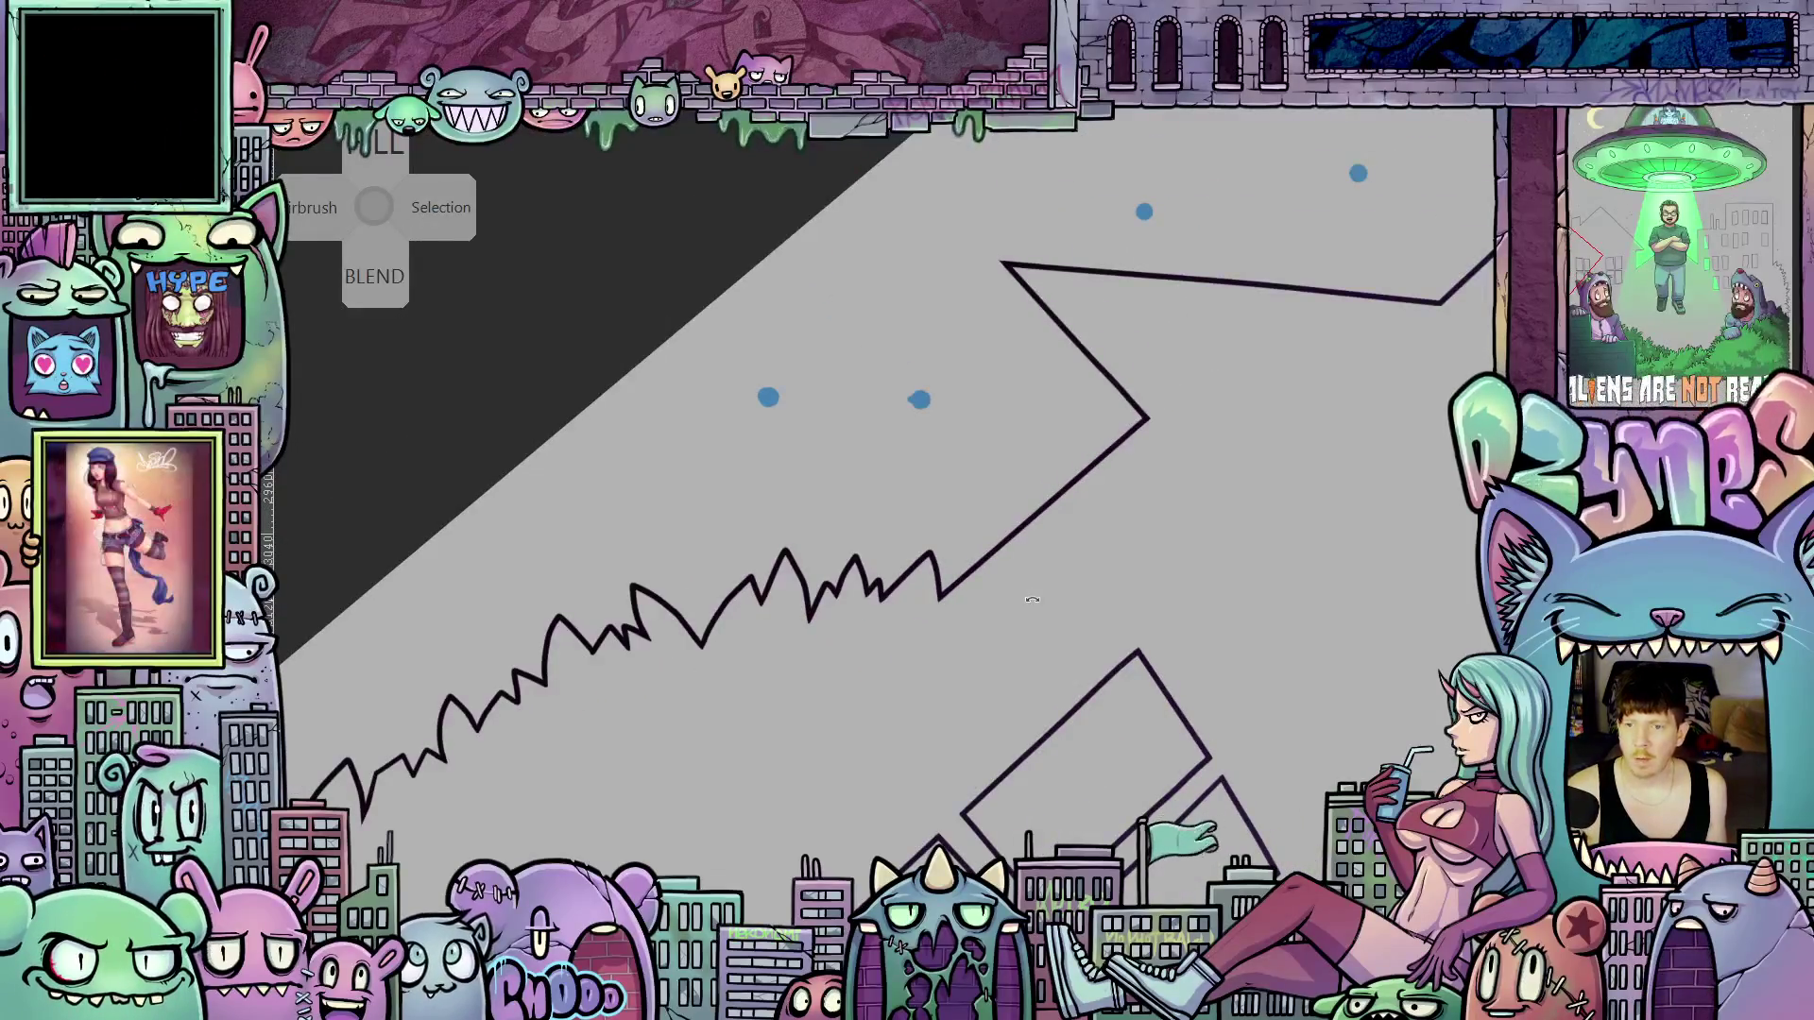
left_click_drag(1040, 551, 1095, 395)
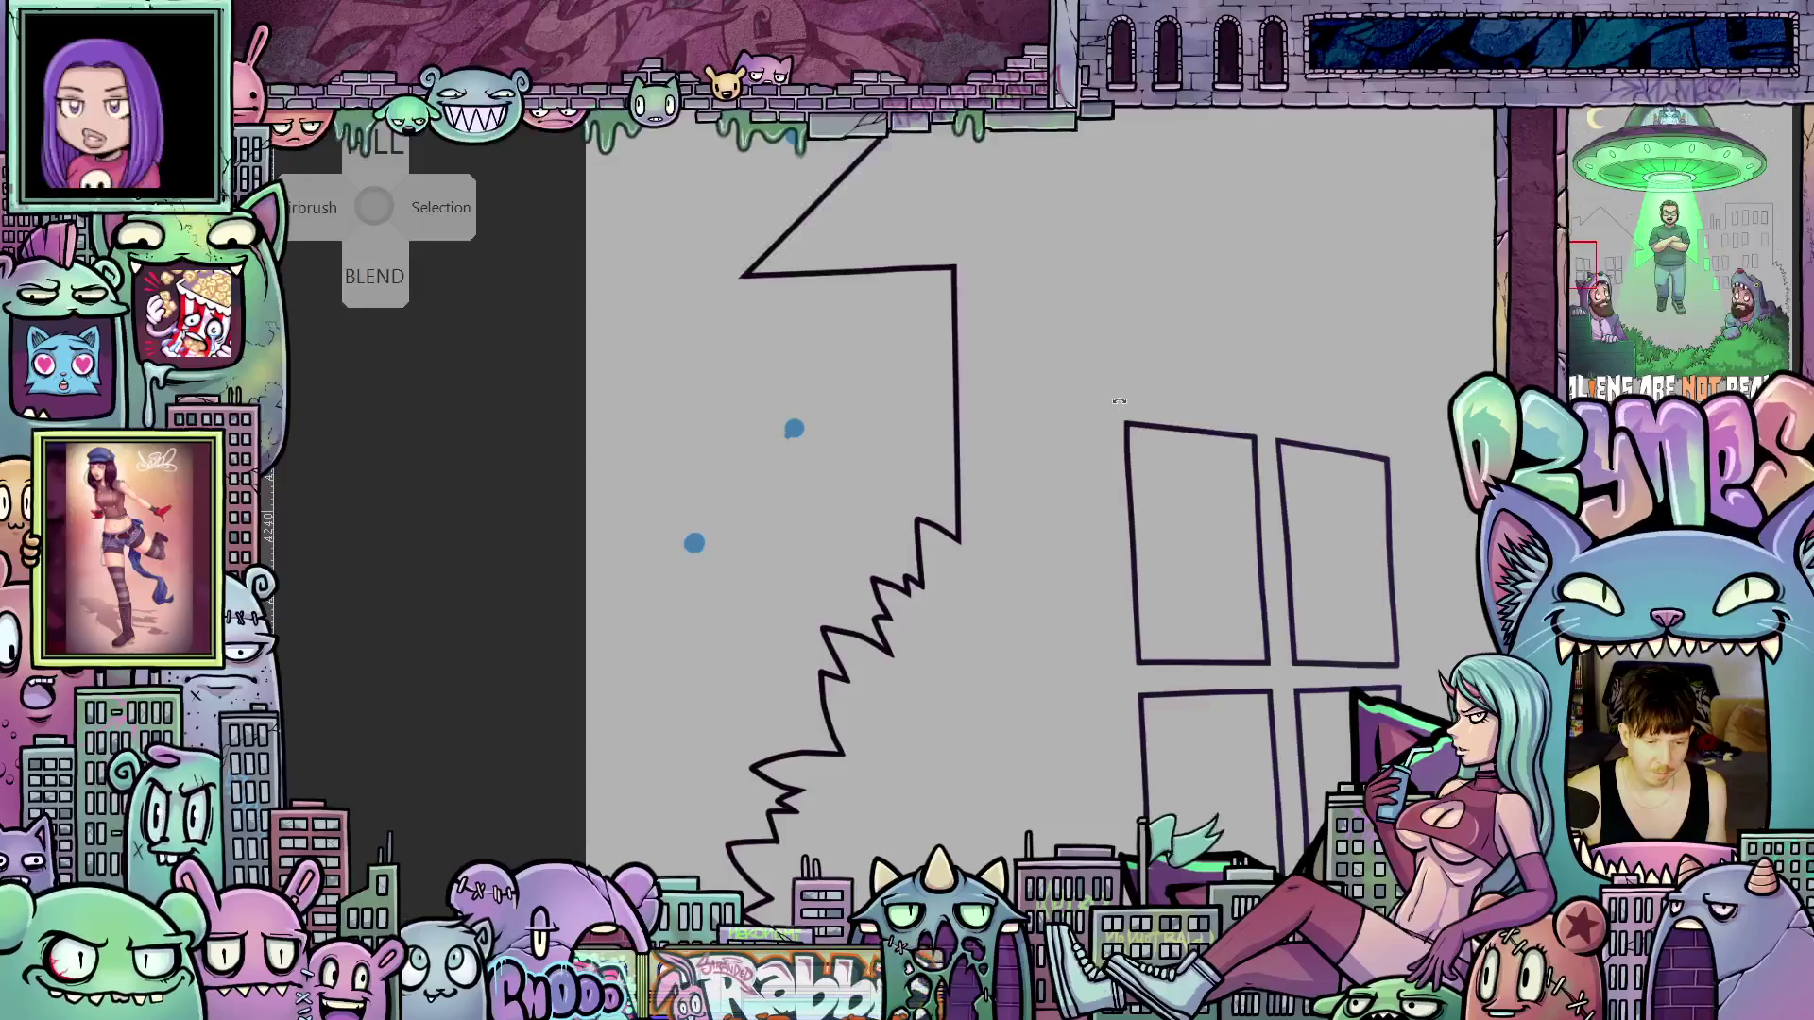
key("5")
mouse_move(1124, 661)
left_mouse_down()
mouse_move(1049, 654)
mouse_move(961, 383)
mouse_move(758, 289)
left_mouse_up()
scroll(1144, 674, "down", 3)
left_click_drag(1145, 674, 960, 655)
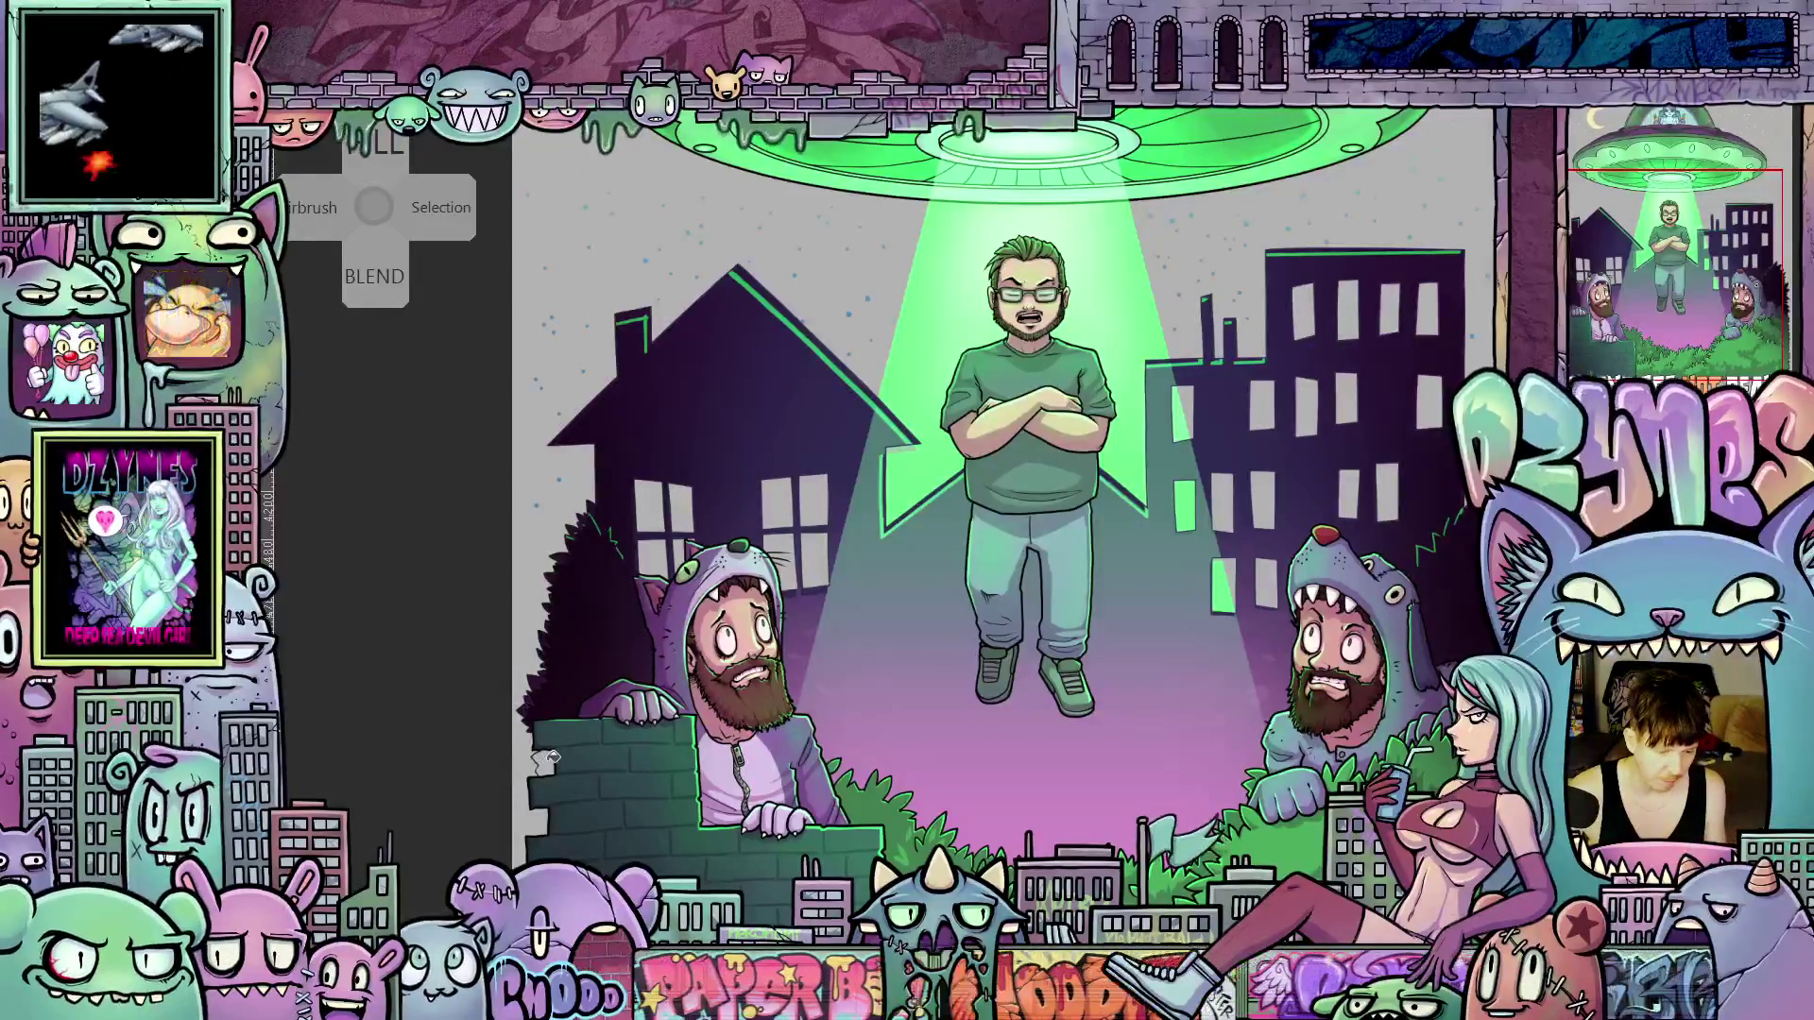
scroll(1097, 833, "up", 3)
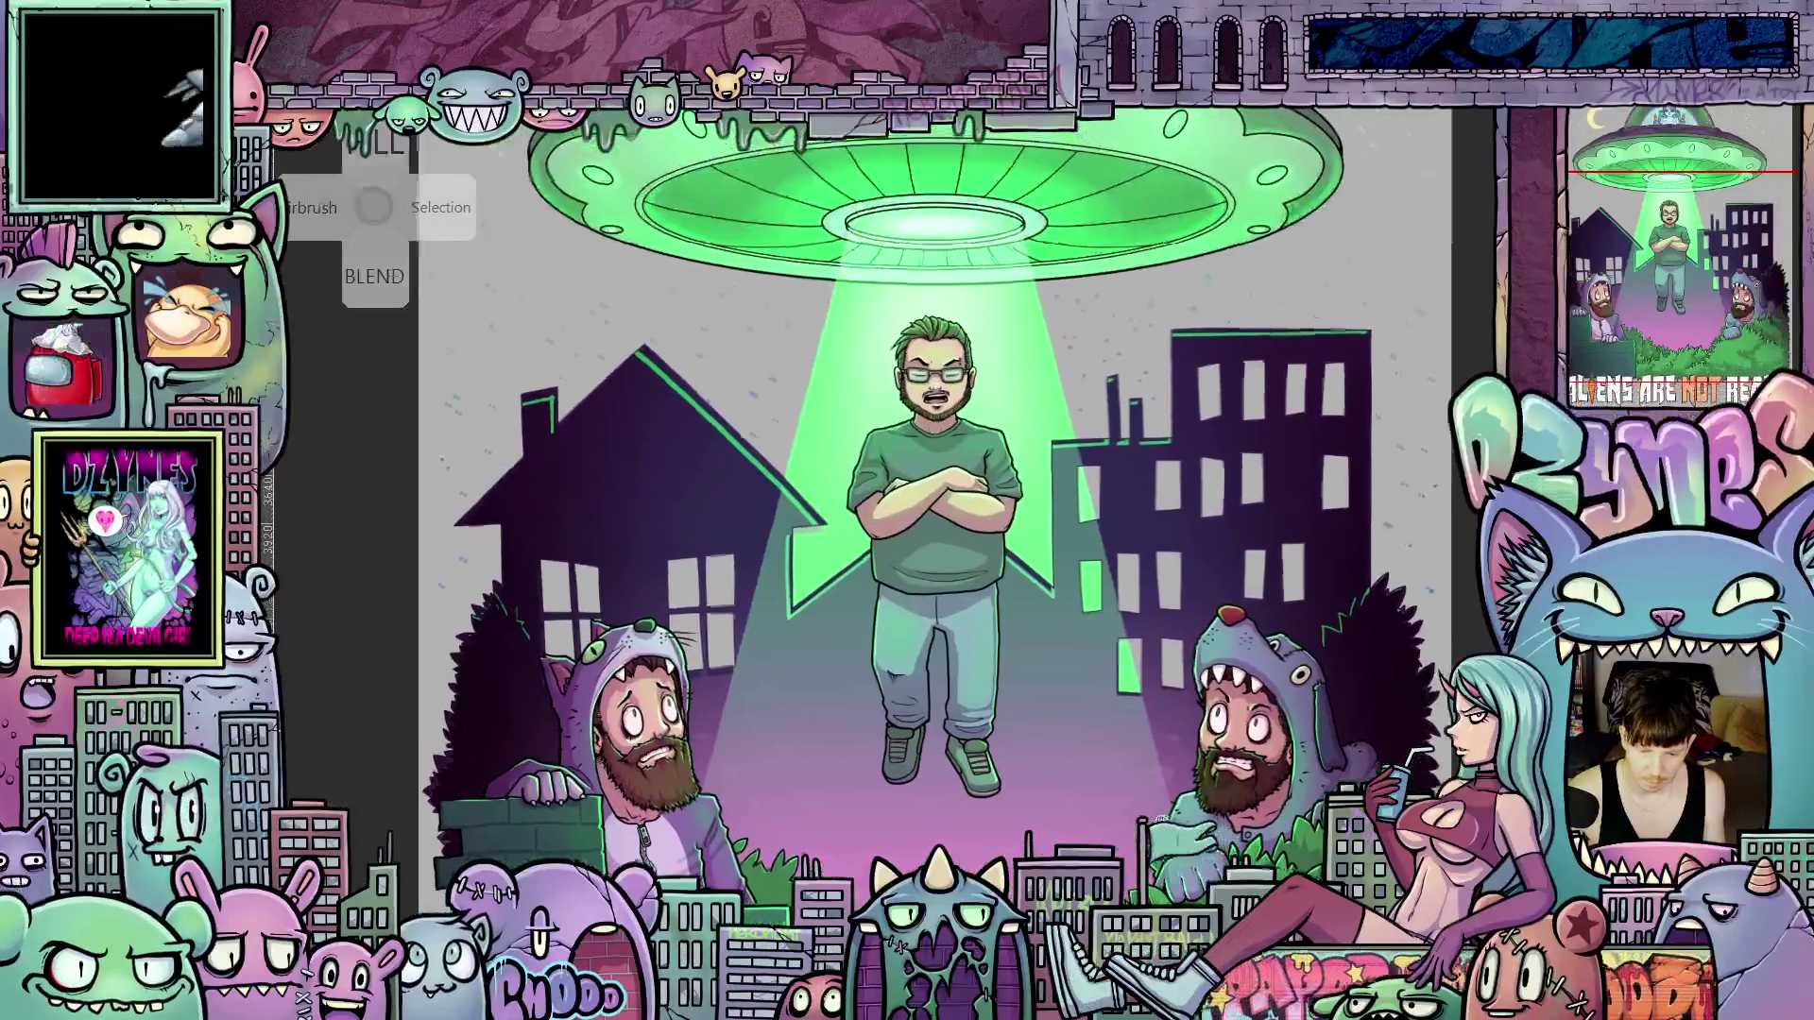
scroll(1097, 833, "down", 5)
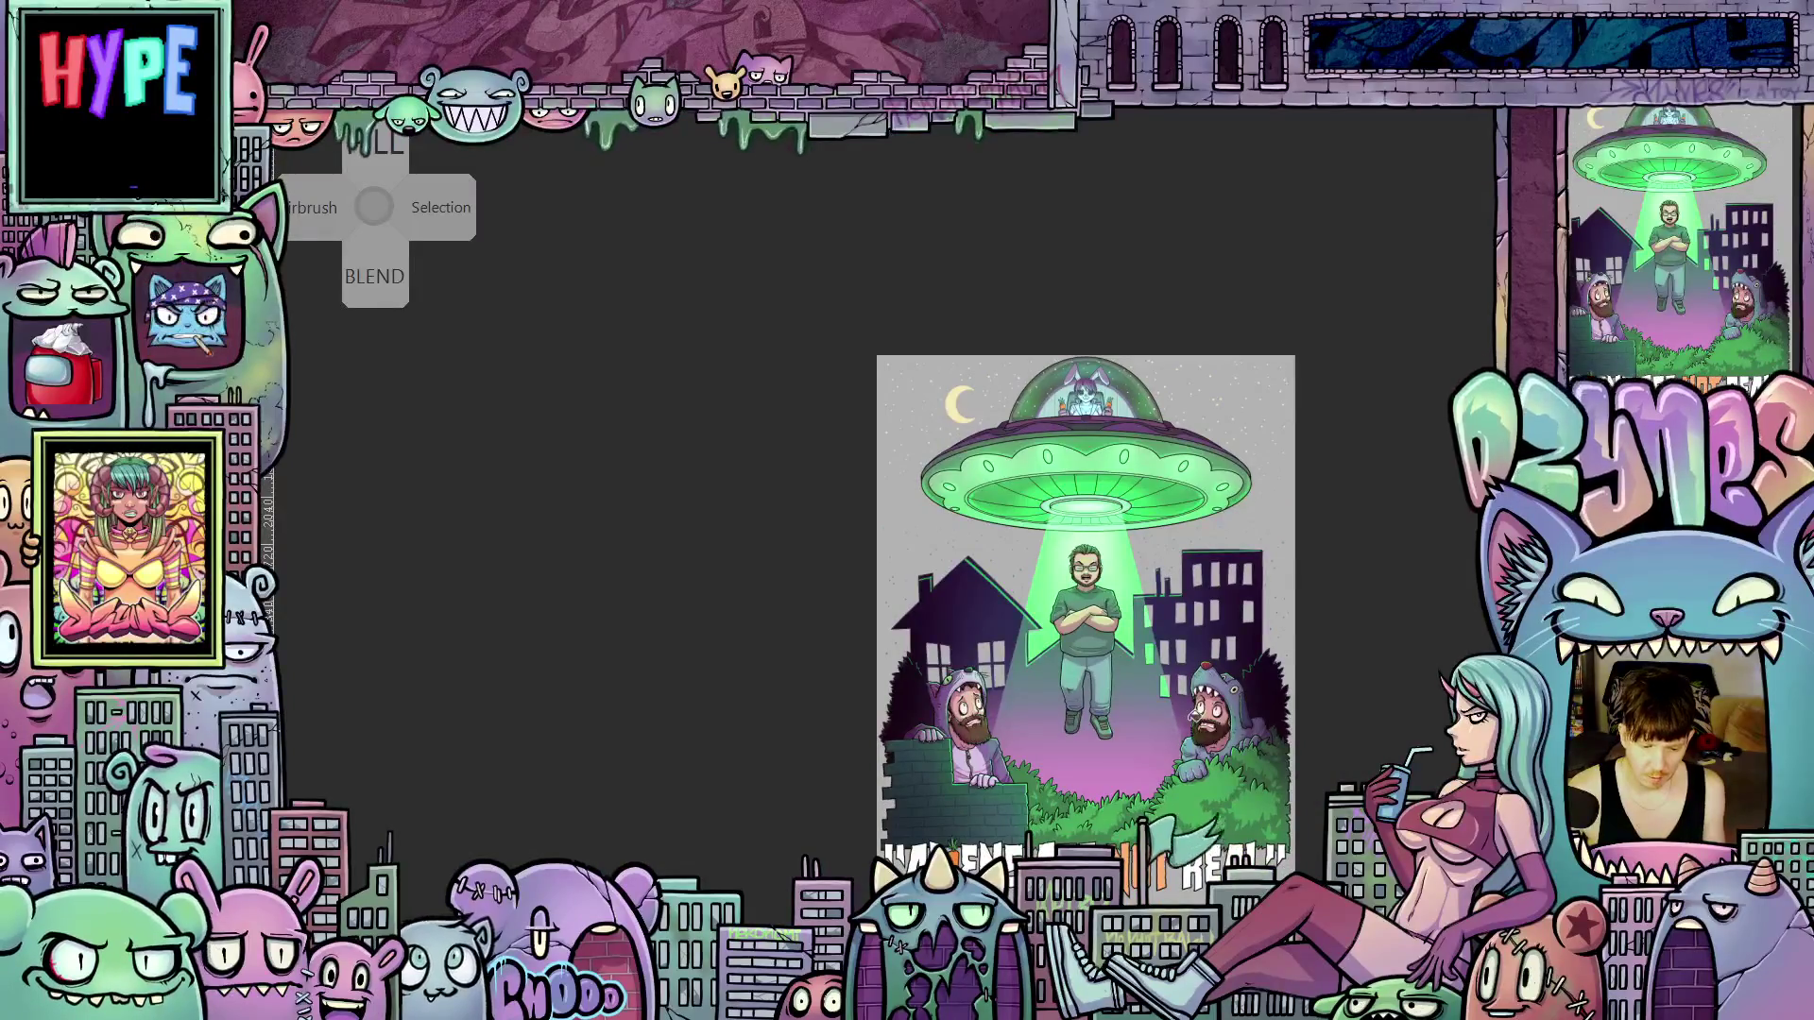
scroll(1122, 636, "up", 5)
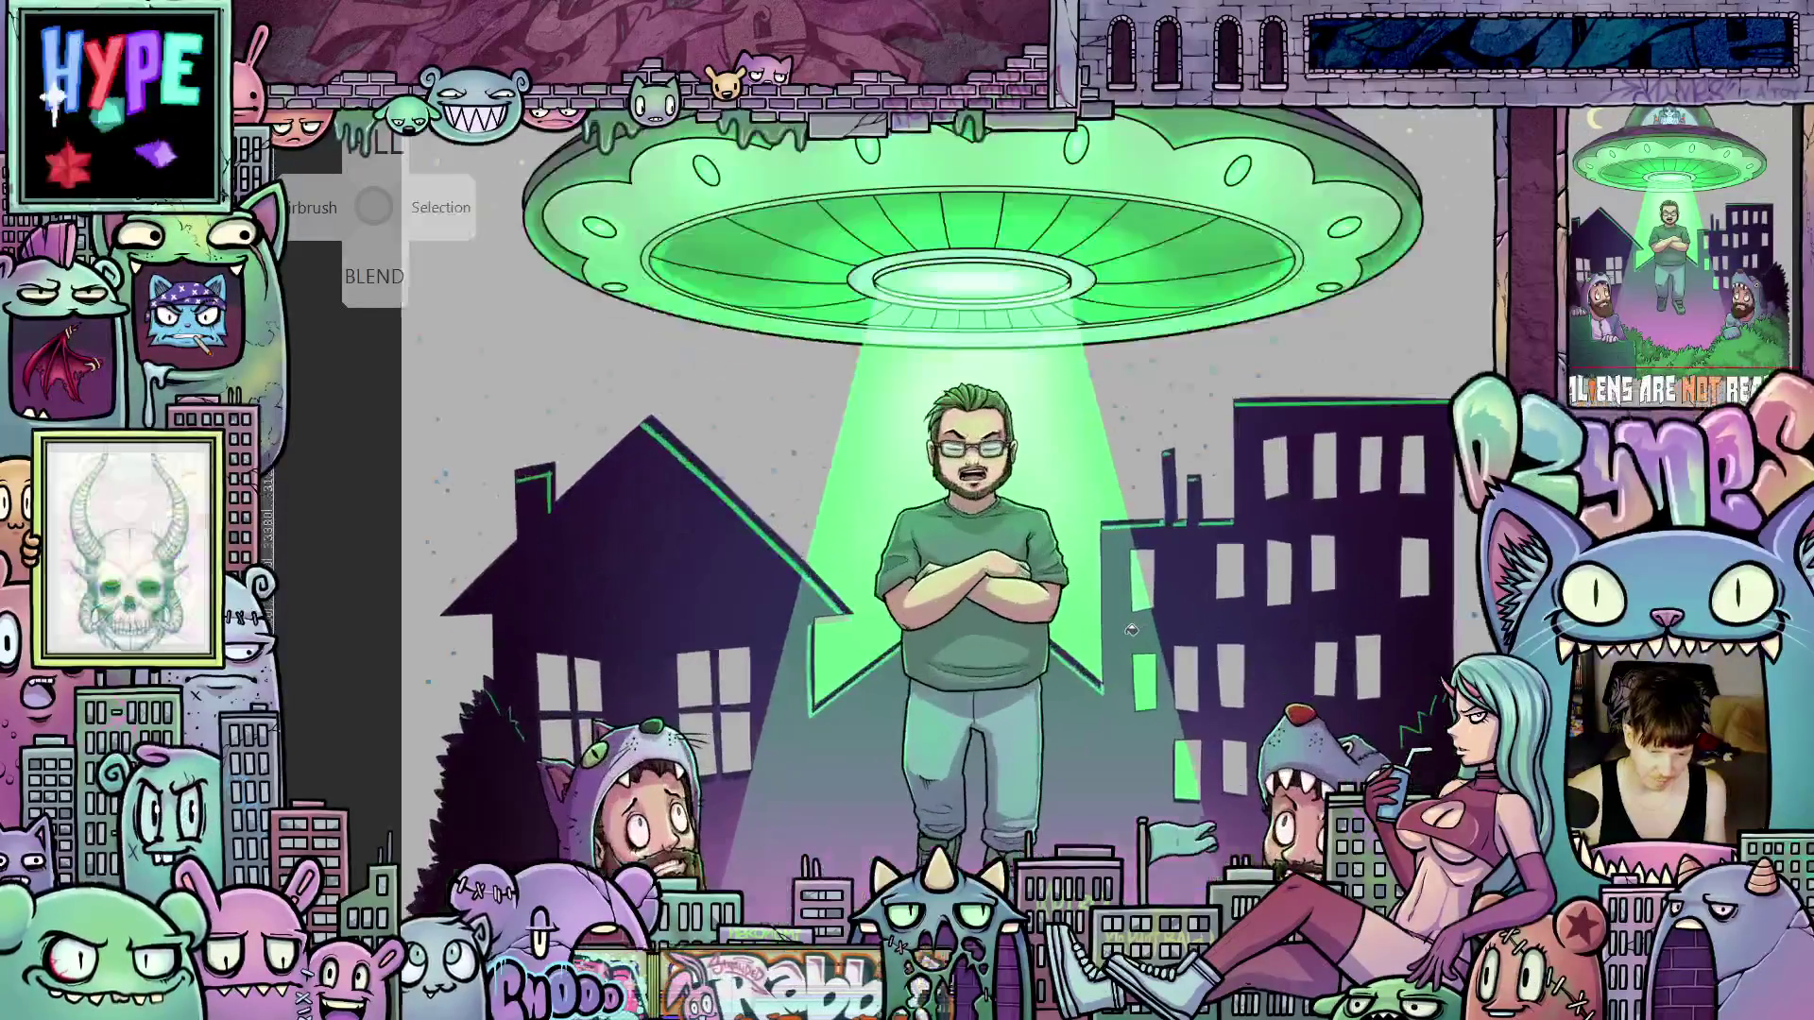
scroll(1123, 636, "up", 1)
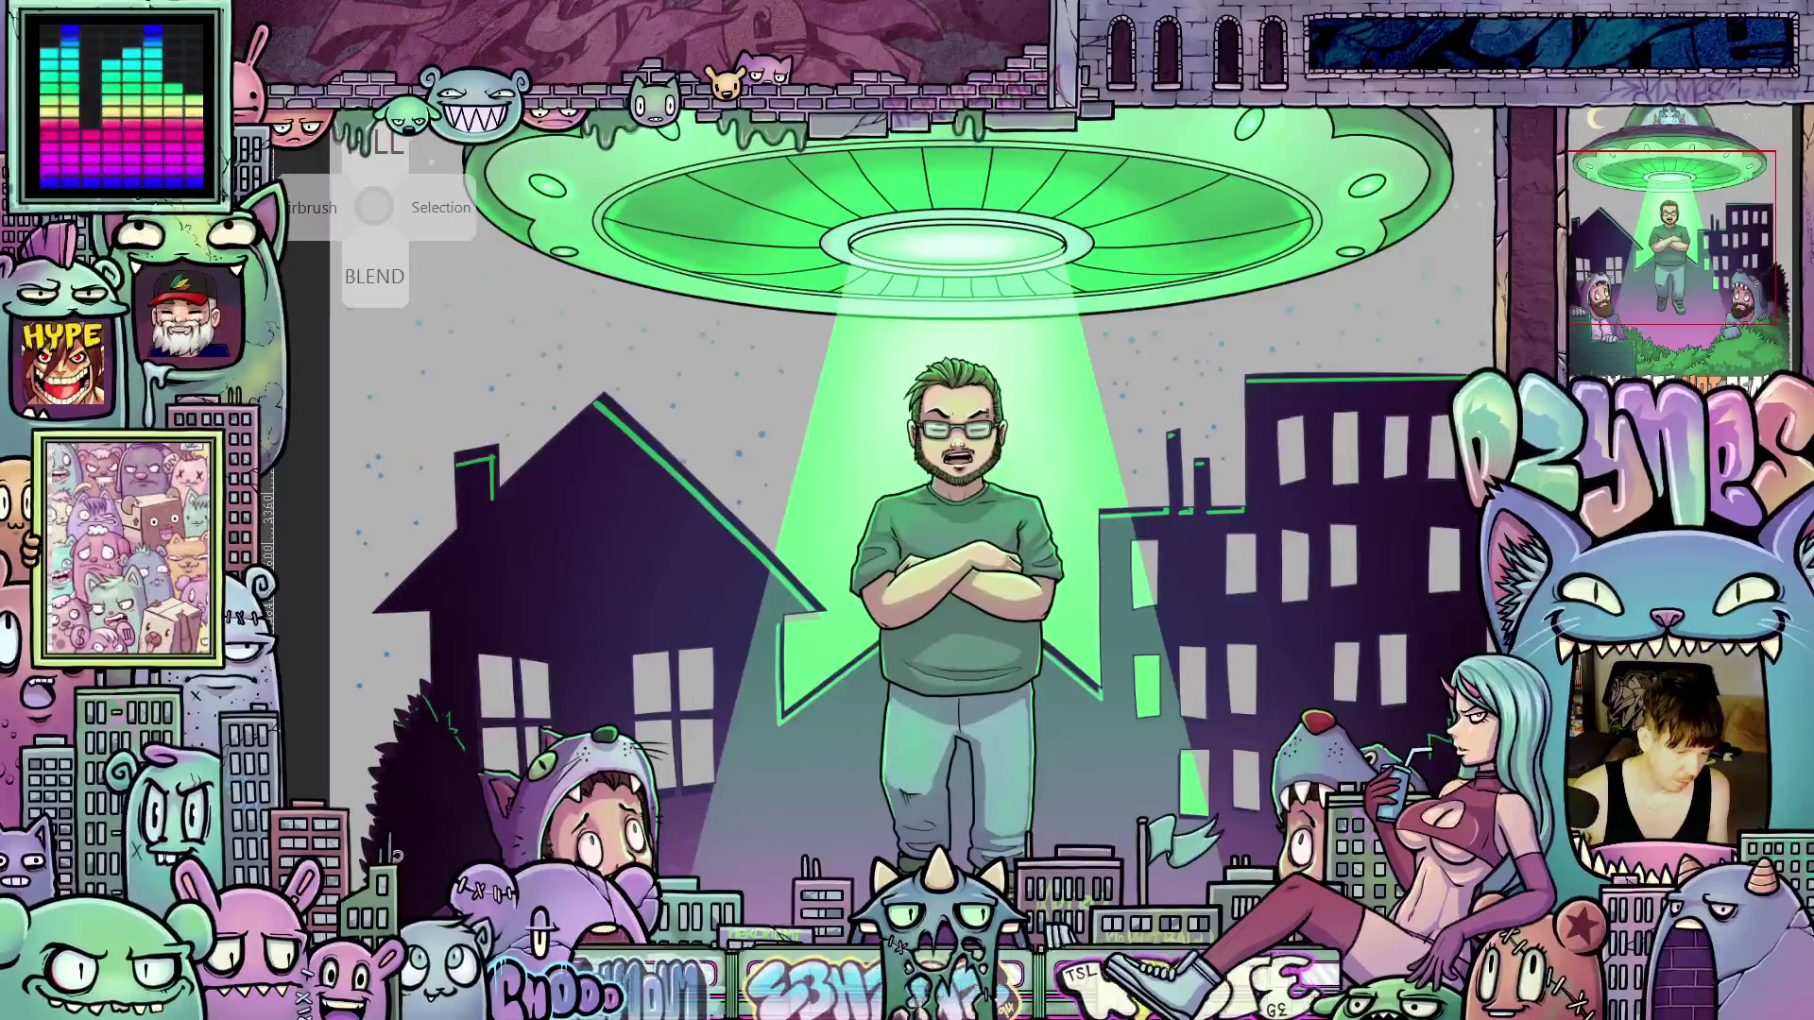
scroll(659, 720, "up", 5)
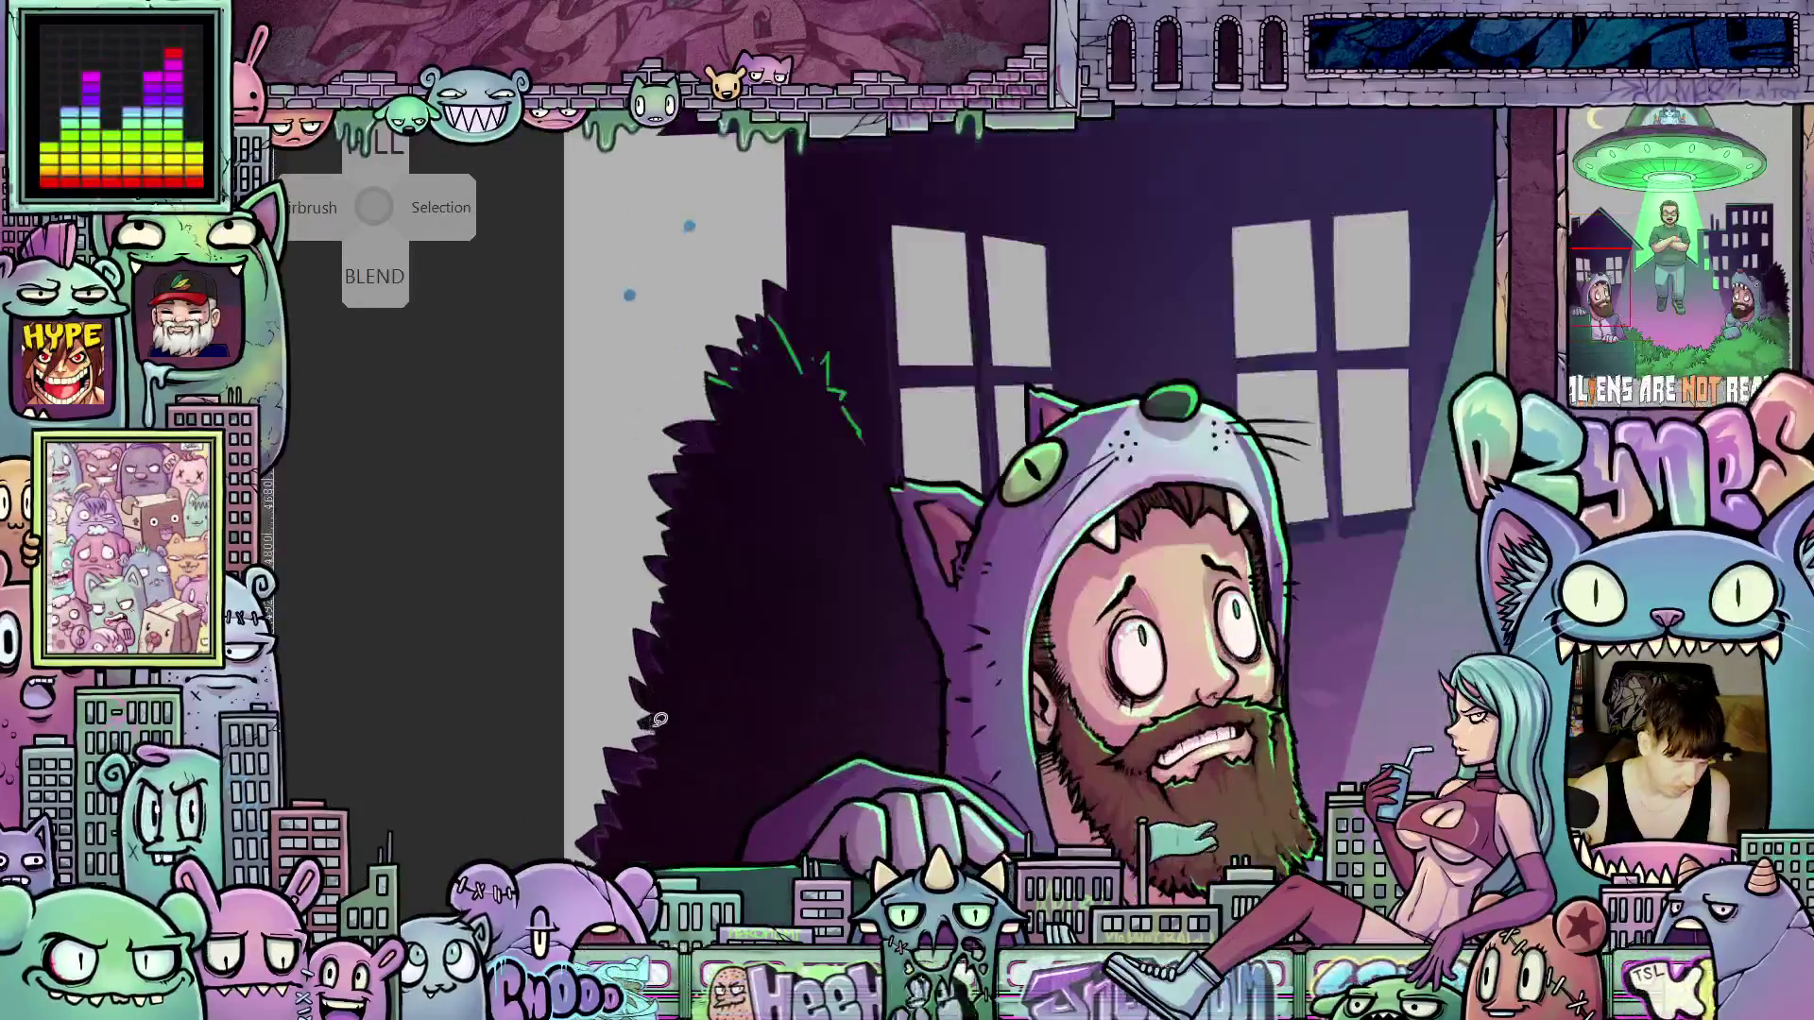
scroll(780, 586, "down", 3)
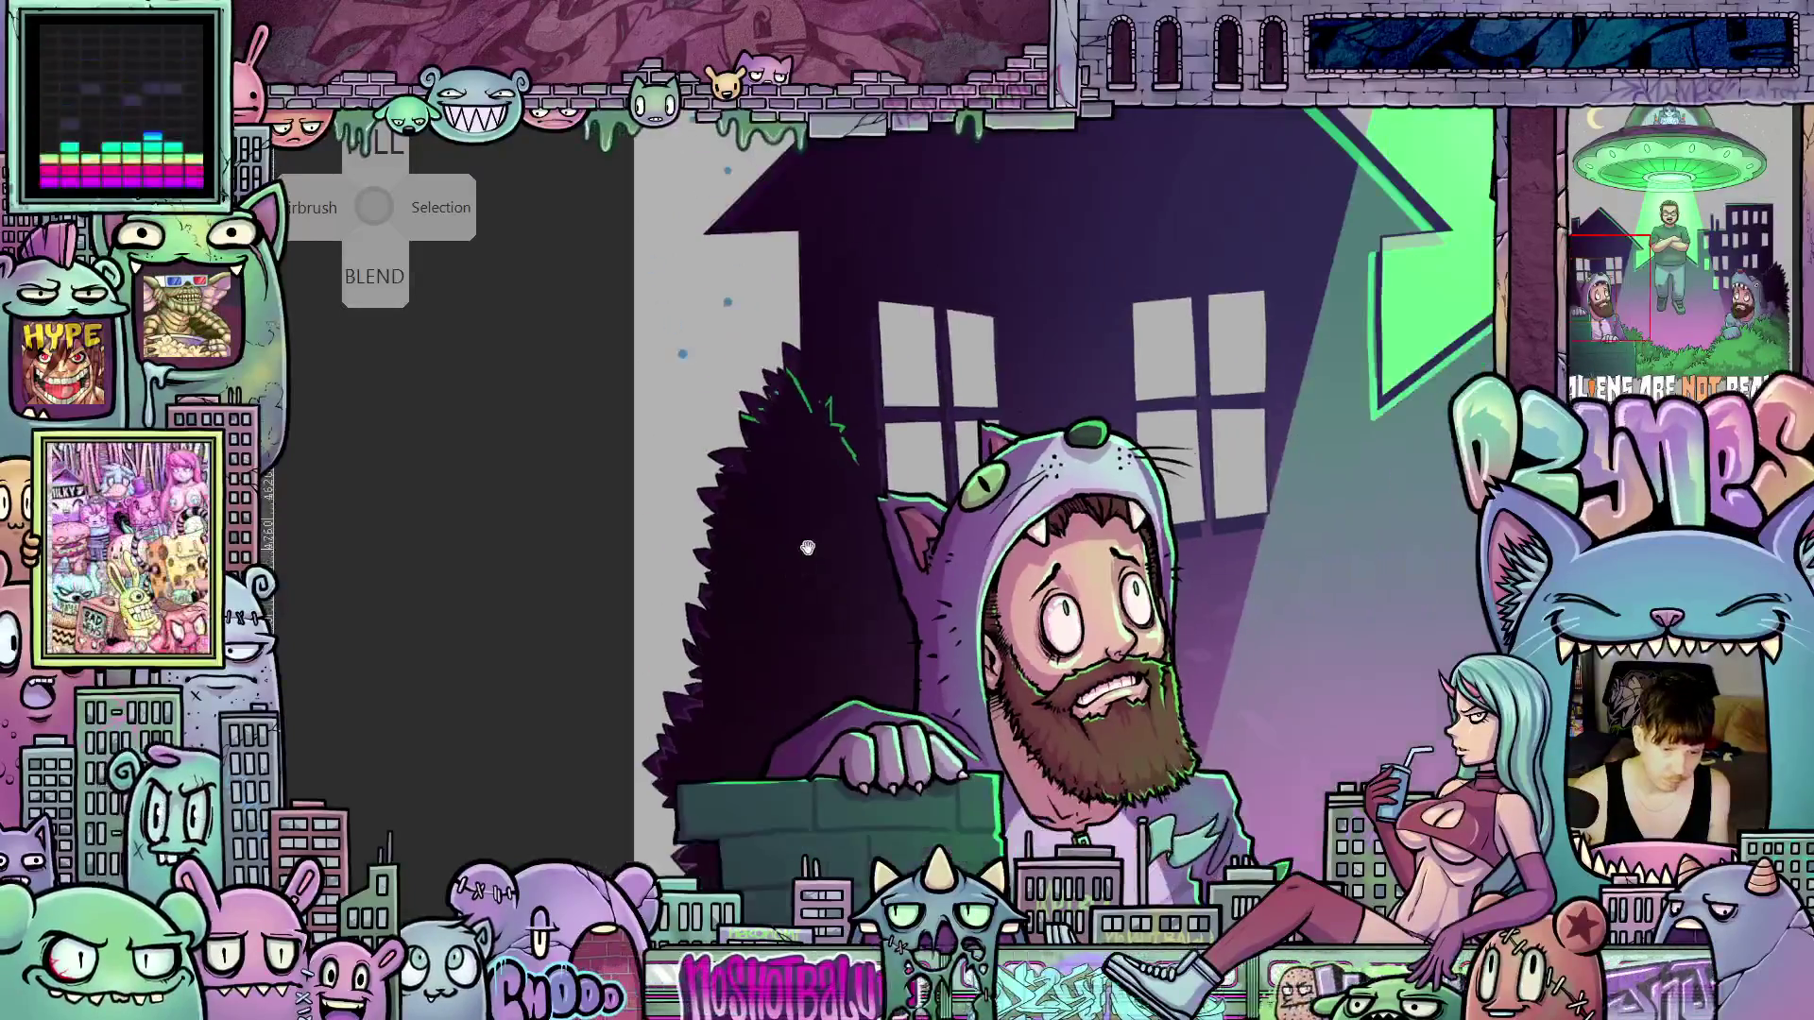
mouse_move(808, 548)
left_mouse_down()
mouse_move(695, 765)
mouse_move(698, 816)
left_mouse_up()
scroll(863, 617, "up", 4)
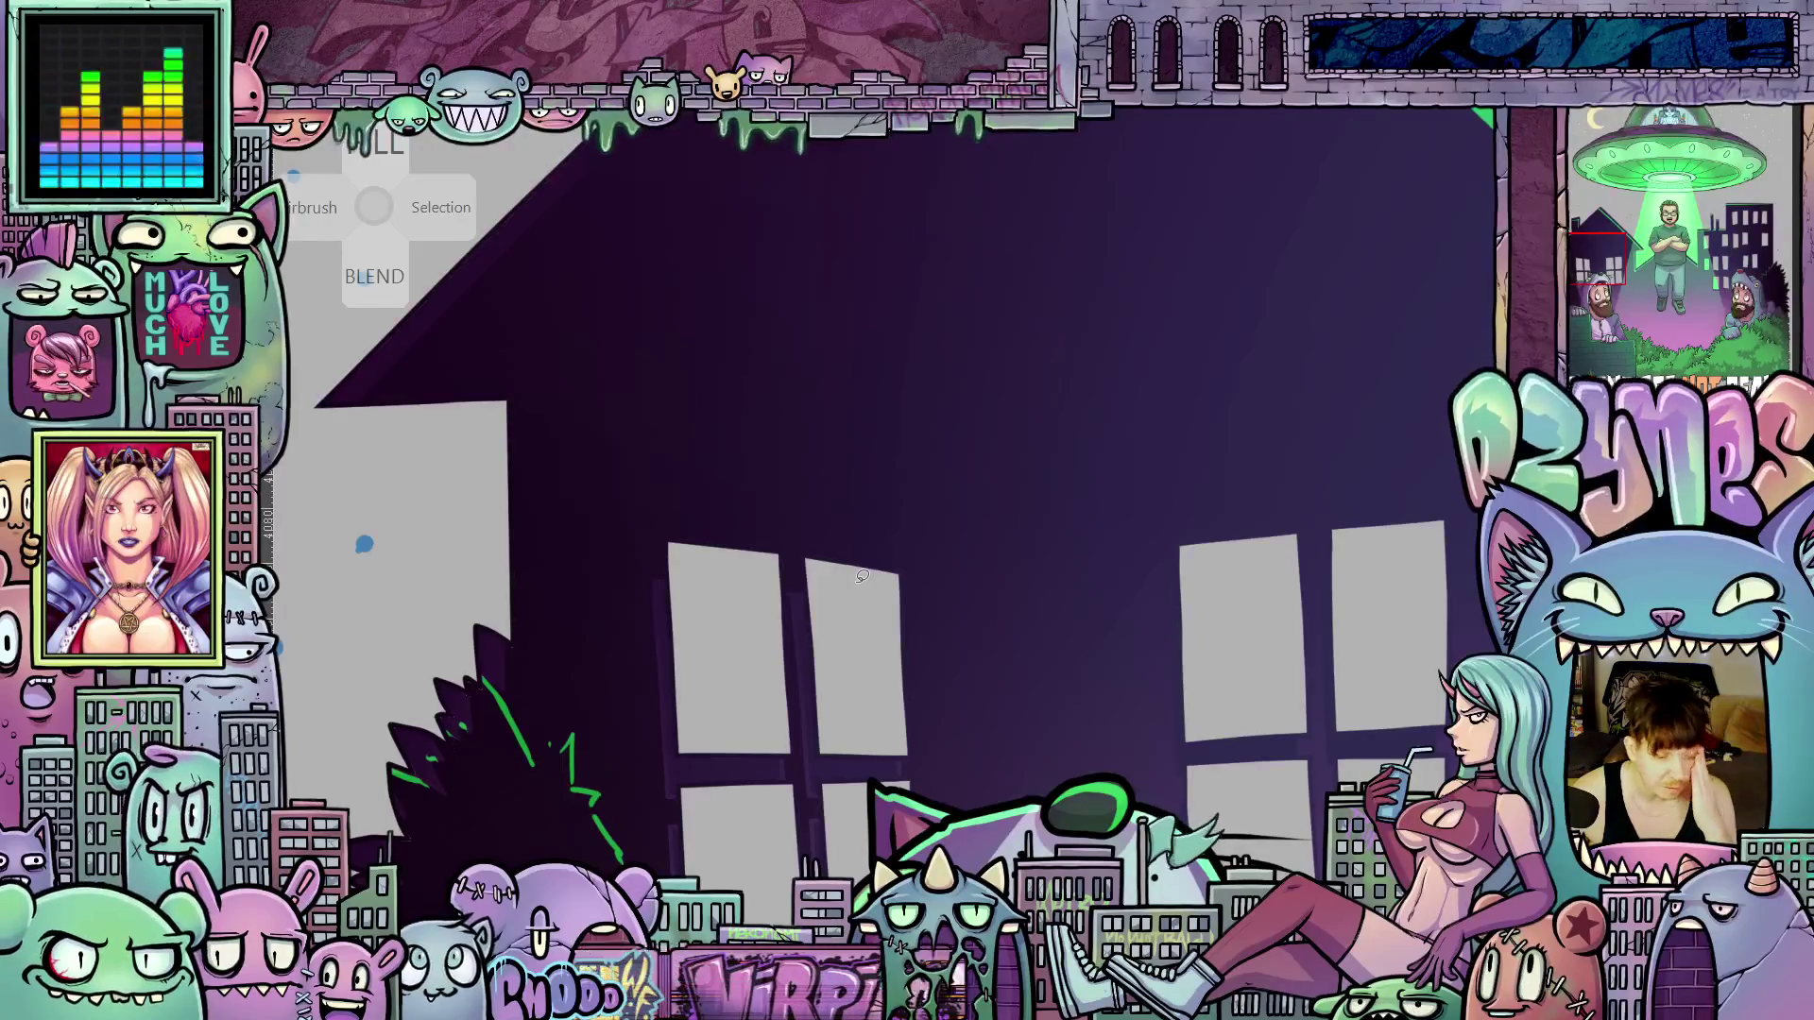
scroll(894, 532, "down", 2)
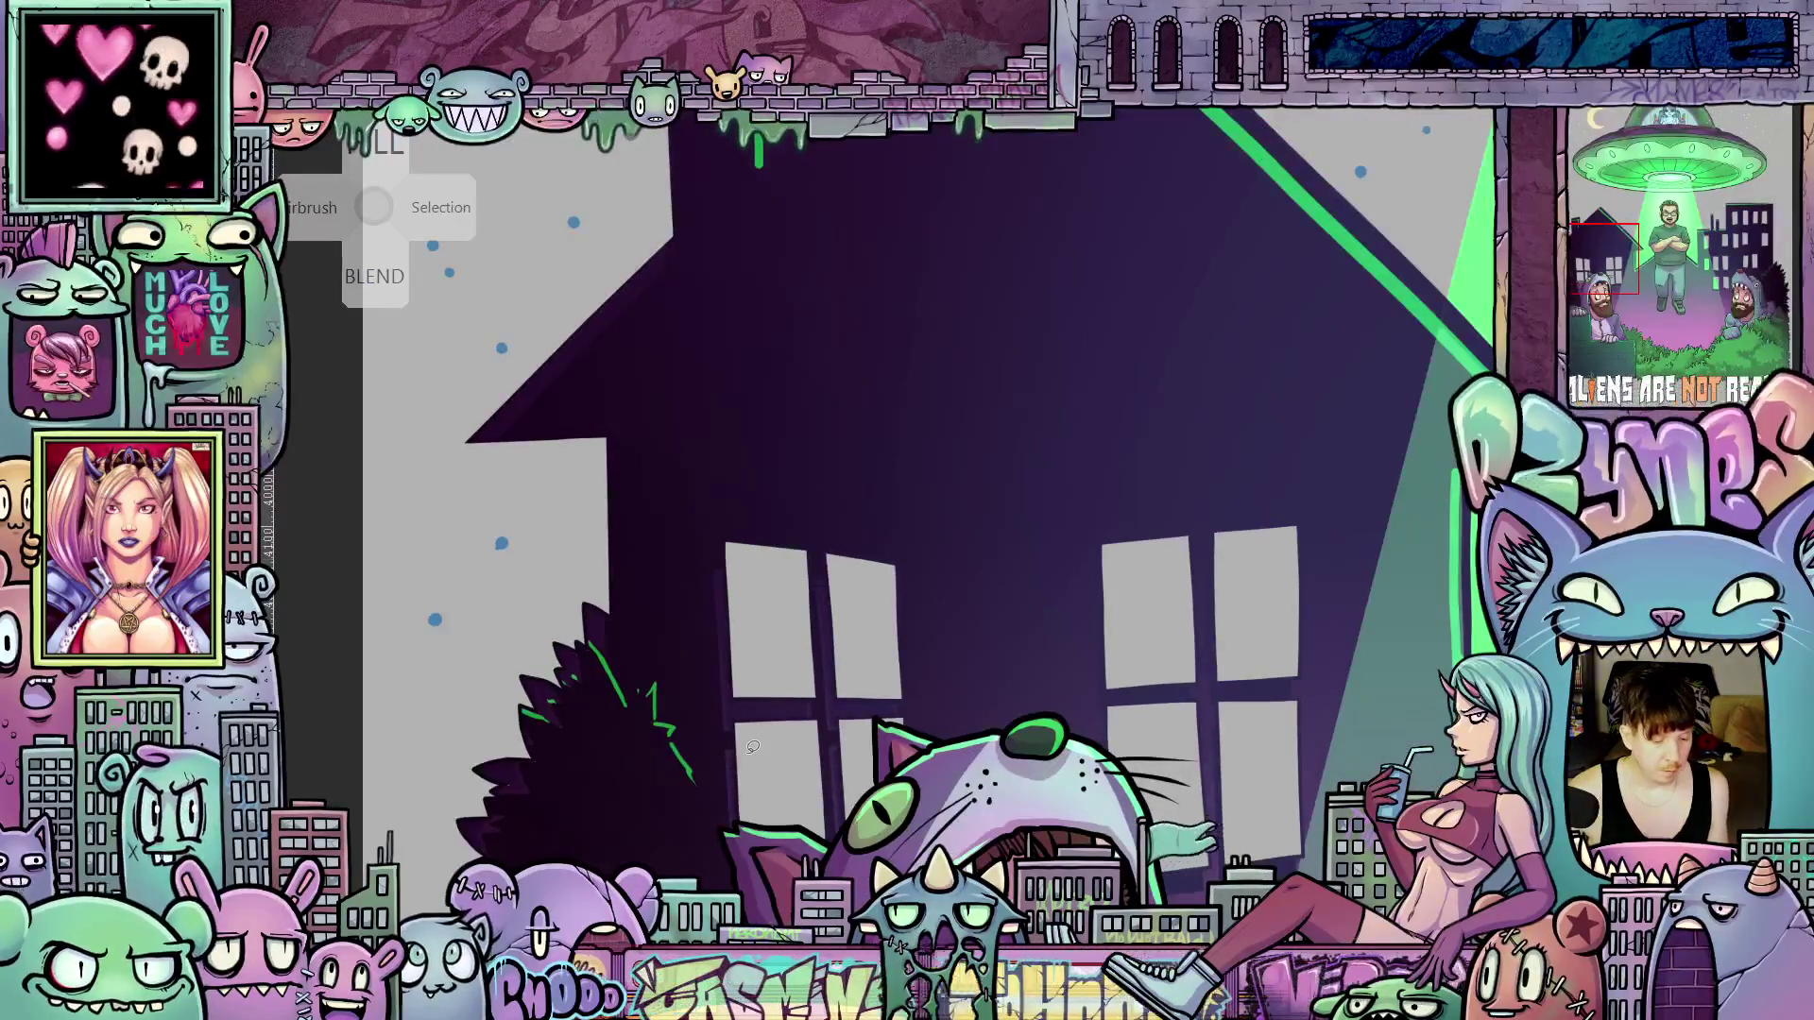
mouse_move(753, 746)
left_mouse_down()
mouse_move(886, 567)
mouse_move(889, 504)
left_mouse_up()
scroll(874, 527, "down", 2)
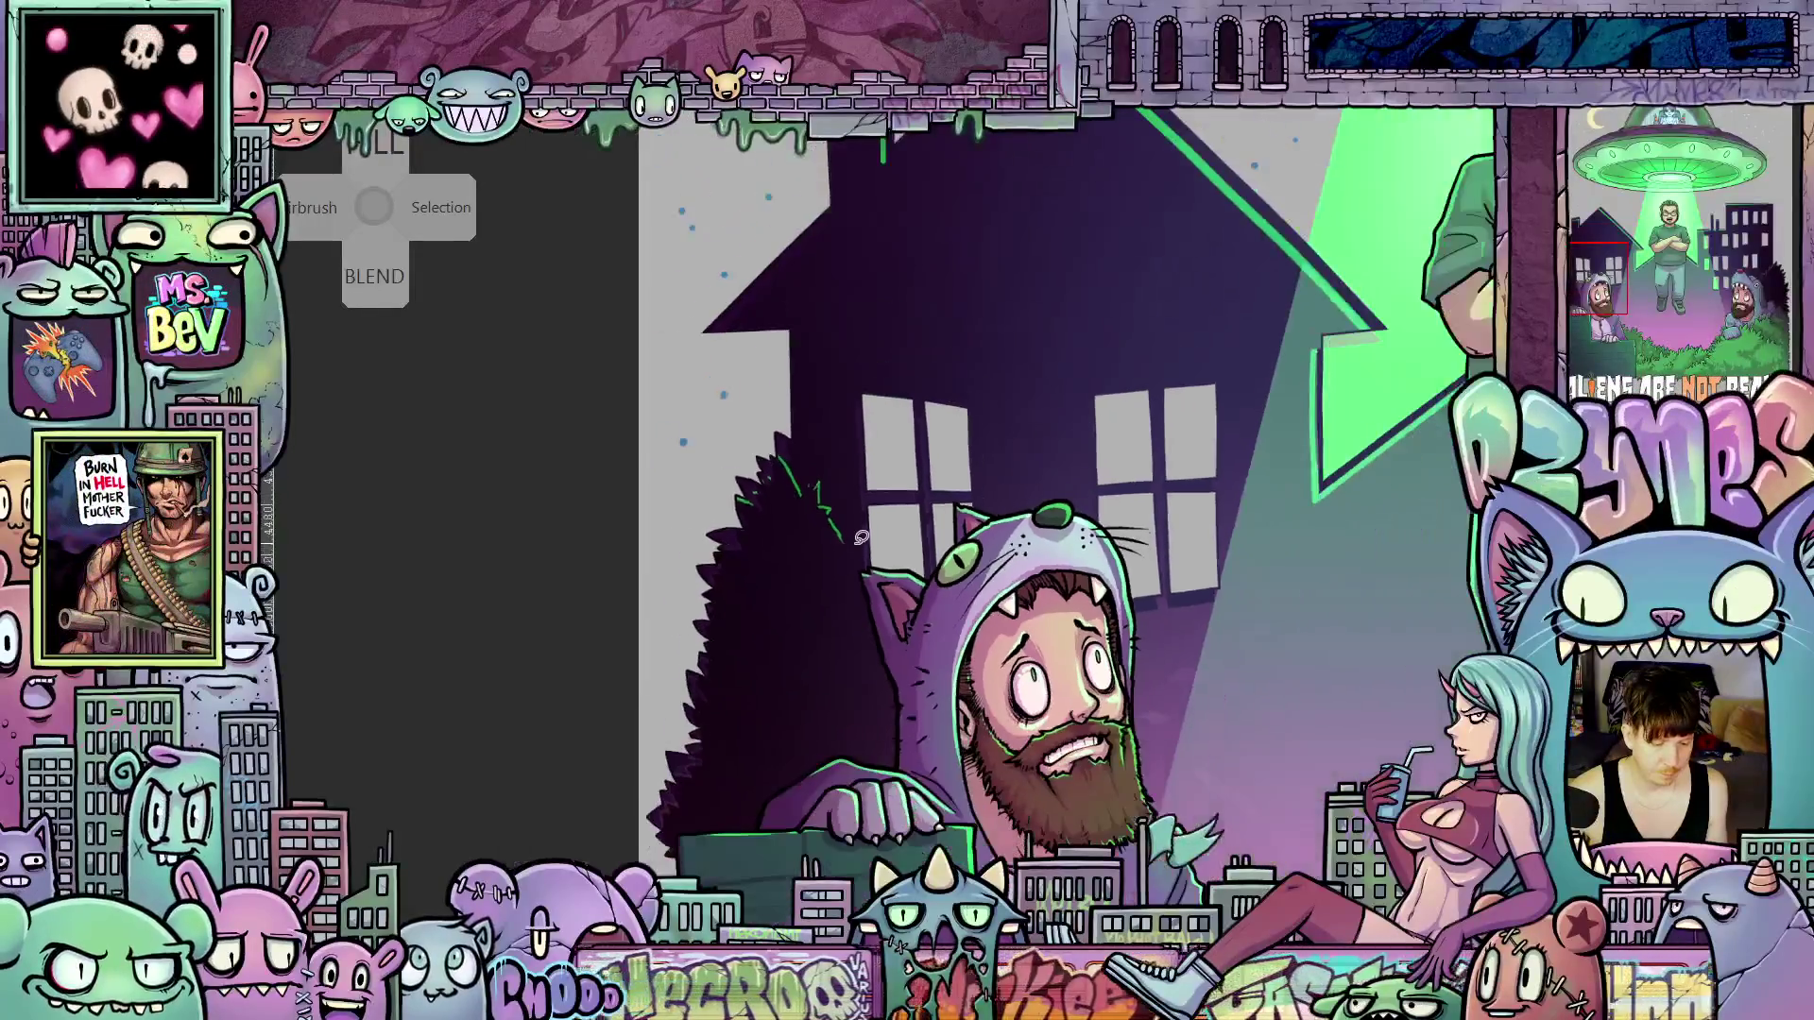
scroll(862, 537, "down", 2)
scroll(783, 790, "up", 4)
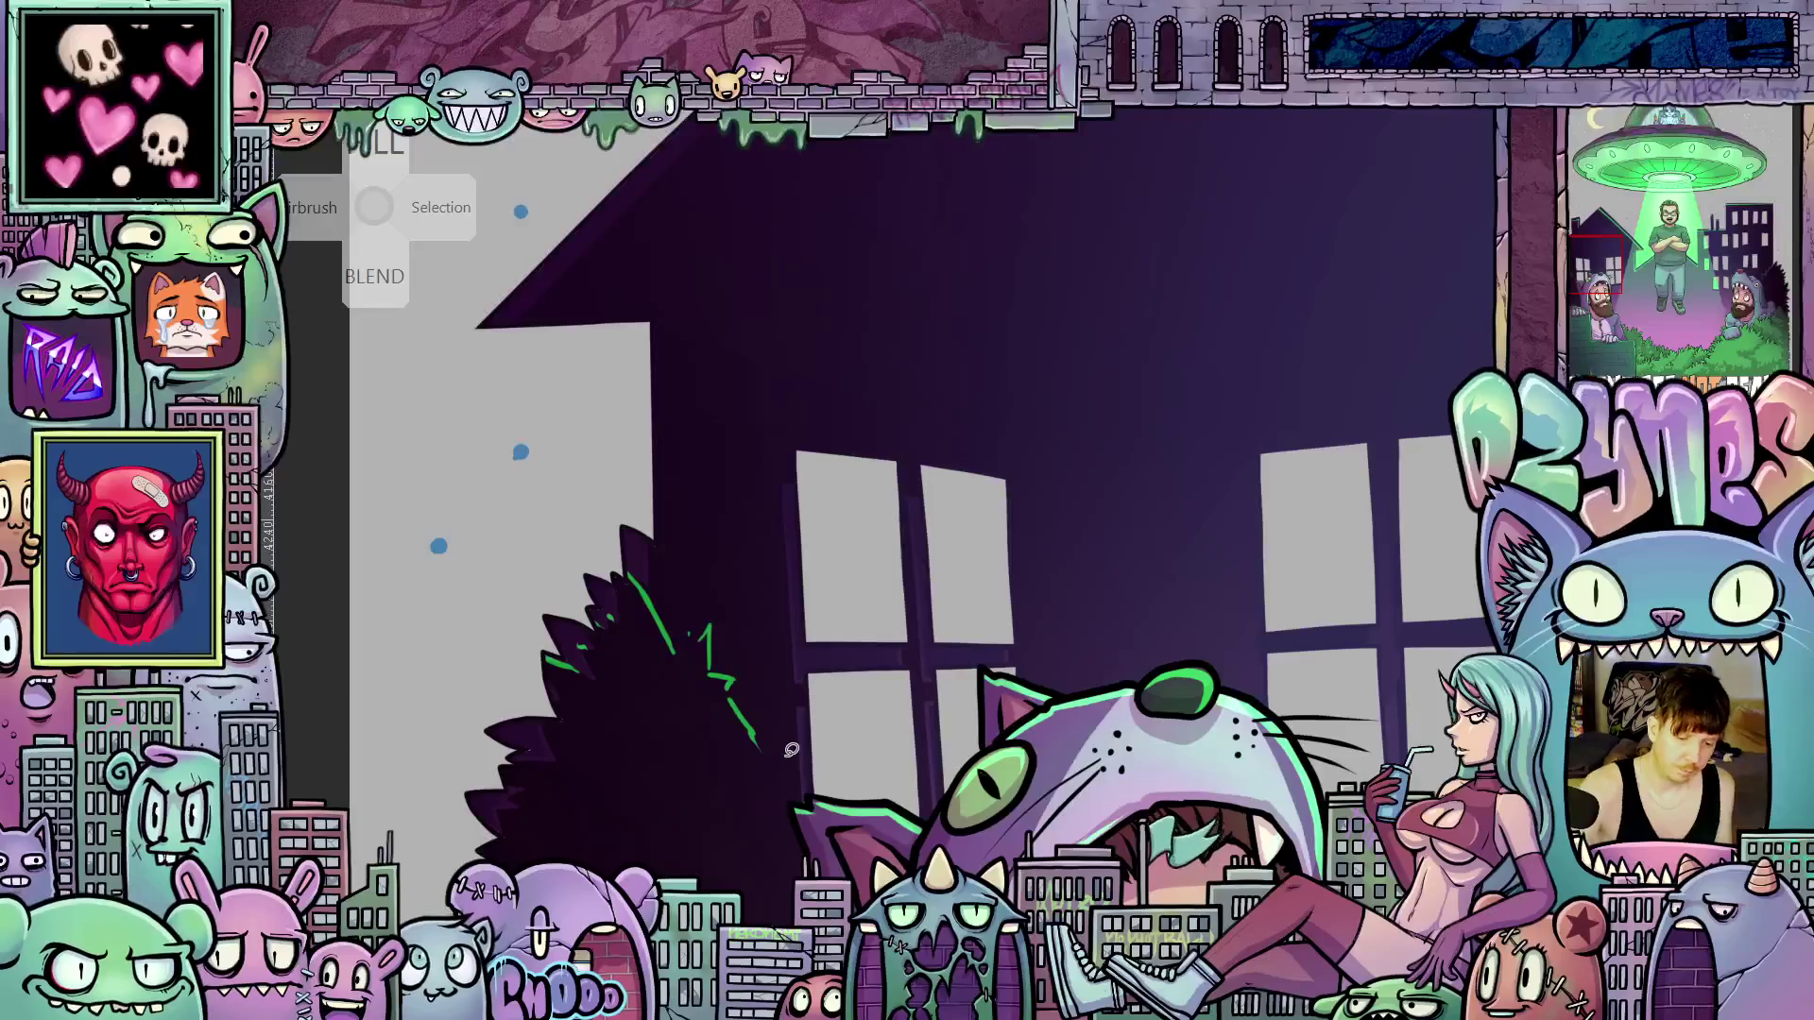
scroll(791, 749, "down", 3)
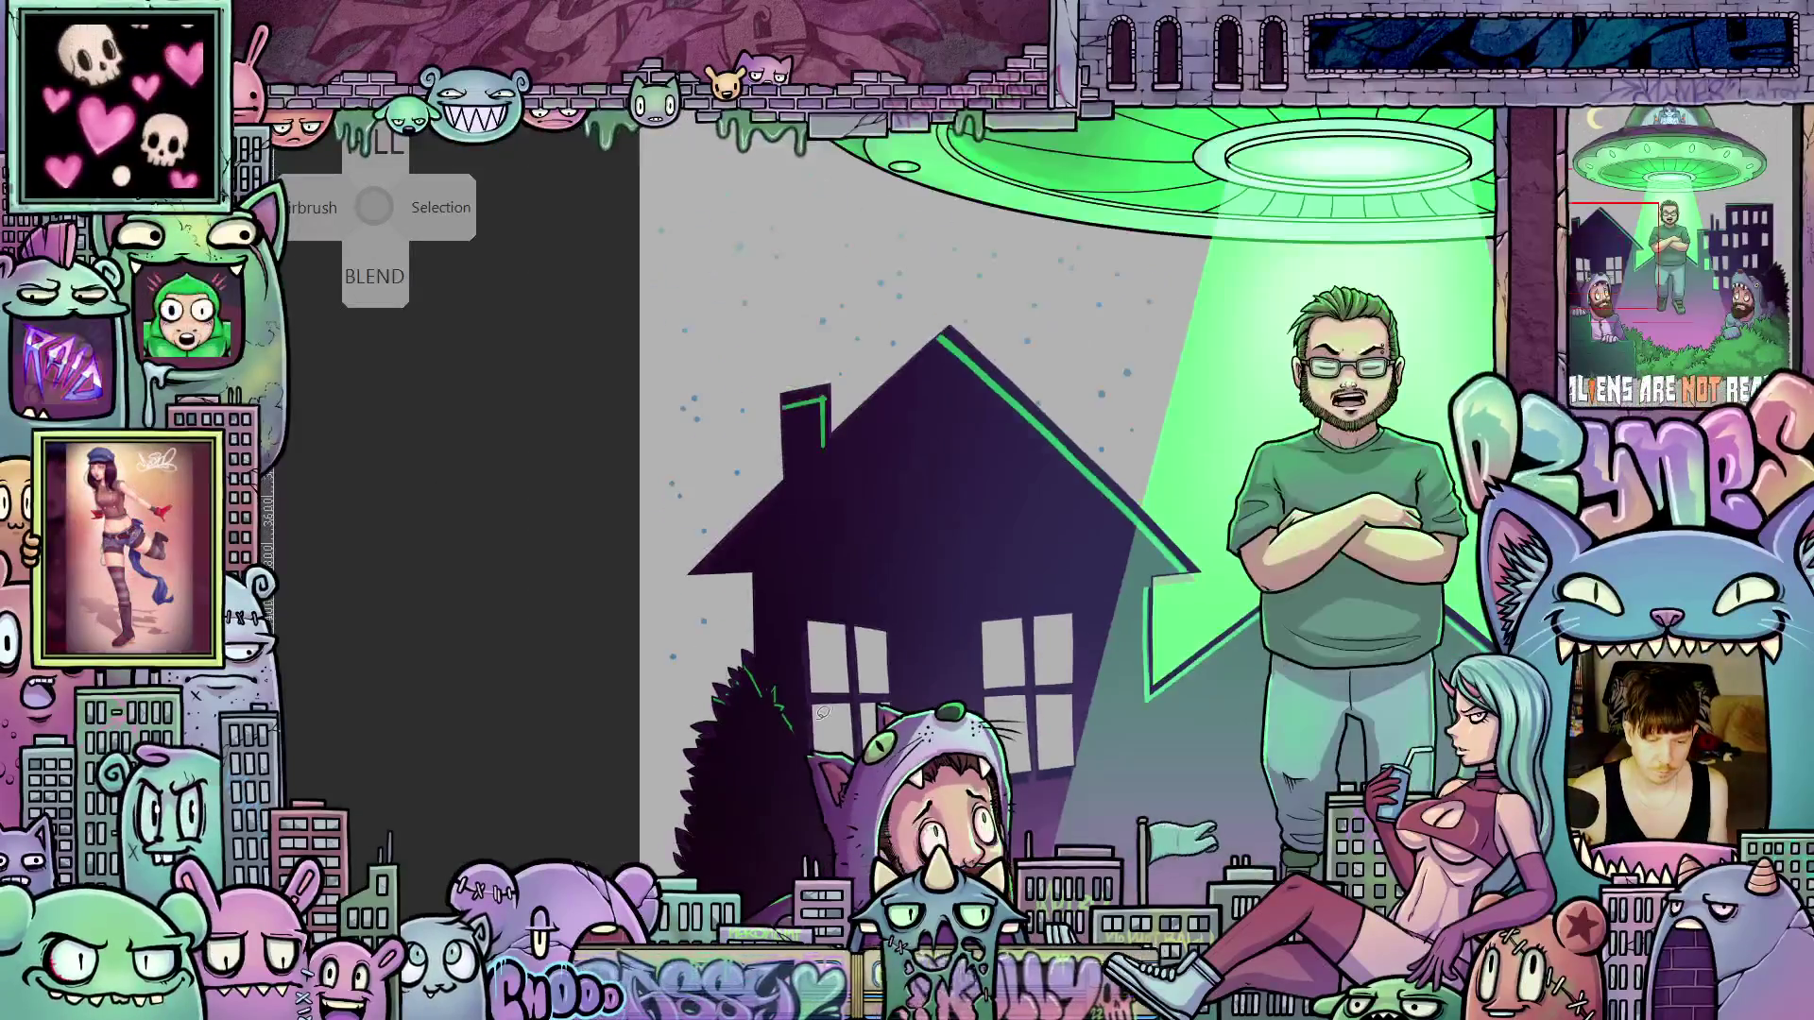
scroll(1049, 747, "up", 3)
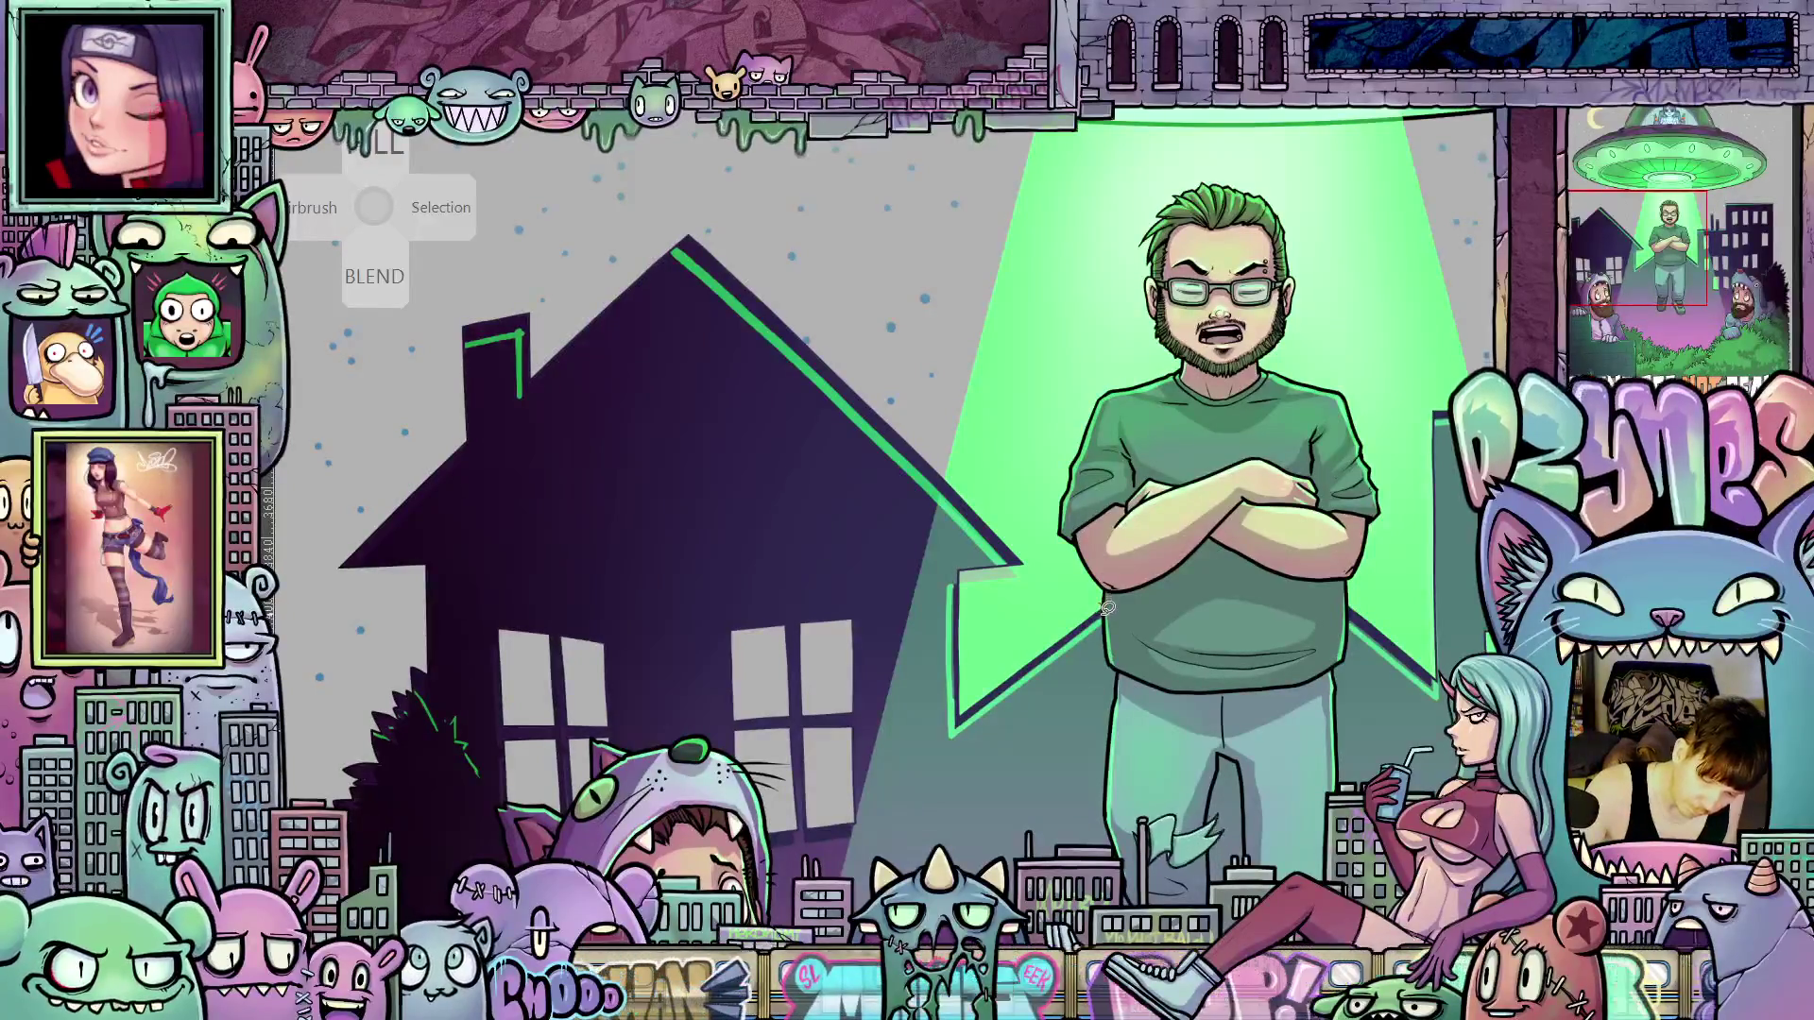
Lasso-select the house and city skyline area, then start Transform on it
mouse_move(1108, 608)
left_mouse_down()
mouse_move(1089, 673)
mouse_move(1010, 773)
mouse_move(889, 791)
left_mouse_up()
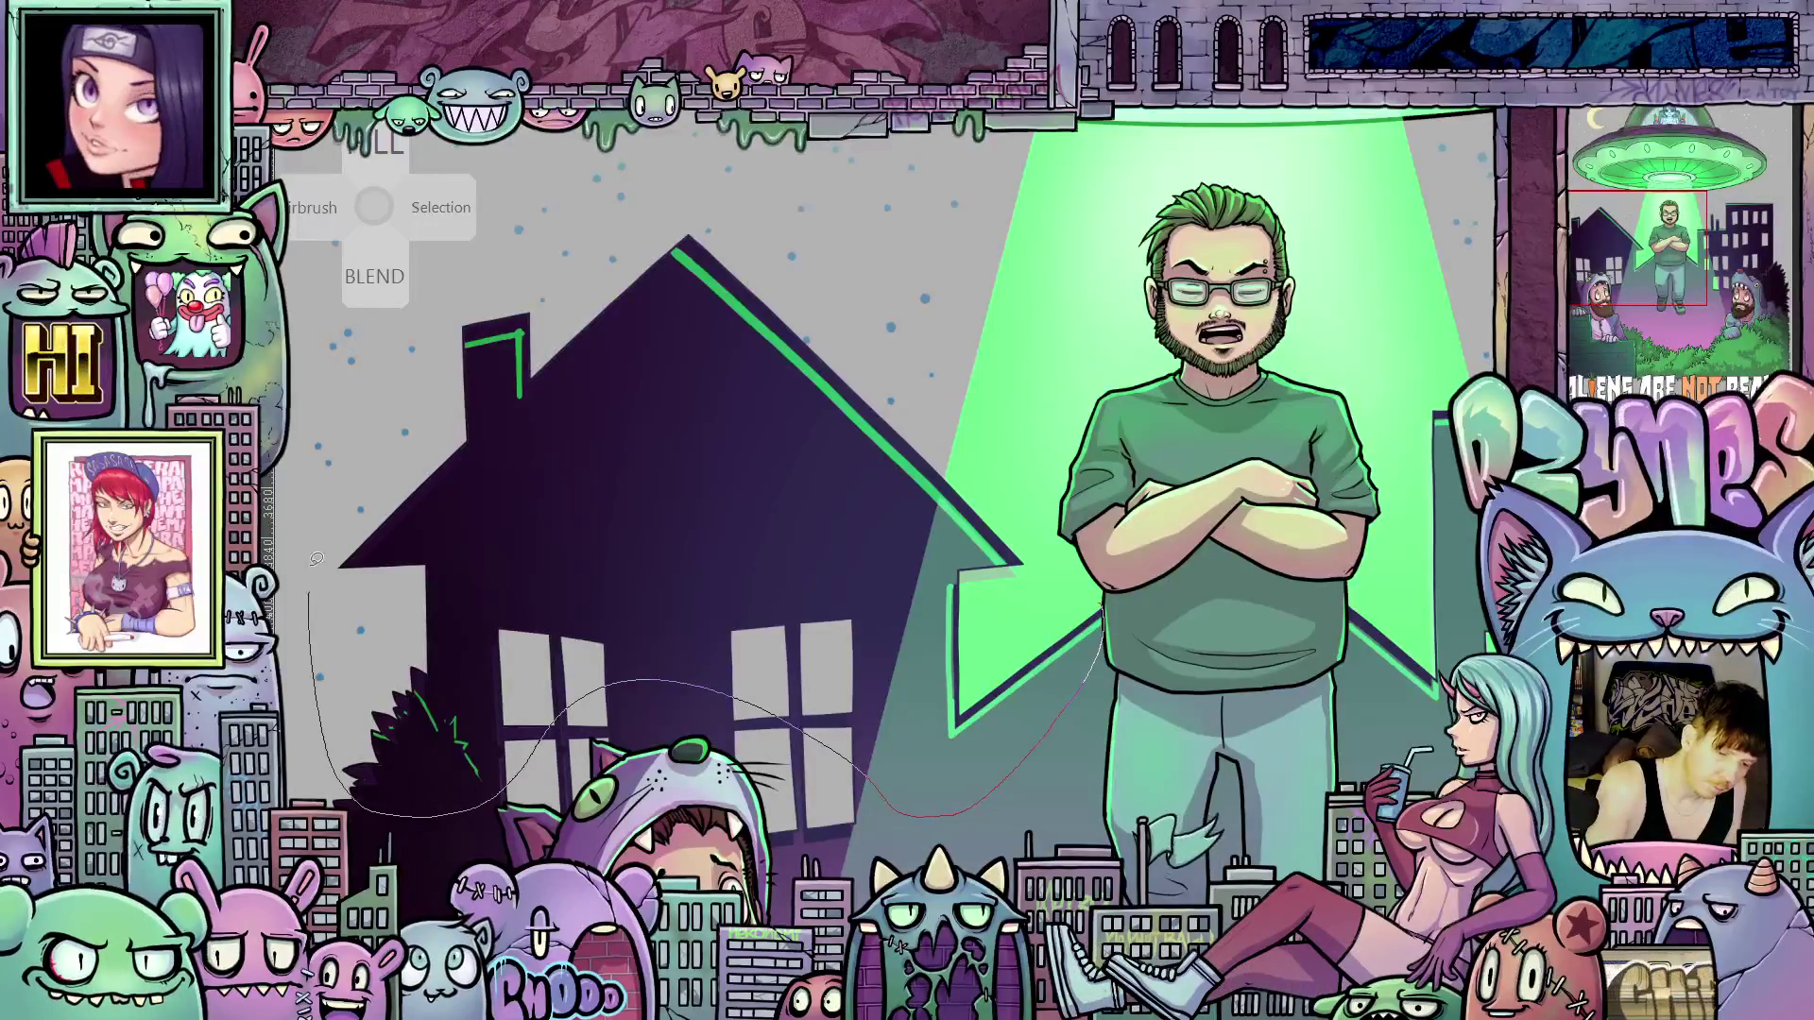
mouse_move(317, 560)
left_mouse_down()
mouse_move(552, 222)
mouse_move(832, 270)
mouse_move(1091, 601)
left_mouse_up()
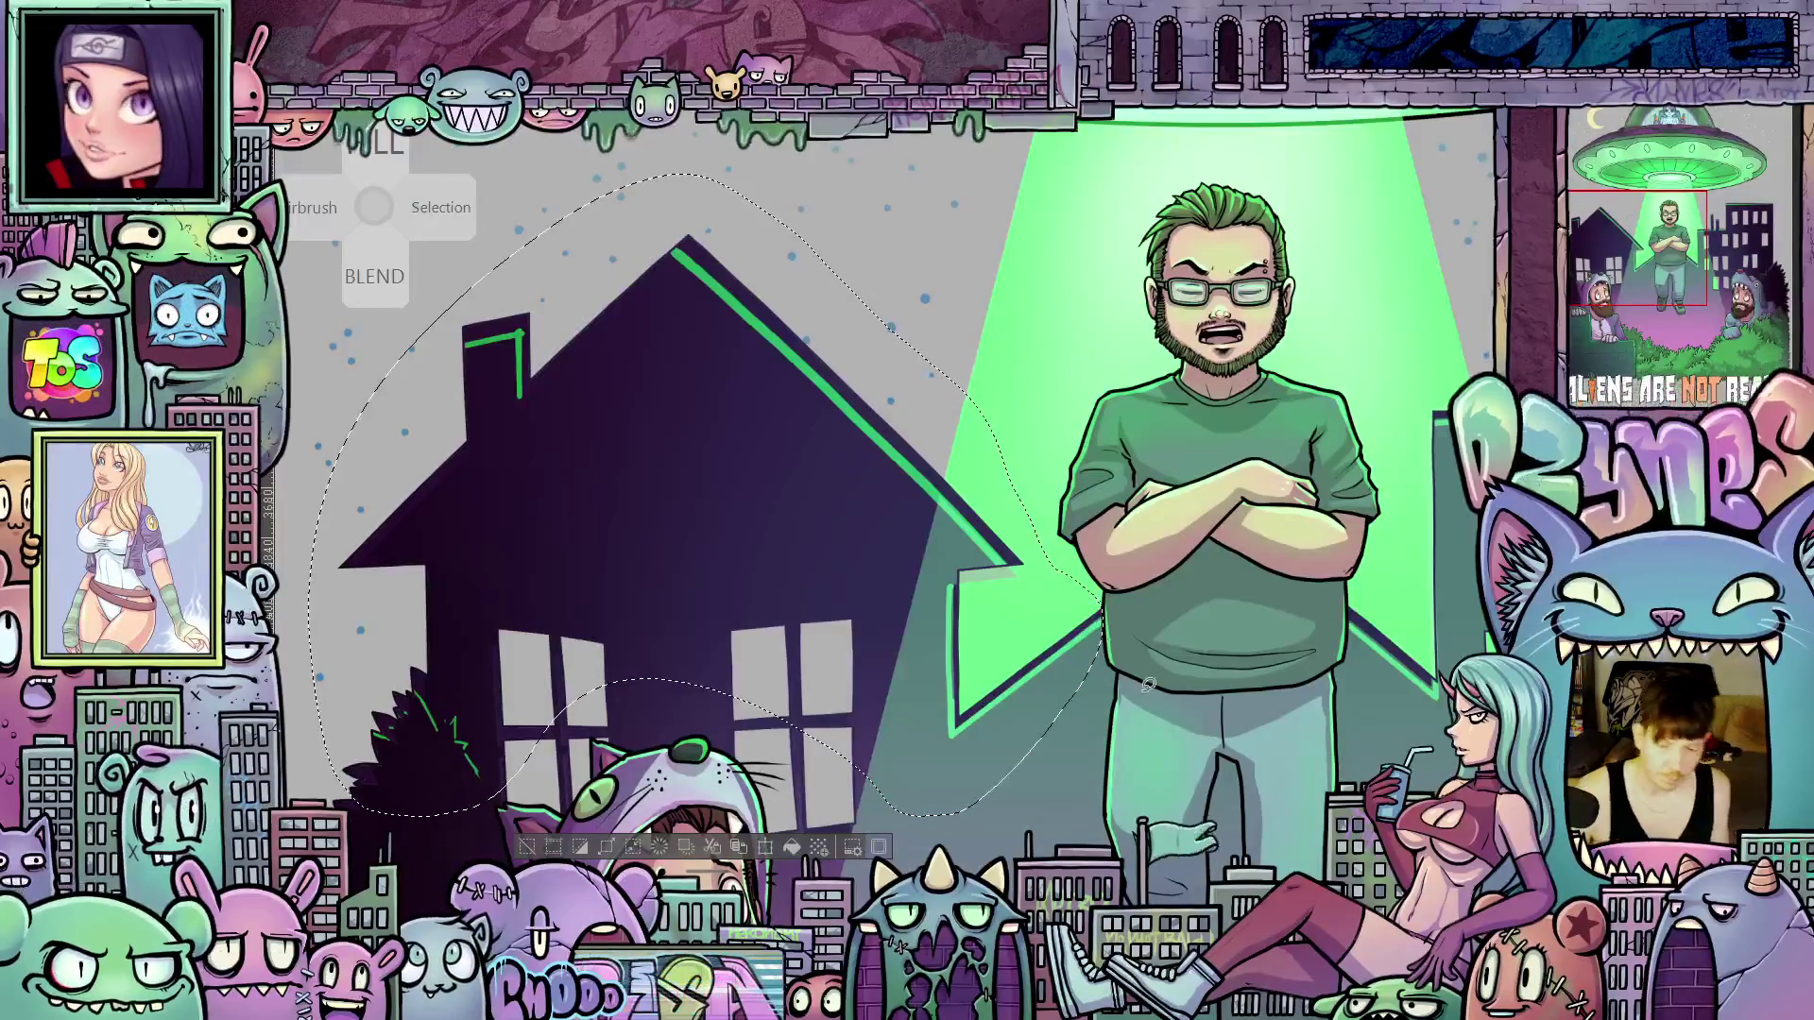
scroll(1148, 684, "down", 6)
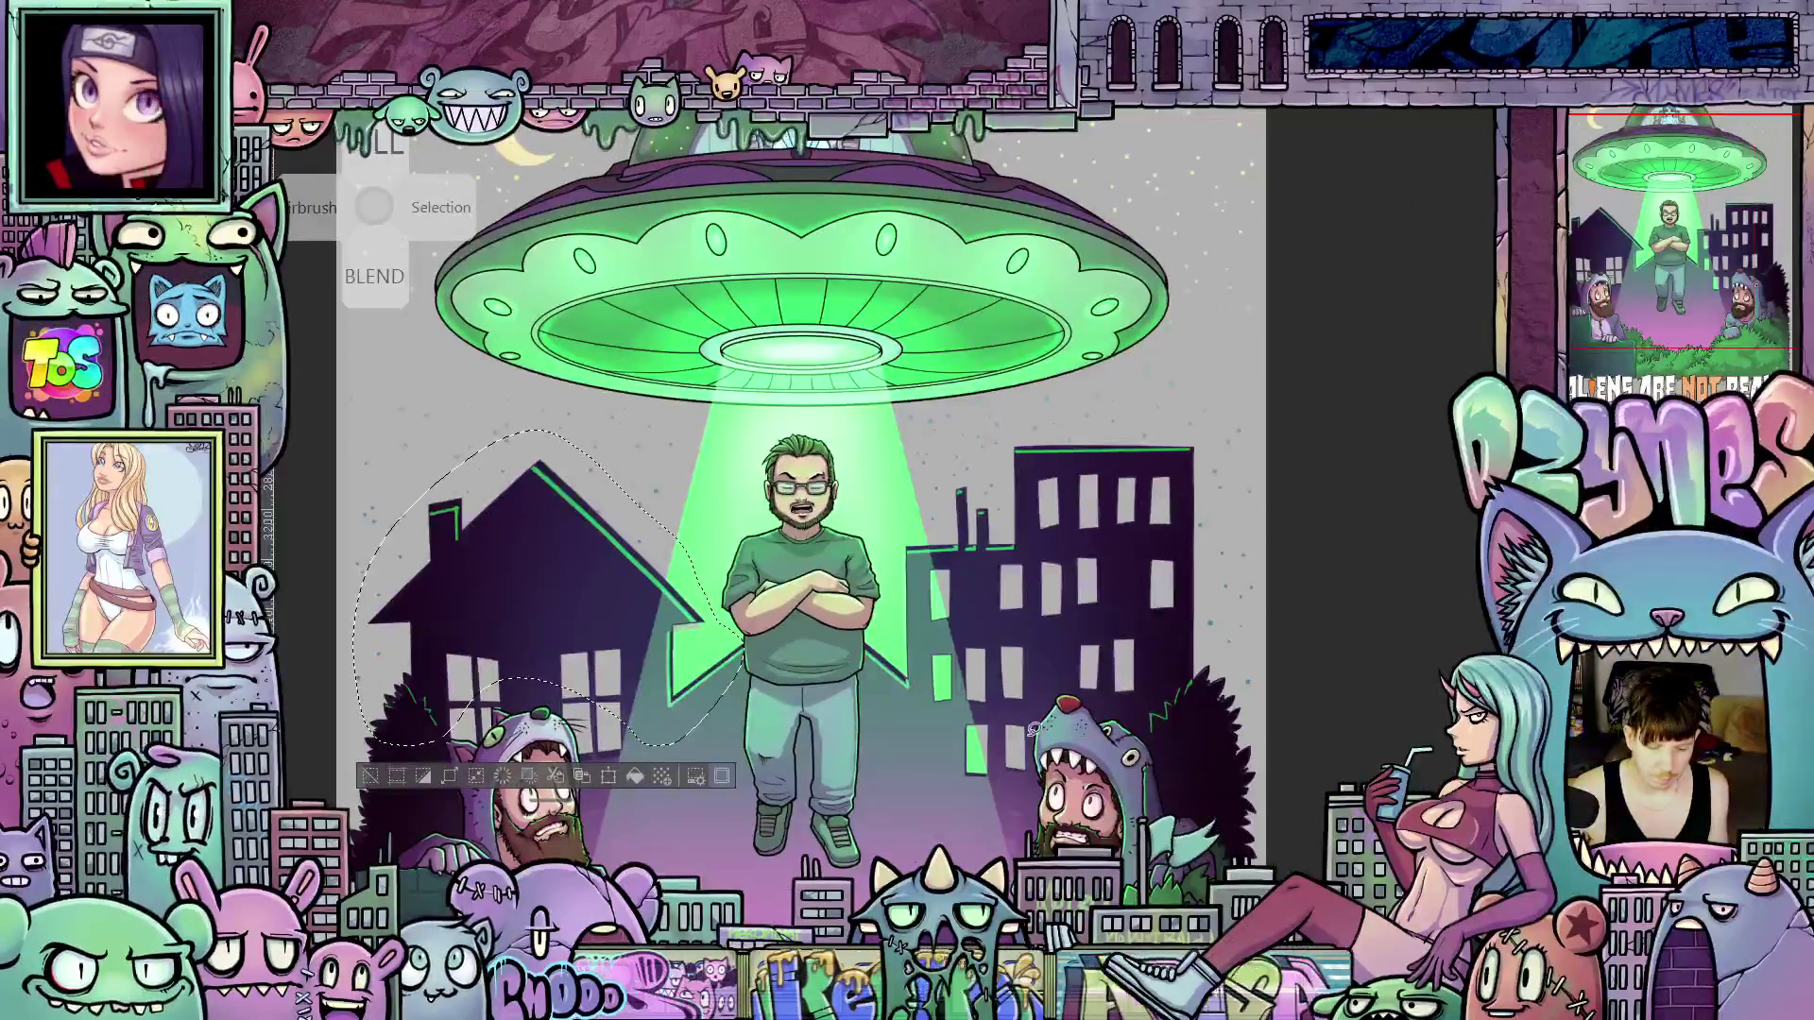
scroll(1134, 685, "up", 1)
scroll(1143, 691, "up", 2)
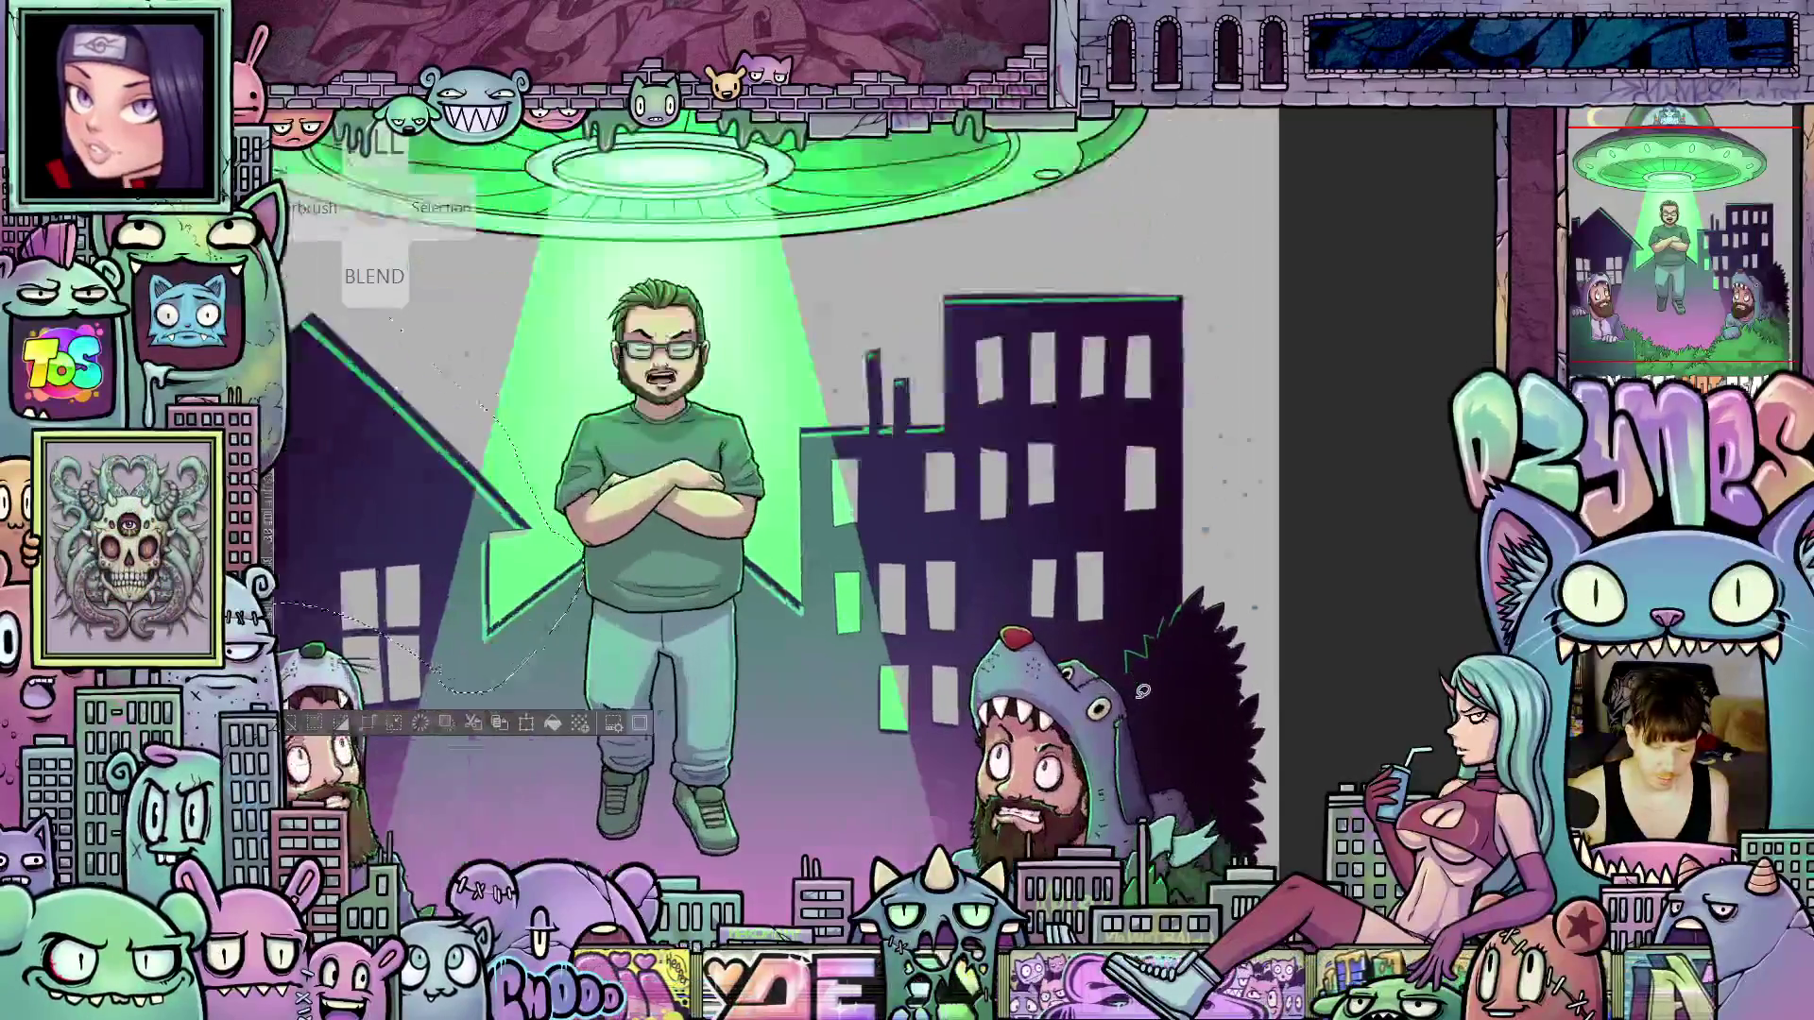
scroll(1142, 690, "up", 1)
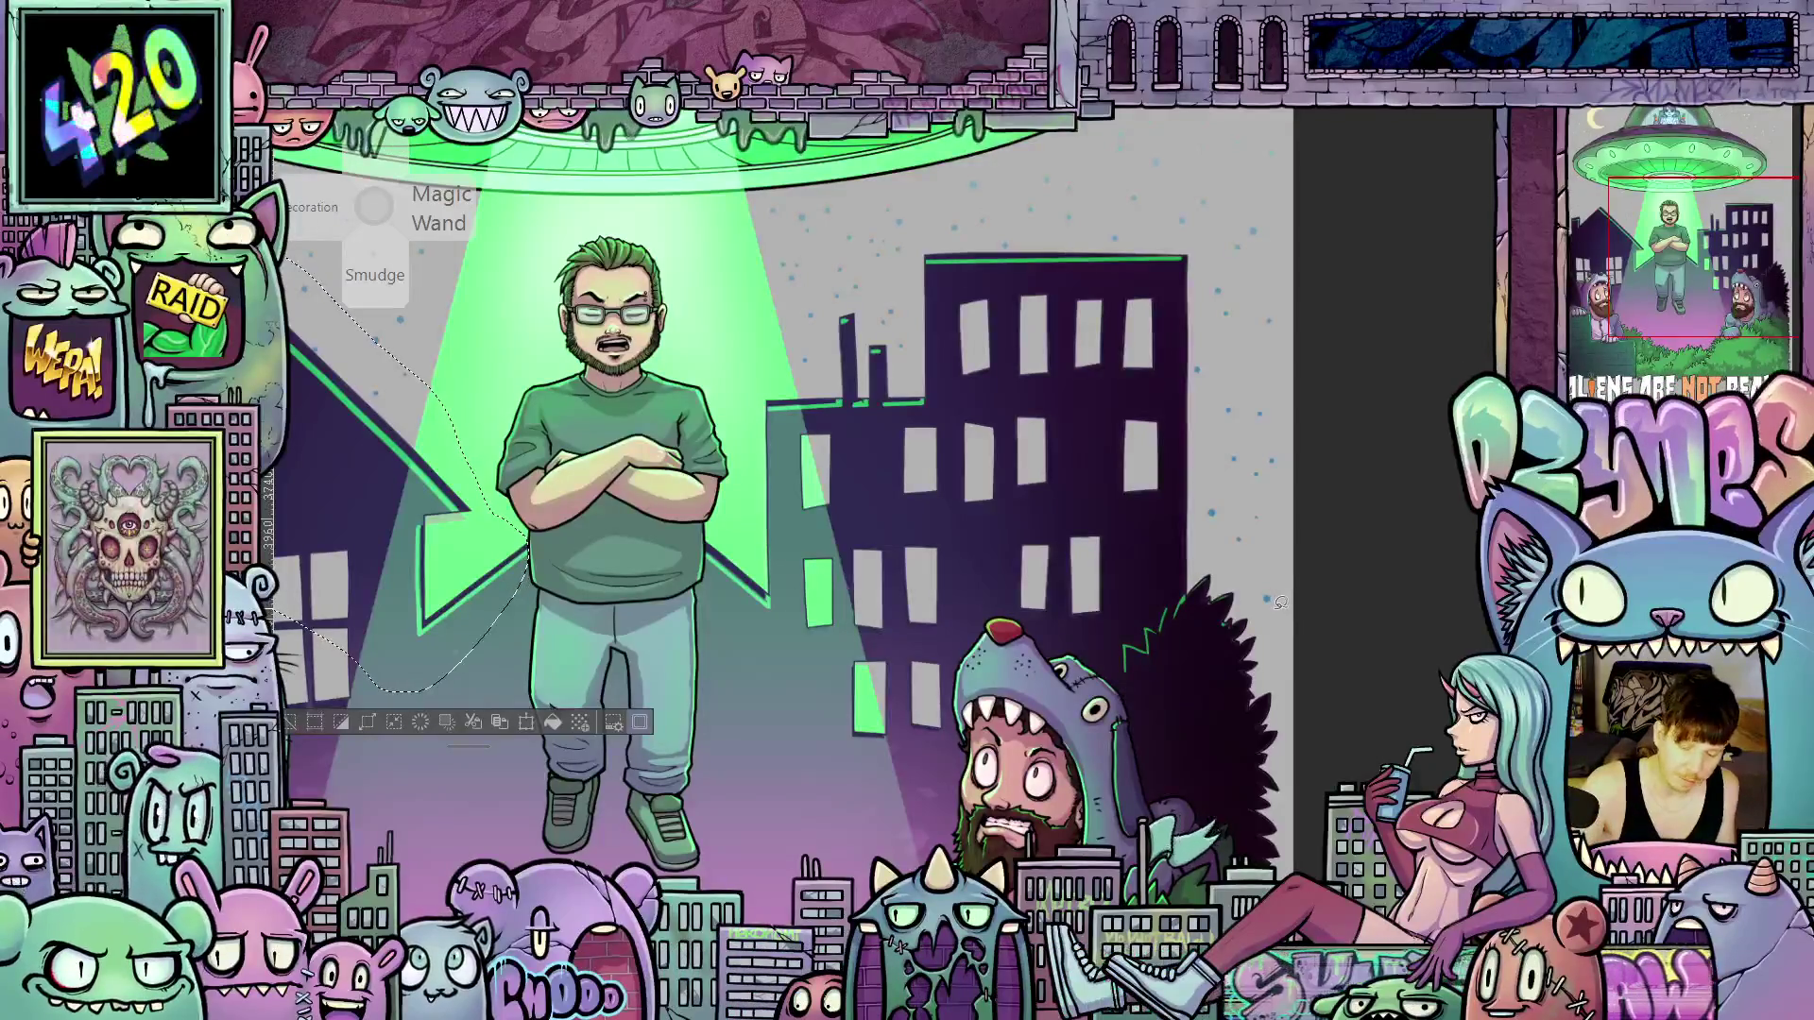
mouse_move(1290, 675)
left_mouse_down()
mouse_move(1262, 754)
mouse_move(1208, 744)
left_mouse_up()
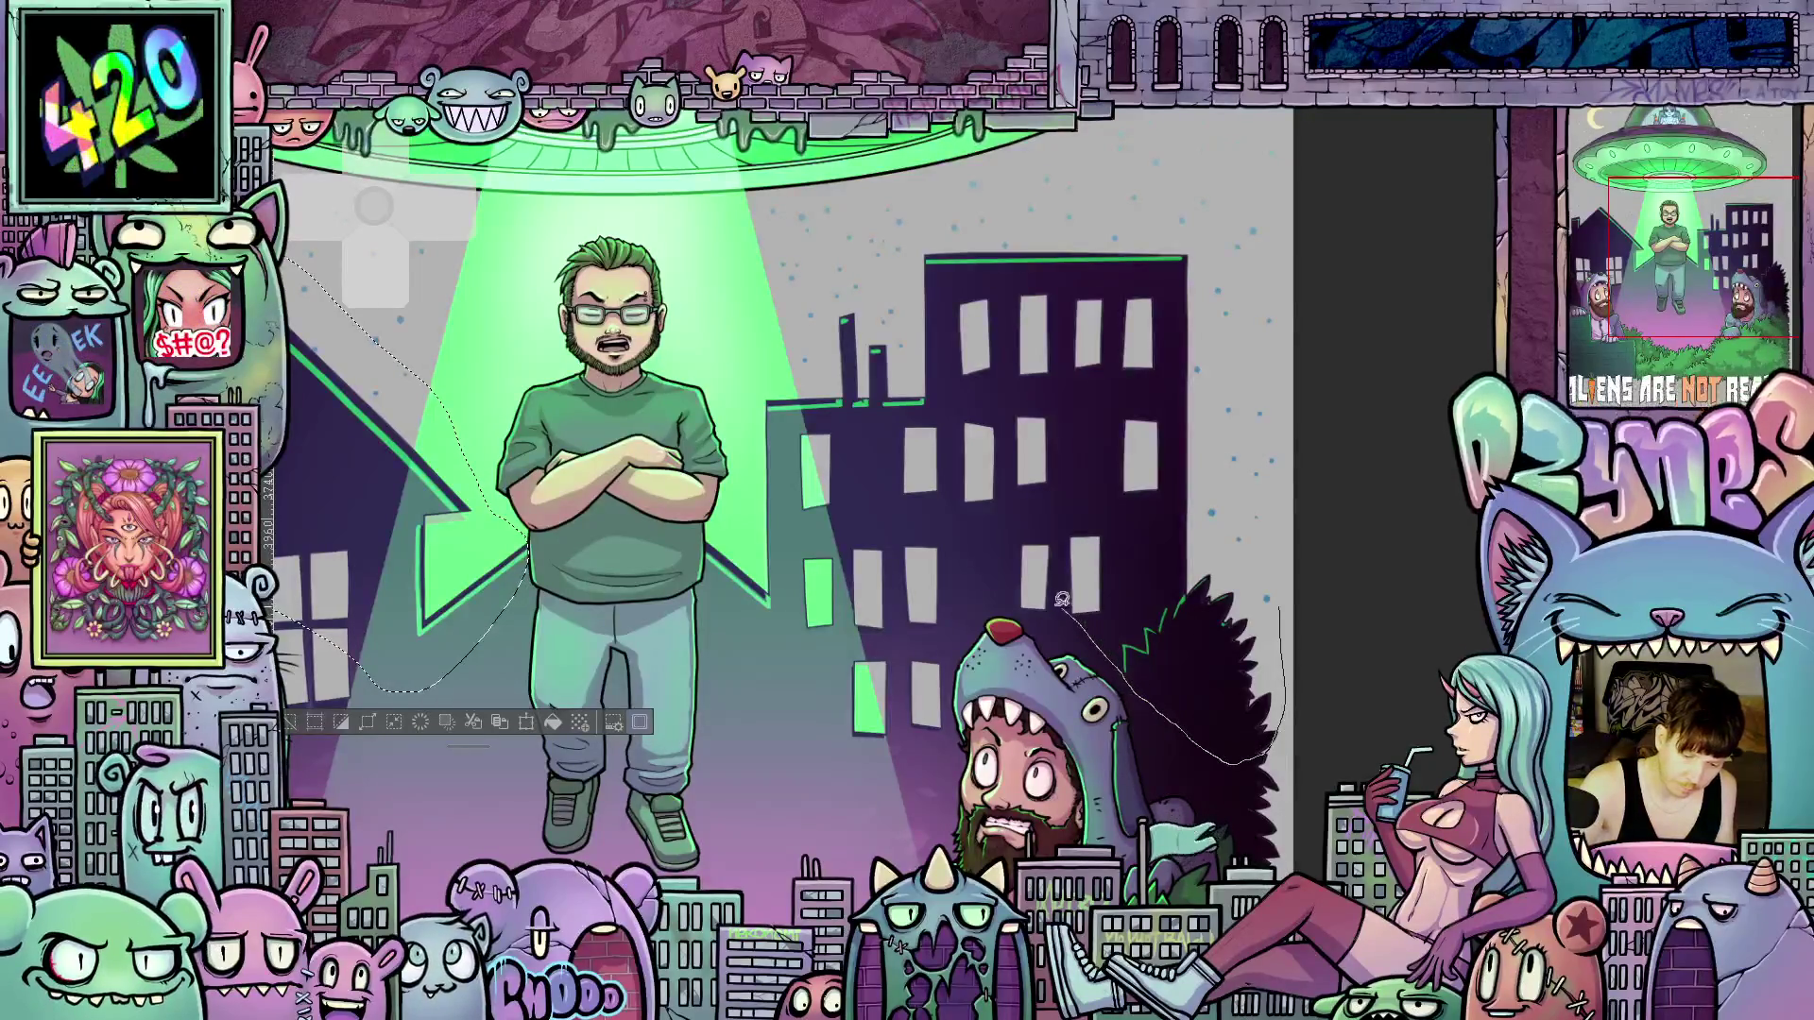
mouse_move(799, 639)
left_mouse_down()
mouse_move(732, 615)
mouse_move(715, 564)
mouse_move(746, 515)
mouse_move(753, 405)
left_mouse_up()
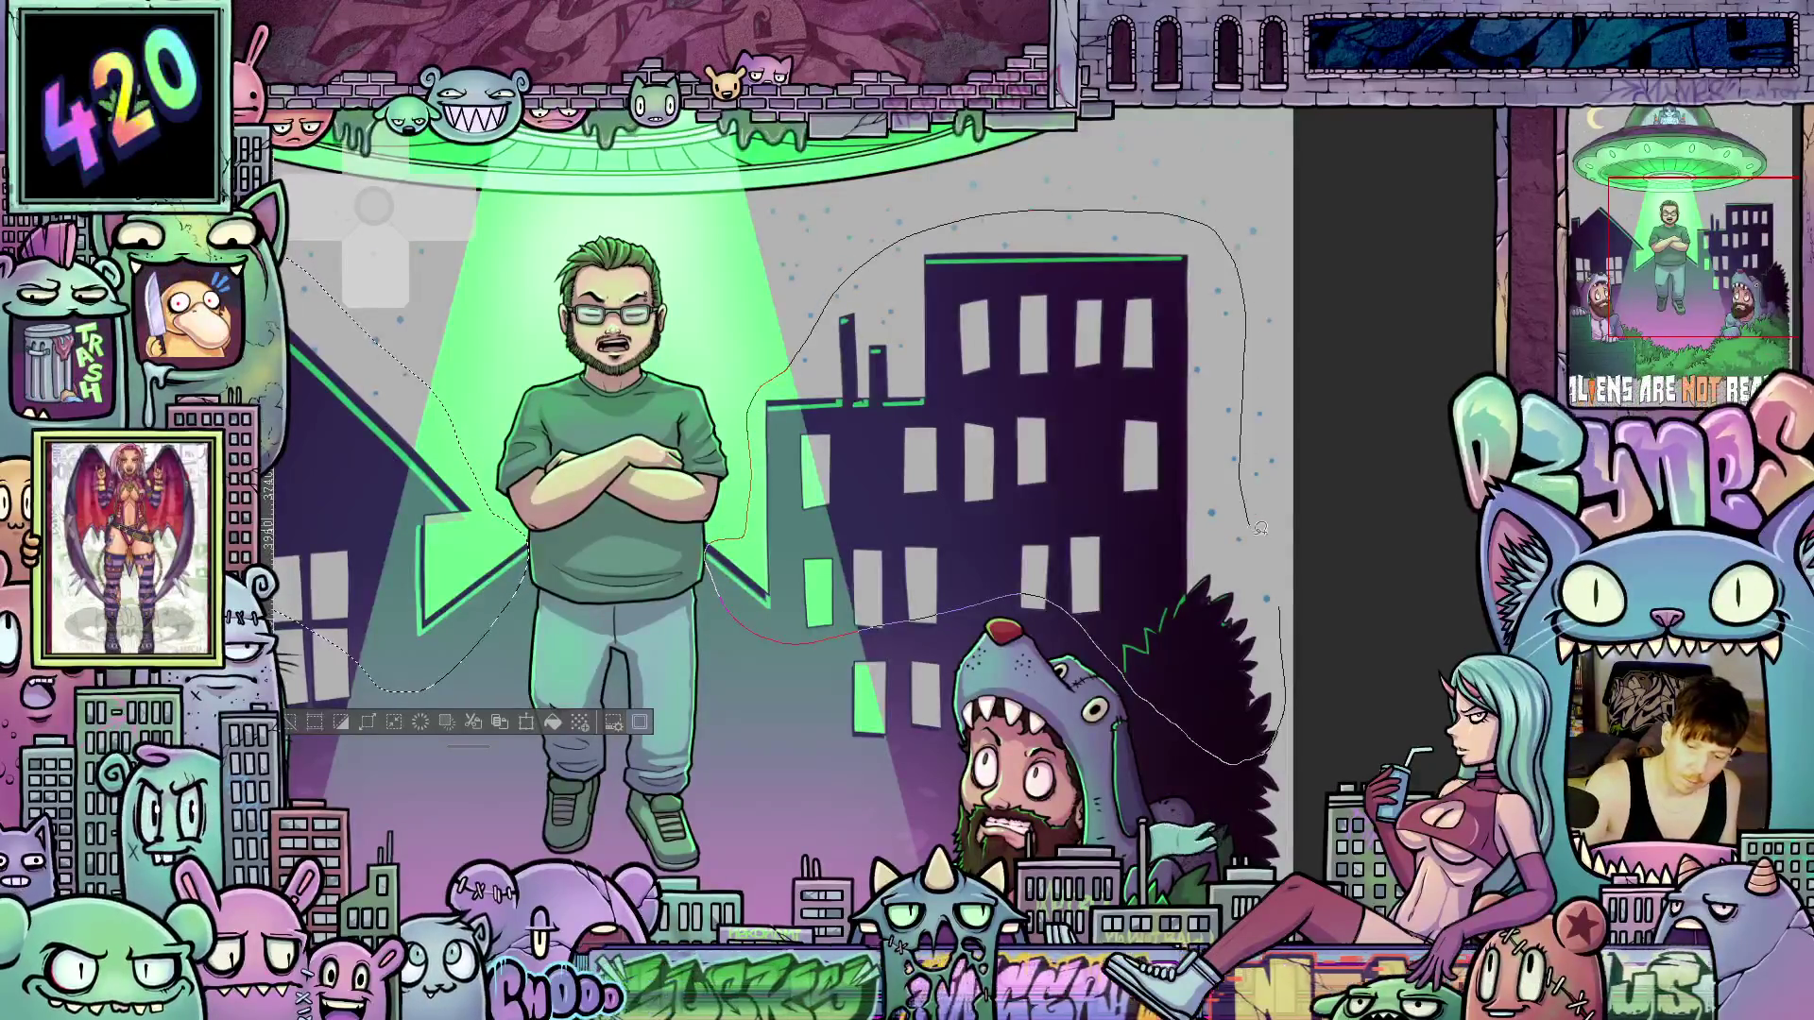
left_click_drag(1283, 606, 1273, 615)
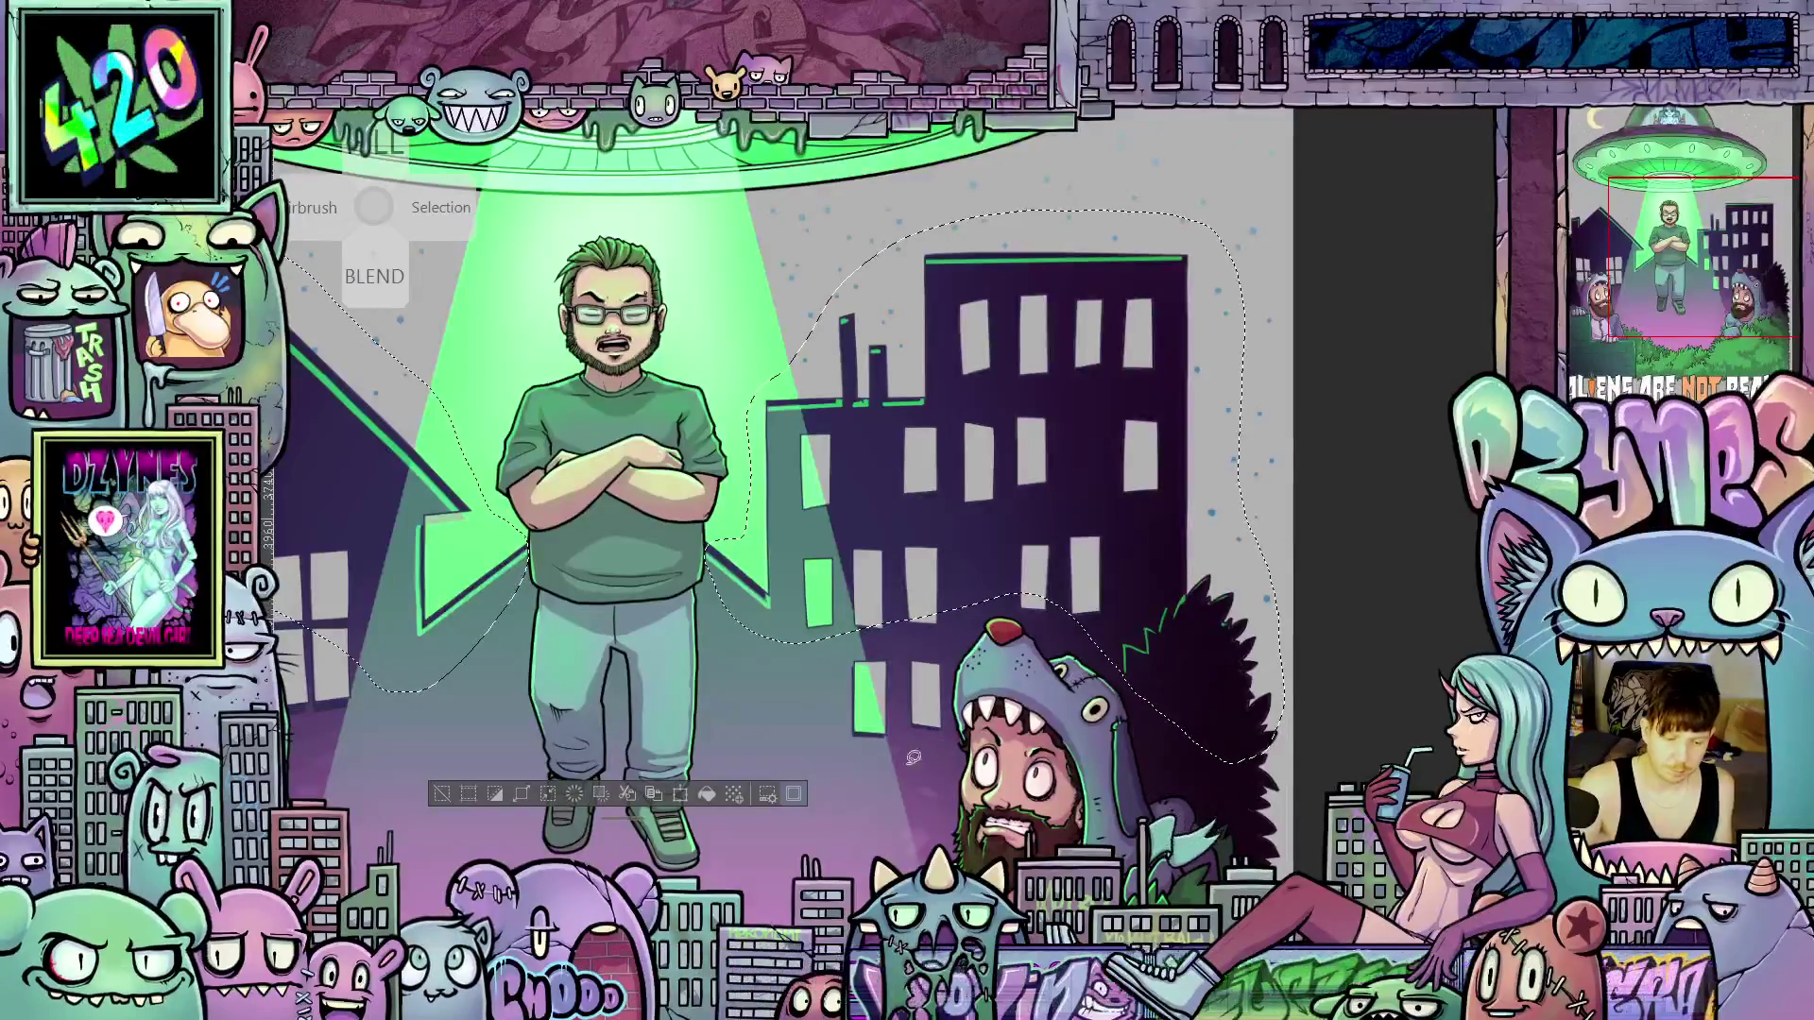
left_click(724, 796)
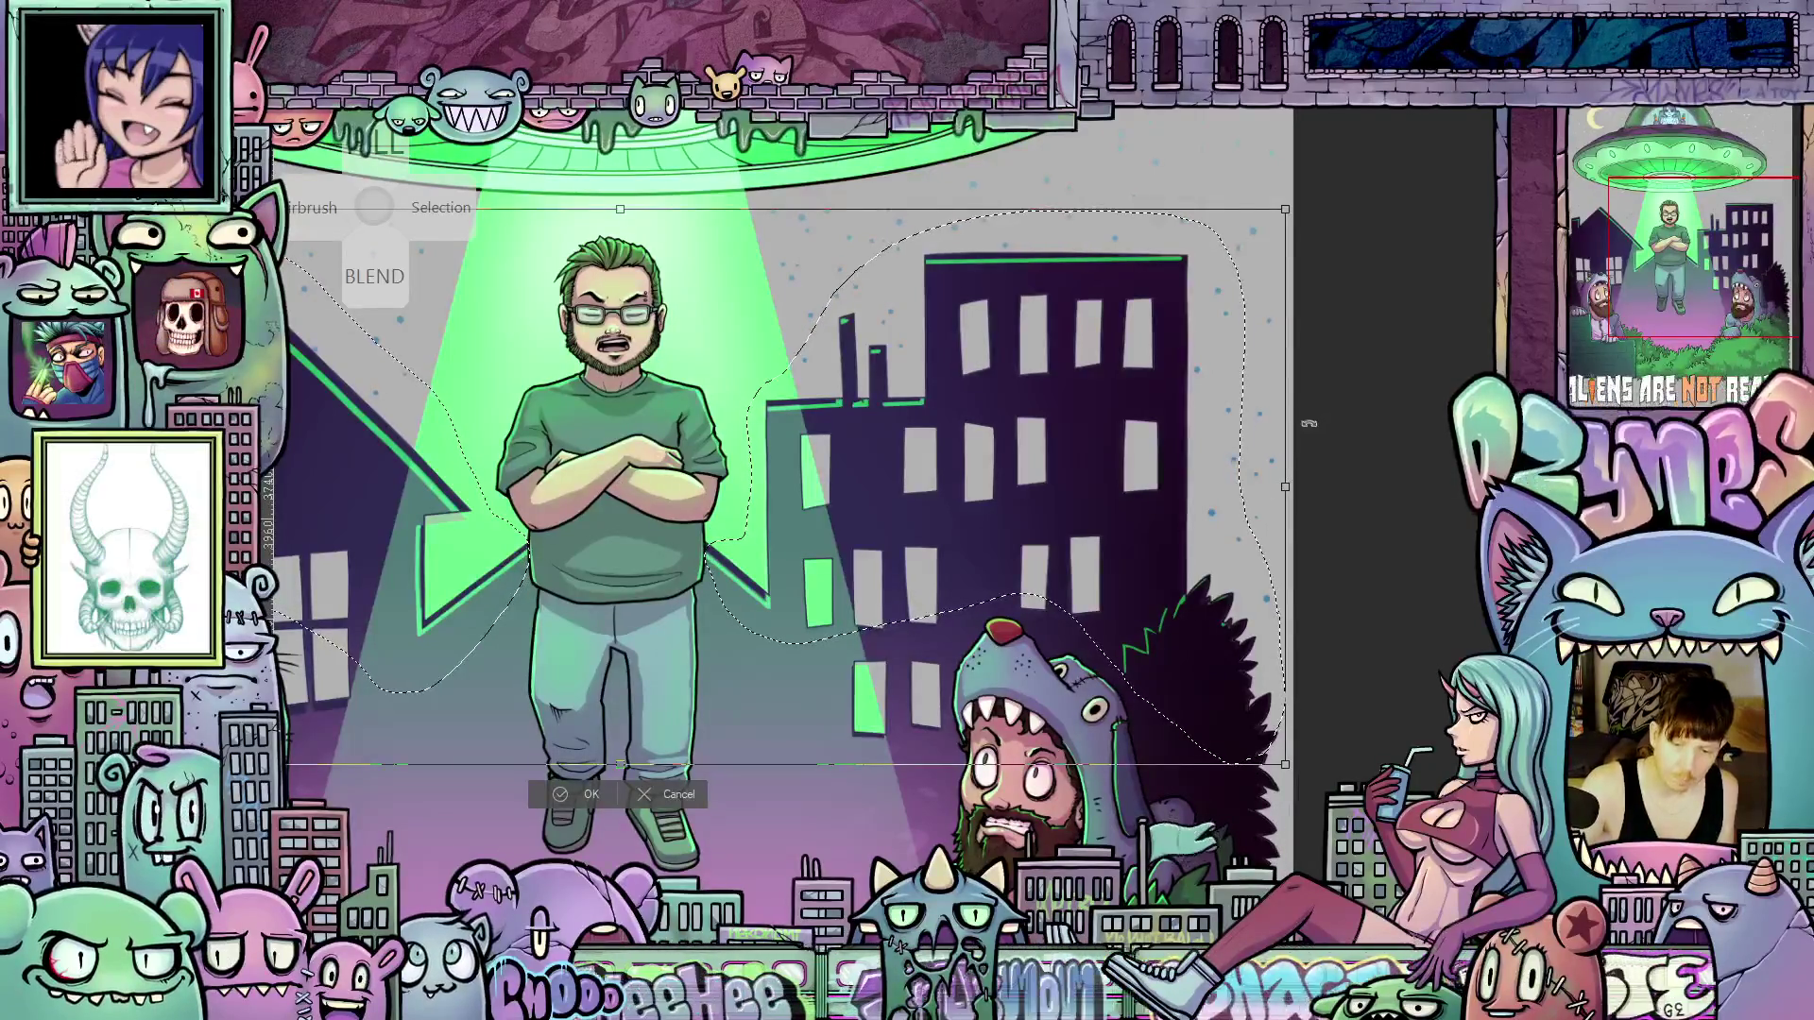
Rotate the selected house and skyline slightly clockwise and apply with Enter
left_click_drag(1311, 420, 1313, 422)
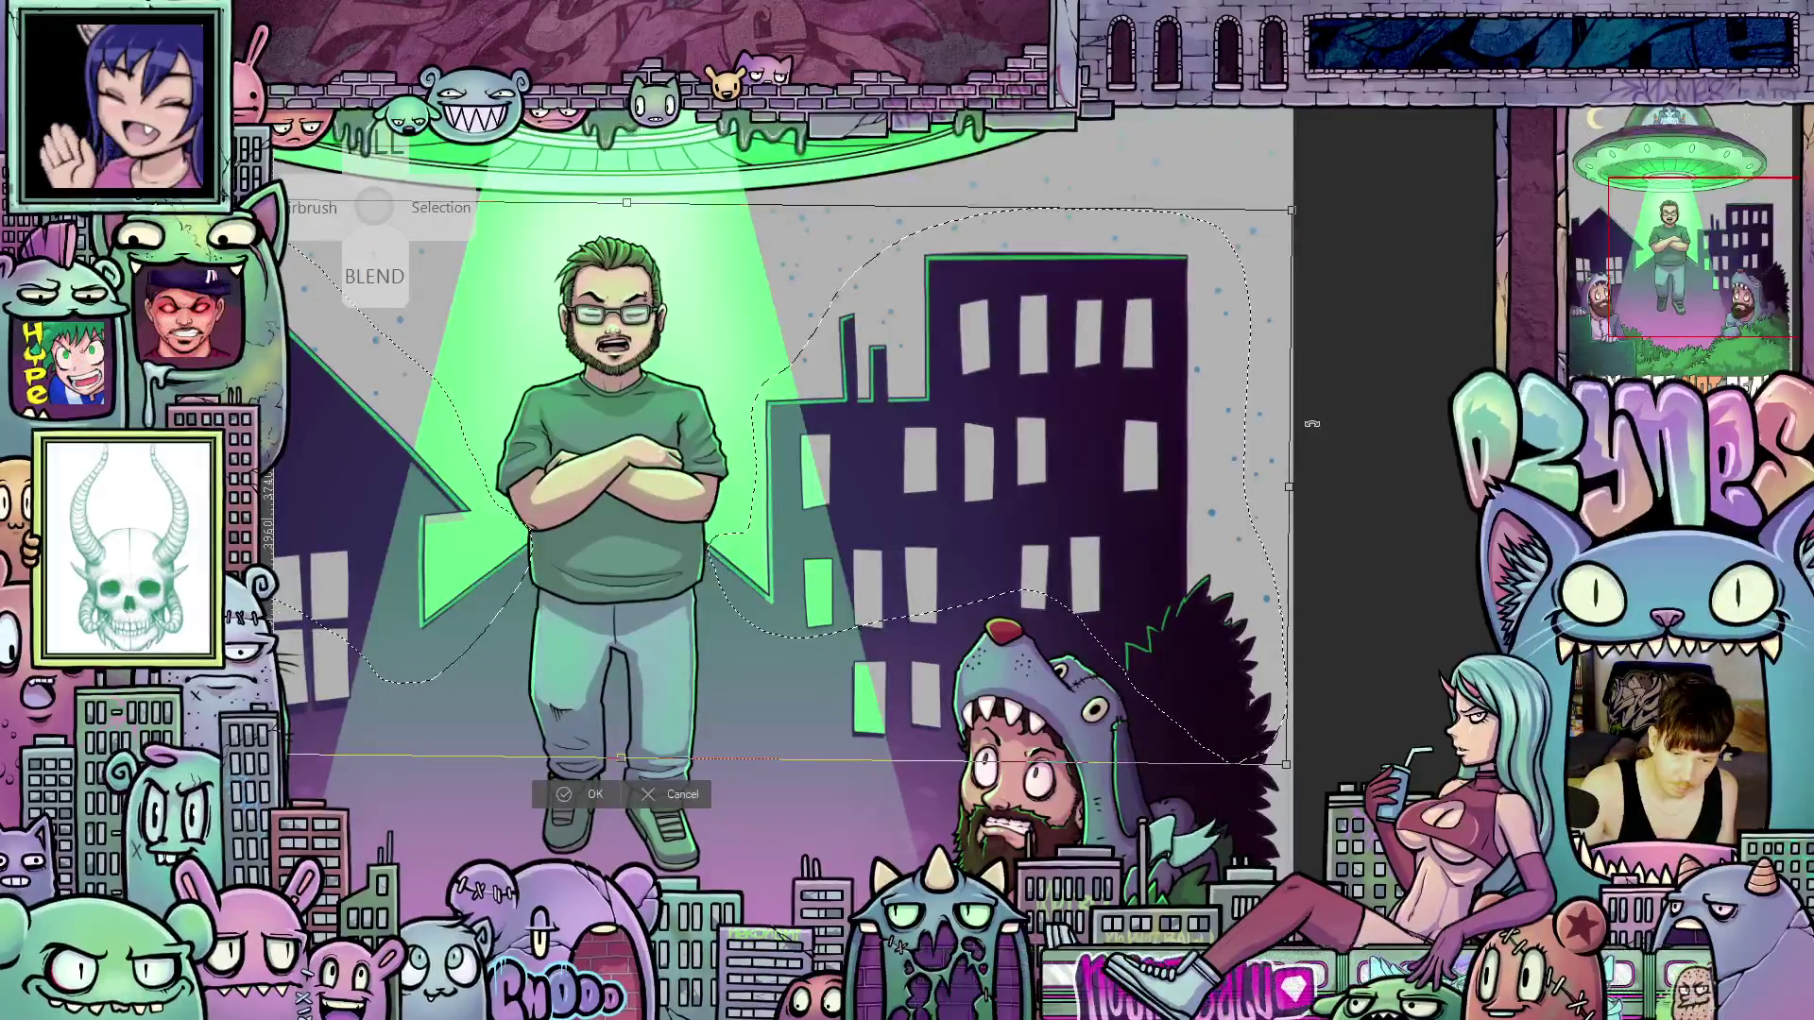
key("Return")
scroll(1030, 475, "down", 3)
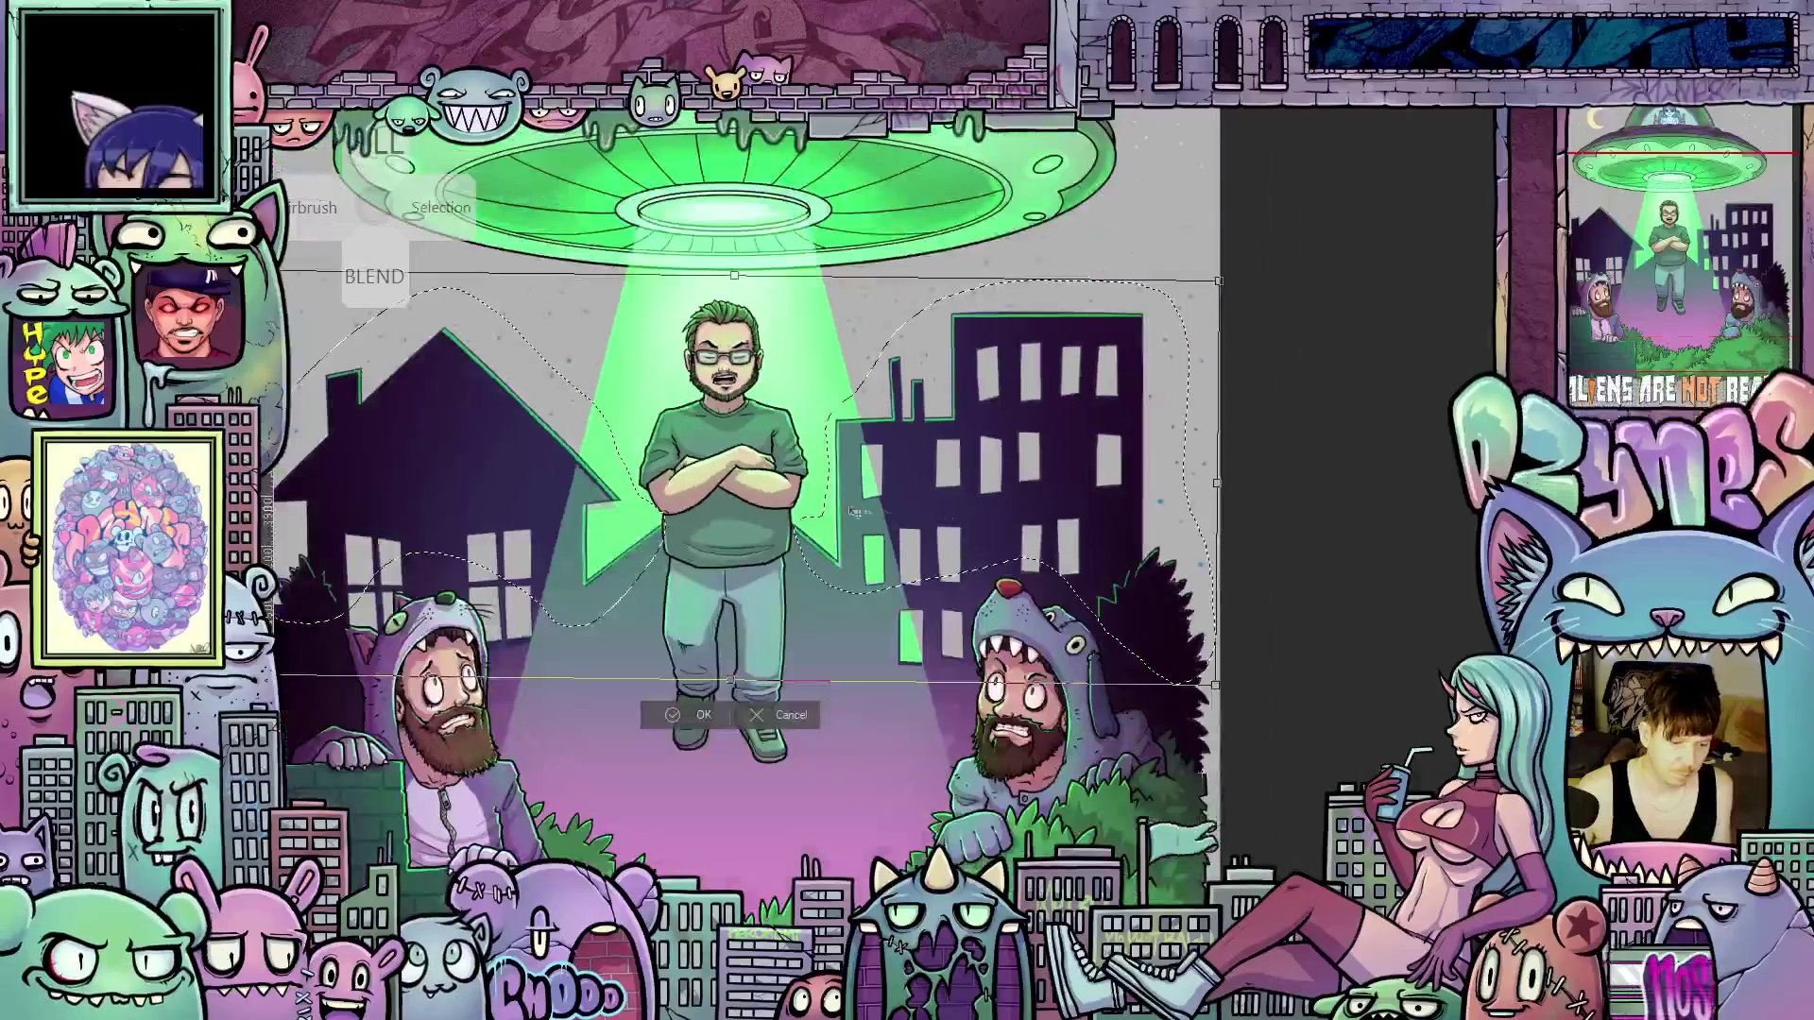
scroll(968, 541, "up", 2)
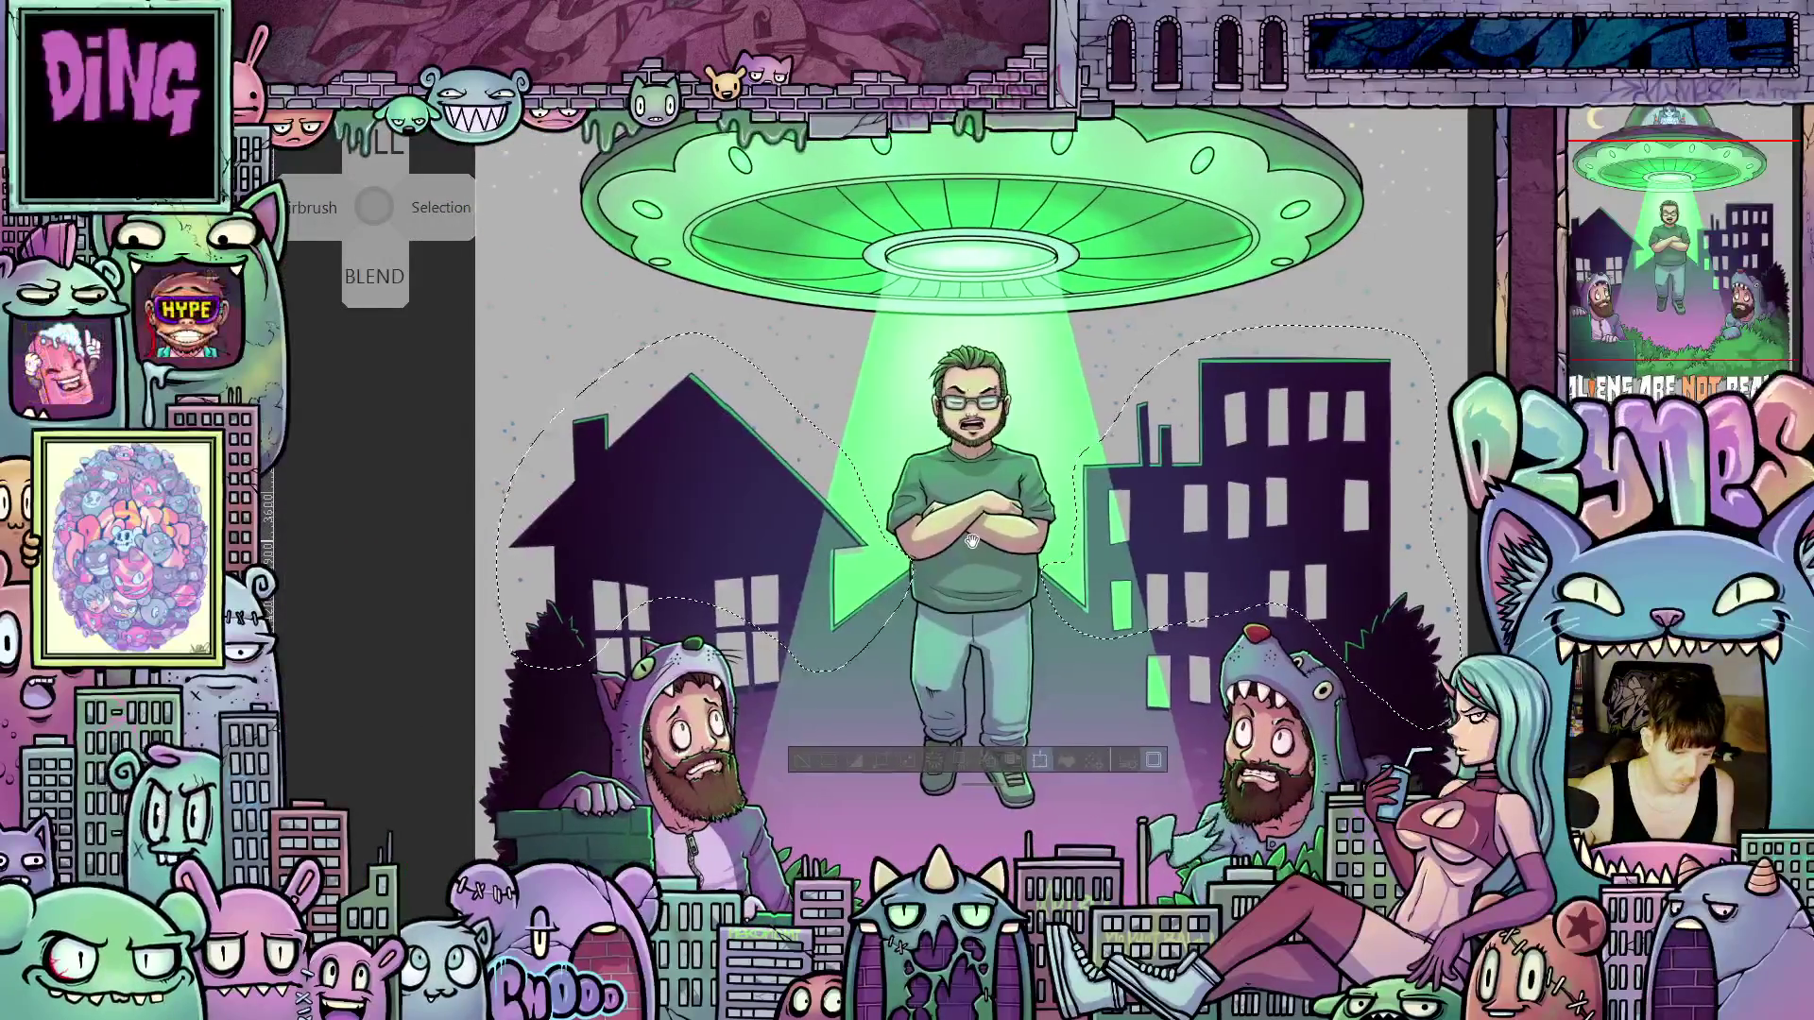
Reopen the transform with Ctrl+T and confirm it with OK
key("ctrl+t")
scroll(593, 586, "up", 2)
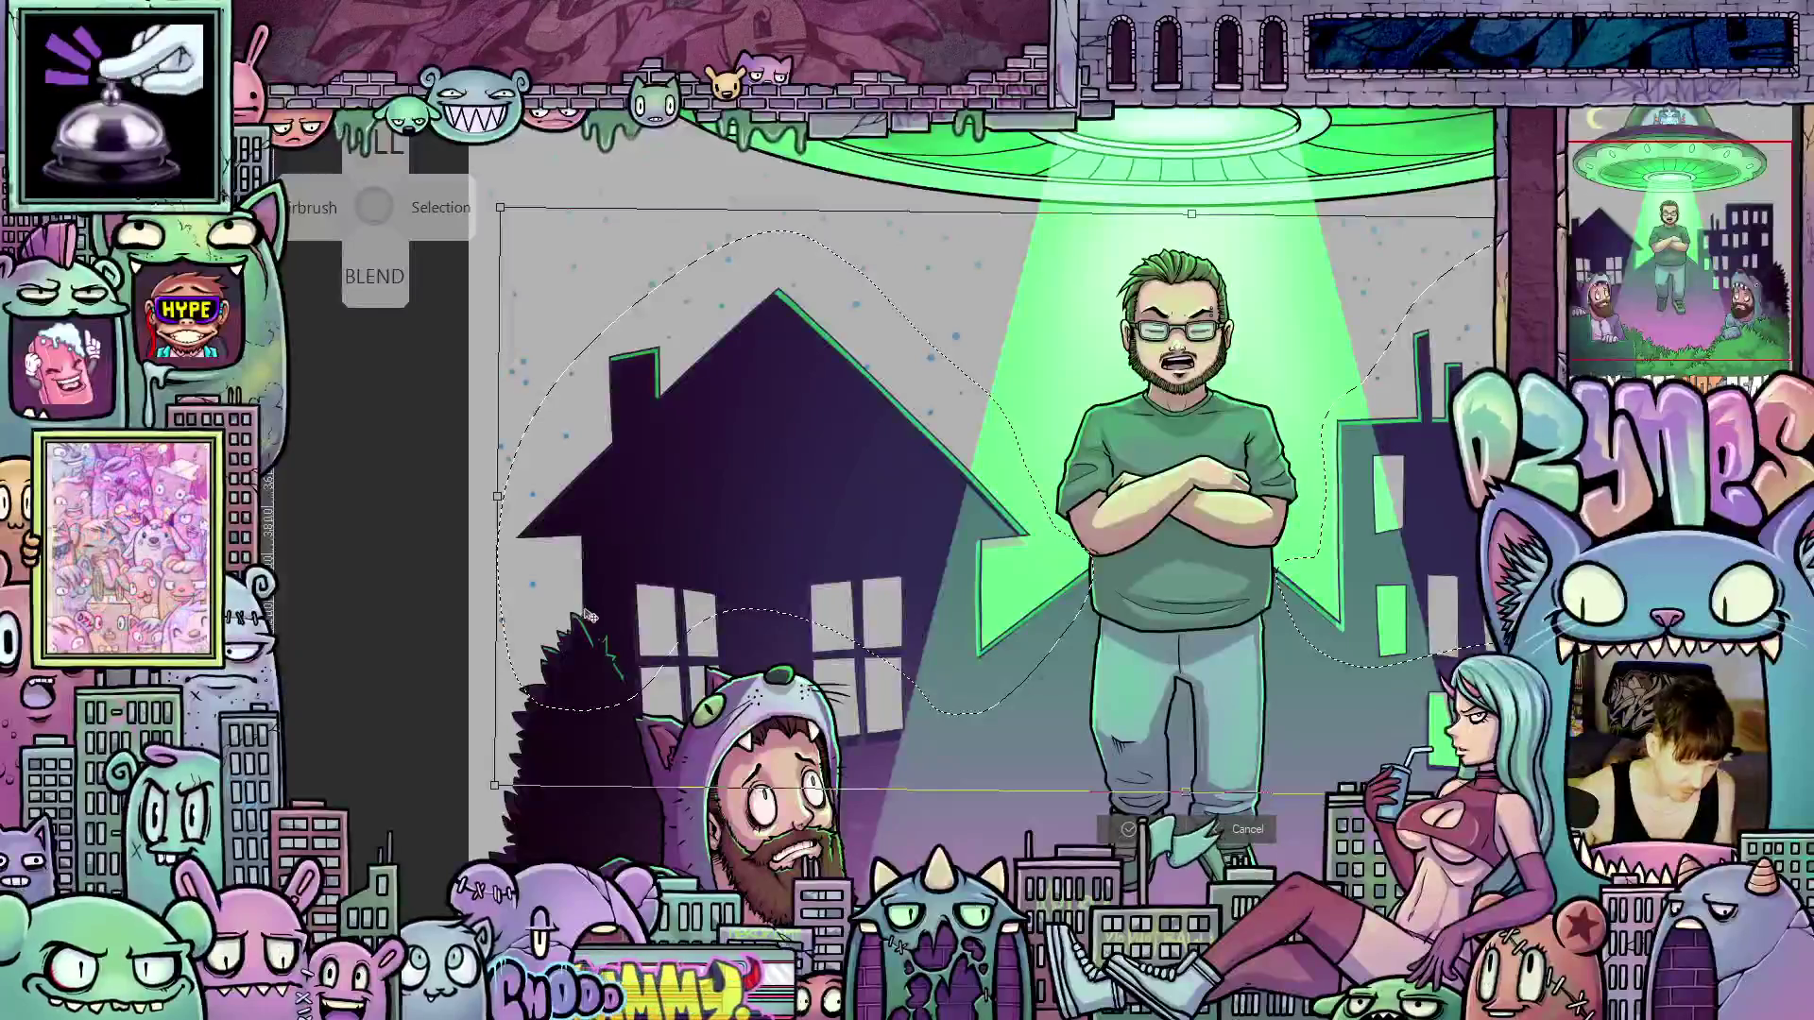
scroll(595, 595, "up", 3)
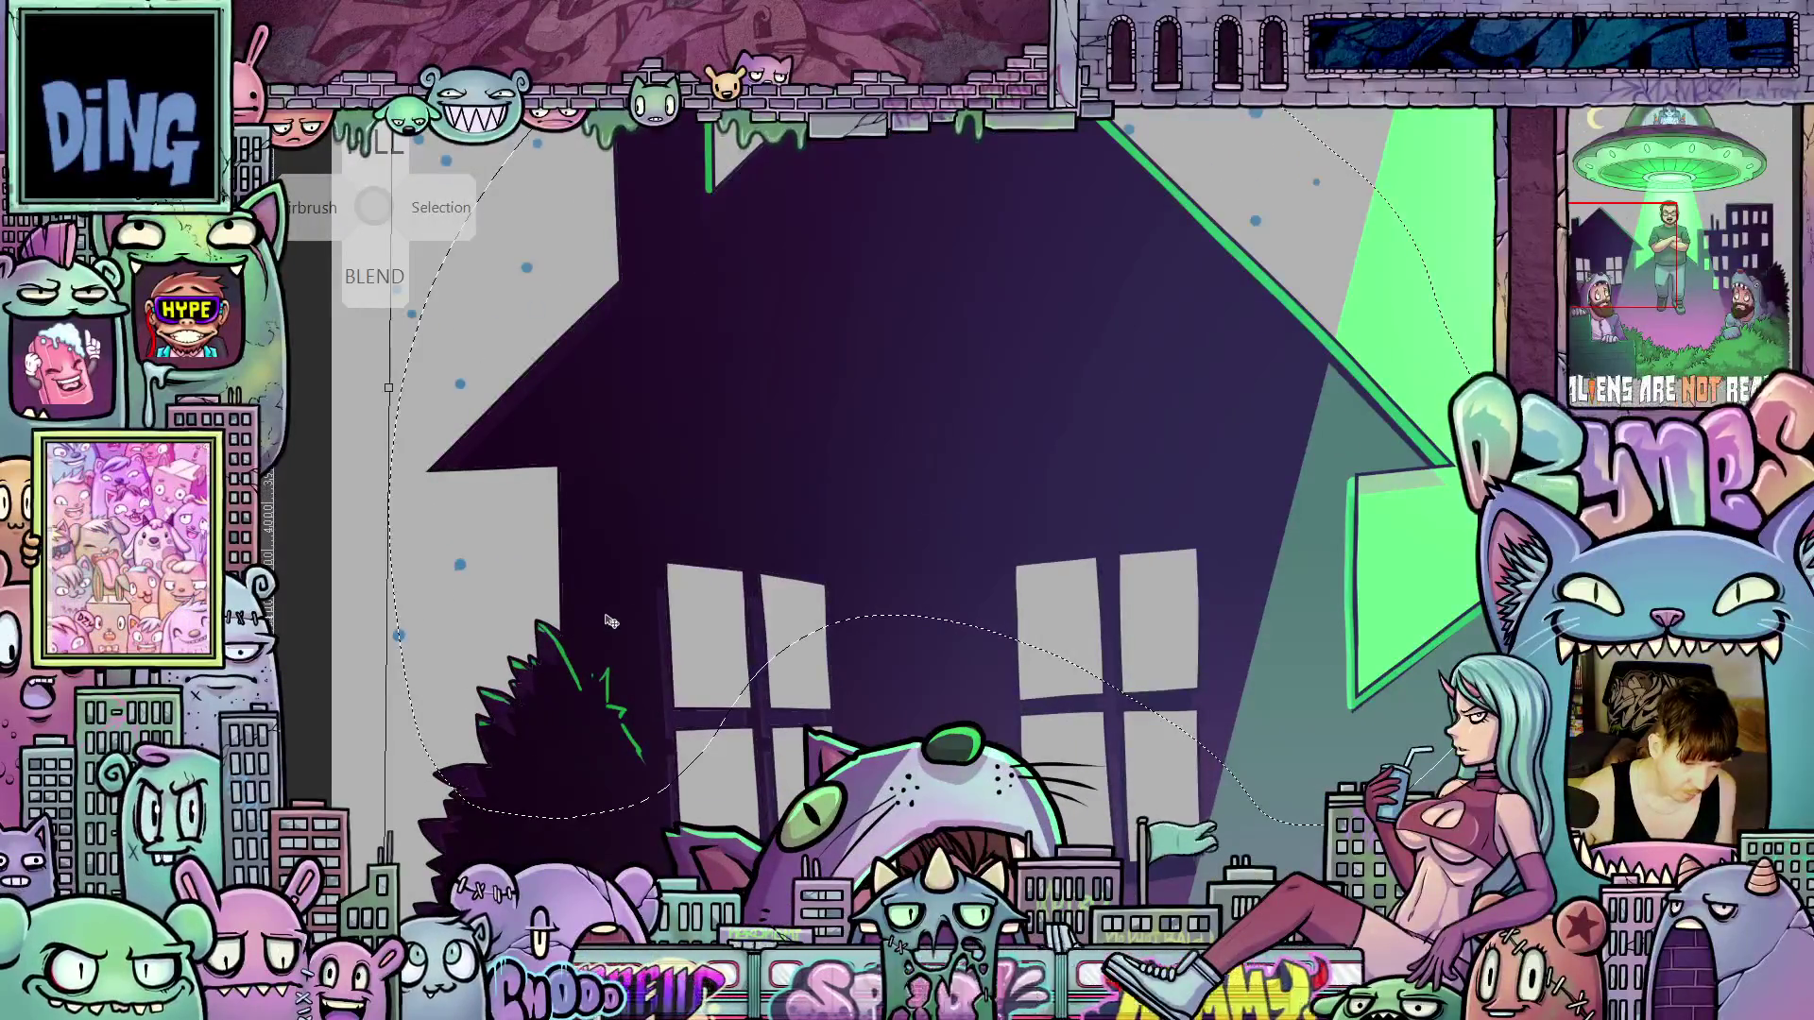
scroll(613, 612, "down", 1)
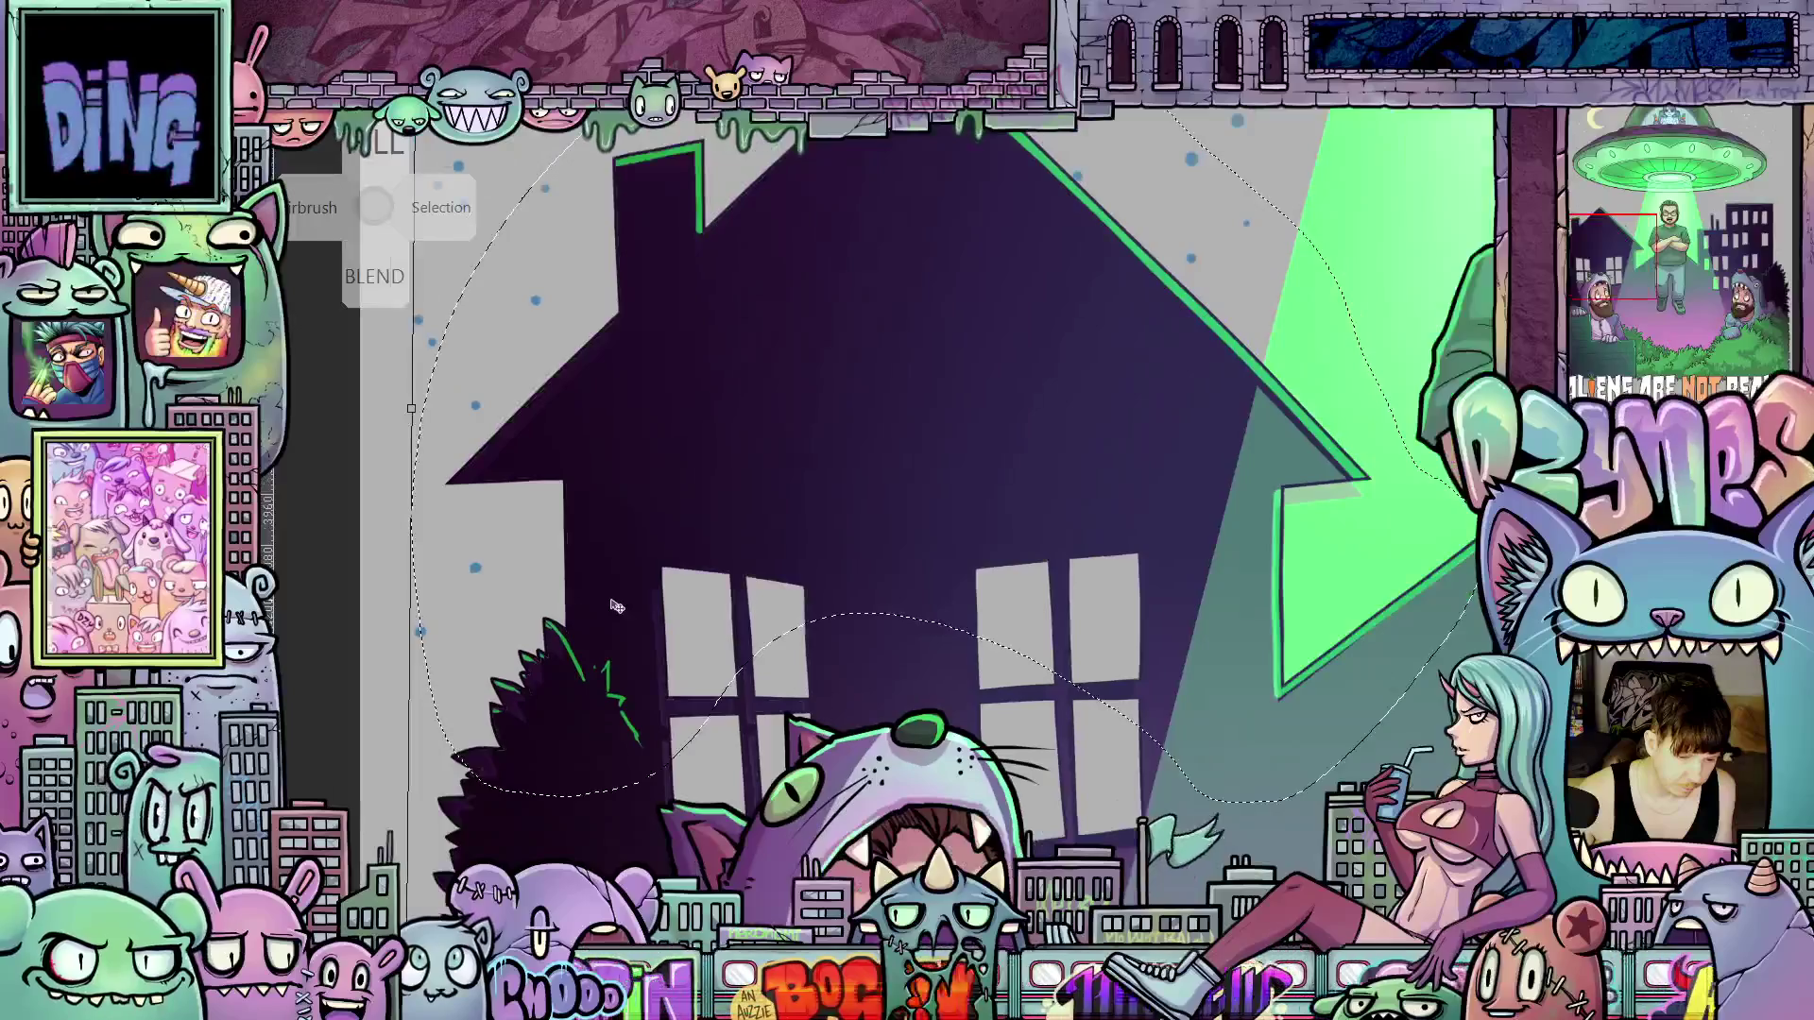
scroll(617, 605, "down", 1)
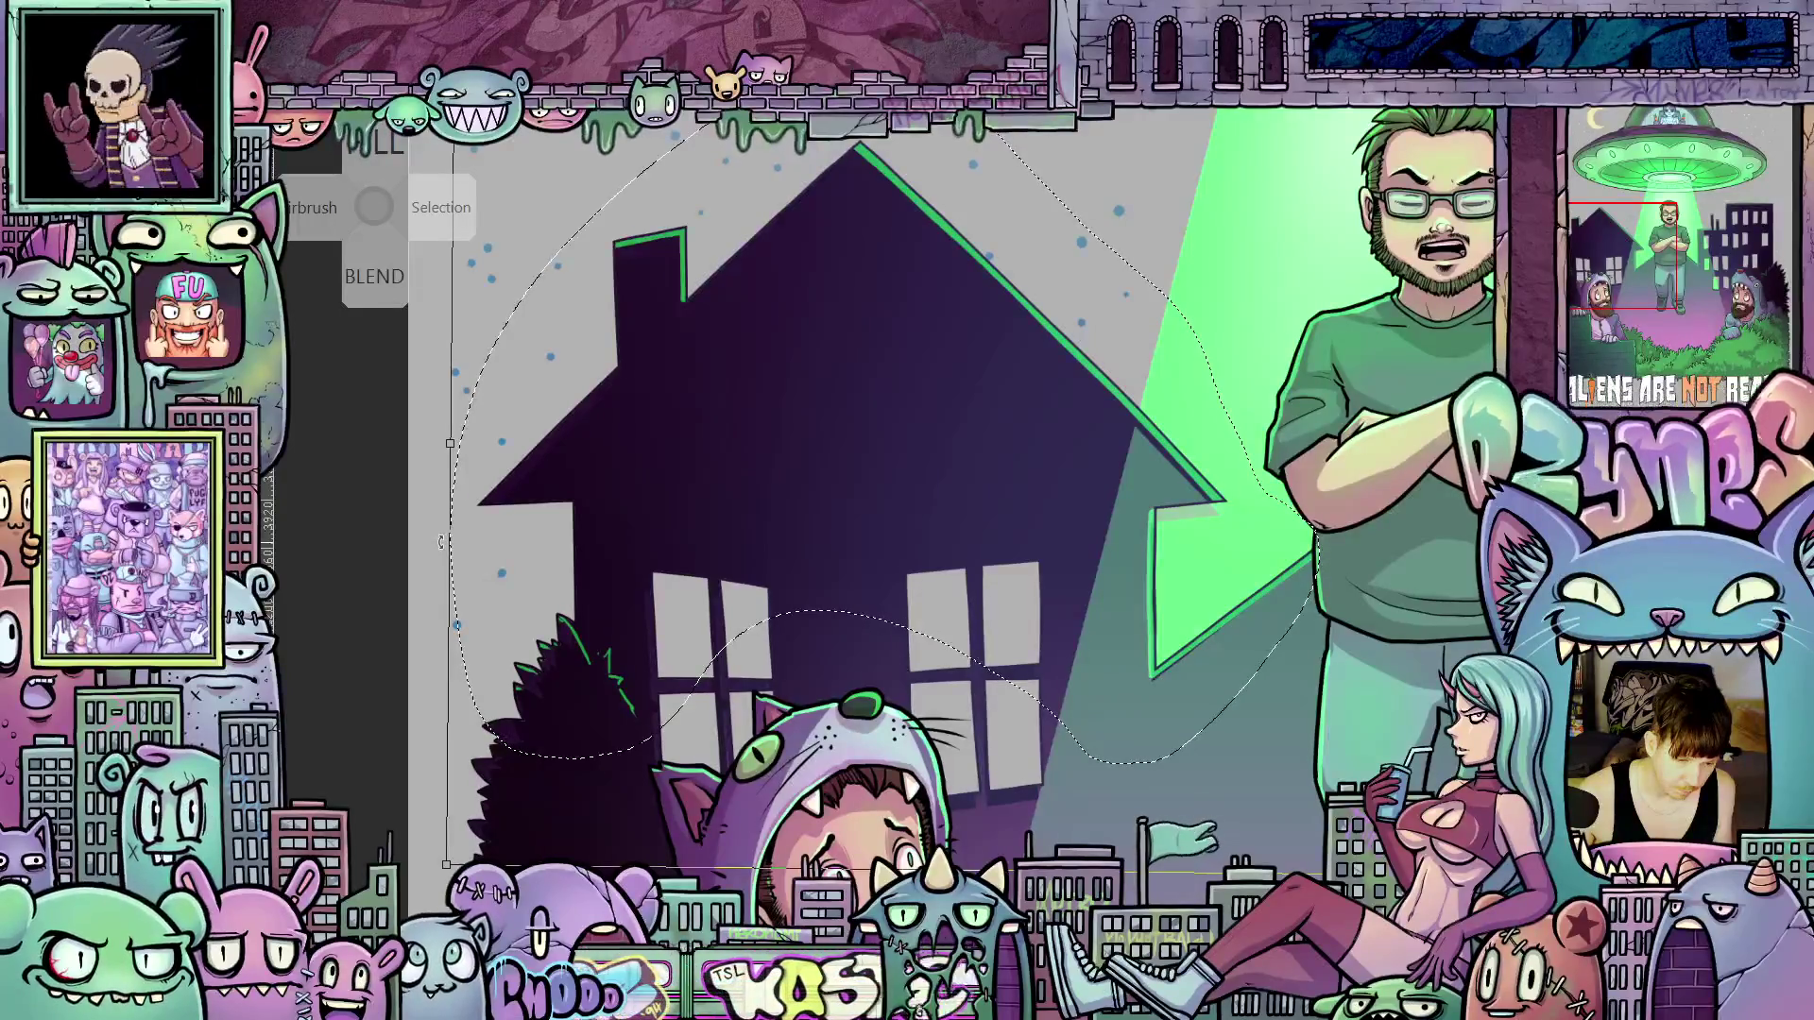
scroll(1000, 465, "down", 1)
scroll(1000, 465, "down", 2)
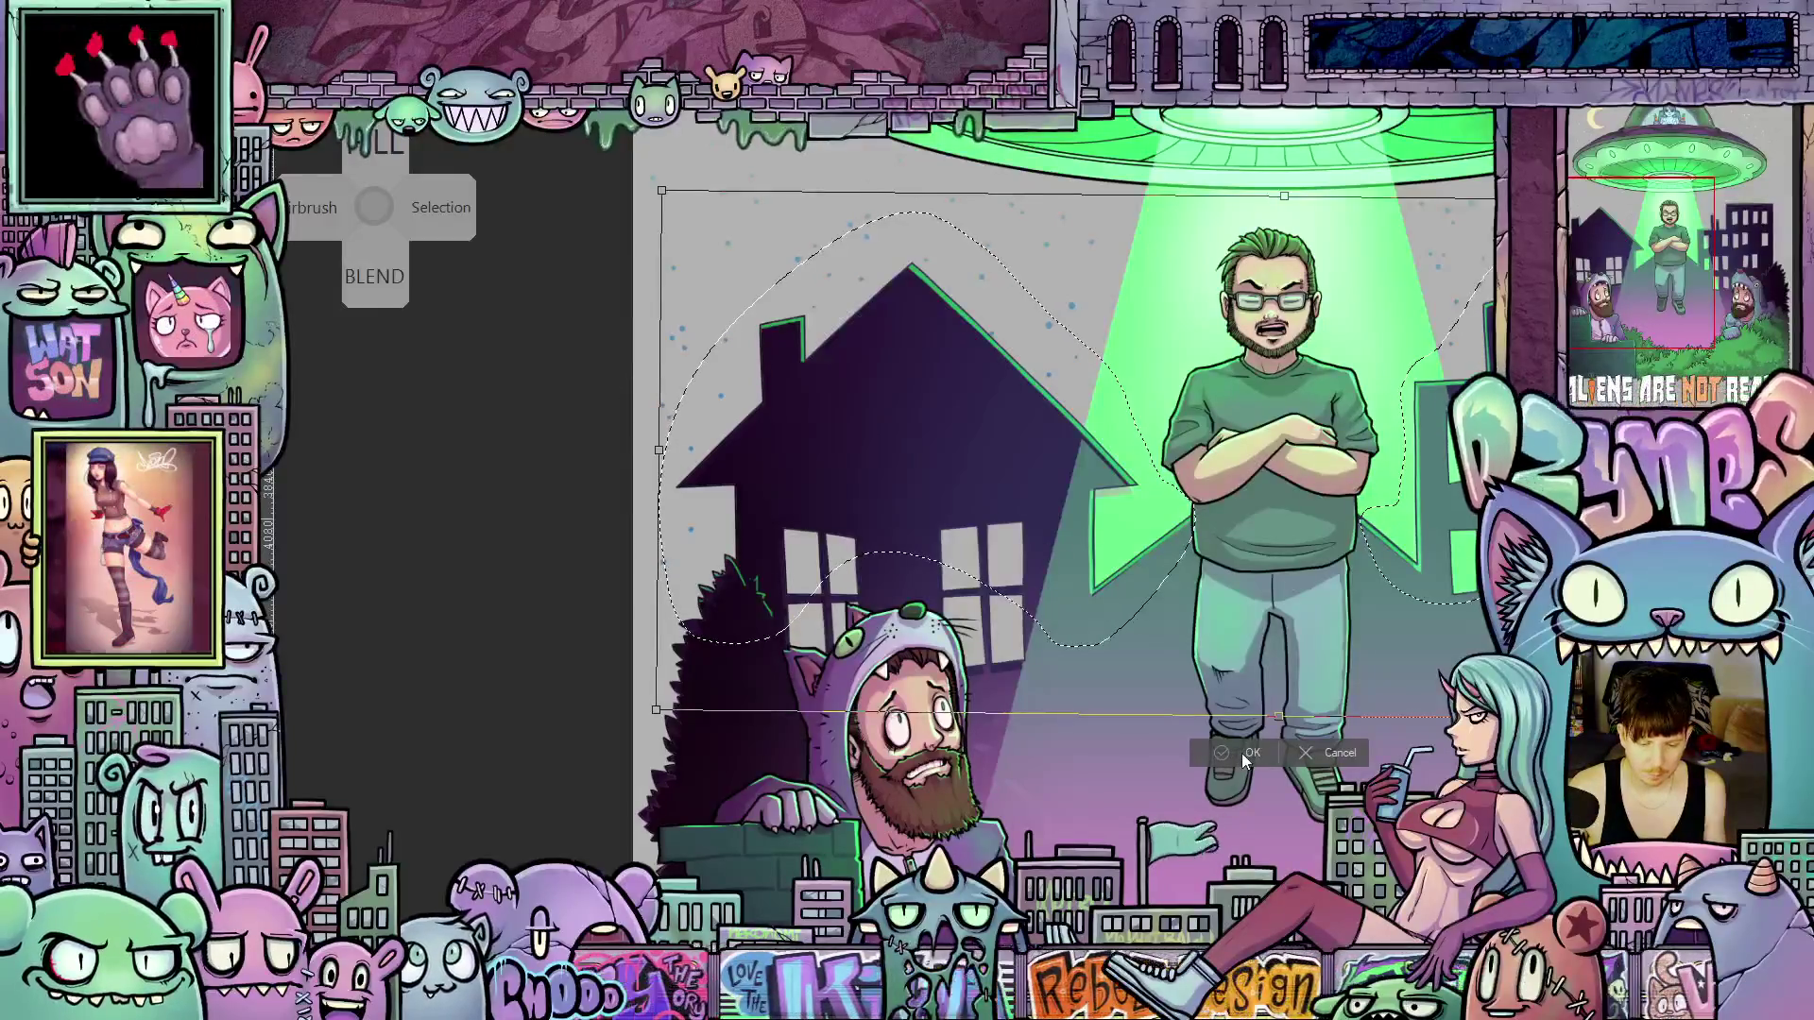
left_click(1240, 752)
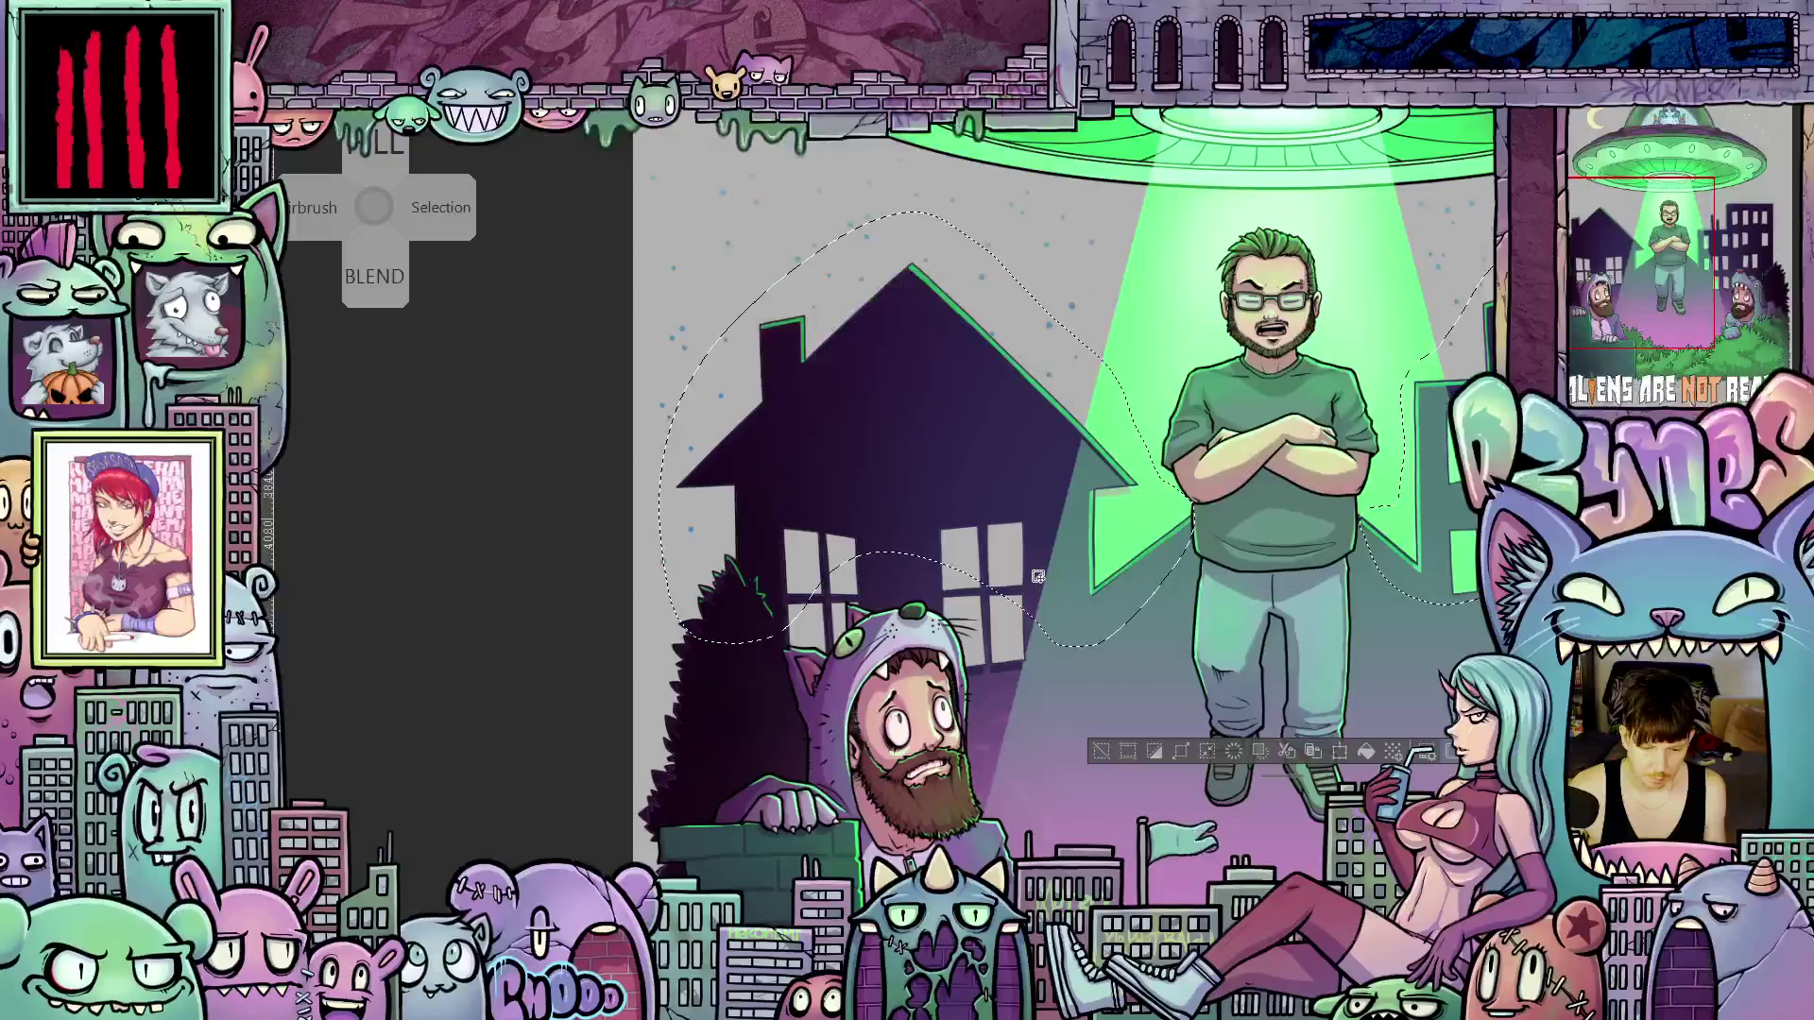
scroll(1037, 576, "down", 2)
left_click_drag(1171, 596, 1078, 602)
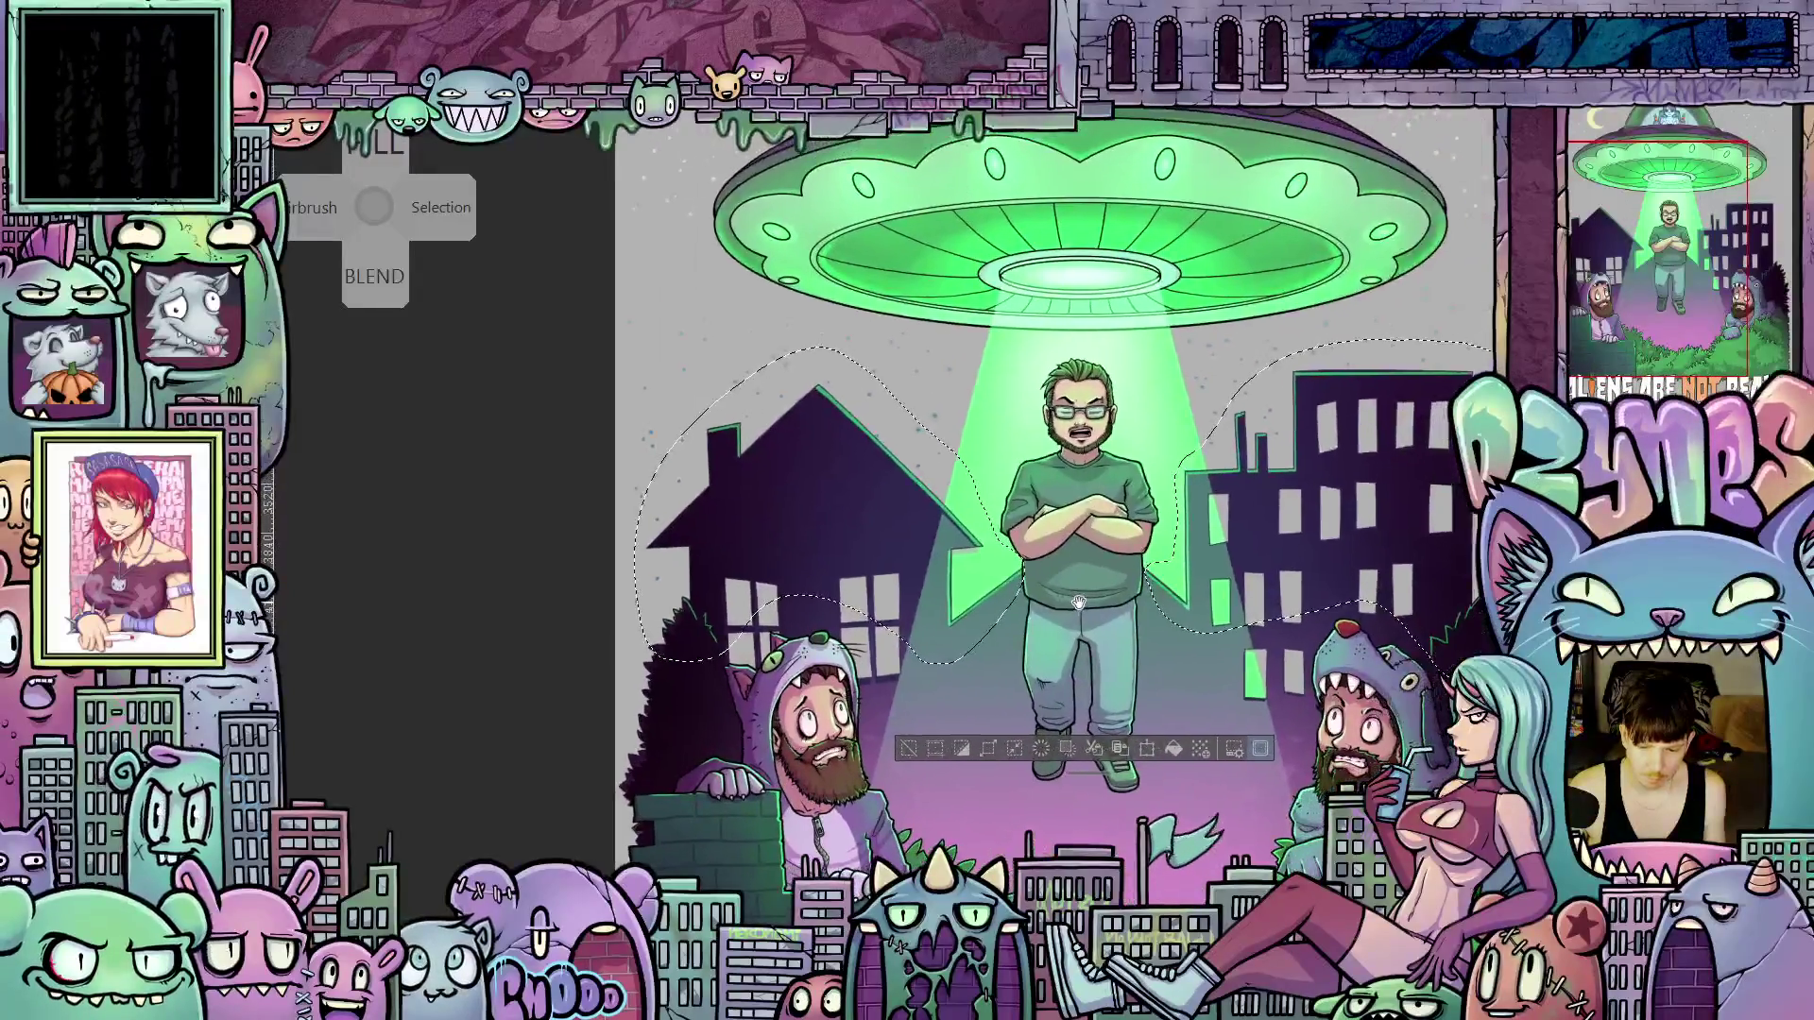
Deselect with Ctrl+D and pan across the house to review the whole poster
key("ctrl+d")
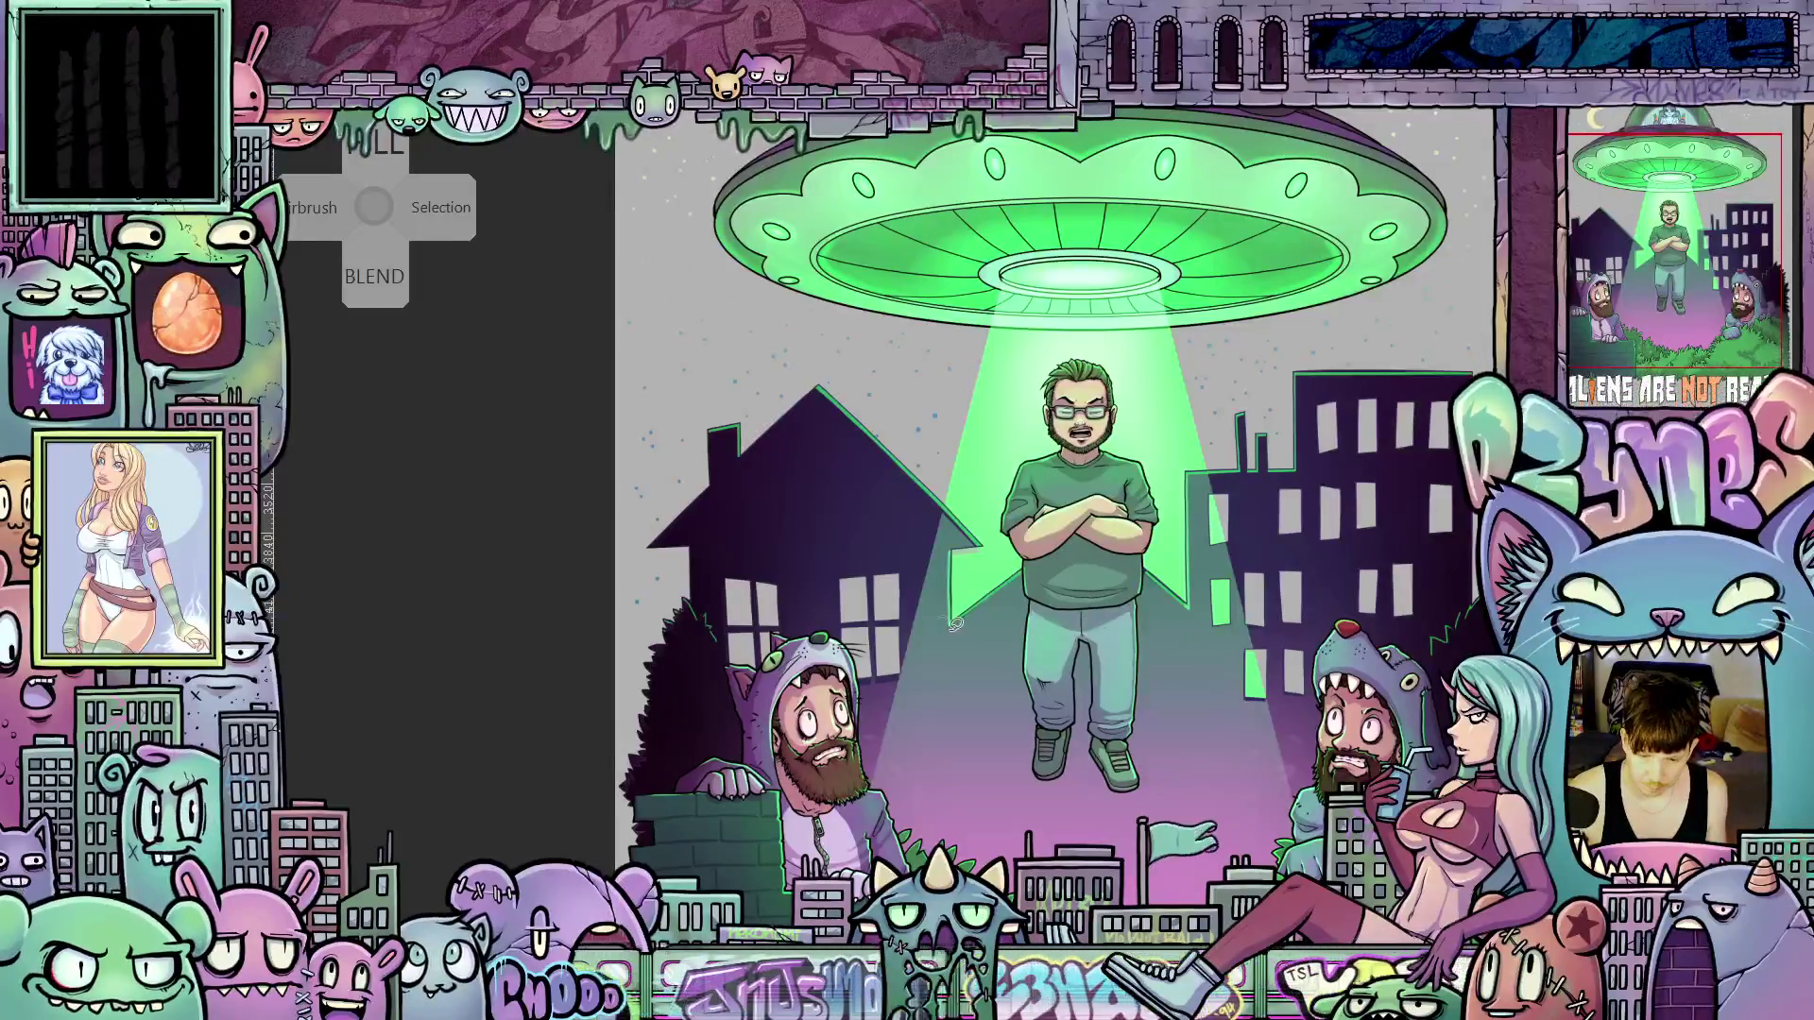
scroll(797, 545, "up", 5)
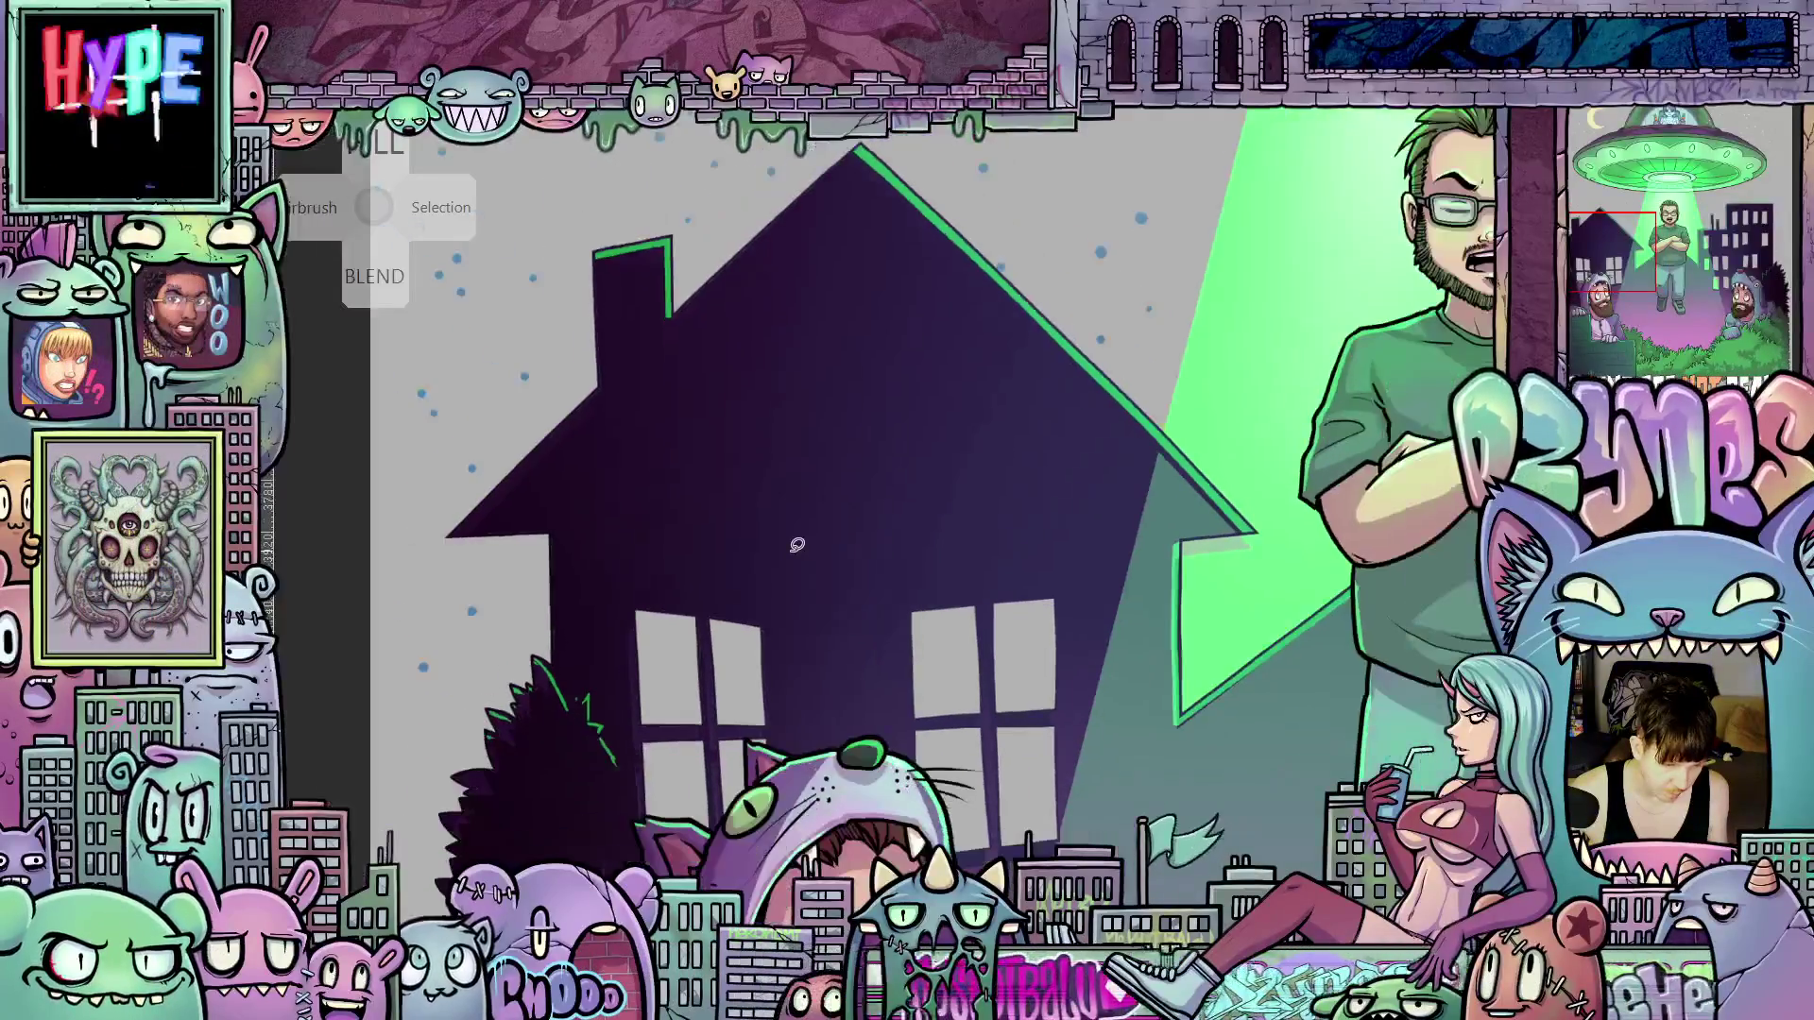
mouse_move(798, 539)
left_mouse_down()
mouse_move(915, 530)
mouse_move(954, 444)
left_mouse_up()
mouse_move(889, 531)
left_mouse_down()
mouse_move(756, 652)
mouse_move(548, 710)
mouse_move(825, 676)
left_mouse_up()
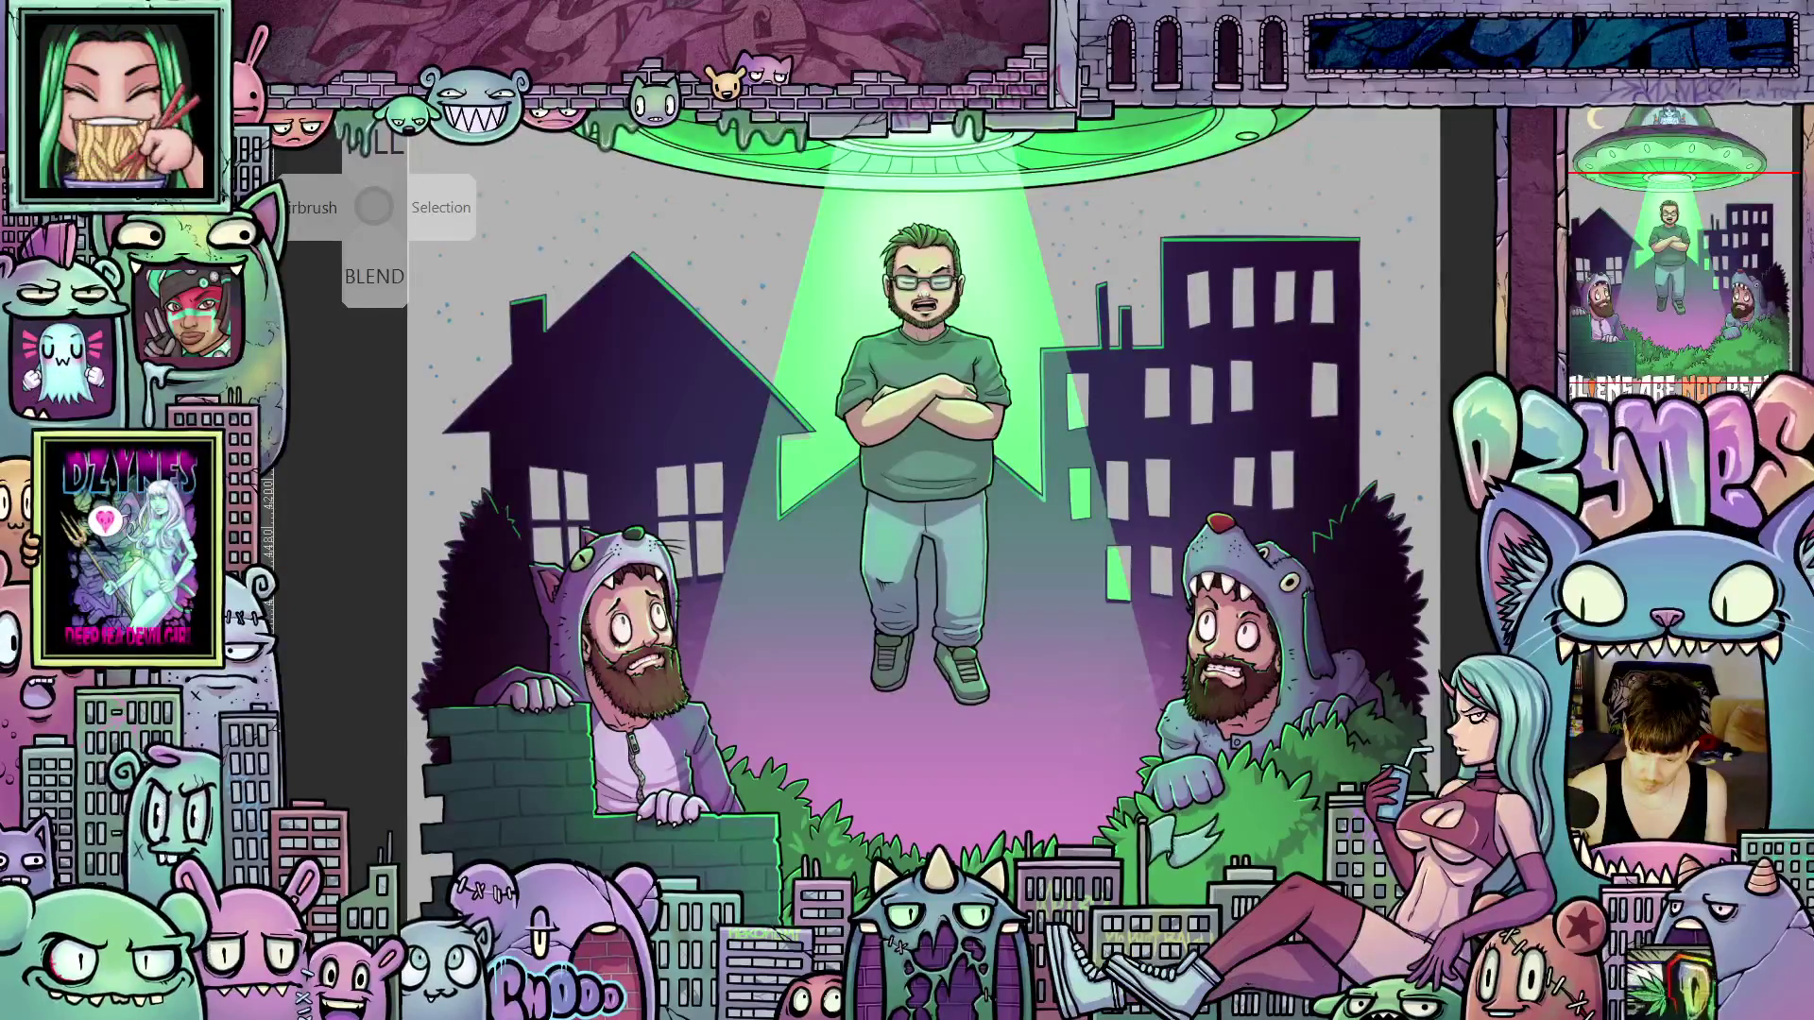
scroll(1426, 487, "up", 2)
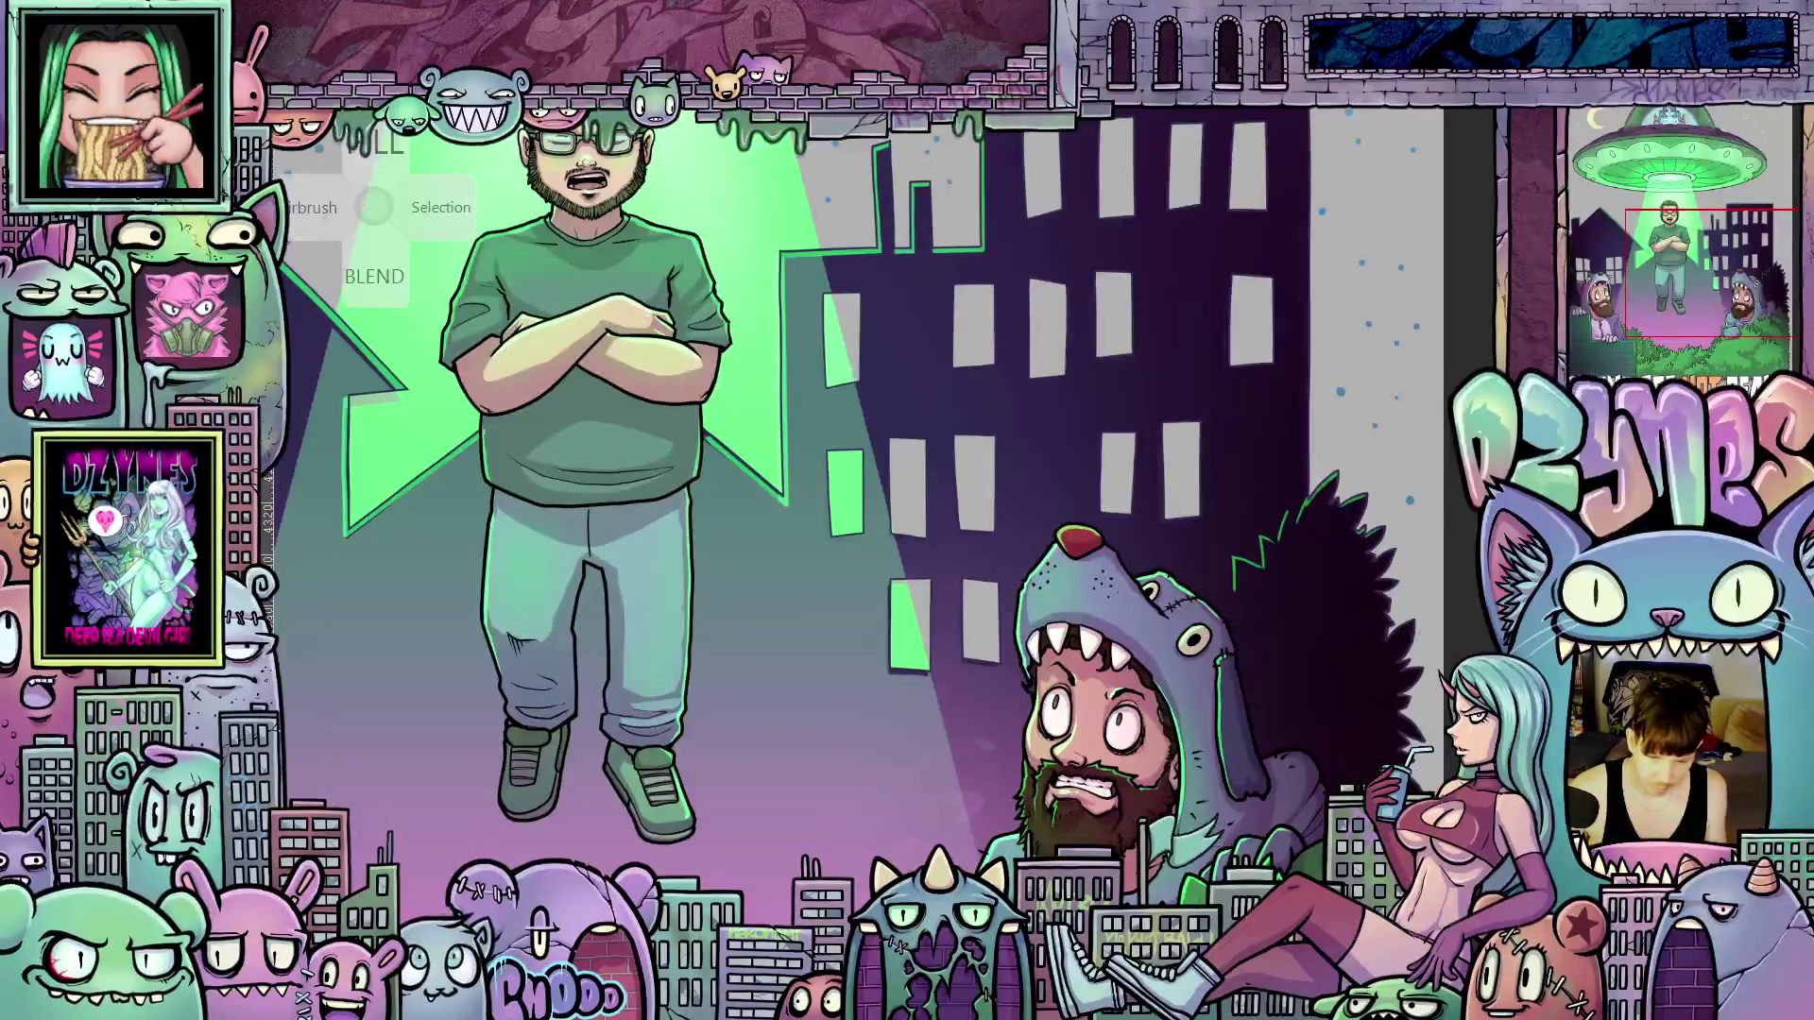
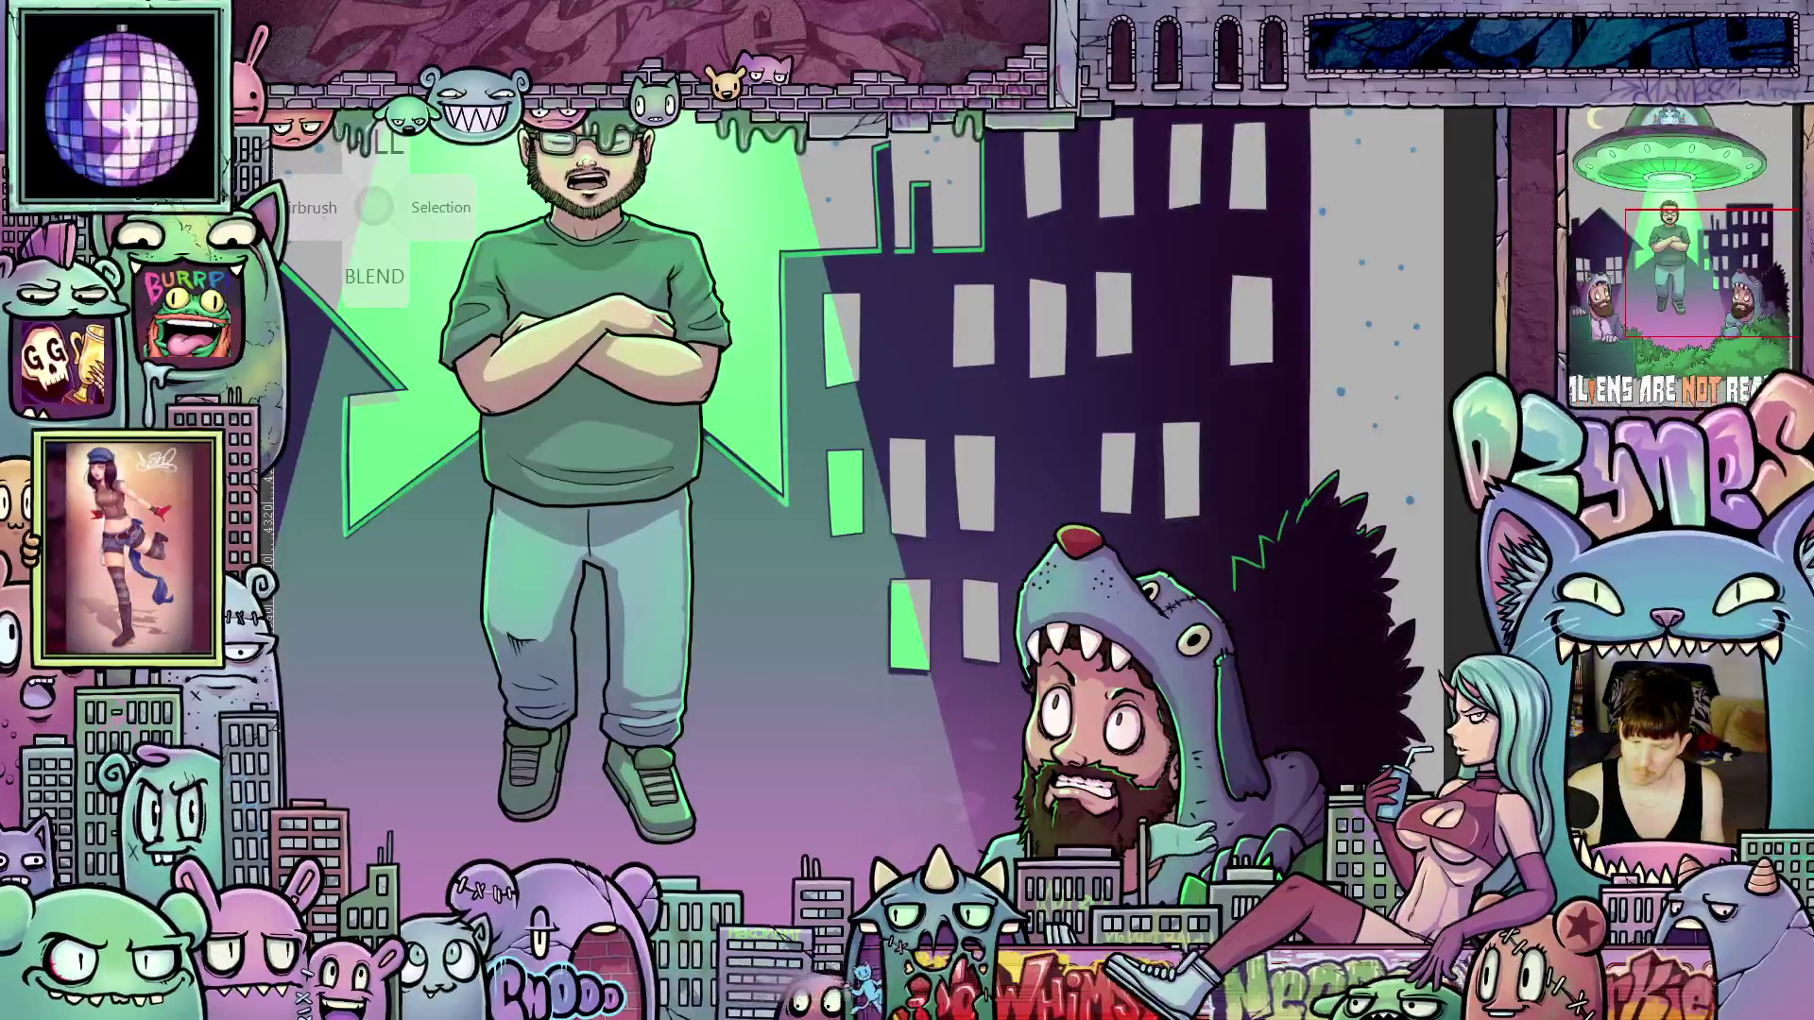
Fit the whole UFO illustration to the window to look it over
key("ctrl+0")
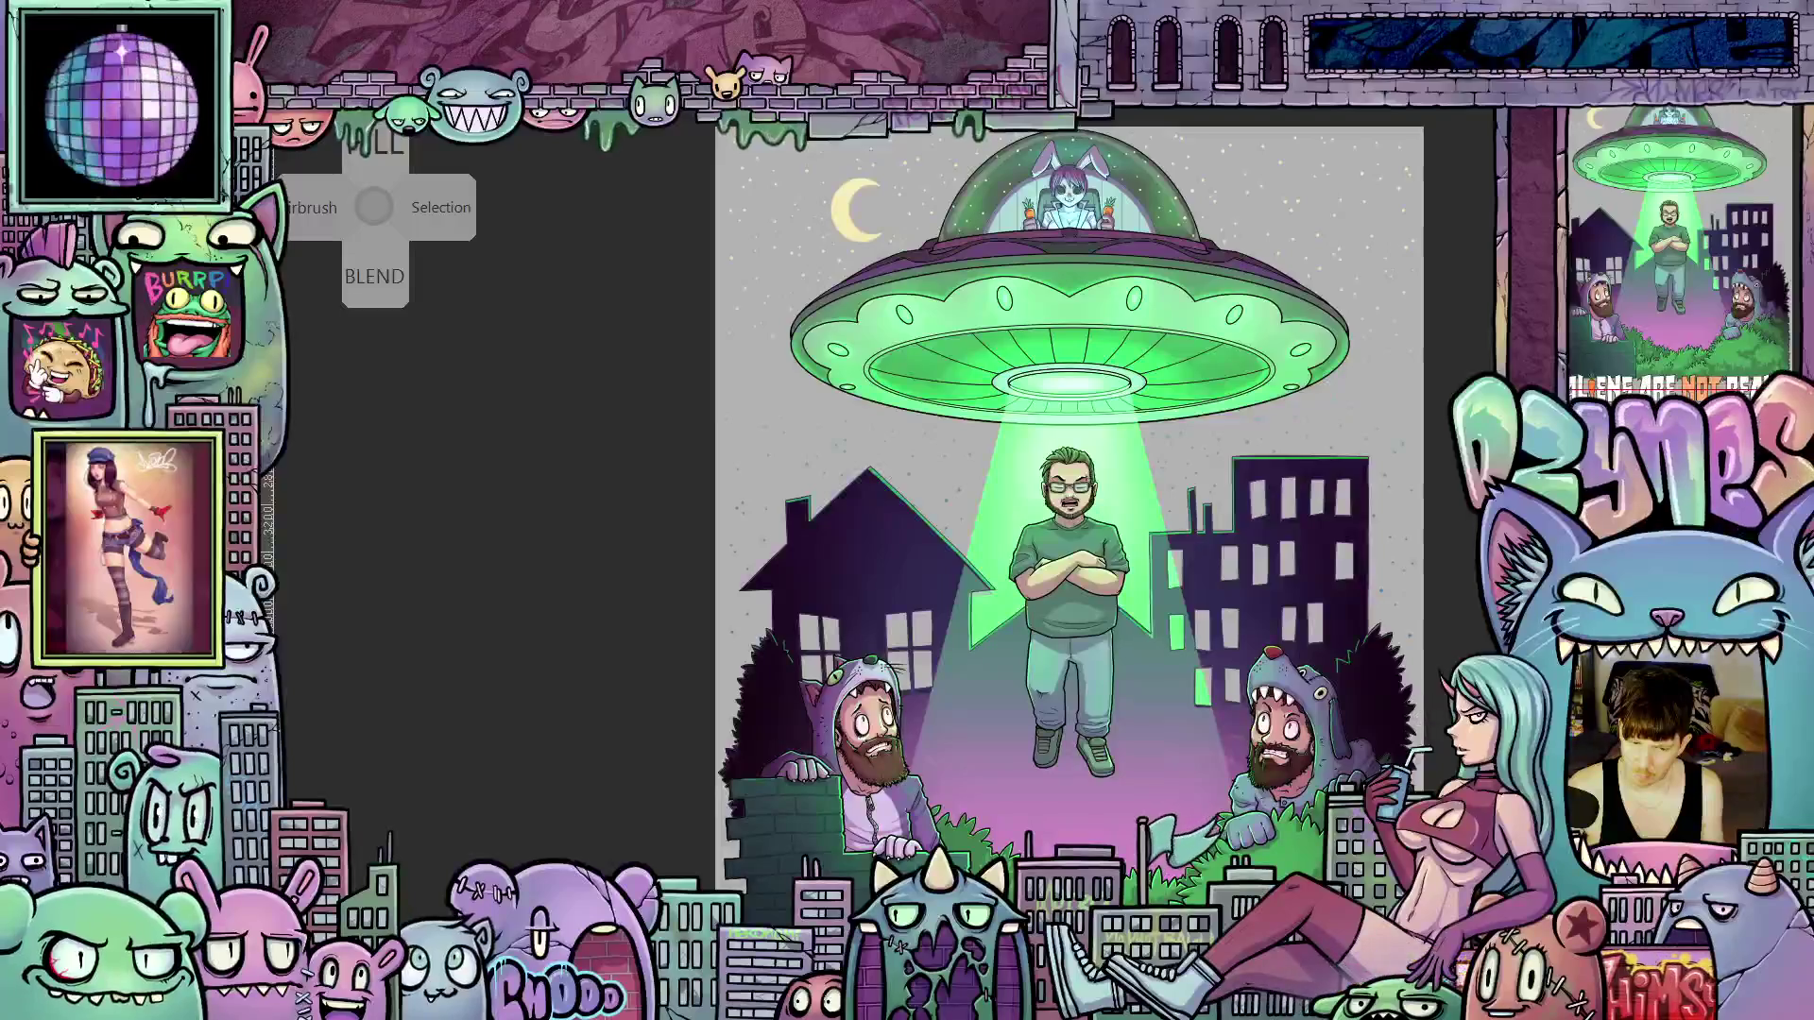
scroll(1068, 501, "down", 2)
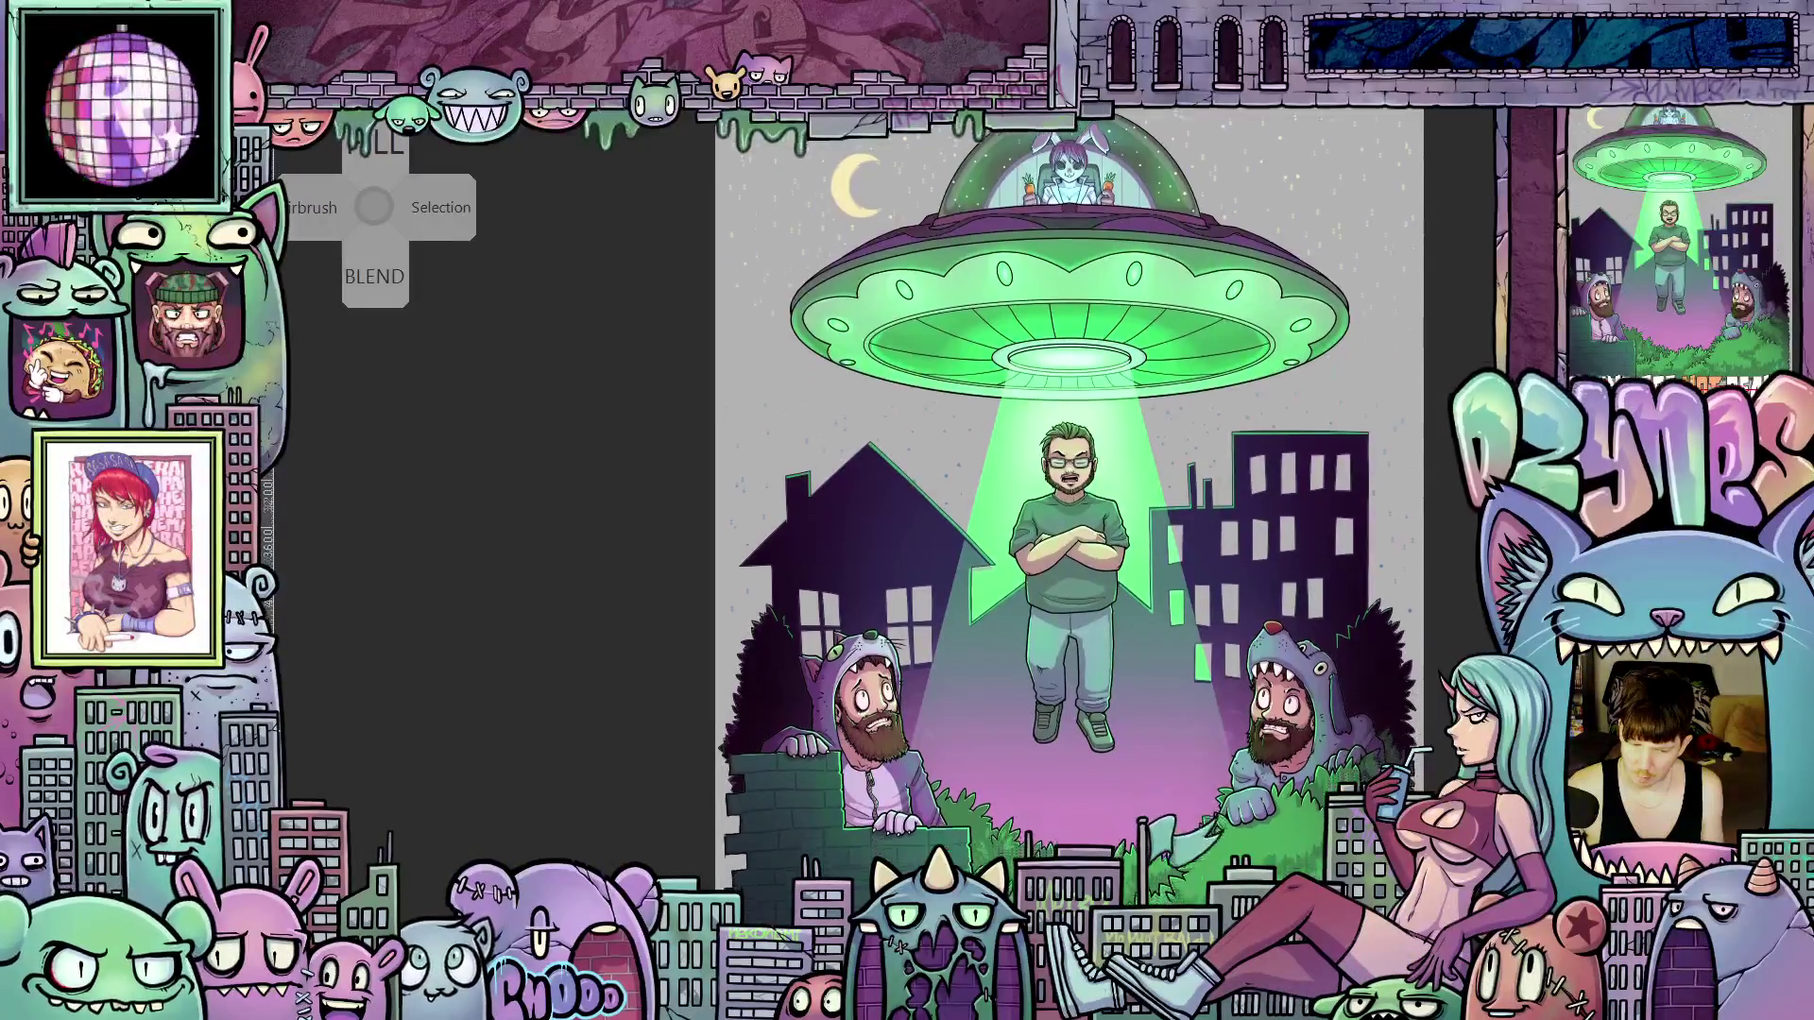
scroll(1068, 501, "down", 1)
scroll(1234, 645, "up", 3)
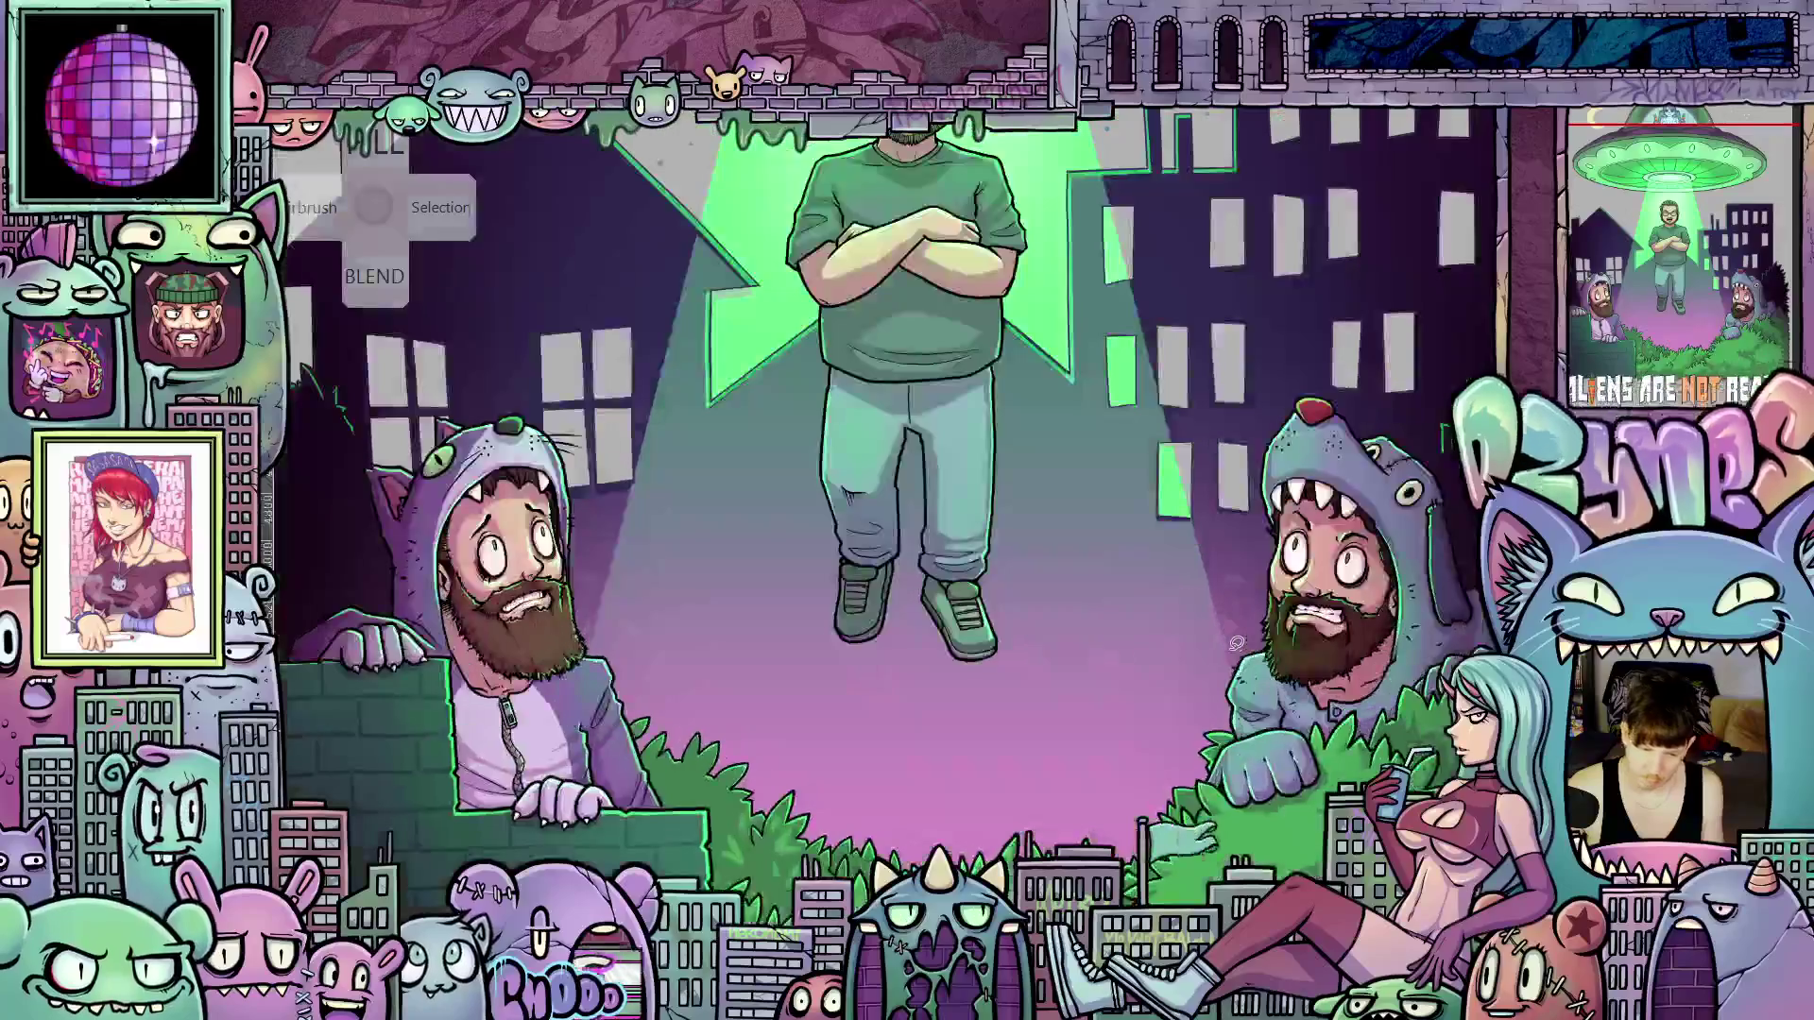
scroll(1234, 646, "up", 1)
Zoom and pan until the brick wall beside the left hooded man fills the view
mouse_move(1127, 616)
left_mouse_down()
mouse_move(1342, 635)
mouse_move(1356, 659)
left_mouse_up()
scroll(1356, 658, "down", 1)
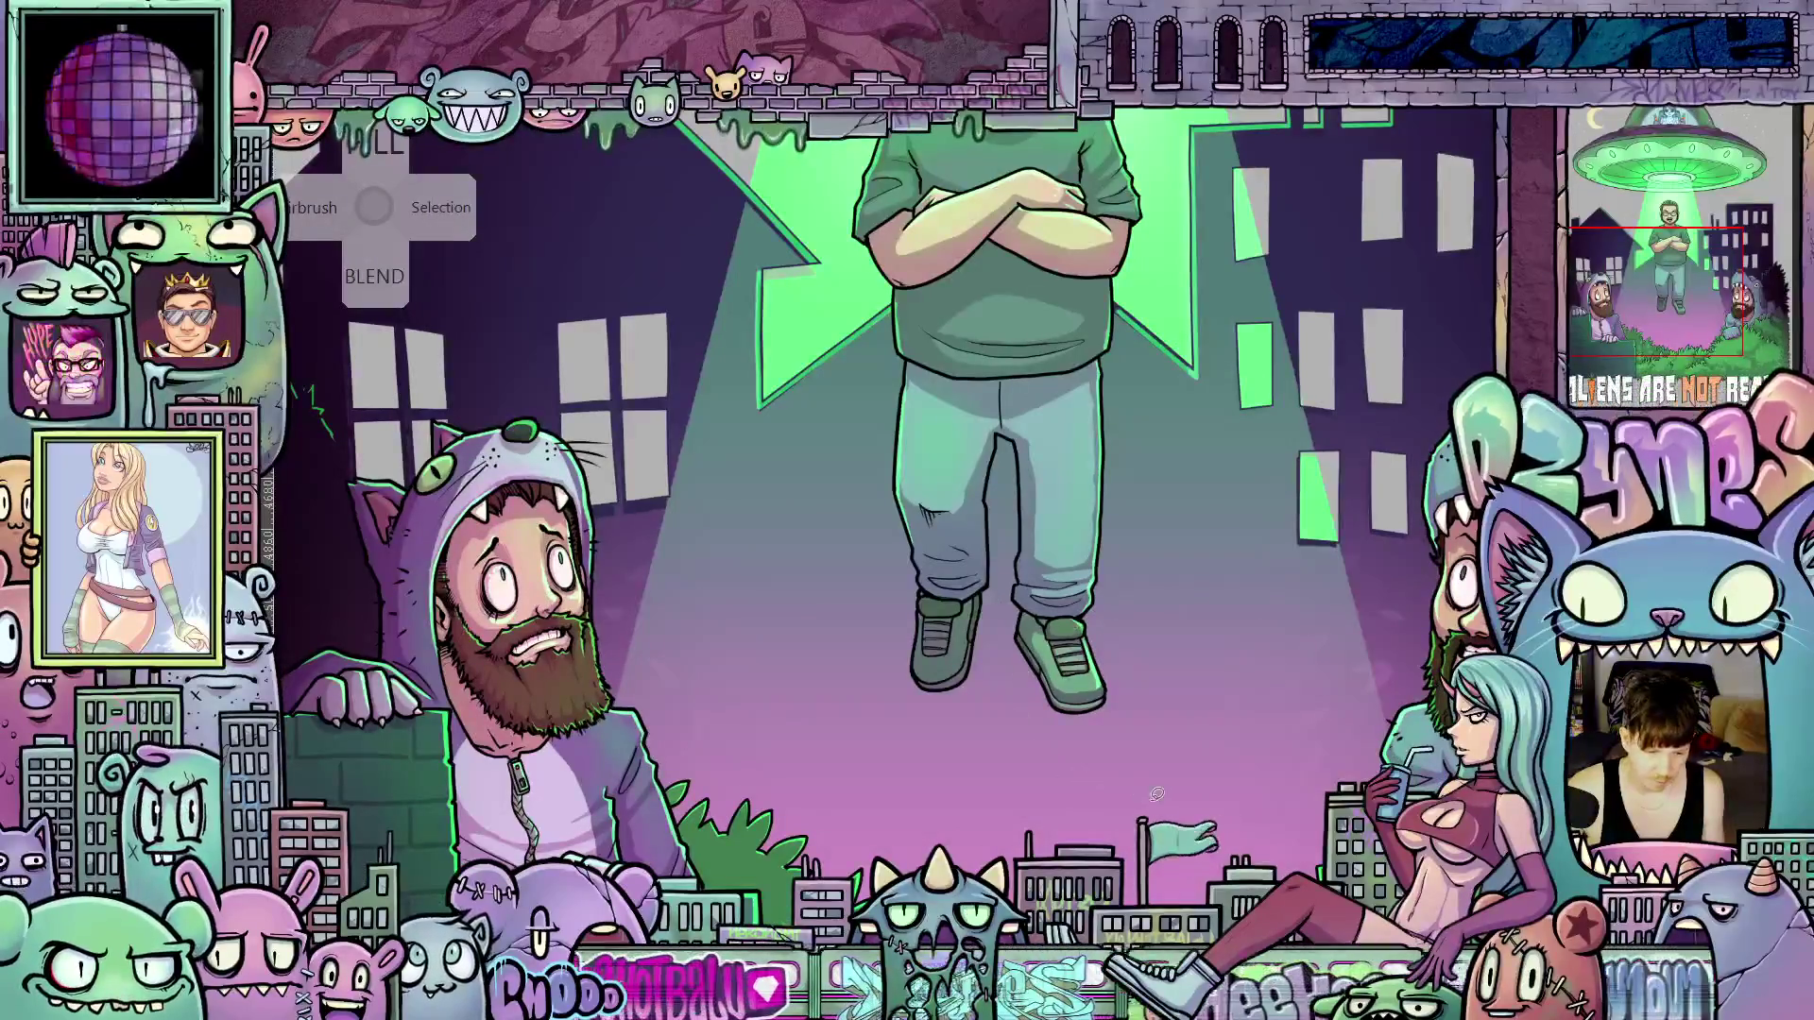
scroll(1234, 744, "down", 1)
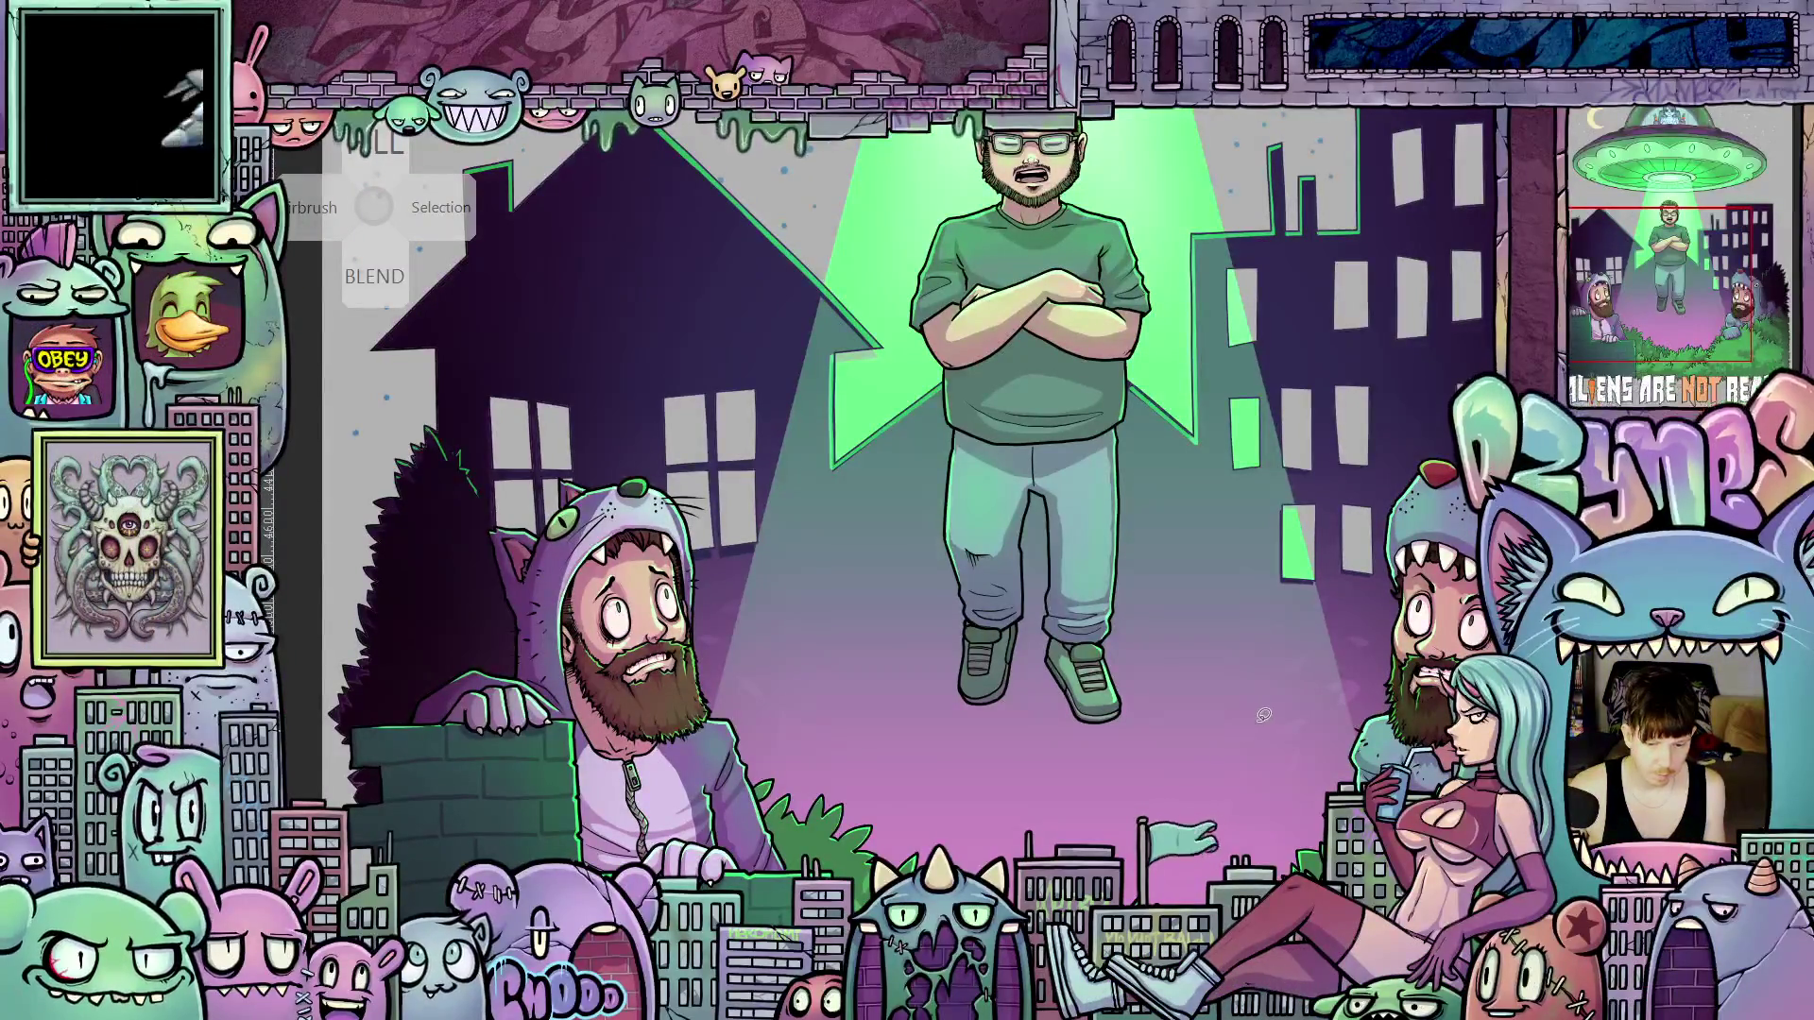
scroll(1265, 716, "down", 1)
mouse_move(1268, 720)
left_mouse_down()
mouse_move(1145, 659)
mouse_move(1159, 670)
left_mouse_up()
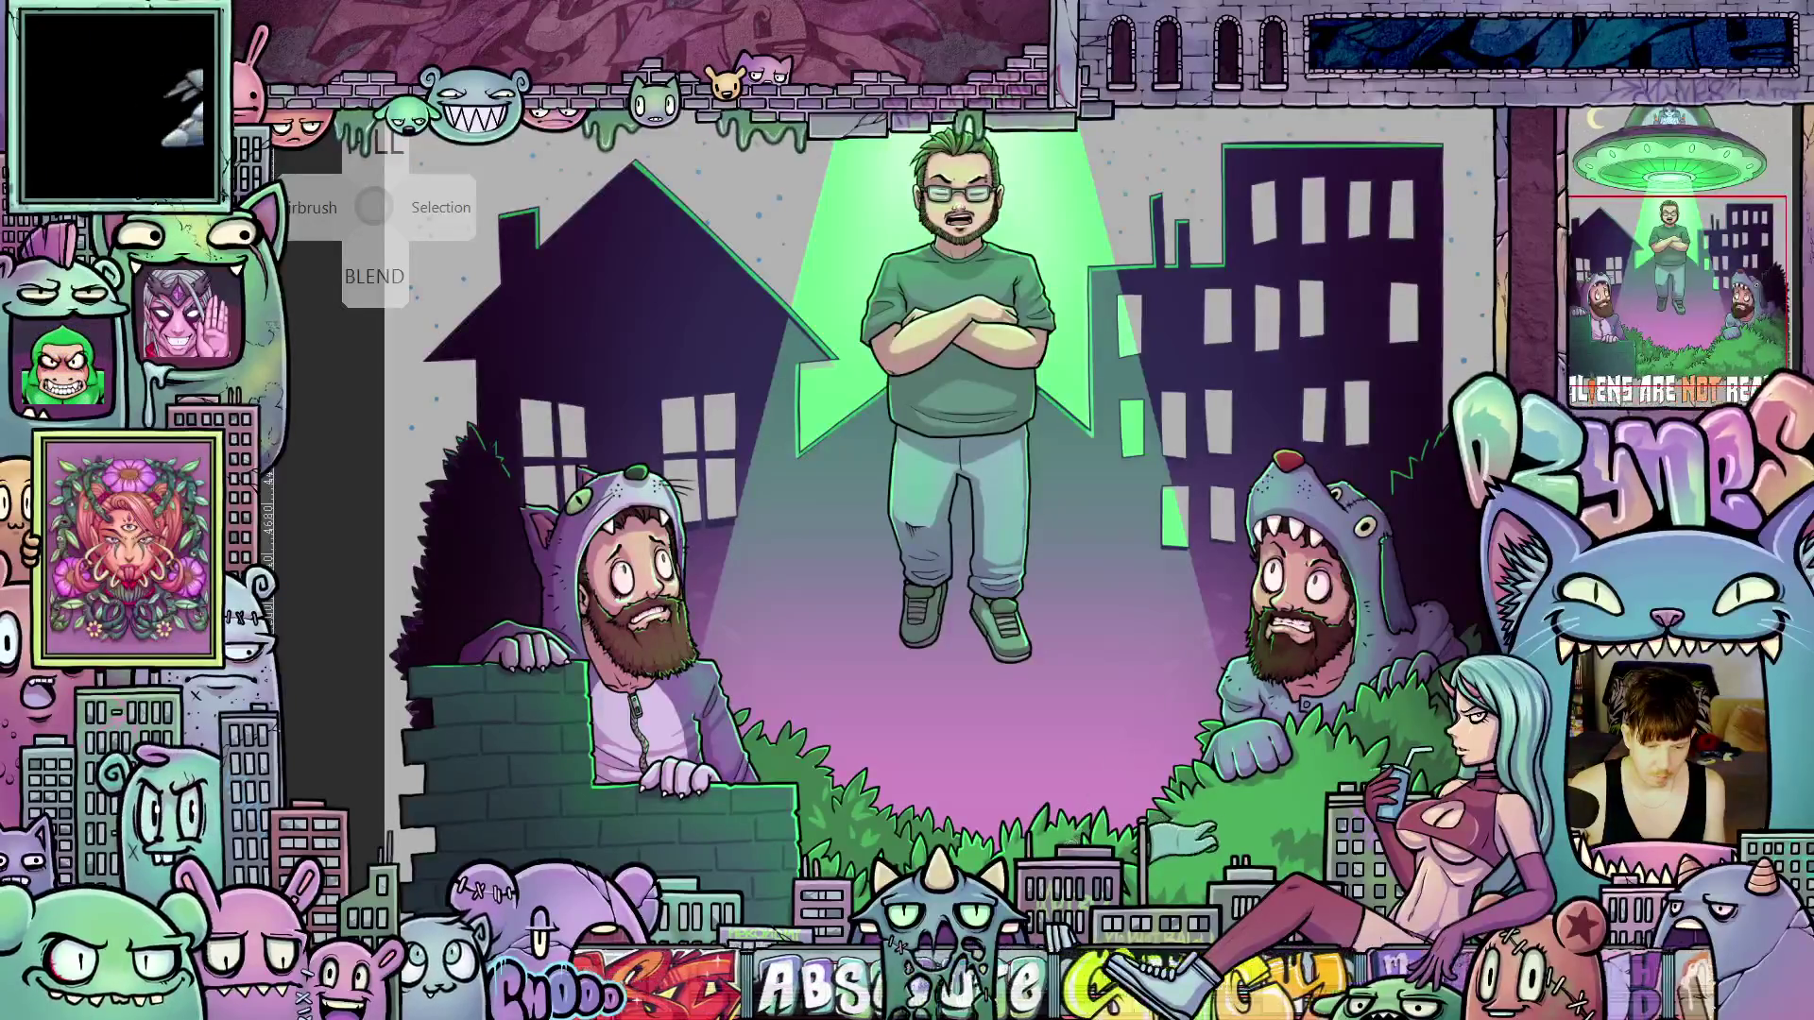
left_click_drag(808, 868, 983, 797)
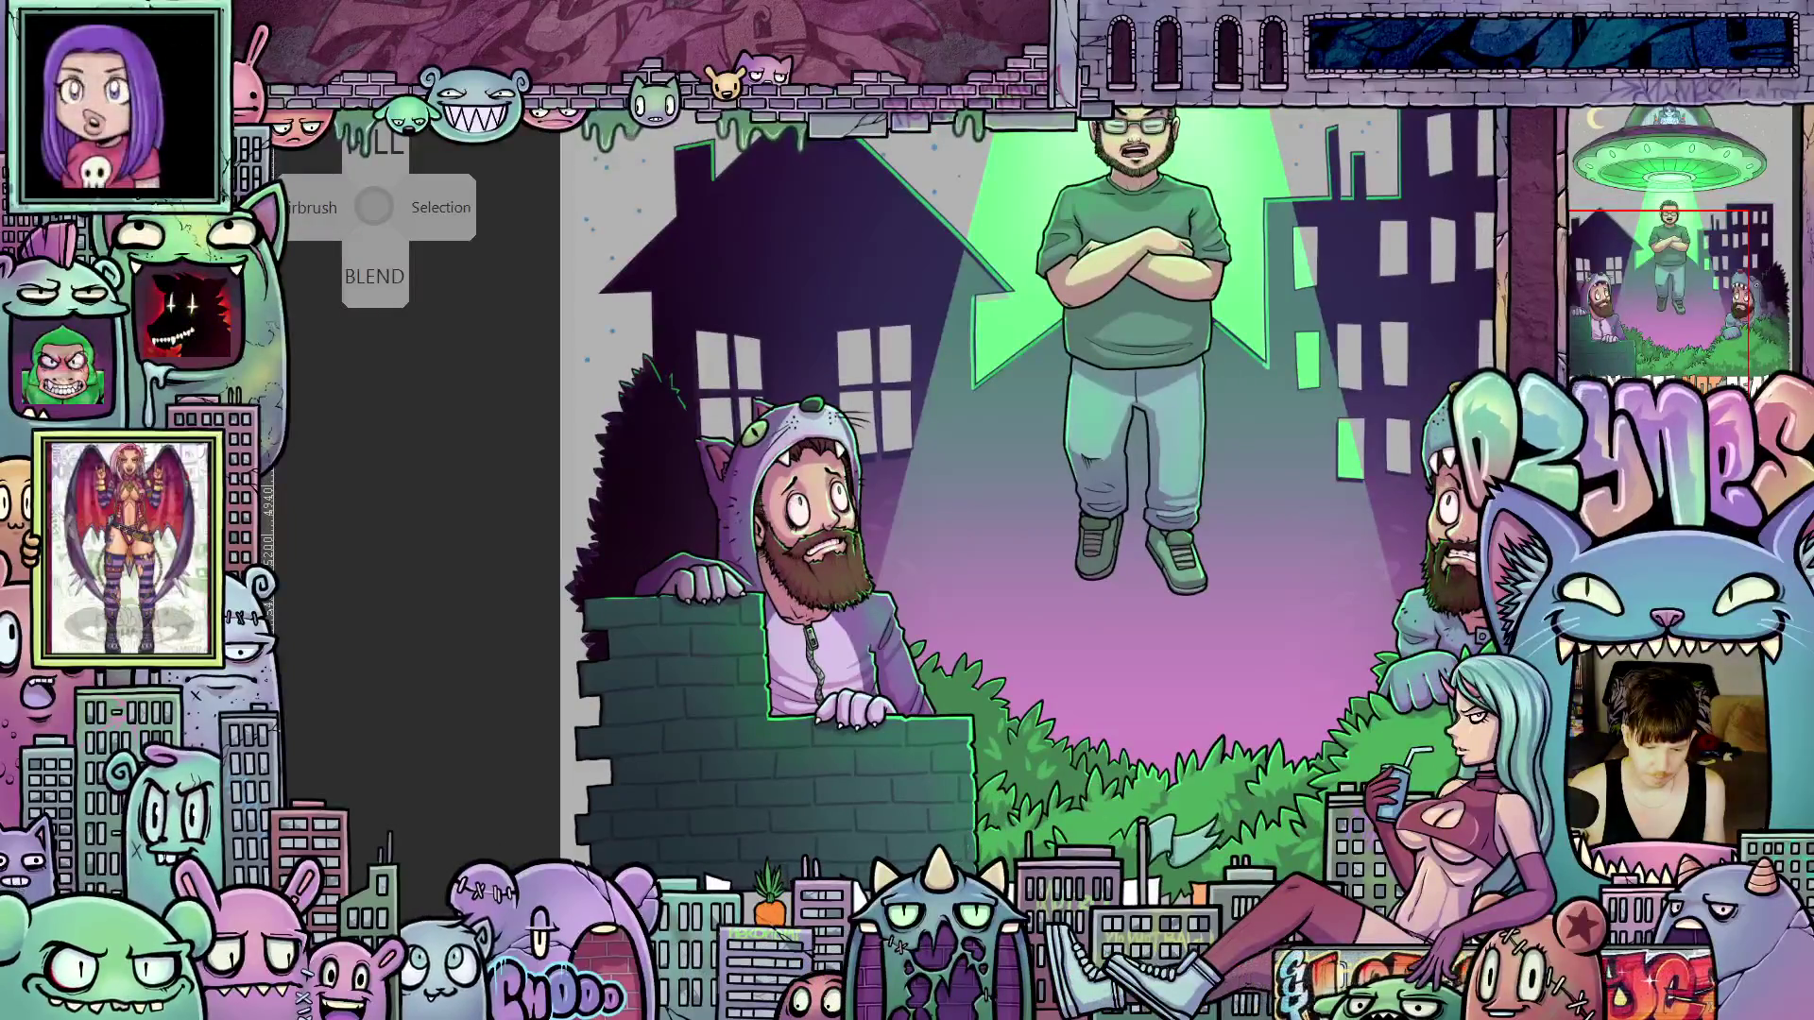
scroll(964, 839, "up", 4)
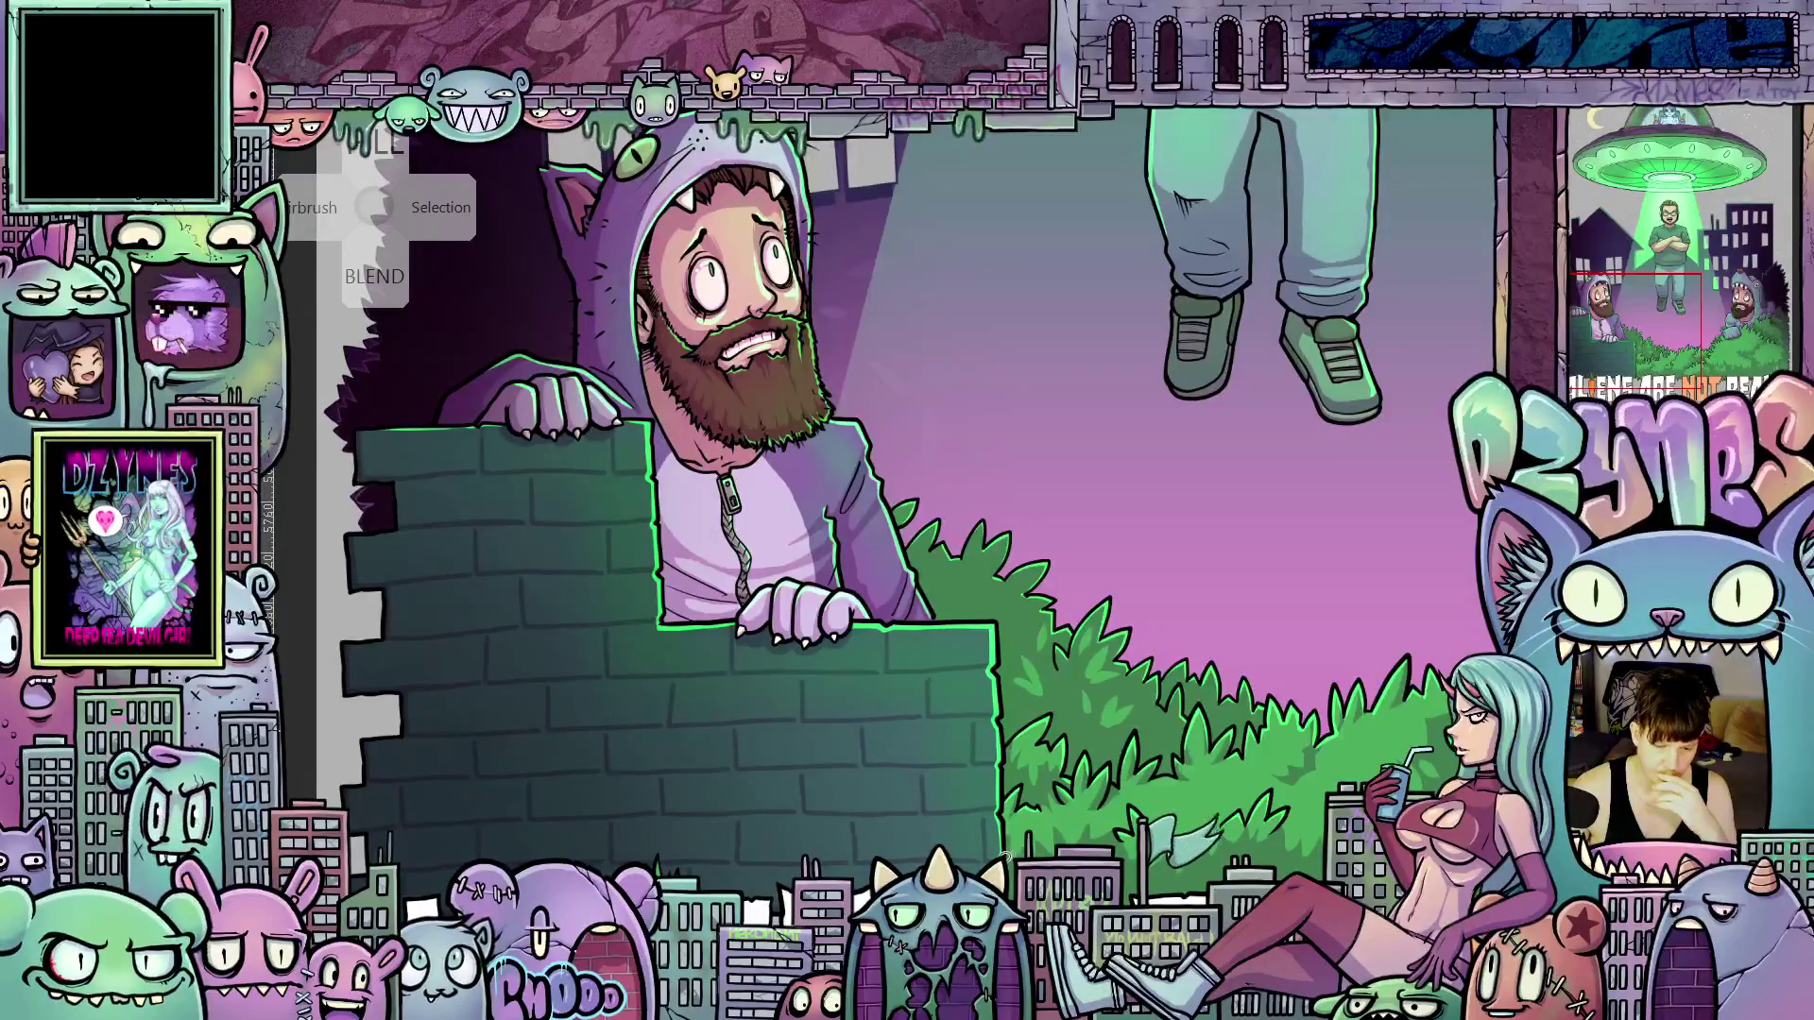
scroll(1003, 858, "up", 3)
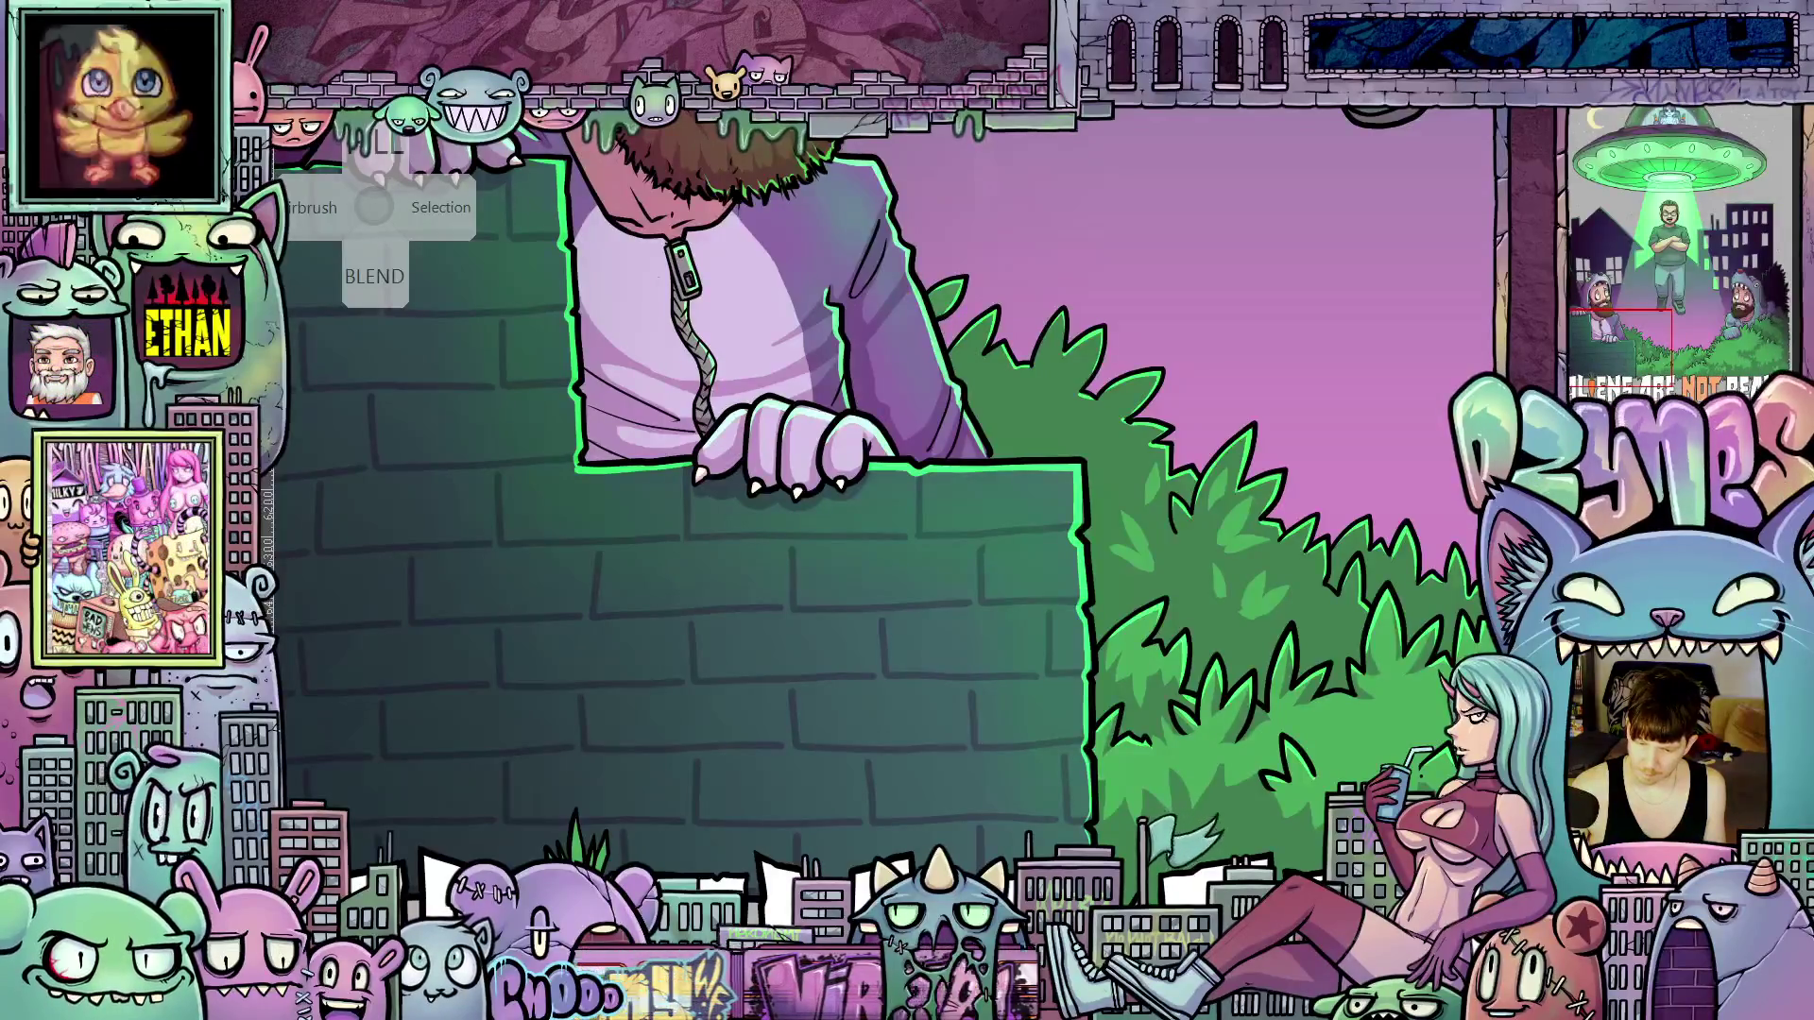
scroll(1104, 801, "up", 2)
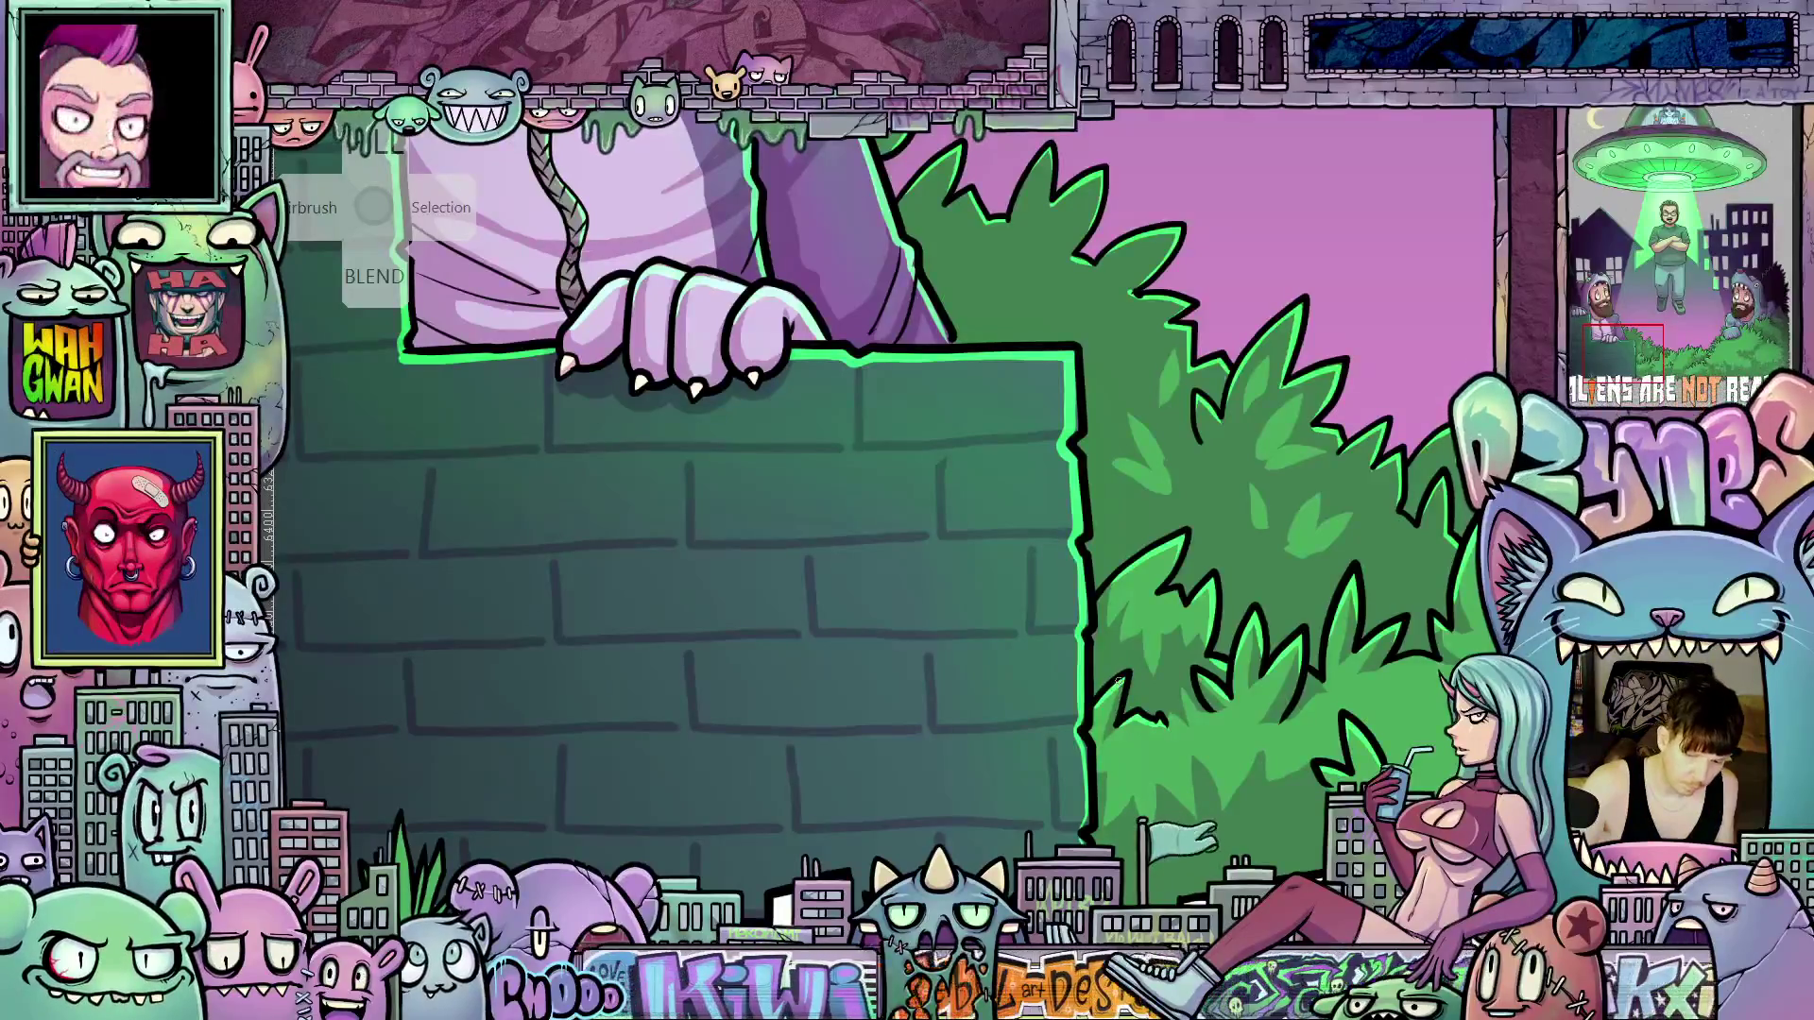
left_click_drag(1112, 680, 1172, 733)
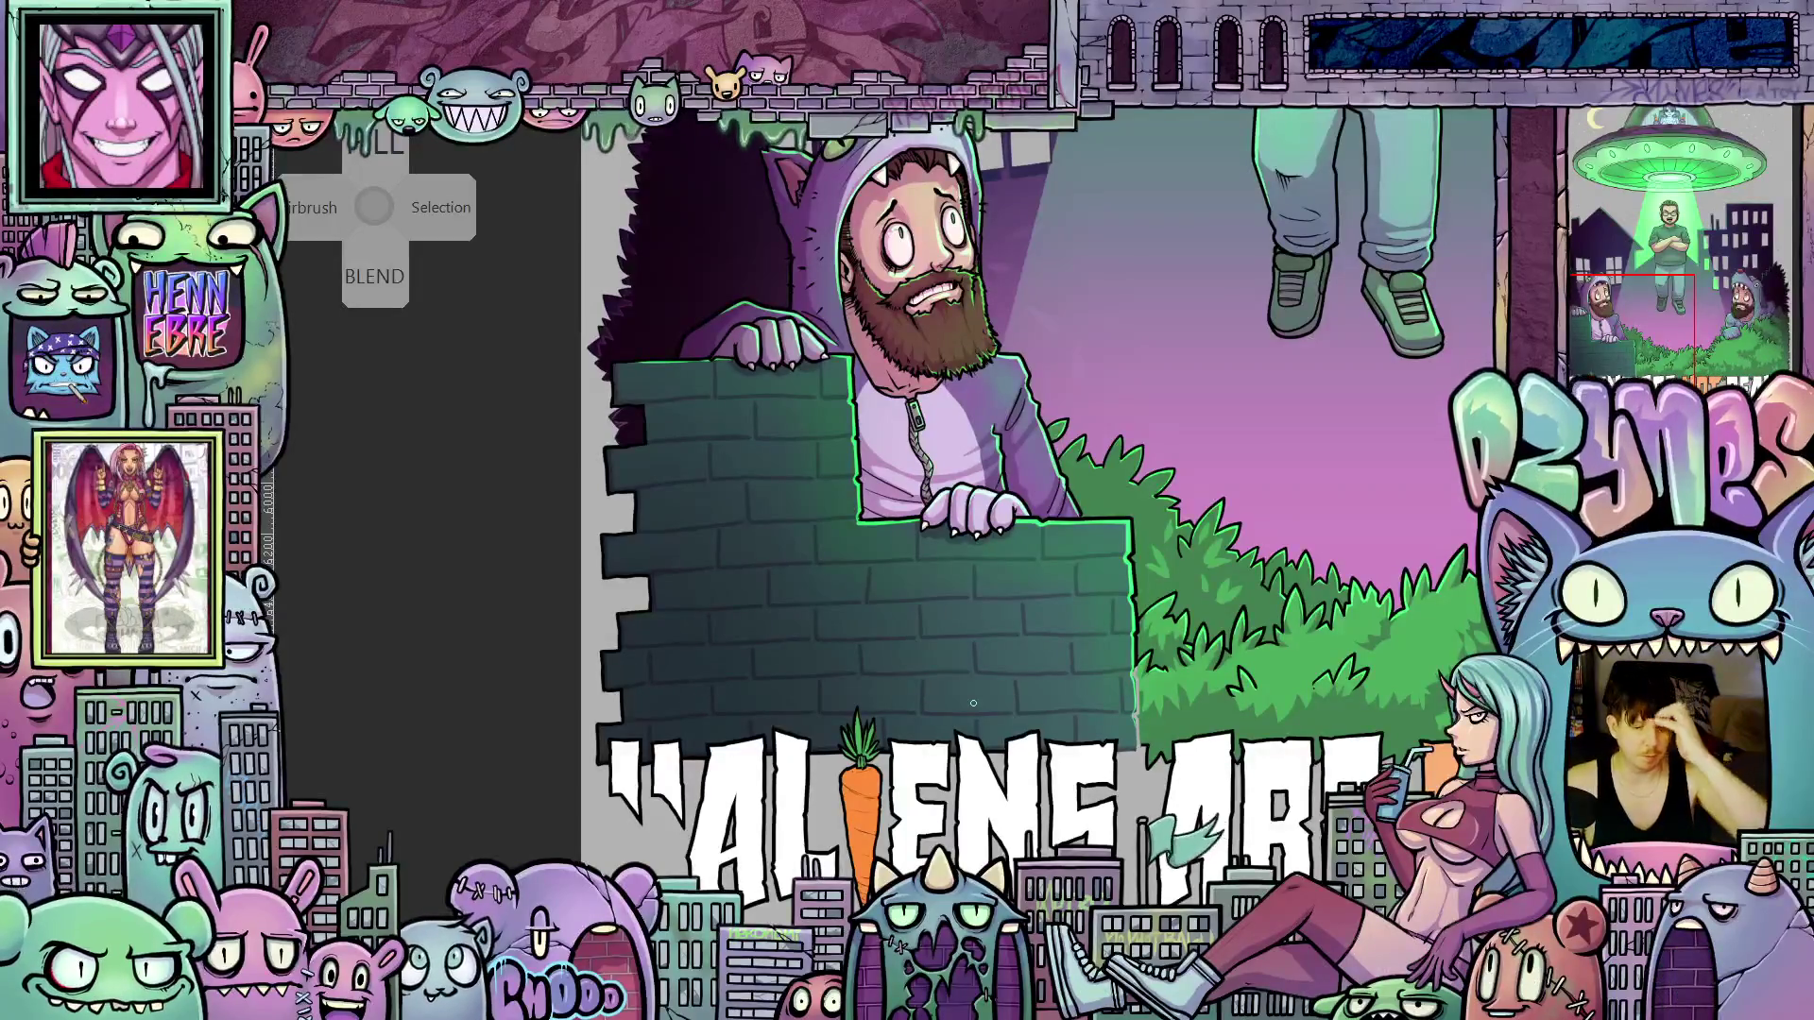
scroll(1021, 709, "up", 2)
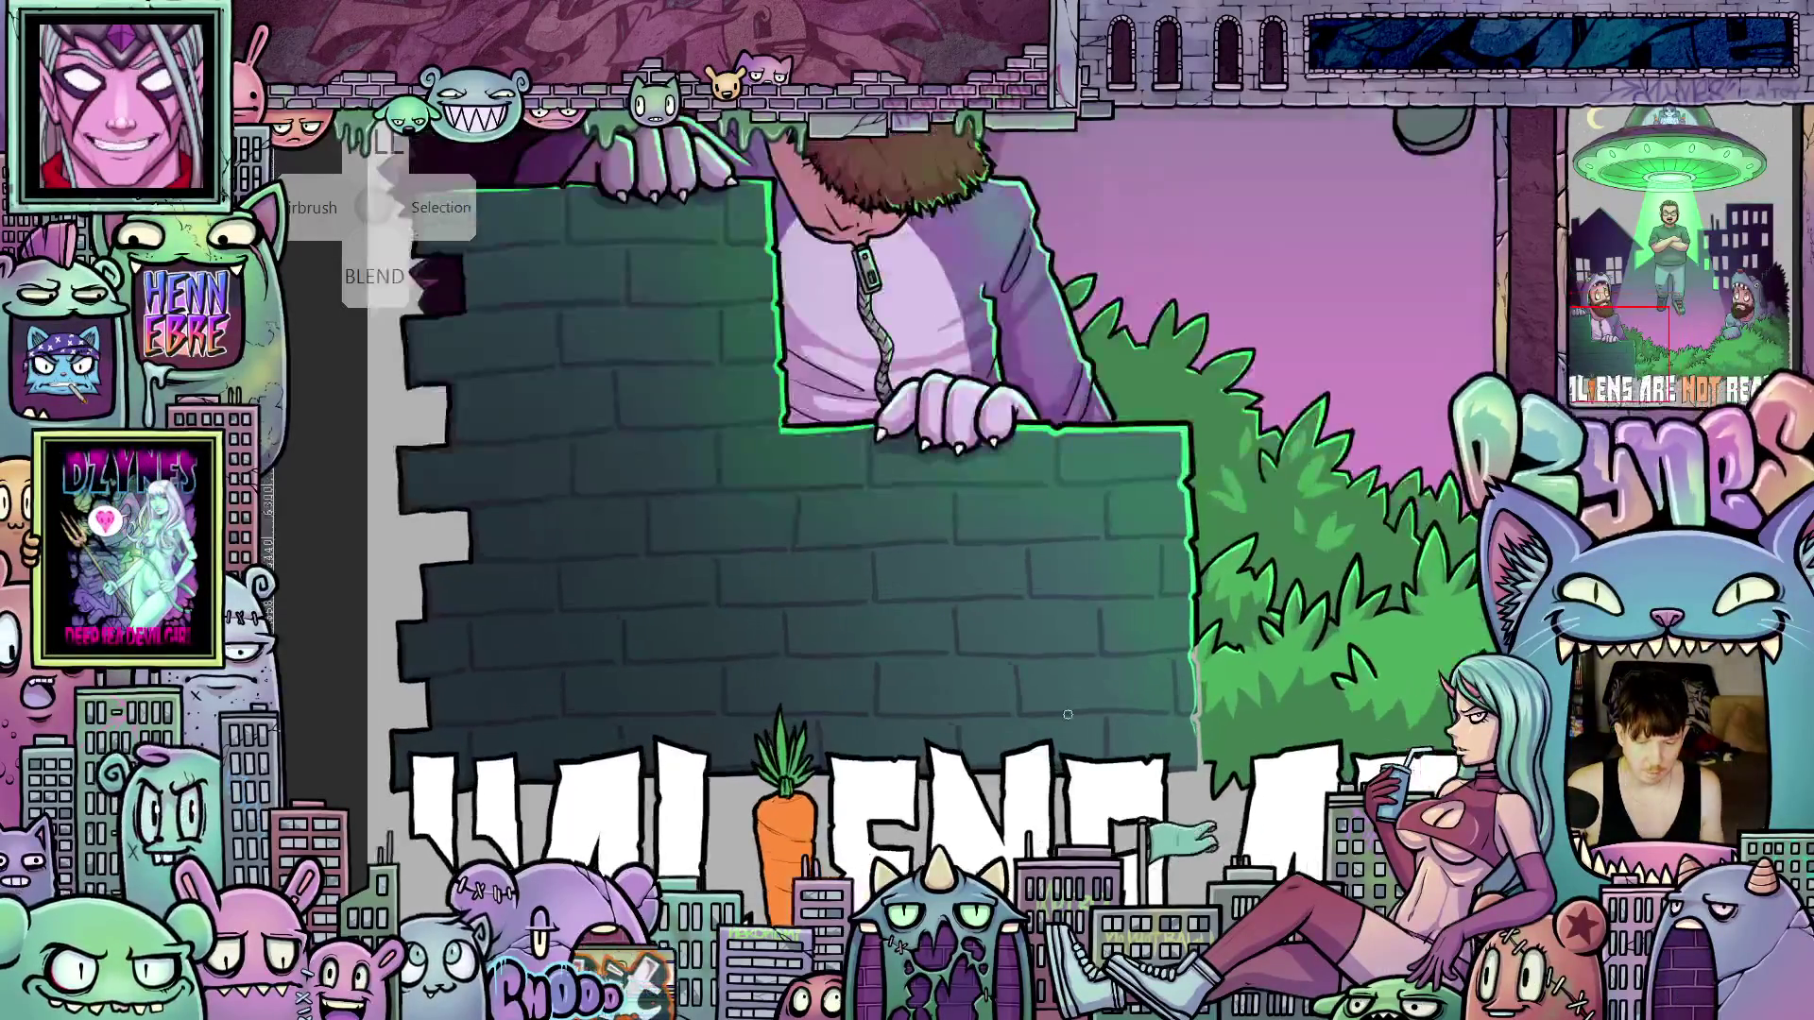
scroll(1068, 715, "up", 1)
scroll(1219, 678, "up", 2)
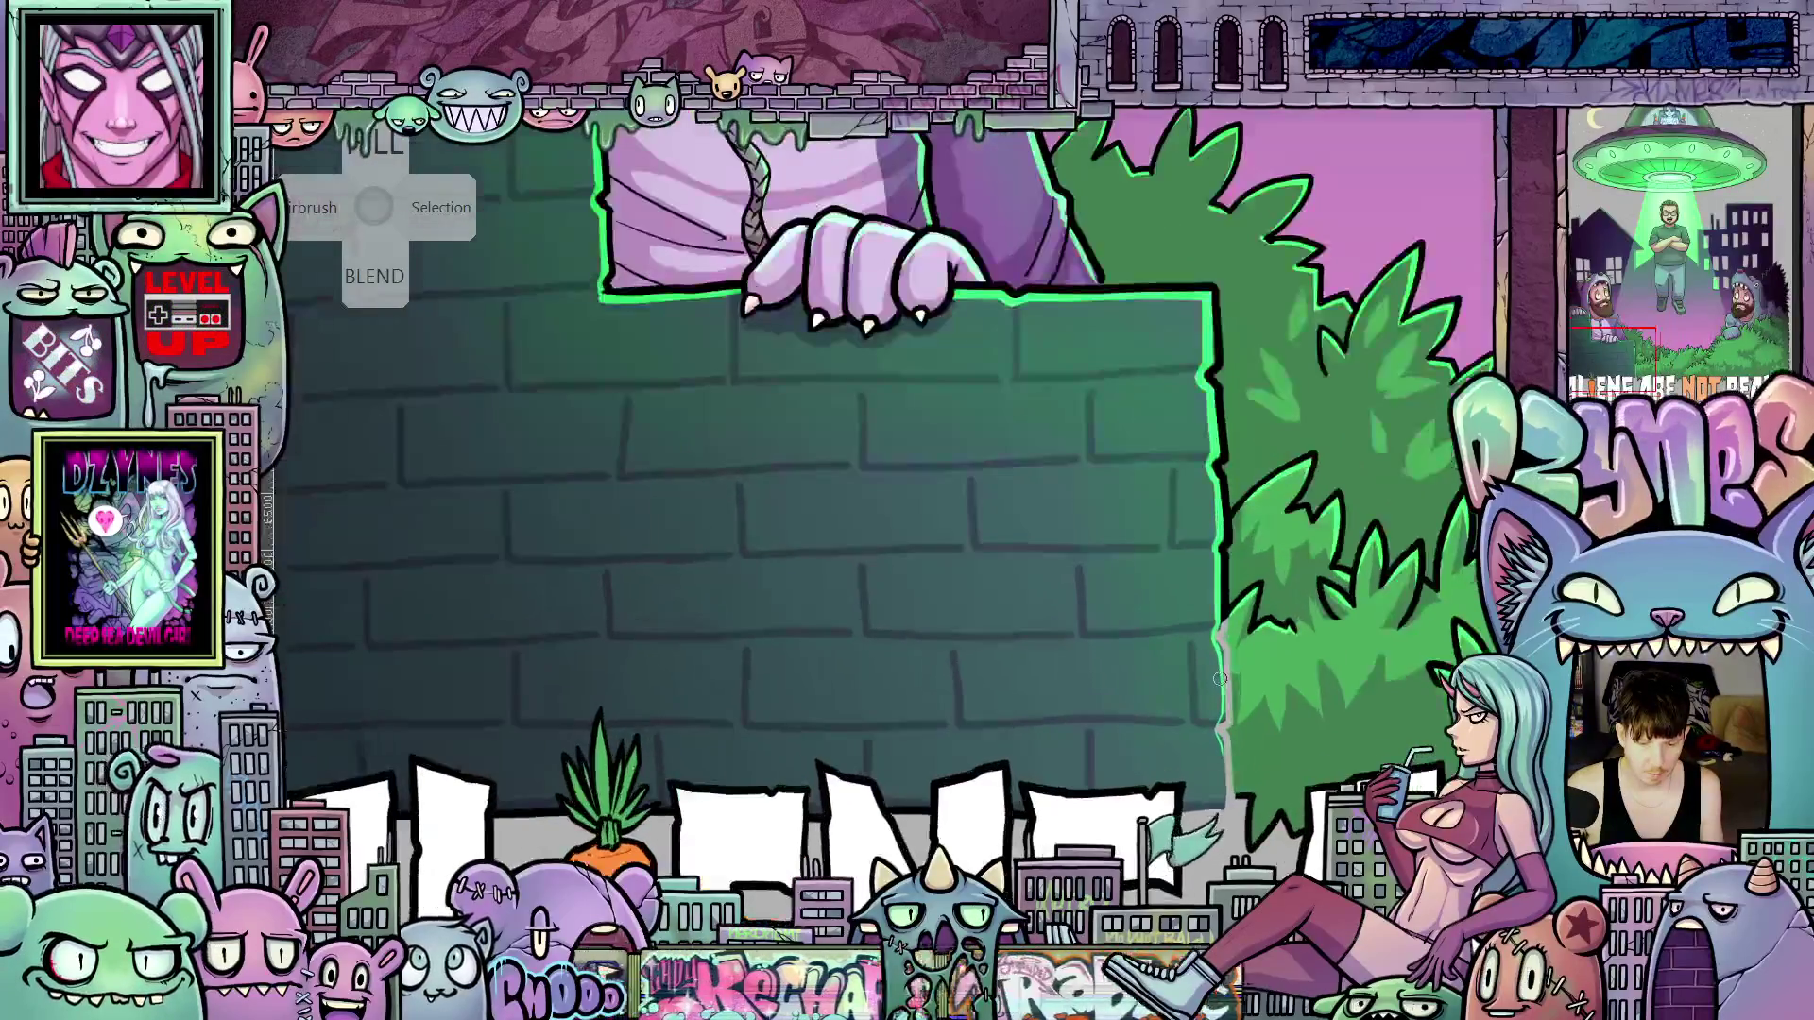
scroll(1220, 679, "up", 1)
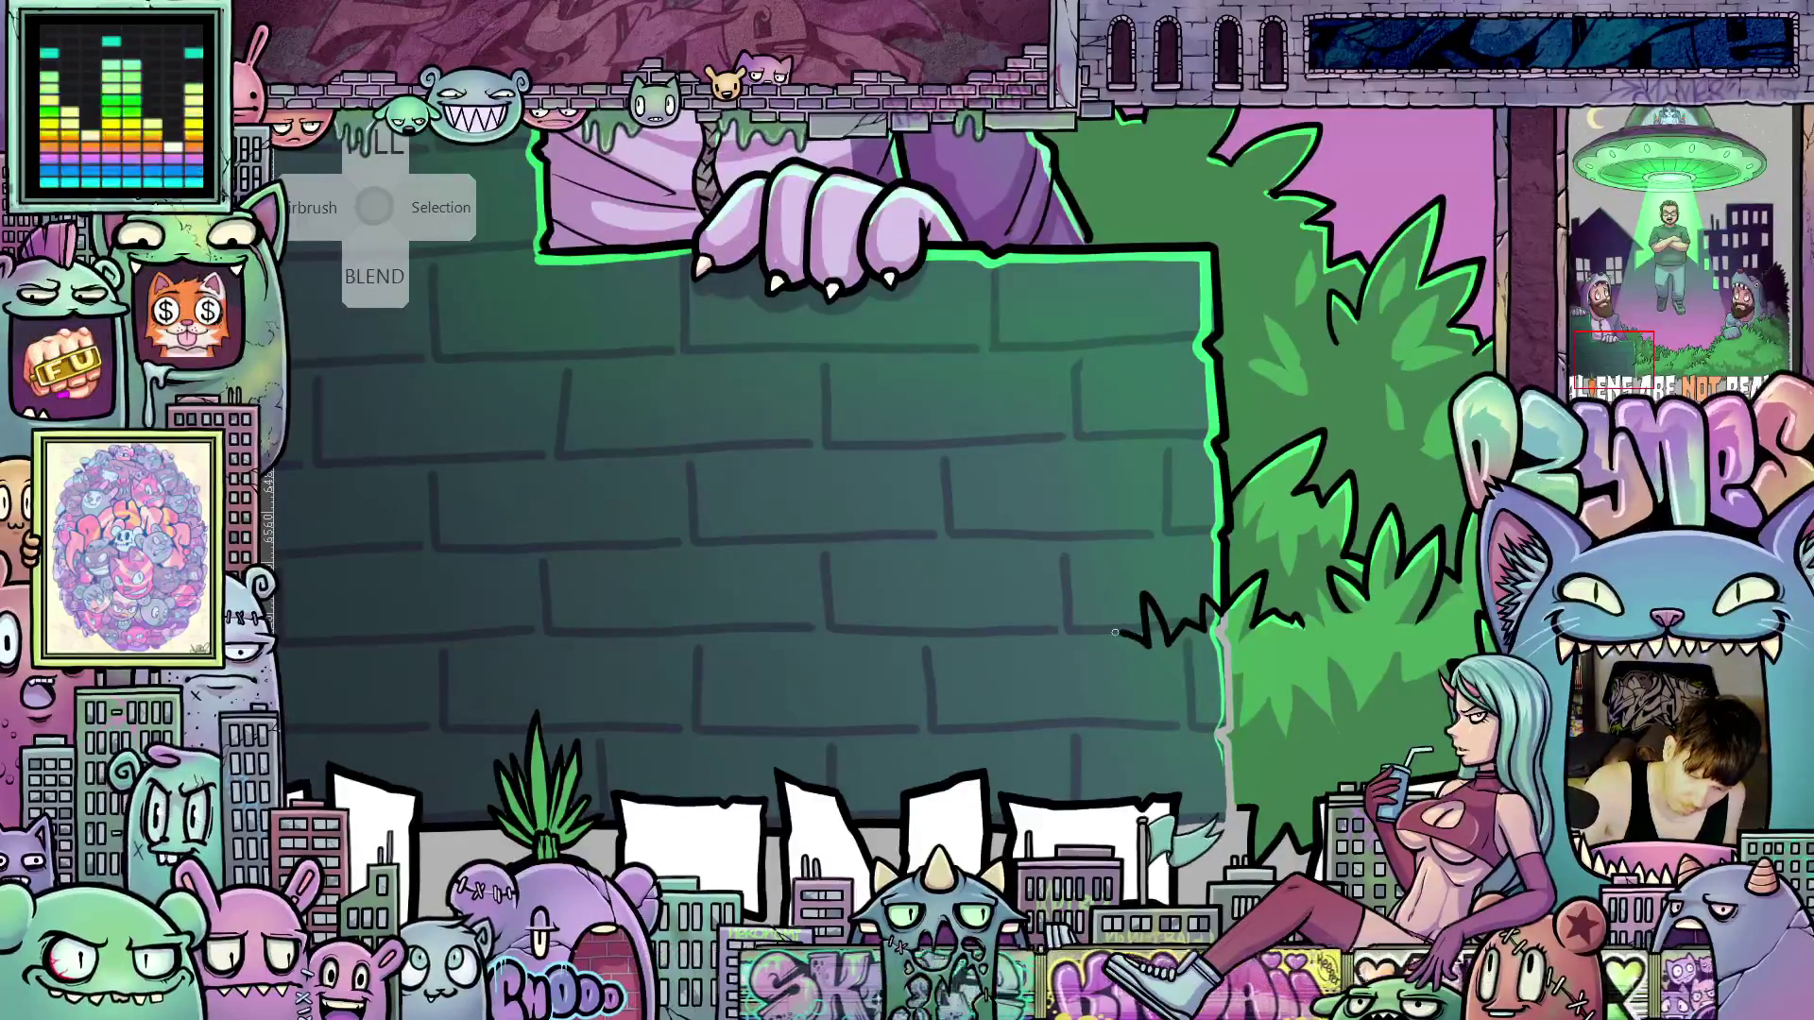
Stroke several short dark grass blades along the wall's lower edge next to the bushes
mouse_move(1108, 628)
left_mouse_down()
mouse_move(1200, 711)
mouse_move(1139, 746)
mouse_move(1150, 768)
mouse_move(1098, 780)
mouse_move(1117, 766)
left_mouse_up()
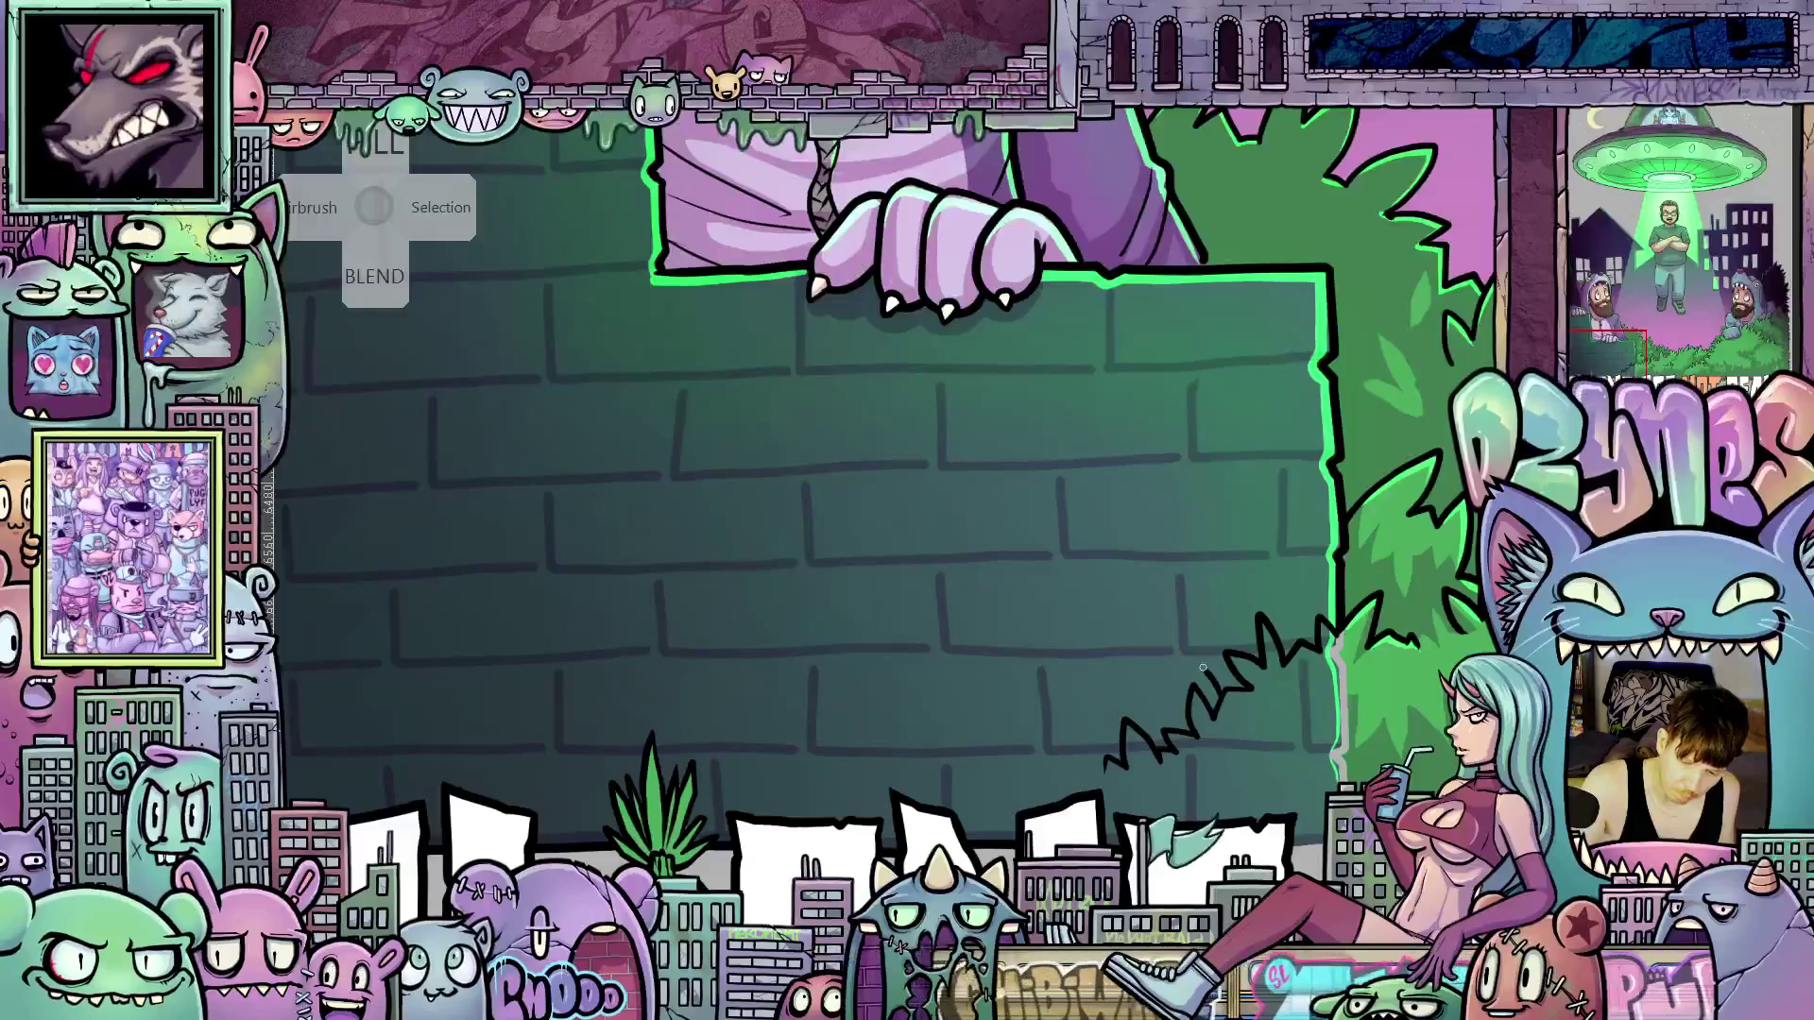
mouse_move(1192, 663)
left_mouse_down()
mouse_move(1154, 673)
mouse_move(1144, 628)
mouse_move(1127, 678)
left_mouse_up()
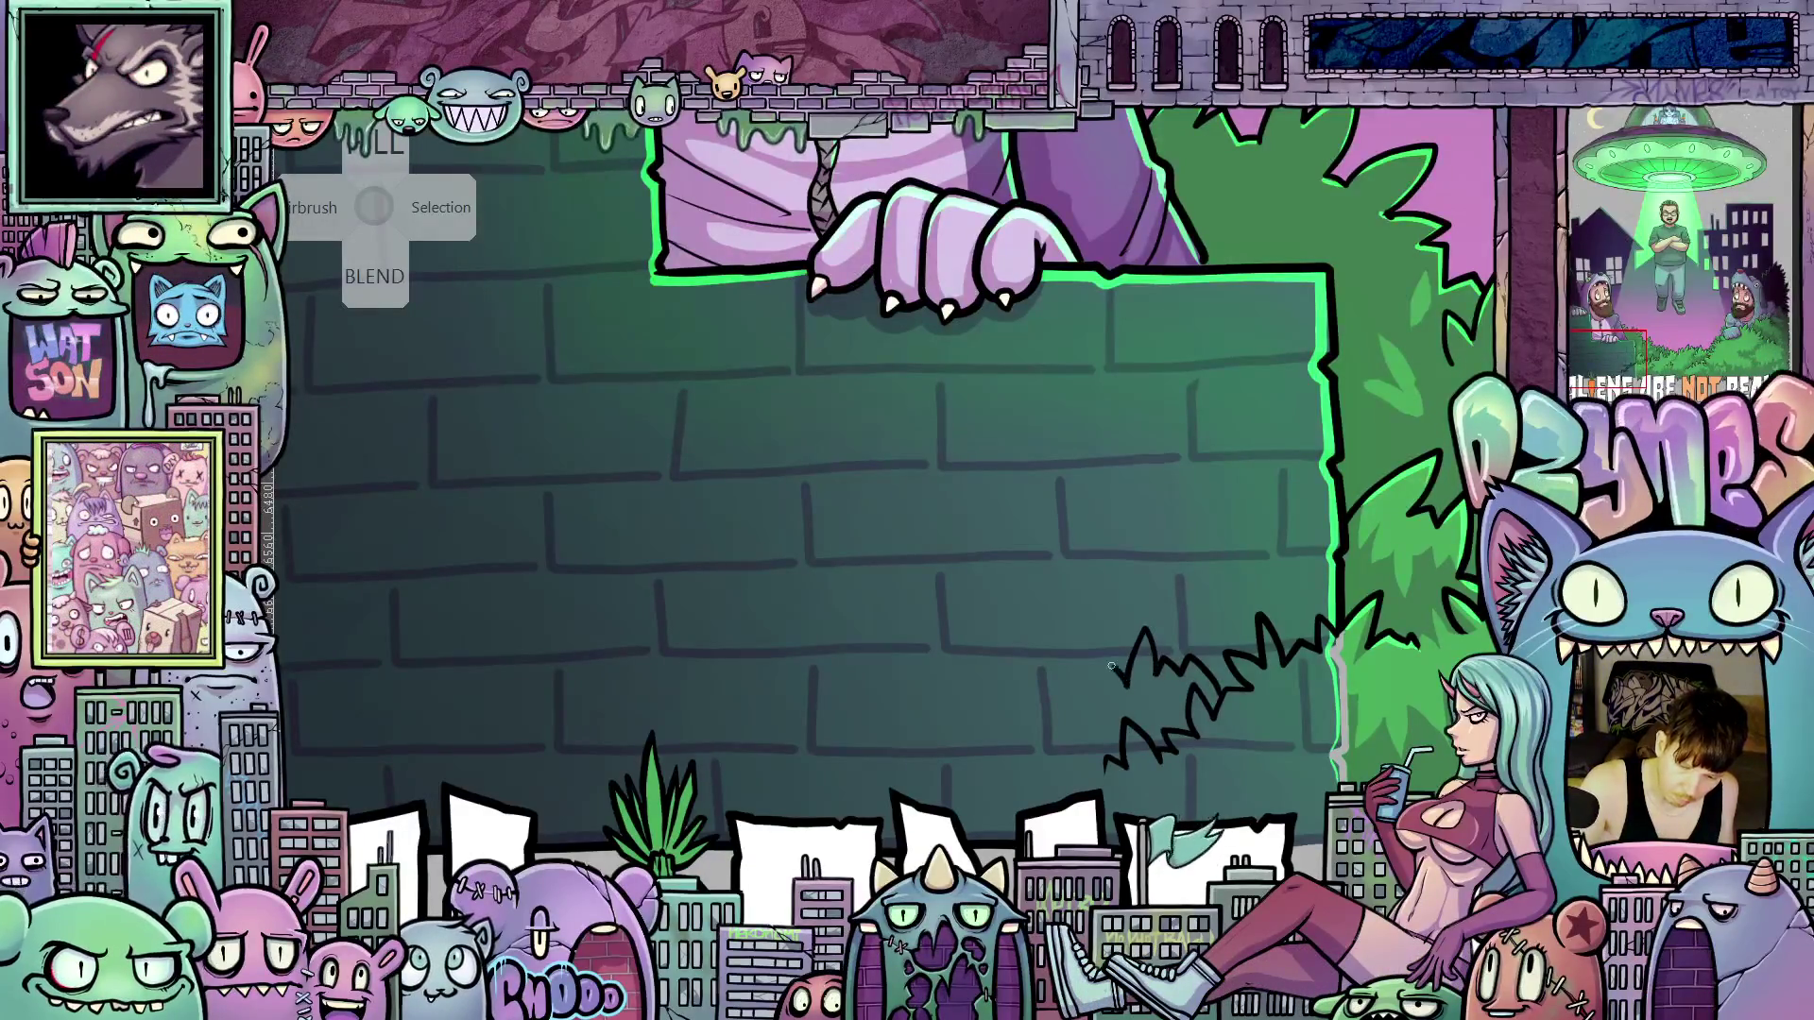
left_click_drag(1115, 792, 1189, 840)
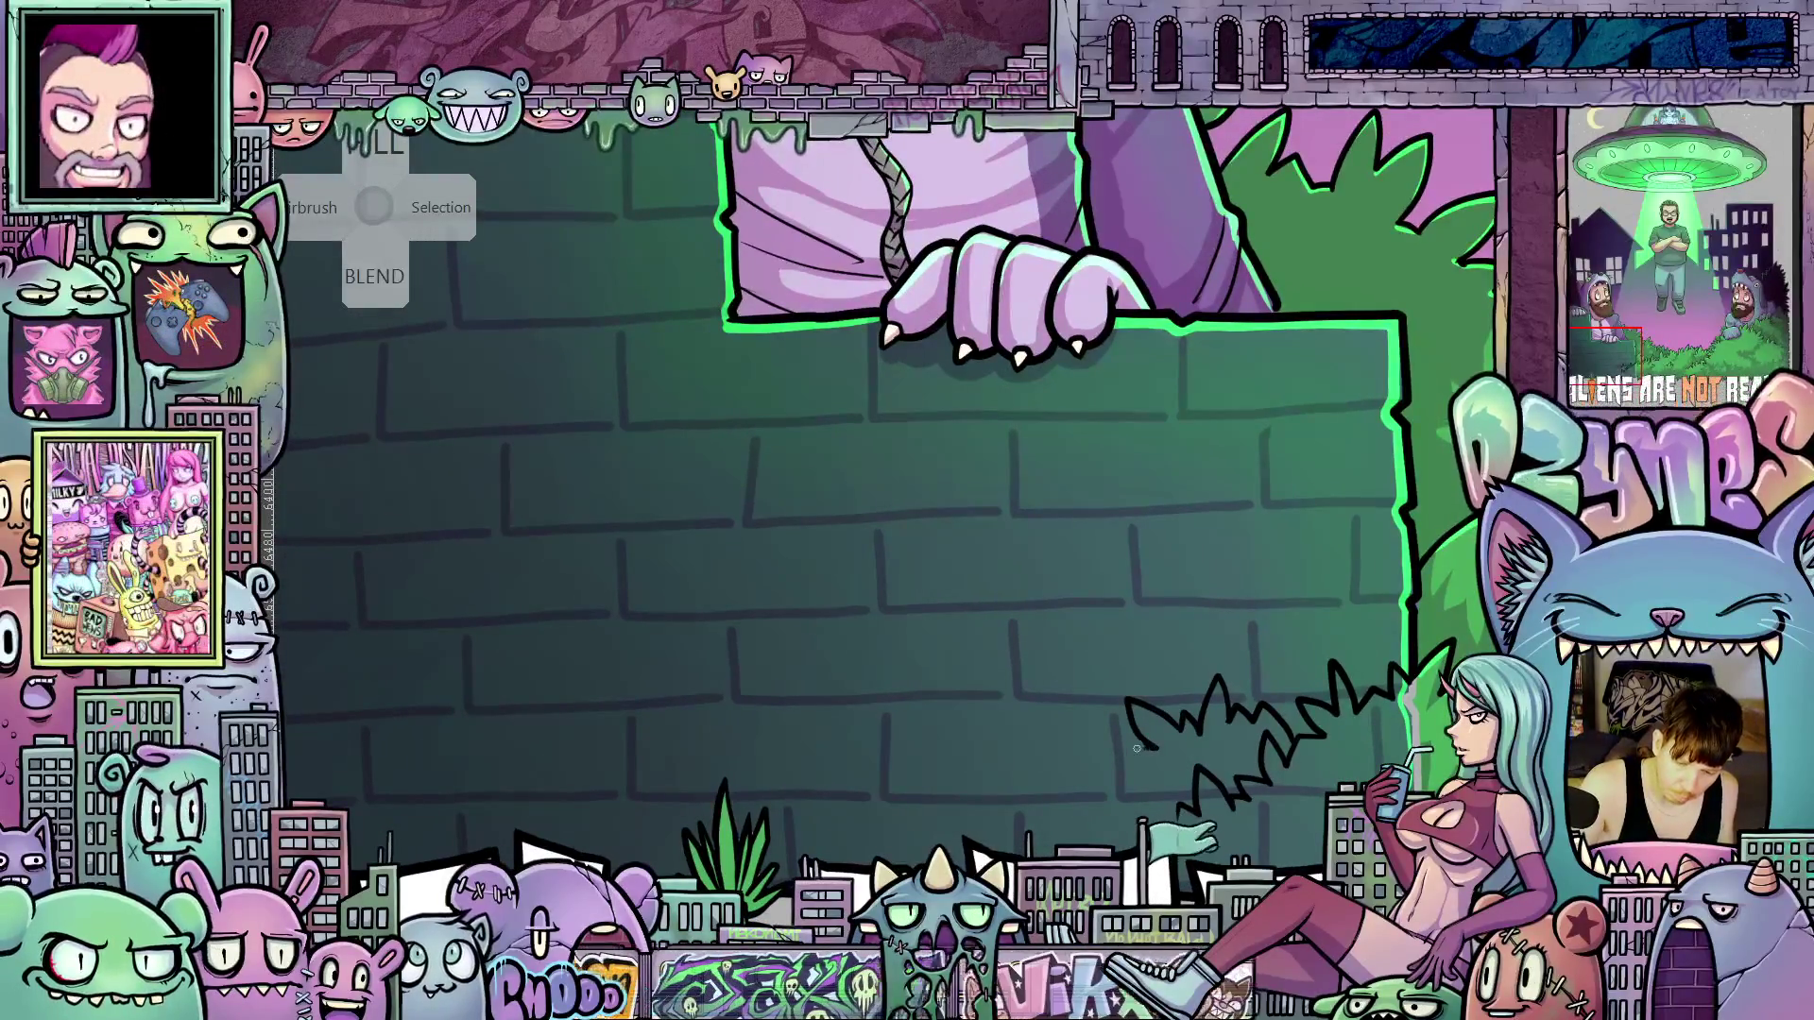
left_click_drag(1151, 748, 1121, 753)
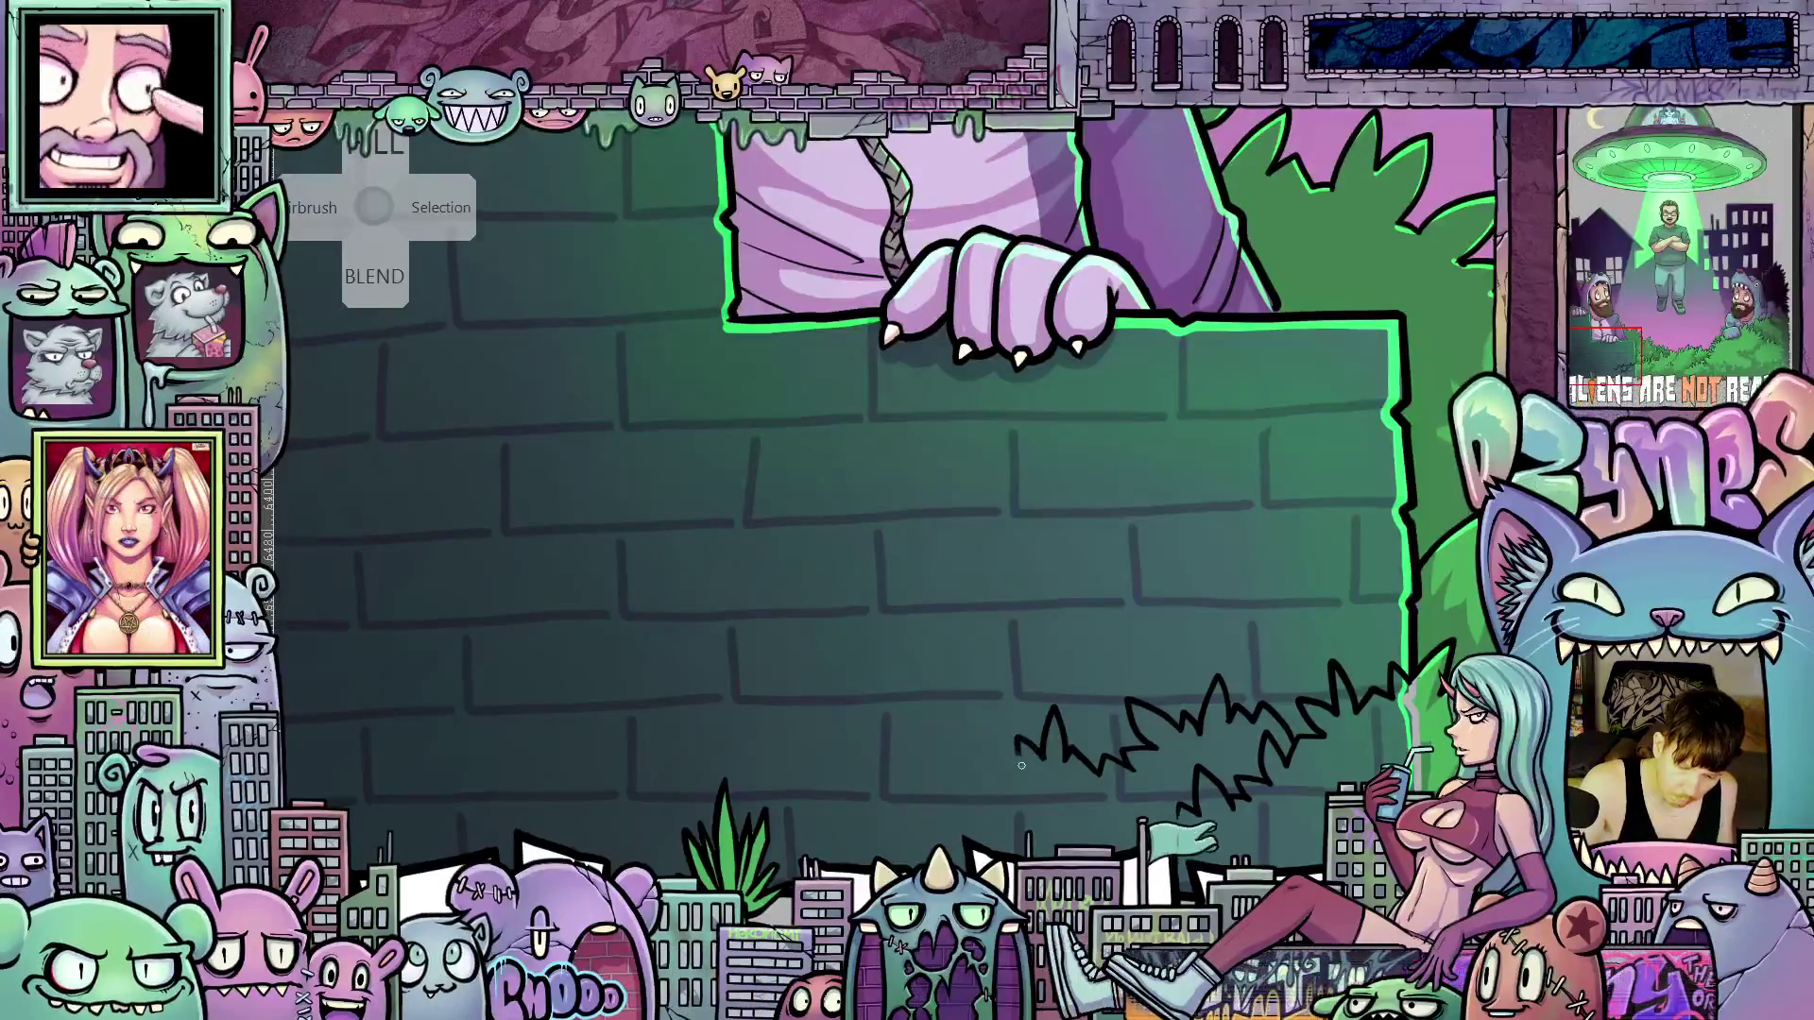
left_click_drag(1172, 864, 1129, 804)
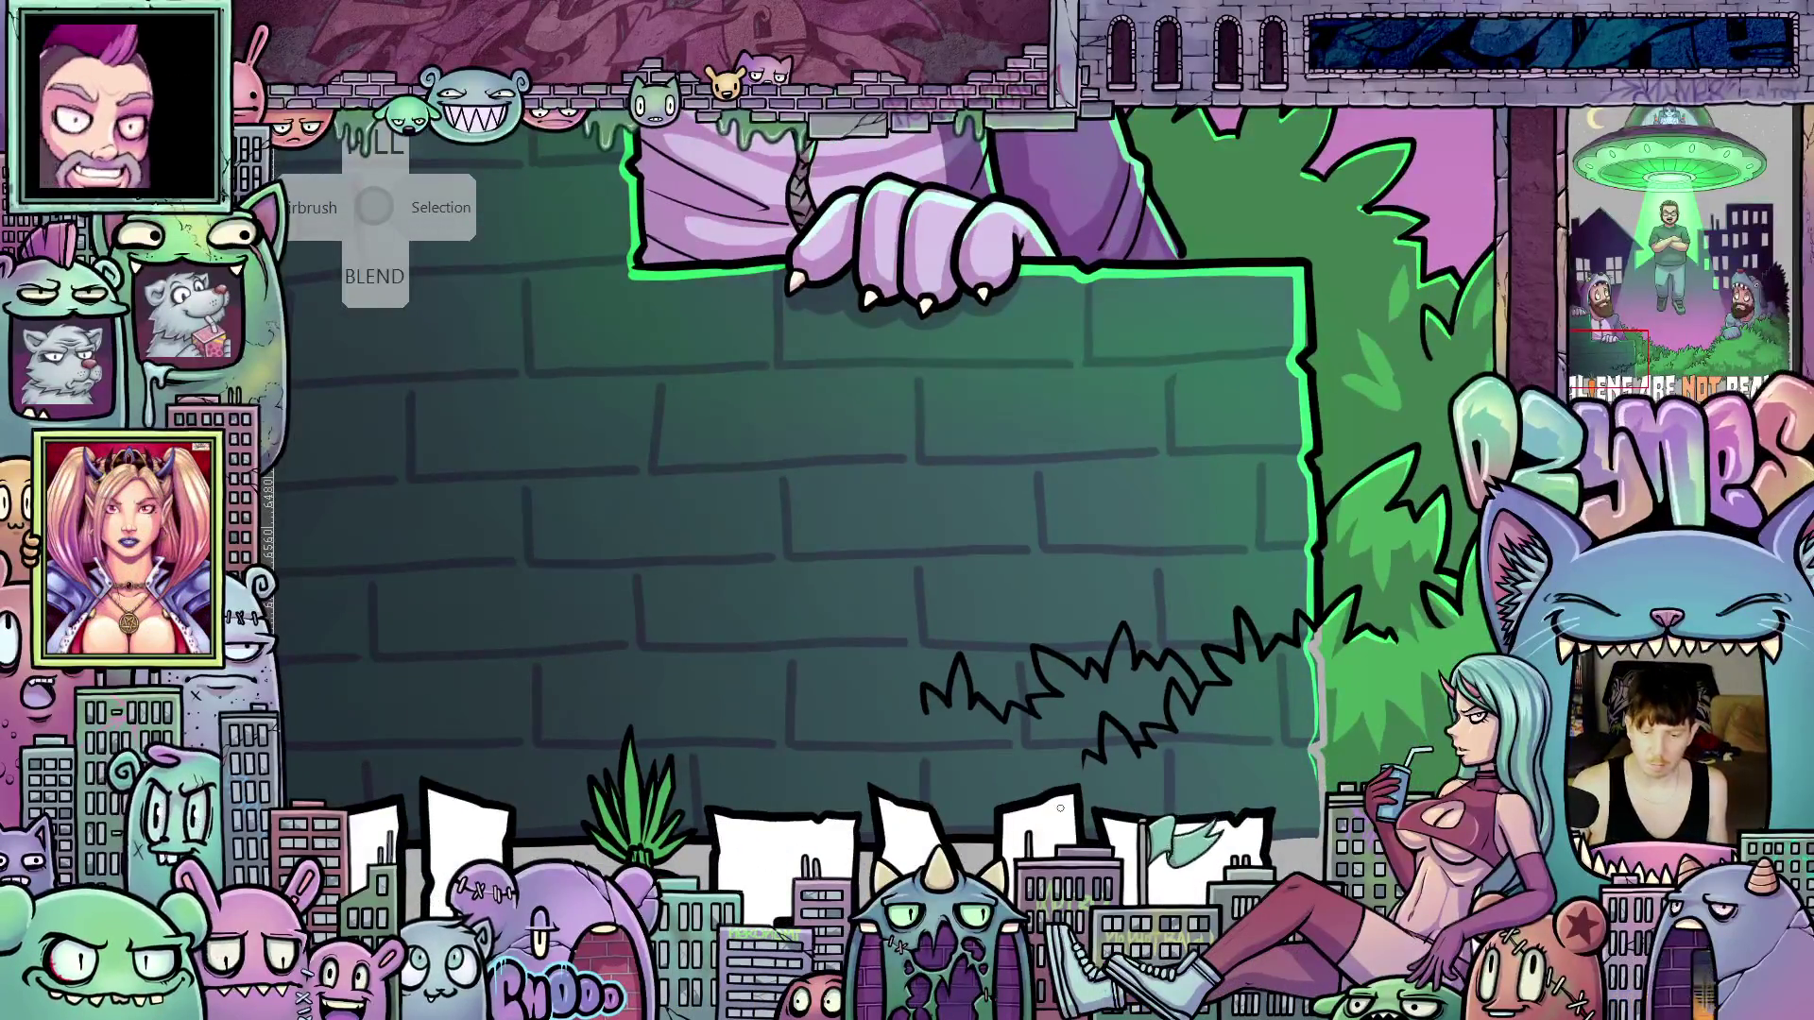
scroll(1061, 808, "down", 6)
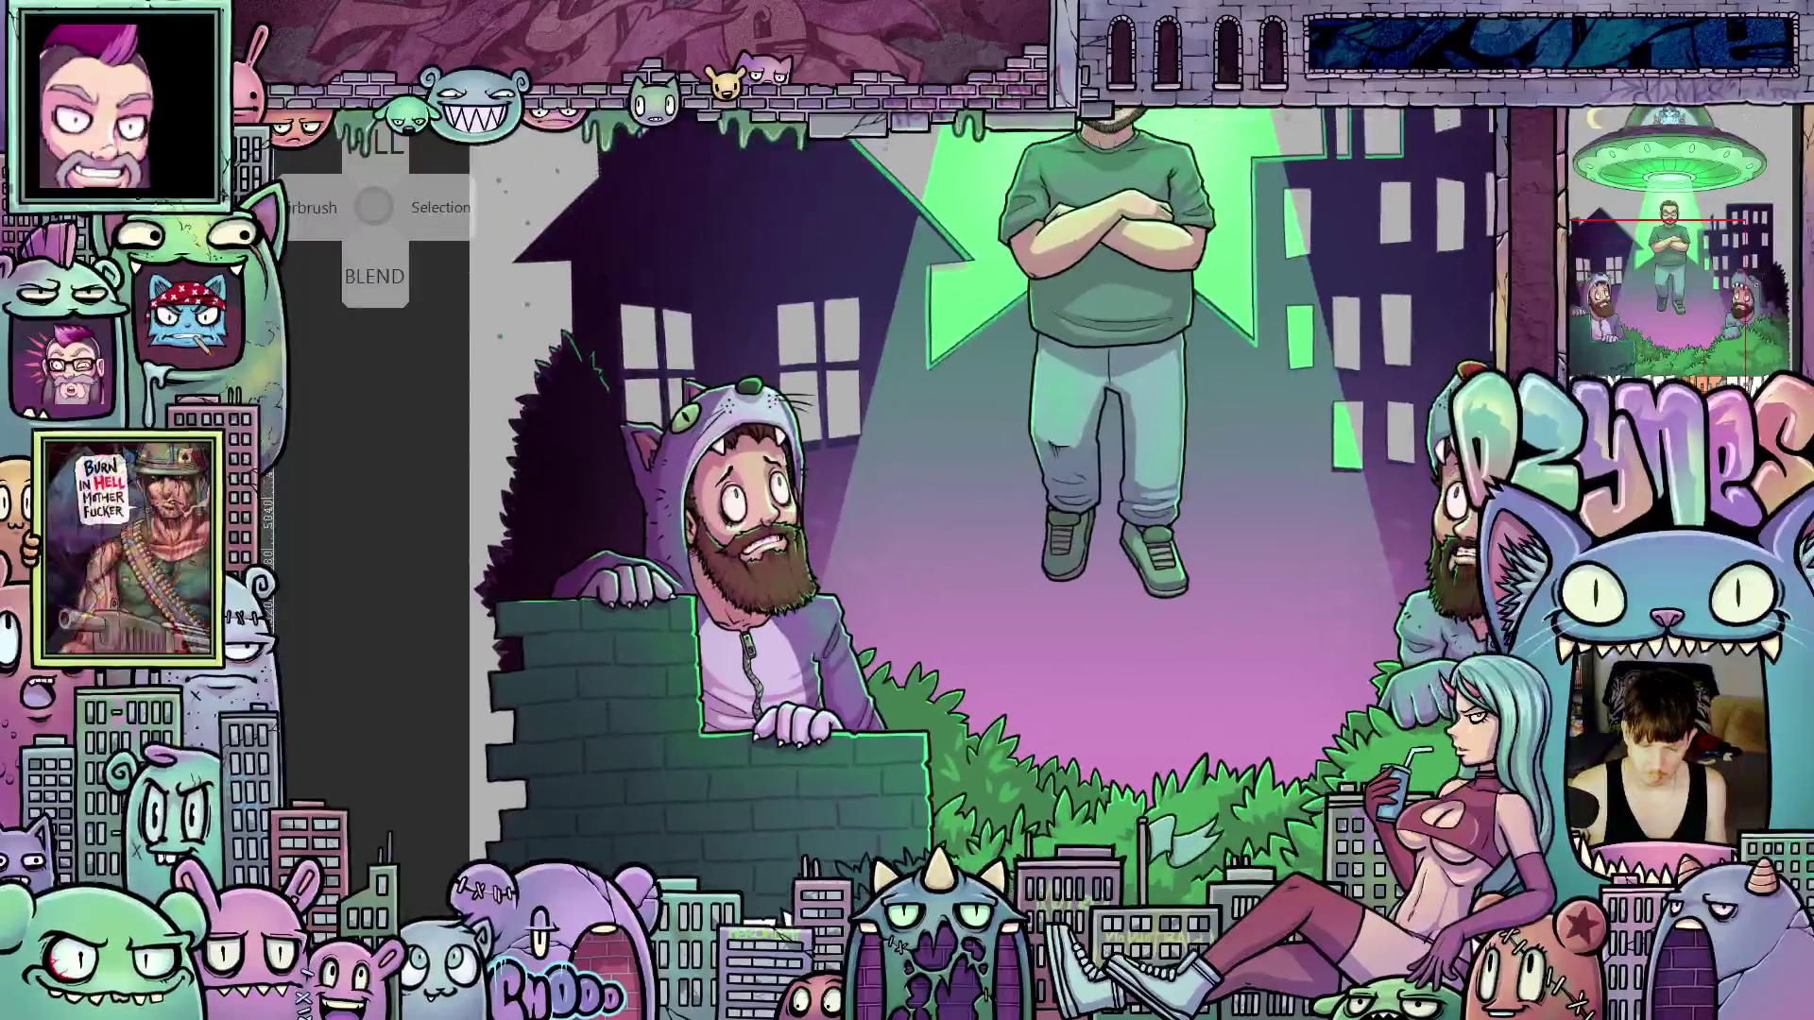
Add more dark grass-blade strokes leftward along the wall base, just above the 'ALIENS ARE' lettering
mouse_move(1060, 808)
left_mouse_down()
mouse_move(1218, 657)
mouse_move(1236, 673)
left_mouse_up()
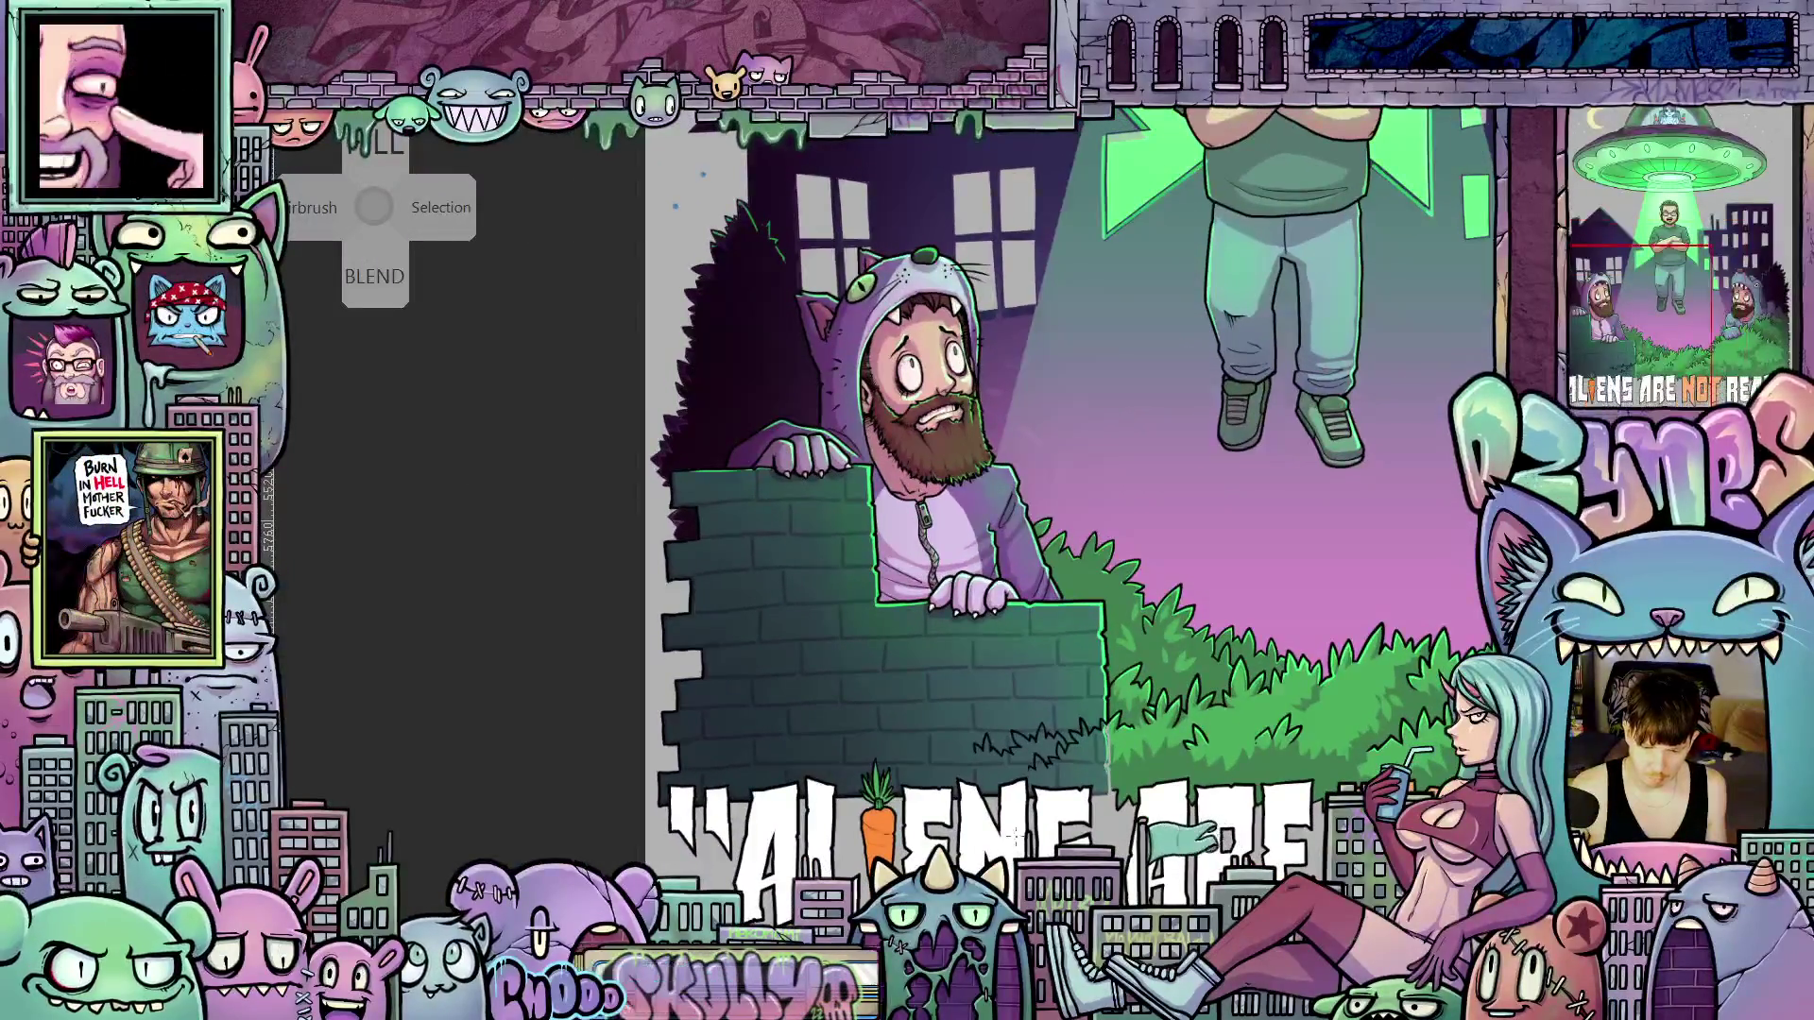
scroll(1014, 836, "up", 5)
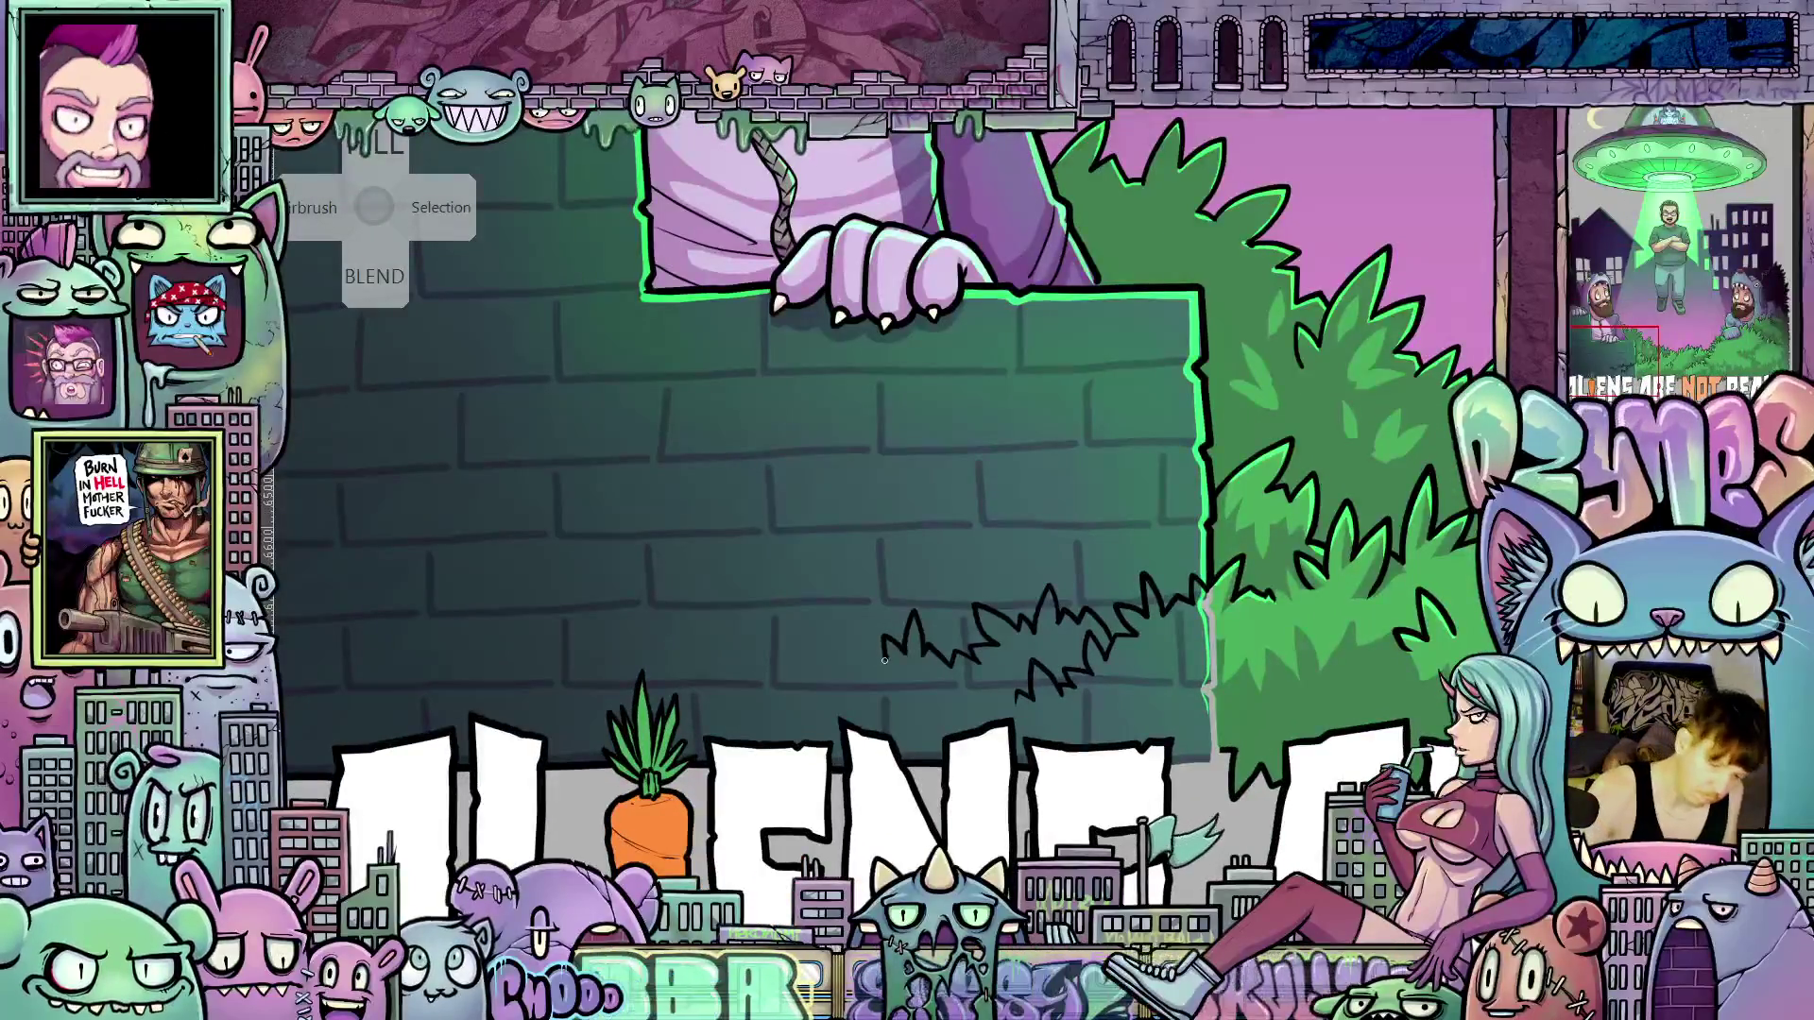
mouse_move(881, 646)
left_mouse_down()
mouse_move(833, 648)
mouse_move(877, 680)
left_mouse_up()
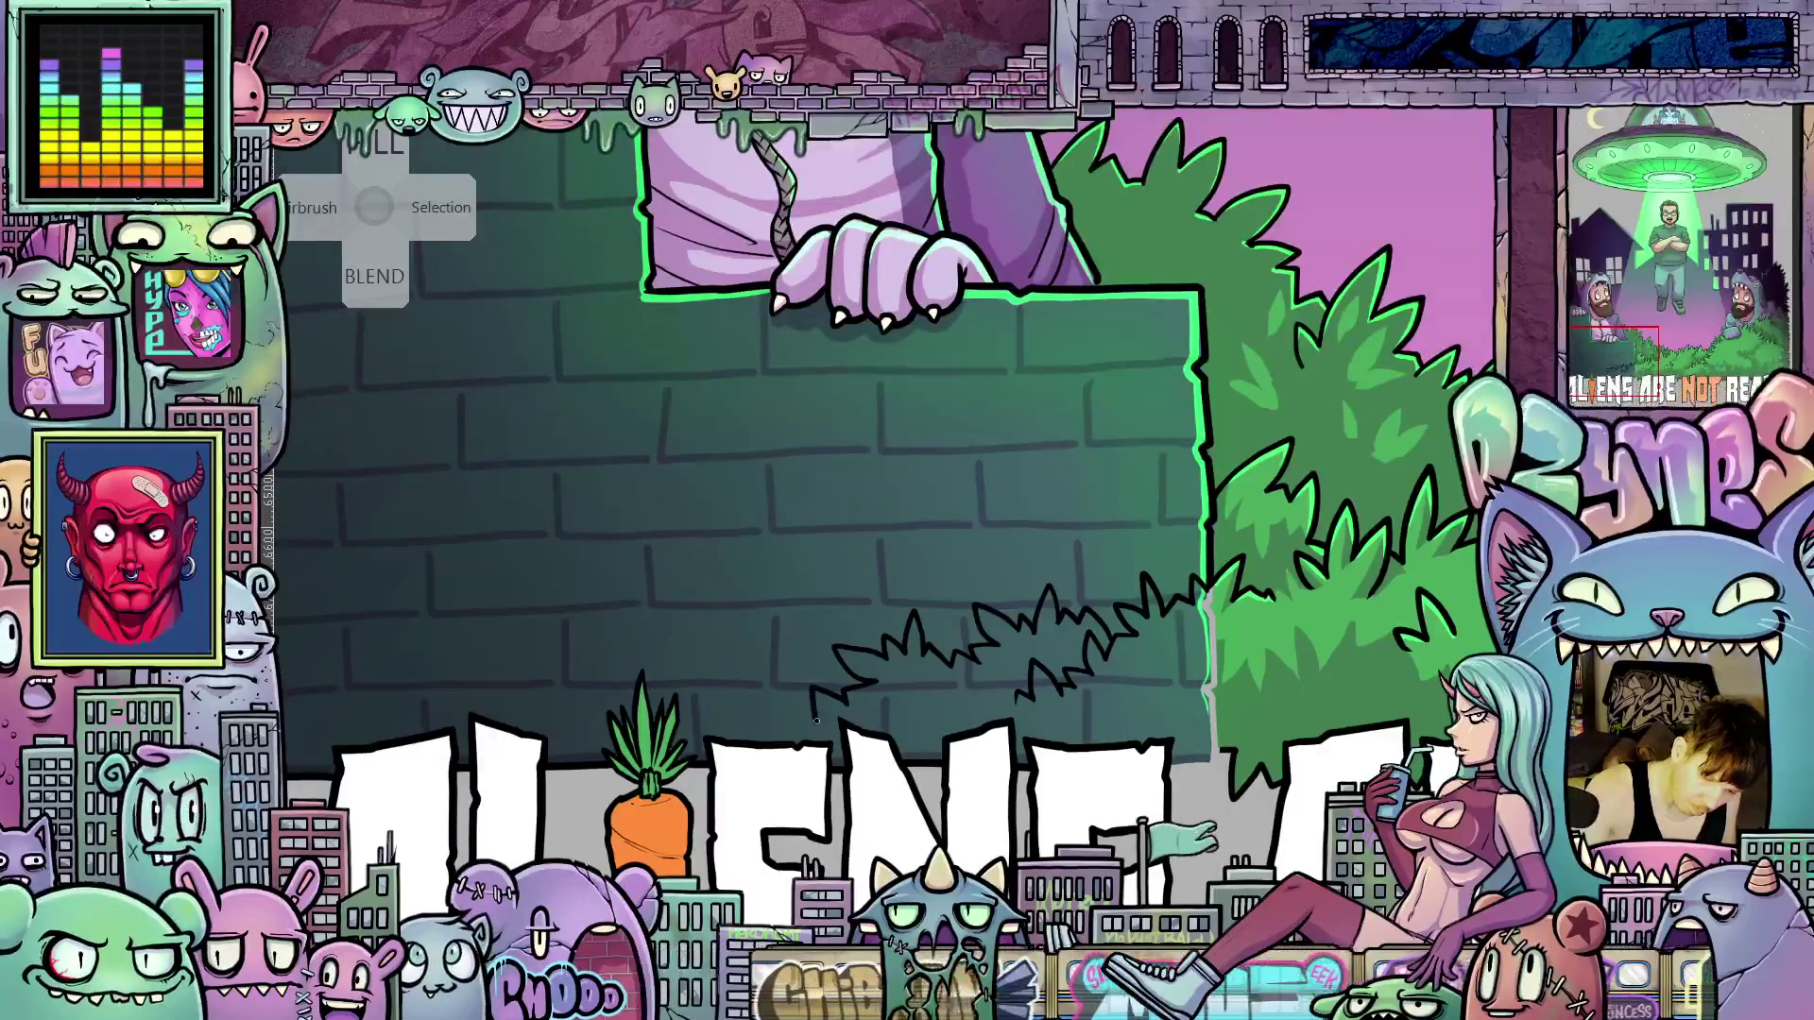
mouse_move(781, 701)
left_mouse_down()
mouse_move(787, 747)
mouse_move(846, 698)
left_mouse_up()
mouse_move(1193, 709)
left_mouse_down()
mouse_move(1107, 707)
mouse_move(1217, 691)
left_mouse_up()
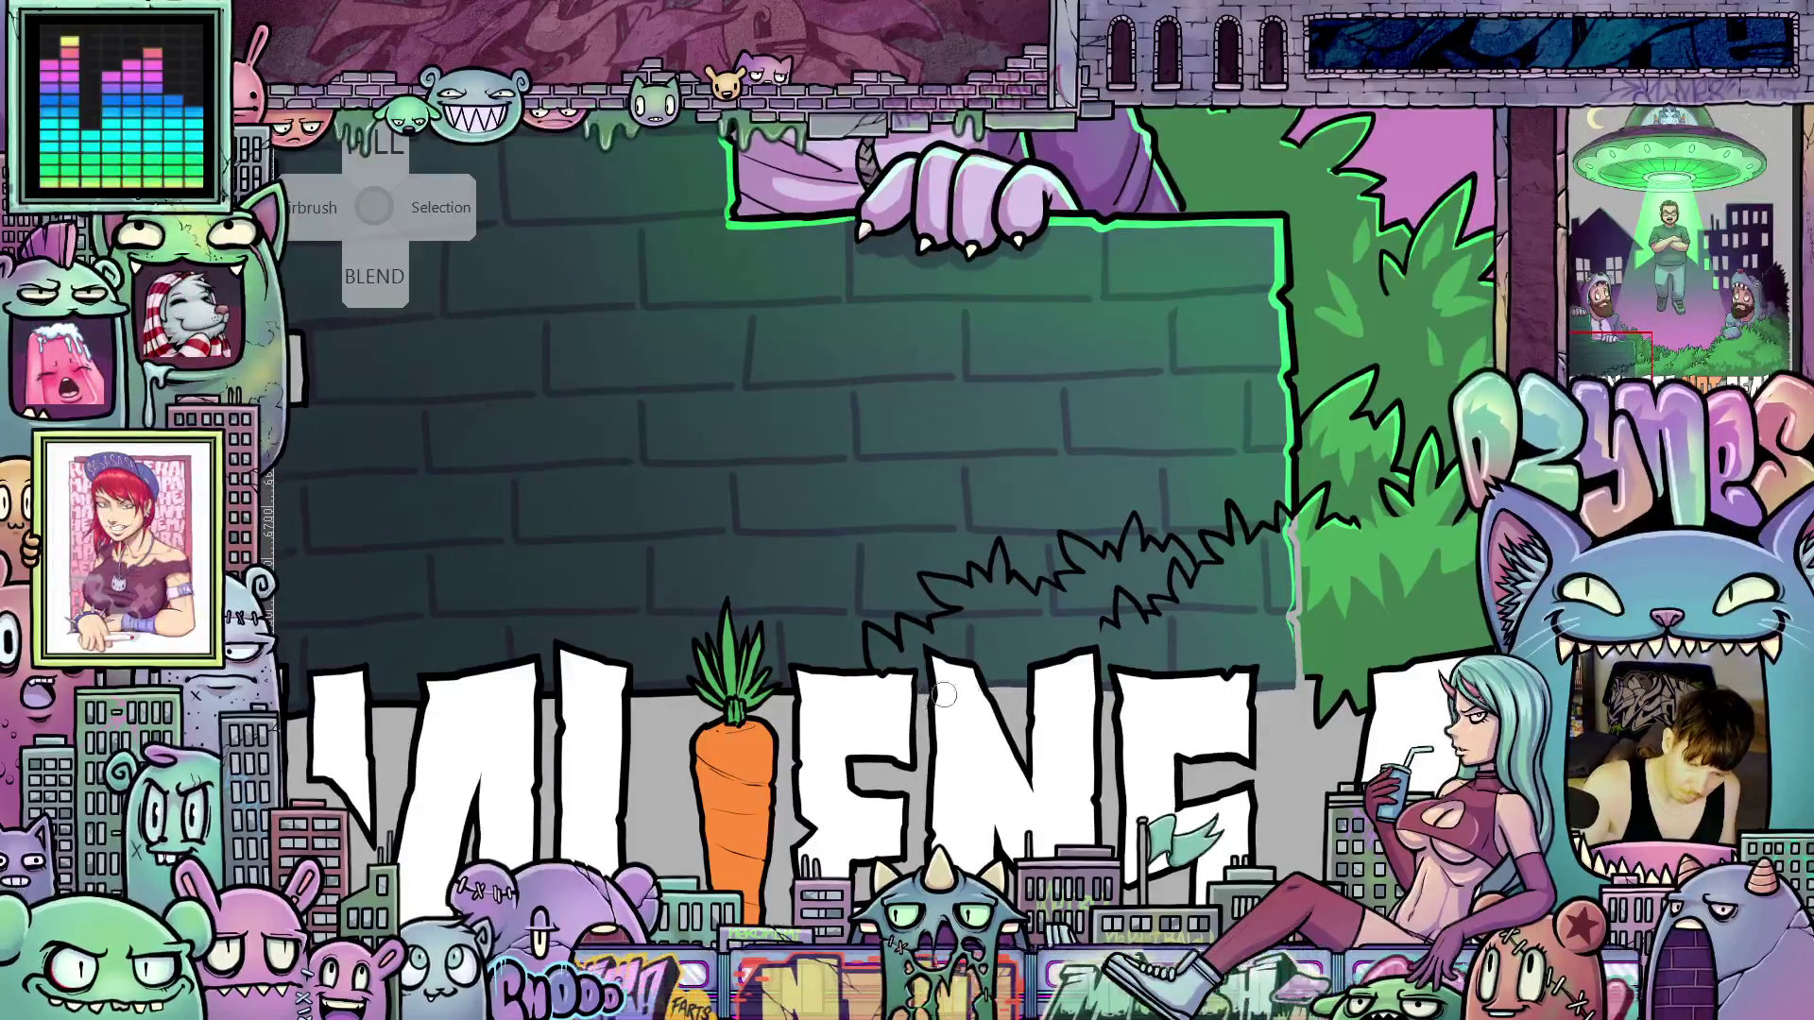
left_click_drag(1436, 703, 1318, 665)
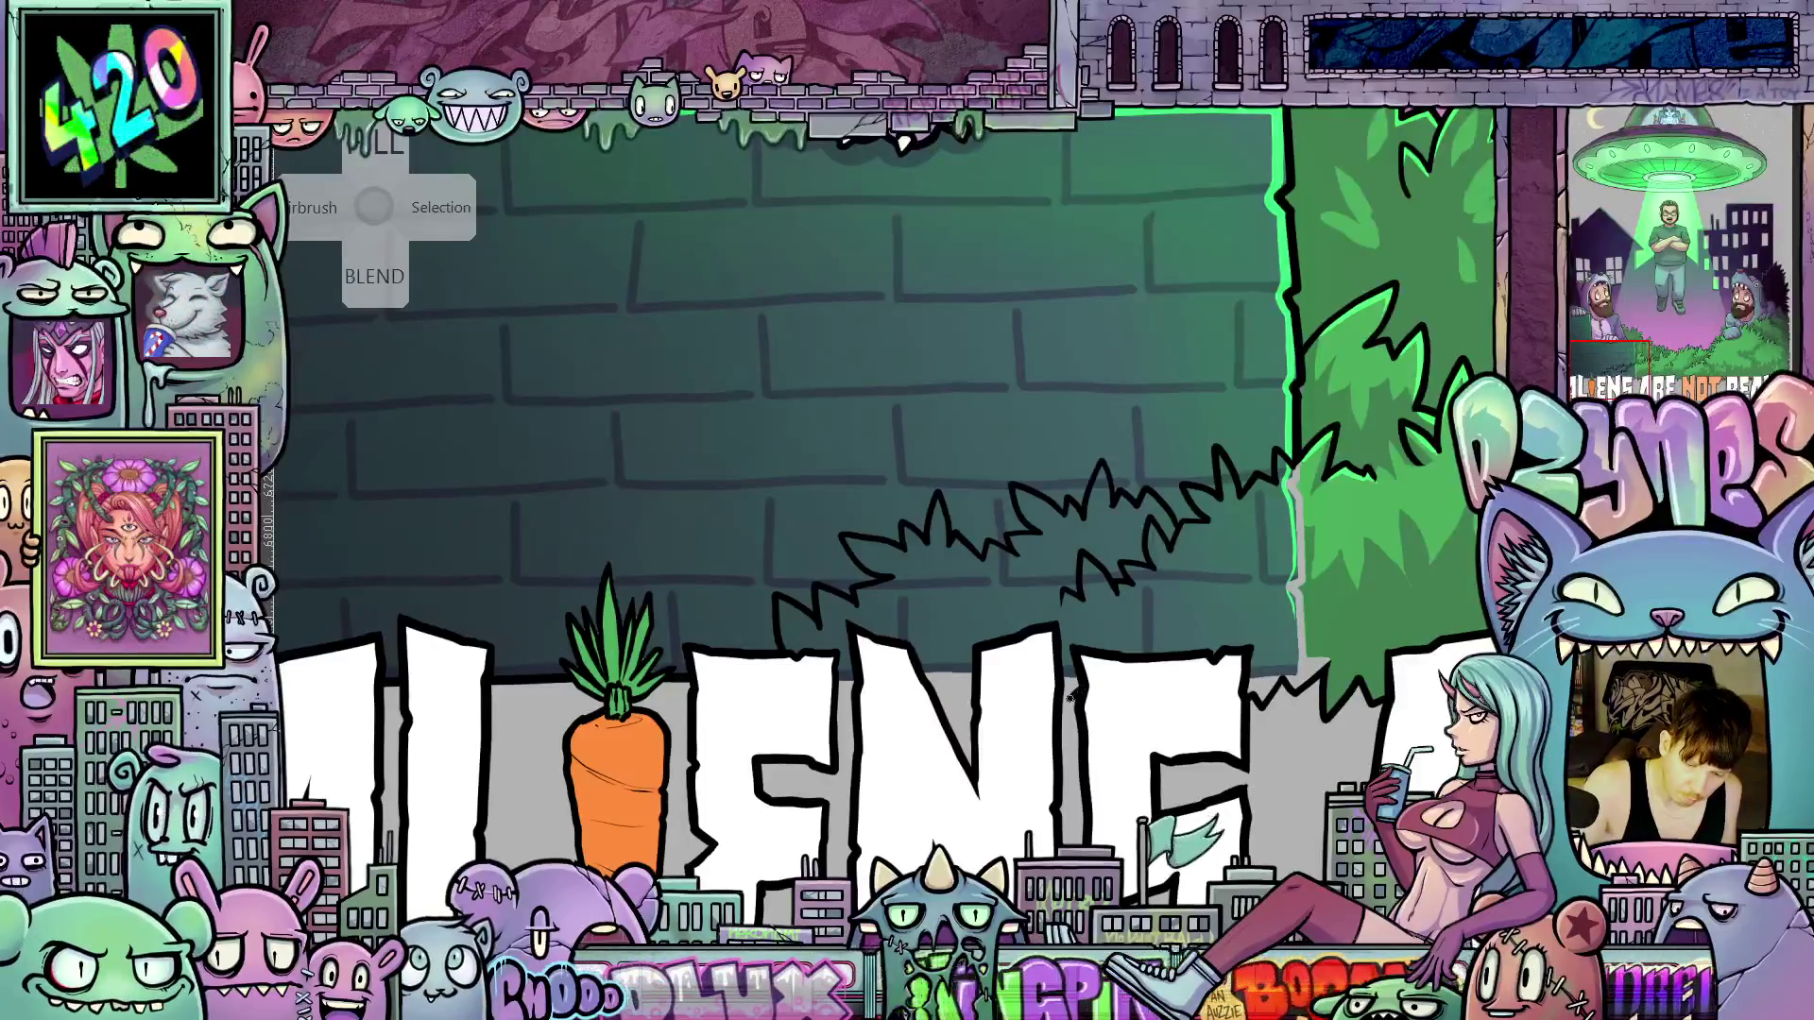
key("ctrl+0")
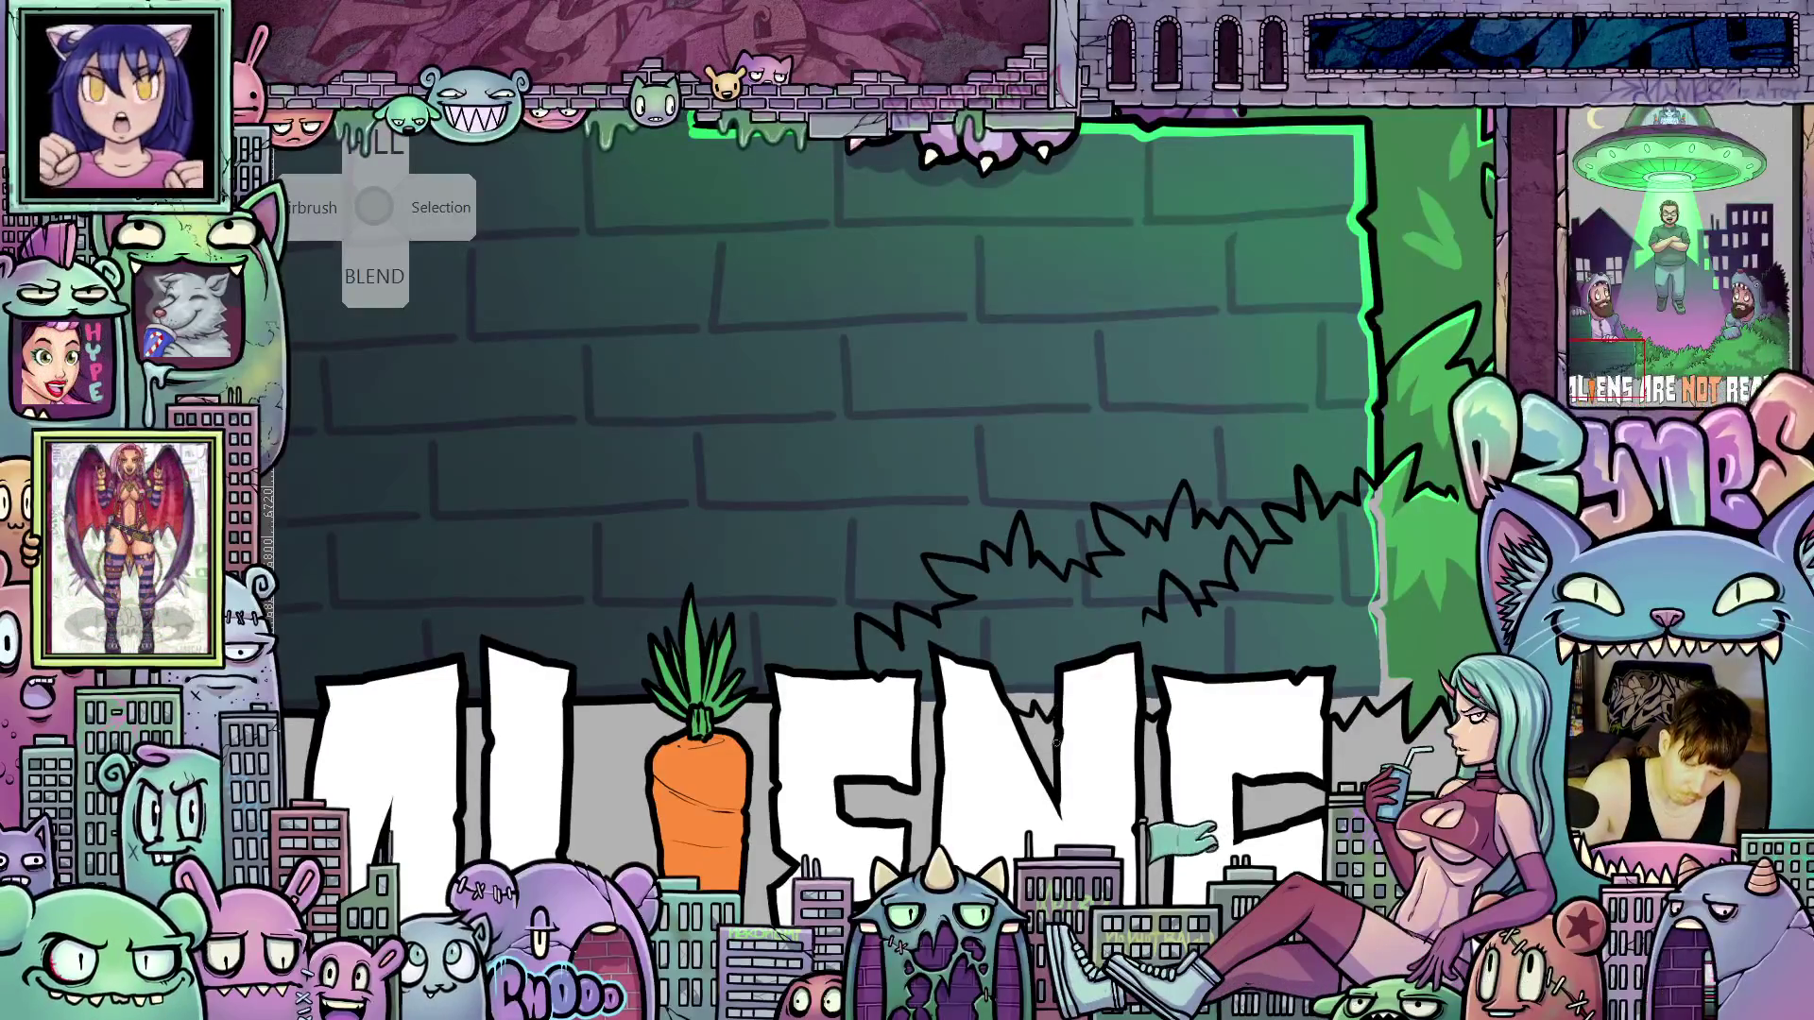
left_click_drag(1051, 716, 1108, 802)
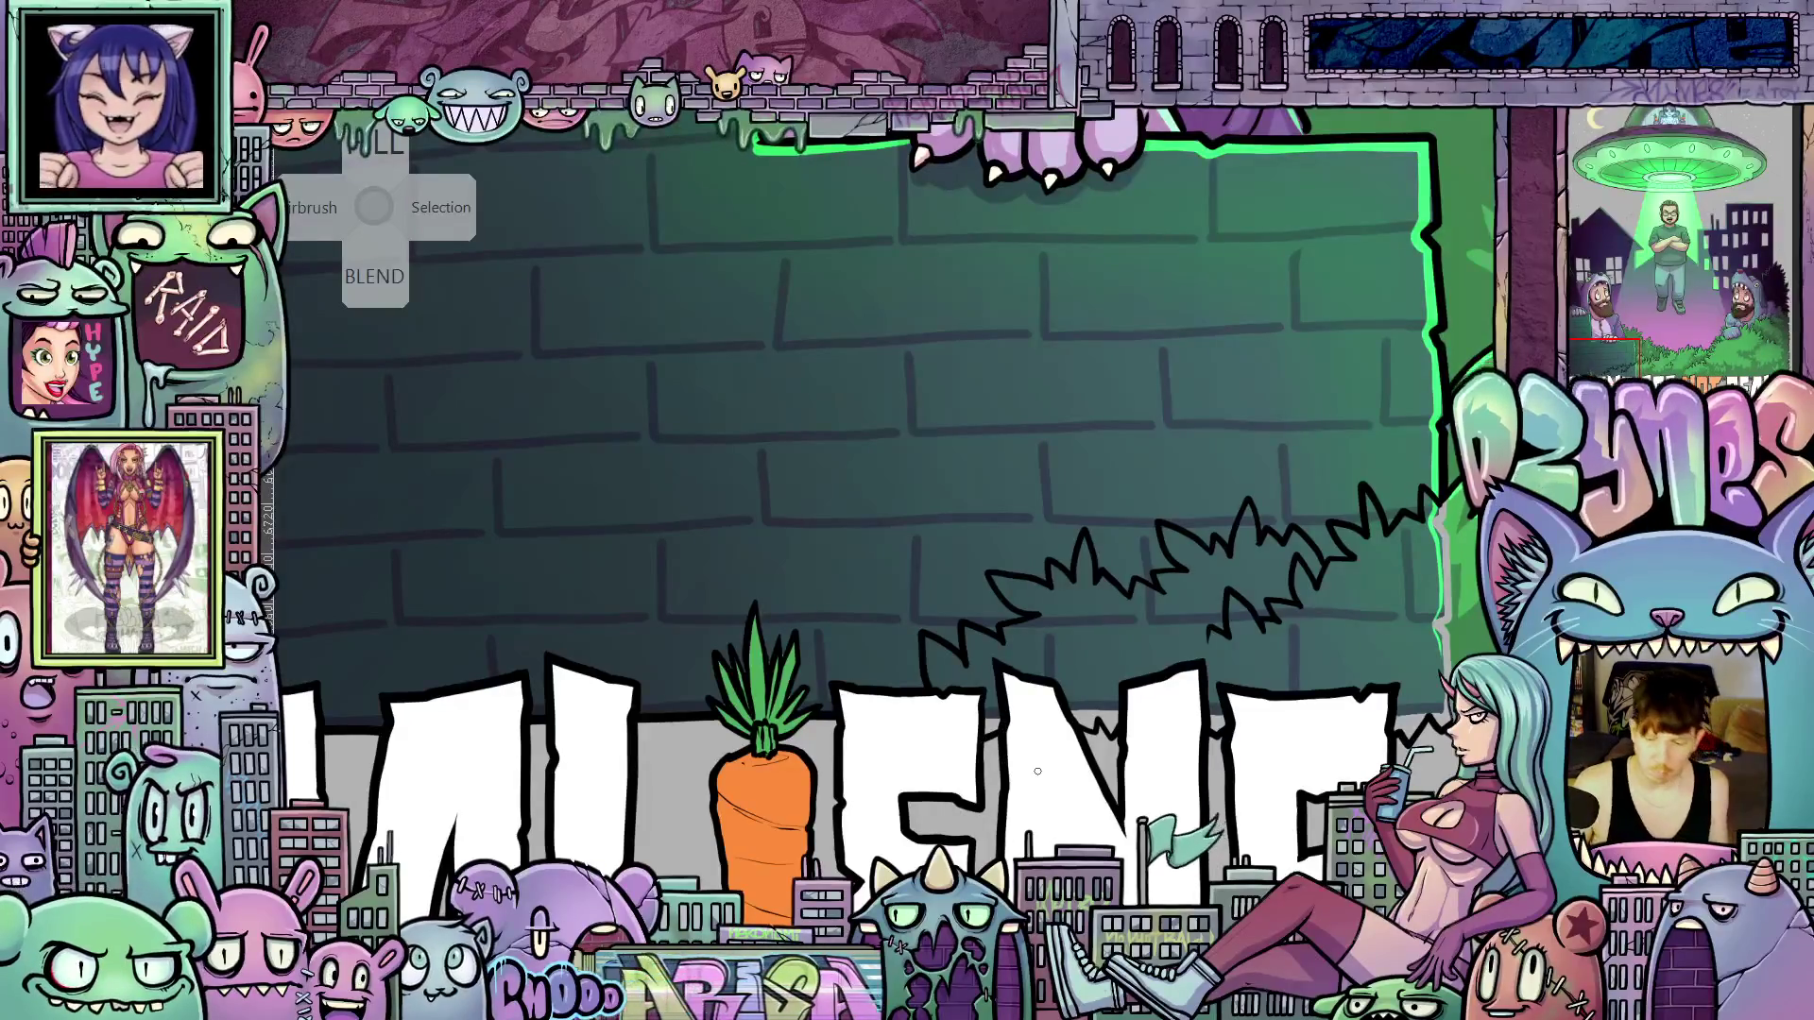
scroll(1037, 771, "down", 10)
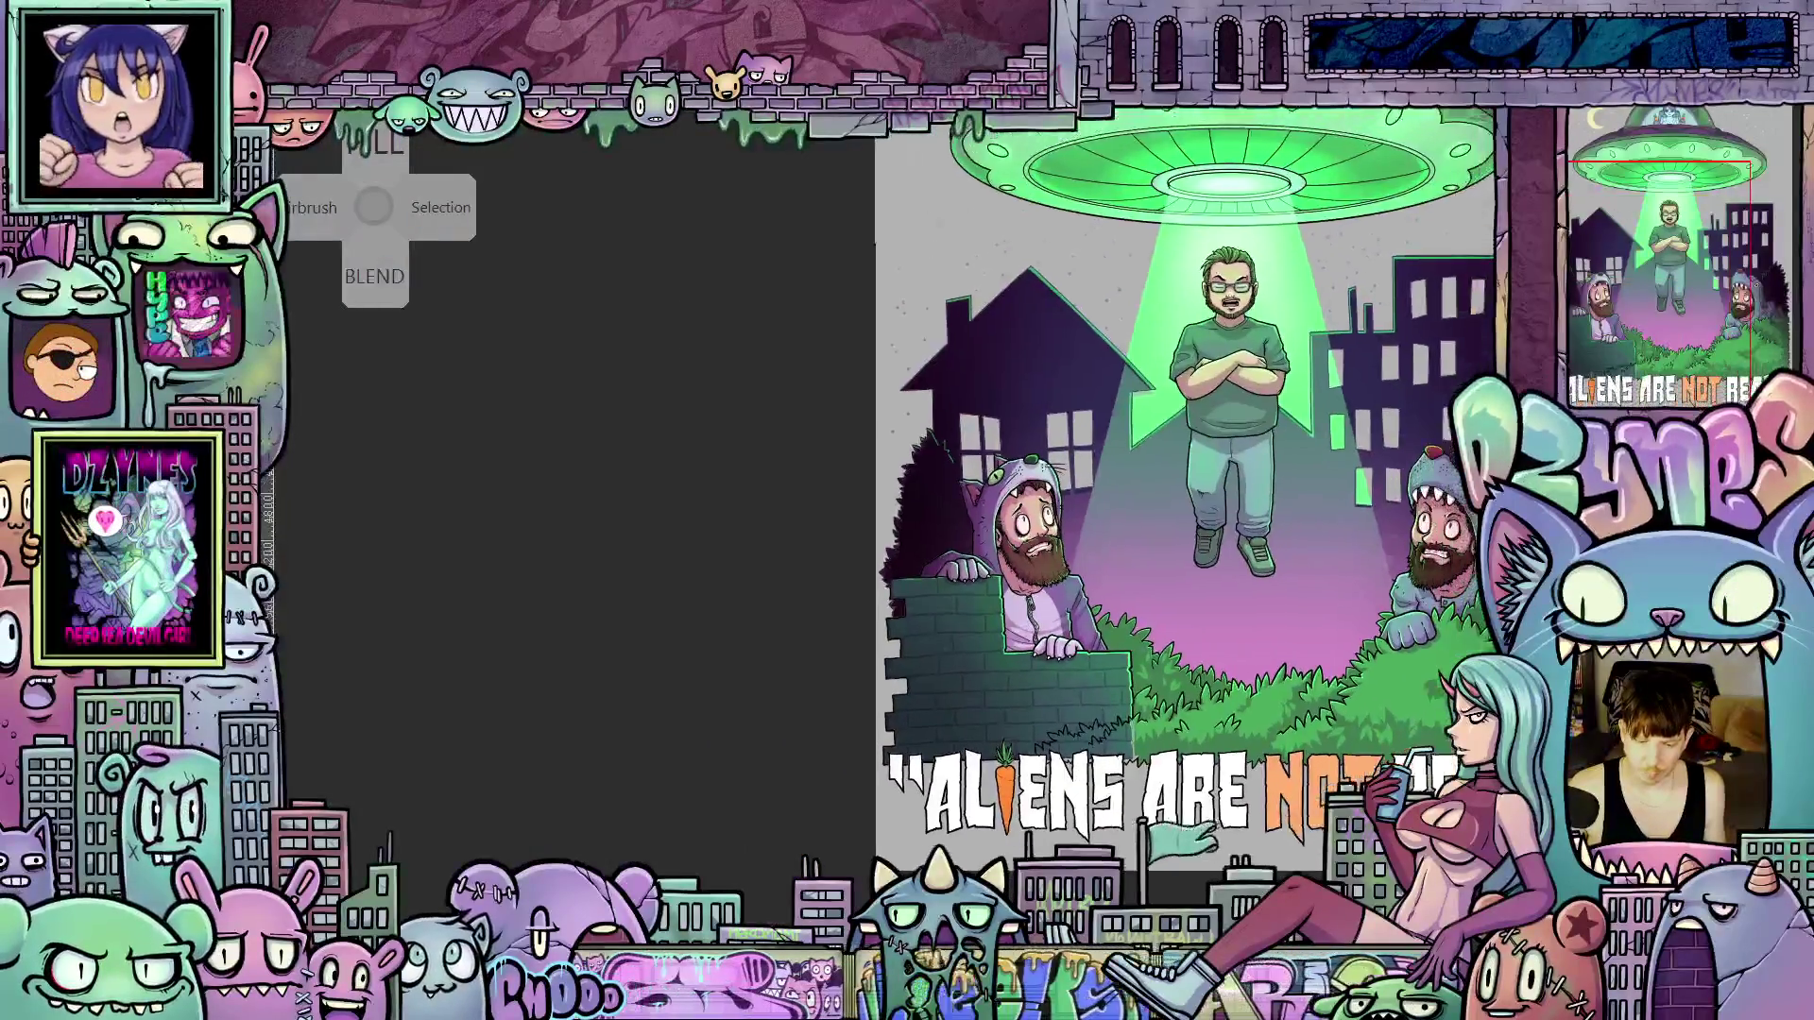
Zoom in on the bush and draw a longer black zigzag leaf outline across it
mouse_move(1127, 875)
left_mouse_down()
mouse_move(1101, 888)
mouse_move(1125, 875)
mouse_move(1113, 887)
mouse_move(1154, 894)
mouse_move(1121, 865)
left_mouse_up()
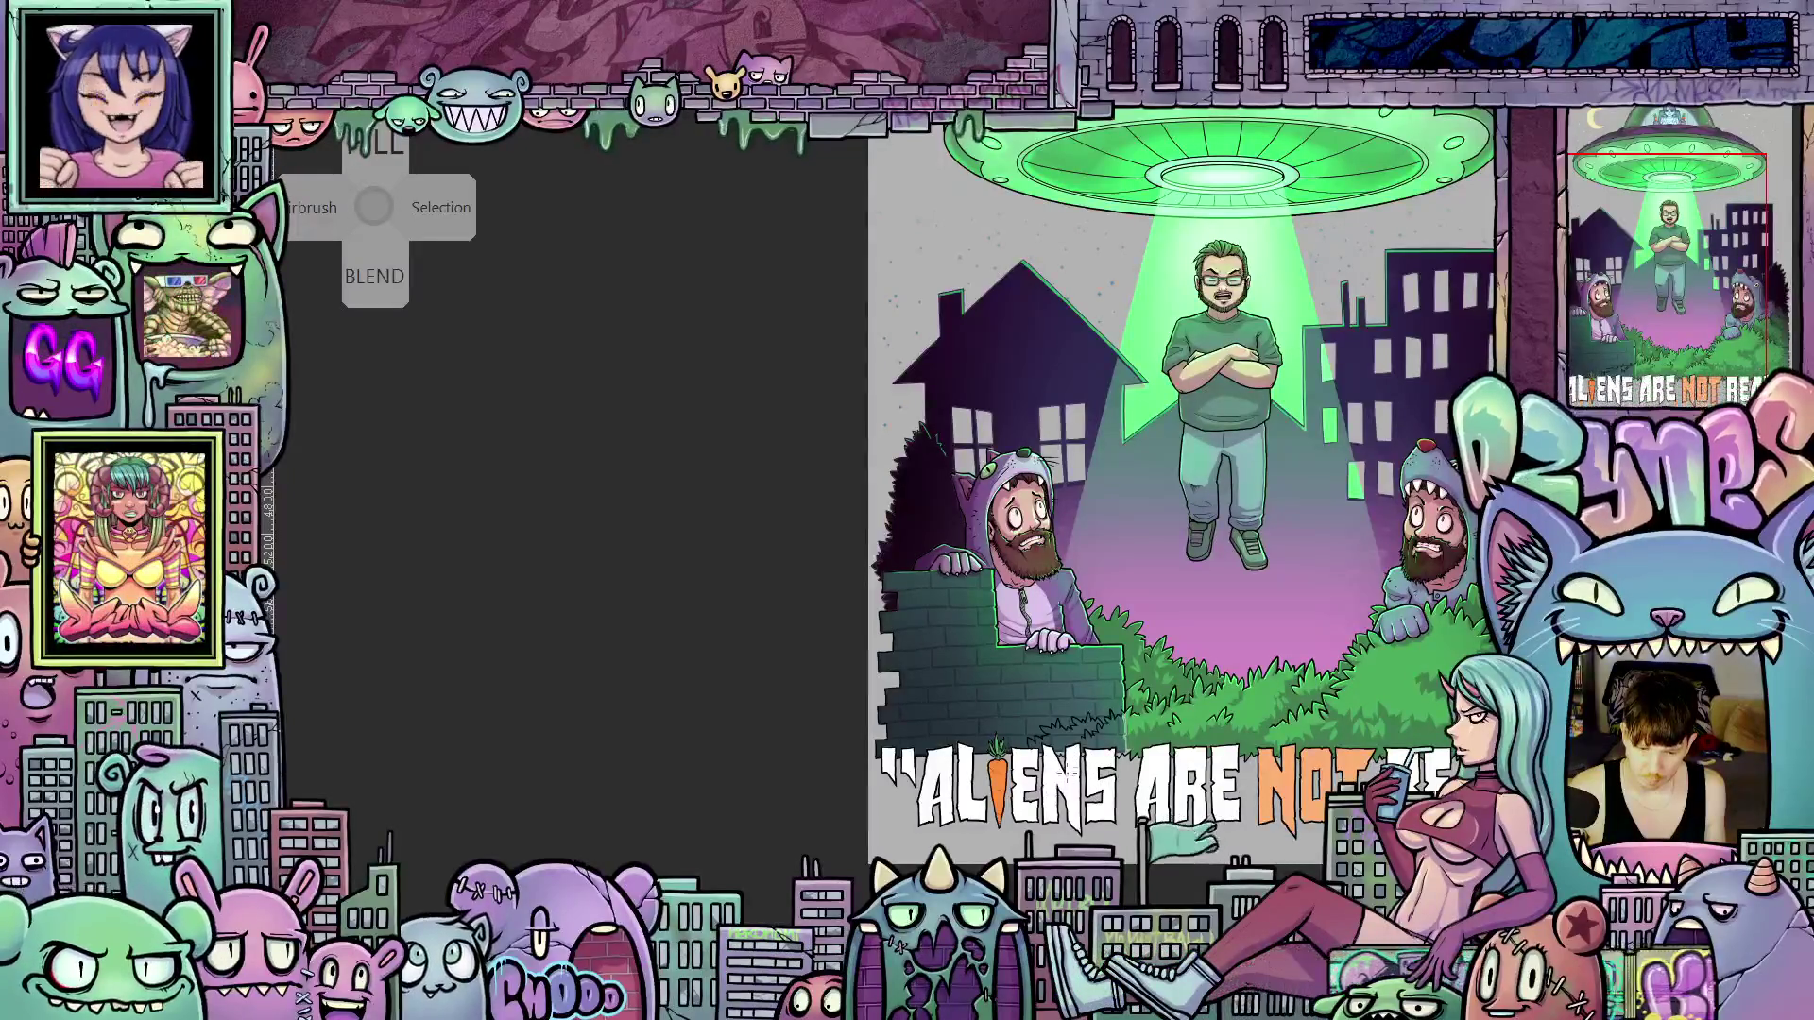
scroll(1115, 766, "up", 4)
scroll(1115, 764, "up", 3)
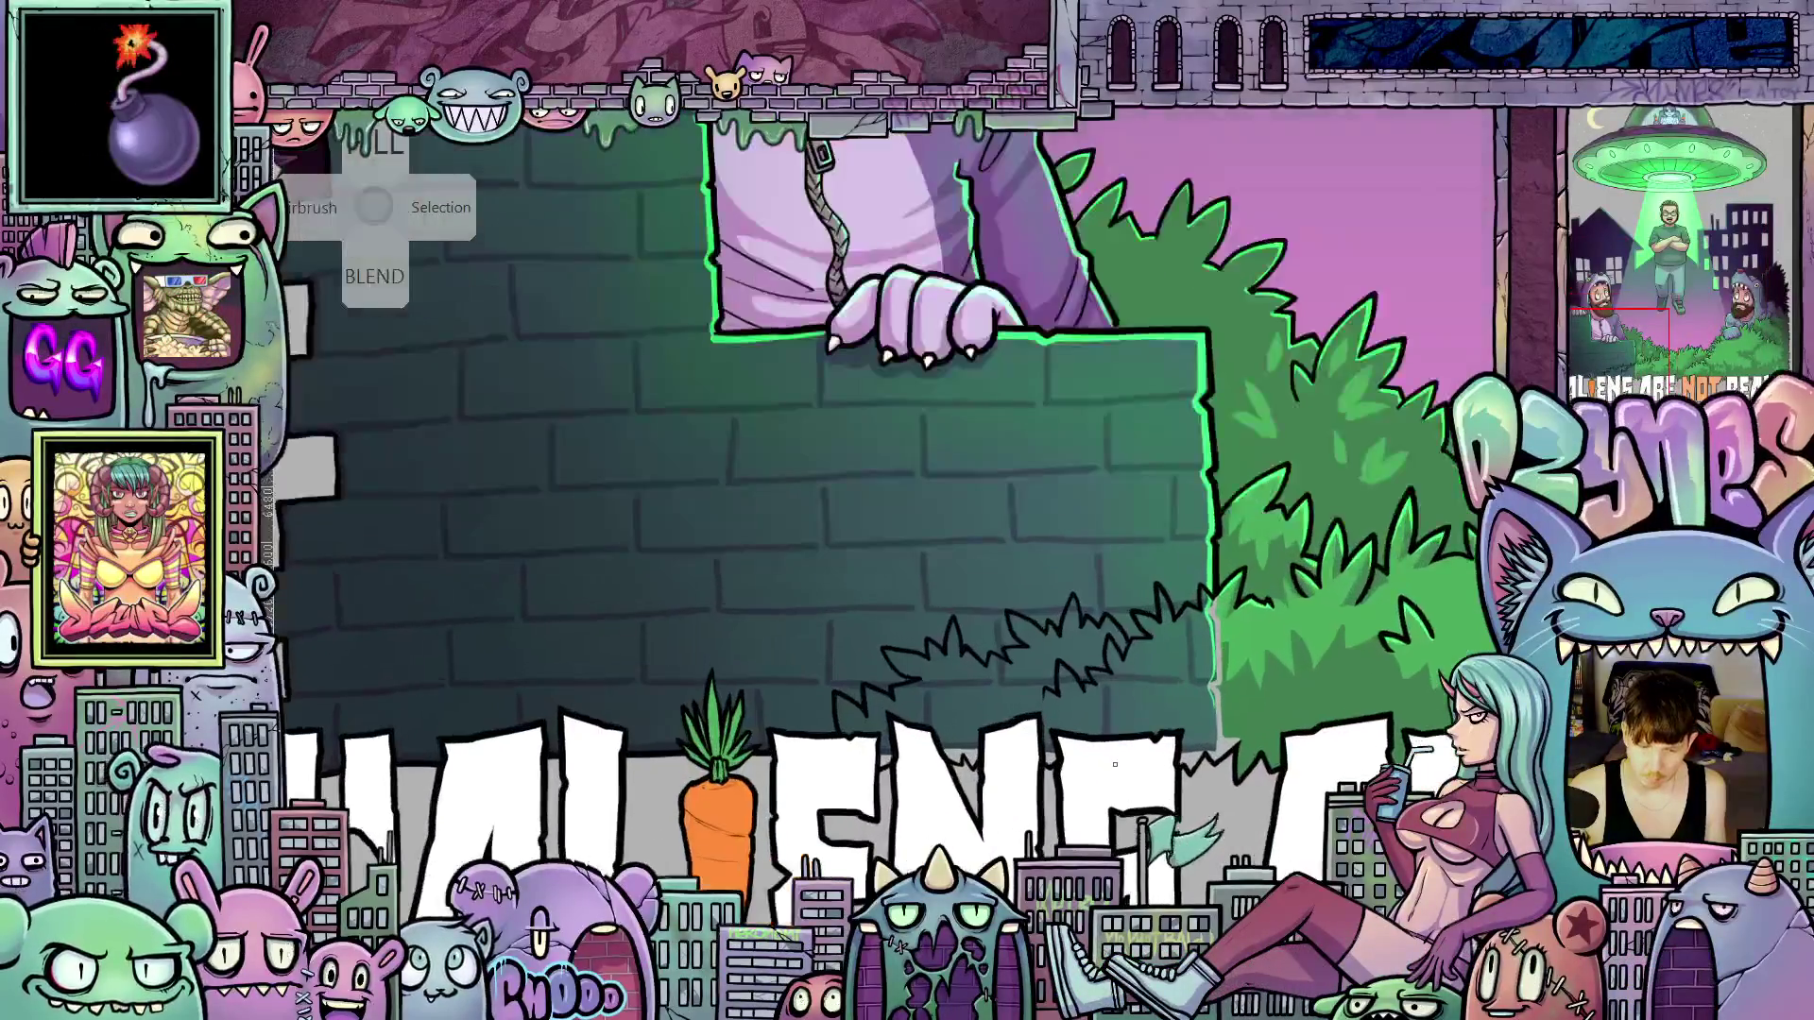
scroll(1140, 766, "up", 1)
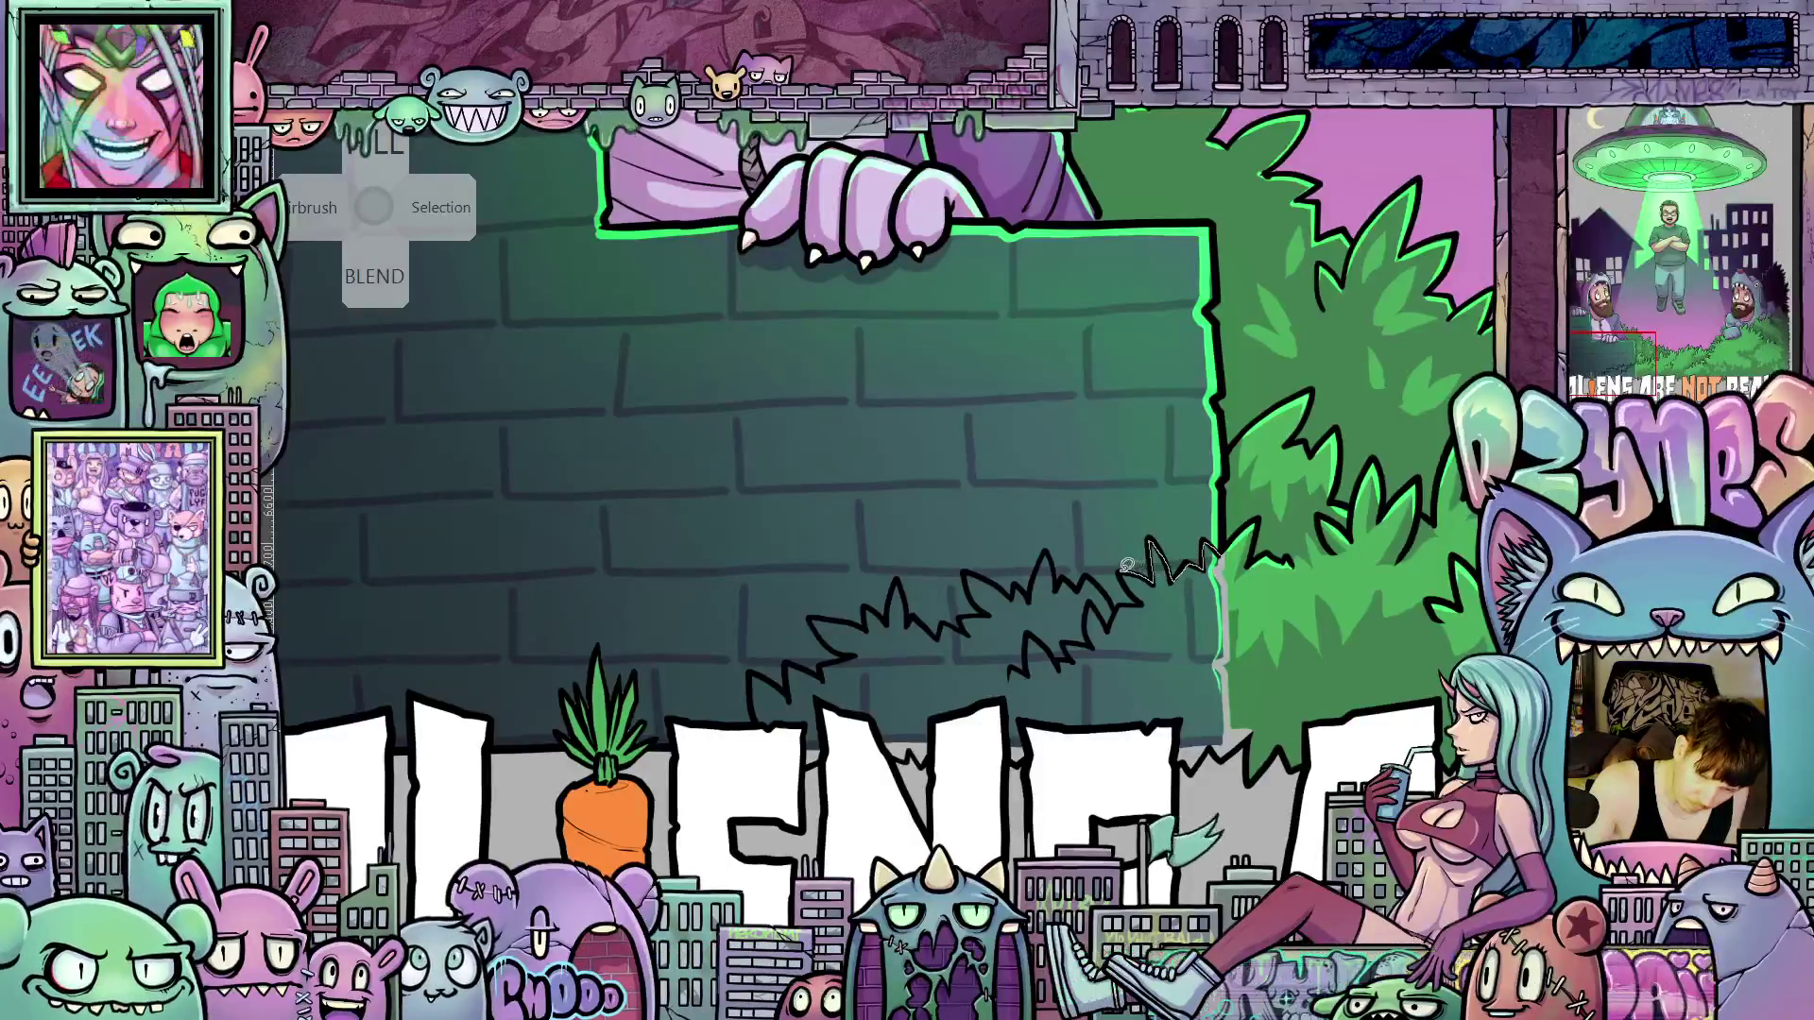
mouse_move(1148, 541)
left_mouse_down()
mouse_move(1113, 577)
mouse_move(973, 573)
mouse_move(990, 606)
mouse_move(972, 616)
mouse_move(865, 620)
mouse_move(830, 660)
mouse_move(738, 698)
left_mouse_up()
Lasso around the bush leaves, then clear the selection
mouse_move(746, 789)
left_mouse_down()
mouse_move(921, 858)
mouse_move(1001, 858)
left_mouse_up()
left_click_drag(1238, 733, 1226, 673)
left_click_drag(1232, 560, 1228, 559)
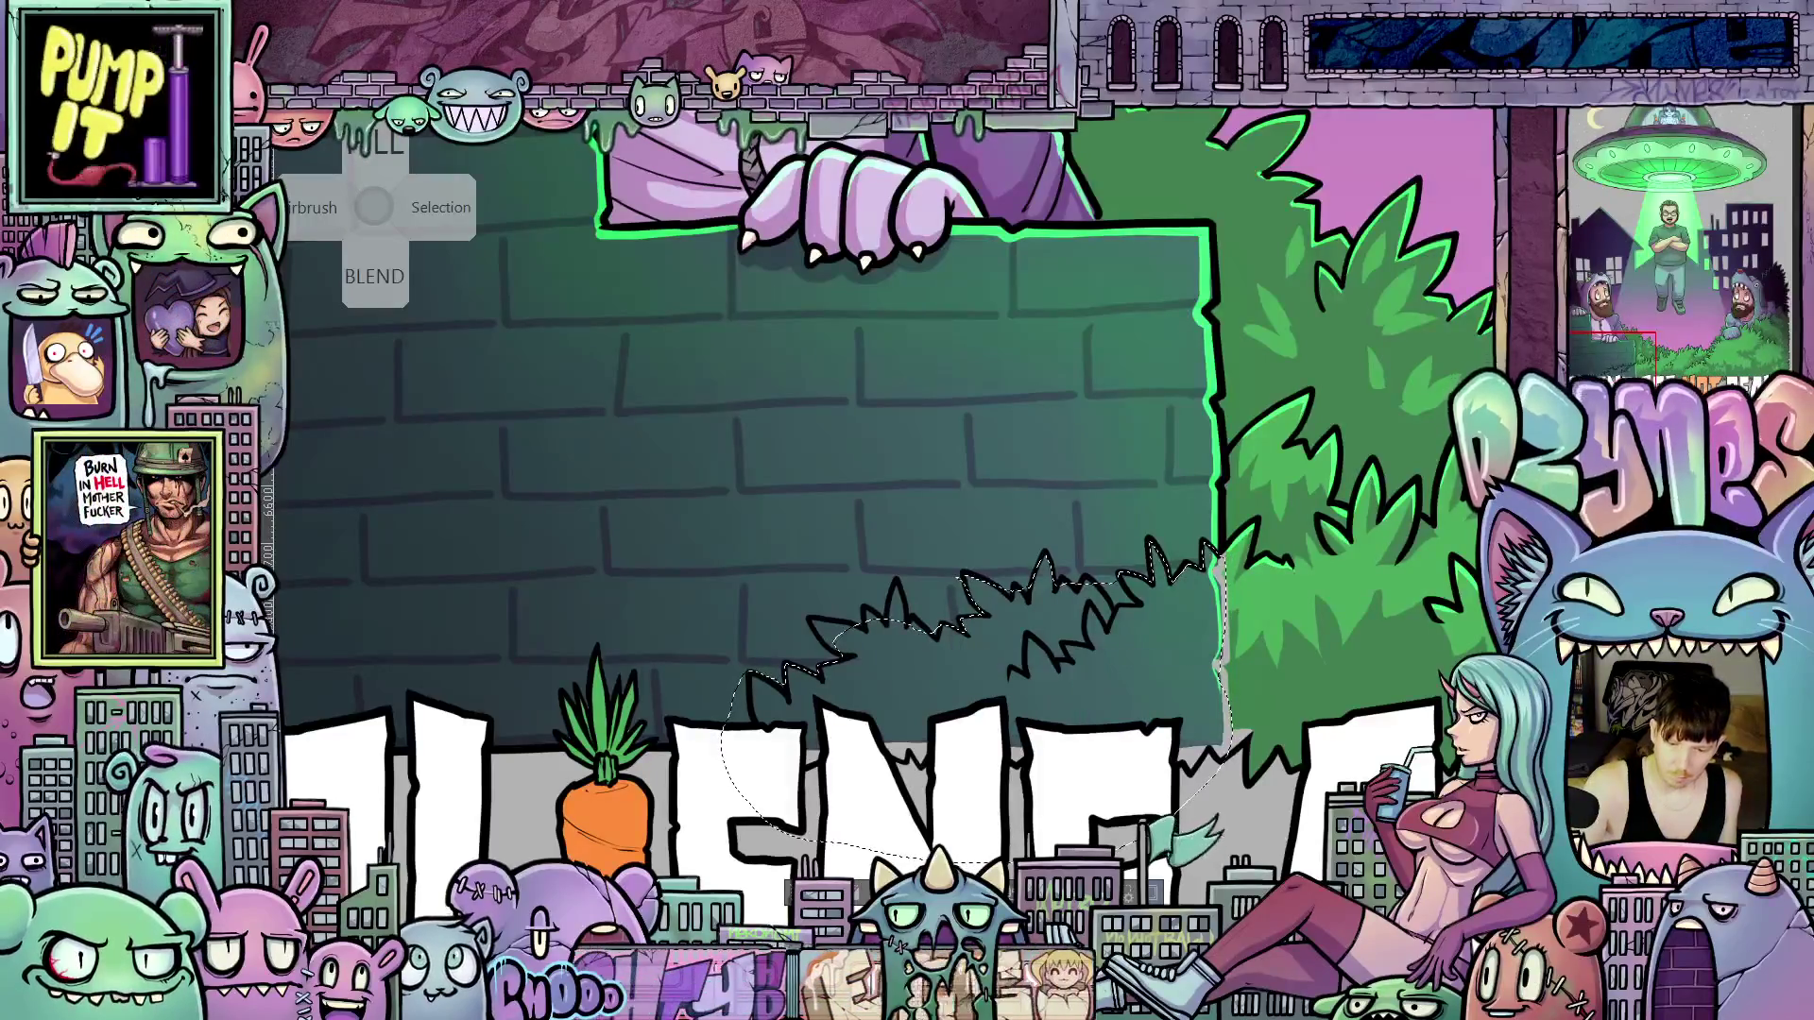
key("ctrl+d")
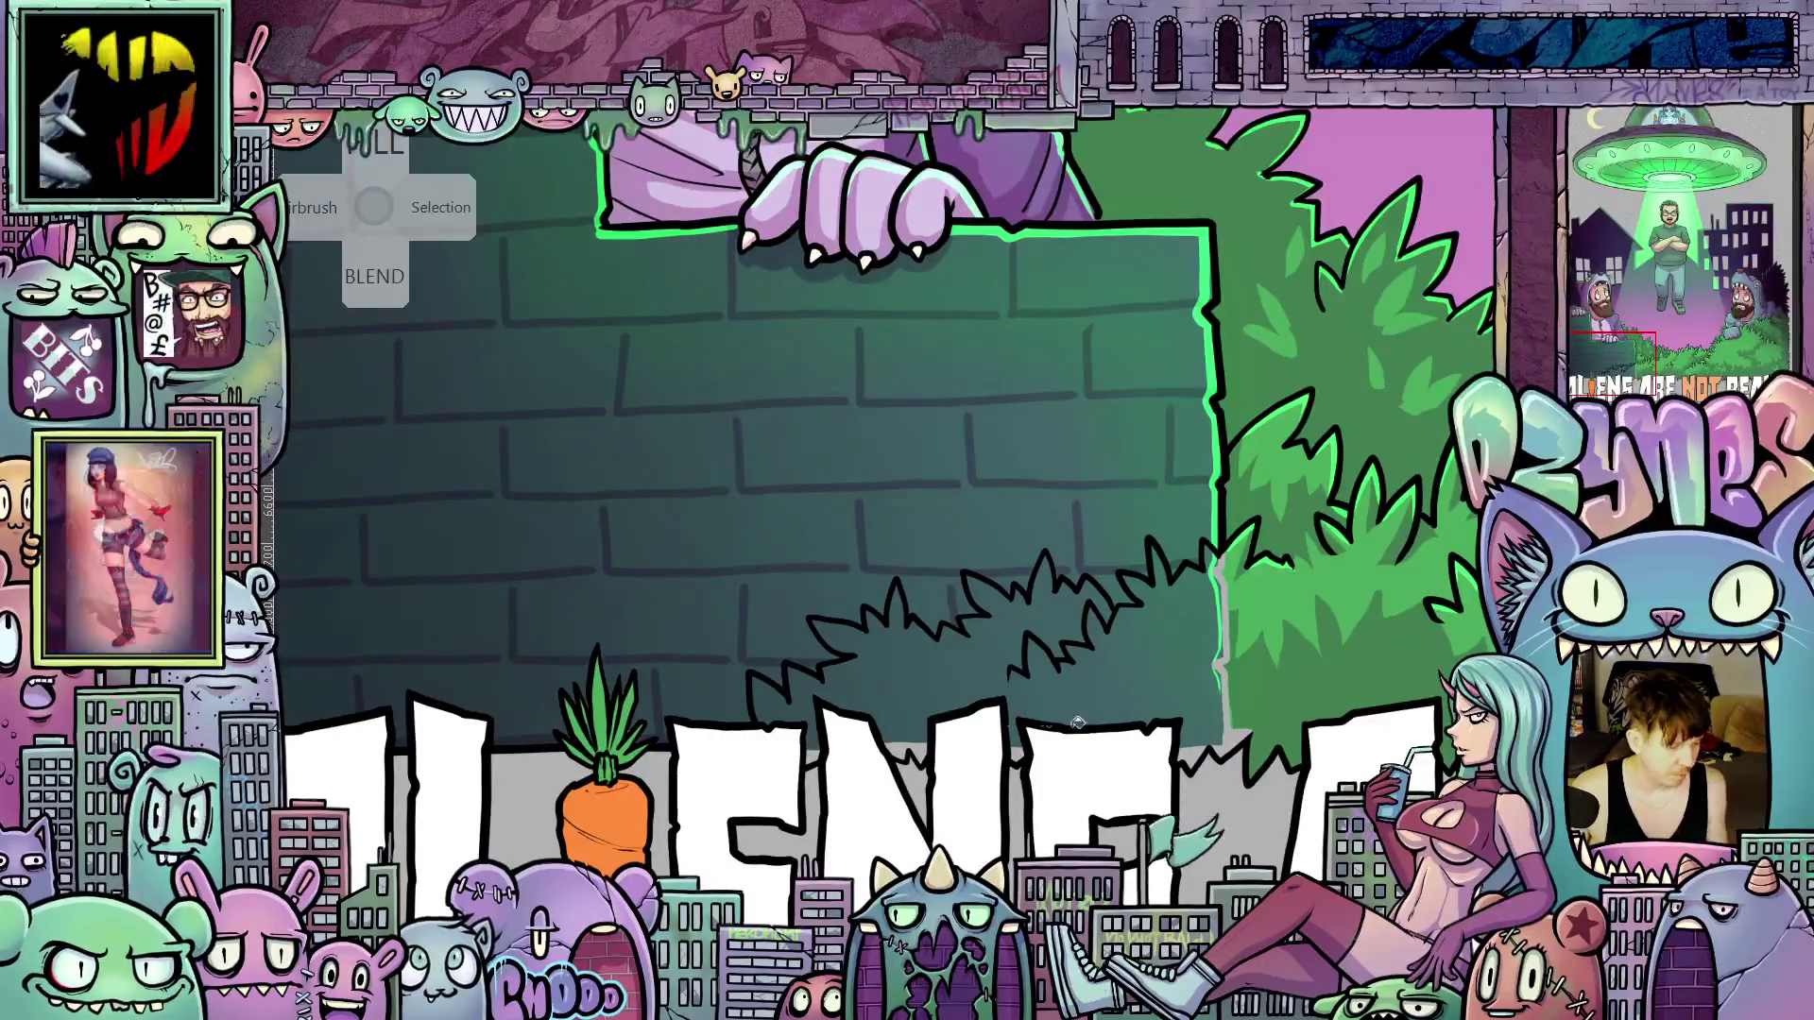
Switch to a brush and try a faint green stroke on the bush, then undo it
key("shift")
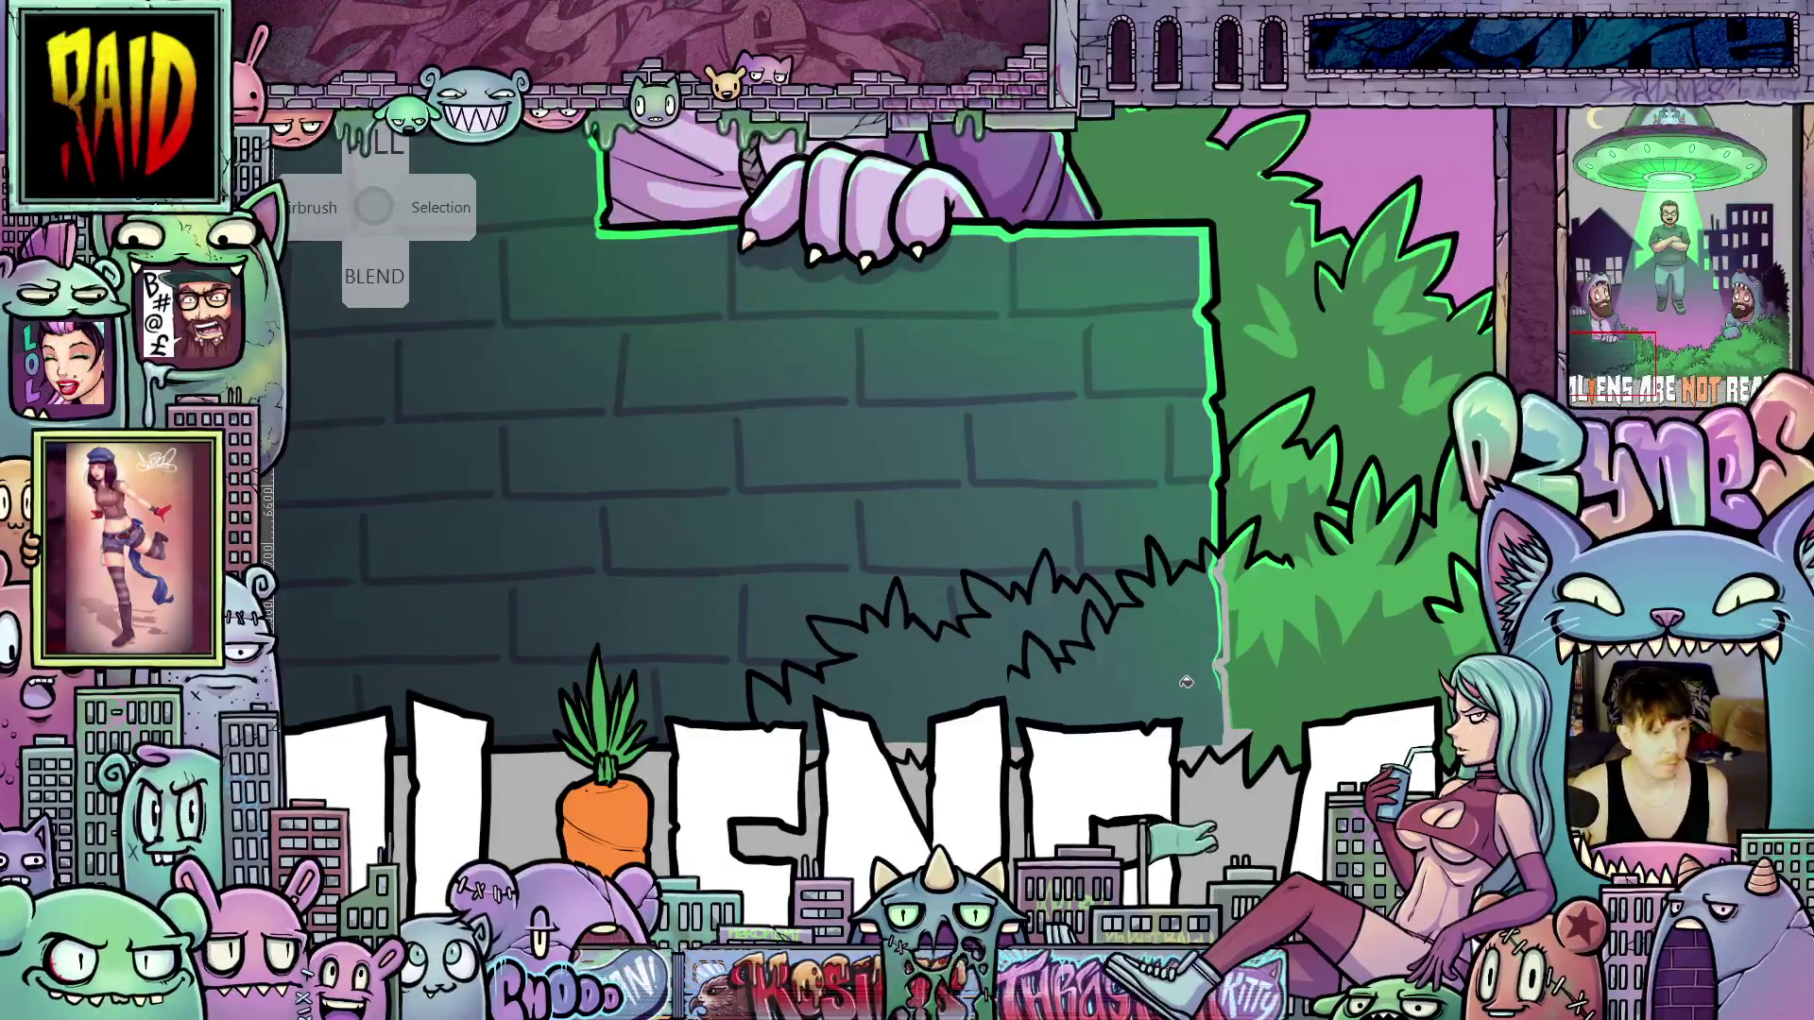
left_click_drag(1162, 626, 1192, 678)
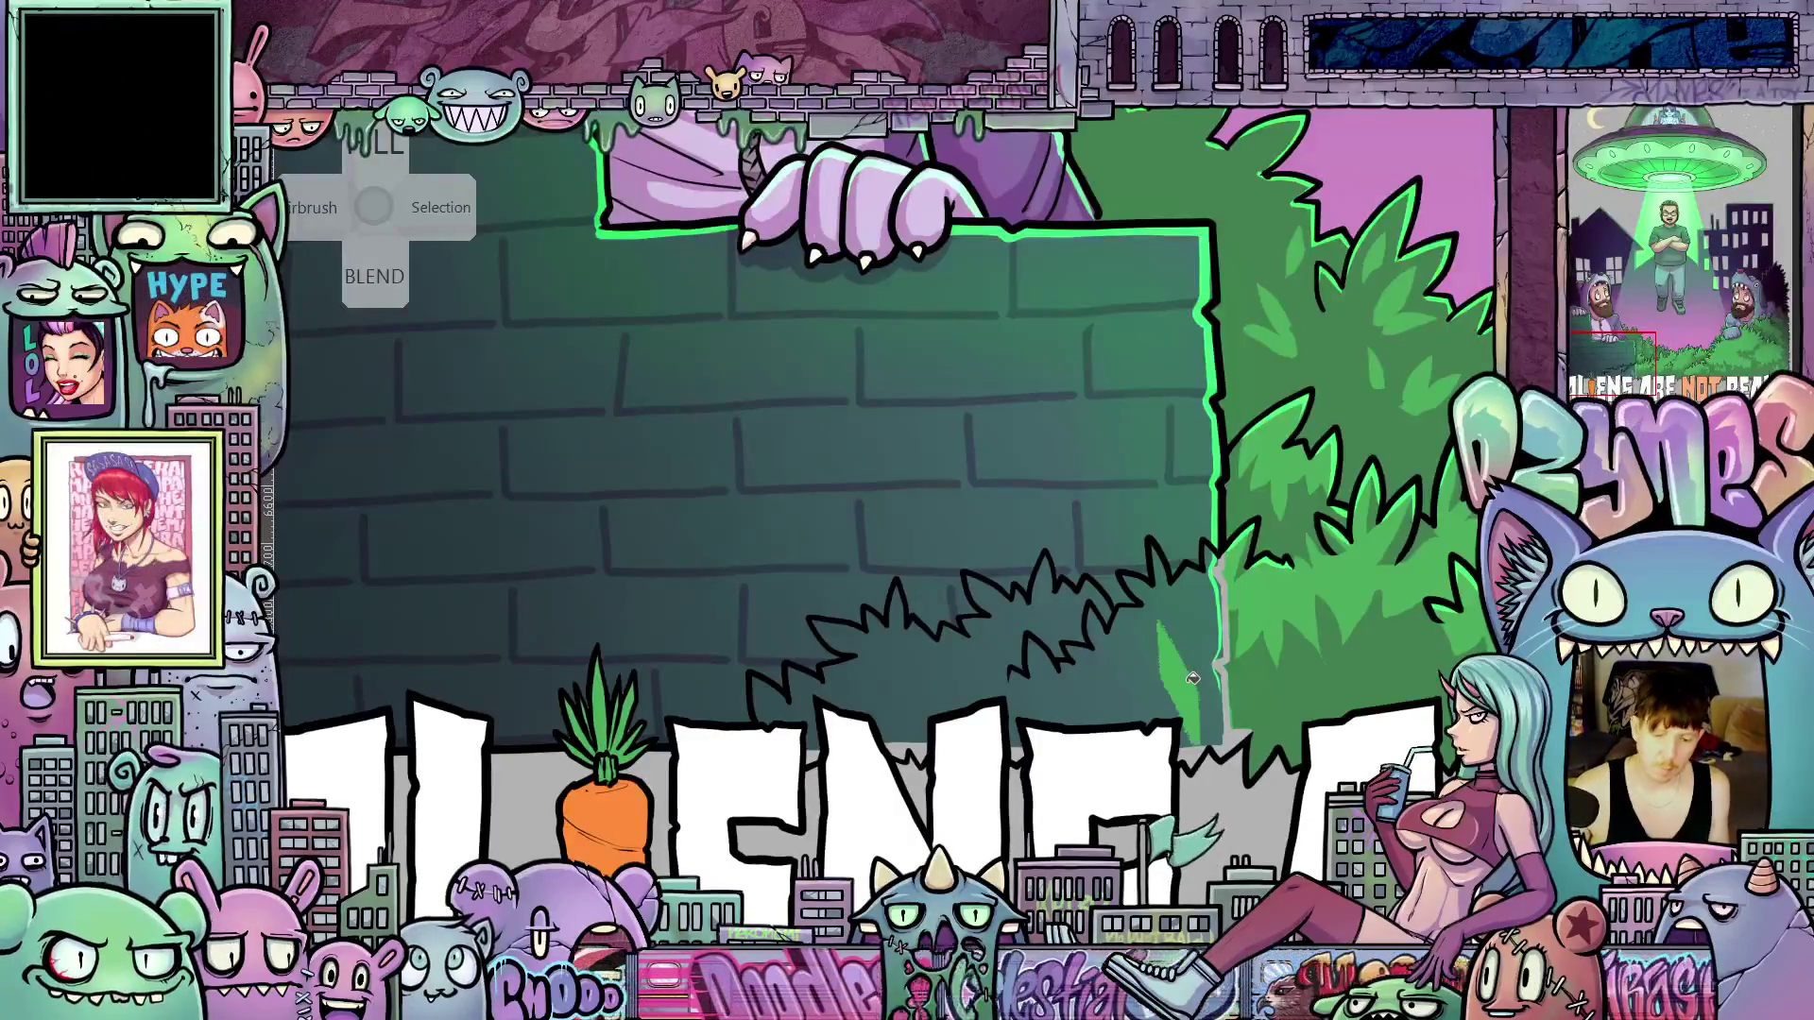
key("ctrl+z")
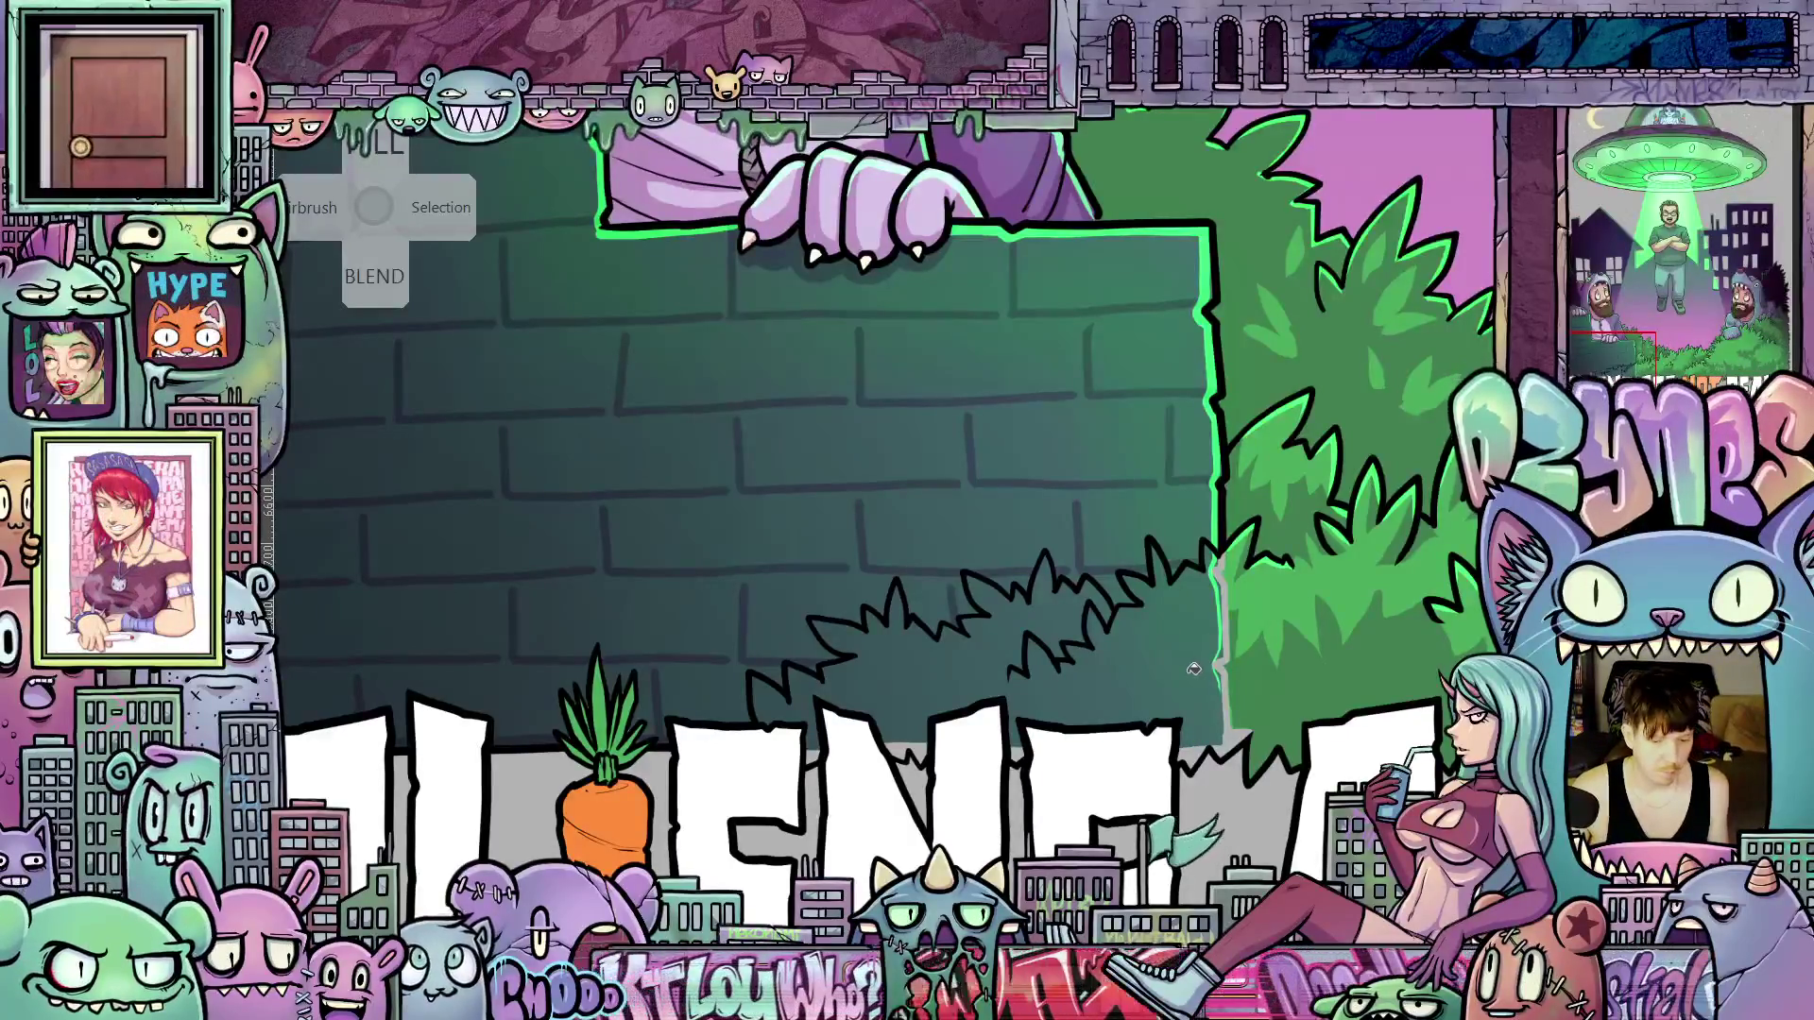
scroll(1191, 701, "up", 6)
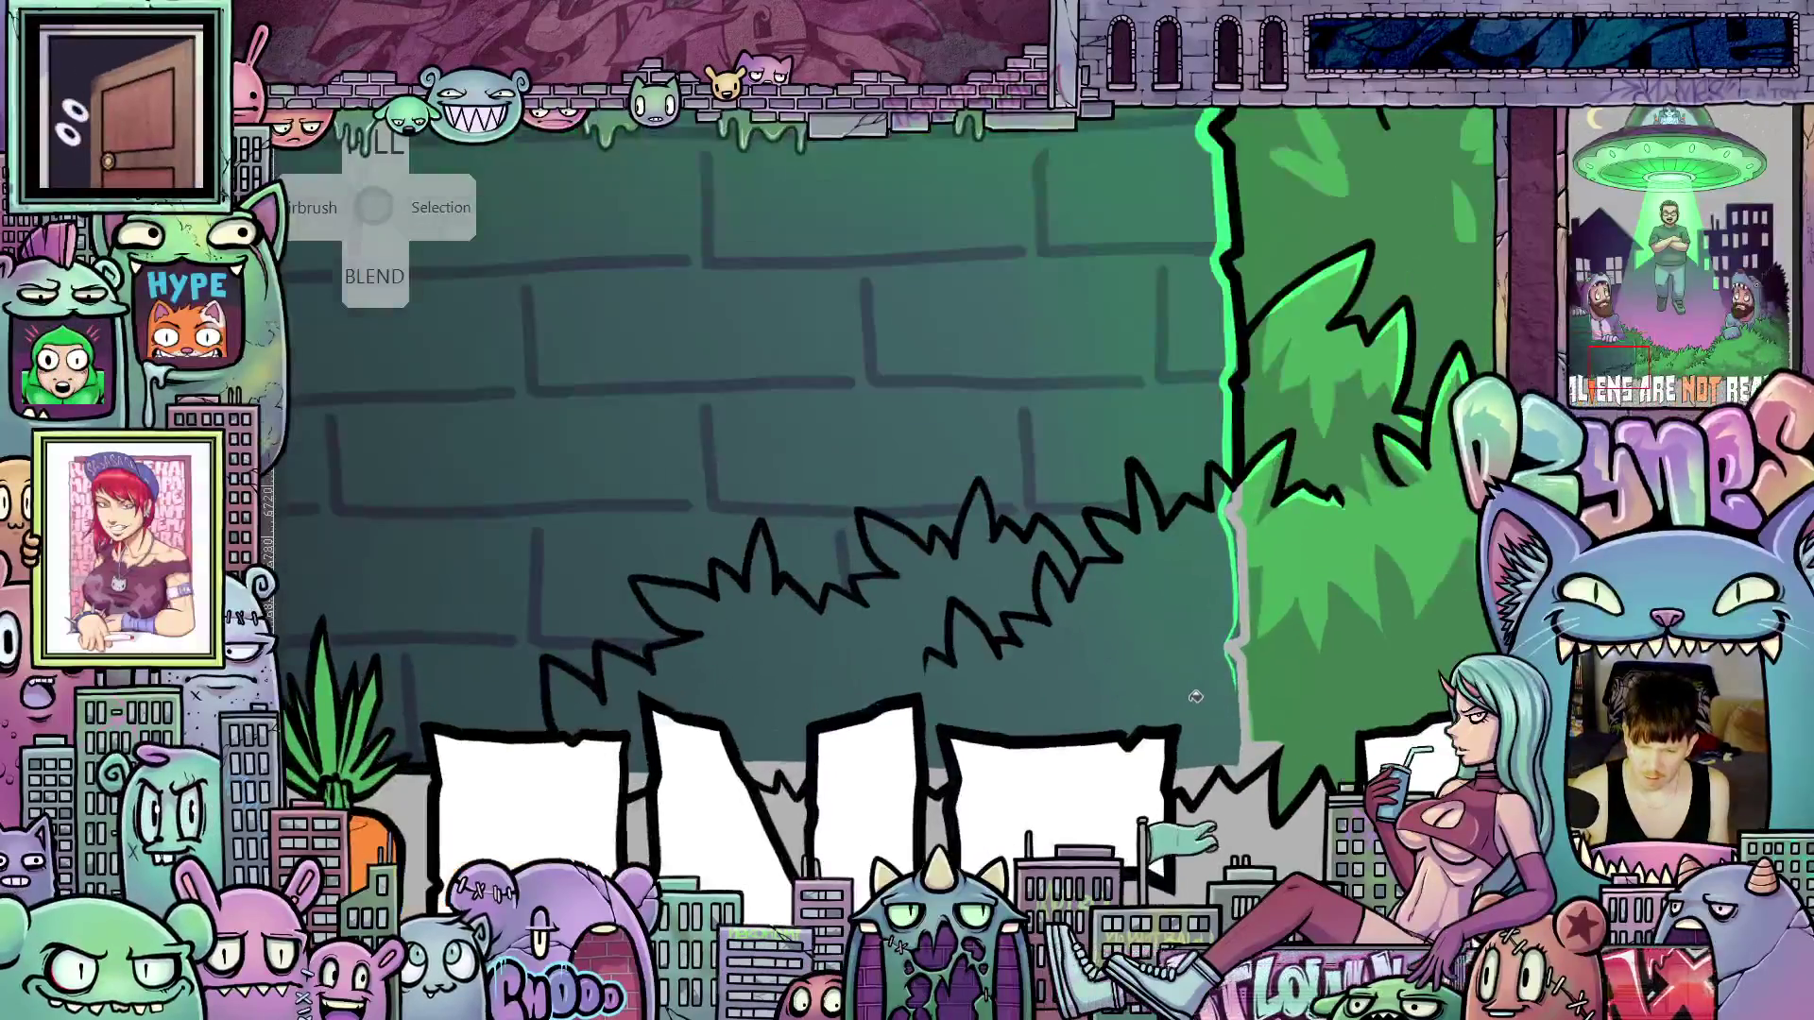
scroll(1196, 696, "down", 8)
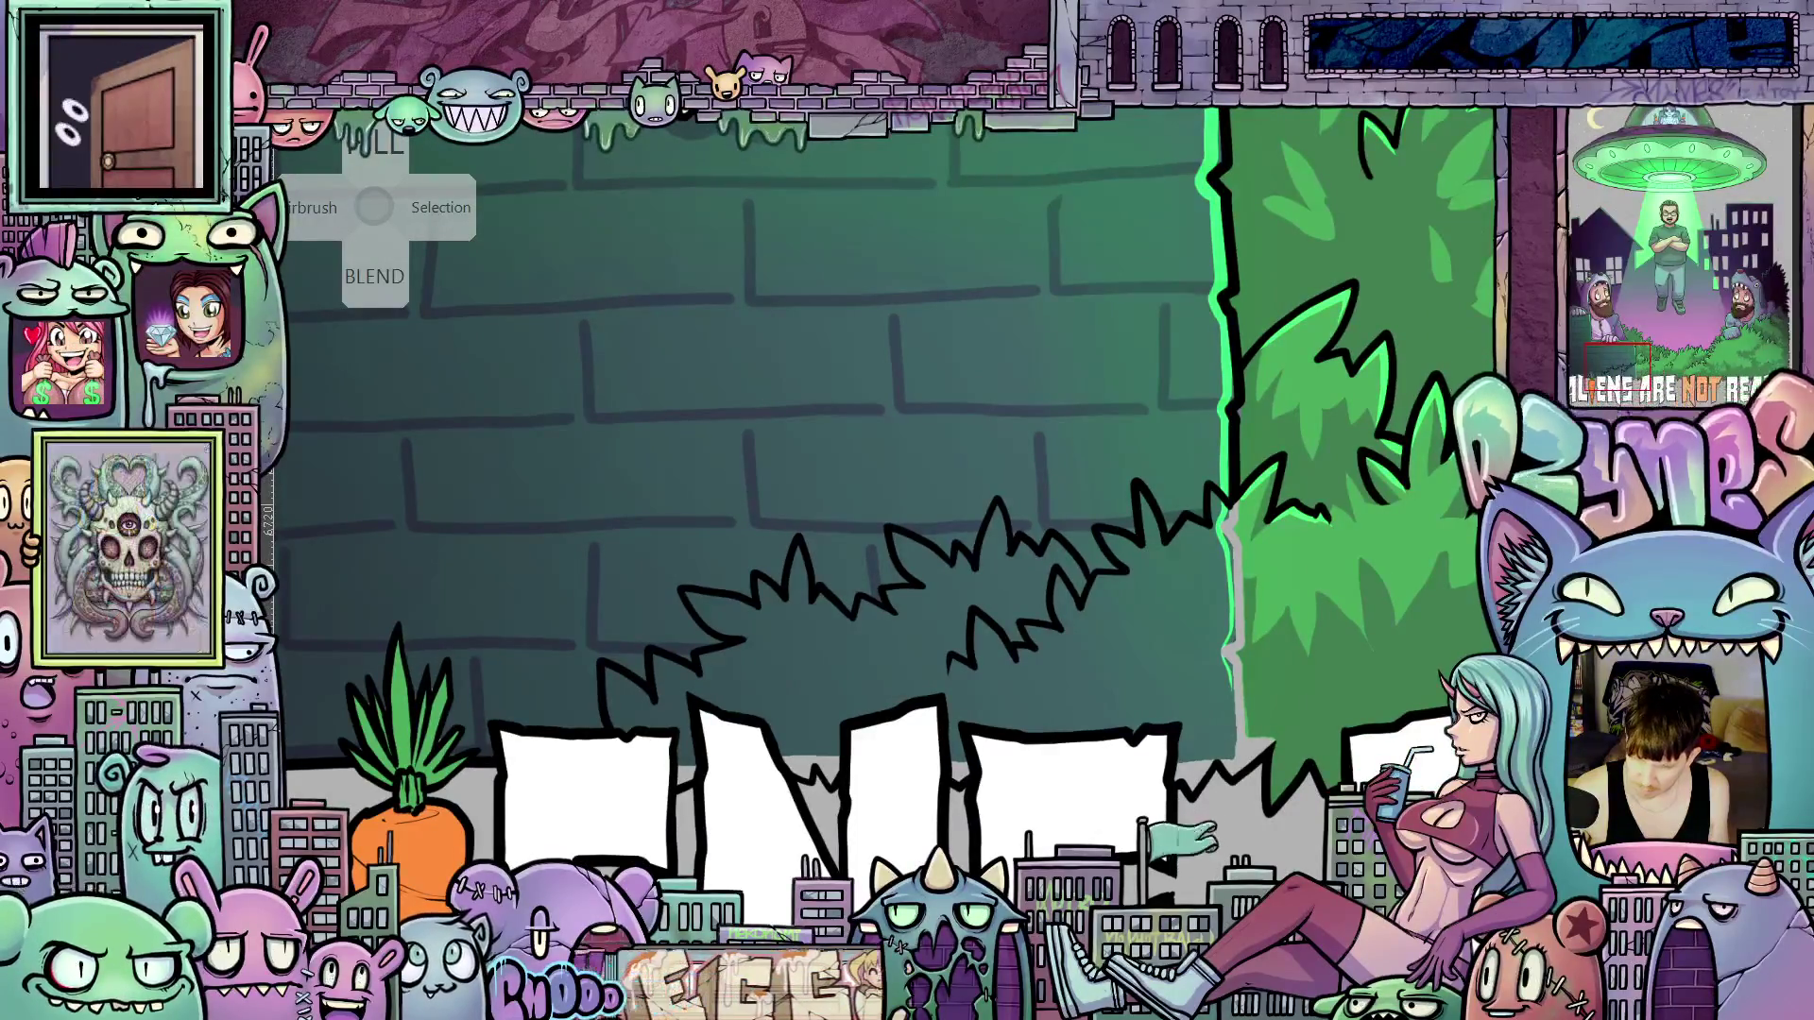
key("ctrl+z")
key("ctrl+y")
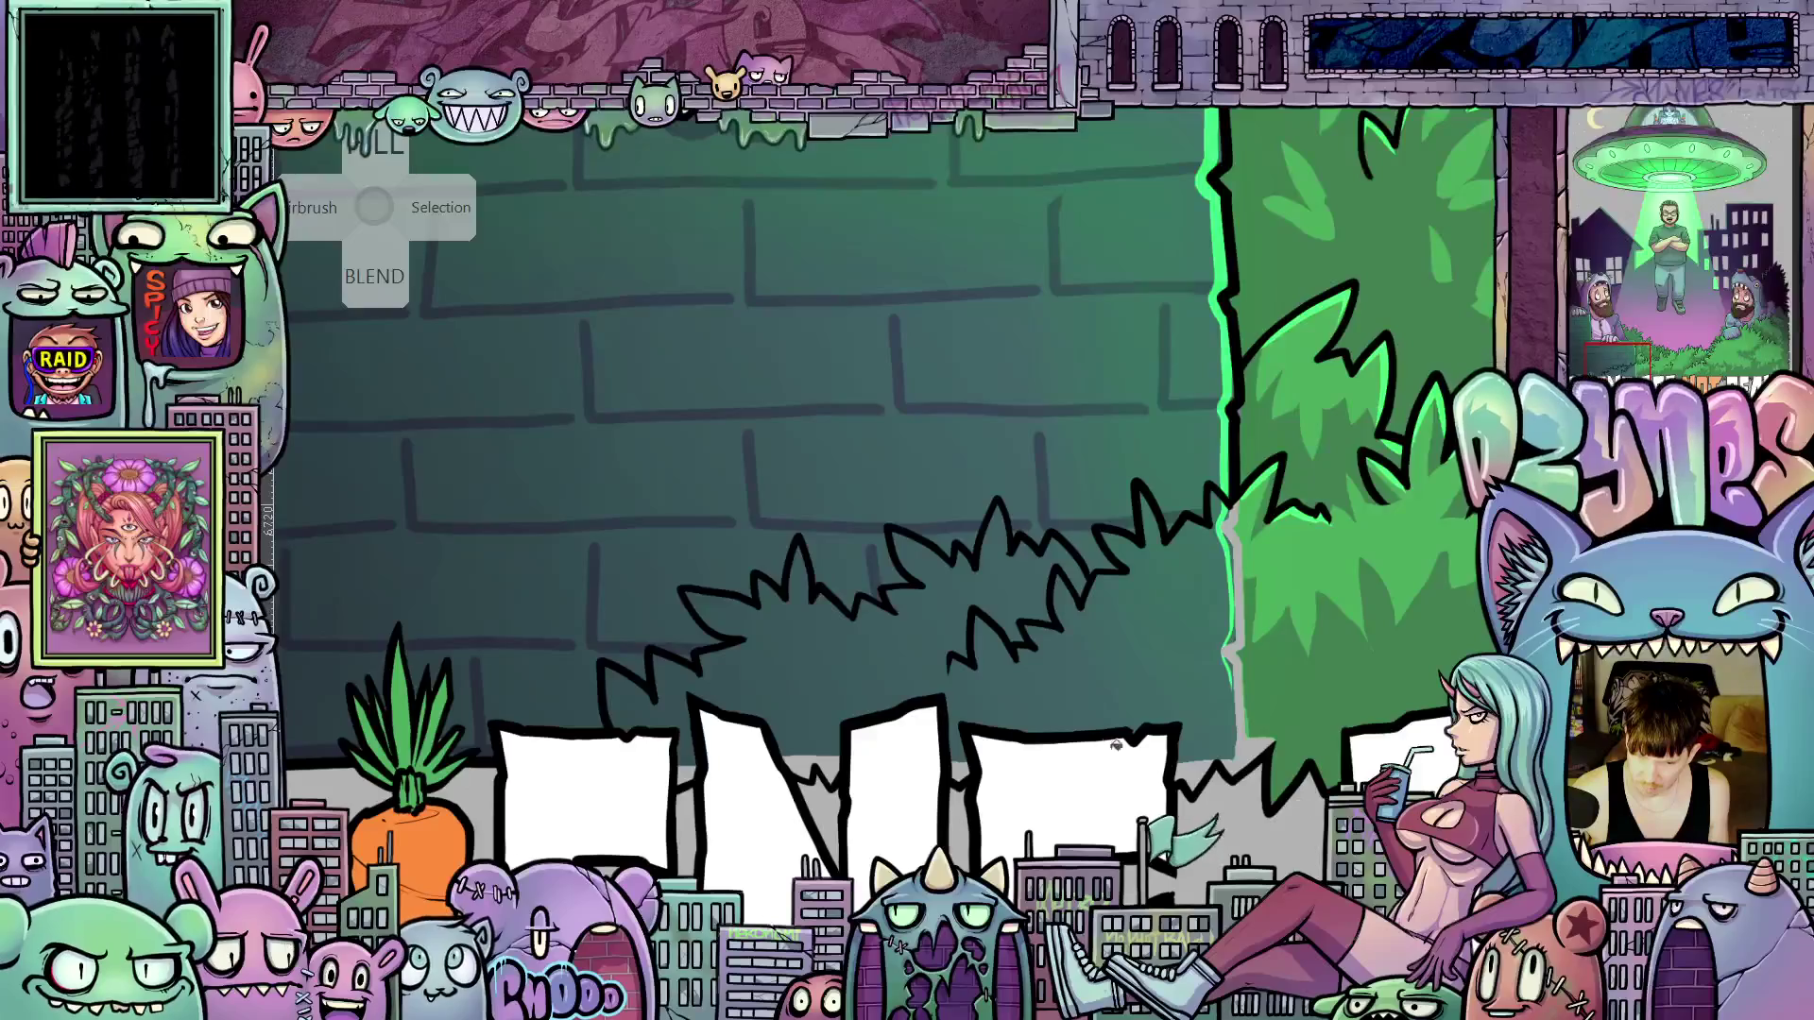
left_click_drag(1112, 695, 1108, 626)
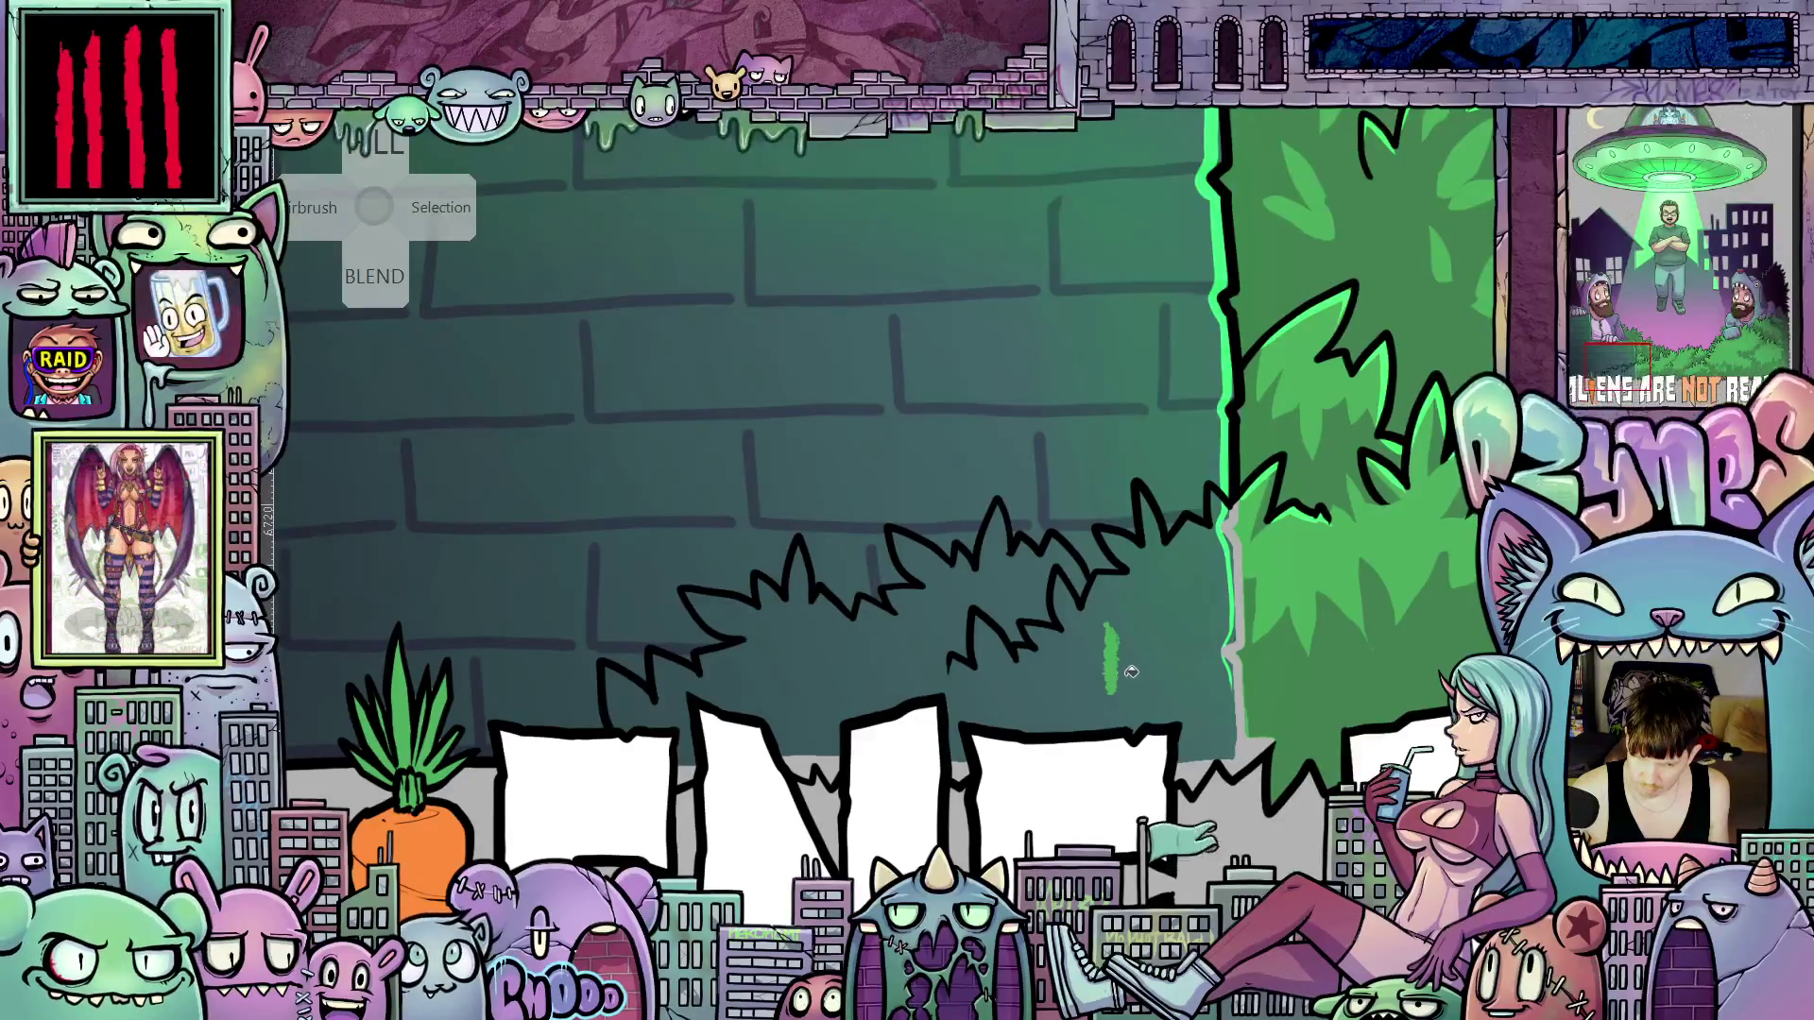
left_click_drag(1101, 709, 1063, 609)
mouse_move(1153, 694)
left_mouse_down()
mouse_move(1115, 610)
mouse_move(1154, 730)
left_mouse_up()
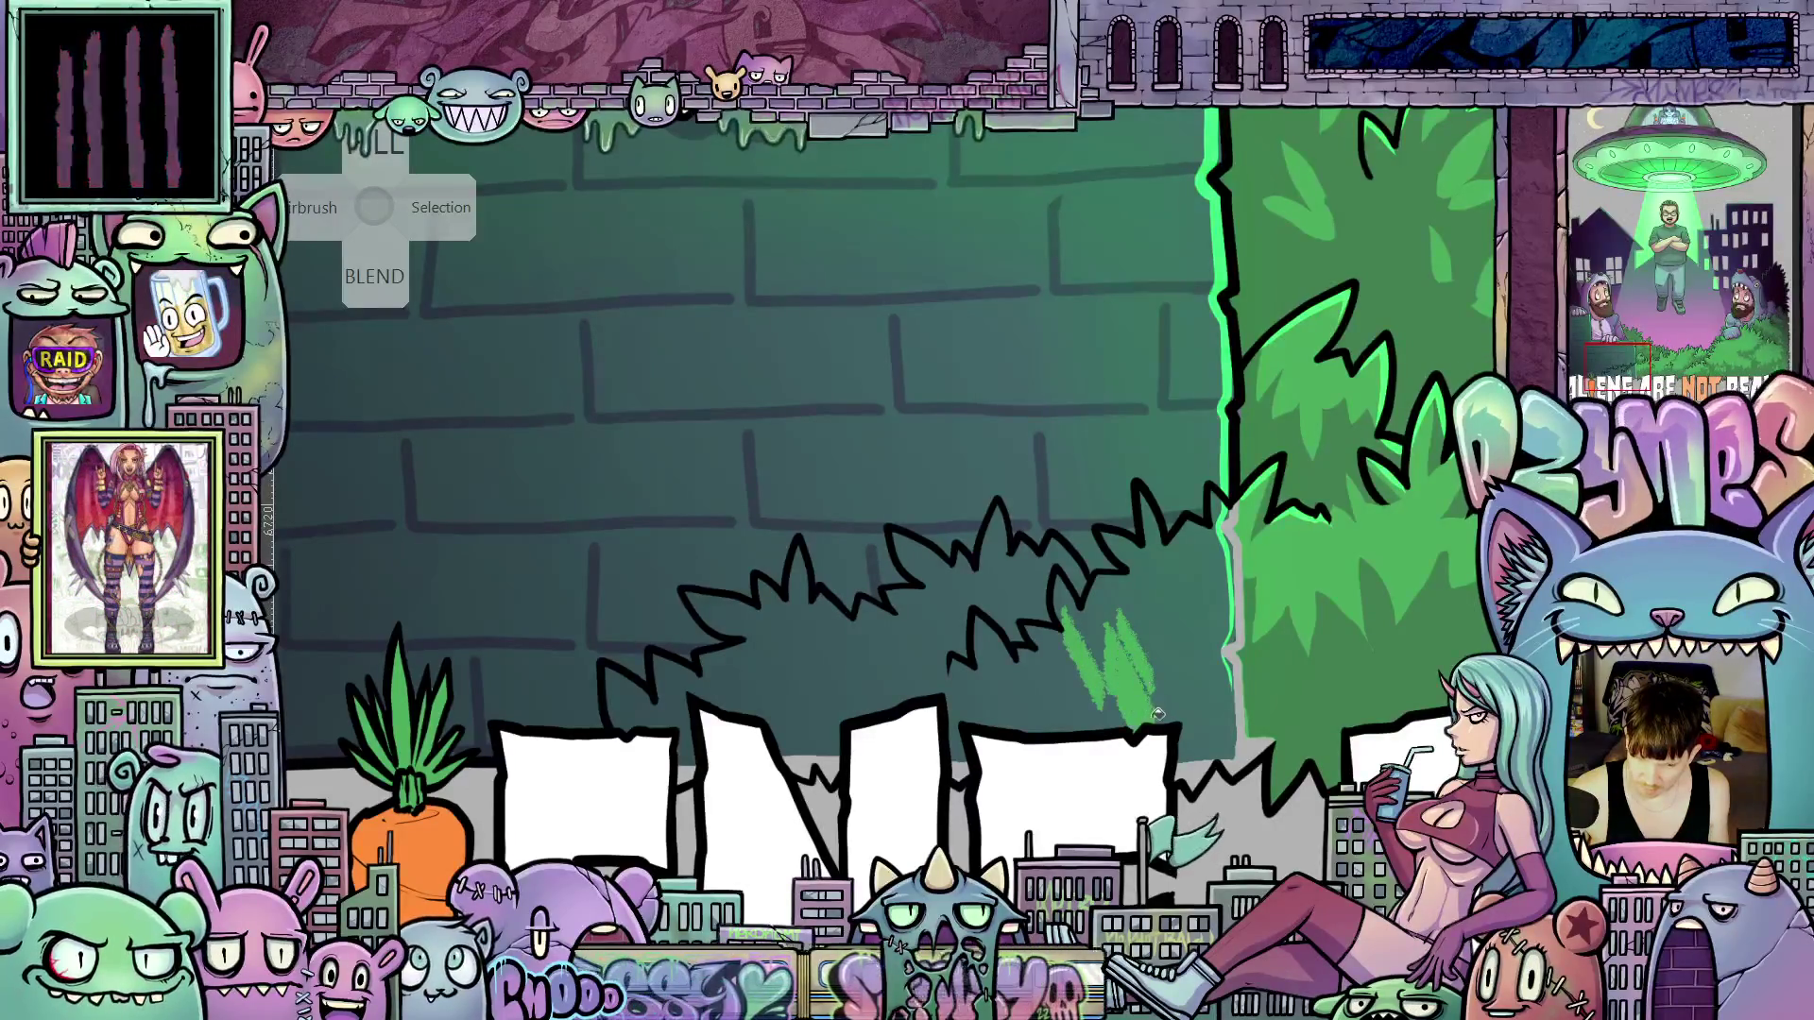
scroll(1162, 711, "up", 3)
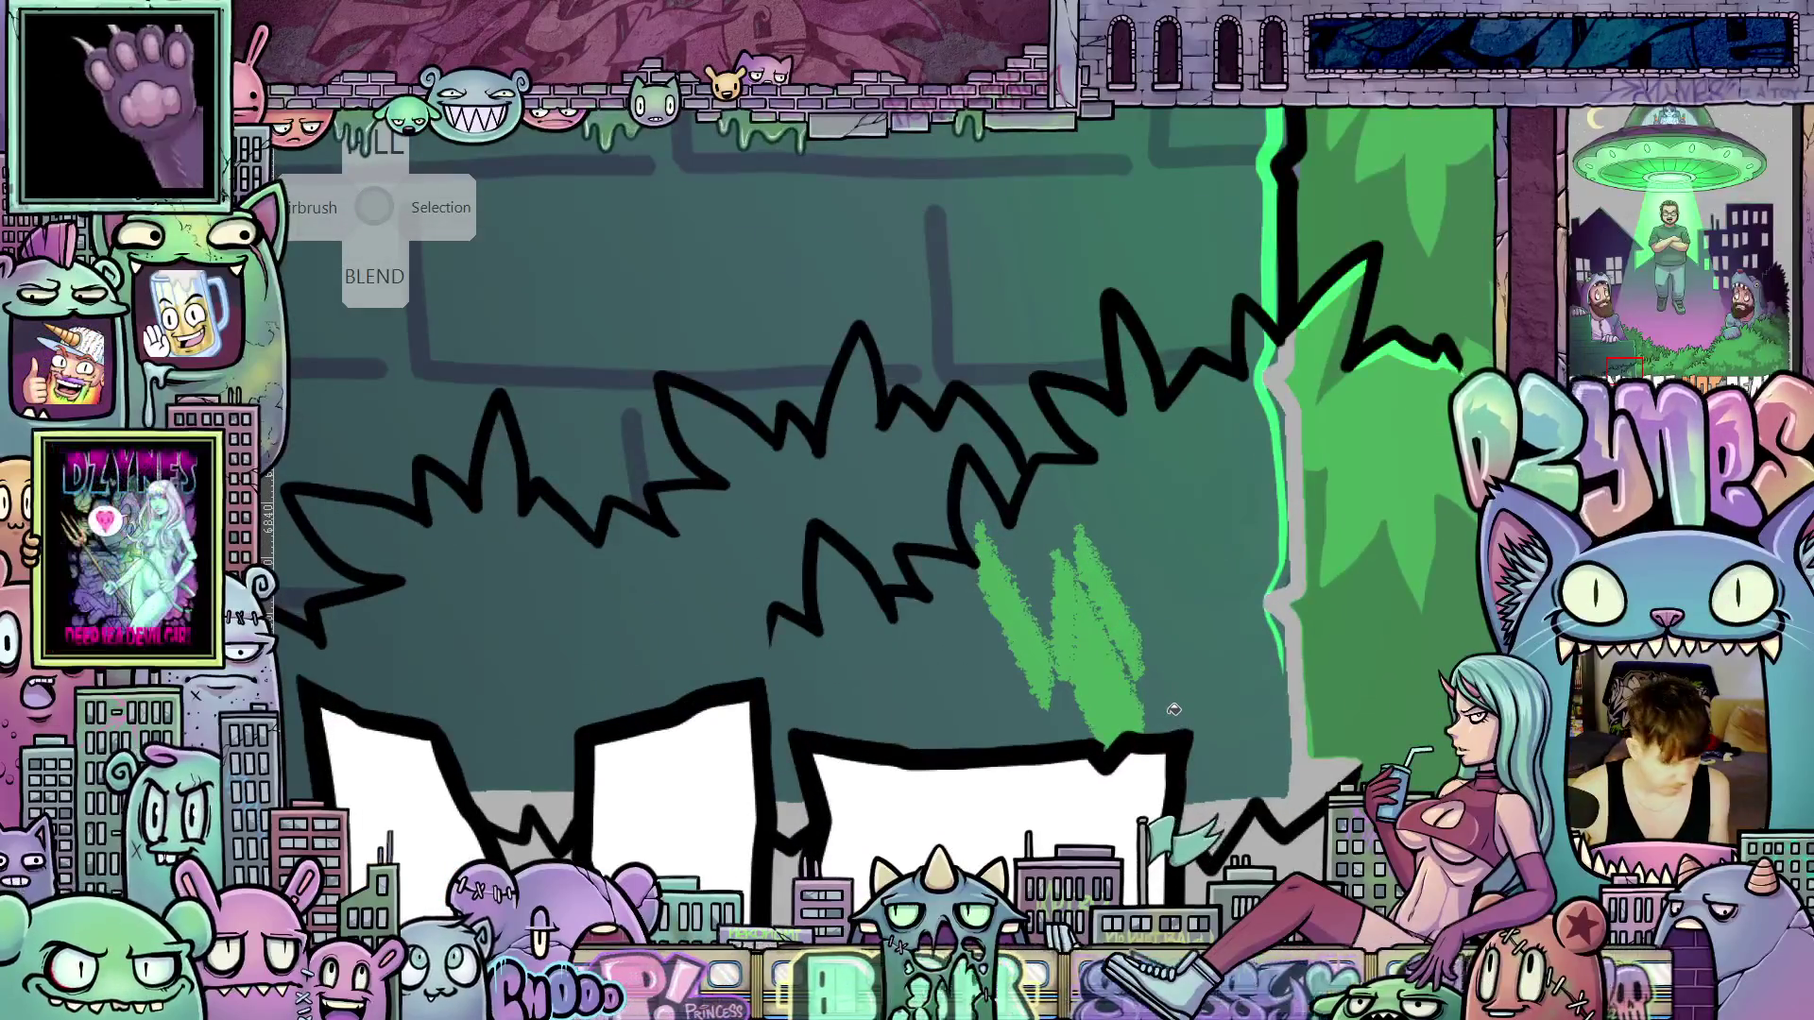
key("ctrl+z")
key("ctrl+z")
key("ctrl+z")
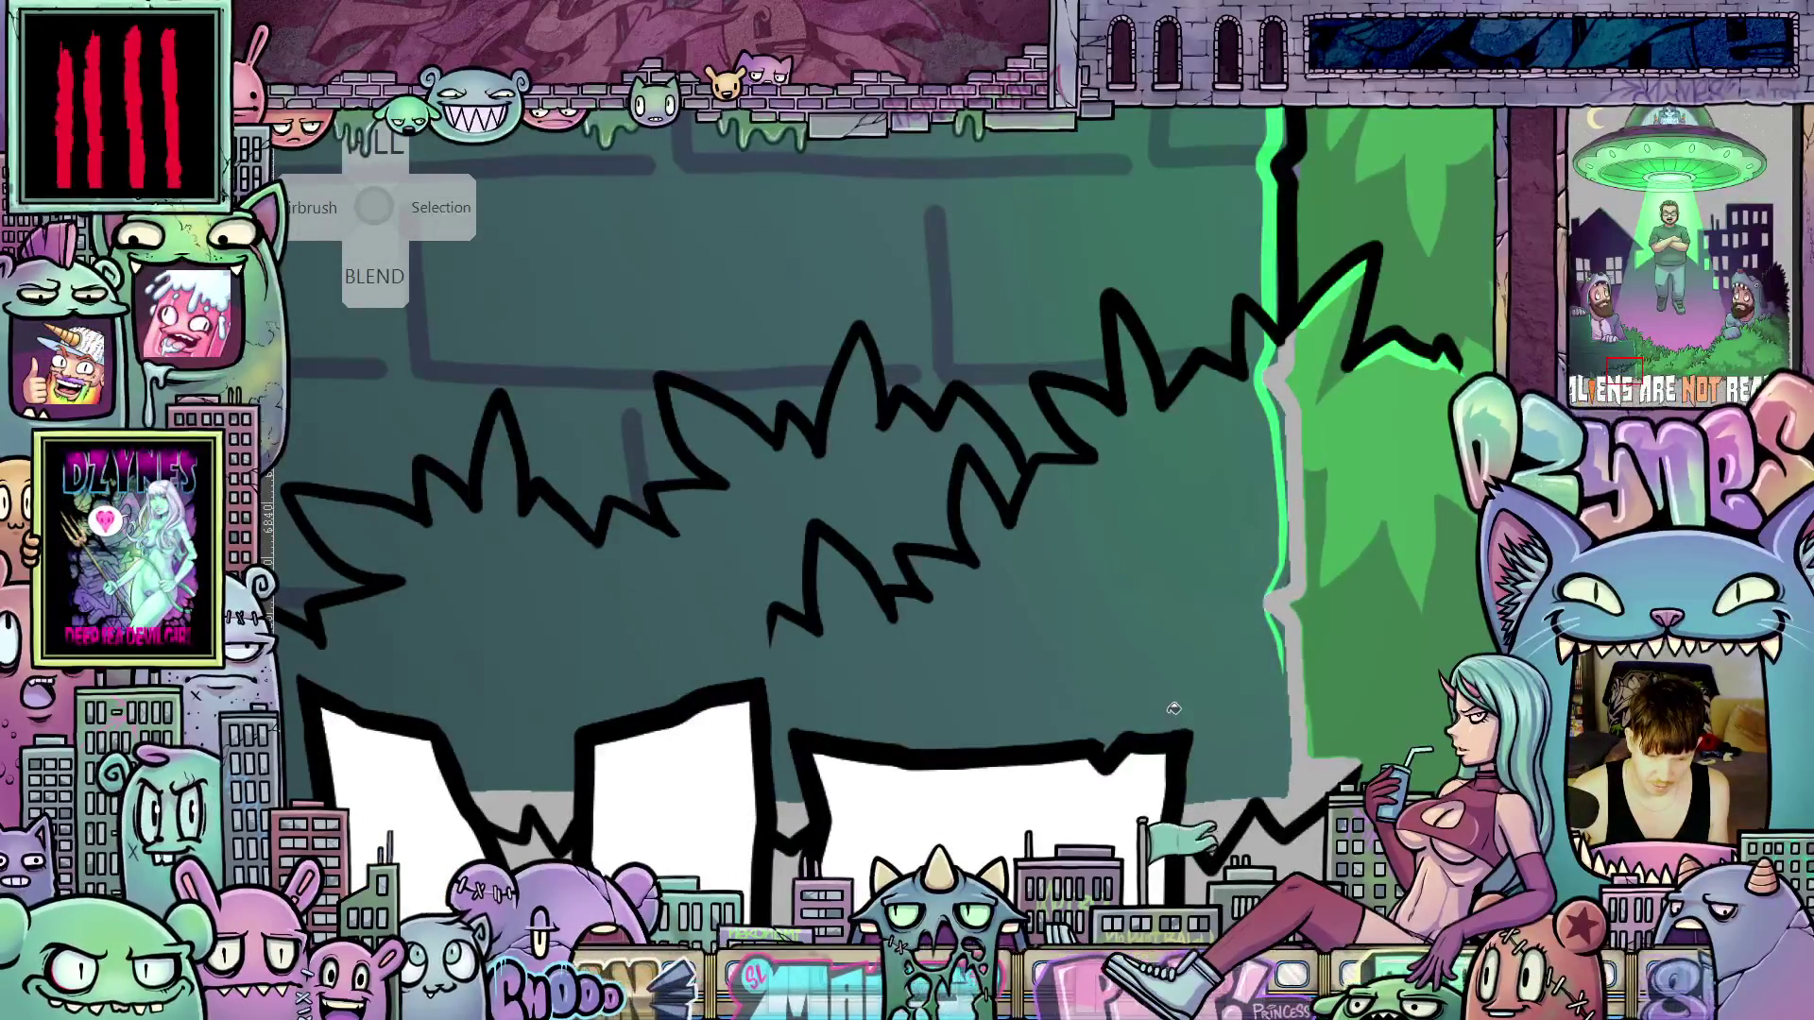
scroll(1174, 708, "down", 5)
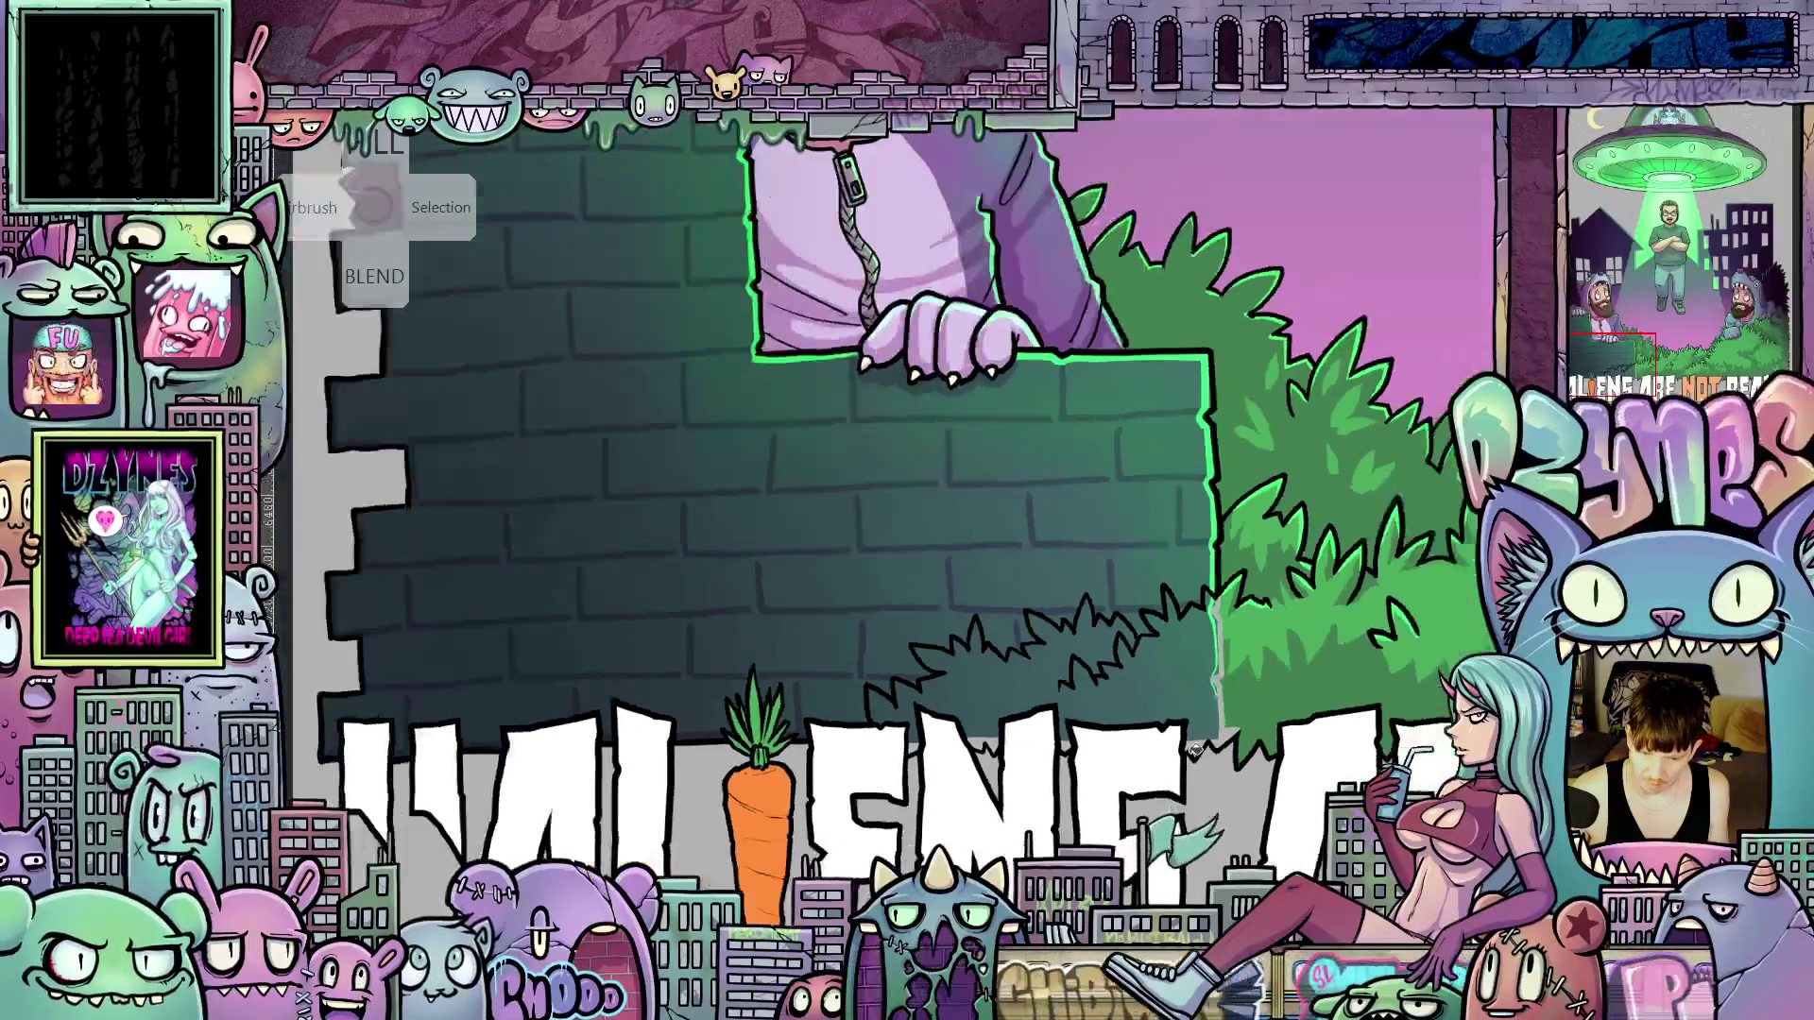
scroll(1195, 750, "down", 2)
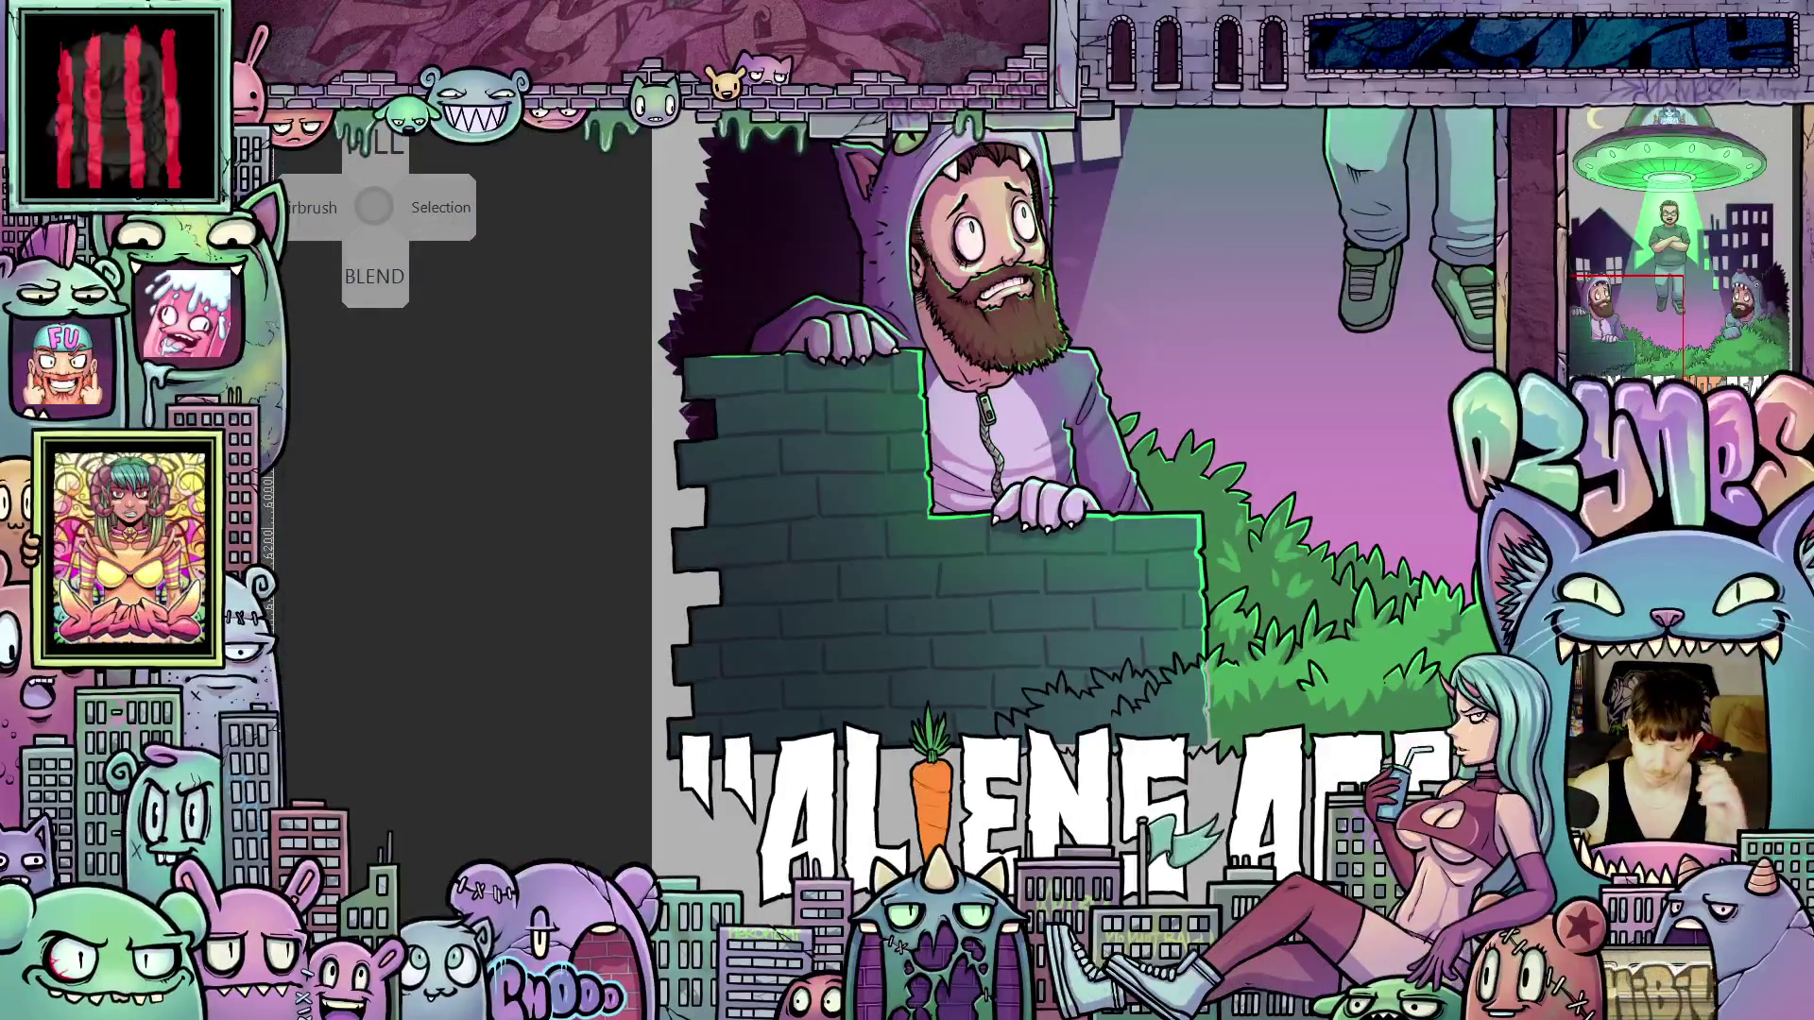
scroll(1190, 697, "up", 3)
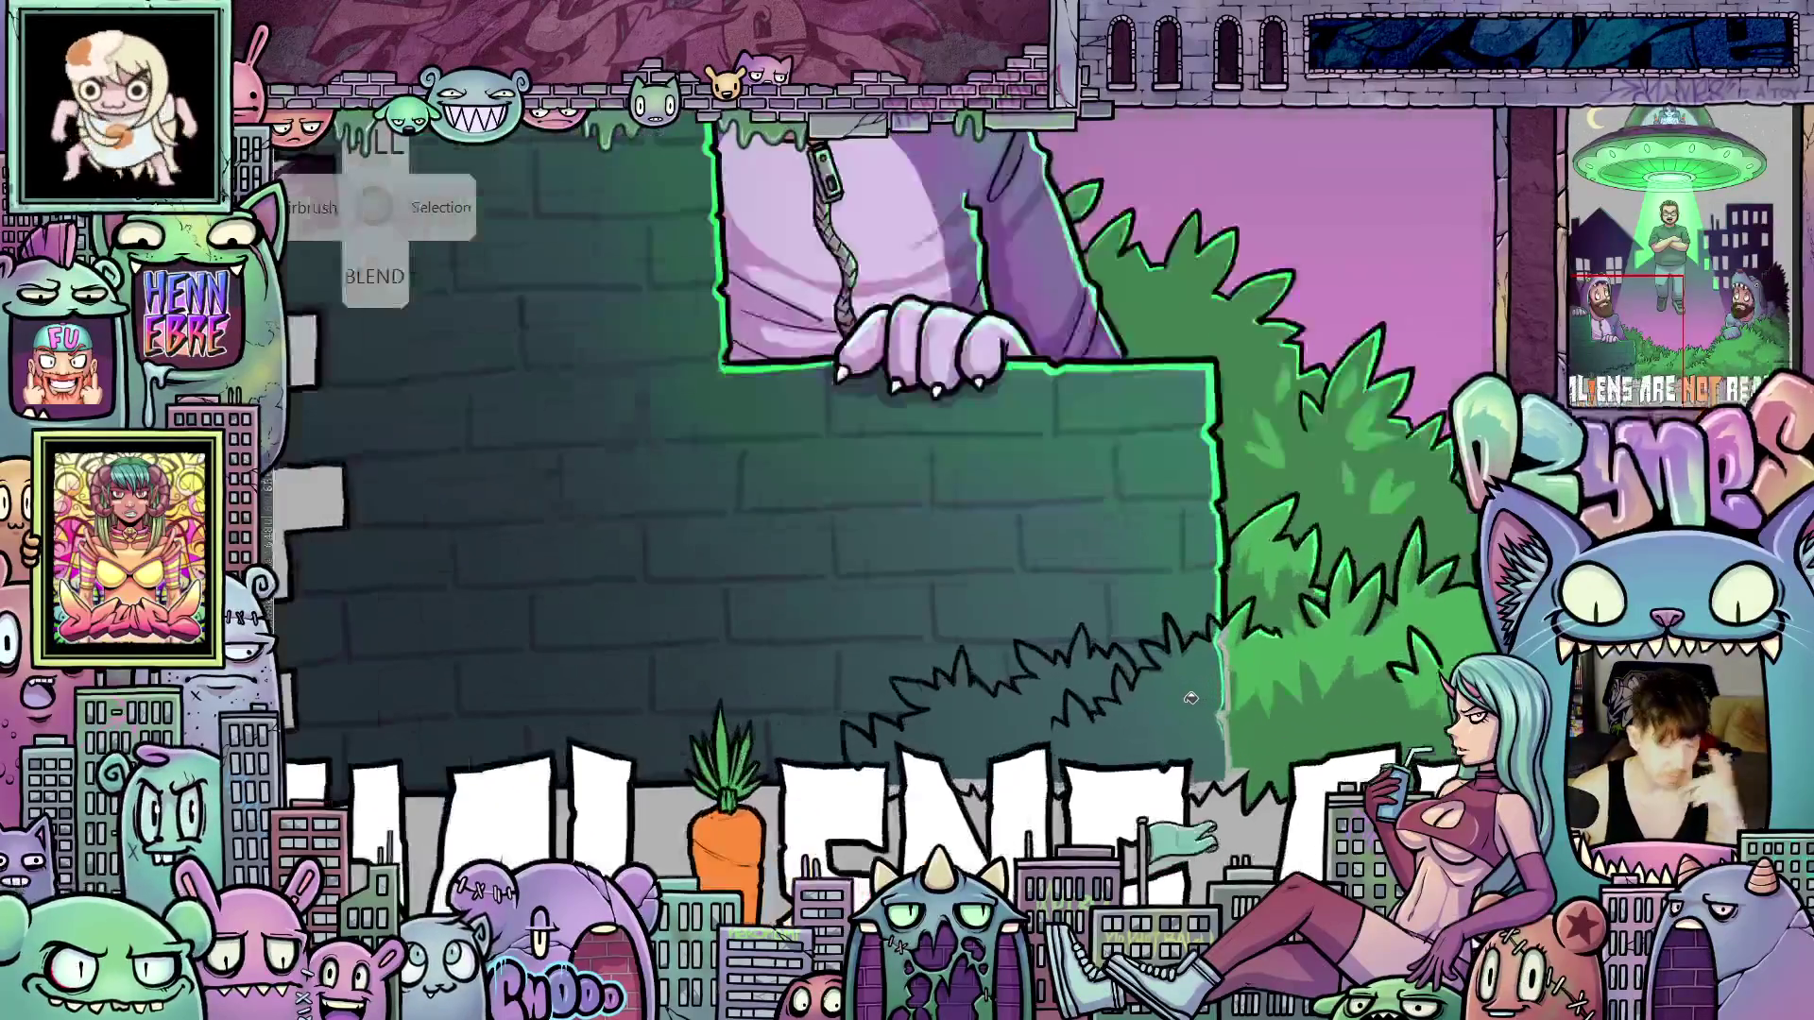
scroll(1190, 697, "up", 3)
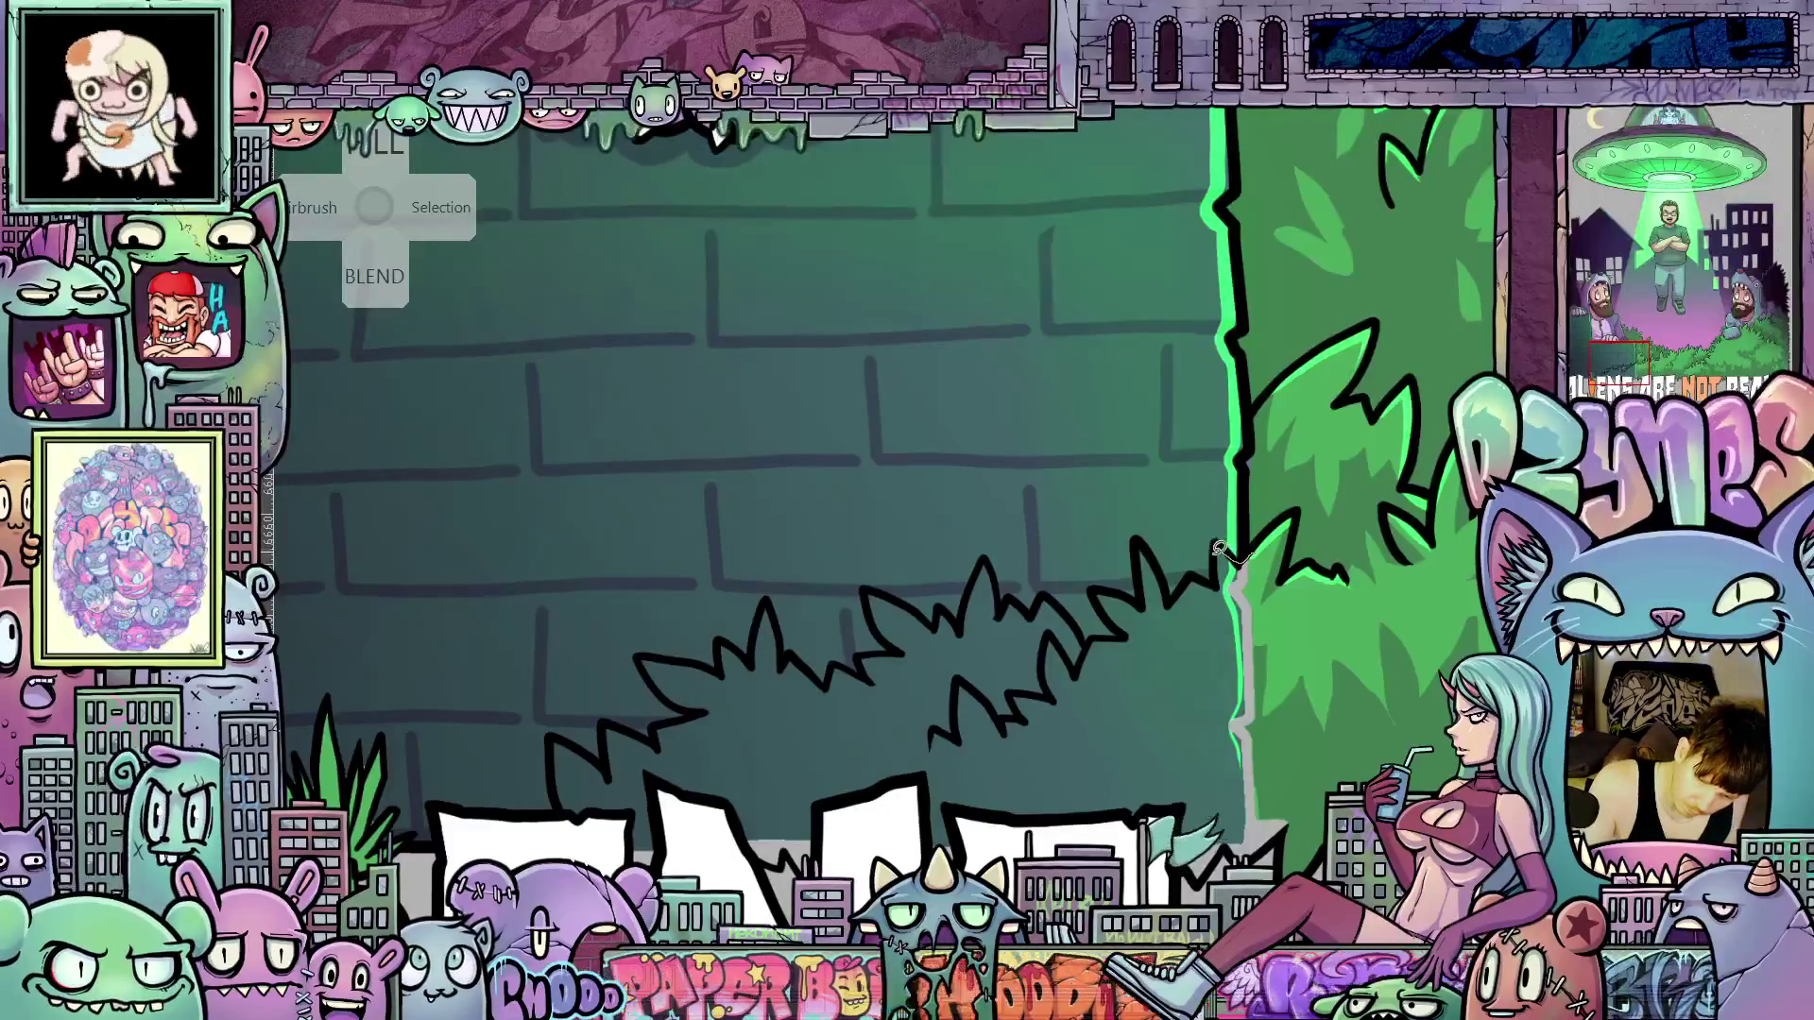
Extend the zigzag outline upward and lasso-fill the bush's right-hand part green
mouse_move(1176, 596)
left_mouse_down()
mouse_move(1154, 547)
mouse_move(1103, 578)
mouse_move(1096, 600)
mouse_move(1127, 630)
left_mouse_up()
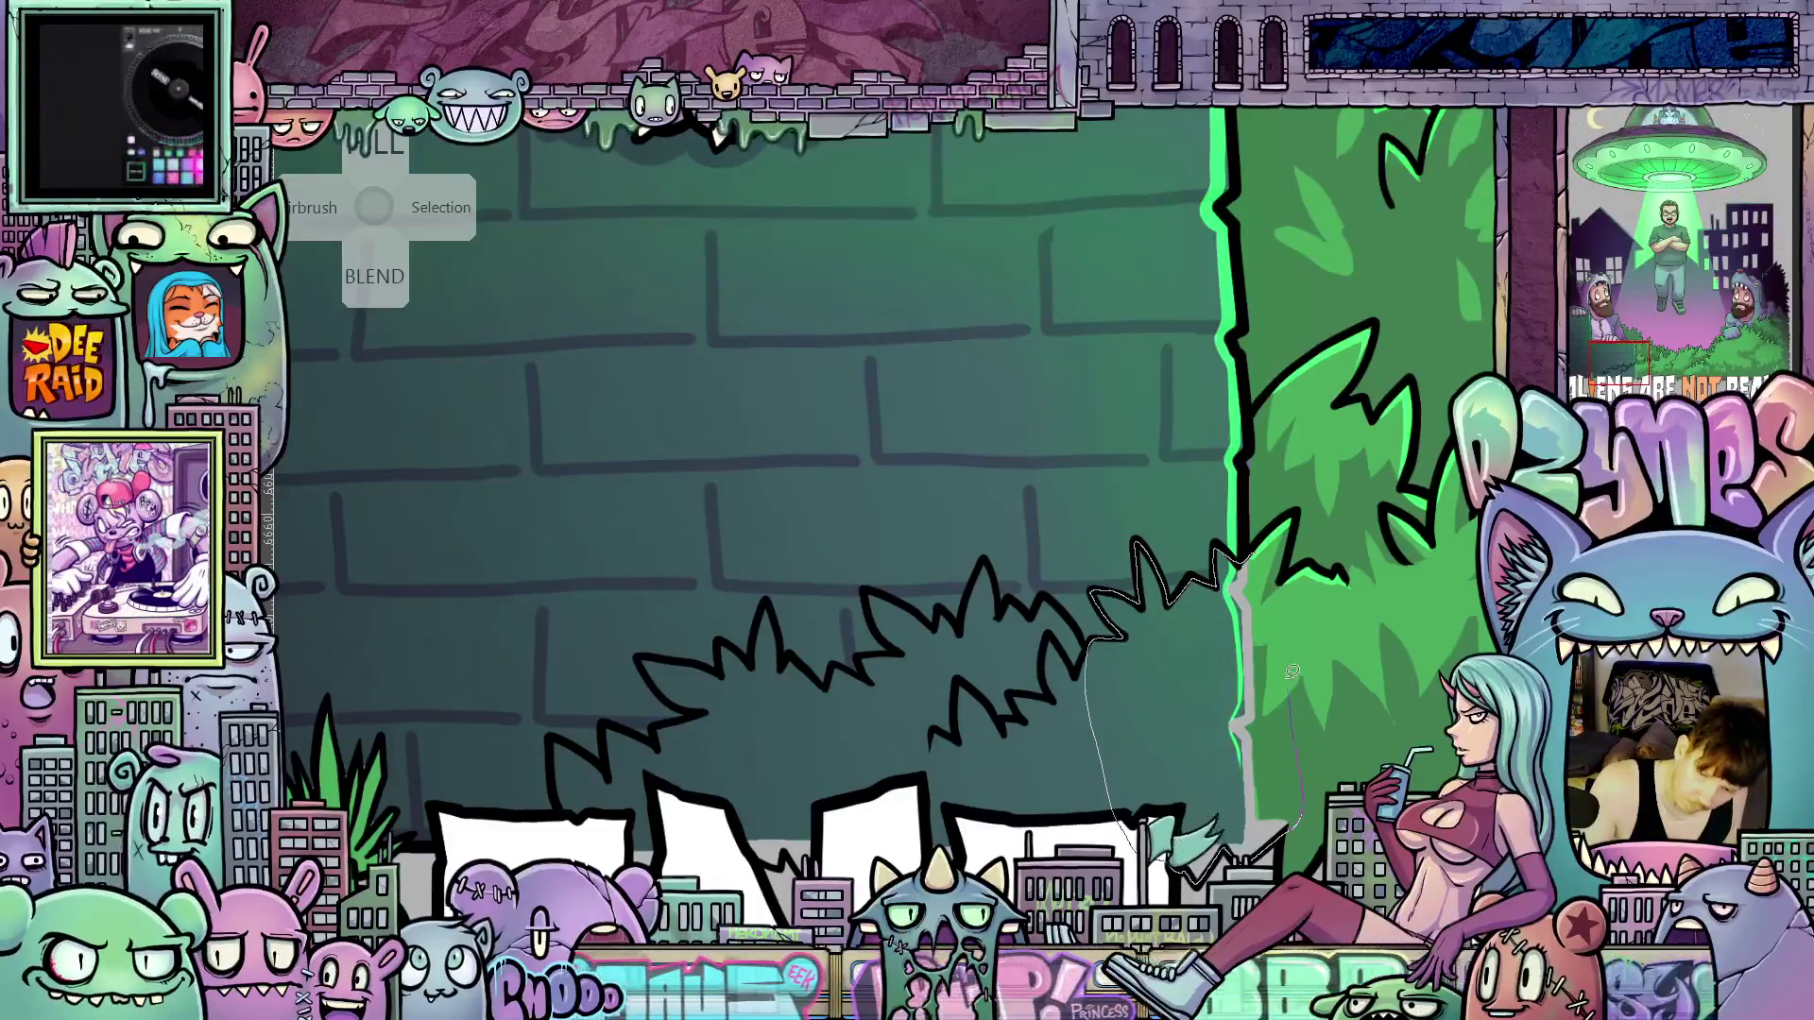
left_click_drag(1267, 565, 1261, 550)
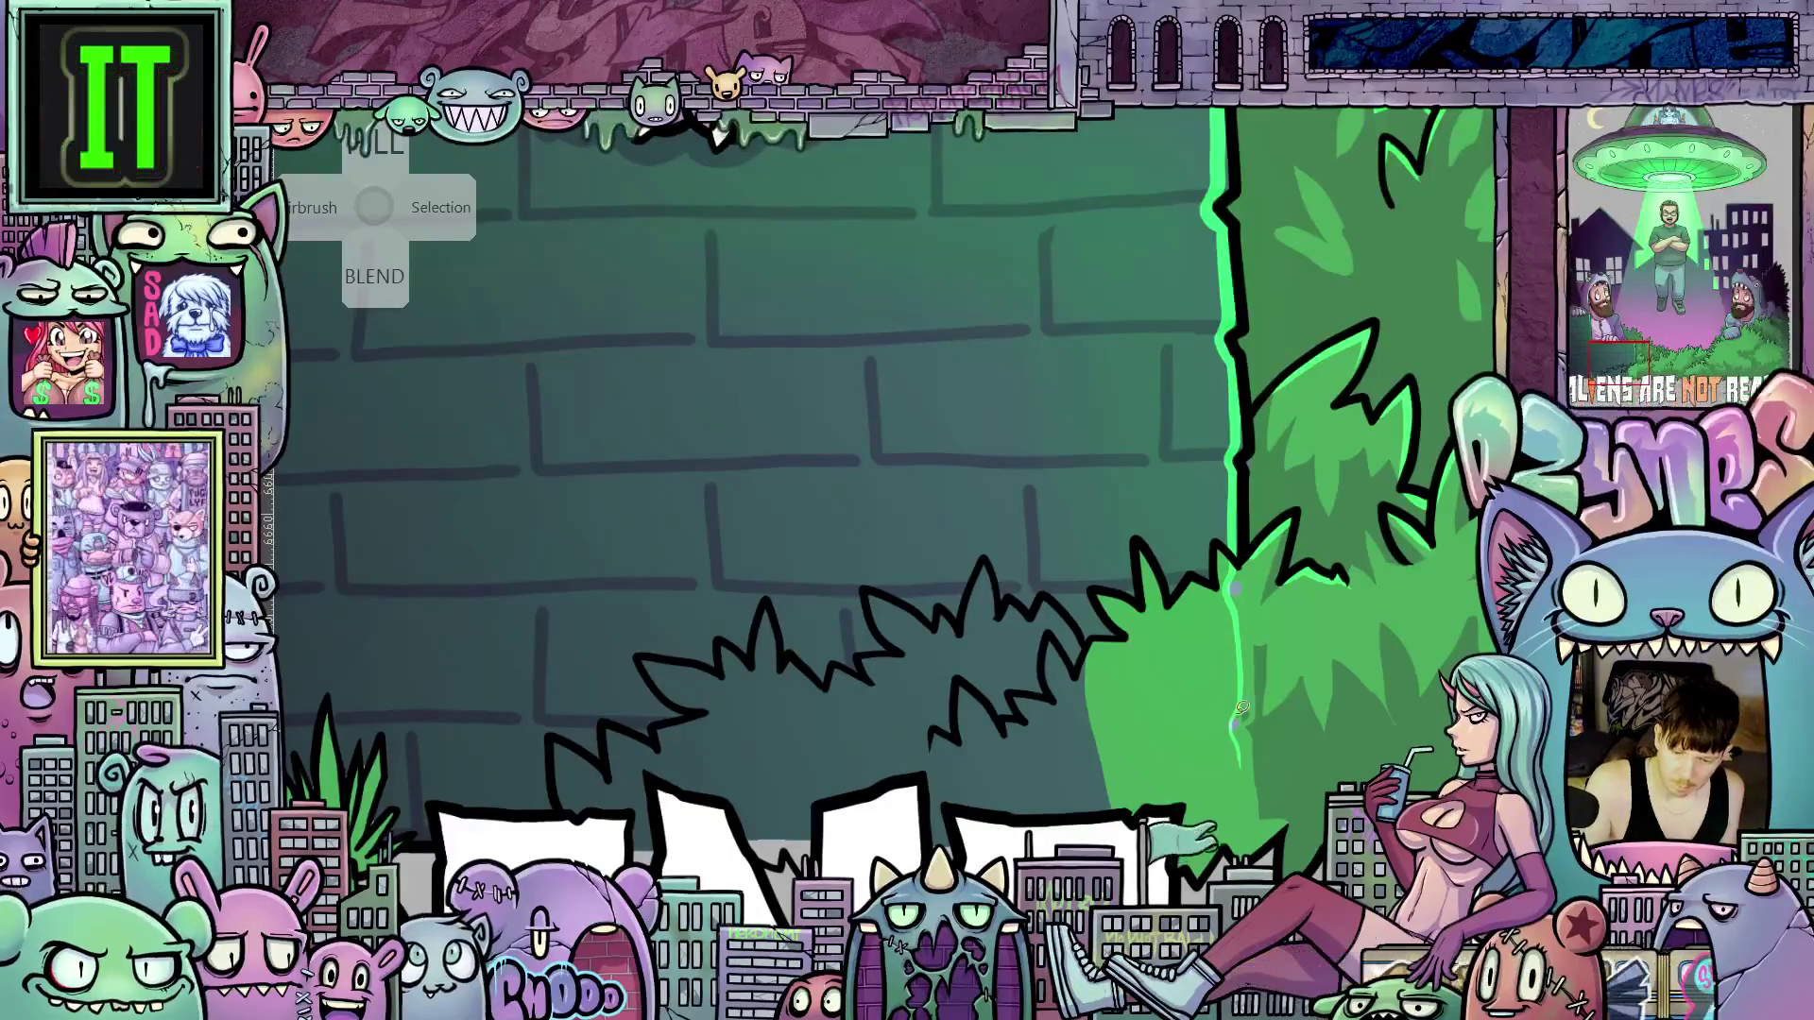
left_click_drag(1242, 707, 1233, 699)
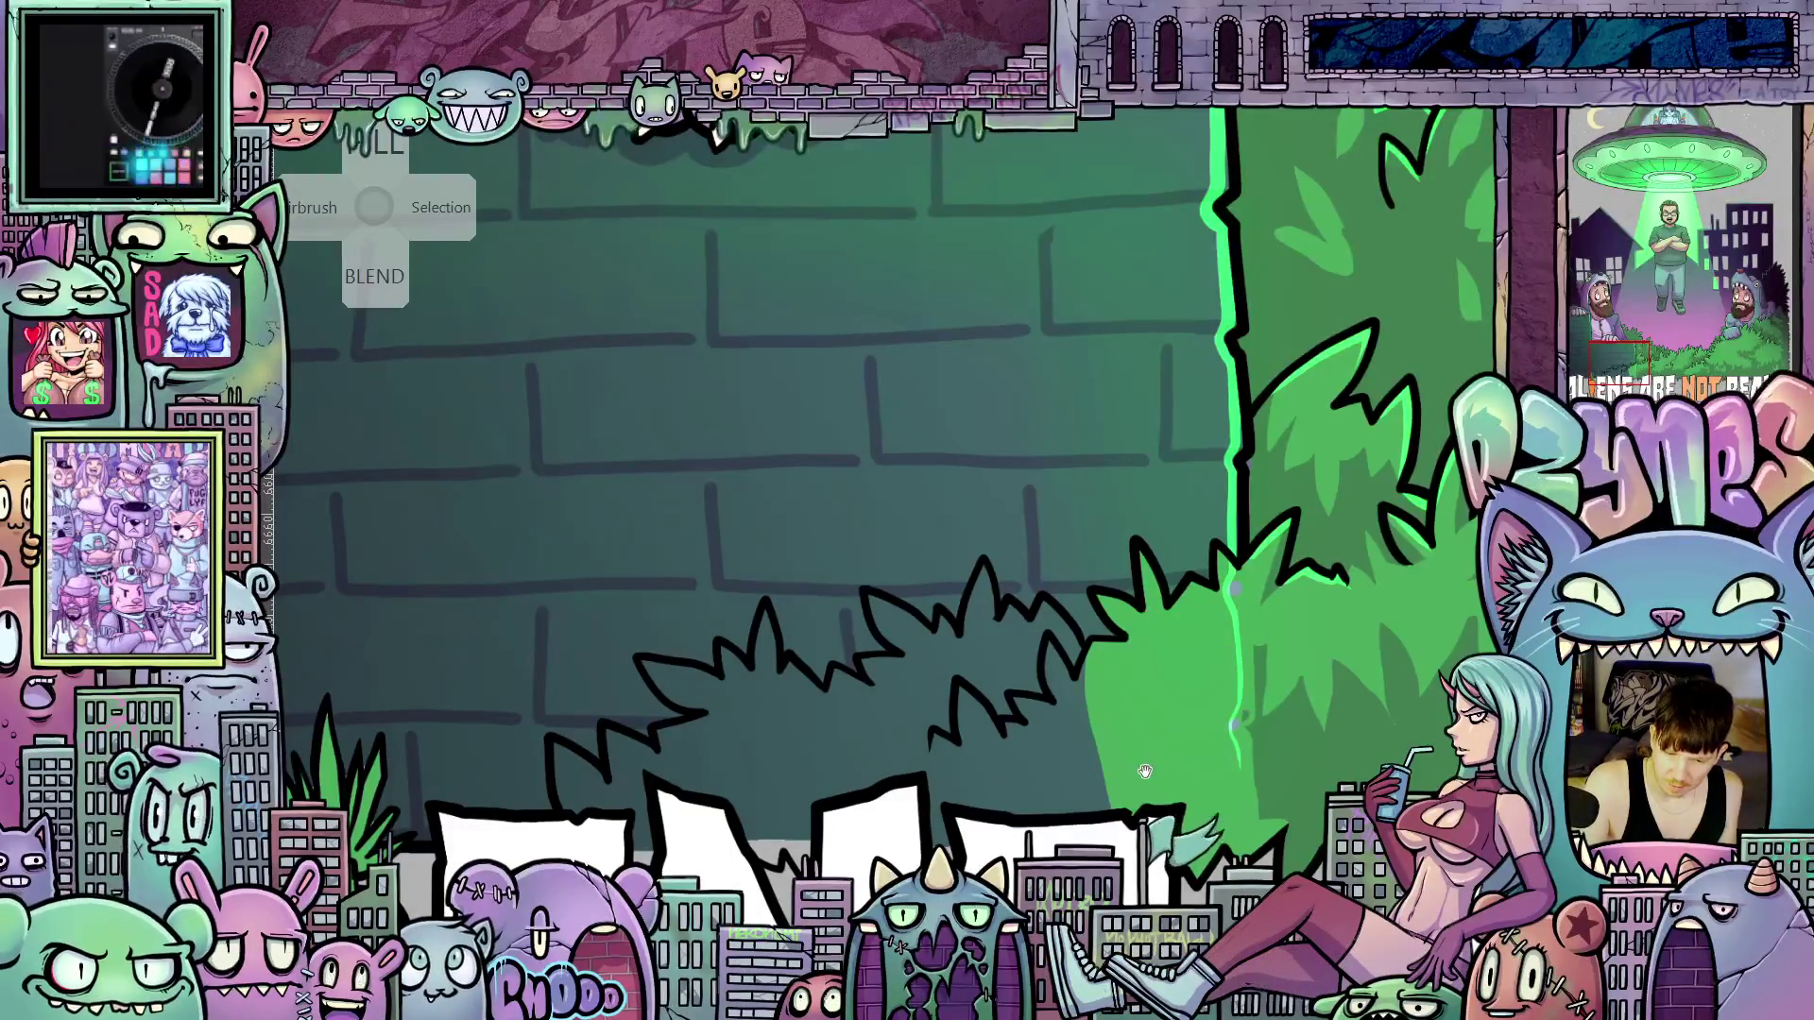
left_click_drag(1145, 772, 1029, 784)
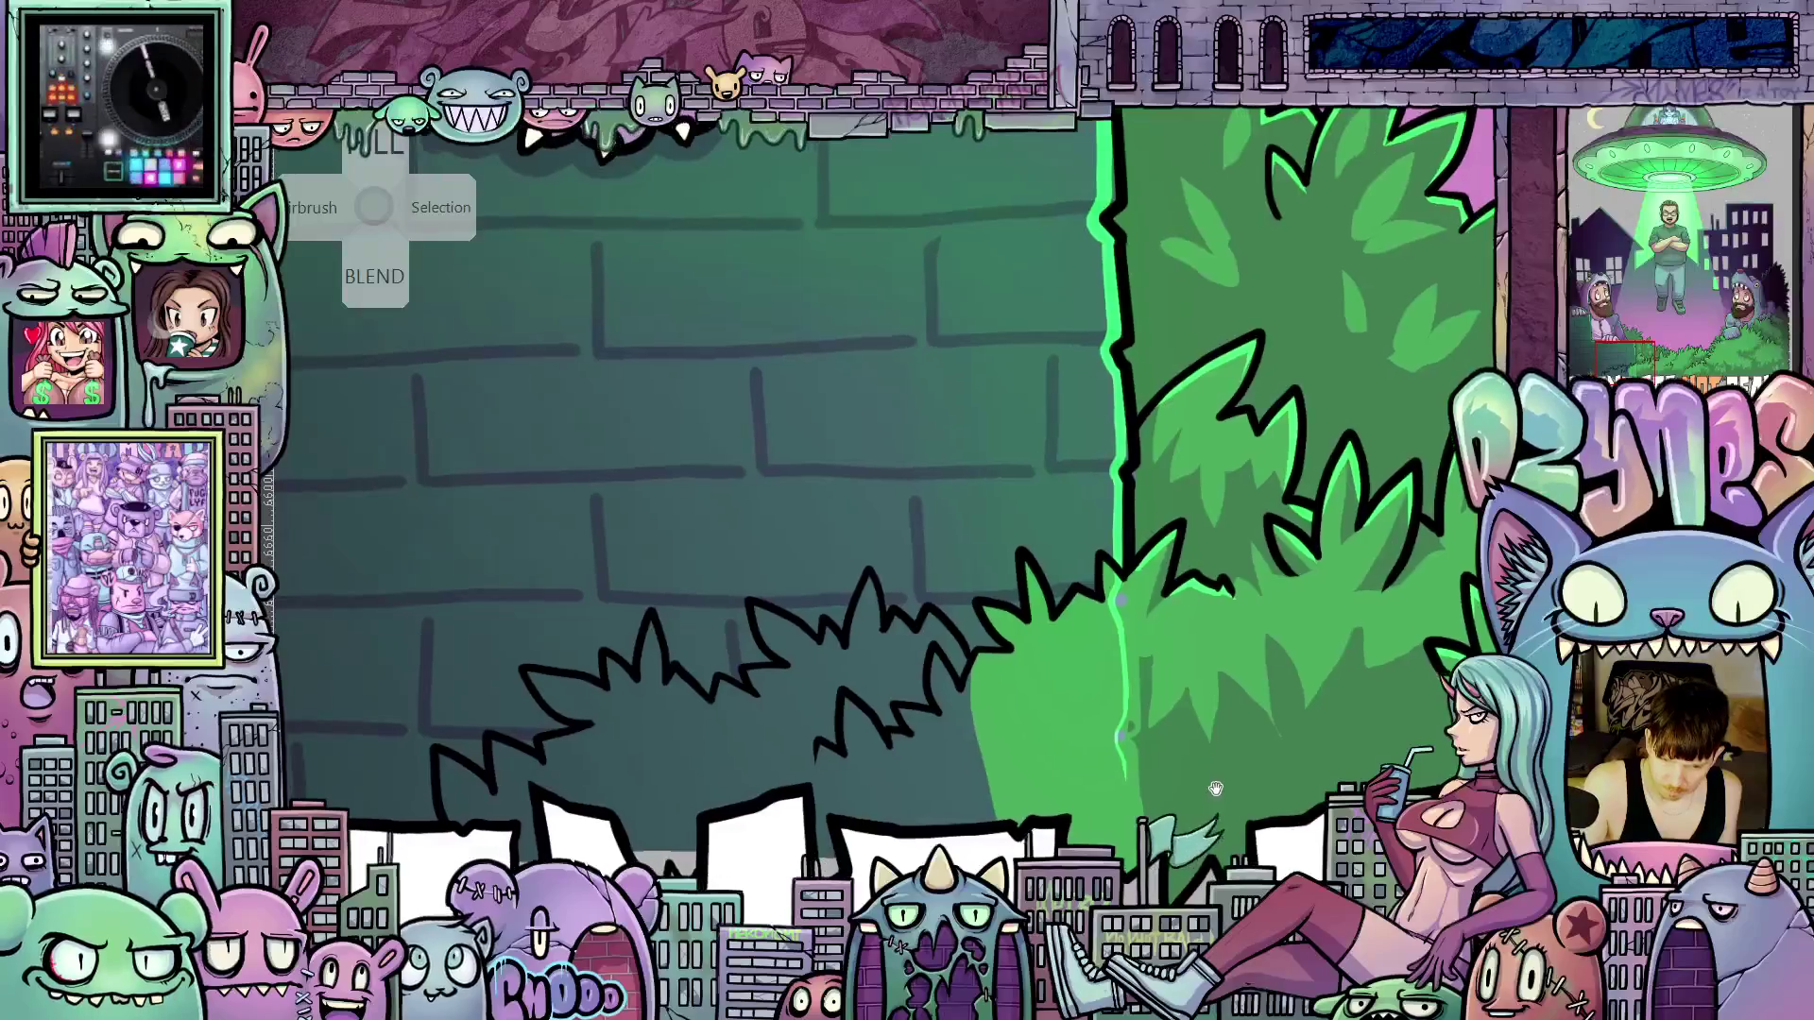
mouse_move(1216, 788)
left_mouse_down()
mouse_move(1341, 780)
mouse_move(1230, 777)
mouse_move(1277, 767)
left_mouse_up()
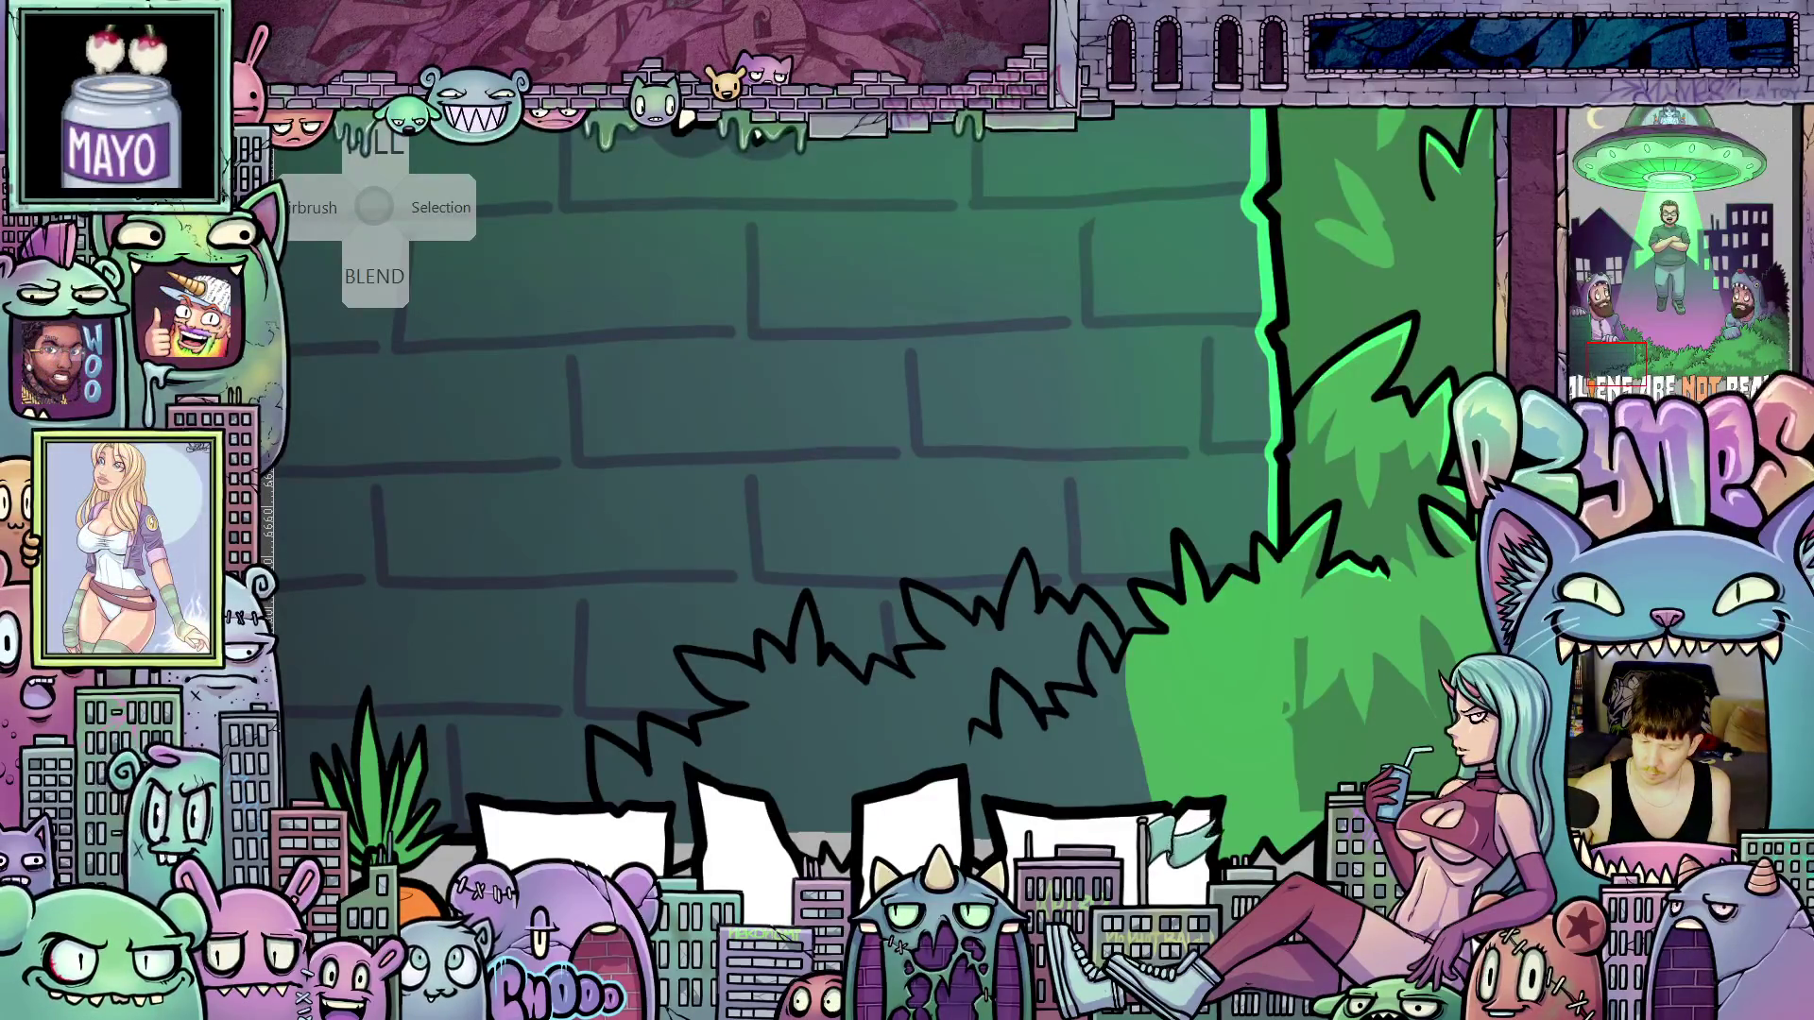
Lasso-fill the bush's middle section green, undoing an accidental grey fill first
scroll(1072, 769, "up", 2)
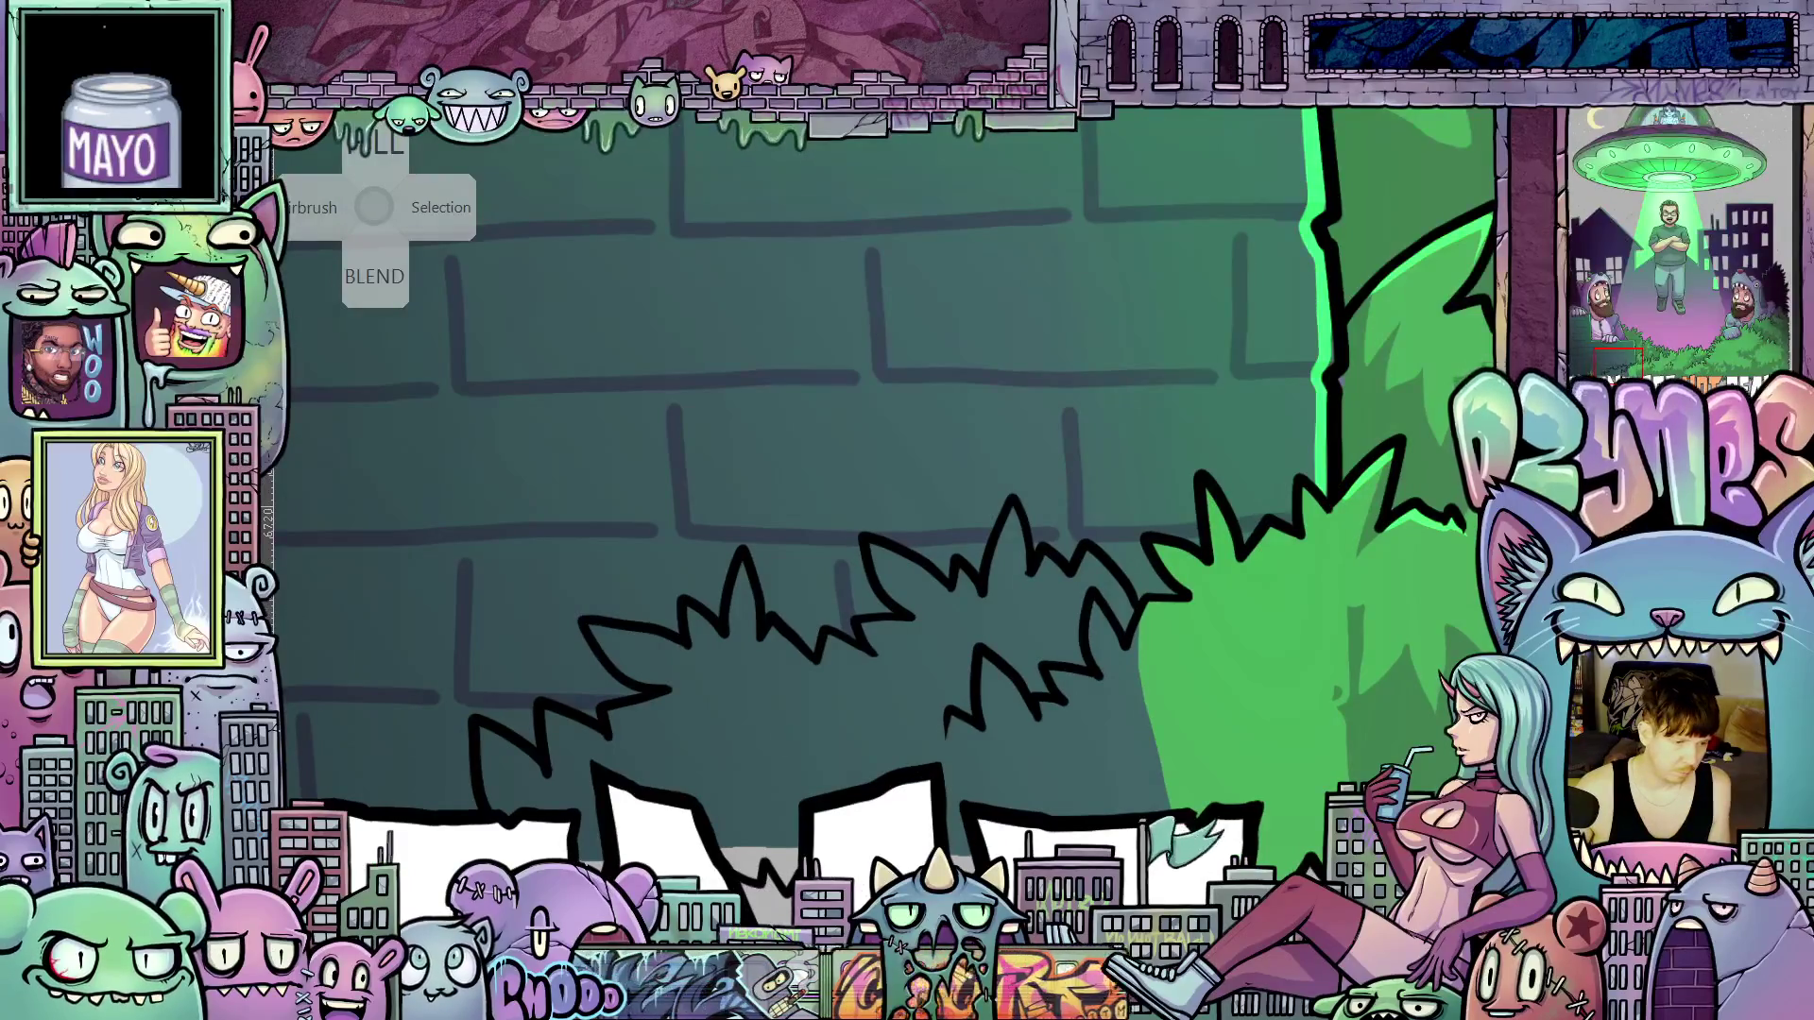
left_click_drag(943, 728, 1061, 708)
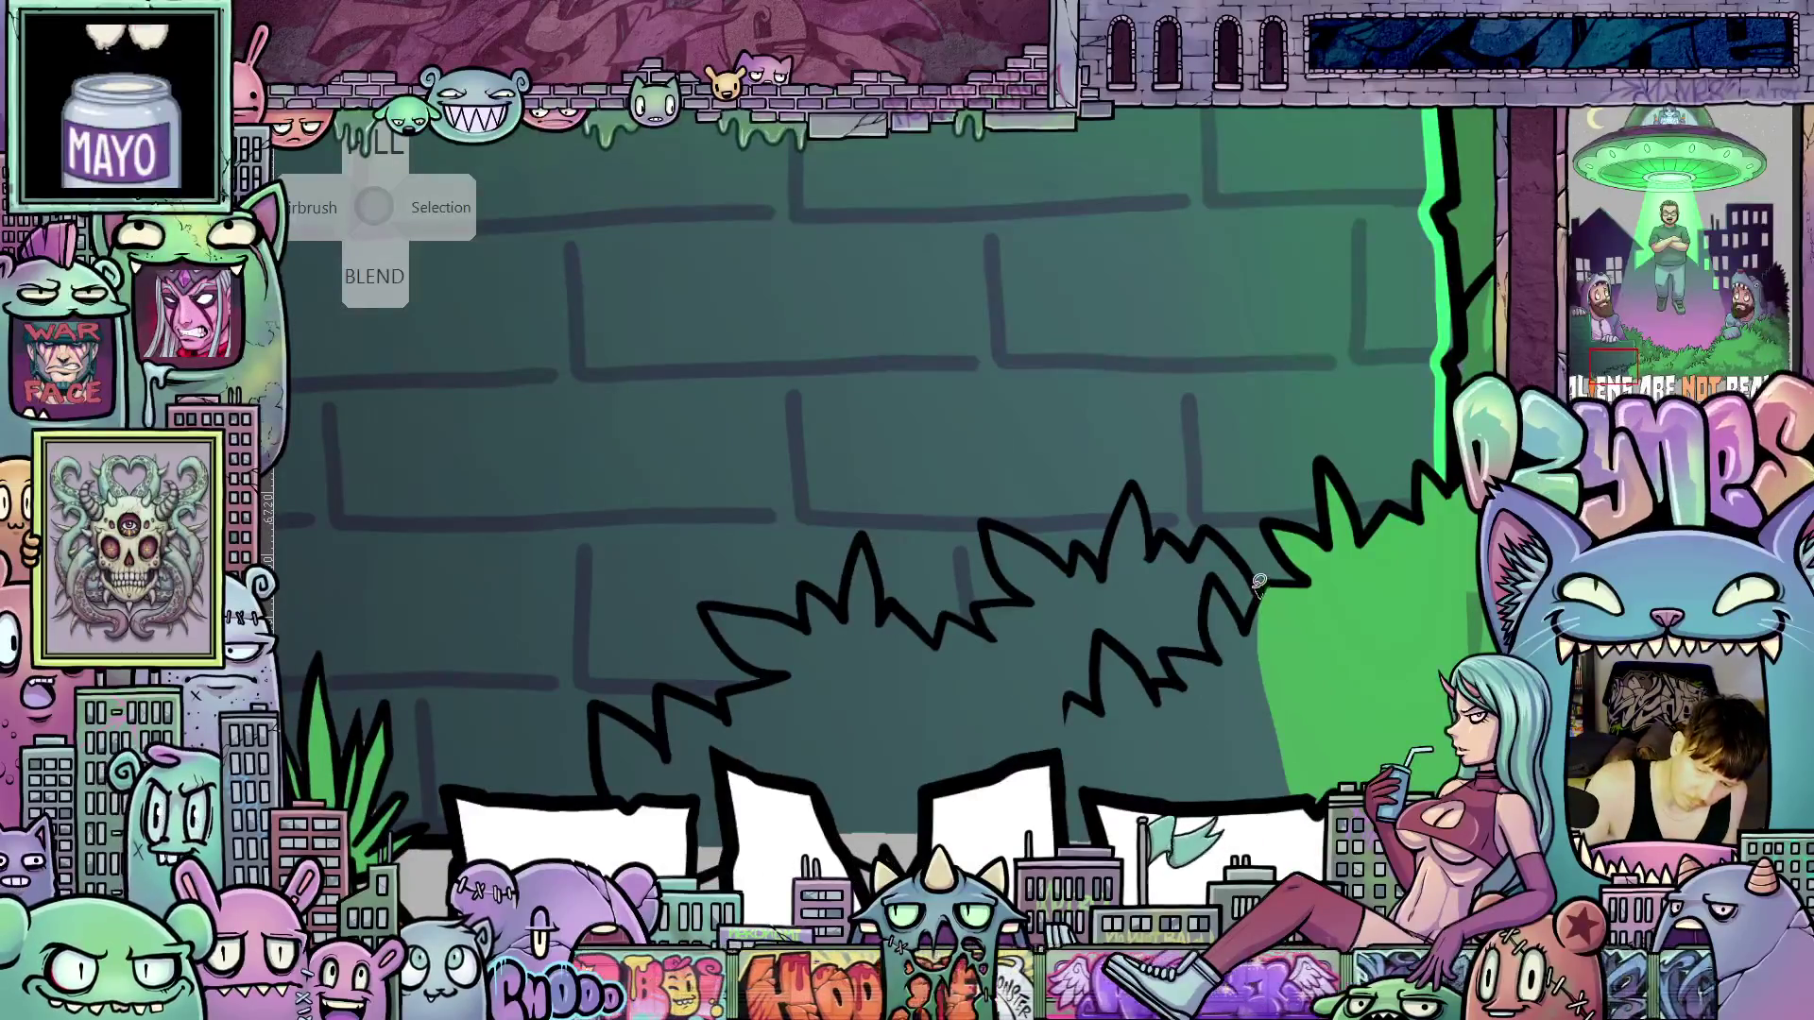
mouse_move(1221, 530)
left_mouse_down()
mouse_move(1166, 540)
mouse_move(1131, 491)
mouse_move(1098, 557)
mouse_move(990, 522)
mouse_move(1025, 597)
mouse_move(990, 599)
mouse_move(1002, 645)
left_mouse_up()
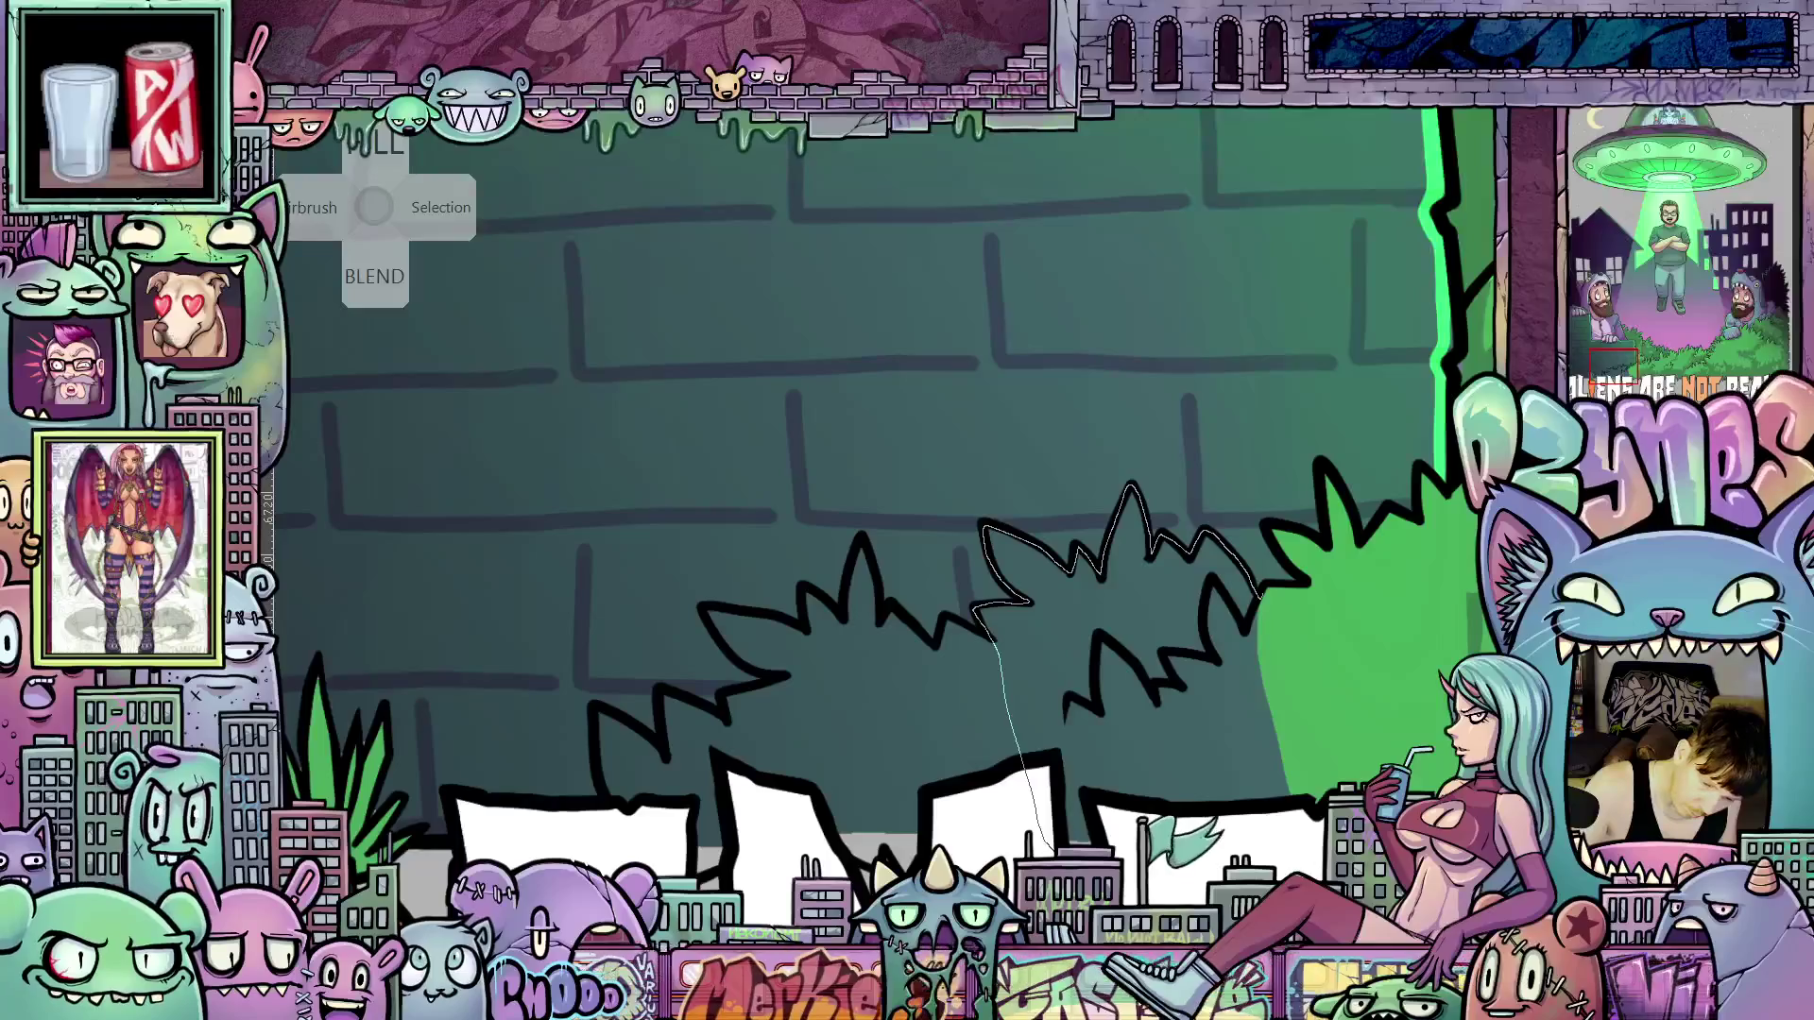
mouse_move(1130, 841)
left_mouse_down()
mouse_move(1283, 835)
mouse_move(1318, 865)
left_mouse_up()
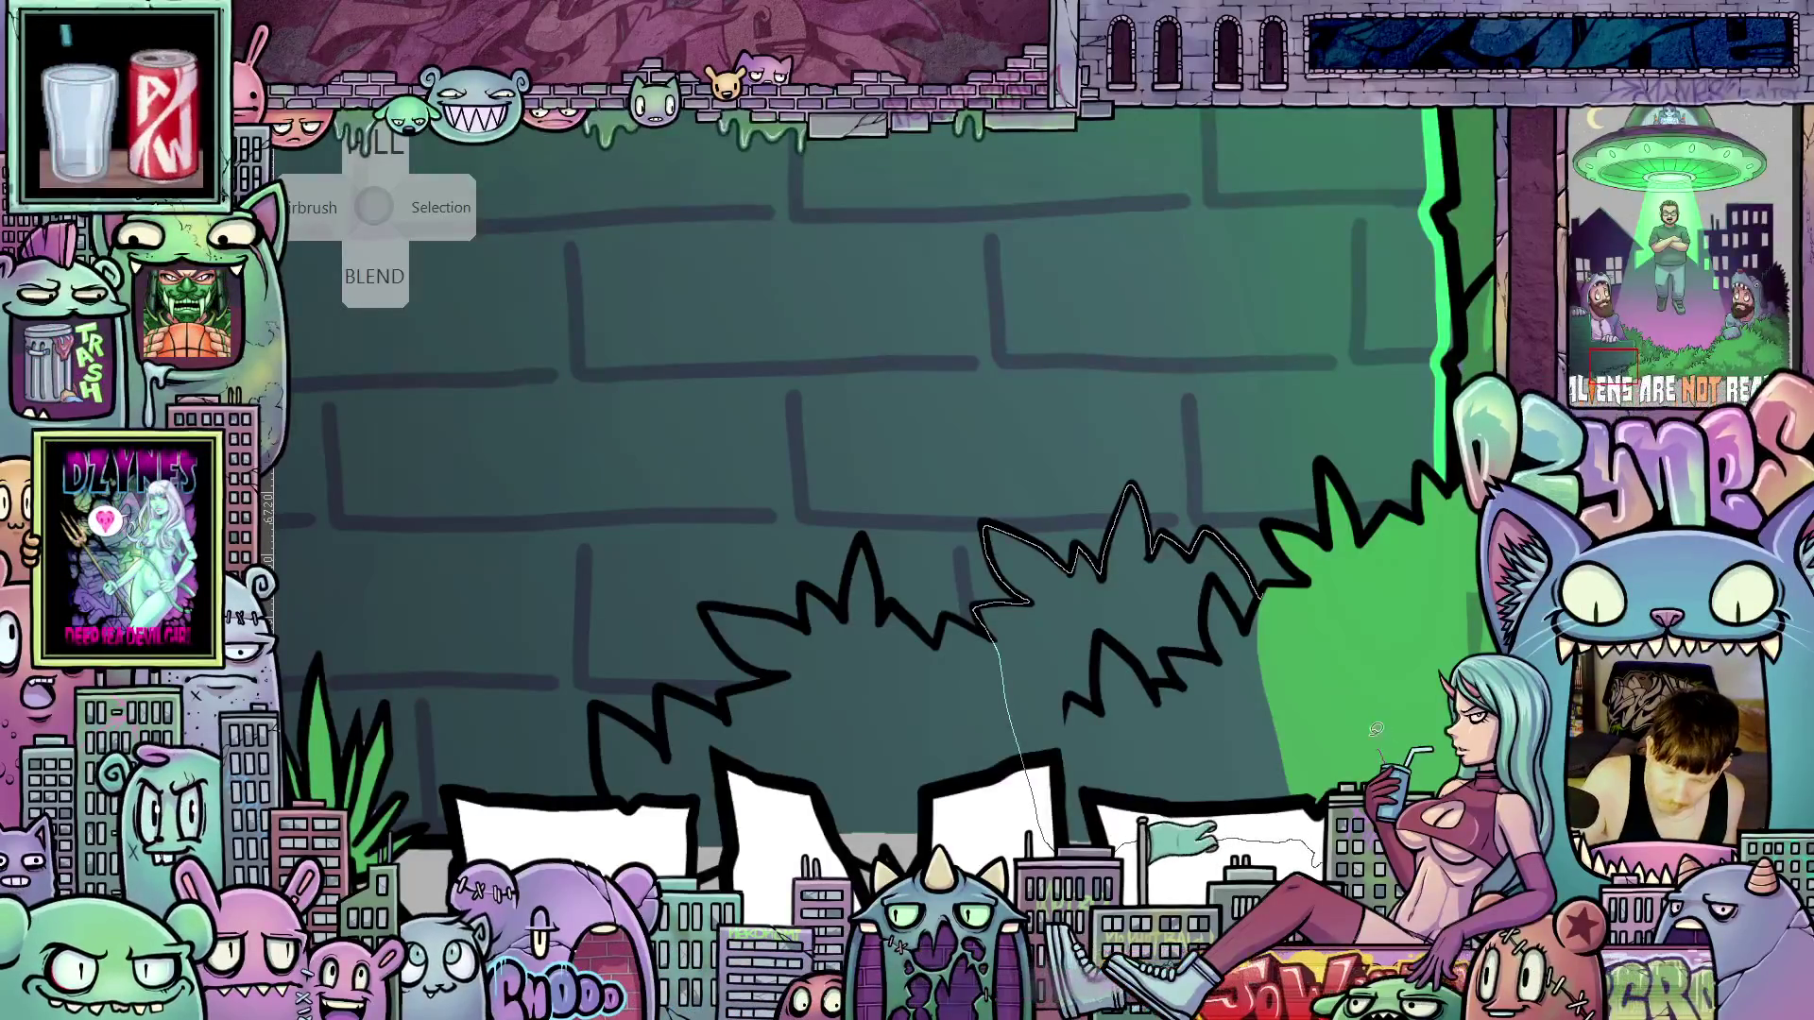
left_click_drag(1376, 730, 1267, 595)
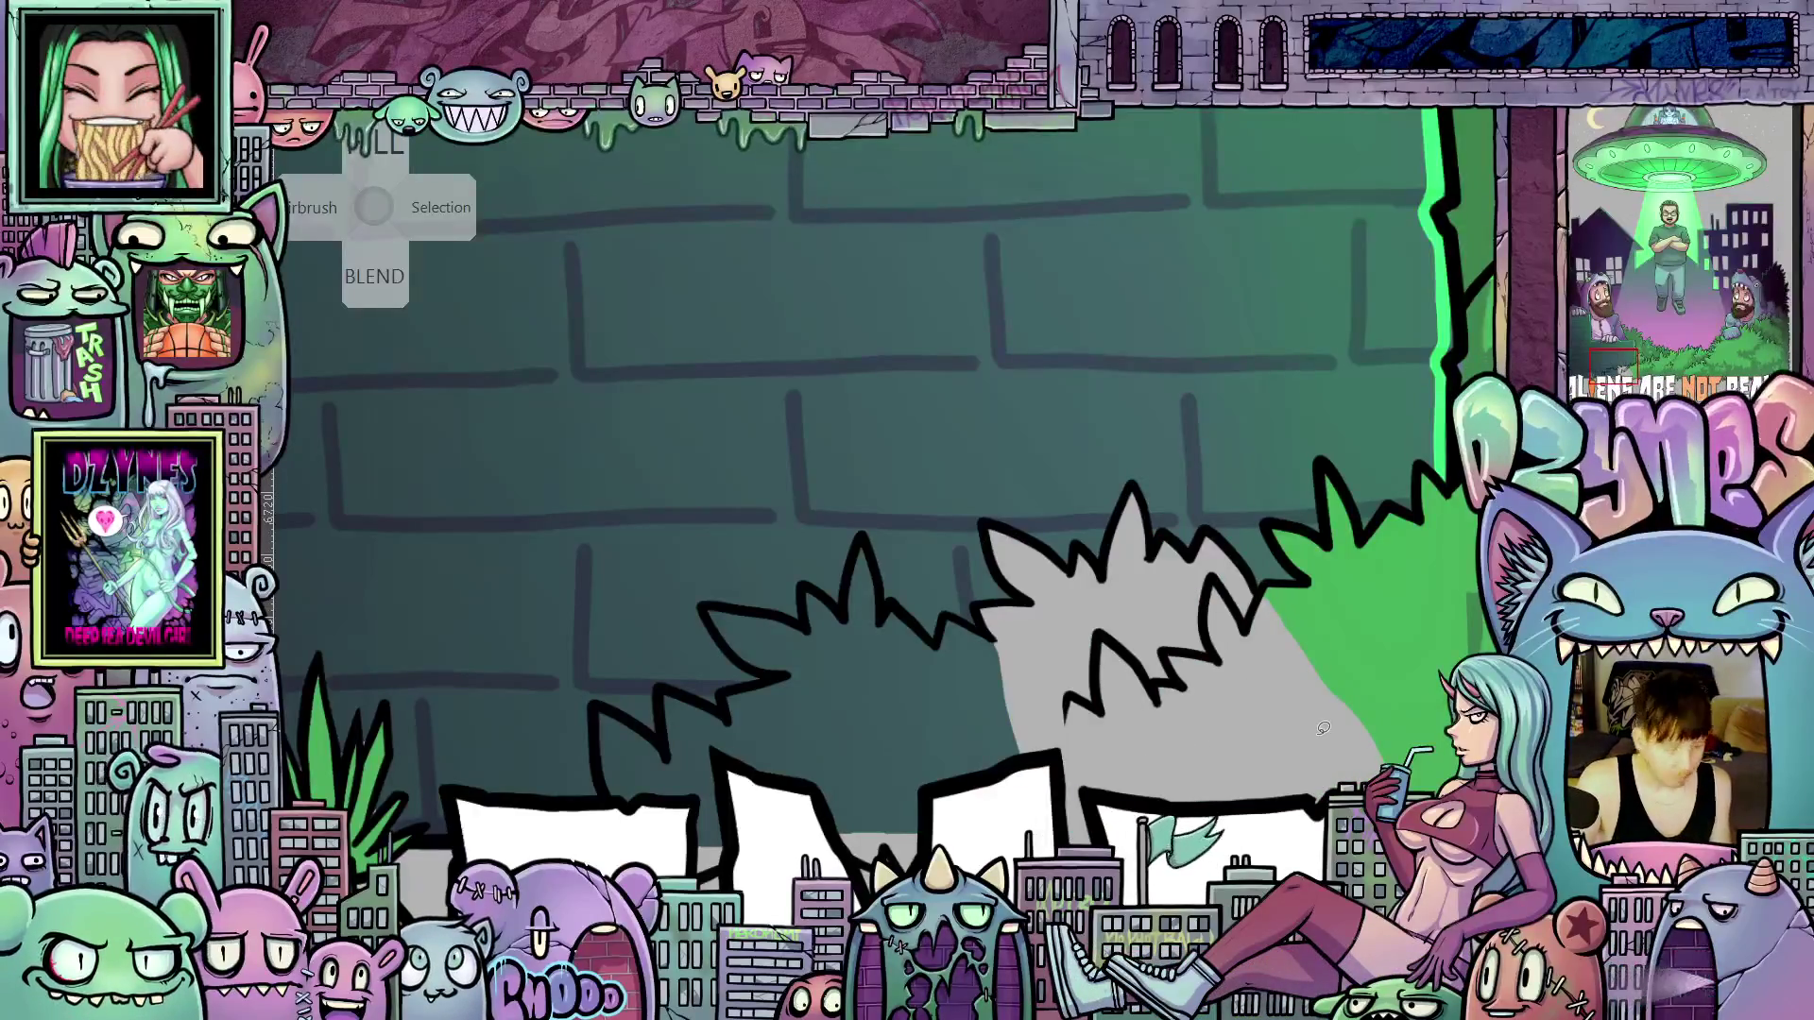
left_click_drag(1334, 743, 1336, 724)
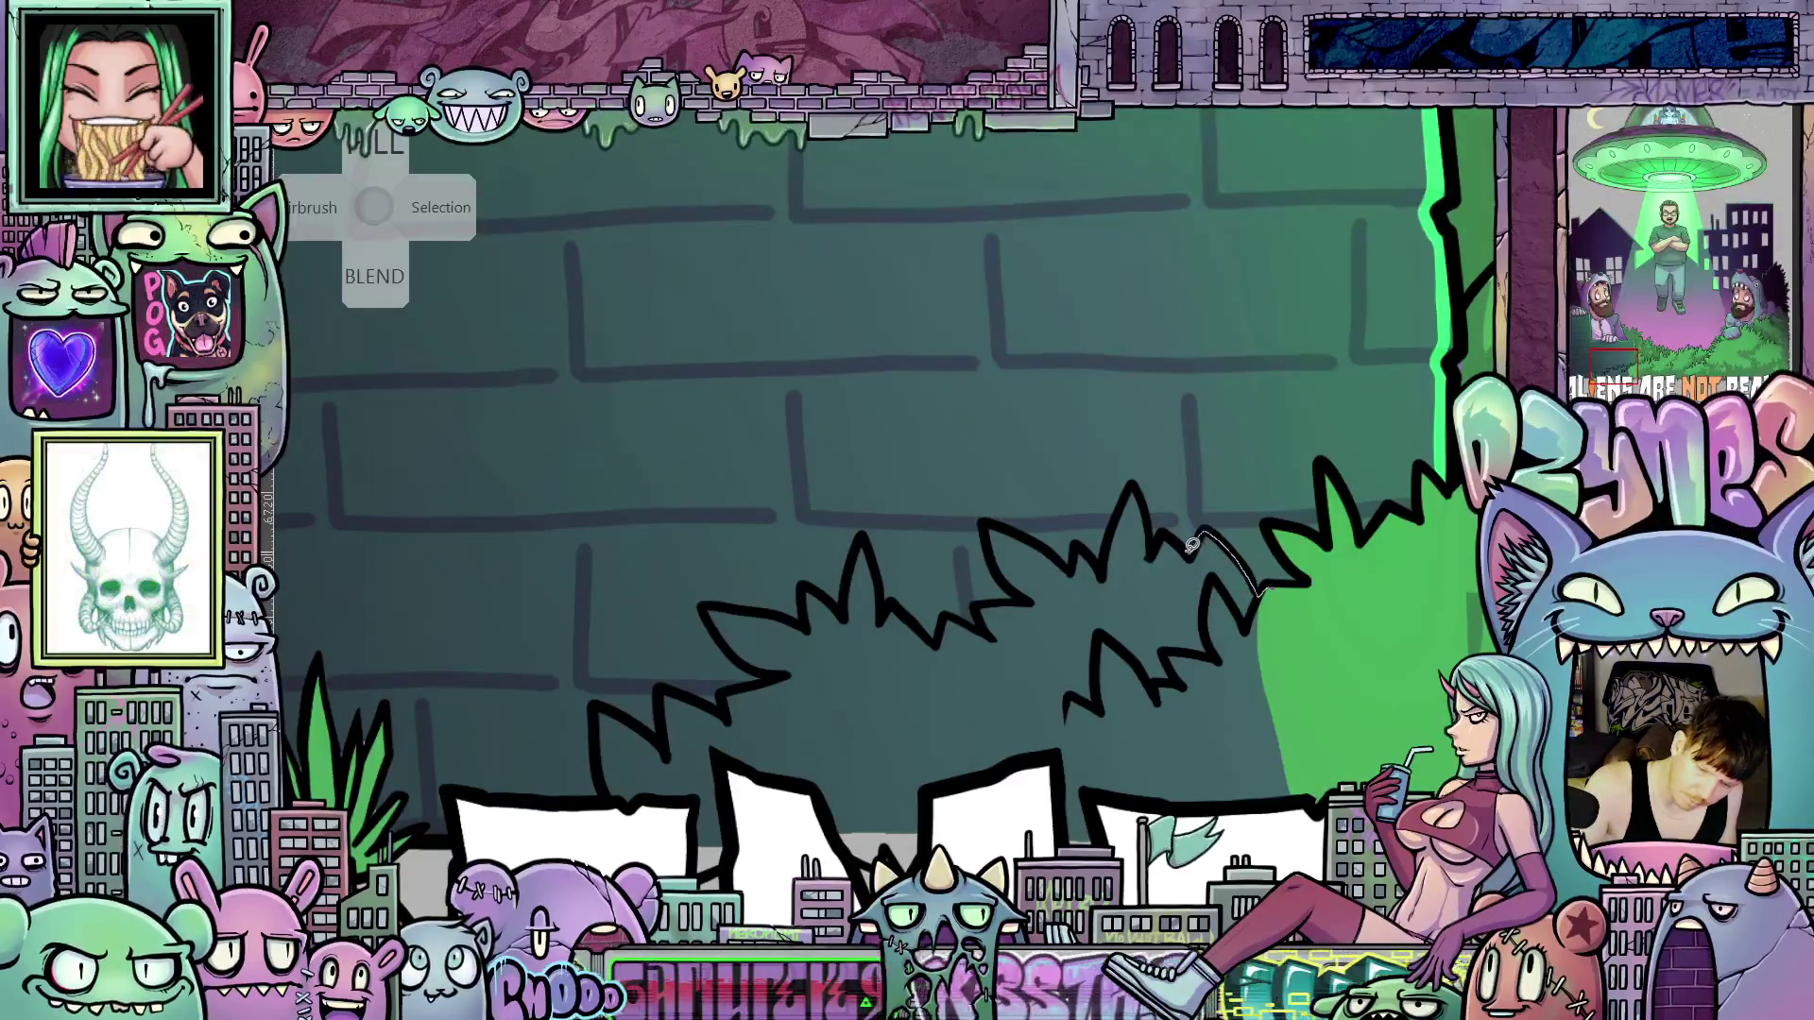
mouse_move(1155, 527)
left_mouse_down()
mouse_move(1132, 485)
mouse_move(1120, 517)
mouse_move(1032, 536)
mouse_move(1000, 520)
mouse_move(999, 563)
mouse_move(1026, 593)
mouse_move(985, 599)
mouse_move(982, 623)
mouse_move(941, 639)
mouse_move(960, 744)
left_mouse_up()
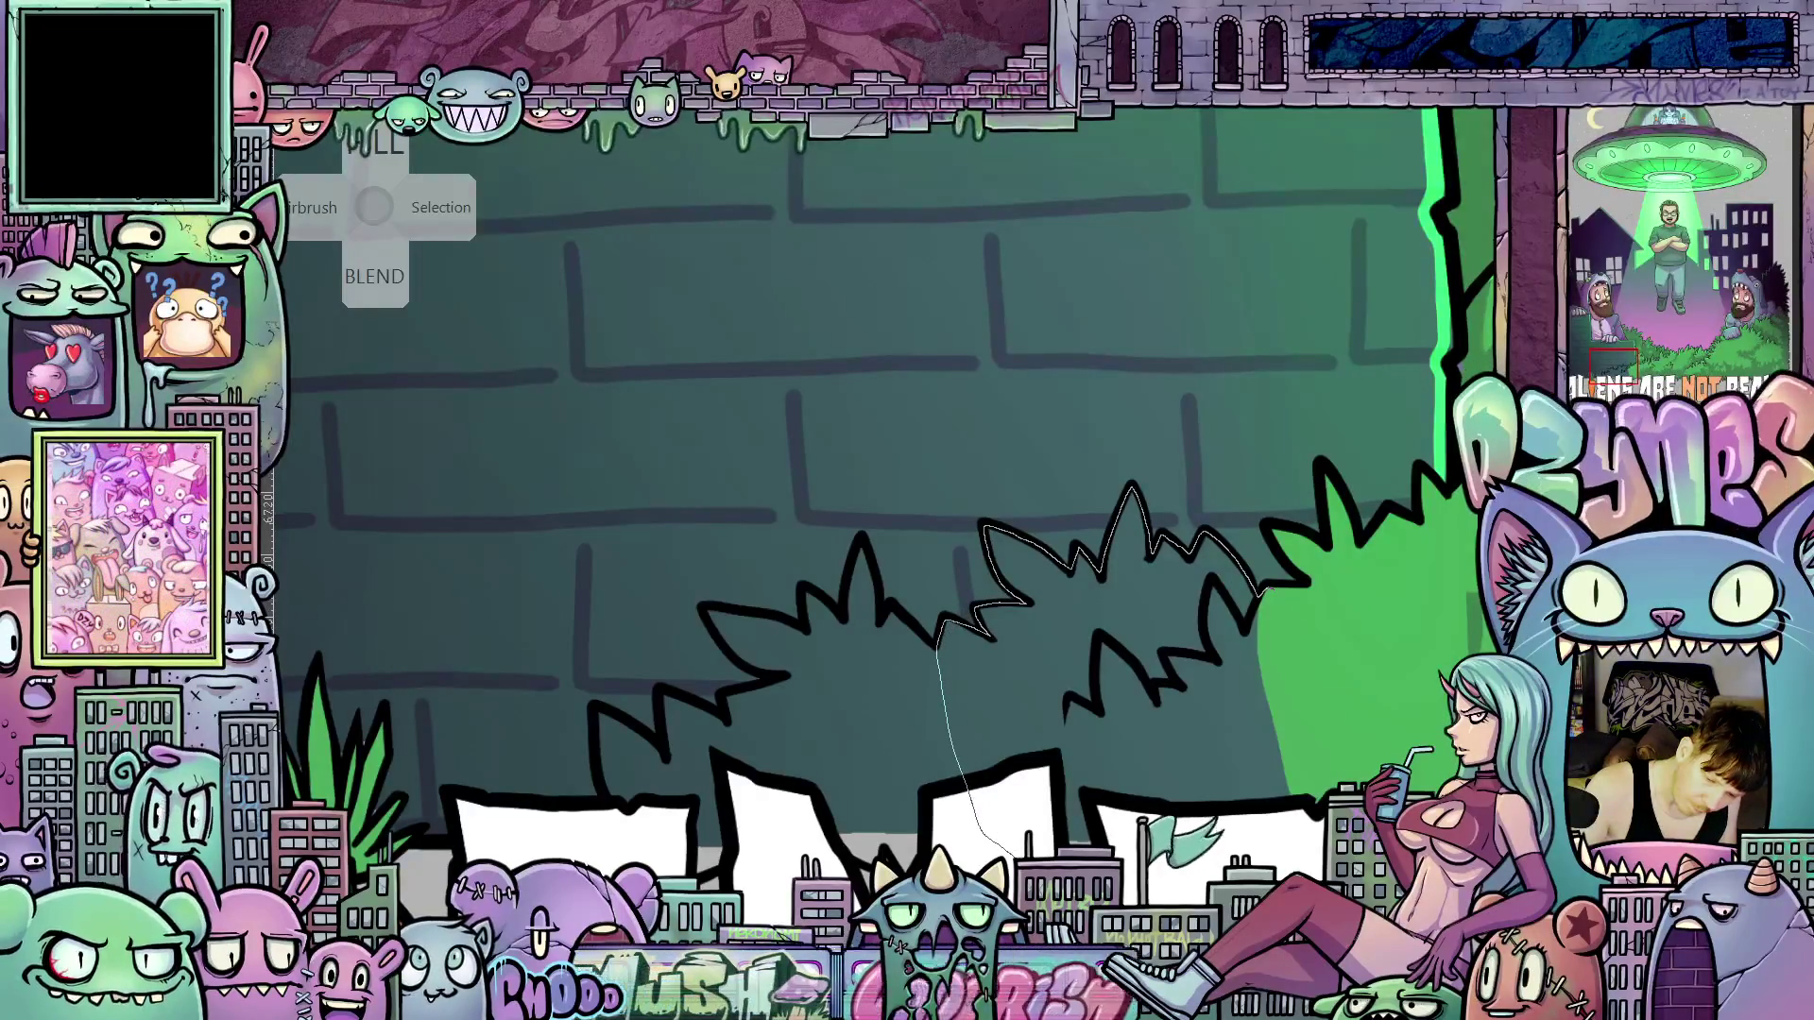
left_click_drag(1016, 855, 1277, 811)
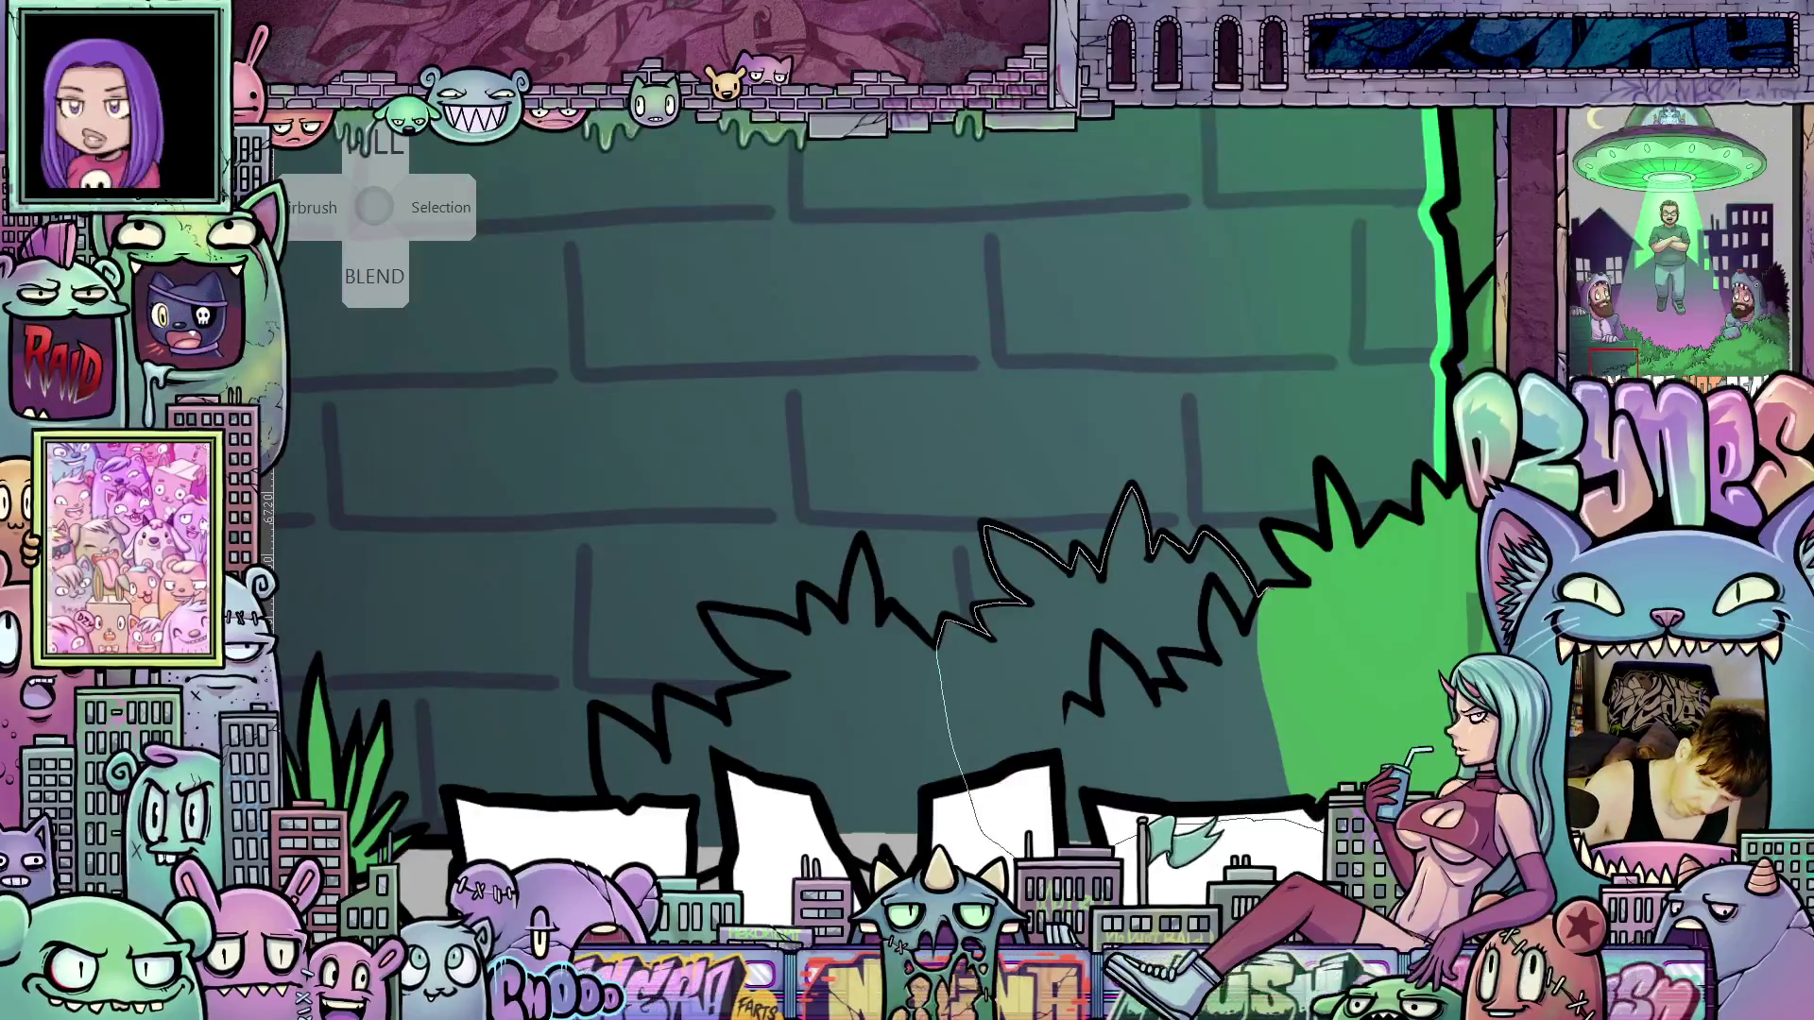
left_click_drag(1392, 731, 1293, 587)
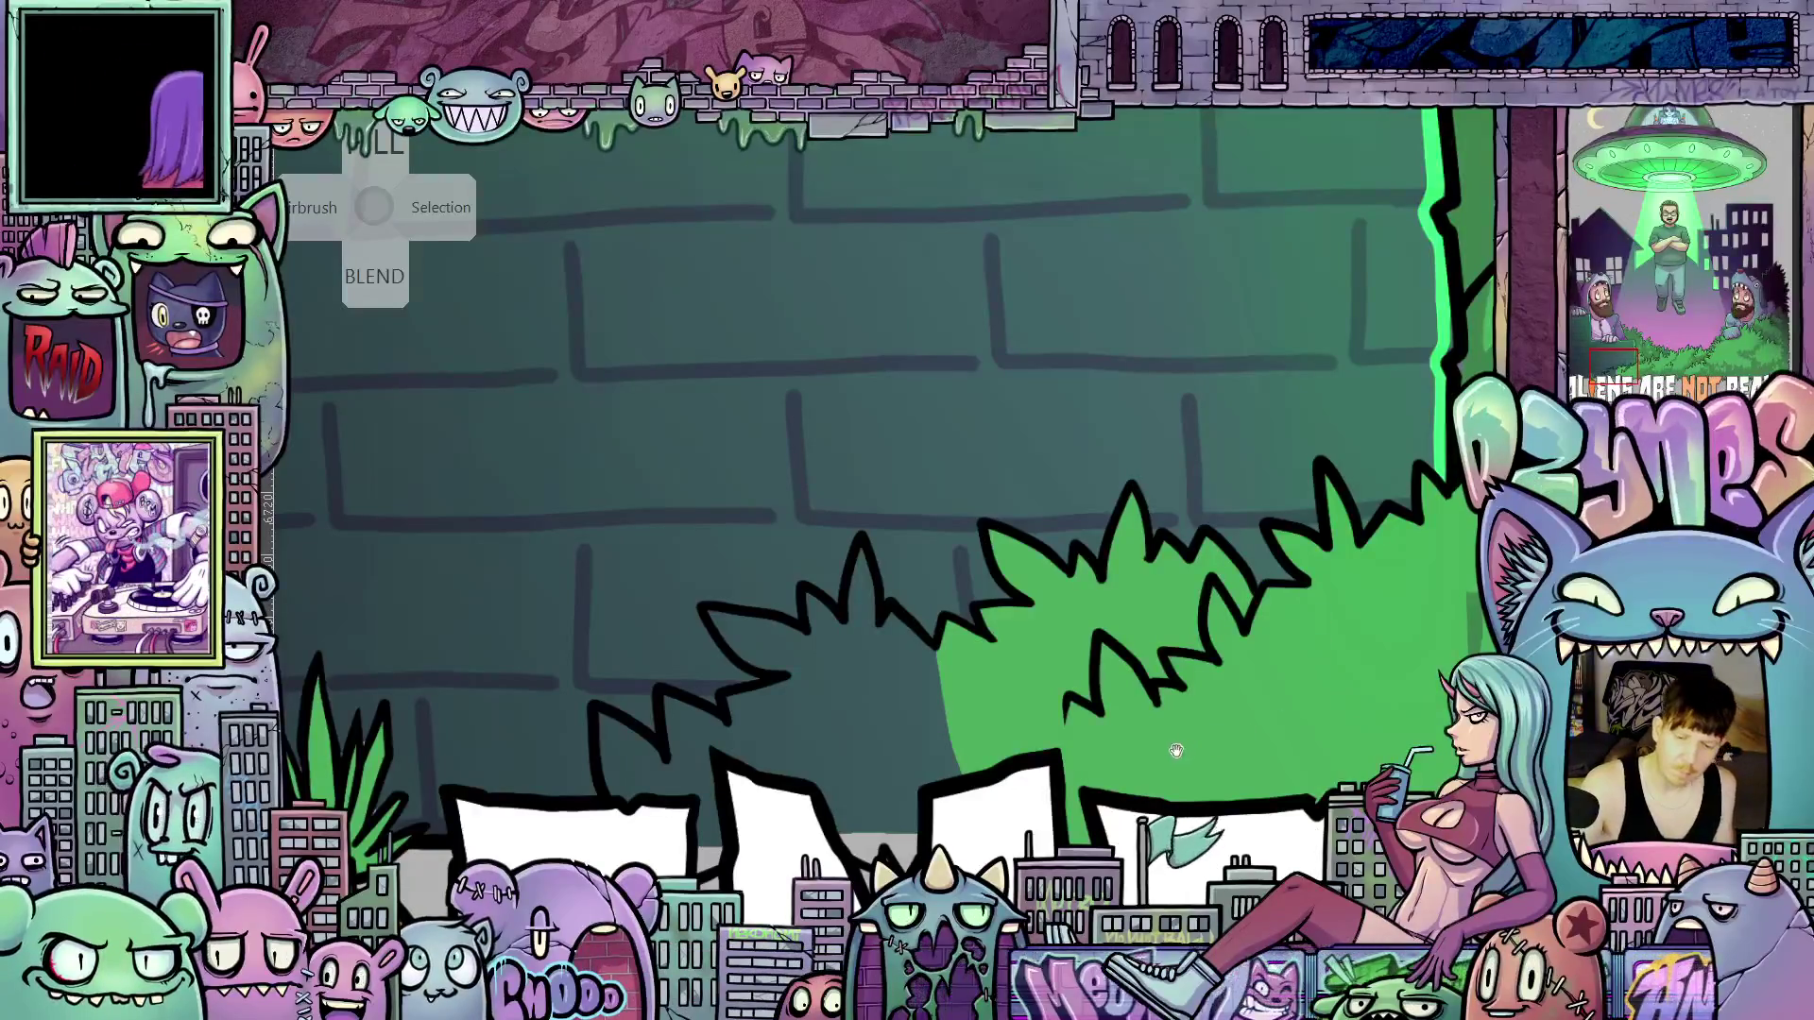
Lasso-fill two more bush sections green, extending the bush down over the white letter shapes
mouse_move(1177, 751)
left_mouse_down()
mouse_move(1260, 567)
mouse_move(1207, 545)
left_mouse_up()
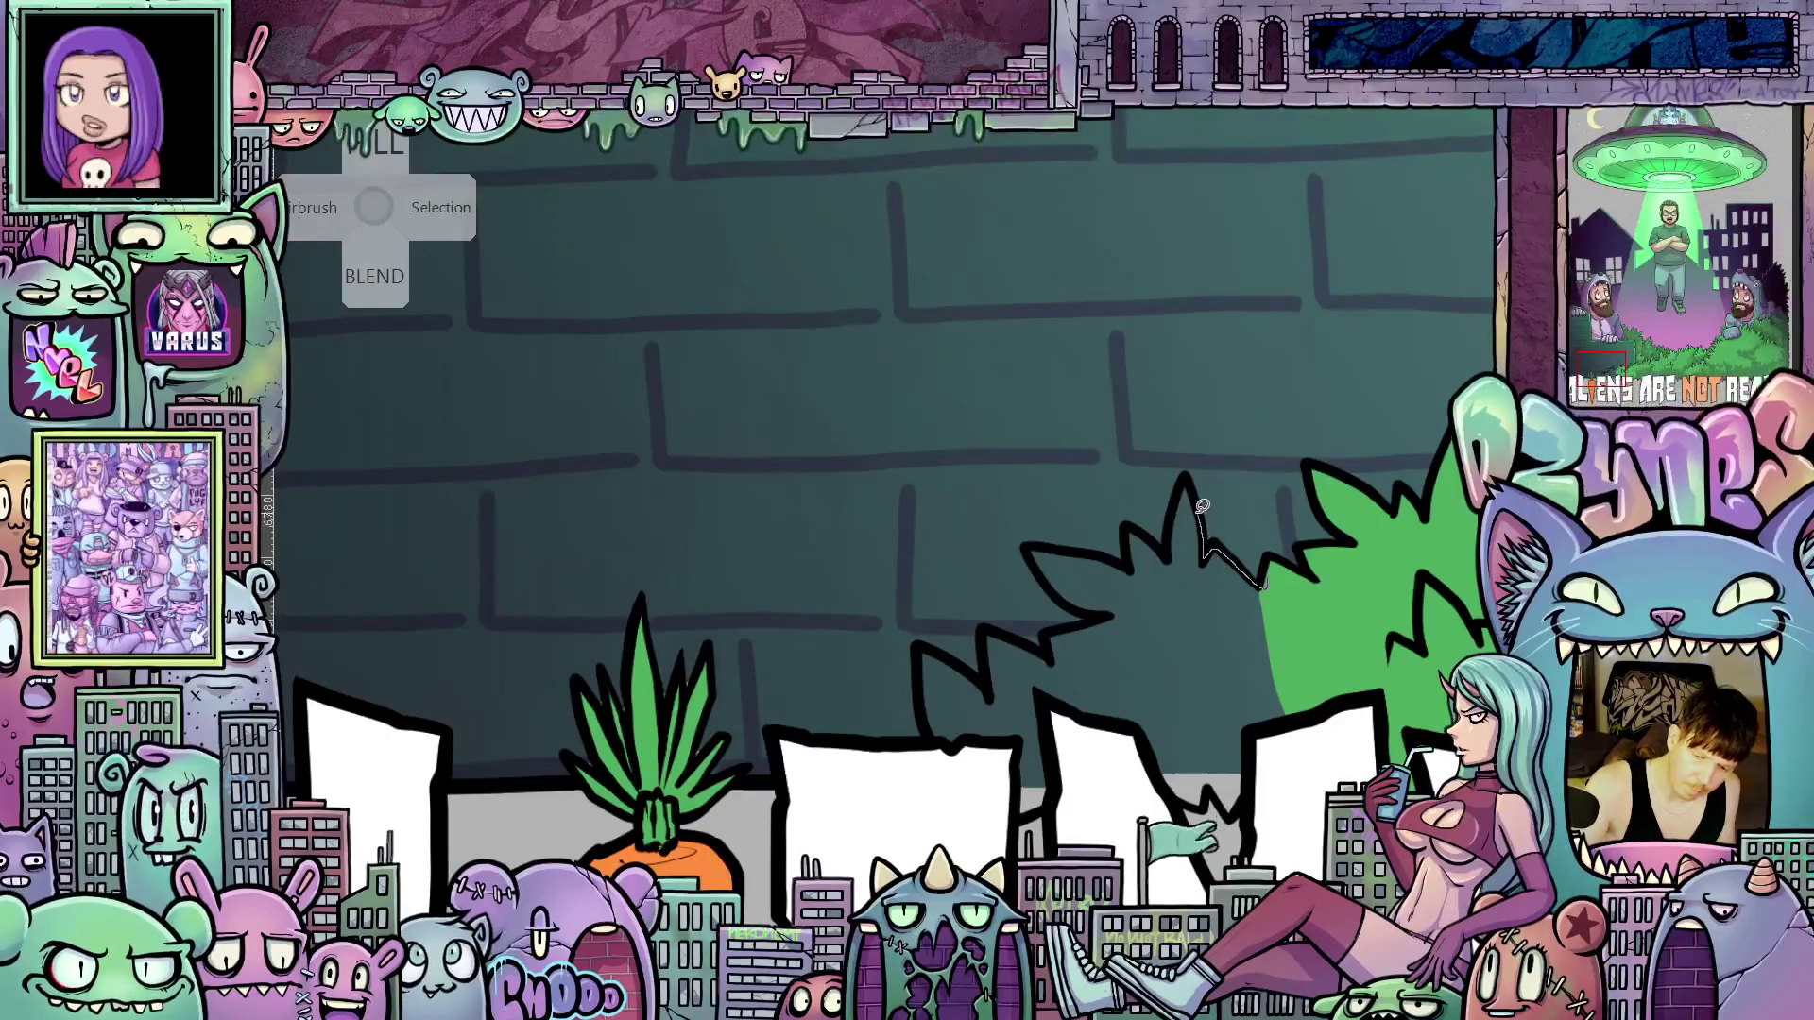
mouse_move(1191, 479)
left_mouse_down()
mouse_move(1153, 536)
mouse_move(1132, 522)
mouse_move(1042, 543)
left_mouse_up()
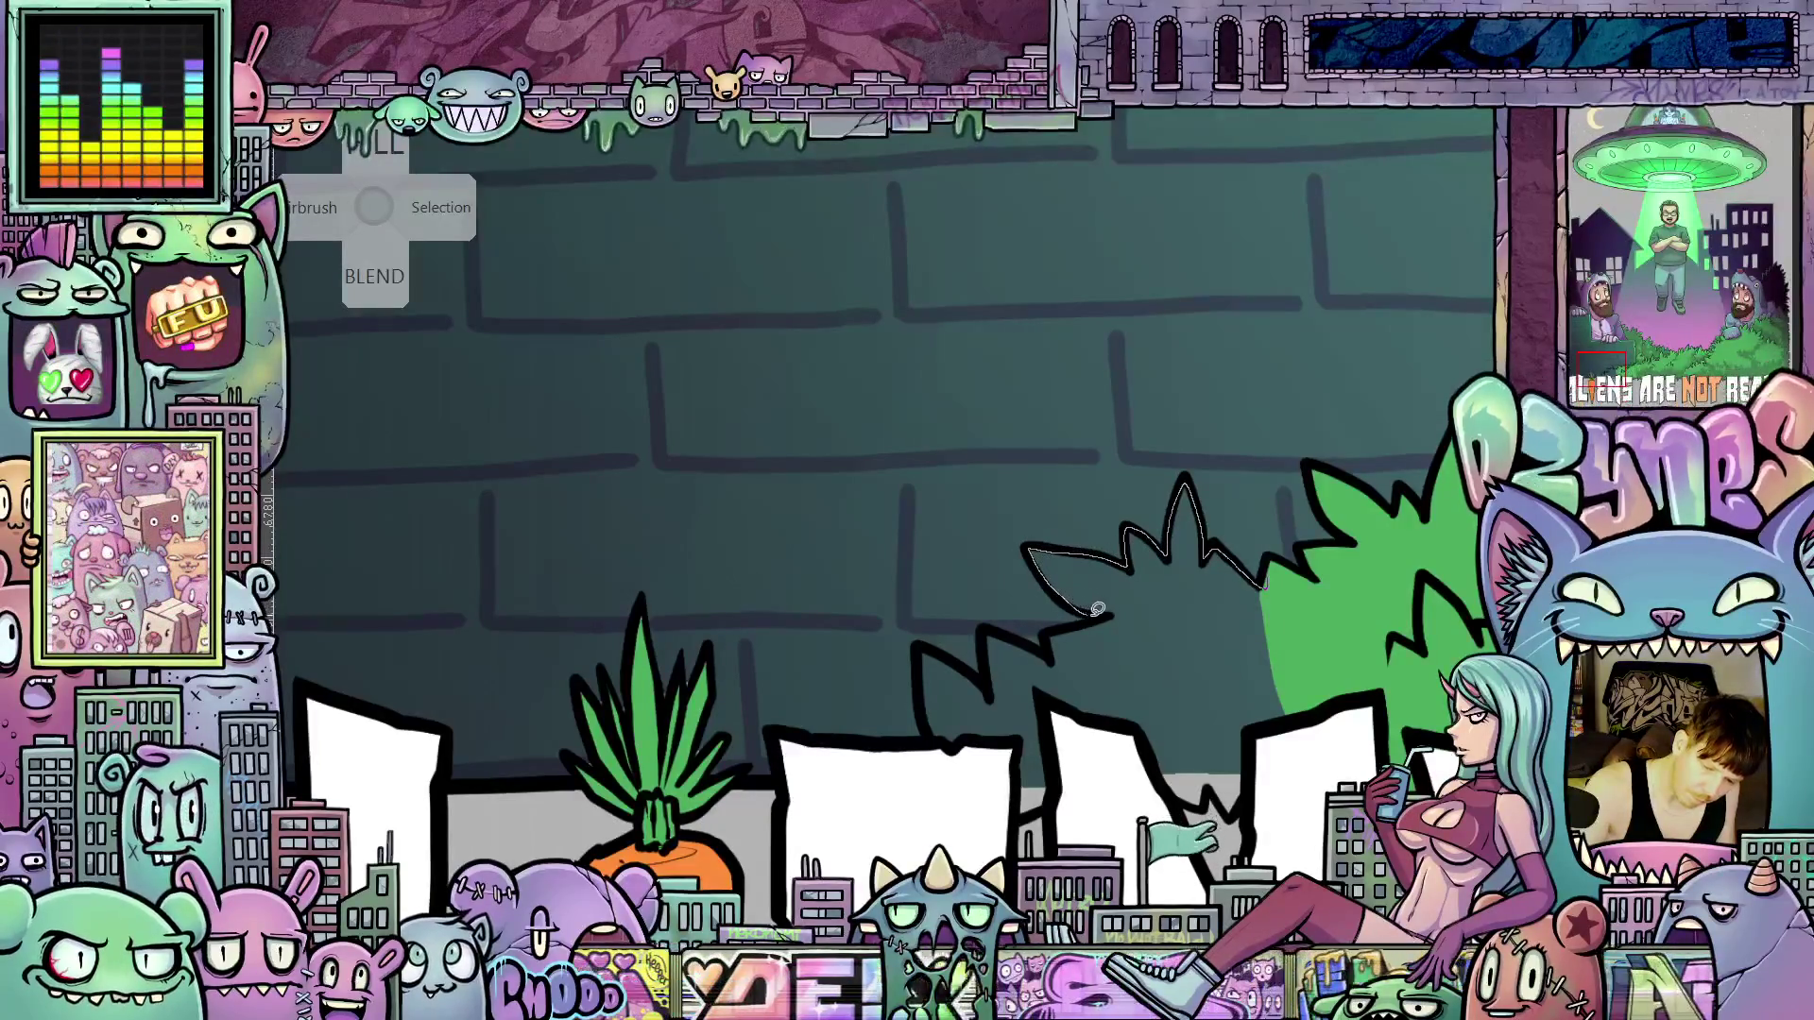
left_click_drag(1279, 650, 1271, 597)
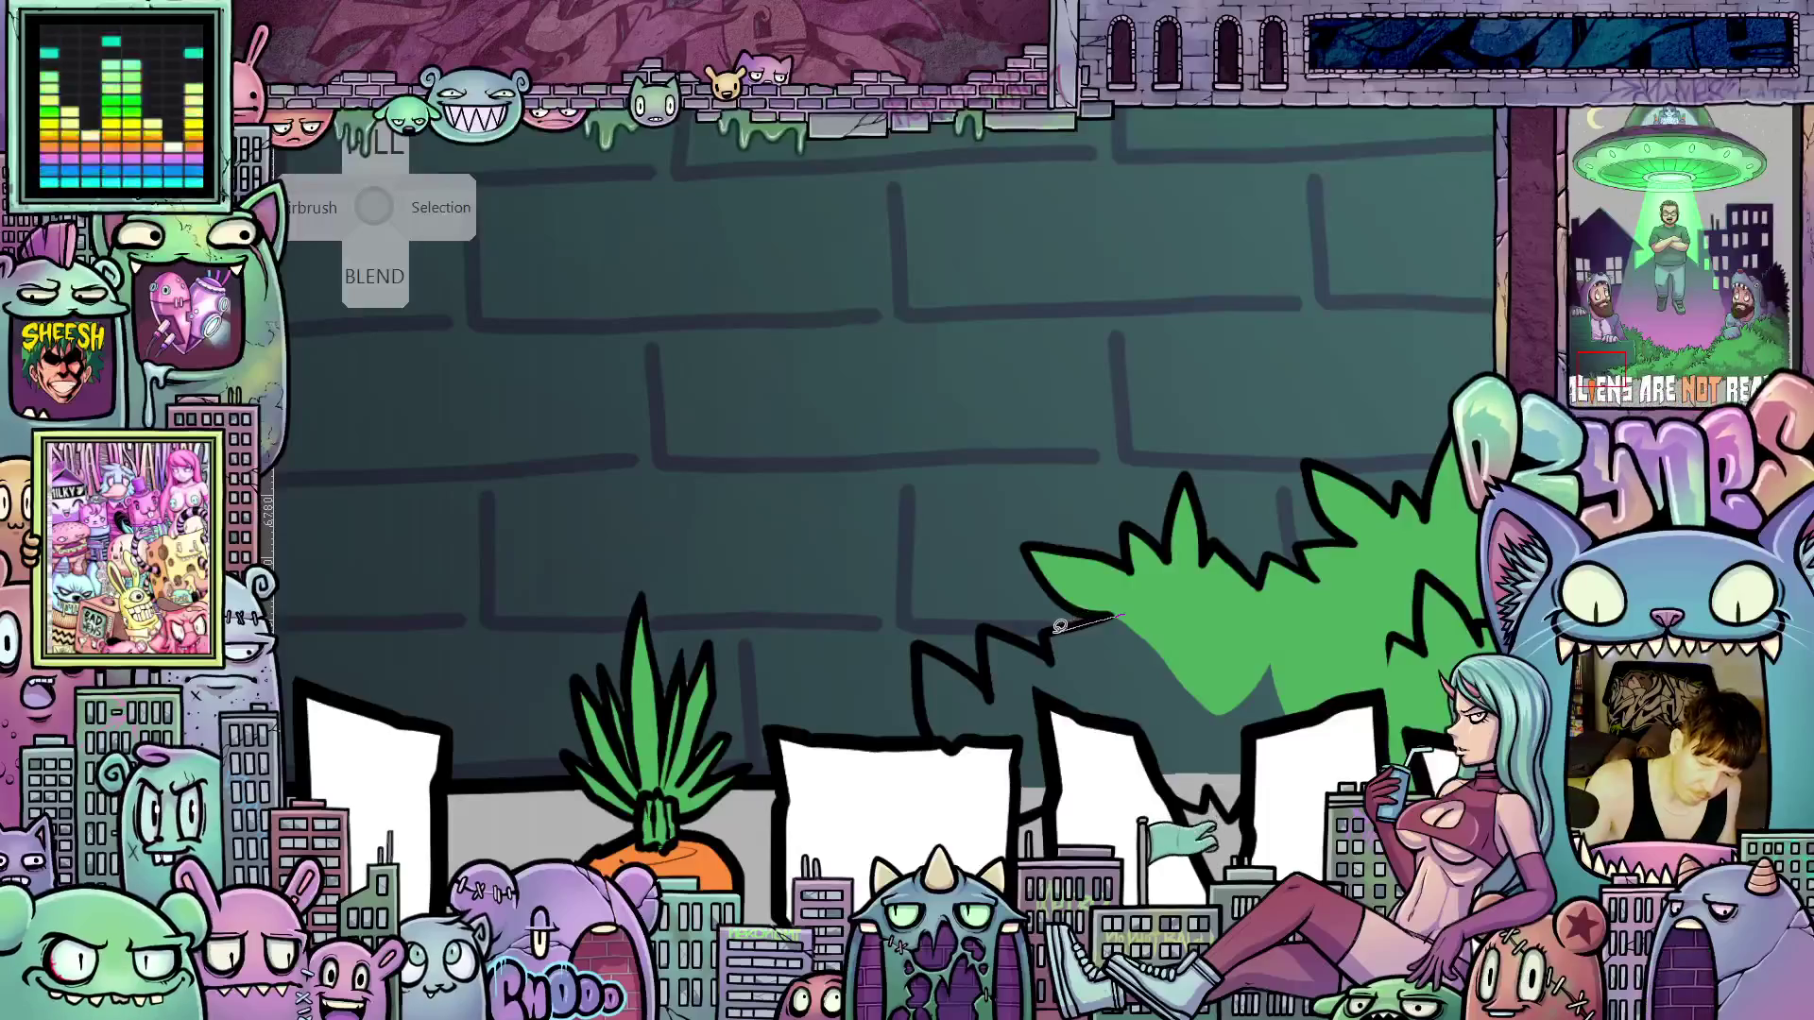
mouse_move(1059, 626)
left_mouse_down()
mouse_move(1046, 652)
mouse_move(993, 625)
mouse_move(948, 652)
left_mouse_up()
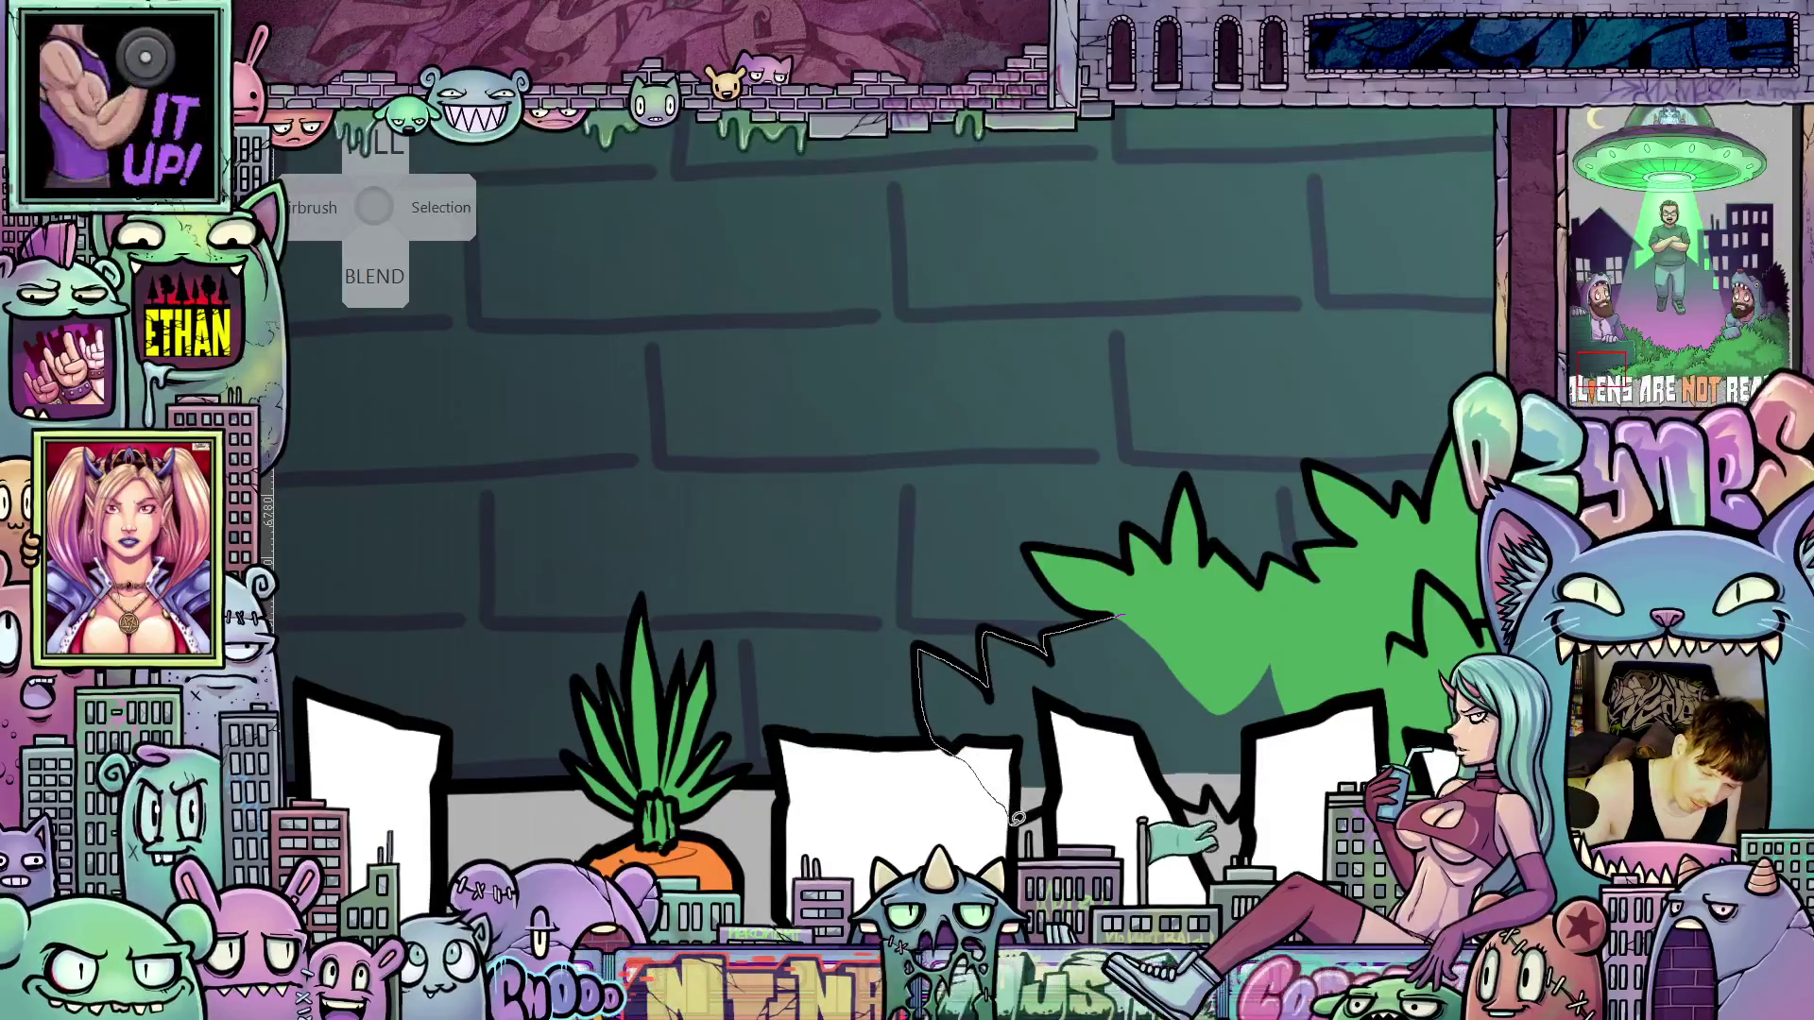
mouse_move(1017, 818)
left_mouse_down()
mouse_move(1112, 784)
mouse_move(1228, 806)
mouse_move(1326, 786)
mouse_move(1370, 627)
left_mouse_up()
left_click_drag(1141, 597, 1177, 632)
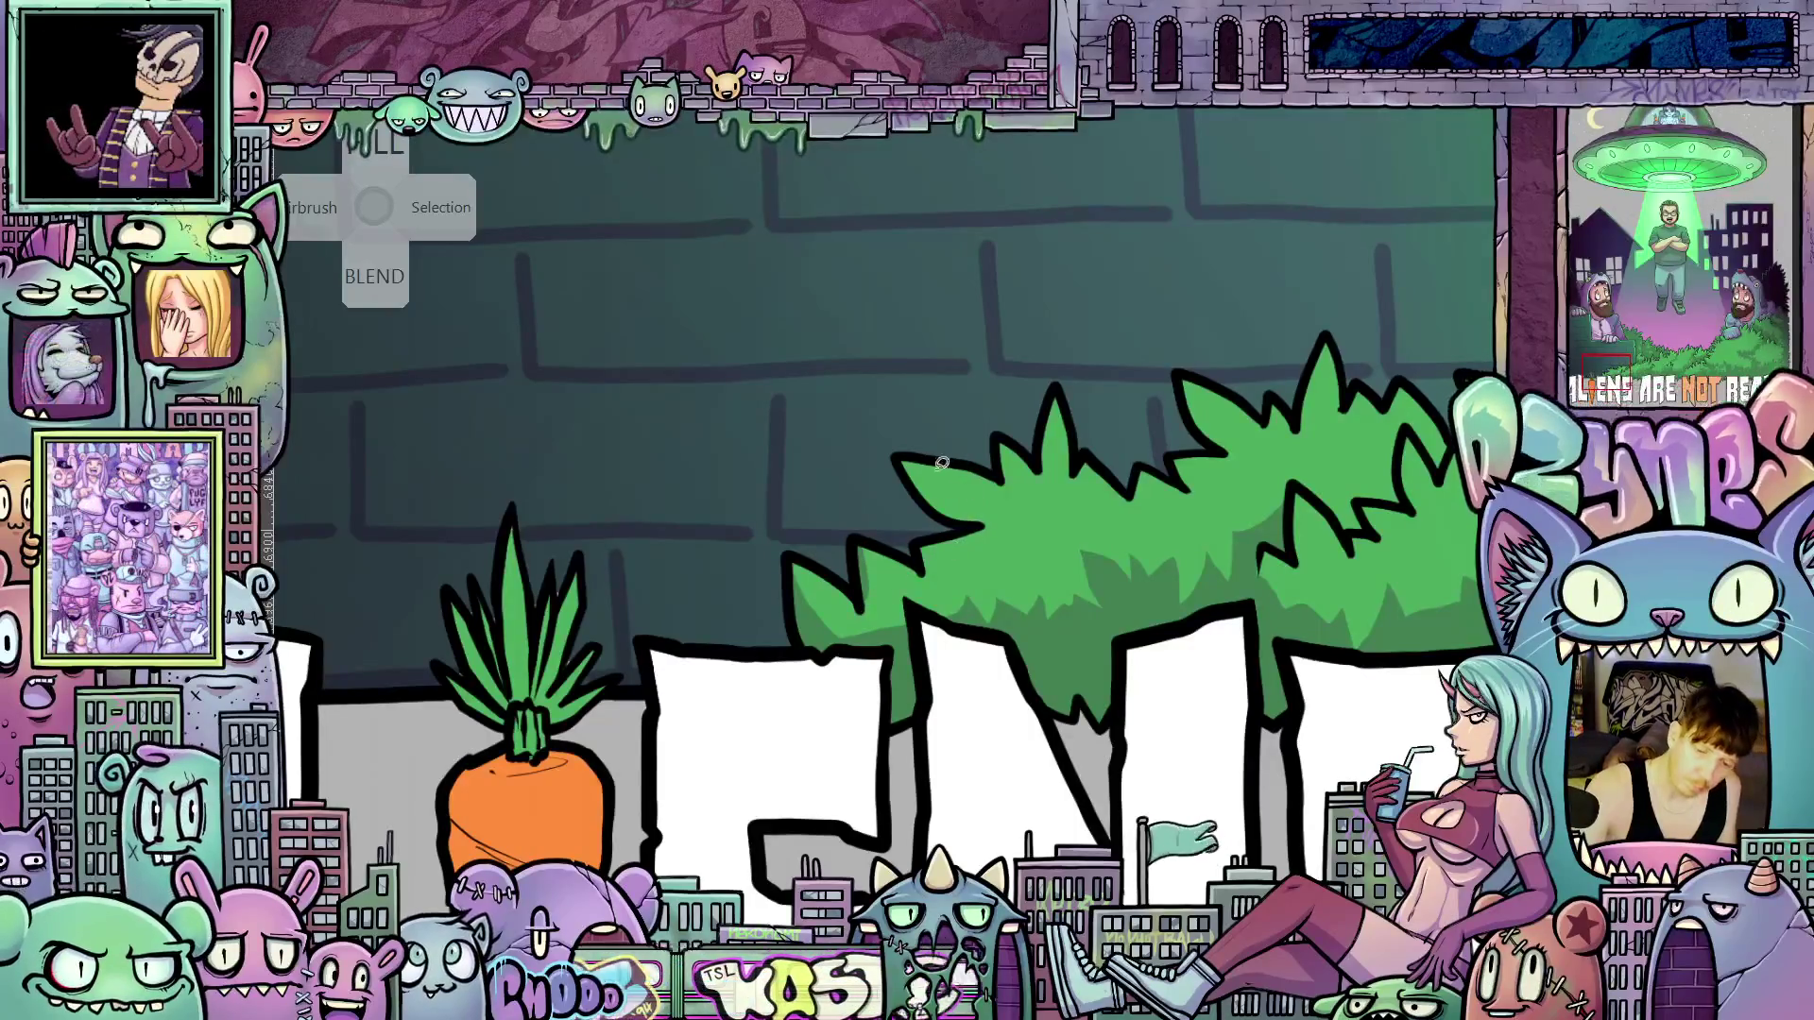
Draw extra spiky leaf shapes along the bush top and undo a stray stroke across it
mouse_move(908, 463)
left_mouse_down()
mouse_move(996, 520)
mouse_move(945, 515)
mouse_move(902, 456)
left_mouse_up()
scroll(1195, 574, "up", 3)
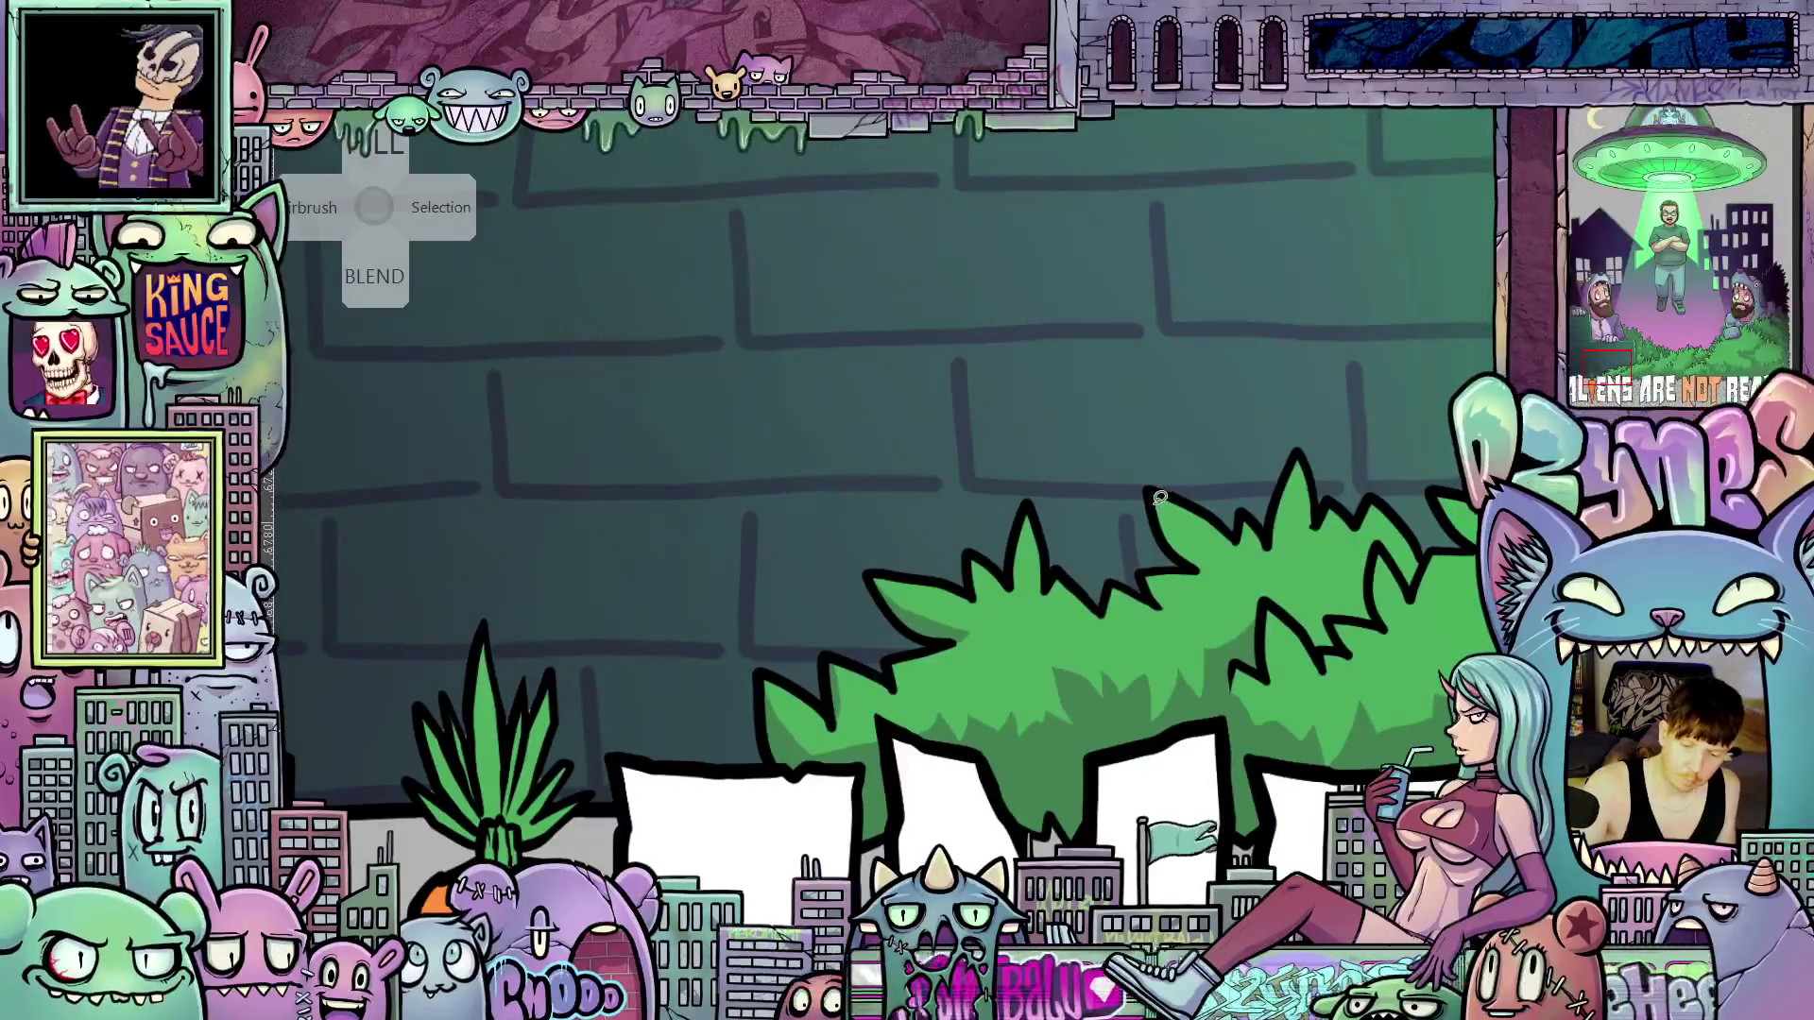
mouse_move(1155, 501)
left_mouse_down()
mouse_move(1213, 564)
mouse_move(1152, 484)
left_mouse_up()
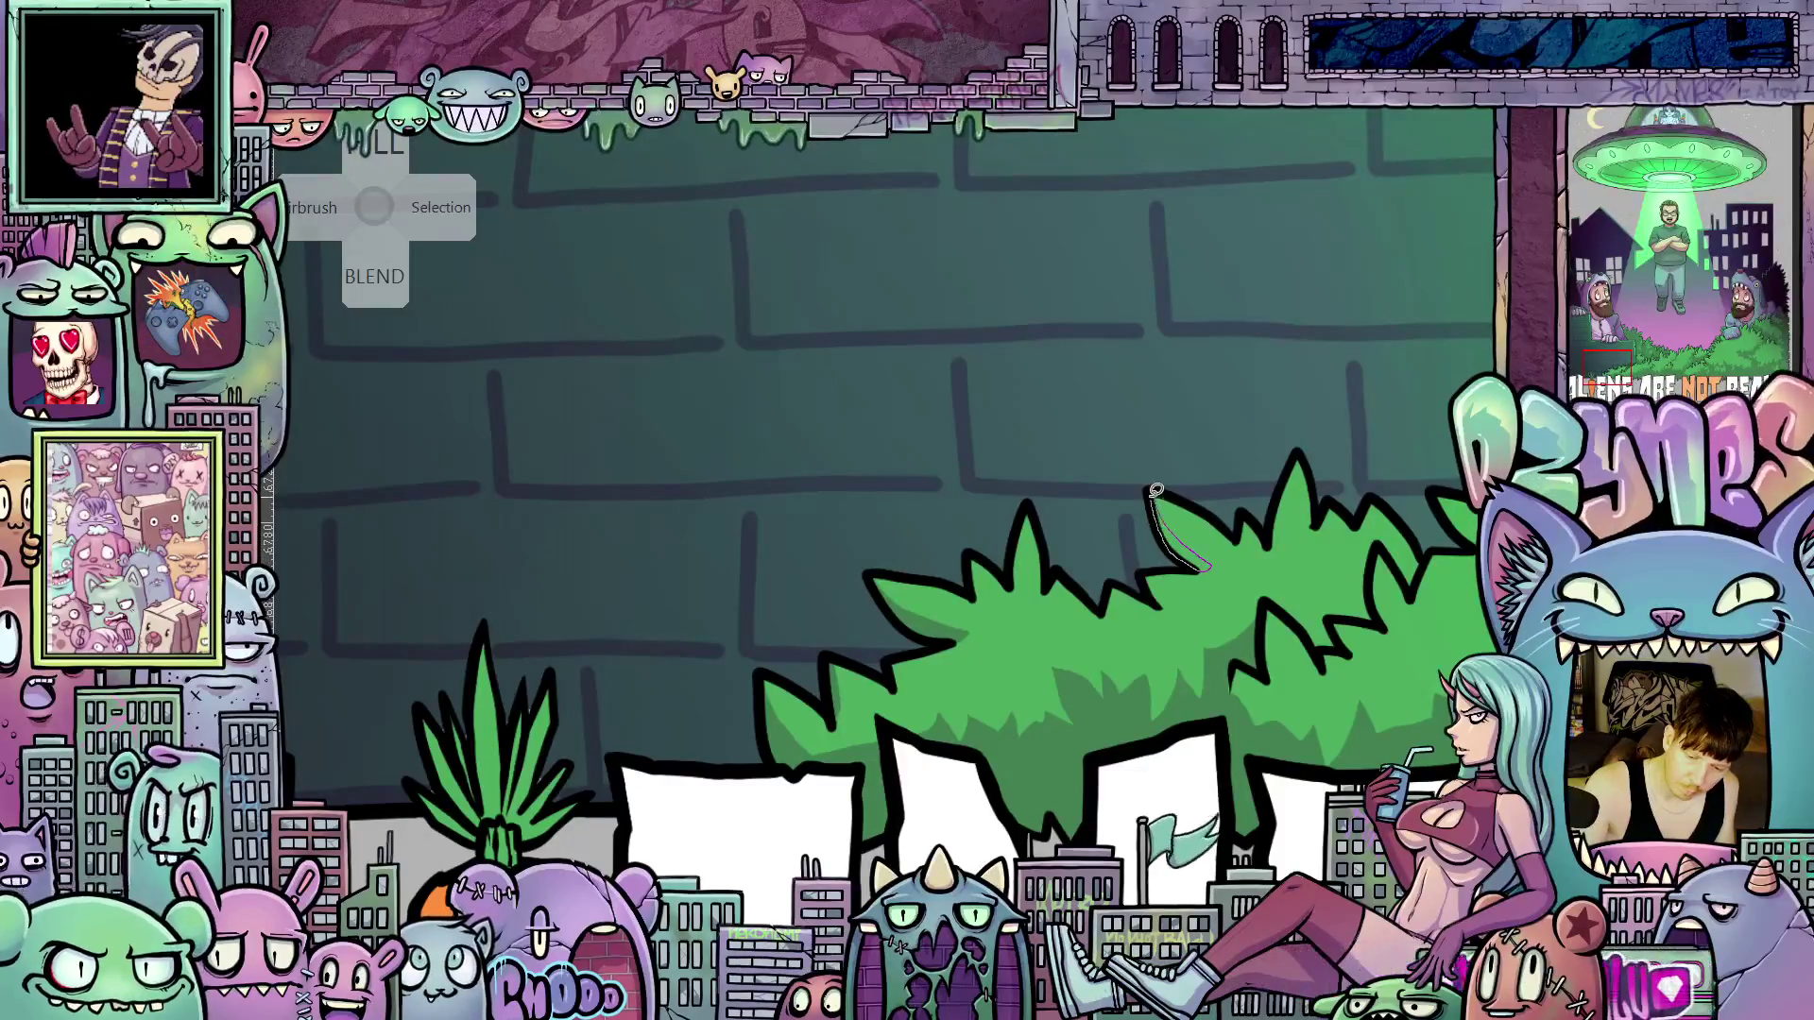
mouse_move(1345, 643)
left_mouse_down()
mouse_move(1147, 644)
mouse_move(1124, 675)
mouse_move(1153, 661)
mouse_move(1200, 685)
mouse_move(1208, 718)
left_mouse_up()
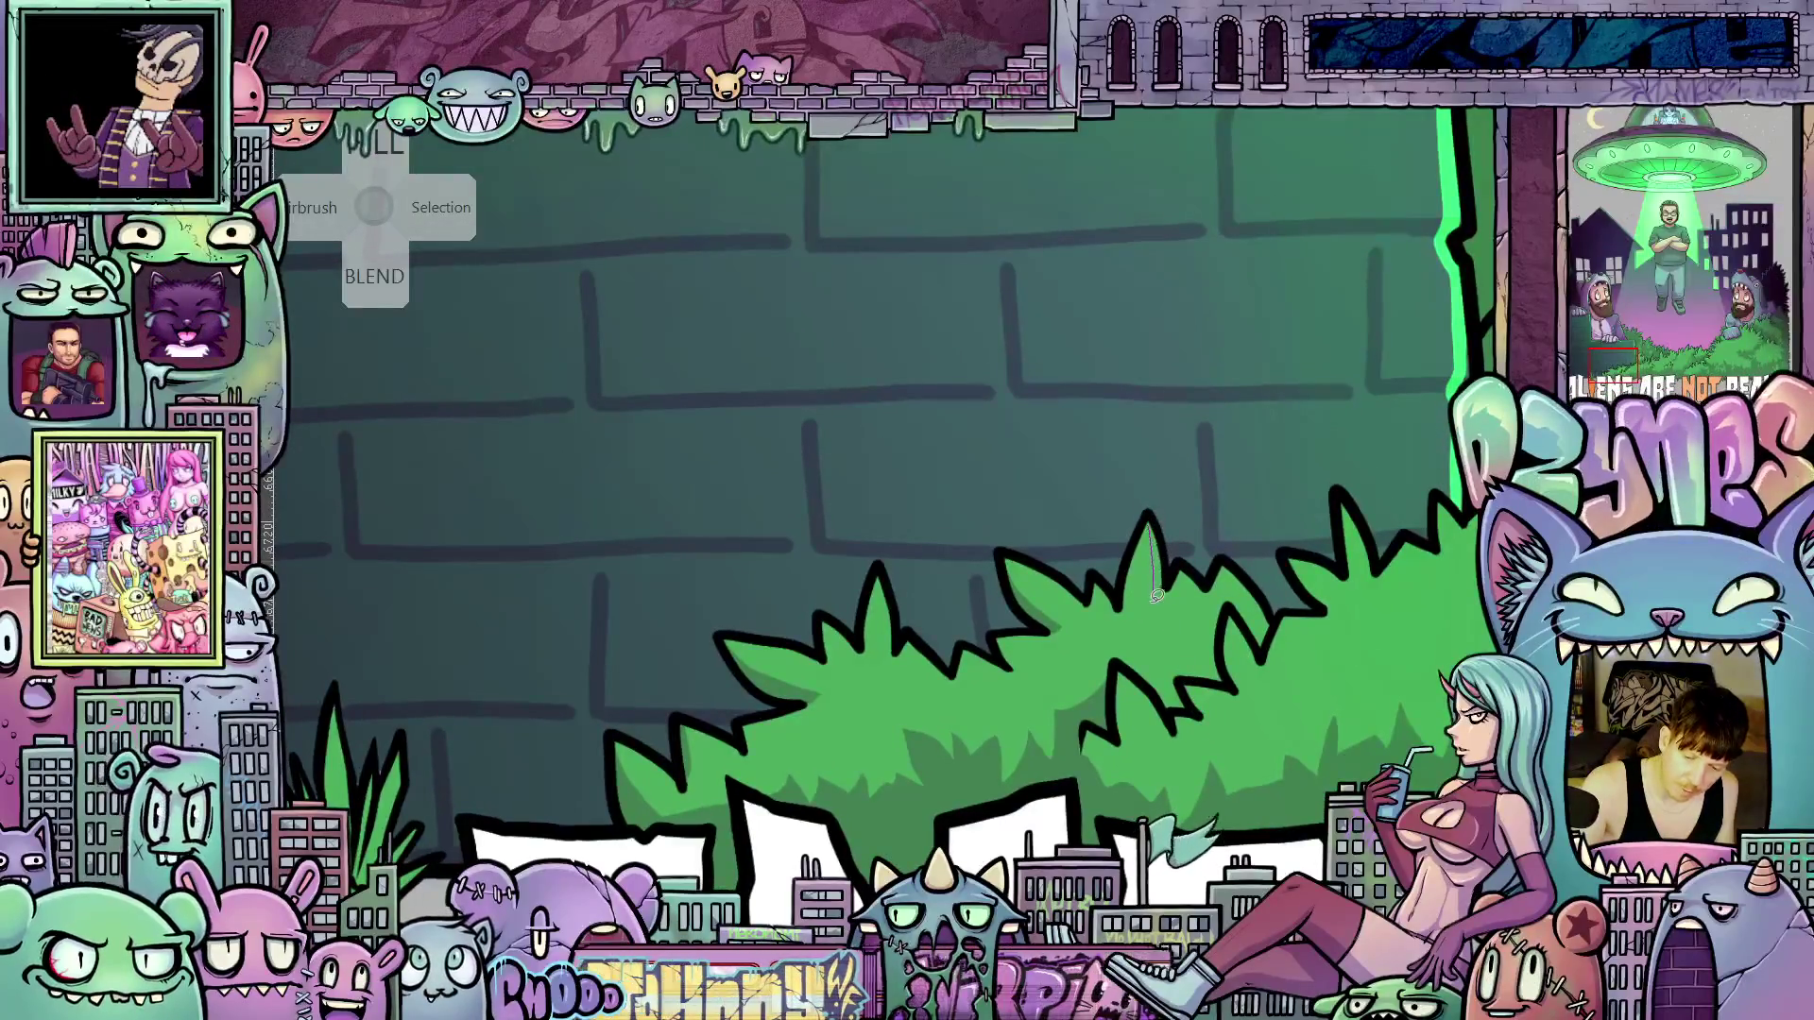
mouse_move(1149, 515)
left_mouse_down()
mouse_move(1165, 531)
mouse_move(1094, 596)
mouse_move(1140, 659)
left_mouse_up()
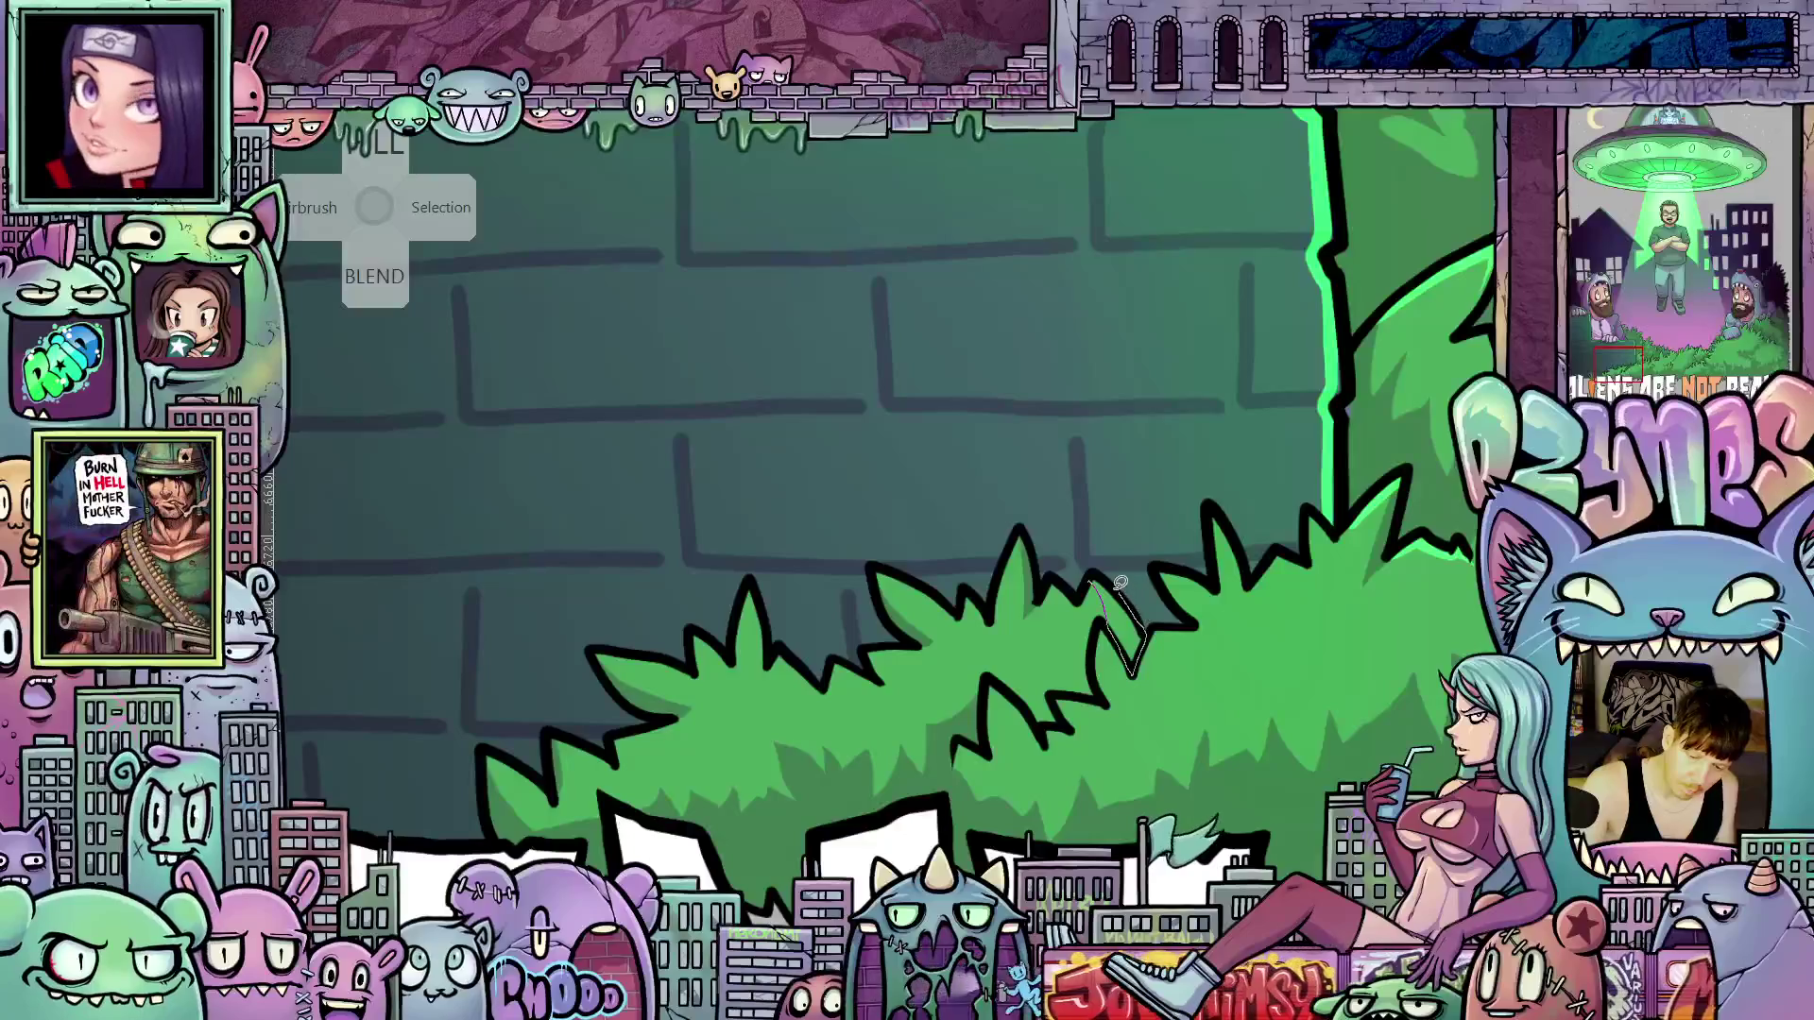
left_click_drag(1282, 699, 1136, 742)
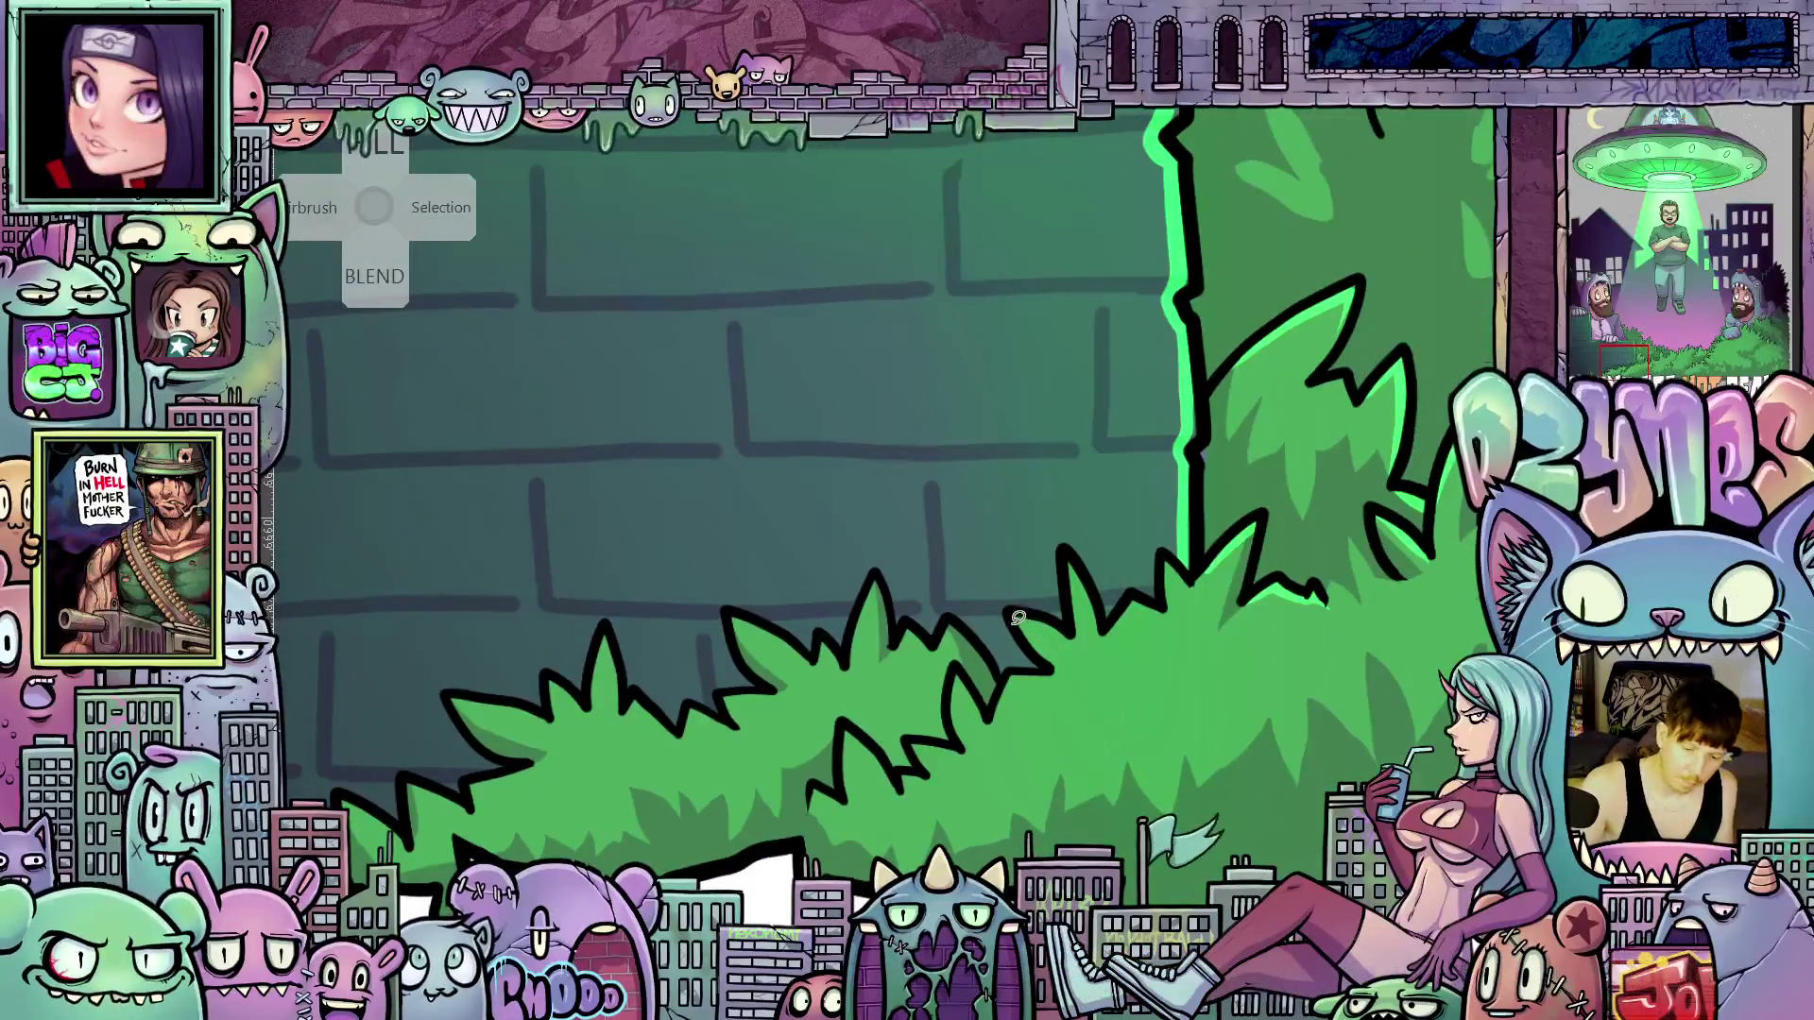
left_click_drag(1017, 630, 1059, 667)
key("ctrl+z")
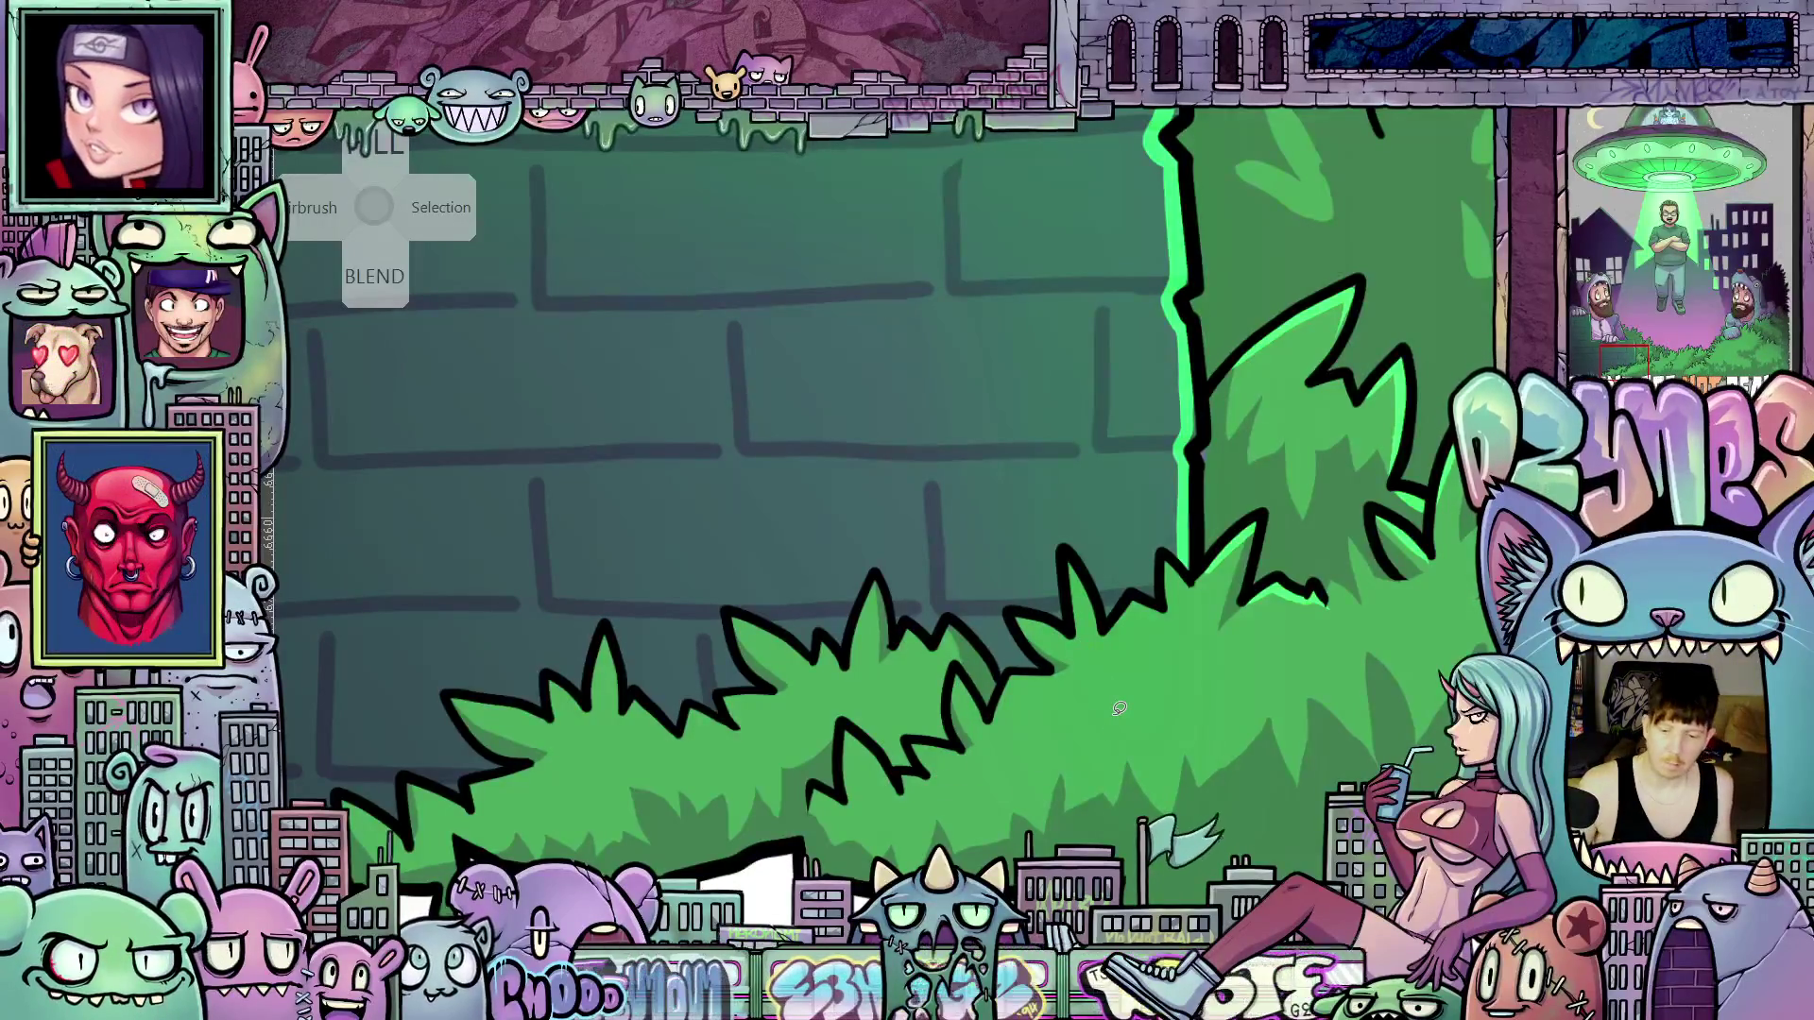
scroll(1116, 670, "down", 3)
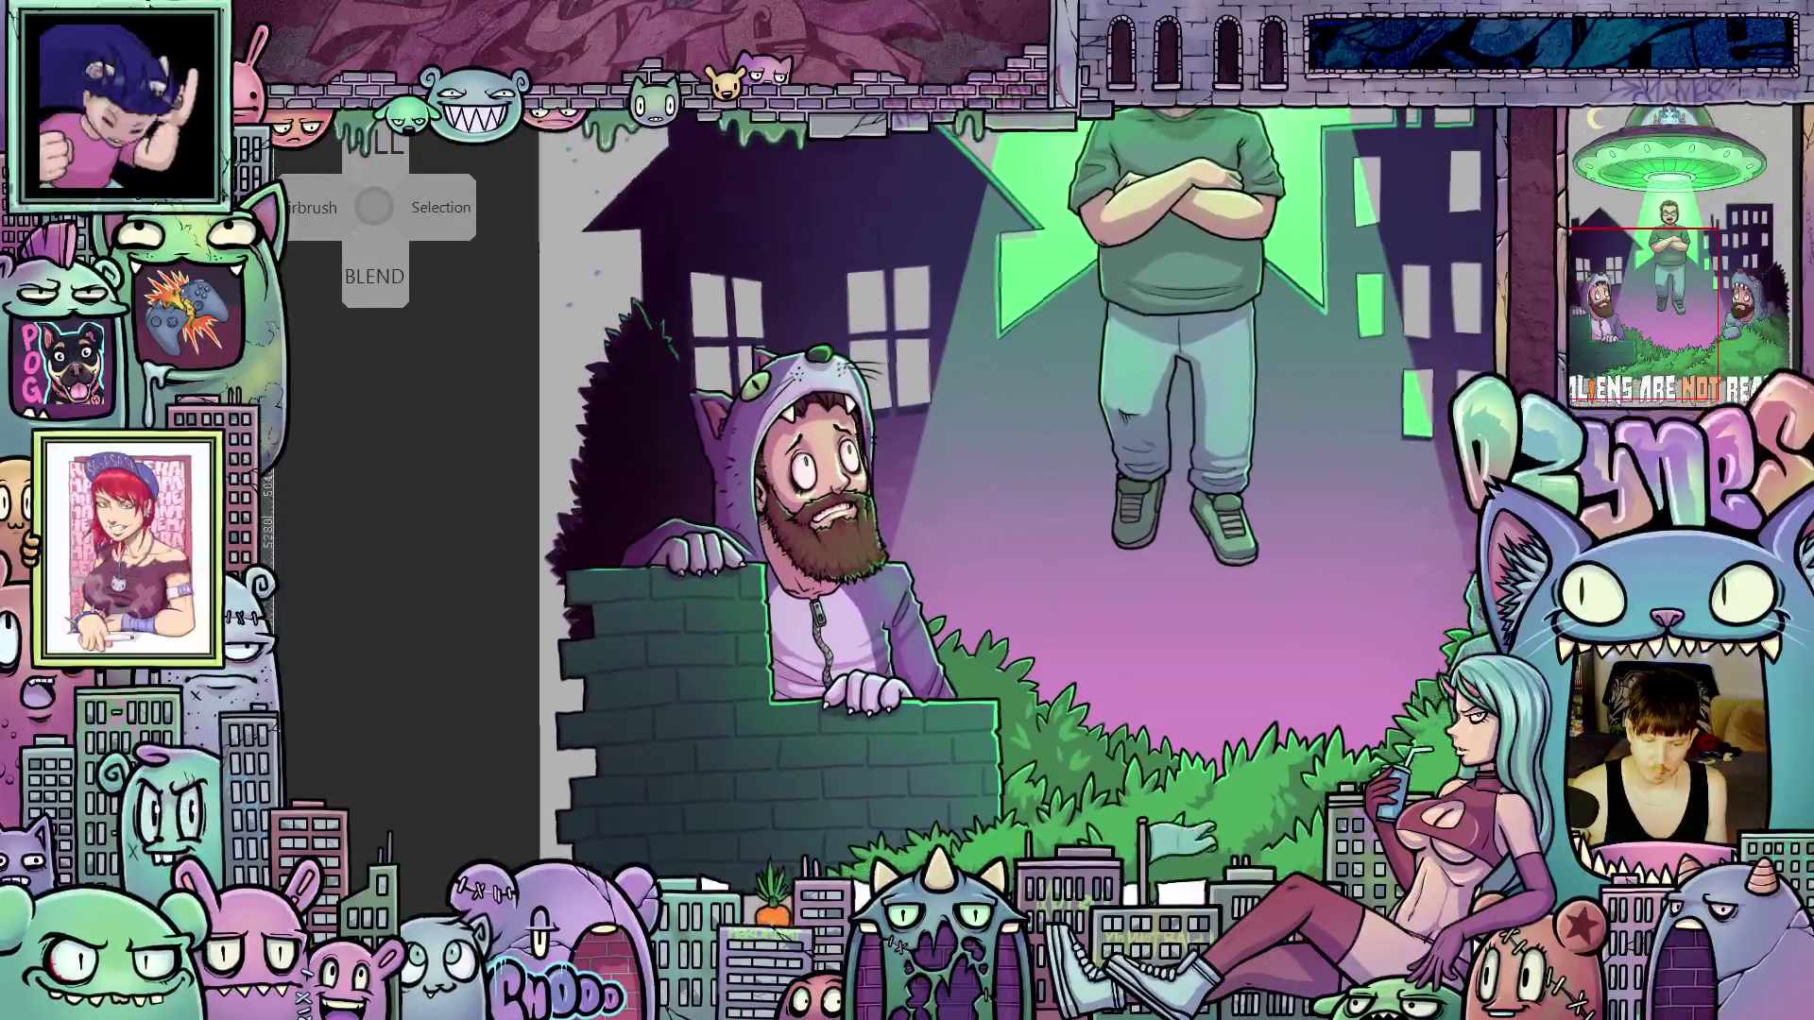
left_click_drag(1115, 780, 996, 775)
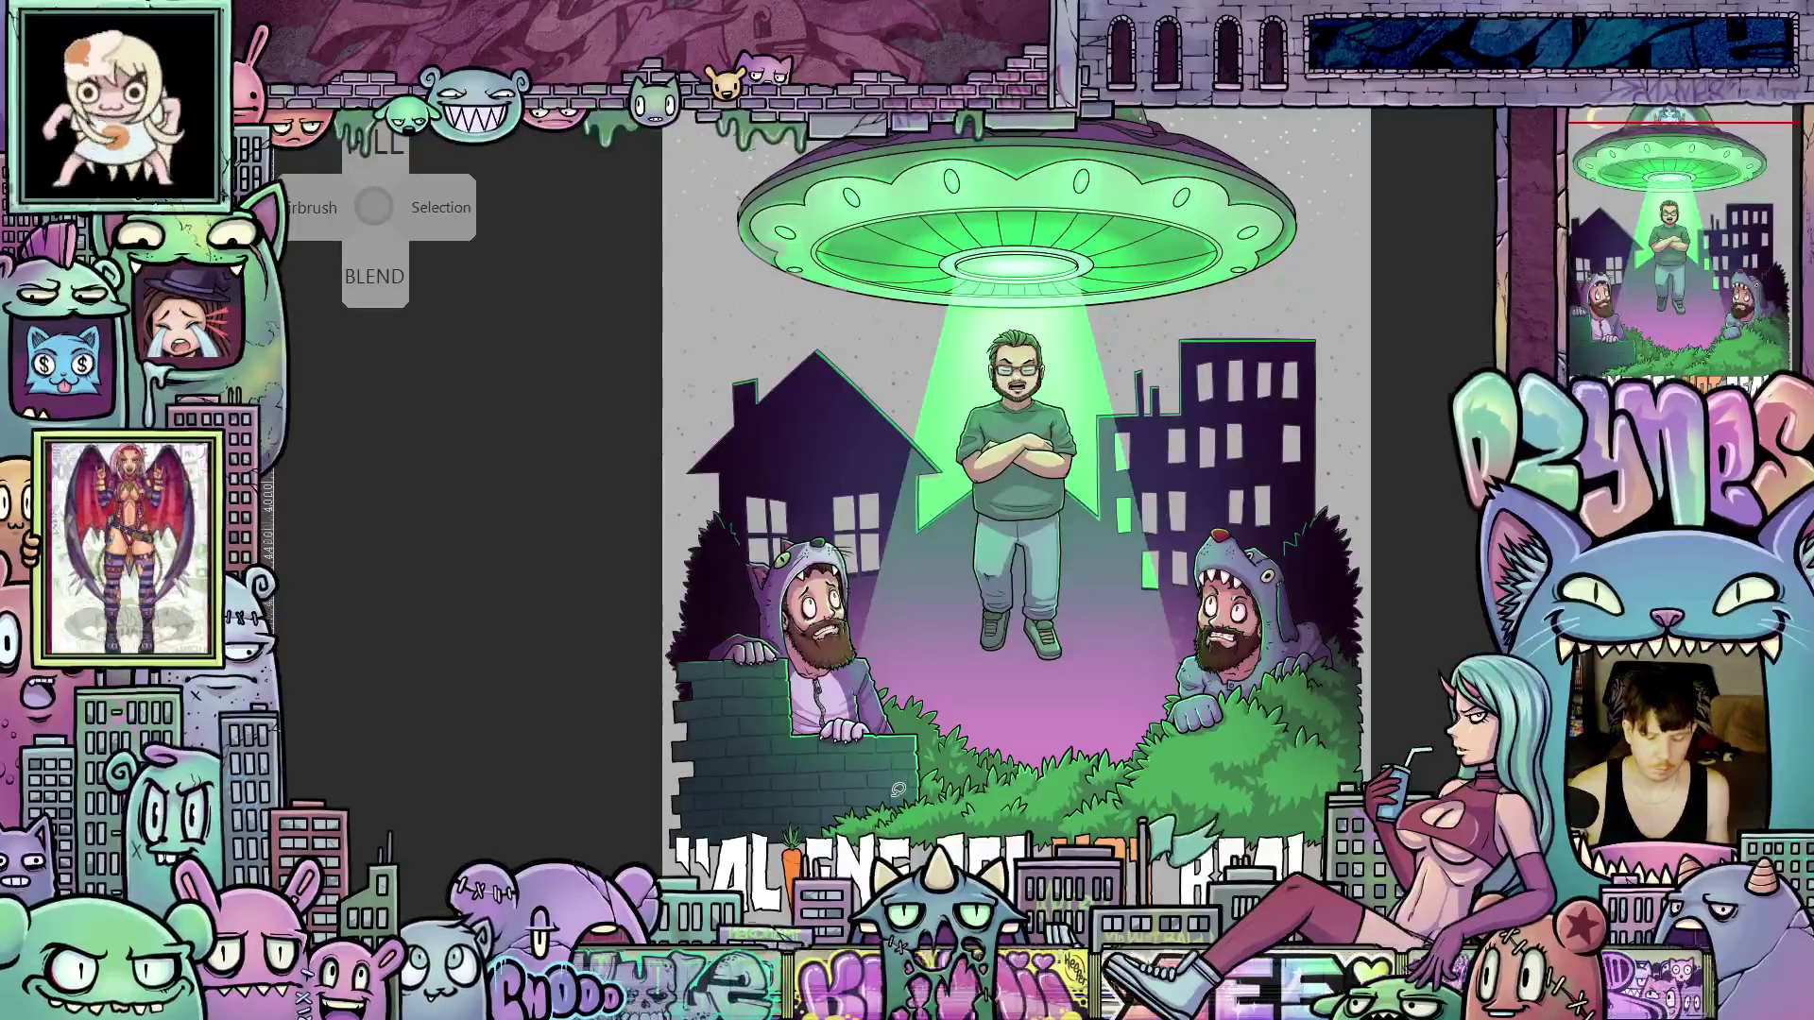
scroll(898, 789, "up", 3)
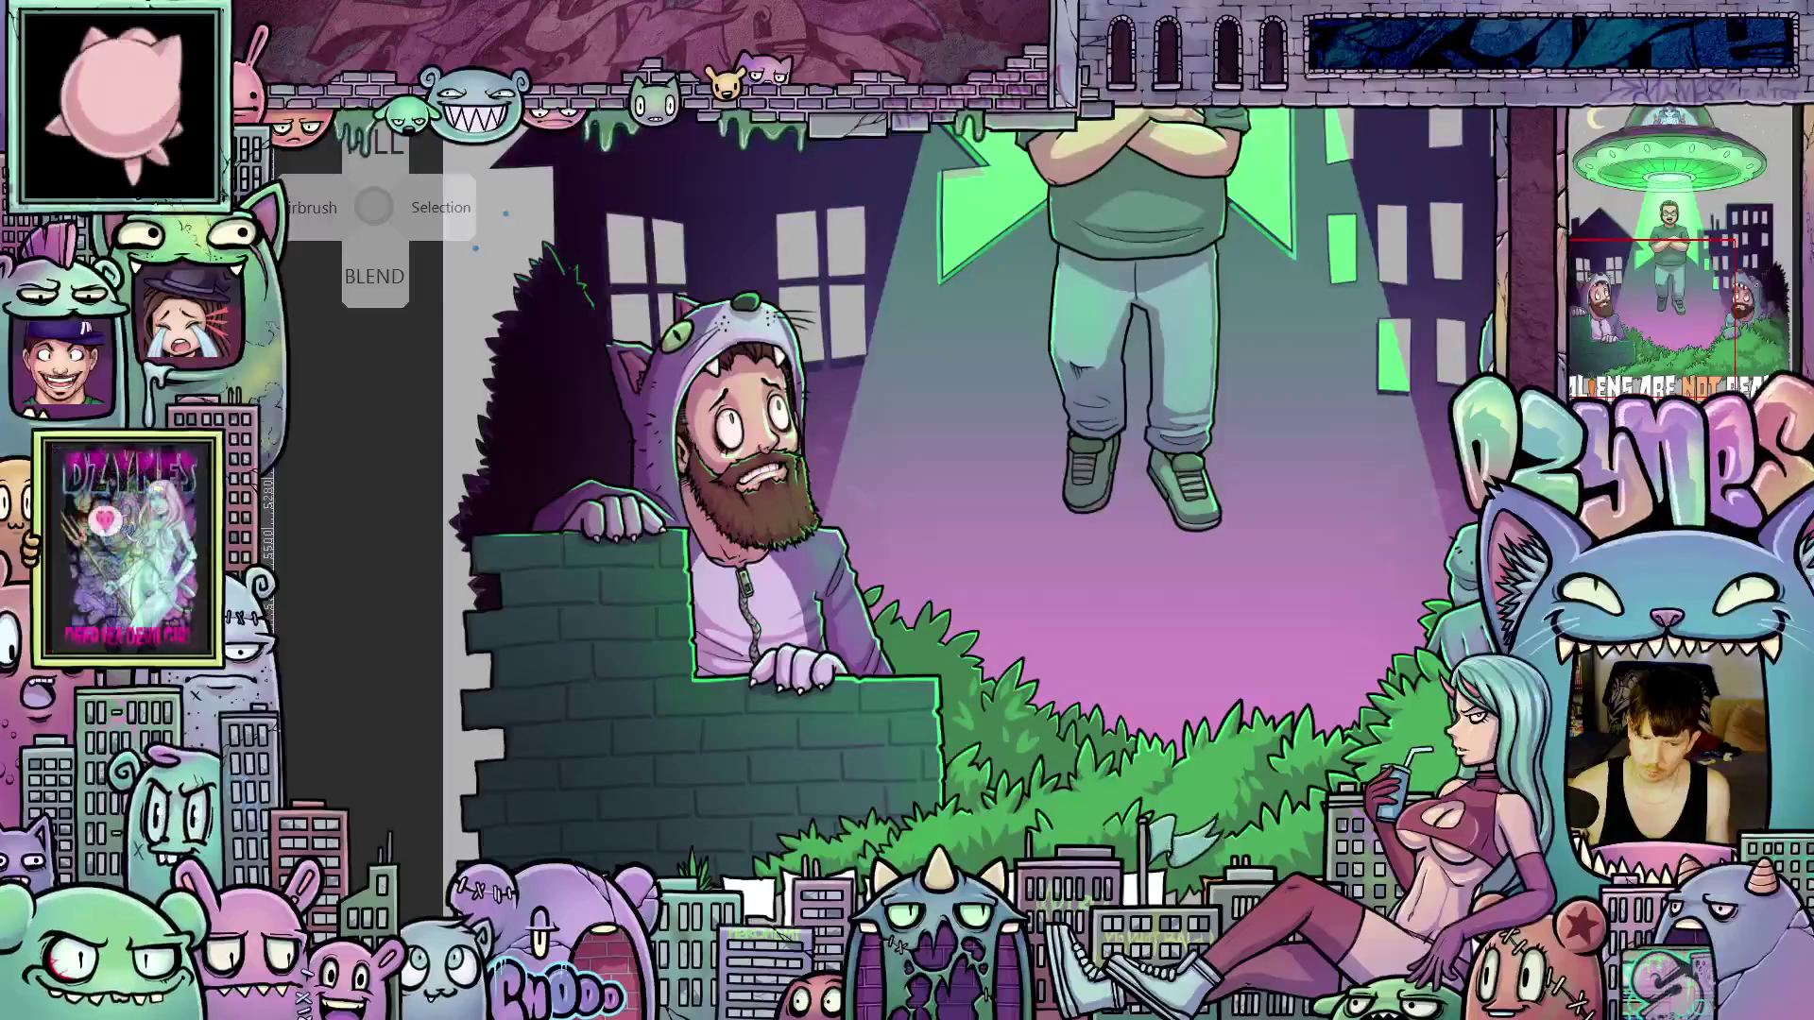
left_click_drag(1258, 416, 1271, 780)
scroll(1272, 781, "up", 3)
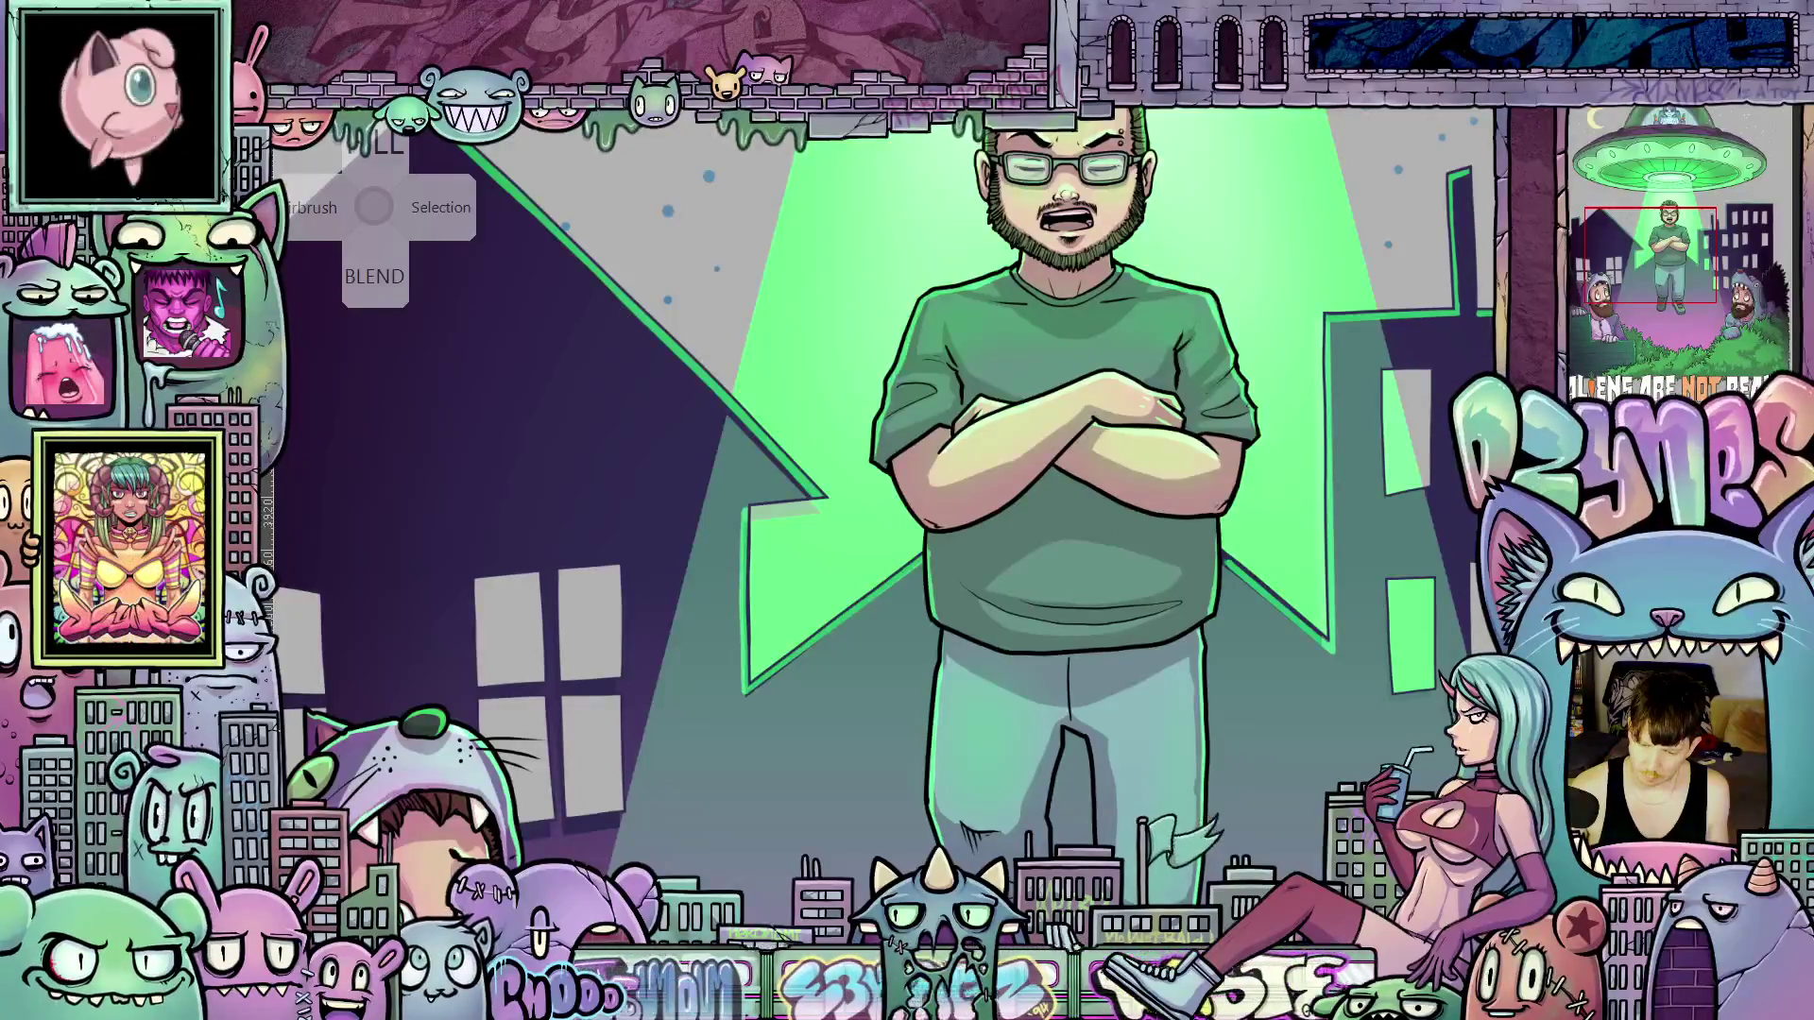
scroll(1288, 586, "up", 2)
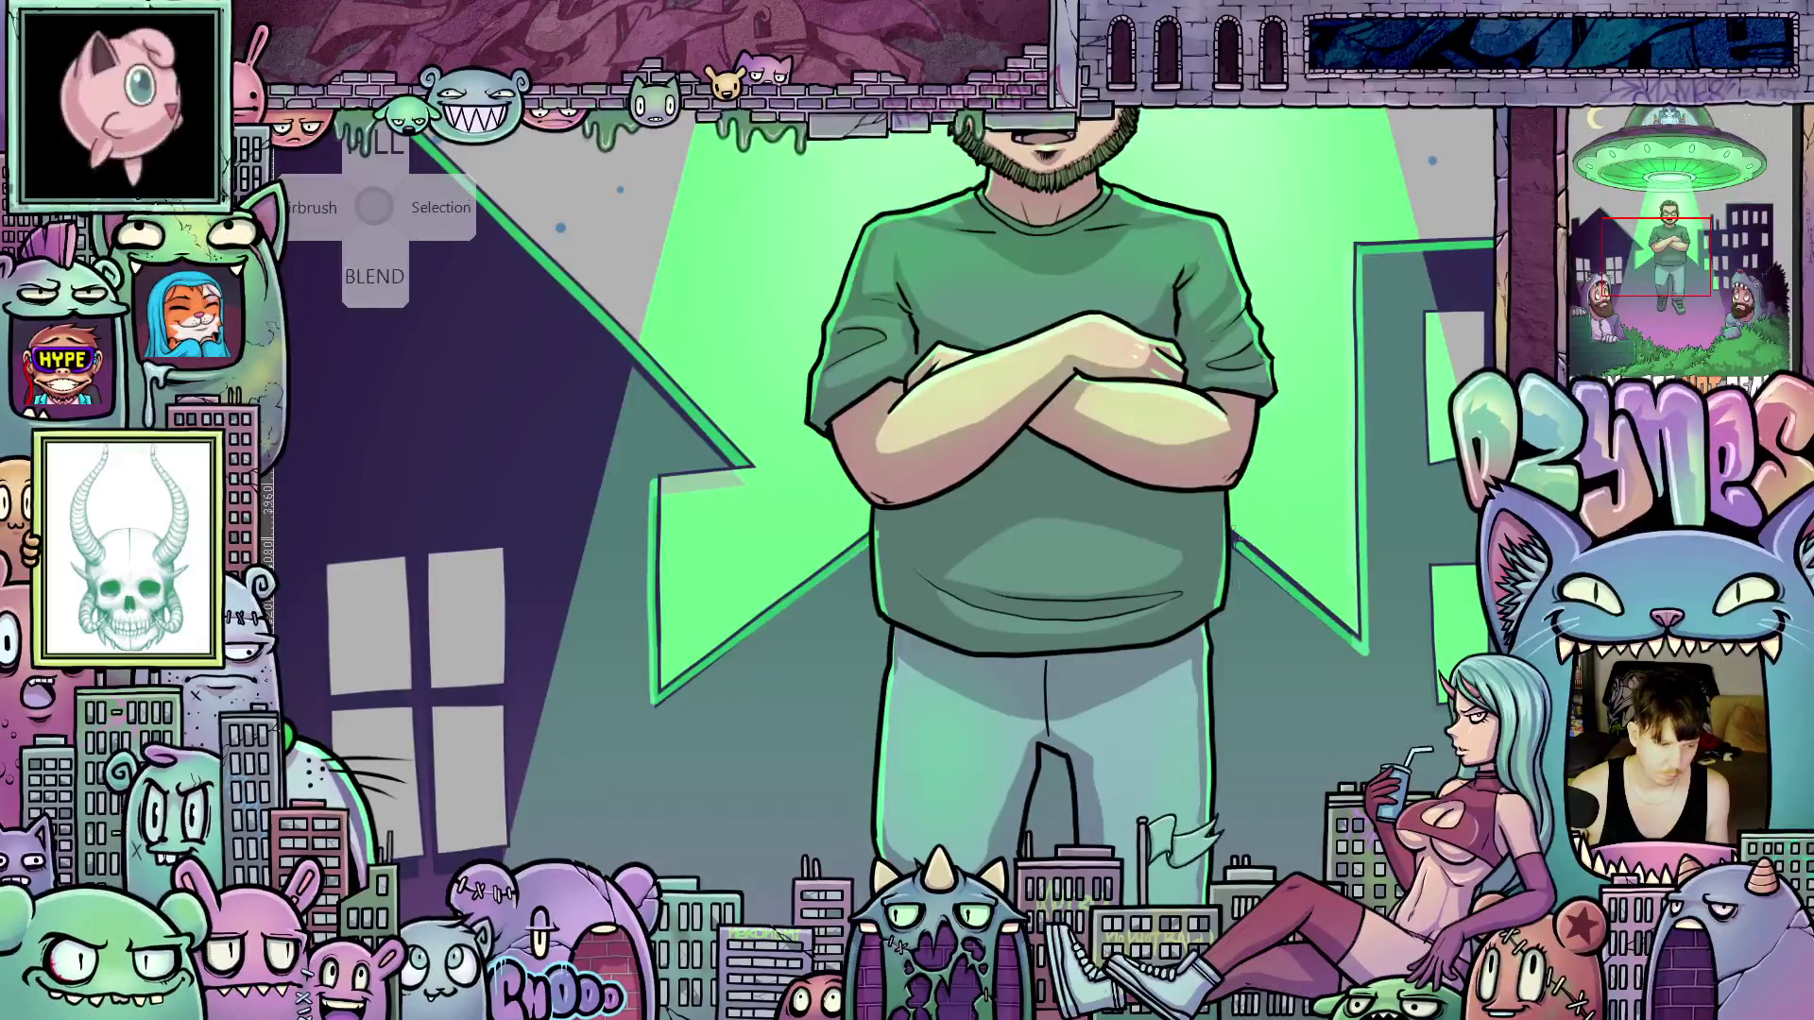
scroll(1219, 513, "up", 2)
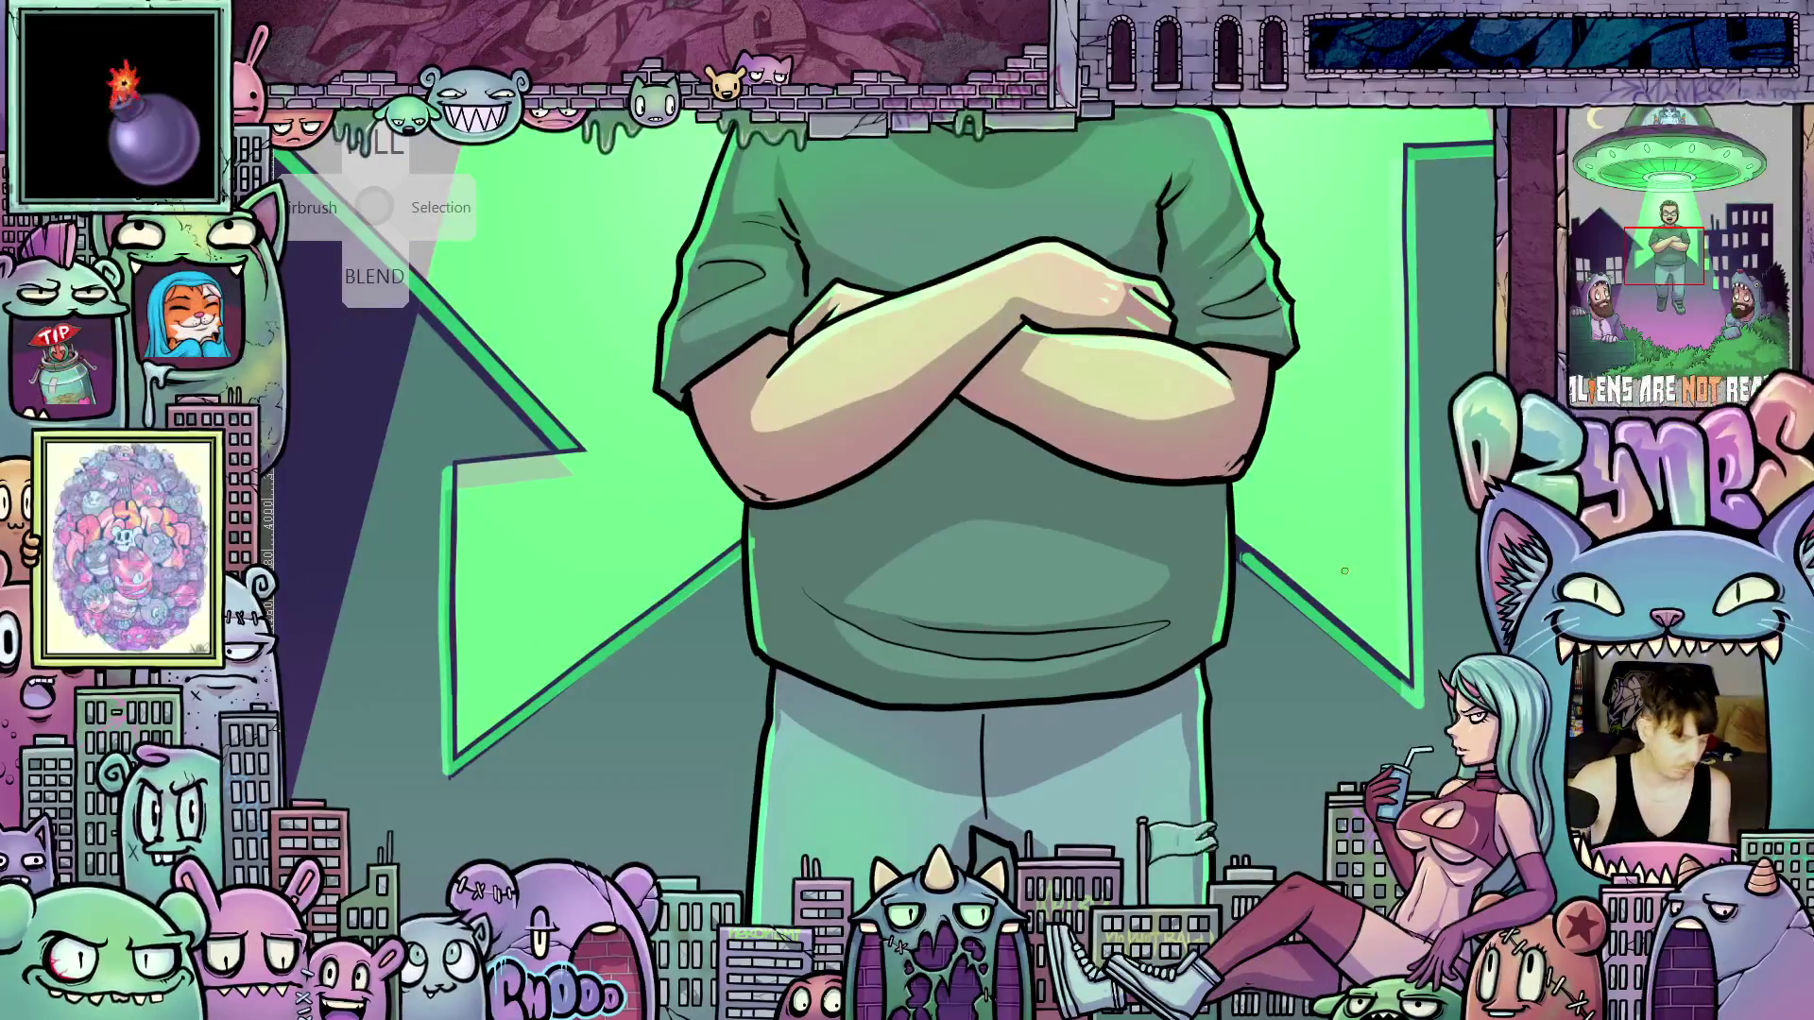
left_click_drag(1219, 513, 1159, 781)
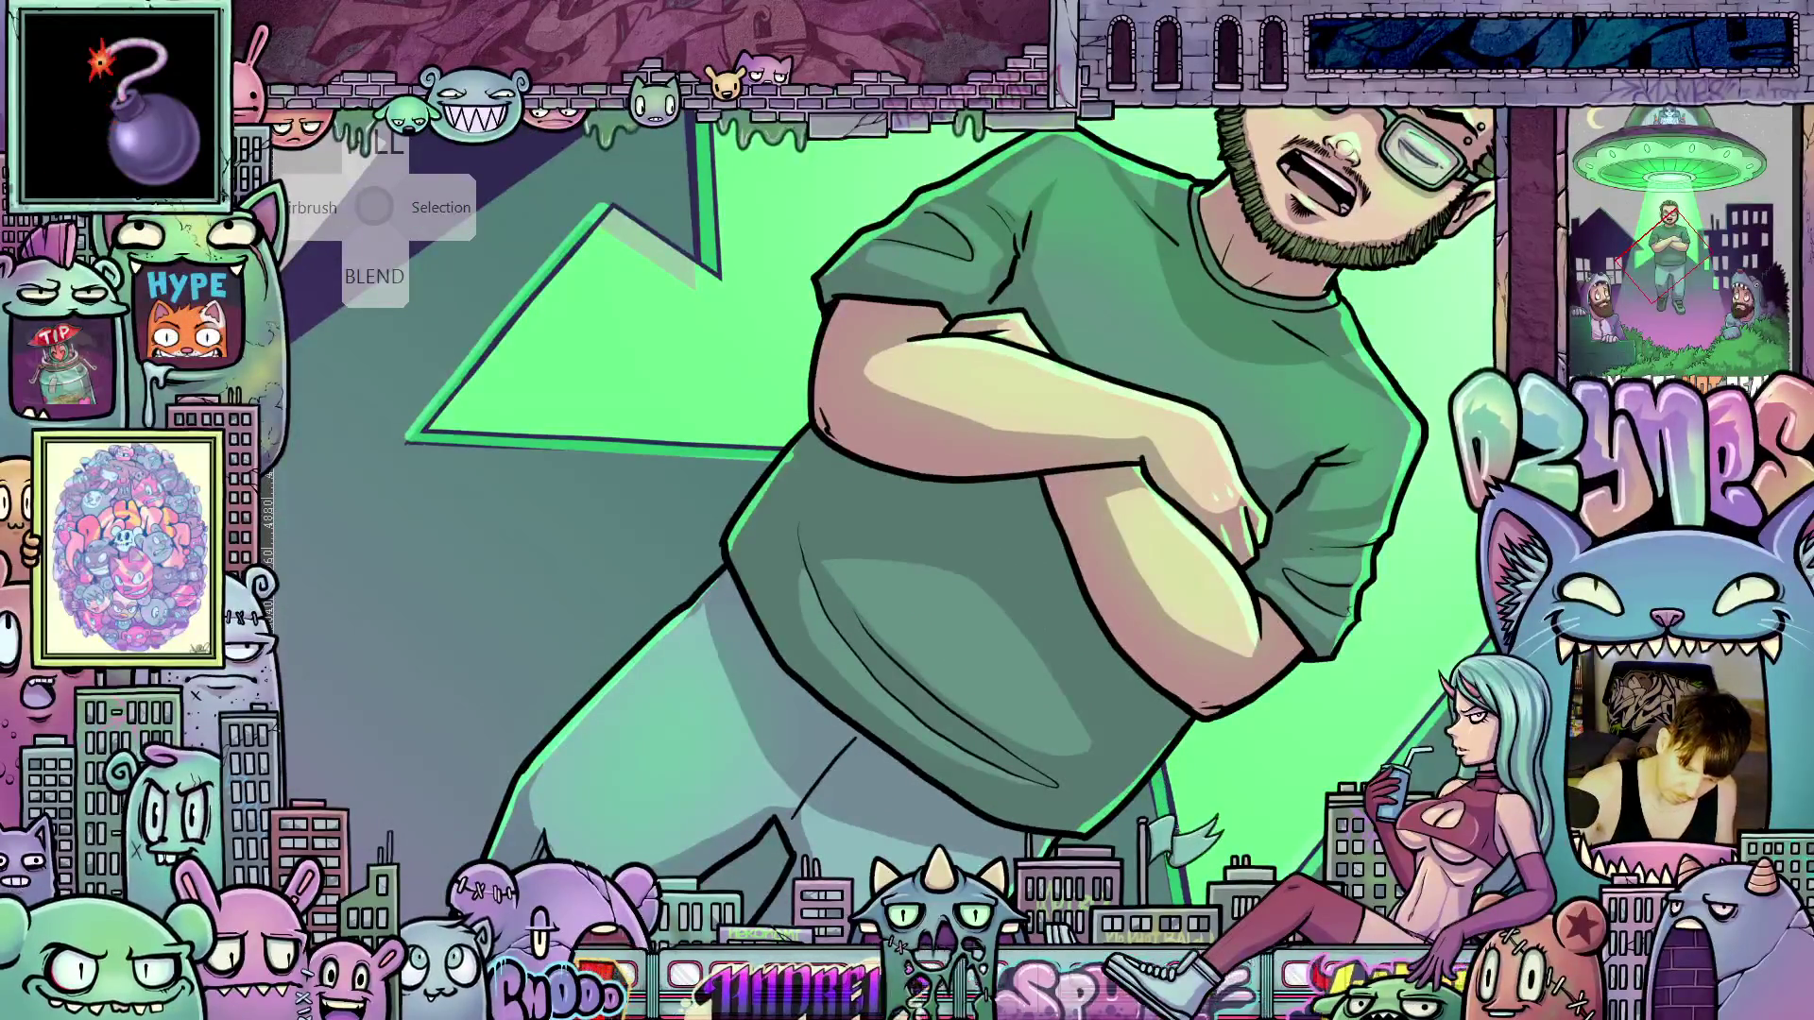
mouse_move(1159, 781)
left_mouse_down()
mouse_move(850, 614)
mouse_move(748, 581)
left_mouse_up()
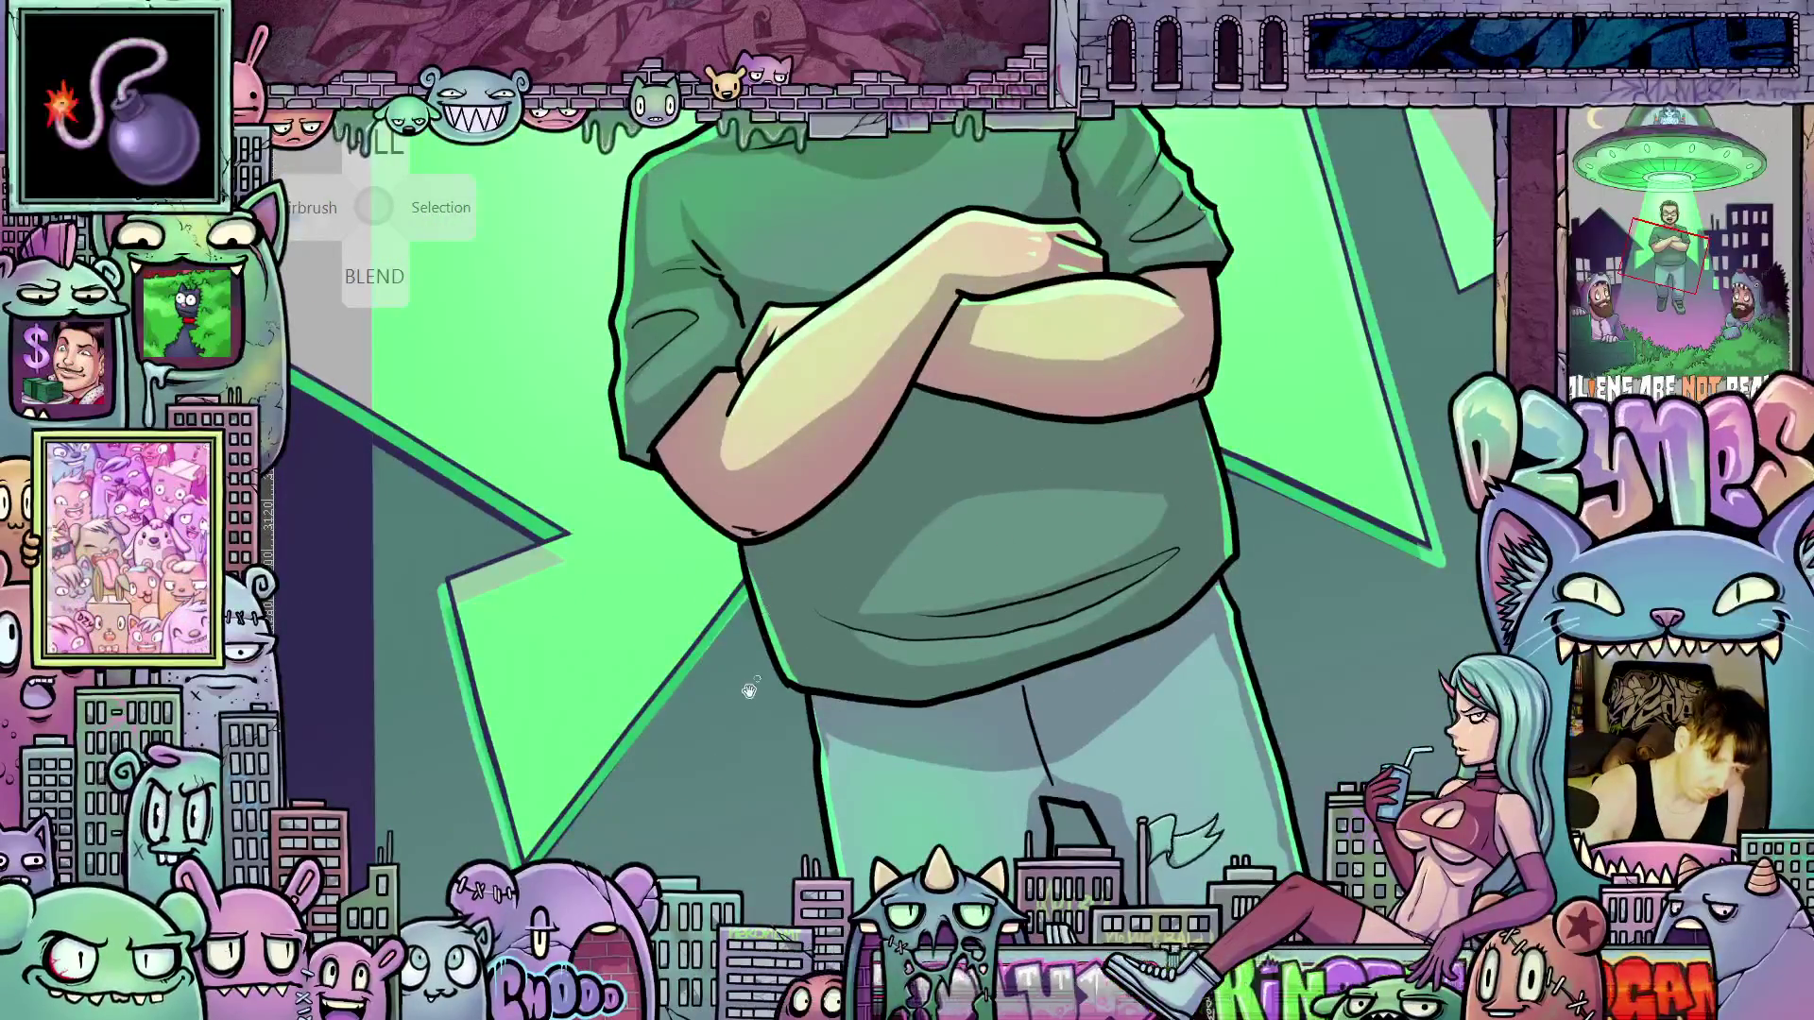
left_click_drag(749, 690, 983, 737)
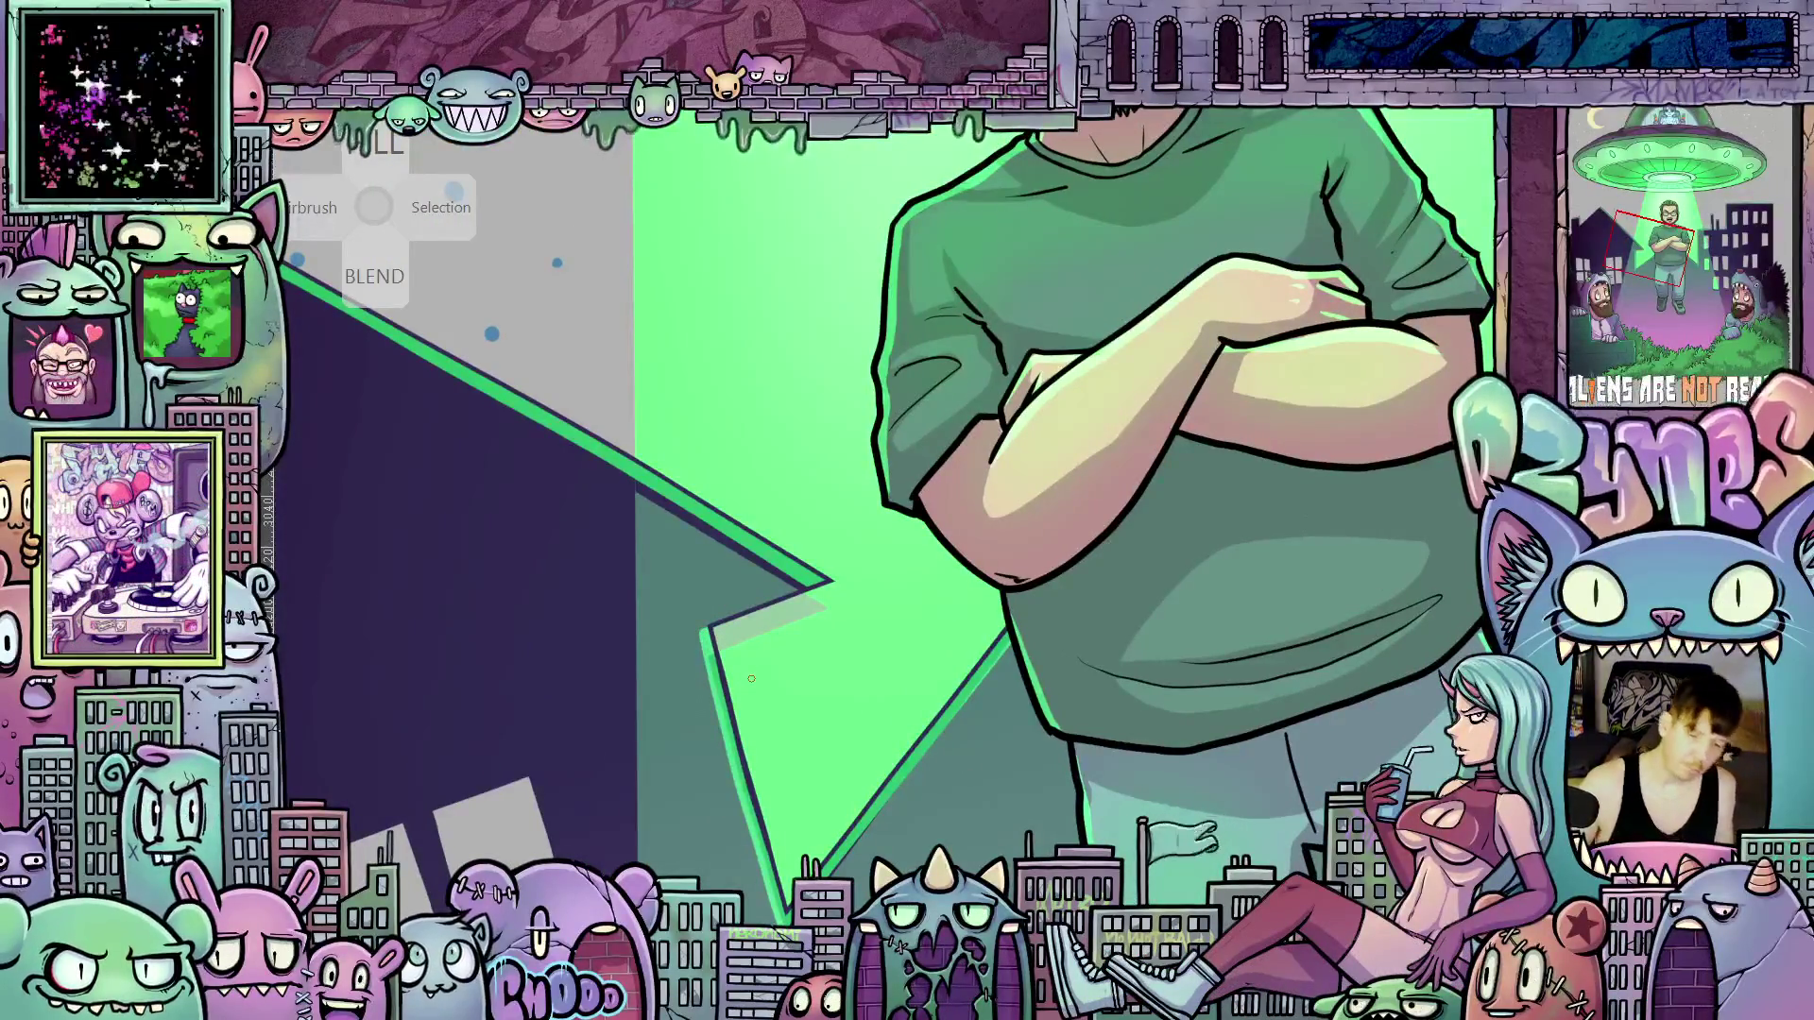
mouse_move(751, 679)
left_mouse_down()
mouse_move(962, 547)
mouse_move(1010, 642)
mouse_move(1128, 568)
mouse_move(867, 607)
mouse_move(1014, 630)
mouse_move(937, 703)
mouse_move(1183, 558)
mouse_move(1181, 538)
mouse_move(1108, 503)
left_mouse_up()
Undo the last change to bring back the grey swirls around the man's legs
scroll(1107, 502, "up", 10)
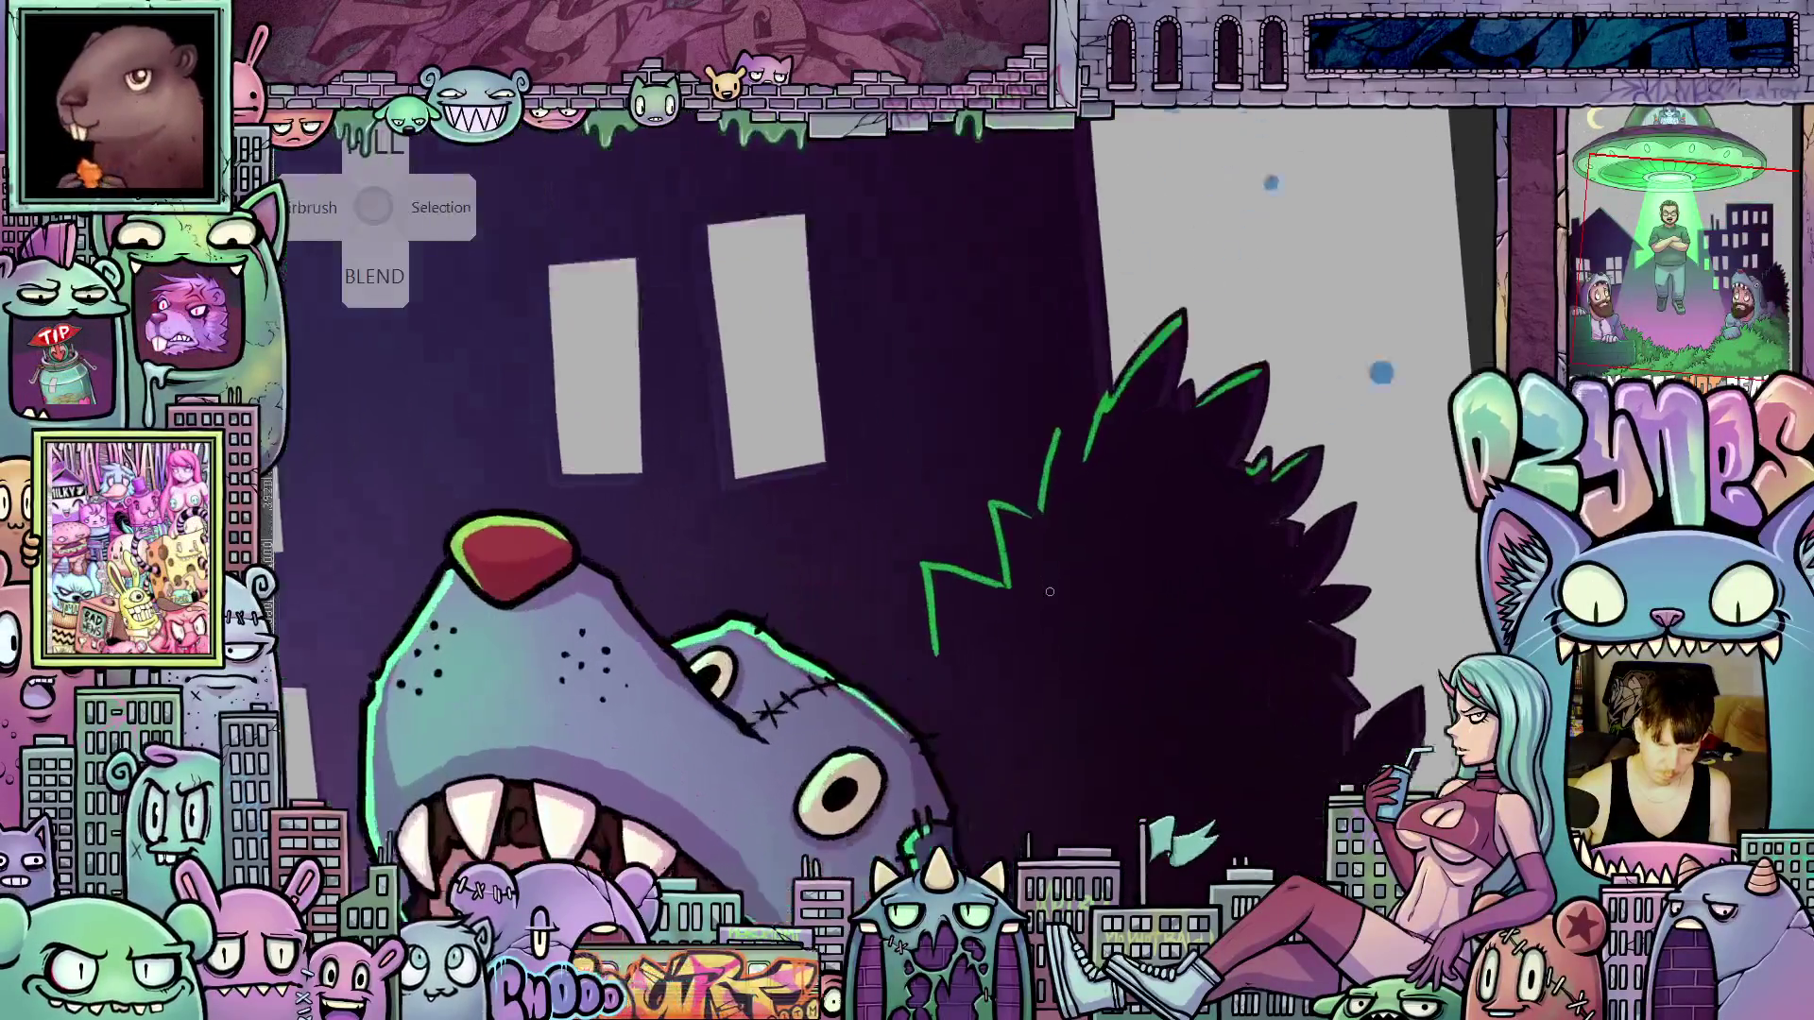
scroll(1057, 584, "down", 10)
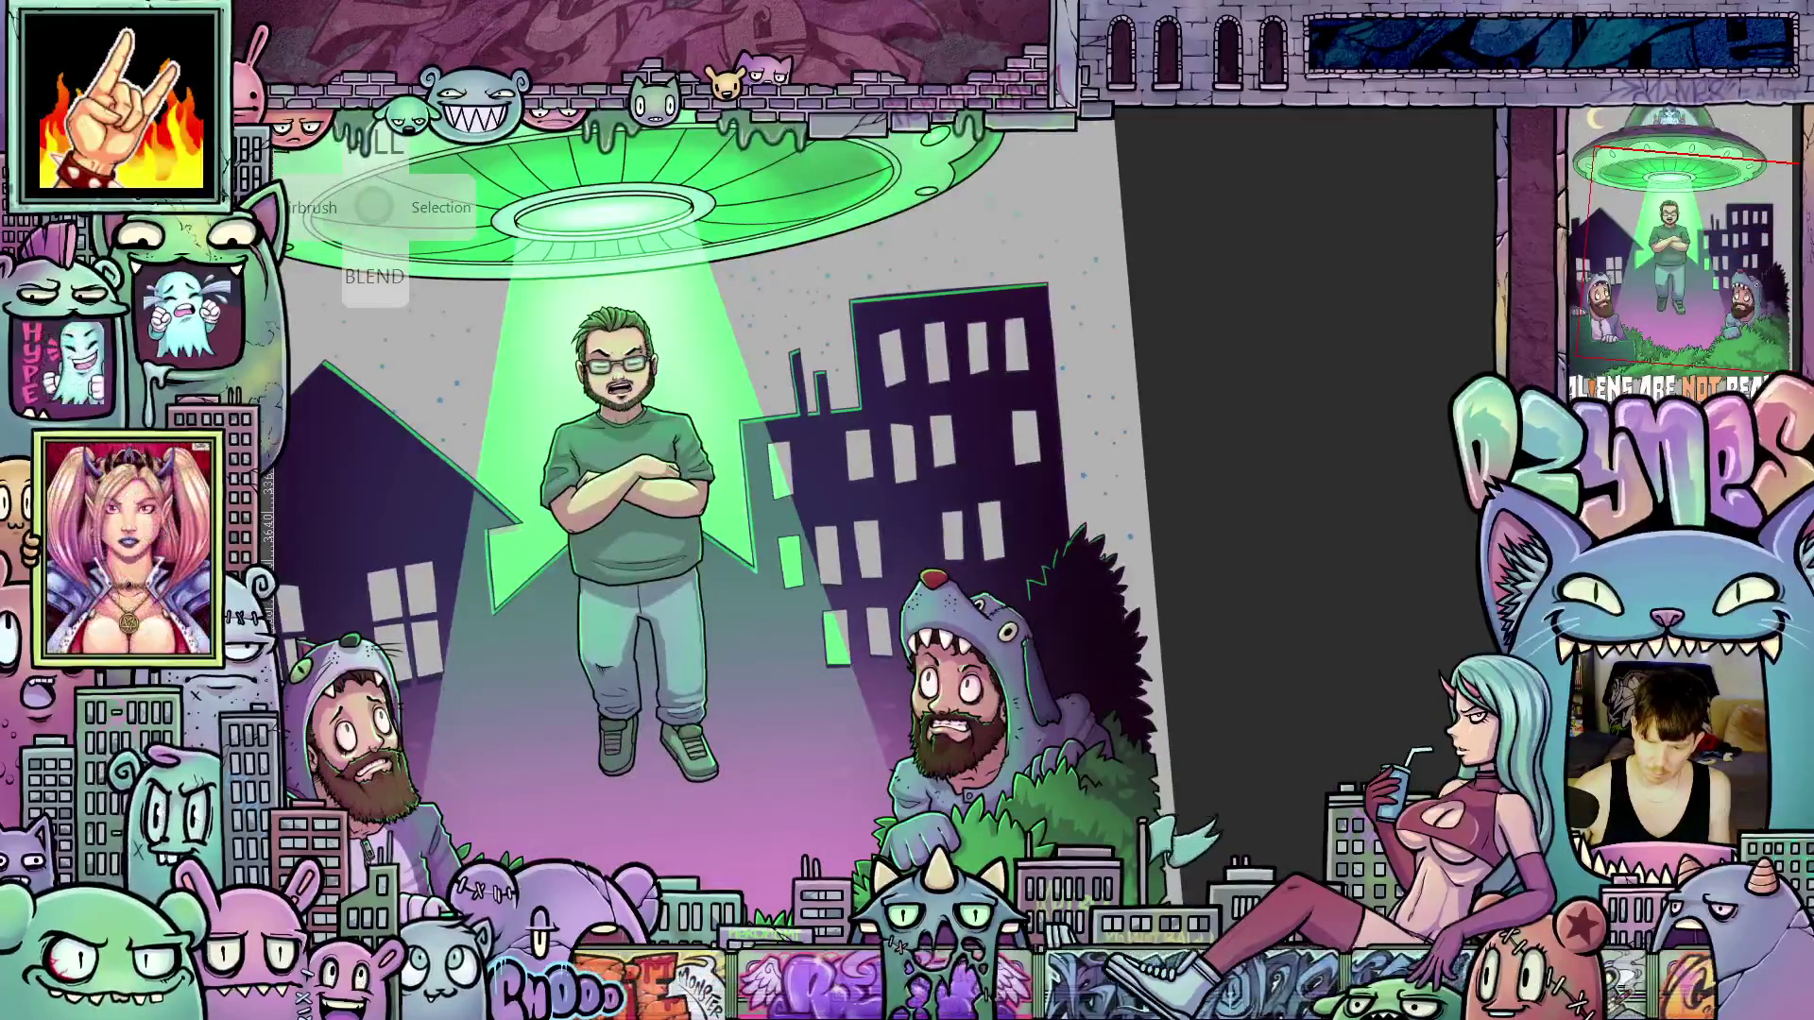
key("ctrl+z")
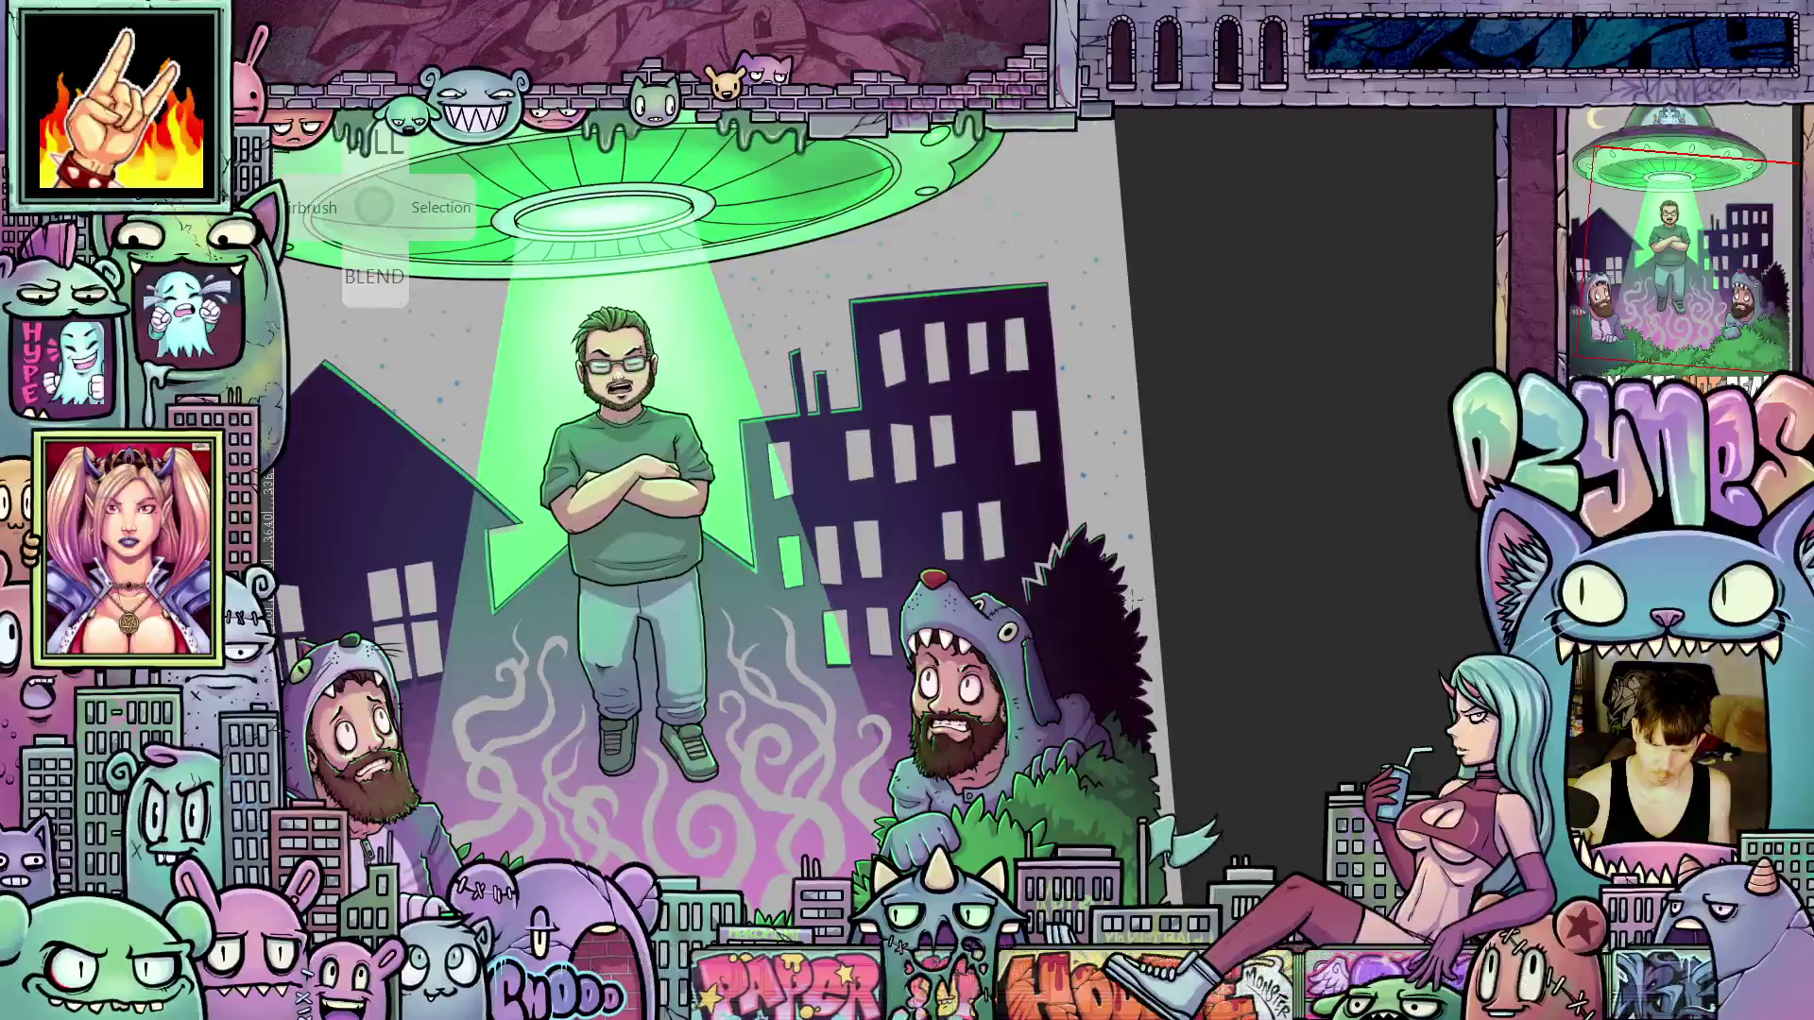
scroll(1067, 592, "up", 8)
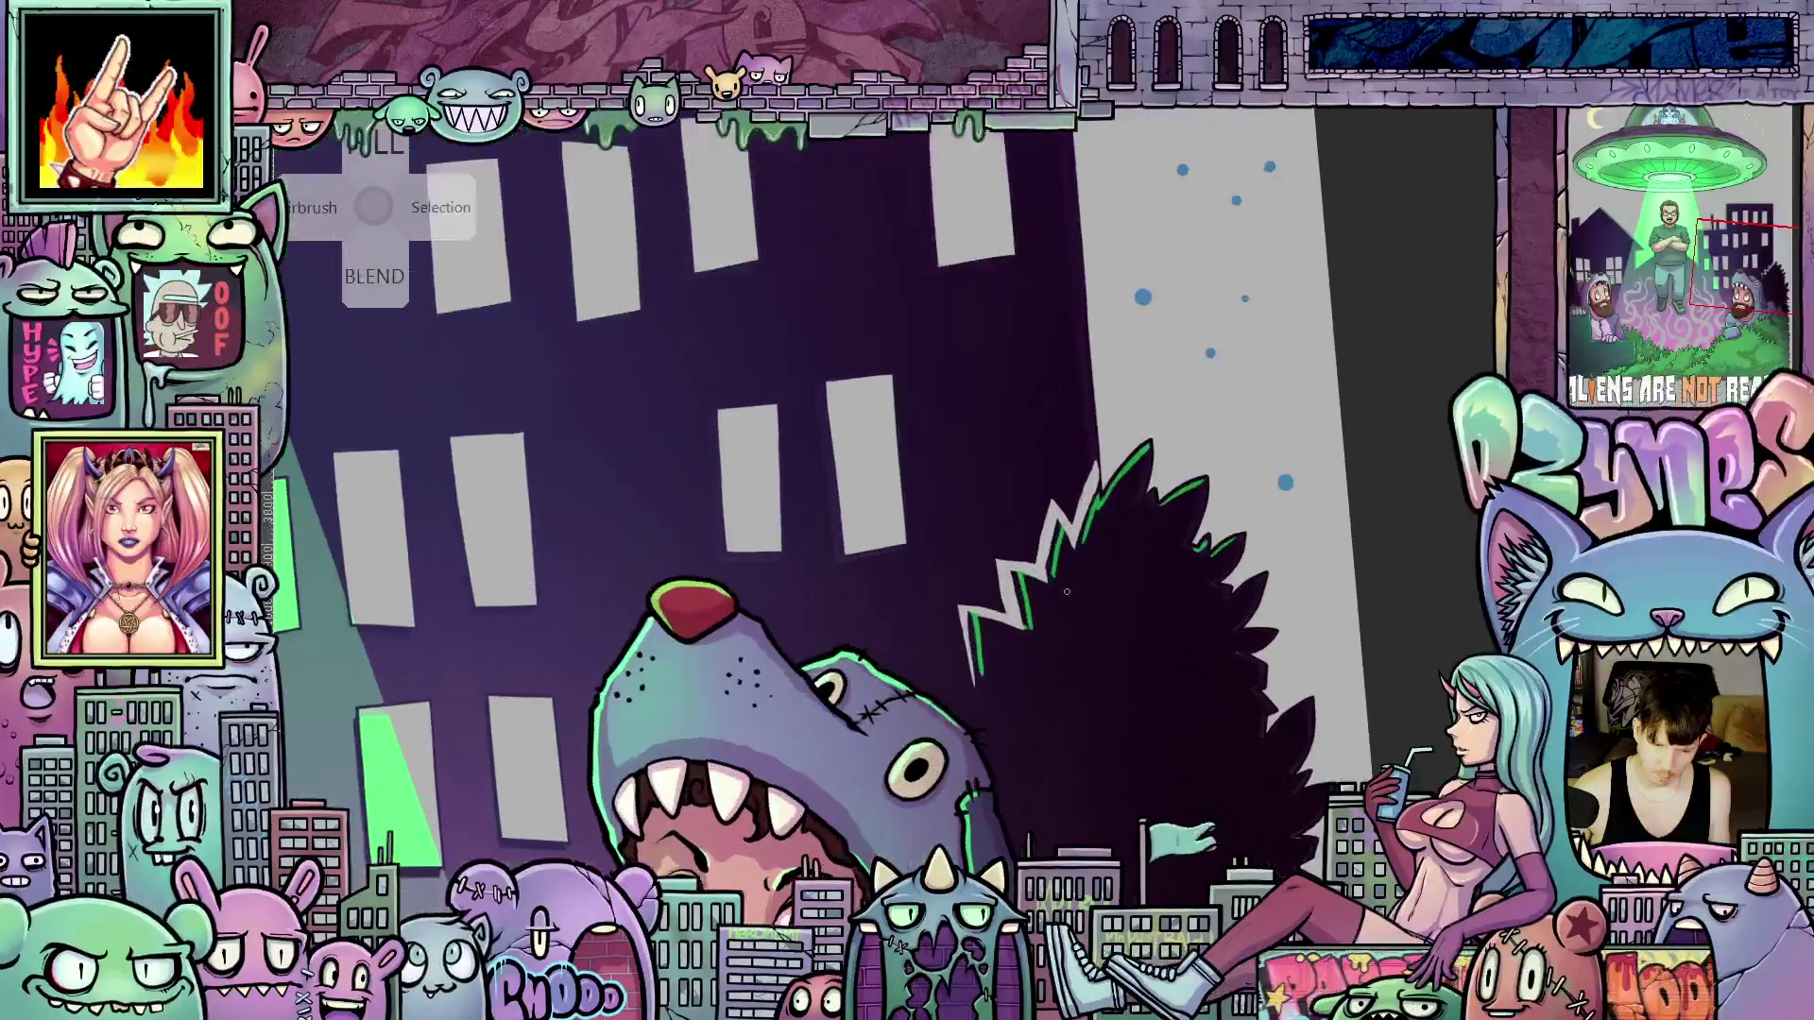
scroll(1067, 592, "up", 2)
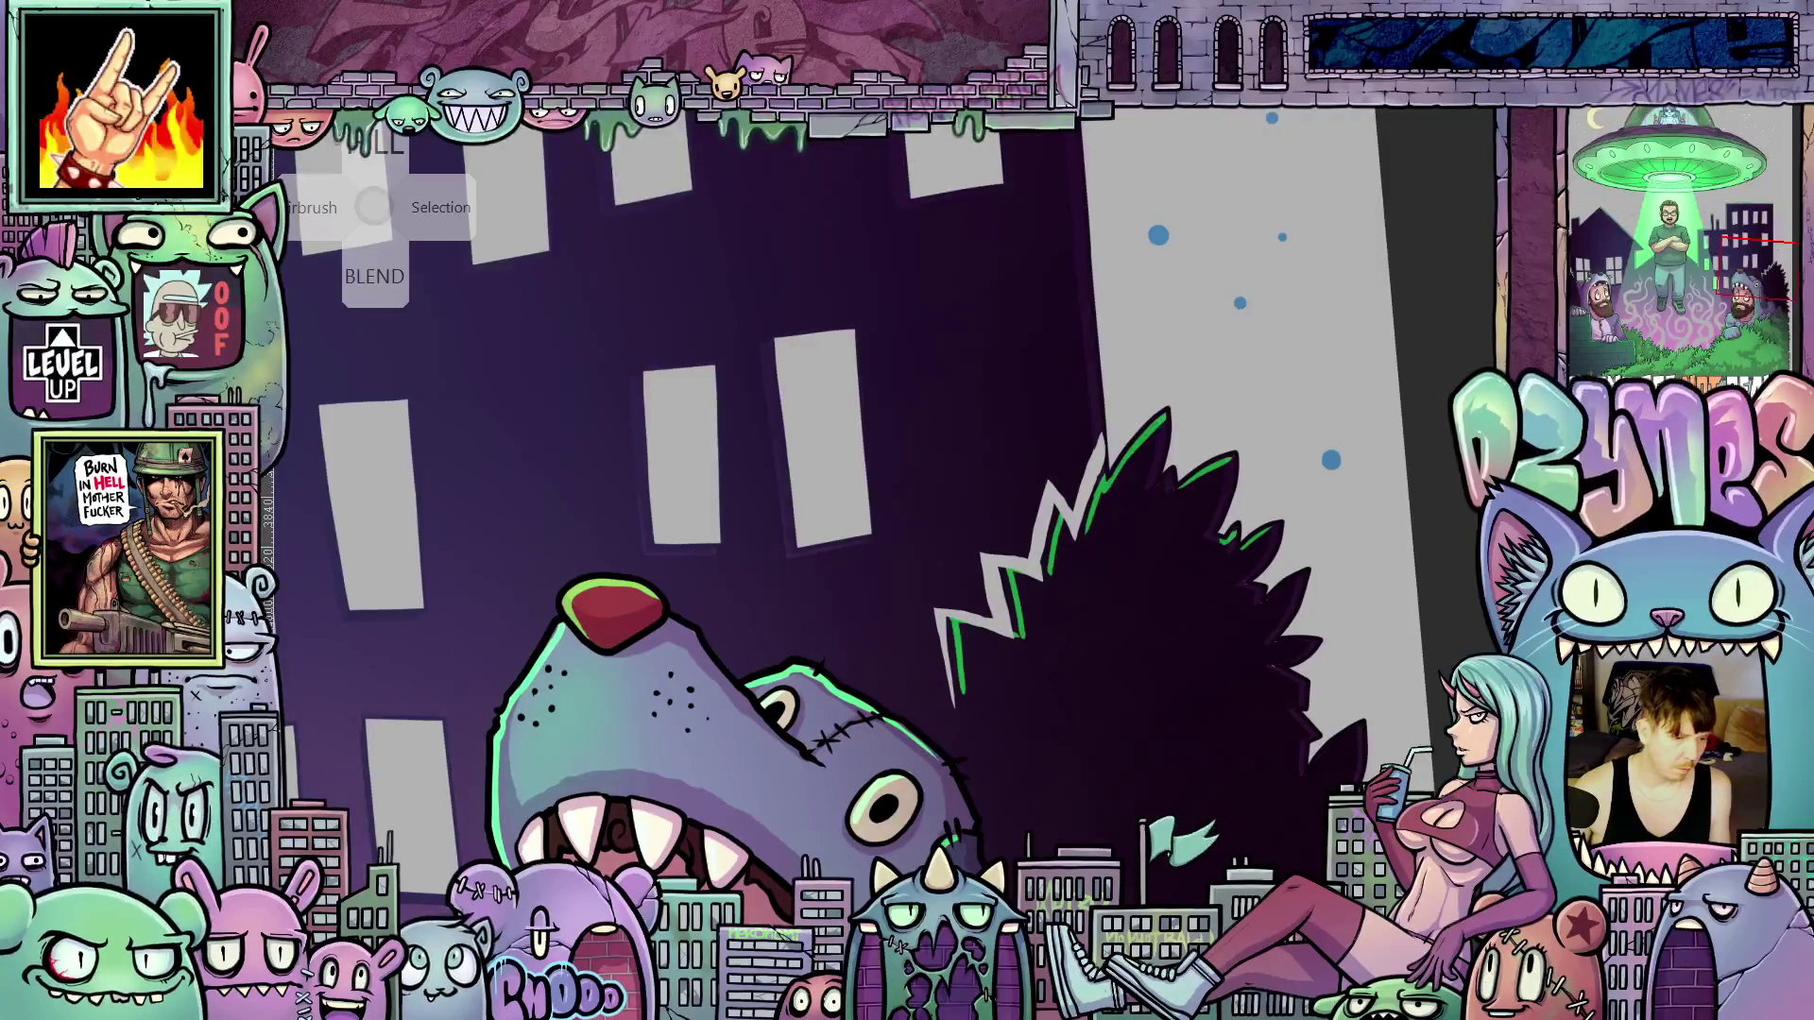
Lasso the dark bush's spiky edge and delete the light strokes inside it
left_click_drag(917, 672, 1154, 368)
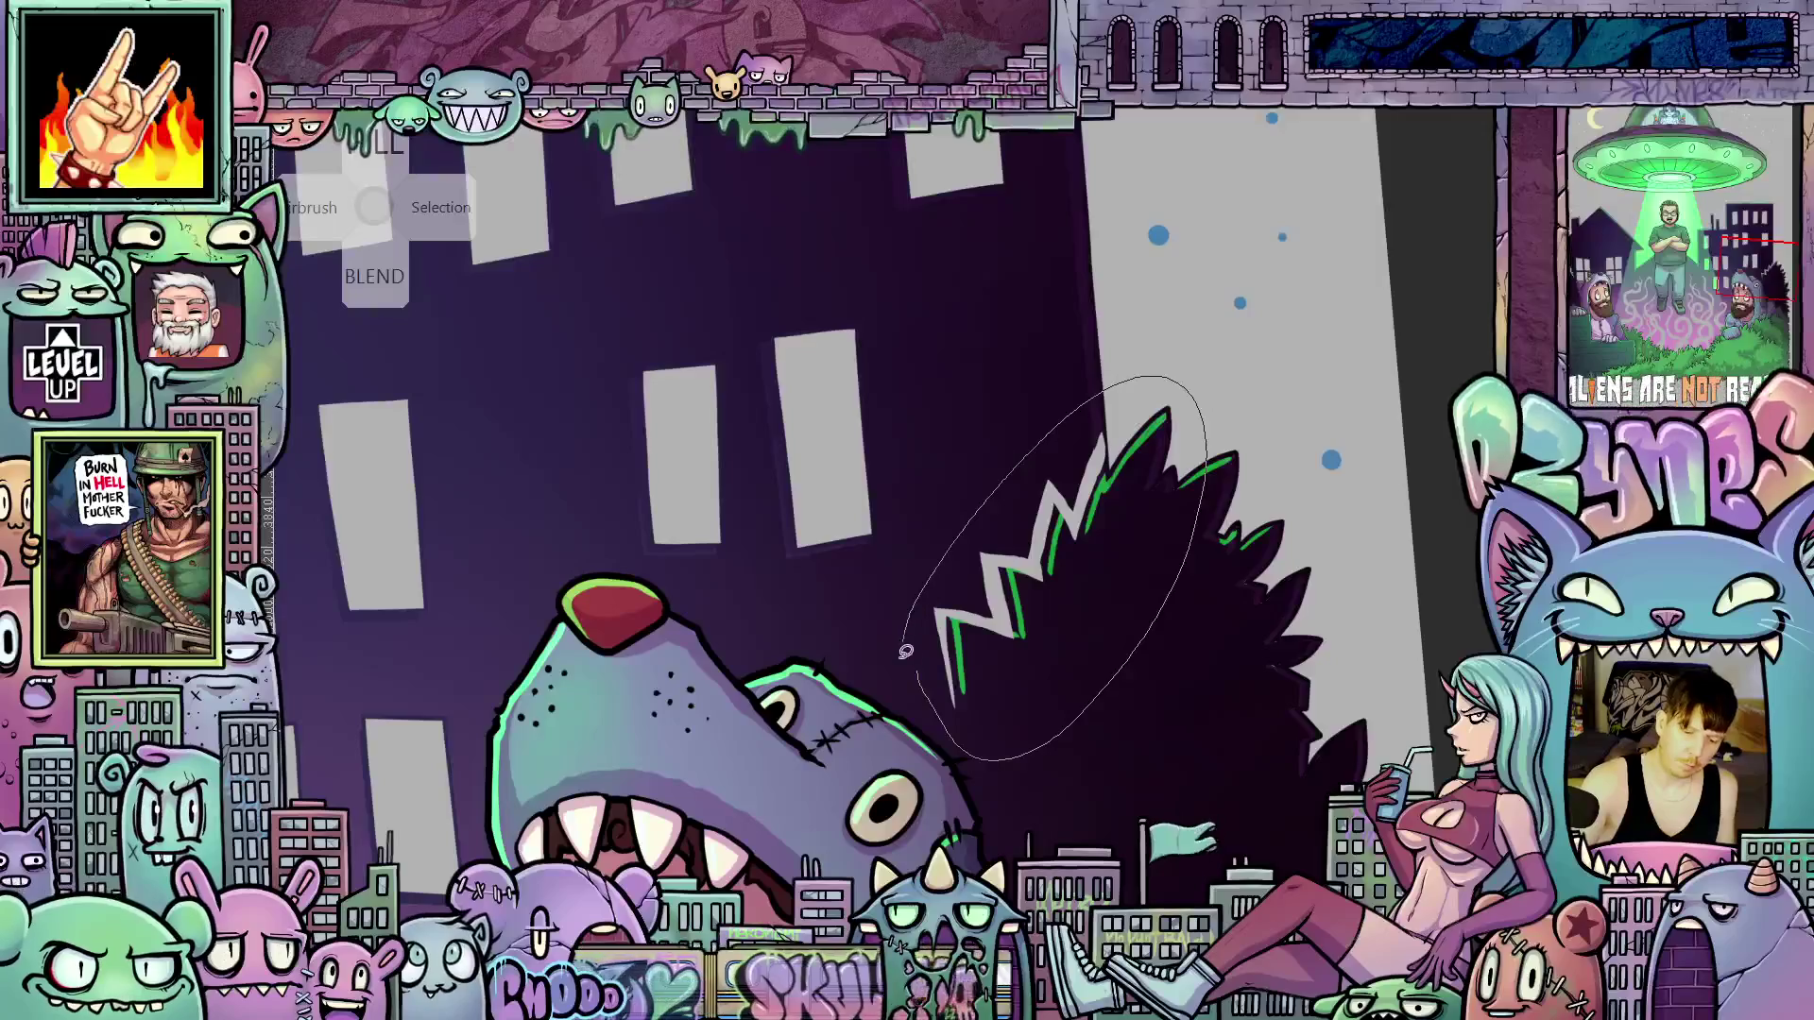
left_click_drag(905, 652, 913, 666)
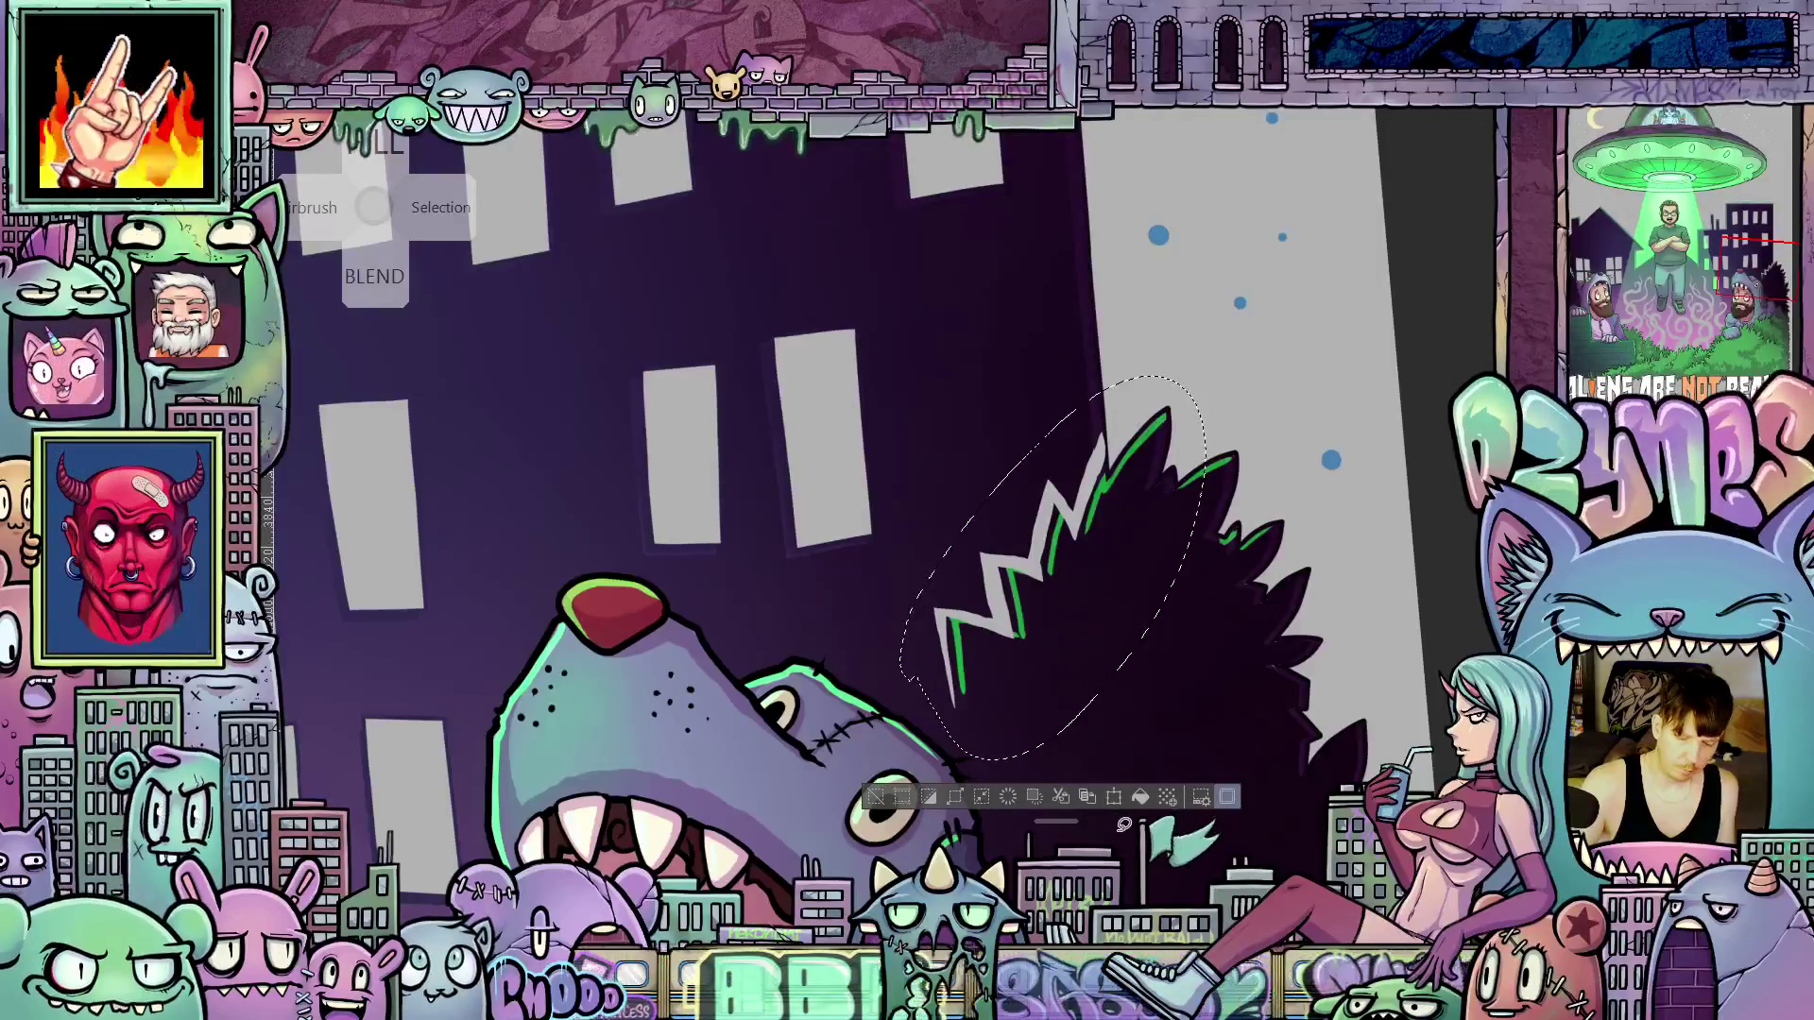
key("Delete")
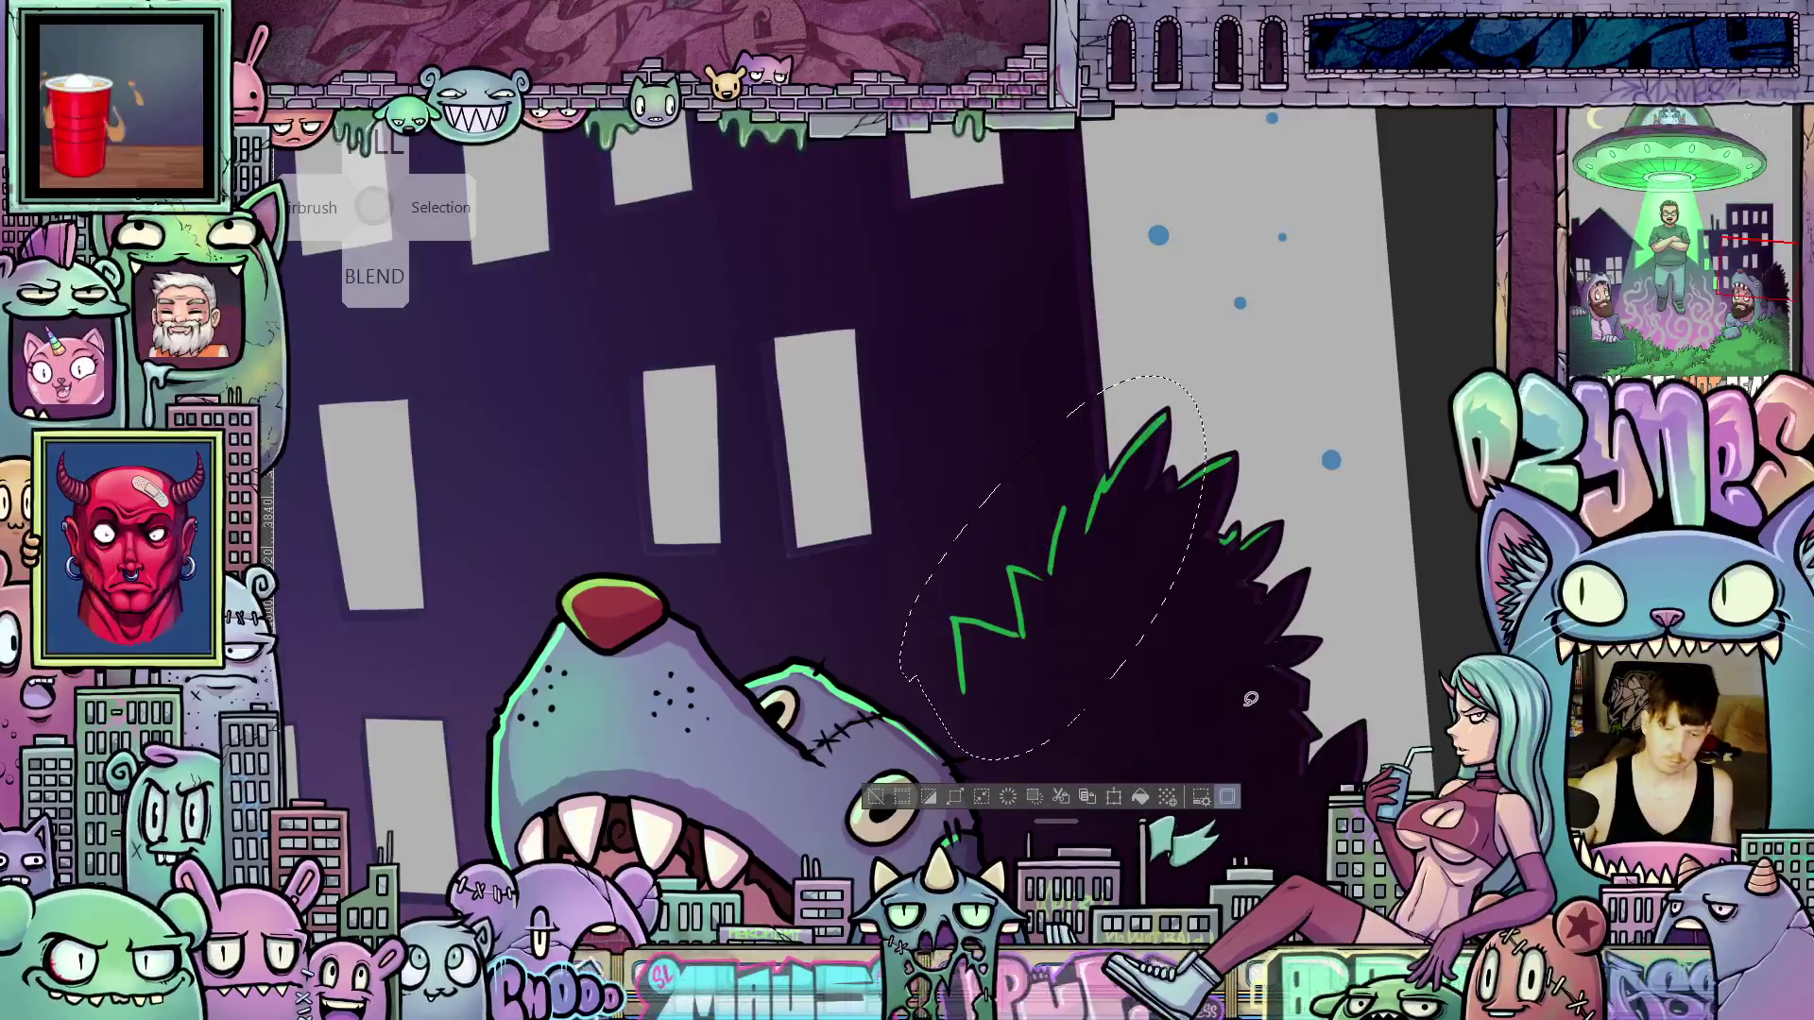
scroll(1250, 699, "down", 3)
key("ctrl+d")
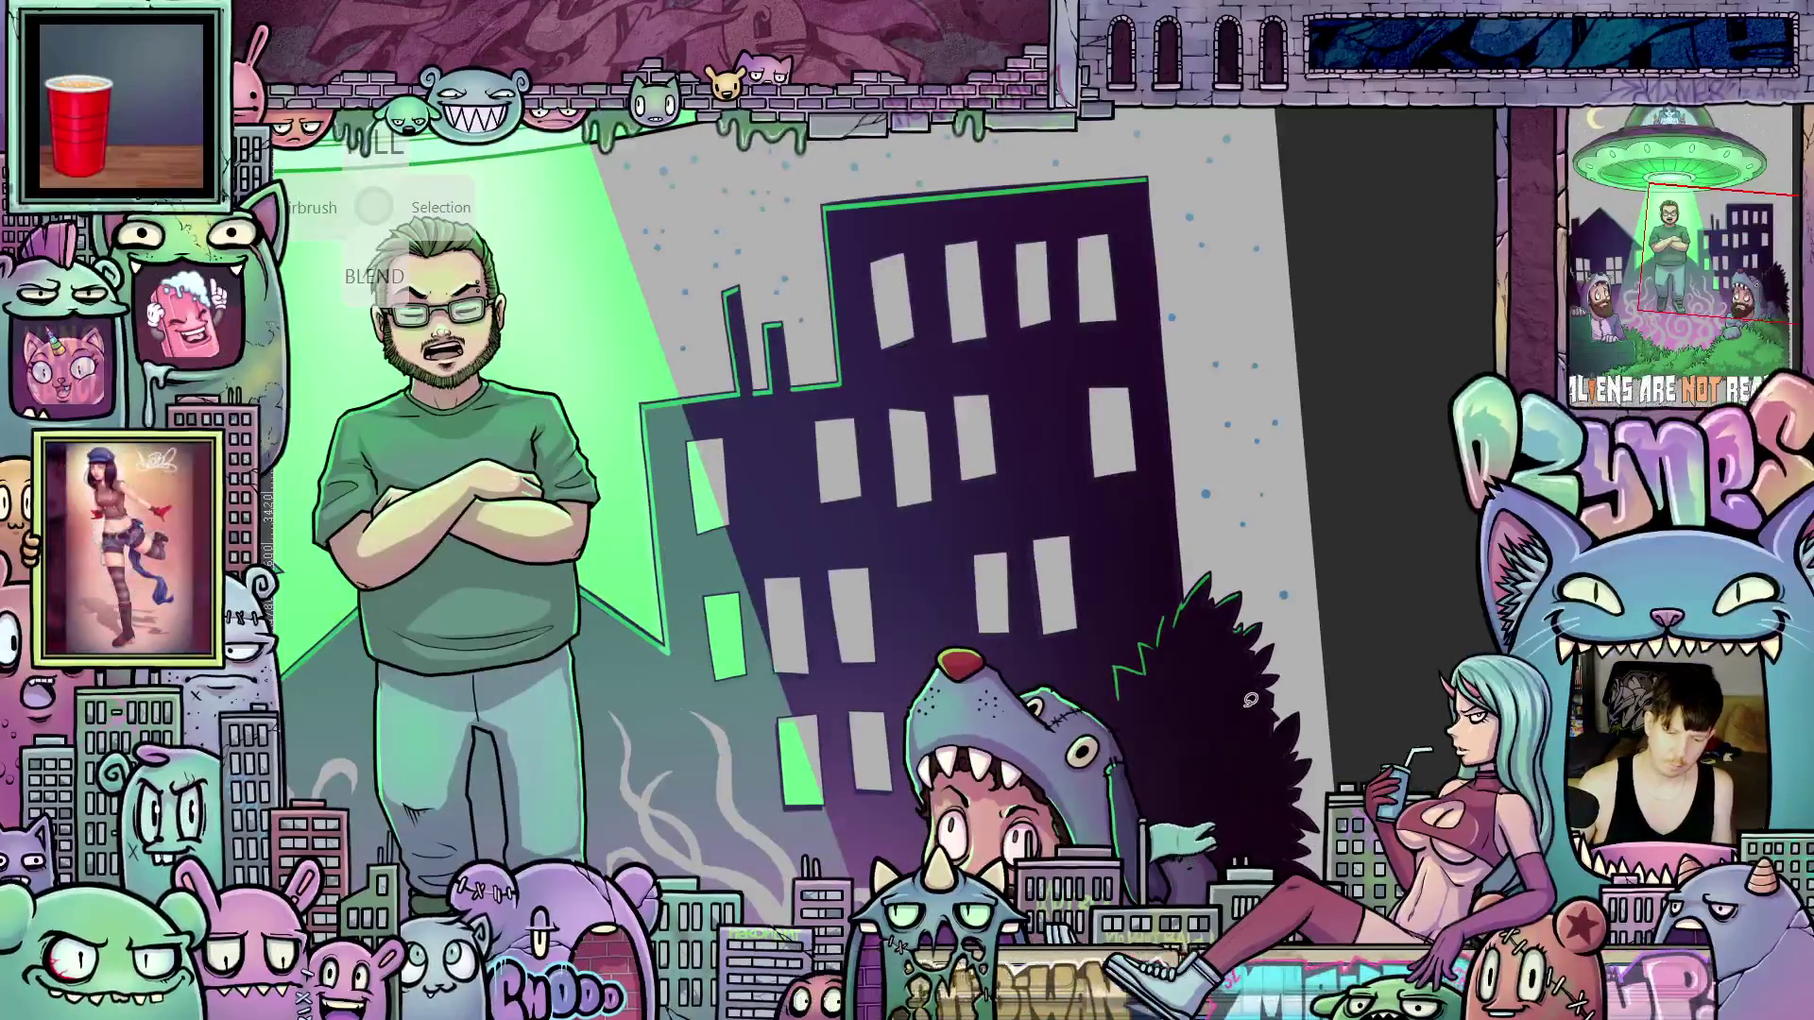
Lasso the tree's light spiky tips and fill them with the tree's dark colour
scroll(1250, 700, "down", 5)
scroll(866, 756, "up", 6)
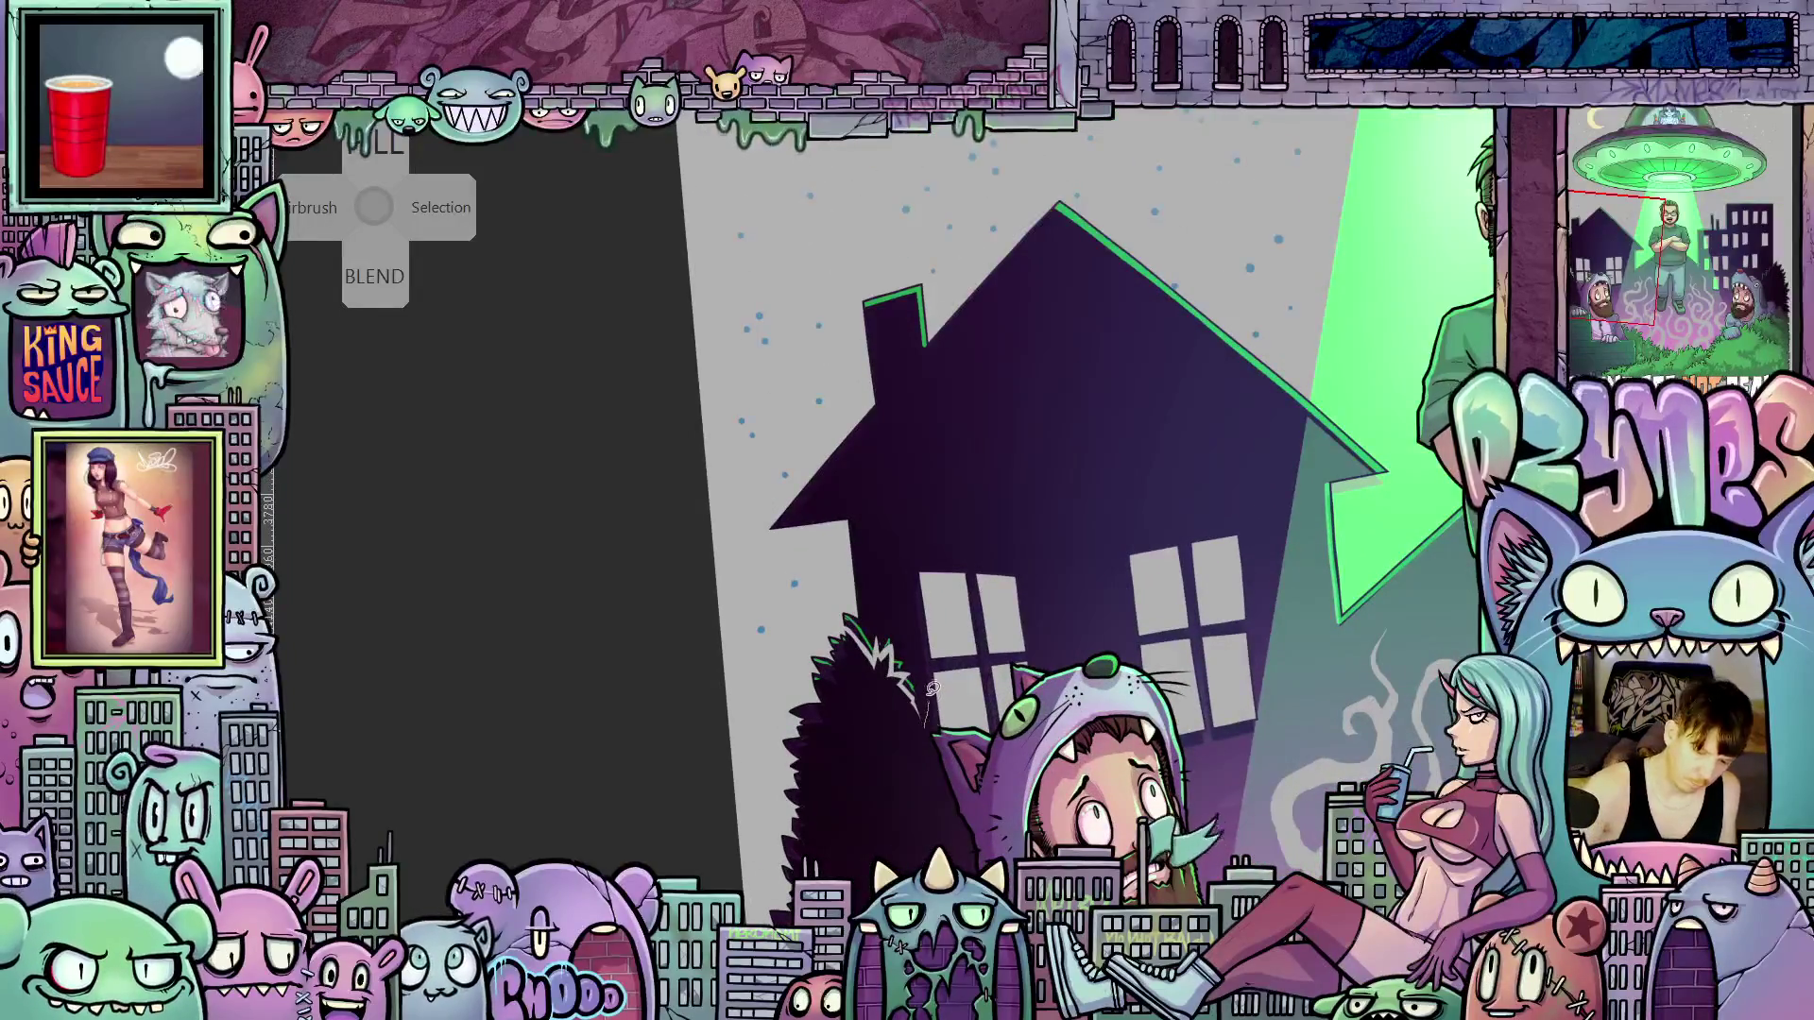
mouse_move(934, 722)
left_mouse_down()
mouse_move(829, 600)
mouse_move(927, 723)
left_mouse_up()
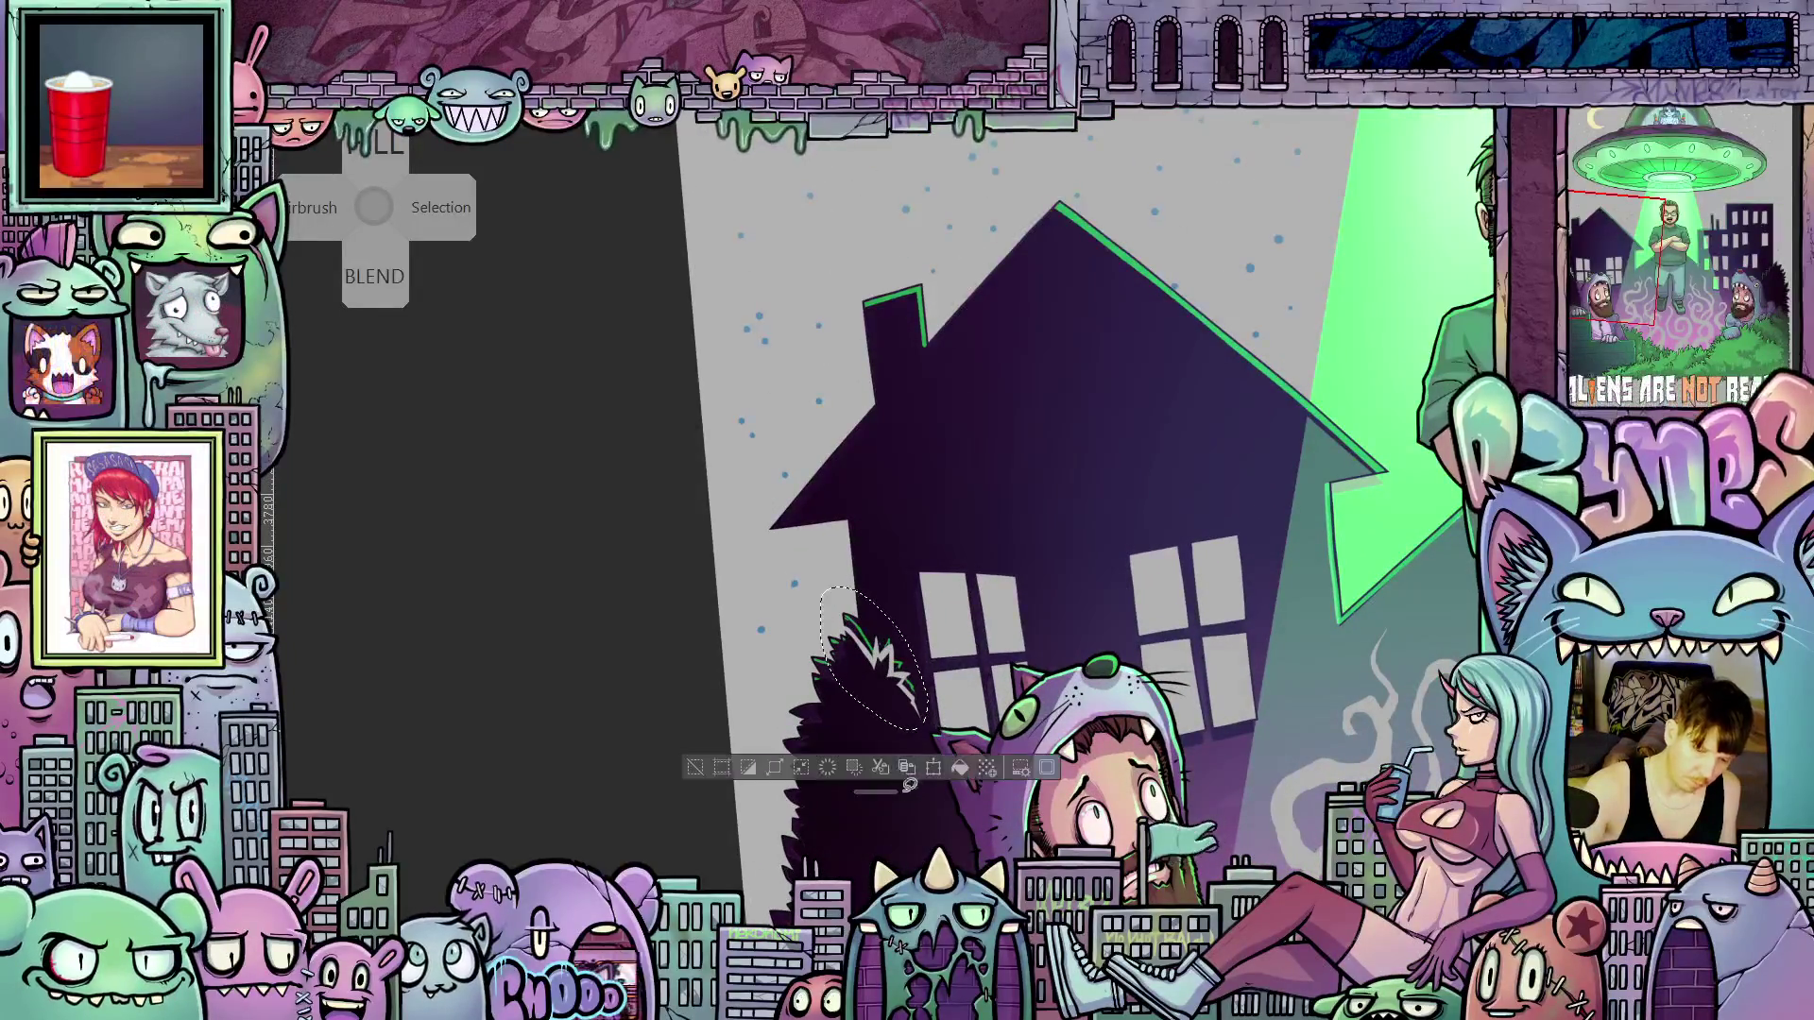
left_click(959, 770)
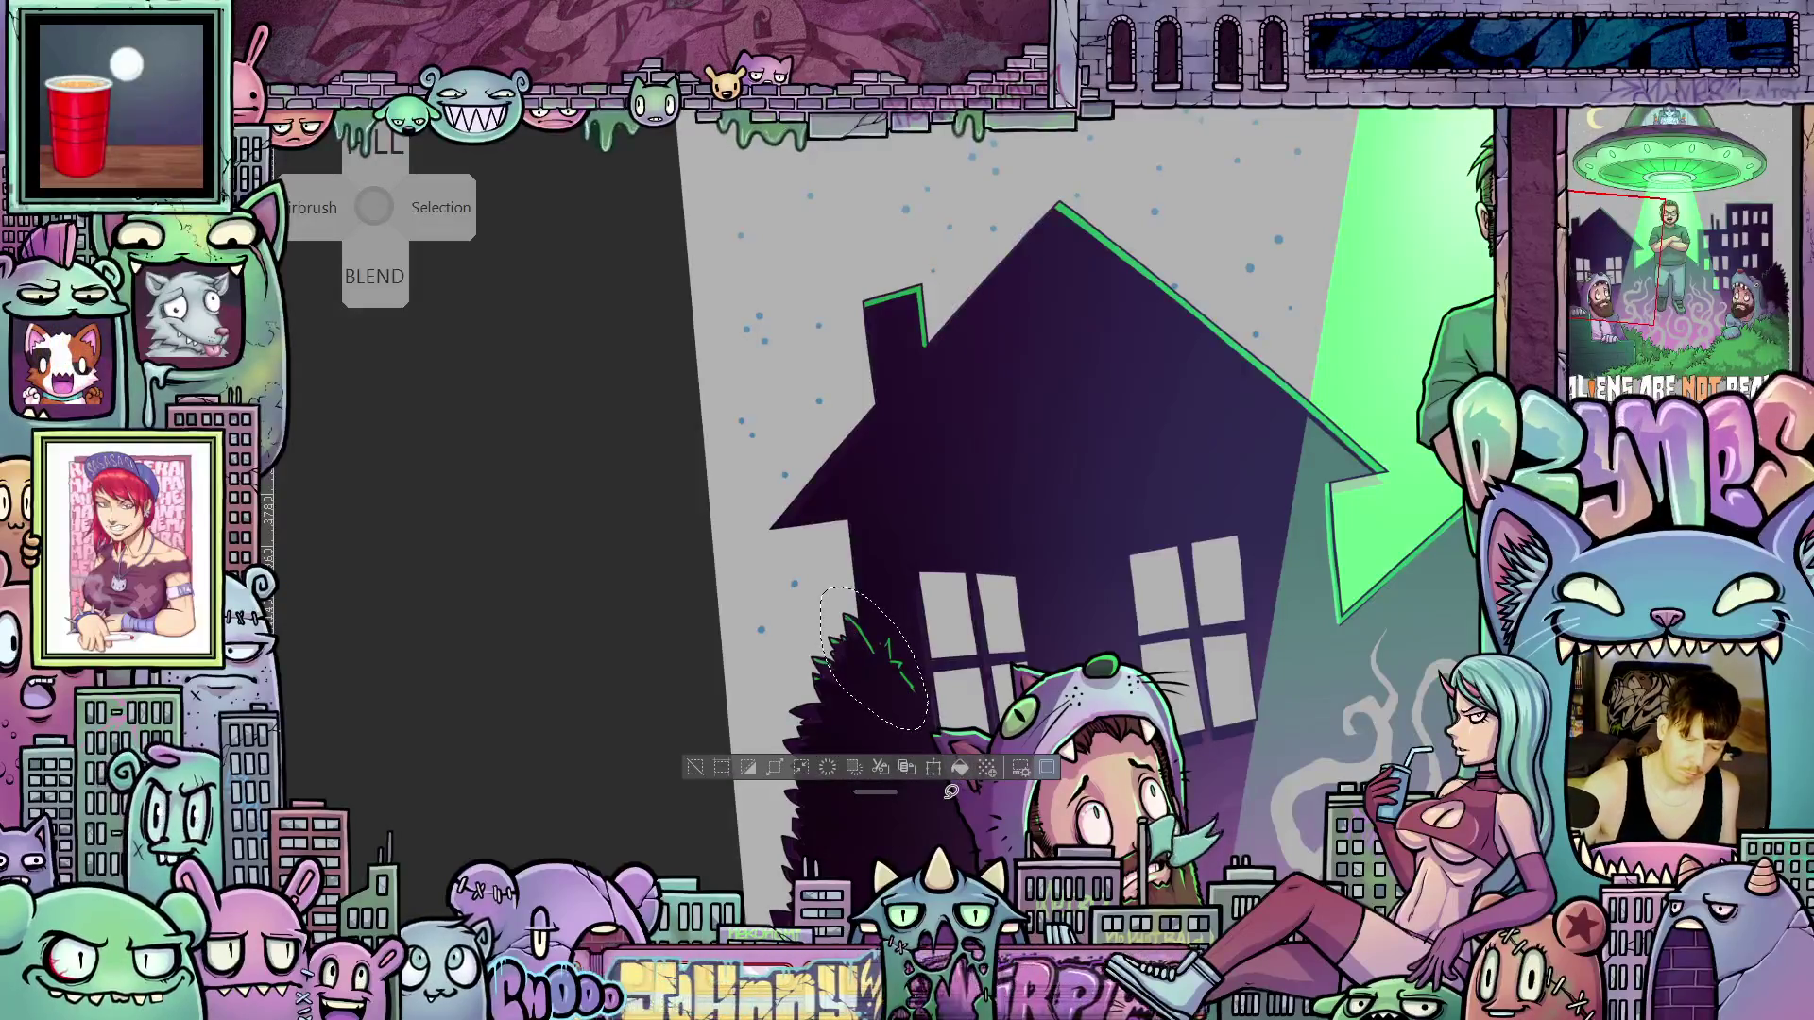
key("ctrl+d")
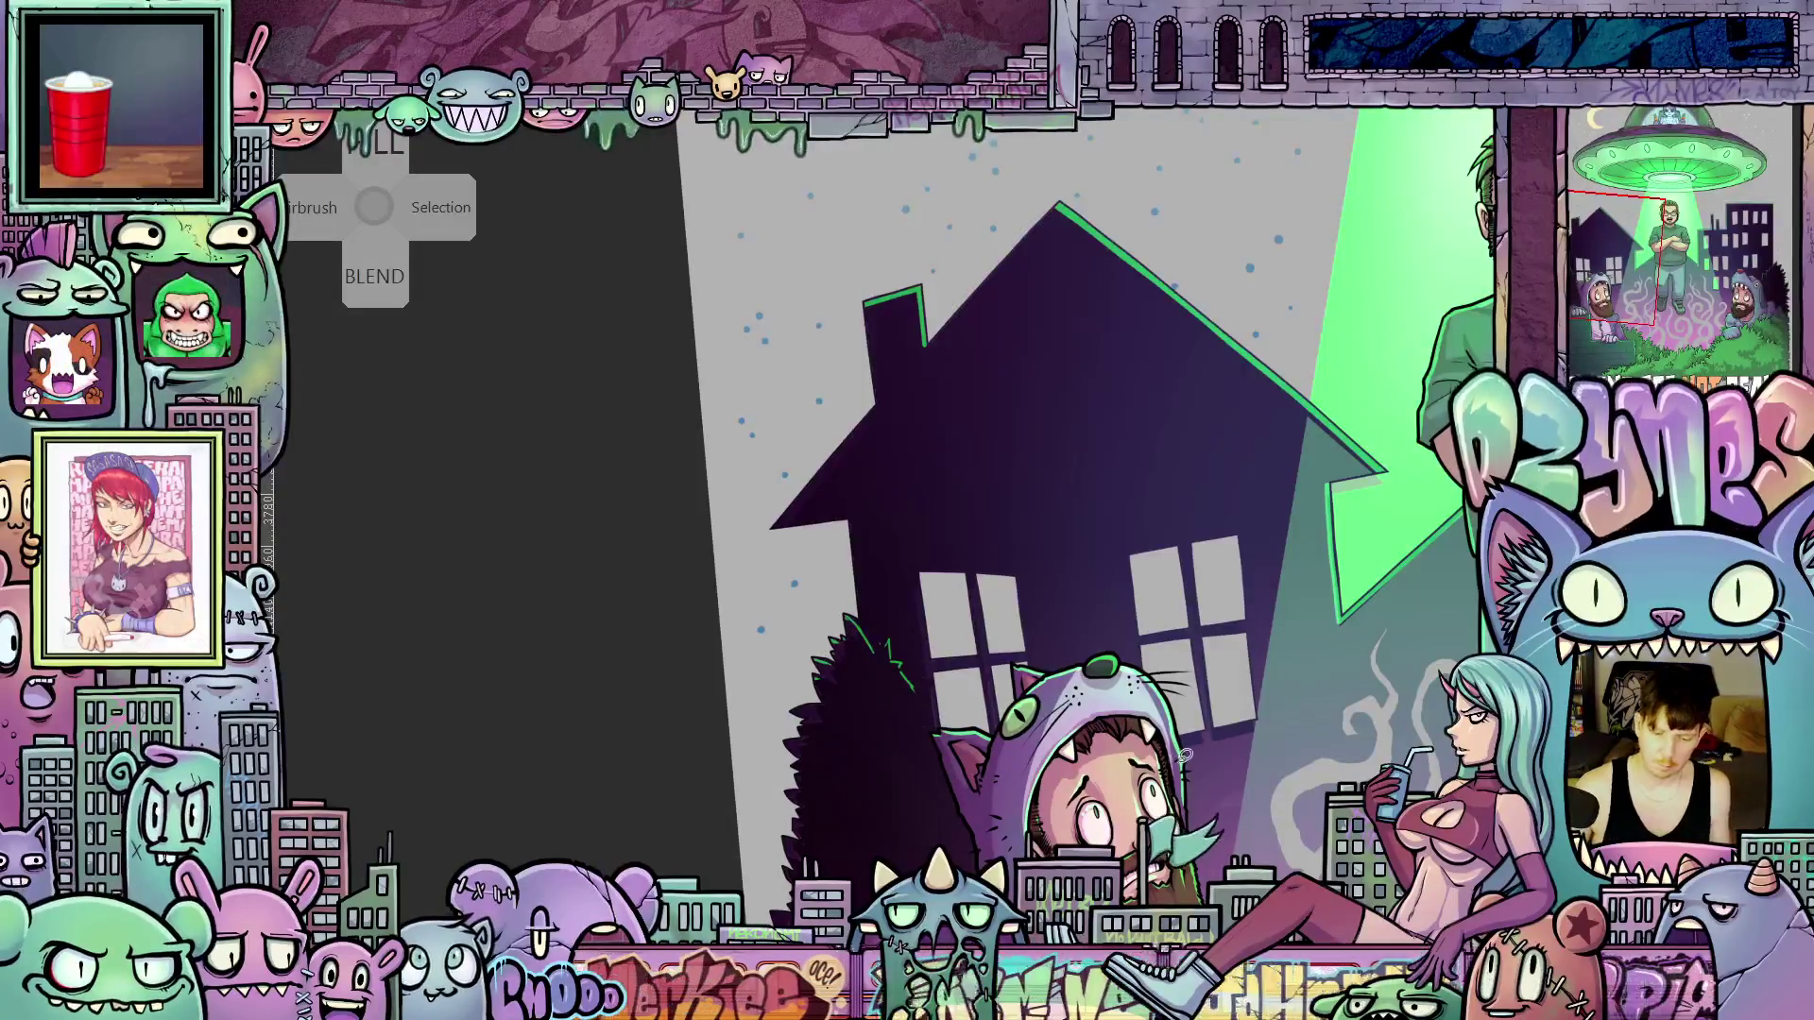
key("ctrl+minus")
key("ctrl+minus")
key("ctrl+minus")
mouse_move(1238, 768)
left_mouse_down()
mouse_move(1048, 701)
mouse_move(978, 633)
left_mouse_up()
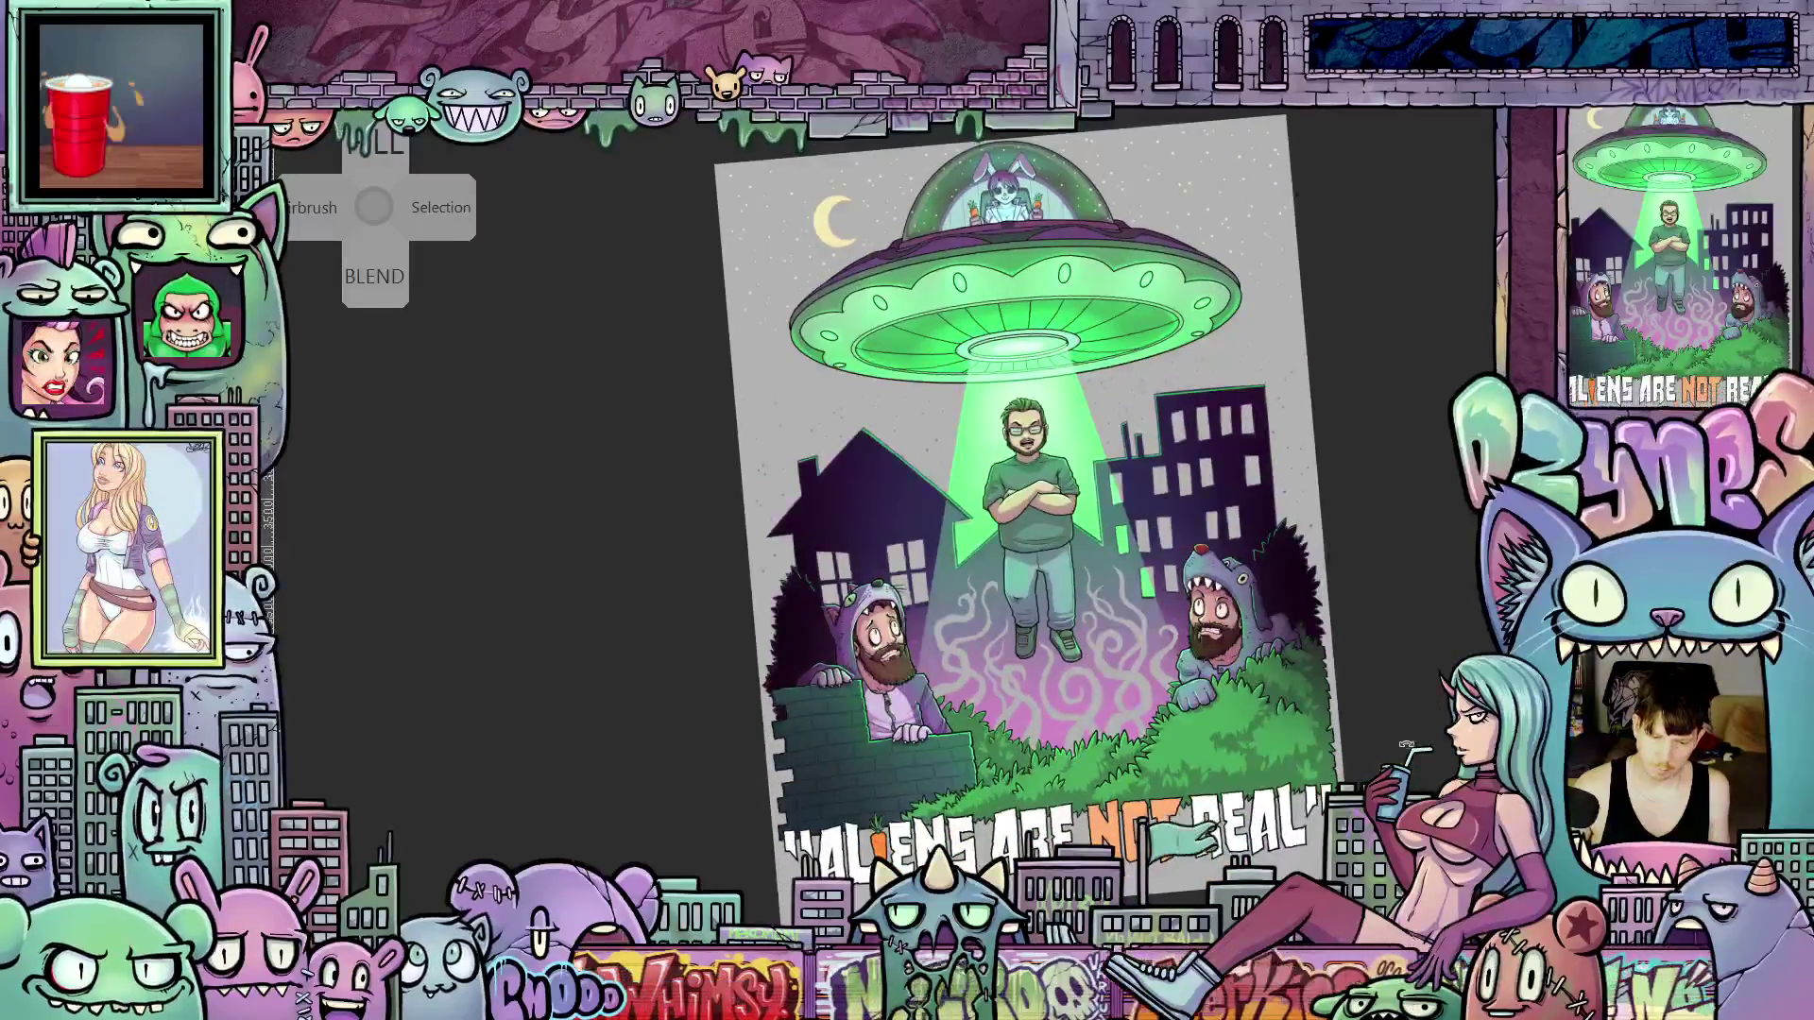
Reset the canvas rotation upright and zoom in so the page fills the window
key("ctrl+at")
key("ctrl+plus")
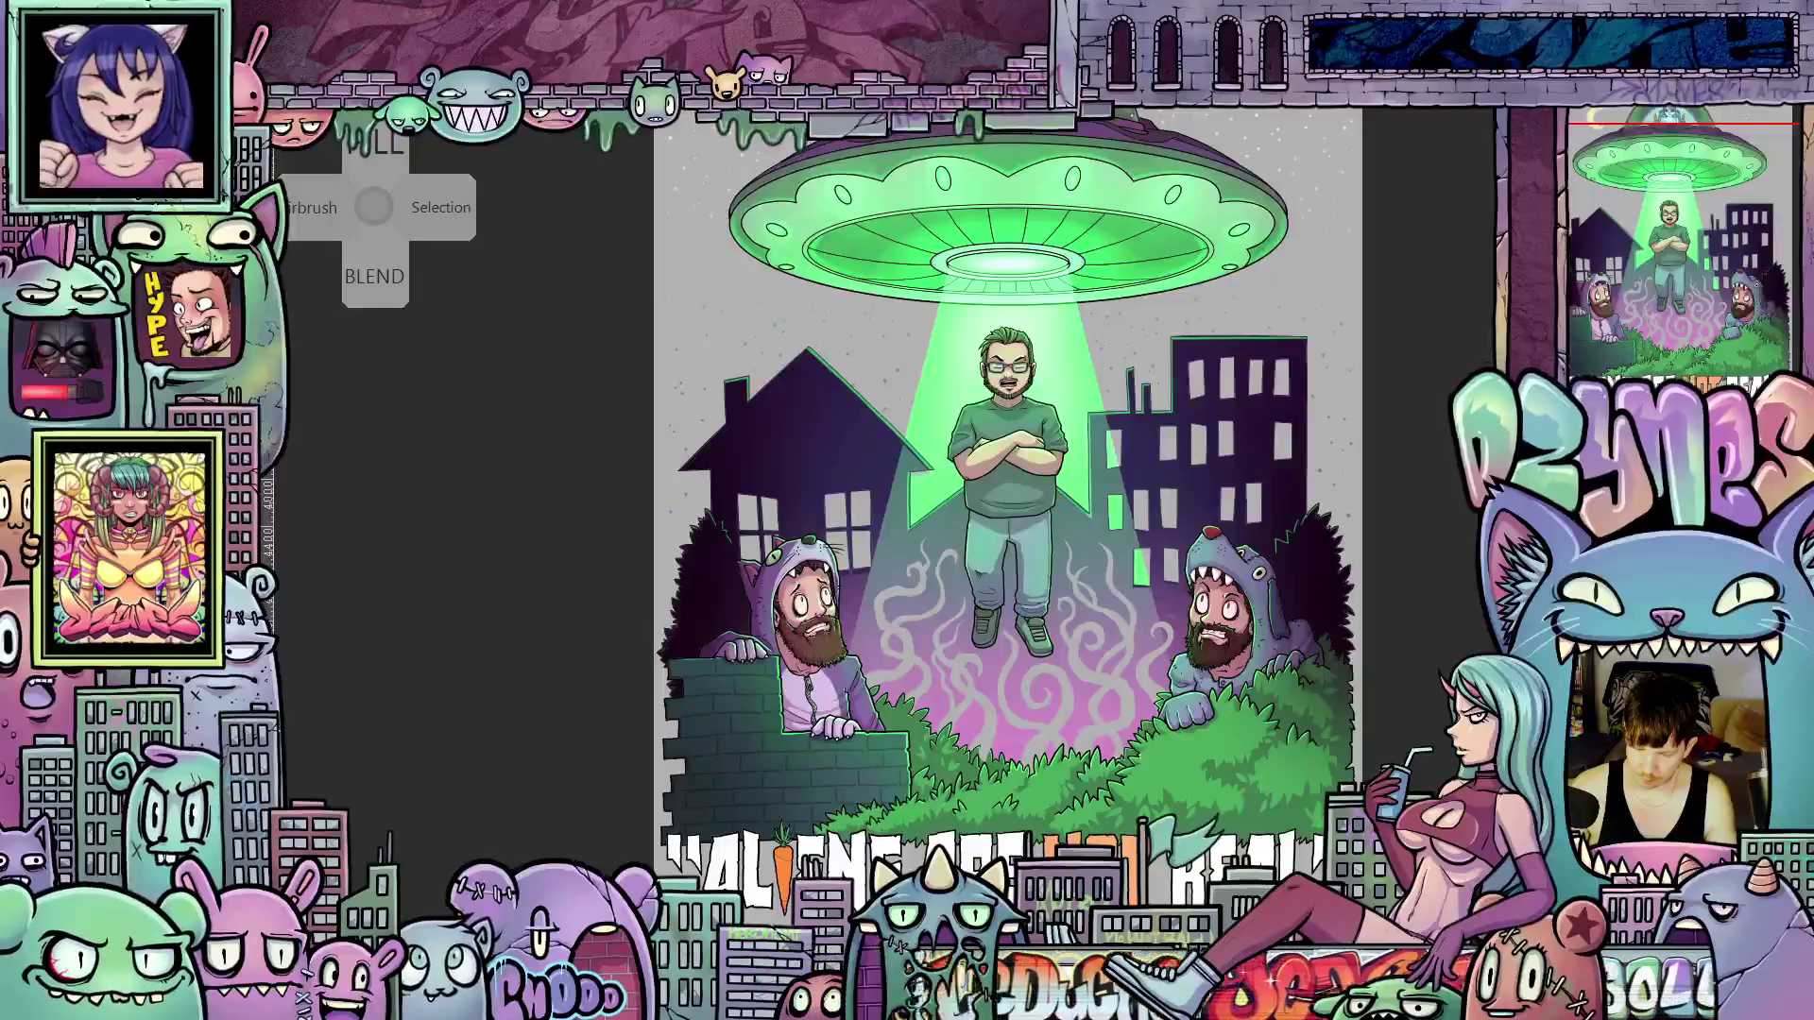
key("ctrl+shift+c")
Change the sky background colour to a near-black and confirm it
left_click(724, 686)
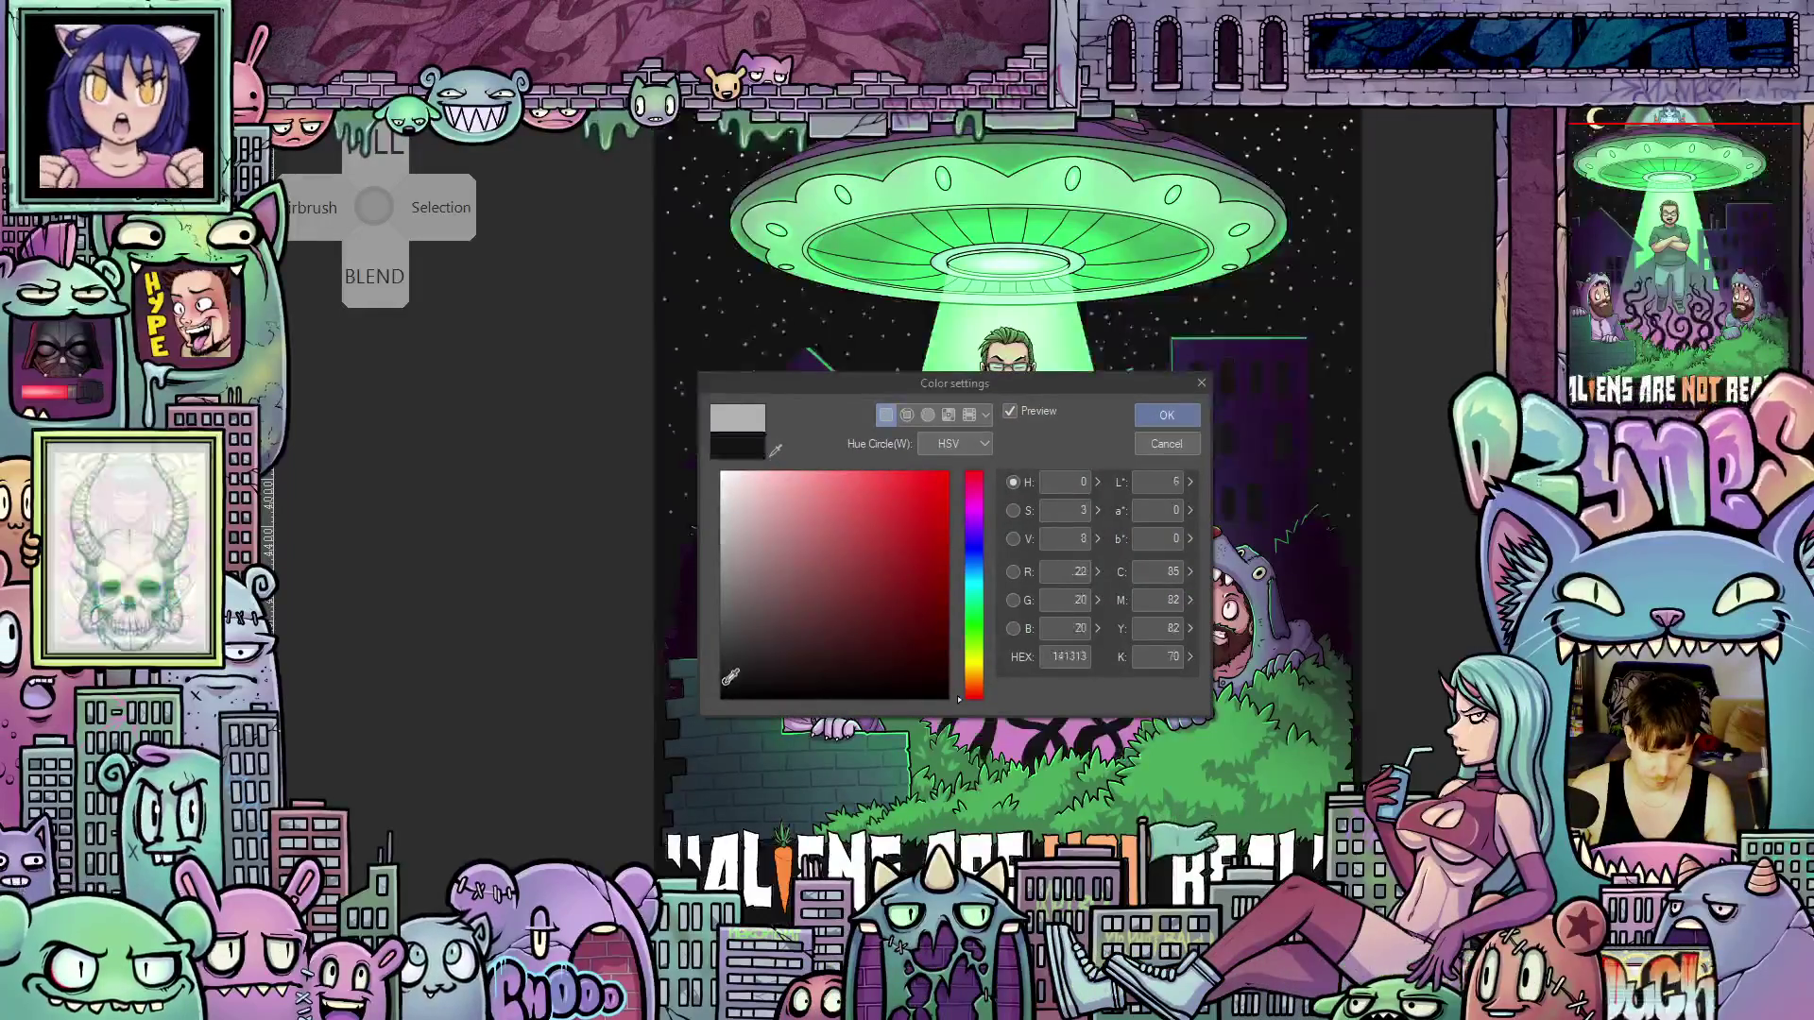
left_click(1155, 417)
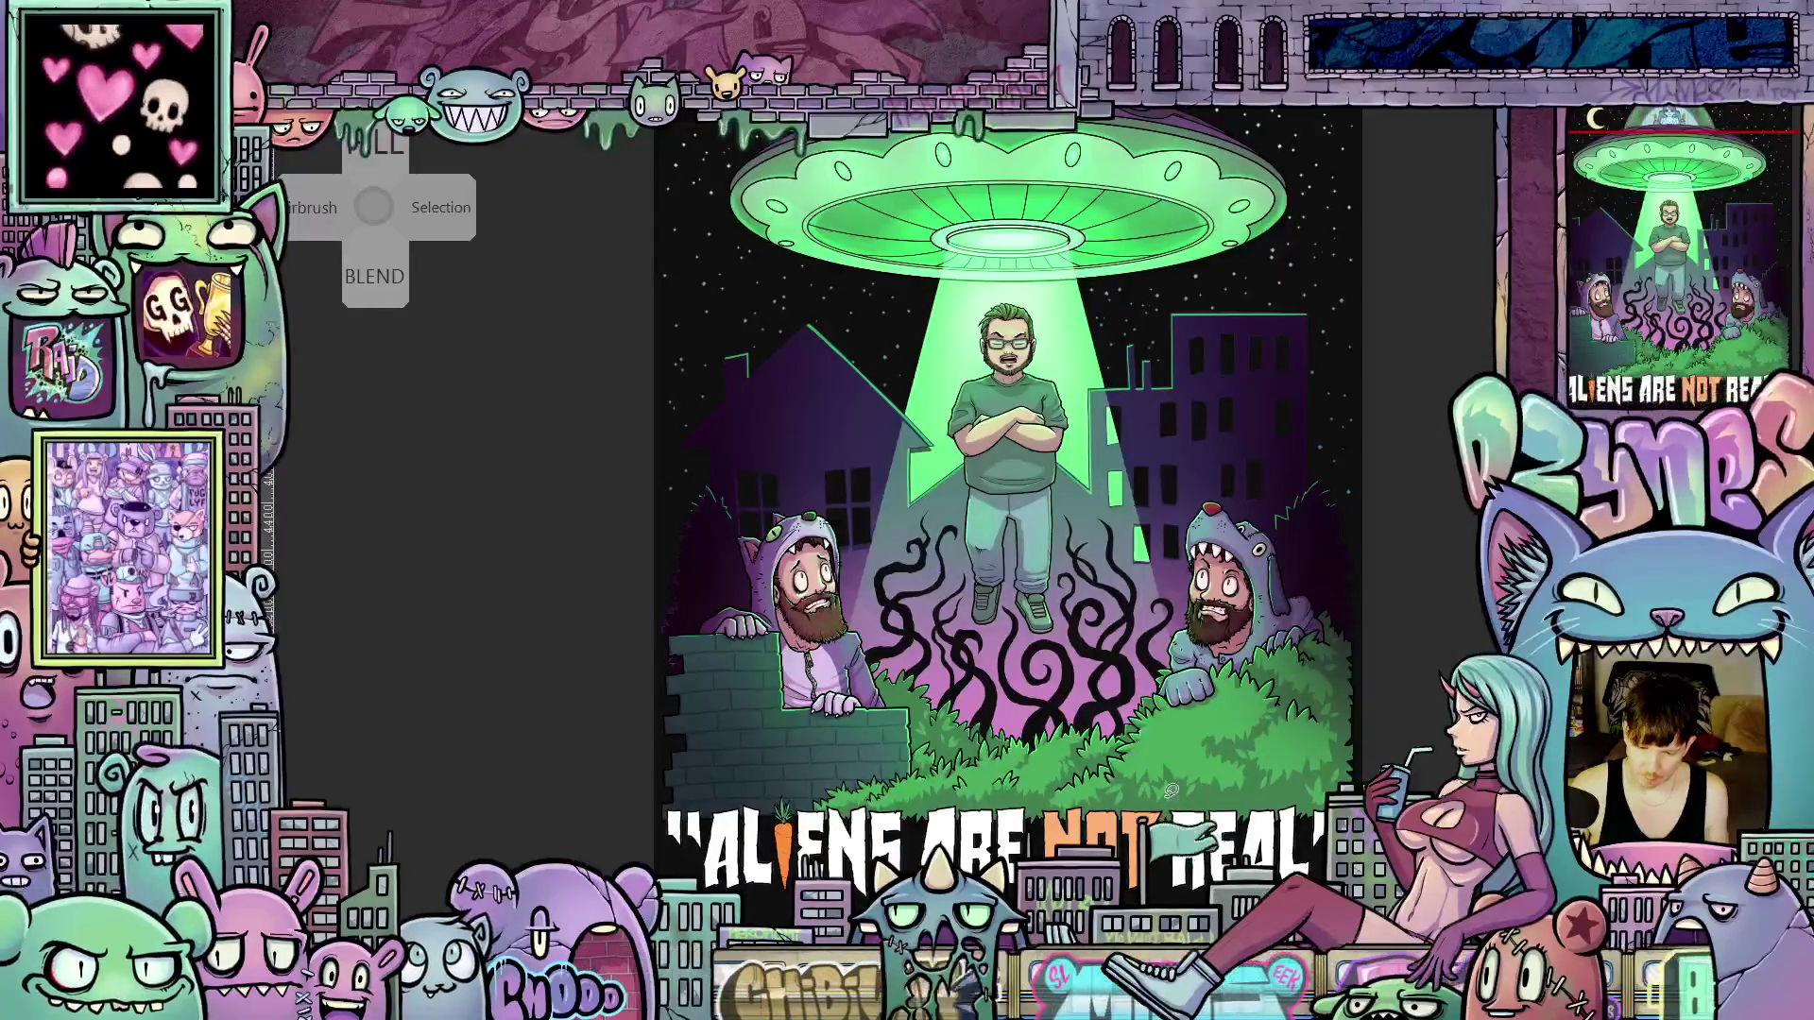
Zoom in and lasso-select spiky leaf shapes across the middle of the right-hand bush
scroll(1185, 782, "up", 3)
scroll(1185, 782, "up", 4)
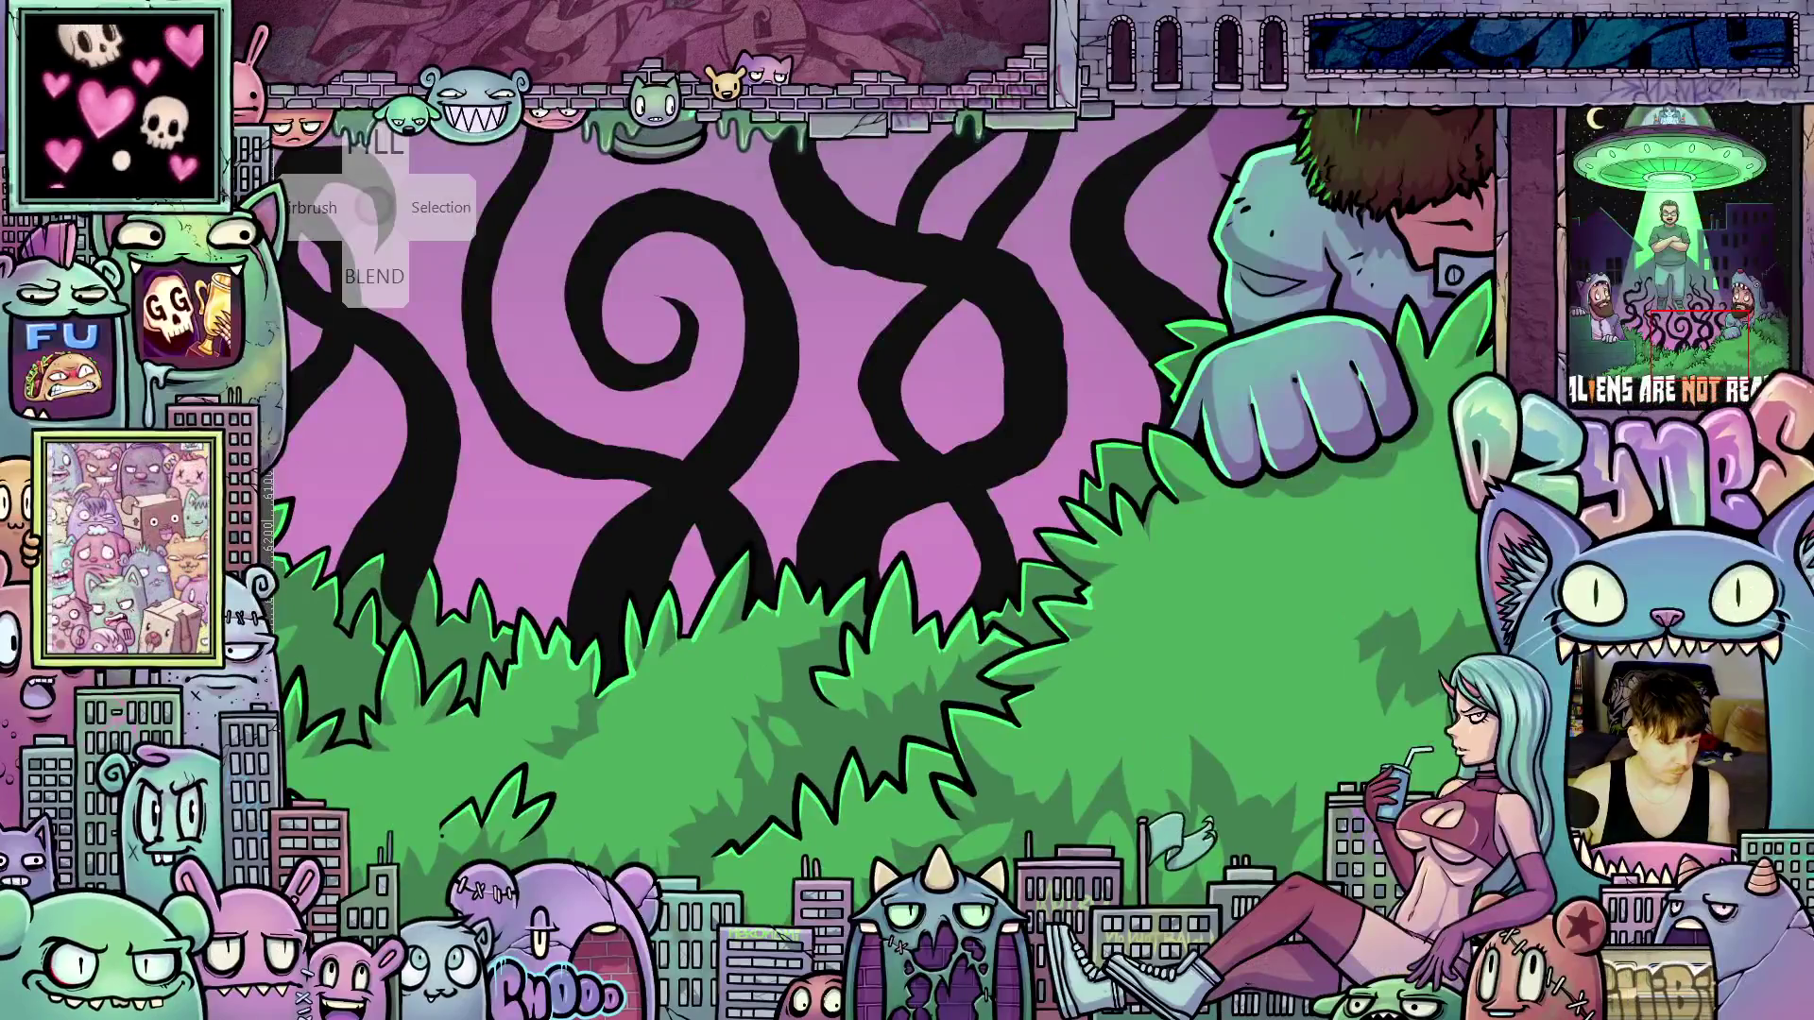
left_click(374, 207)
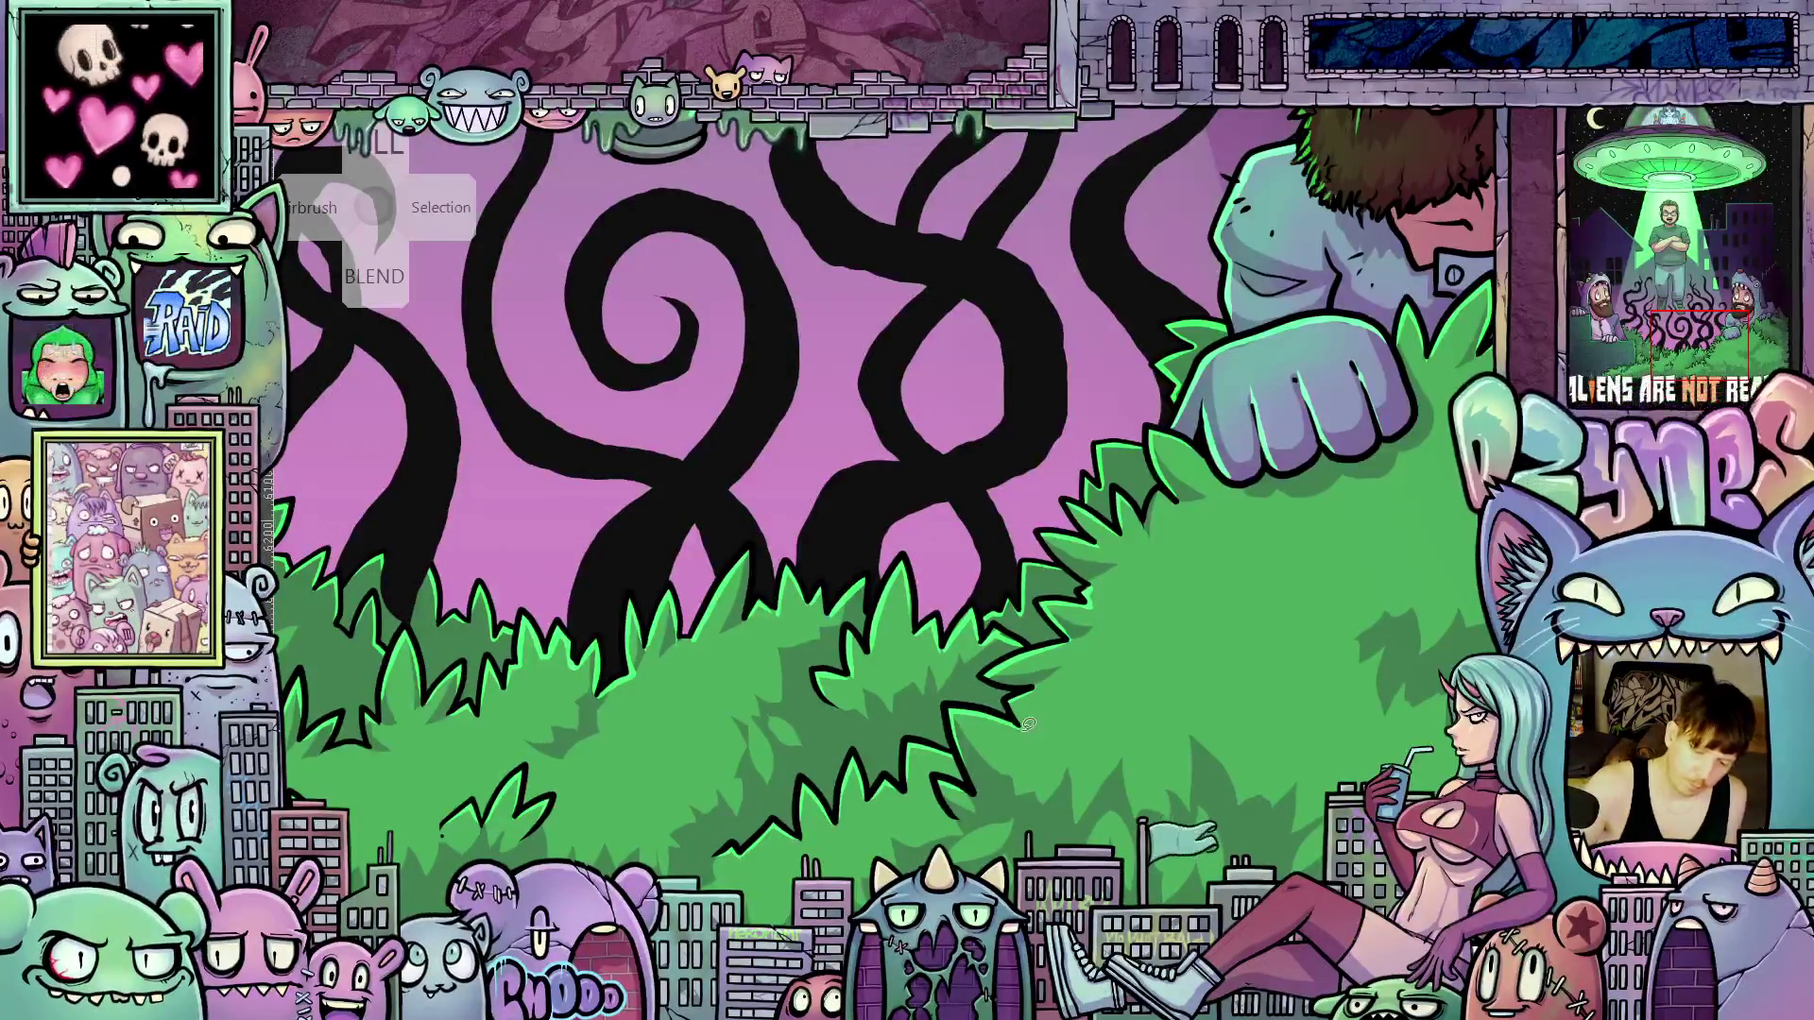
mouse_move(981, 720)
left_mouse_down()
mouse_move(1025, 750)
mouse_move(1079, 708)
mouse_move(1040, 707)
mouse_move(1055, 730)
mouse_move(1034, 729)
left_mouse_up()
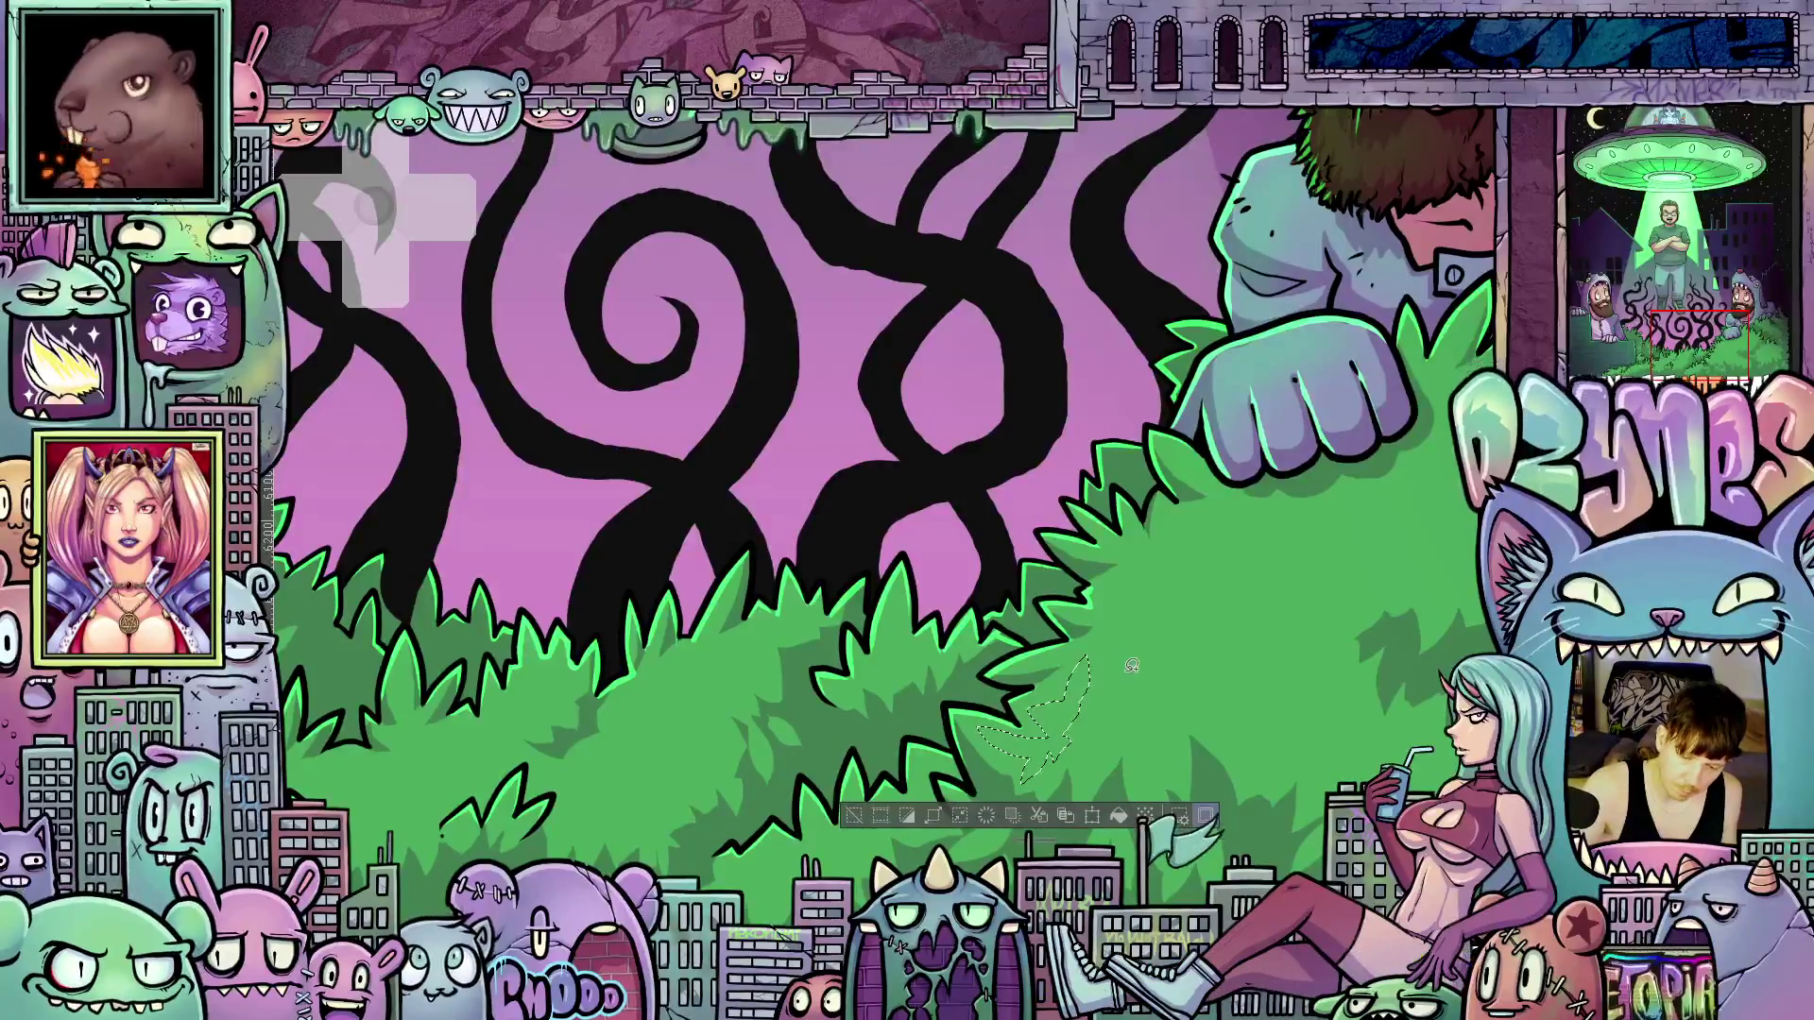
mouse_move(1101, 671)
left_mouse_down()
mouse_move(1138, 708)
mouse_move(1120, 620)
left_mouse_up()
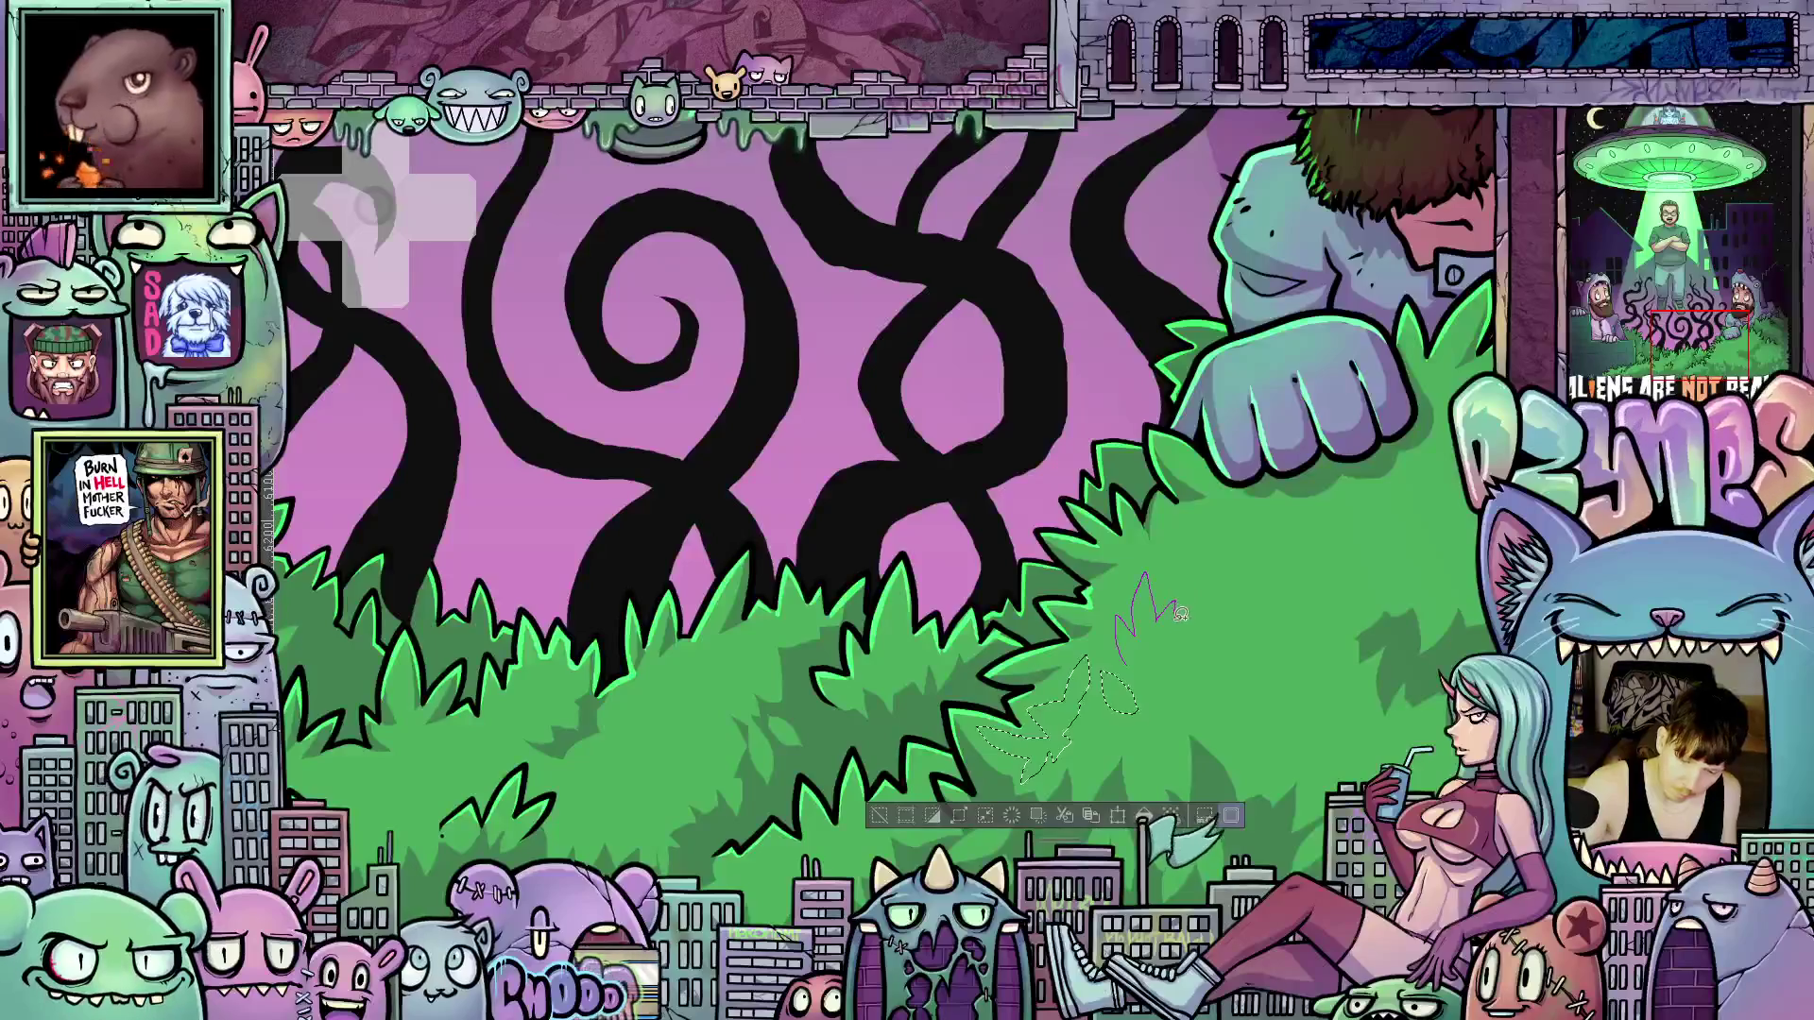
mouse_move(1196, 654)
left_mouse_down()
mouse_move(1192, 695)
mouse_move(1153, 680)
mouse_move(1228, 626)
mouse_move(1168, 558)
mouse_move(1179, 538)
mouse_move(1187, 583)
mouse_move(1133, 604)
left_mouse_up()
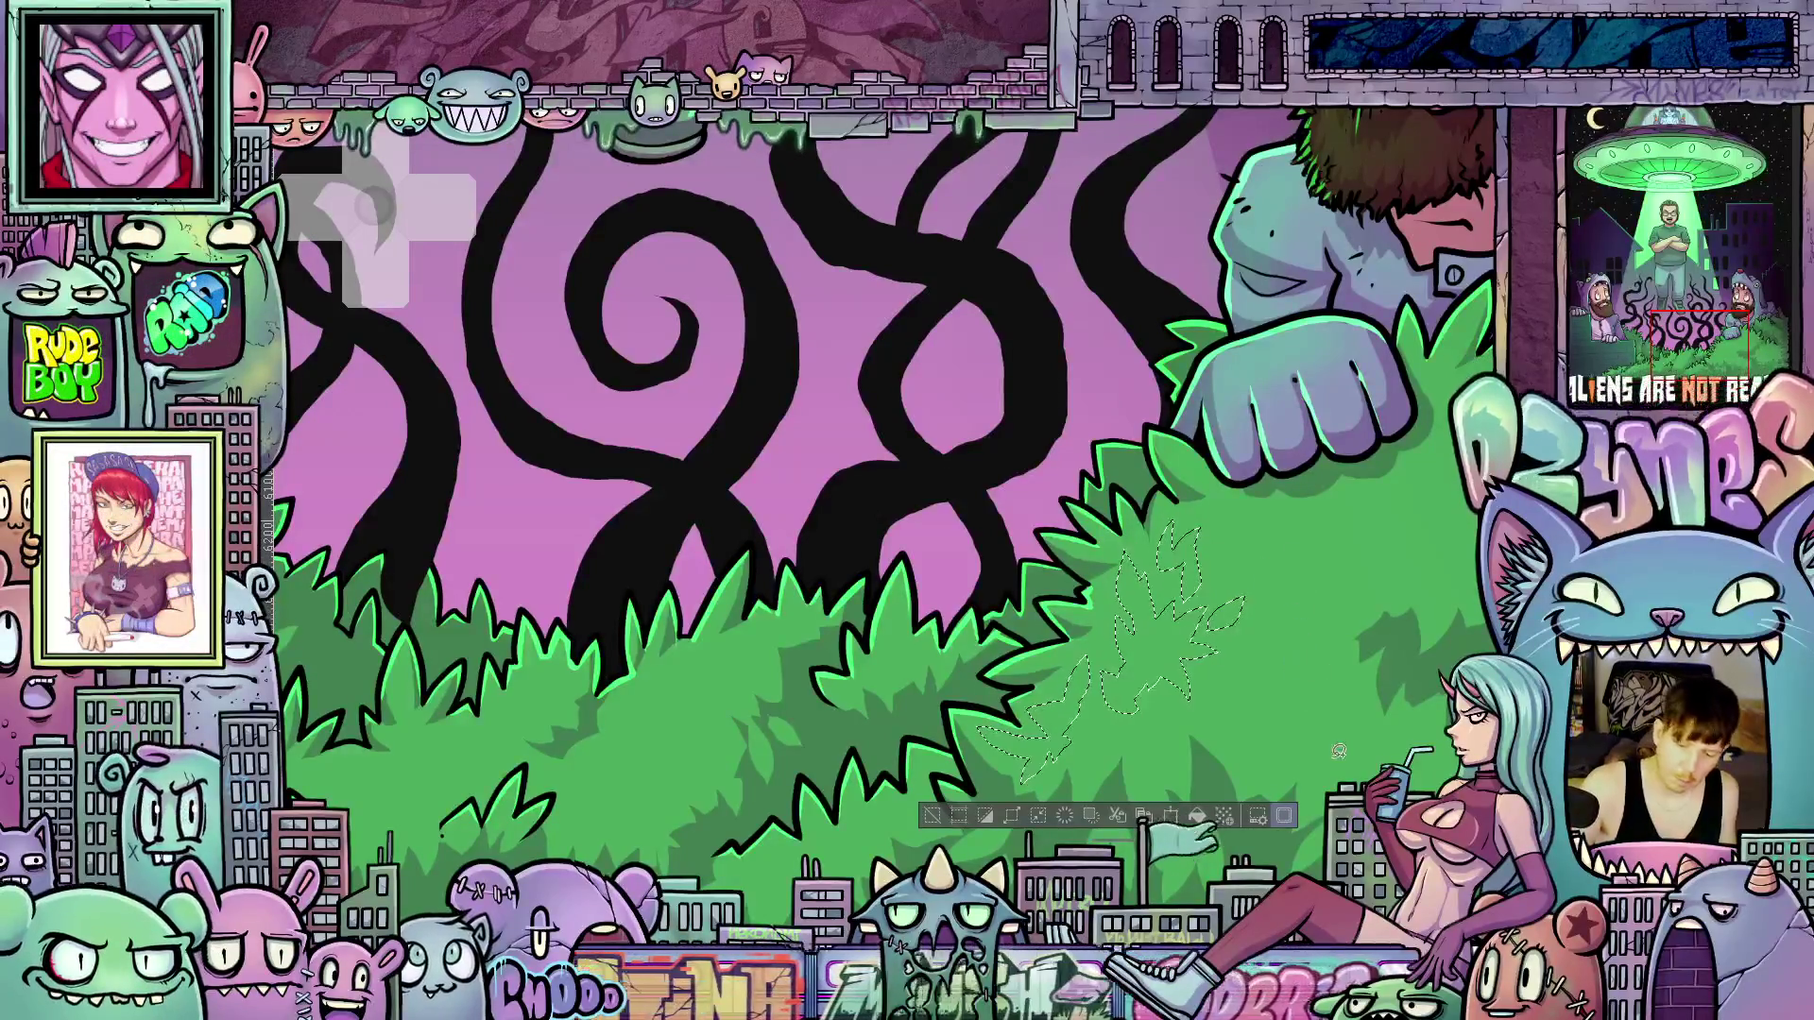
left_click_drag(1372, 748, 1356, 745)
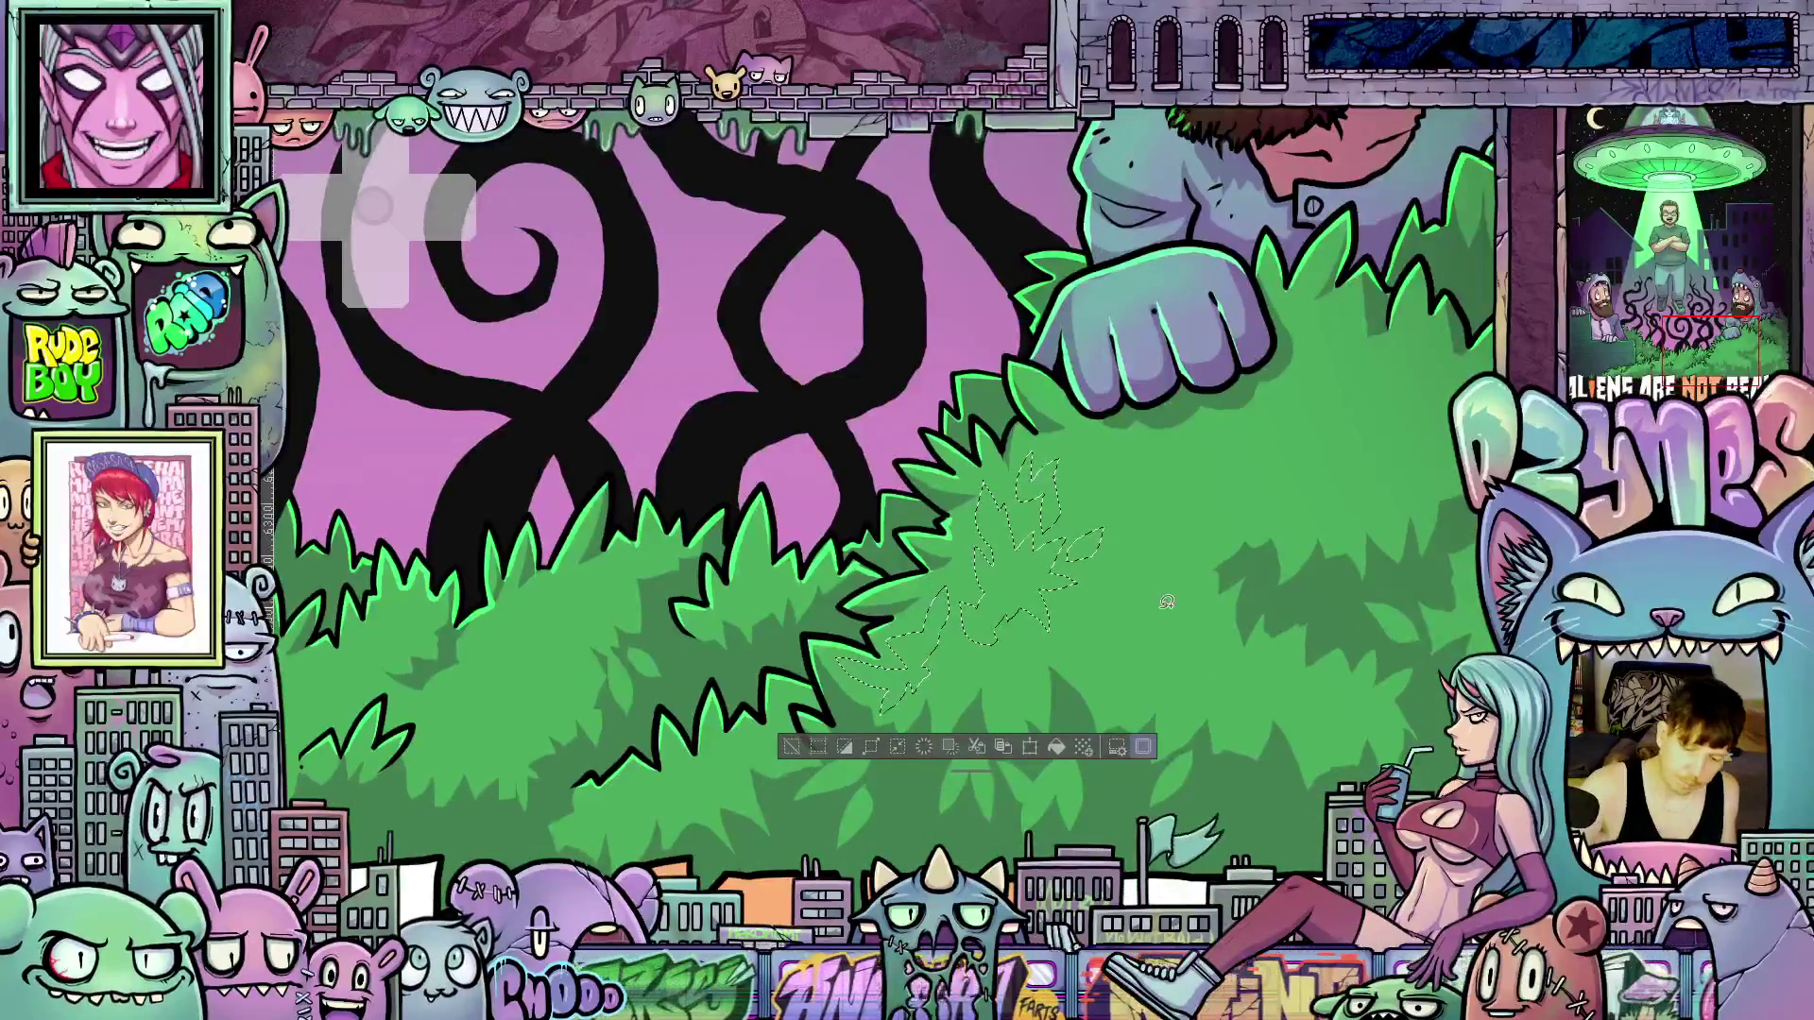
mouse_move(1154, 614)
left_mouse_down()
mouse_move(1212, 609)
mouse_move(1164, 610)
mouse_move(1084, 650)
mouse_move(1158, 663)
mouse_move(1219, 609)
mouse_move(1180, 668)
left_mouse_up()
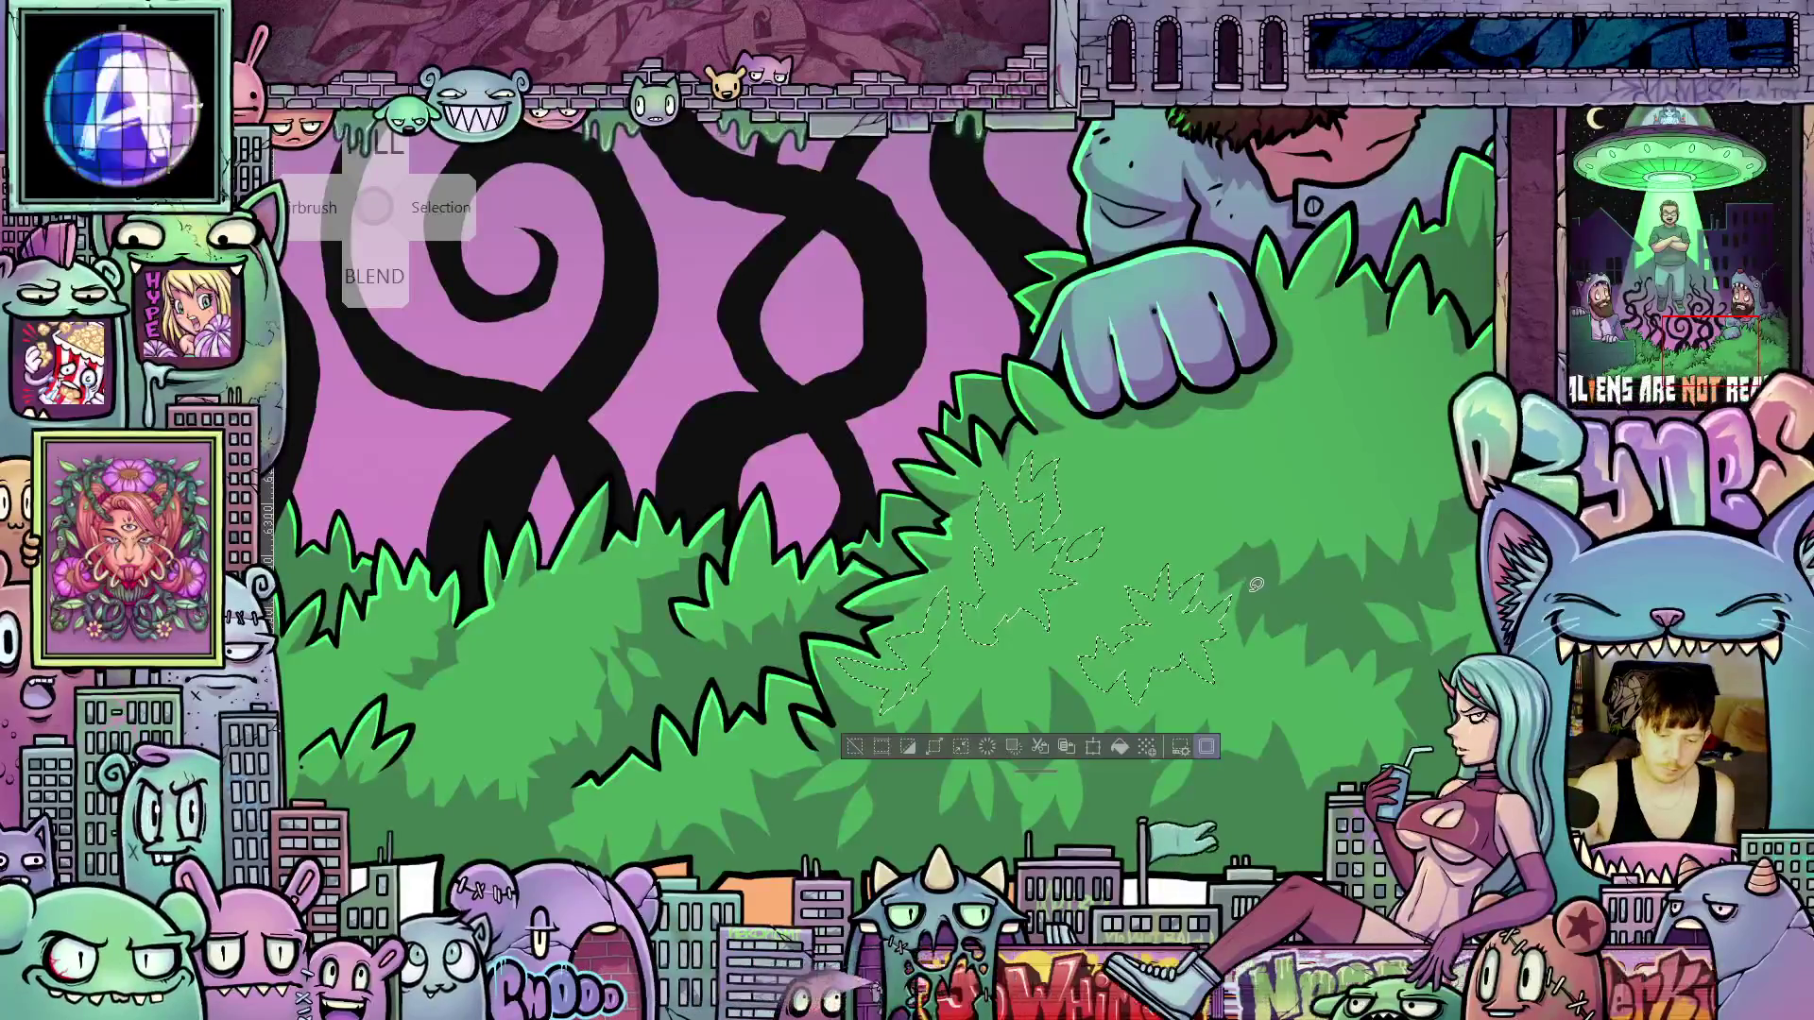
mouse_move(1247, 581)
left_mouse_down()
mouse_move(1282, 607)
mouse_move(1076, 640)
left_mouse_up()
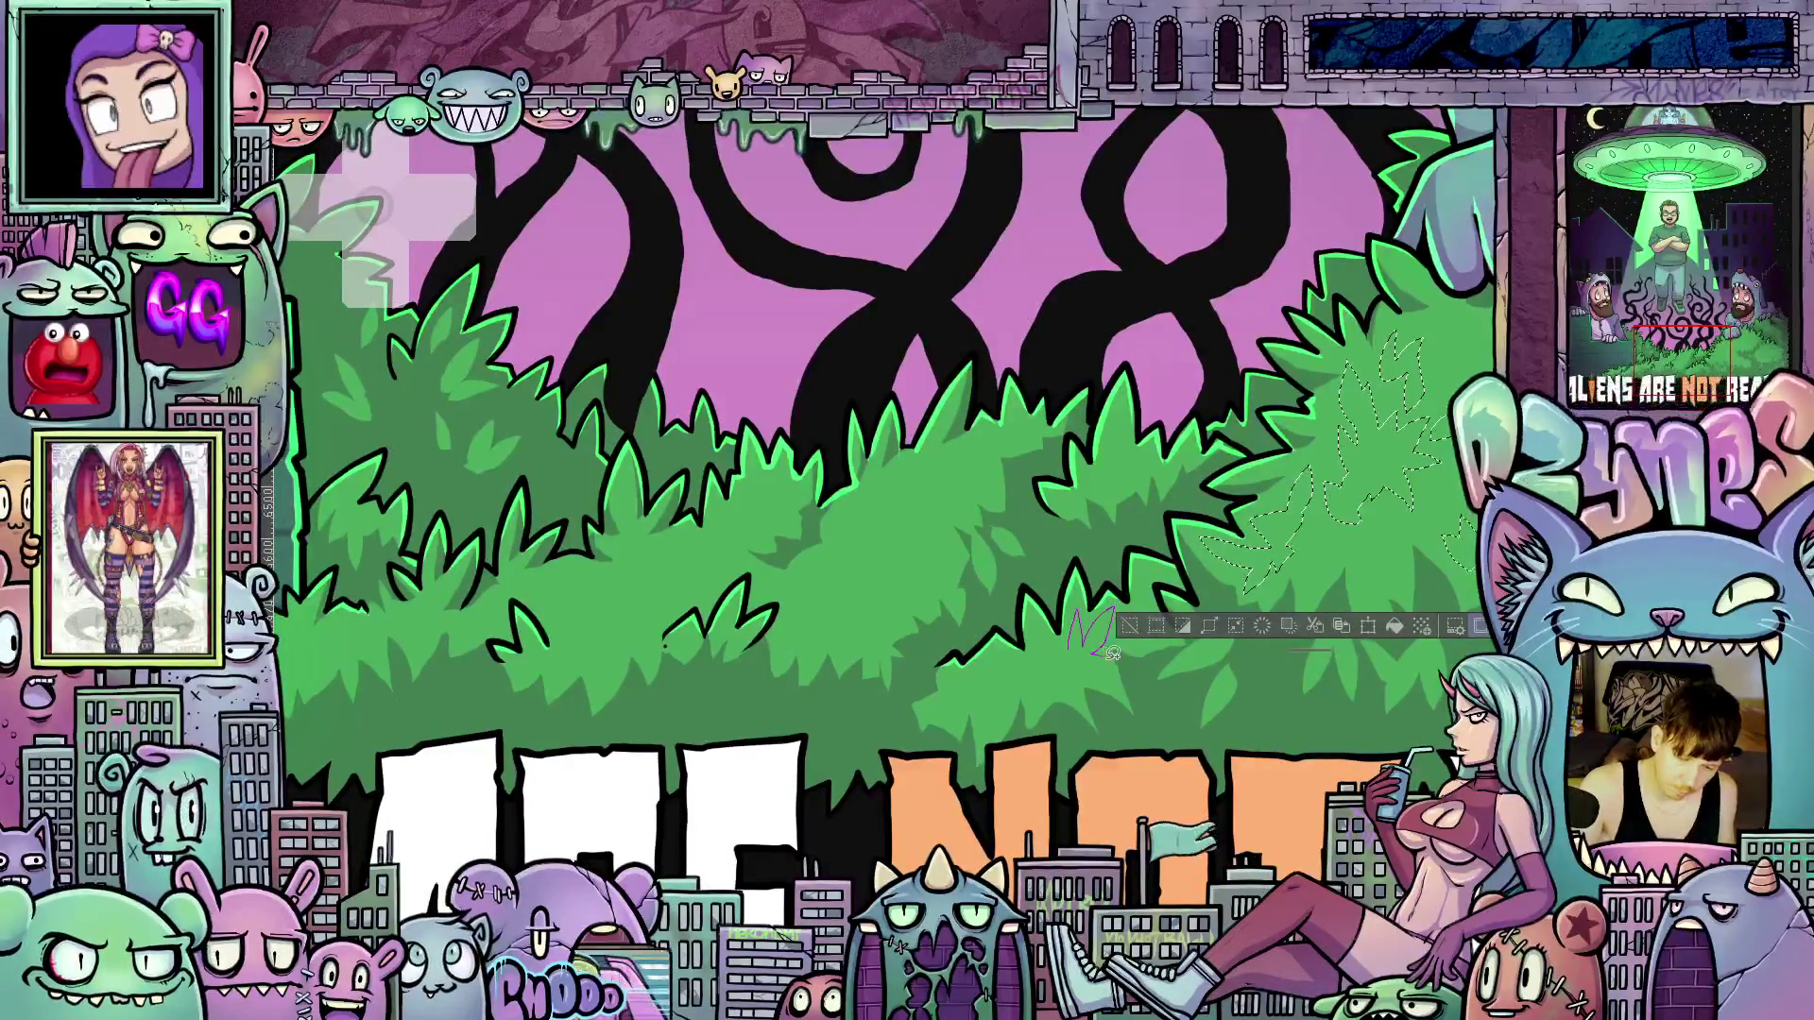
Add more leaf outlines to the selection on the lower right-hand bush
mouse_move(1113, 652)
left_mouse_down()
mouse_move(1059, 667)
mouse_move(1059, 645)
left_mouse_up()
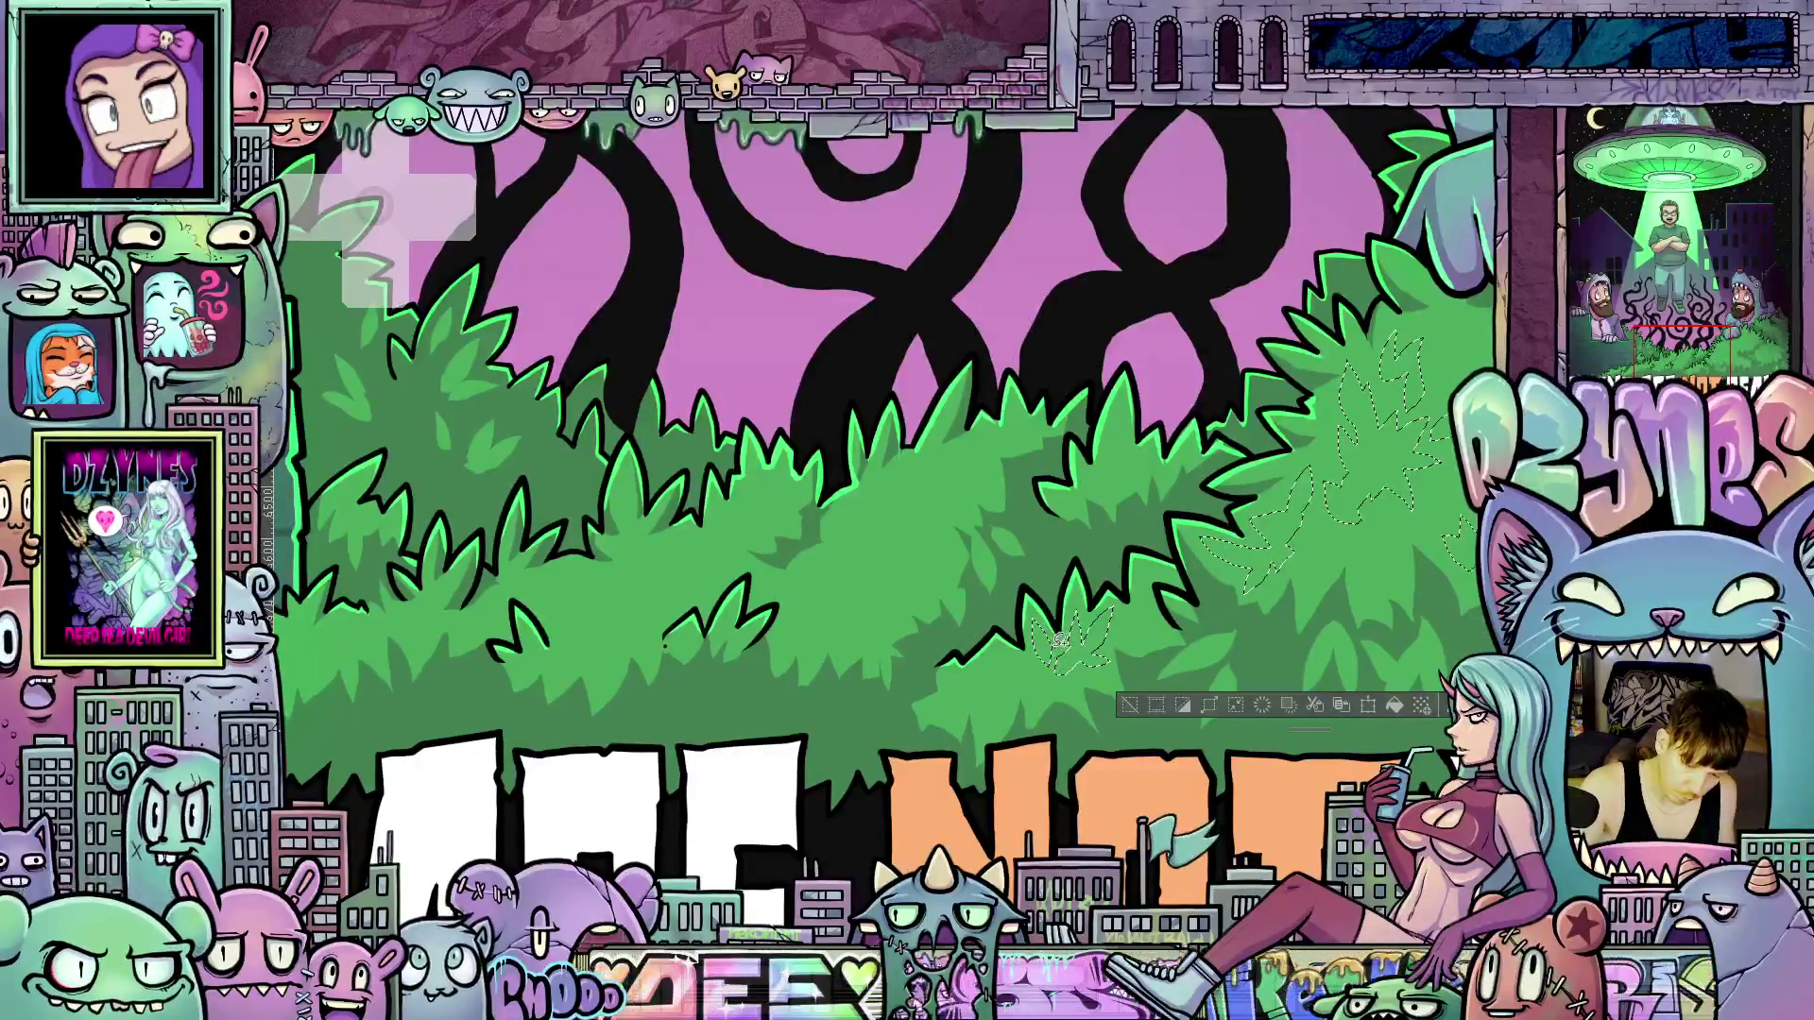
left_click_drag(1011, 671, 983, 702)
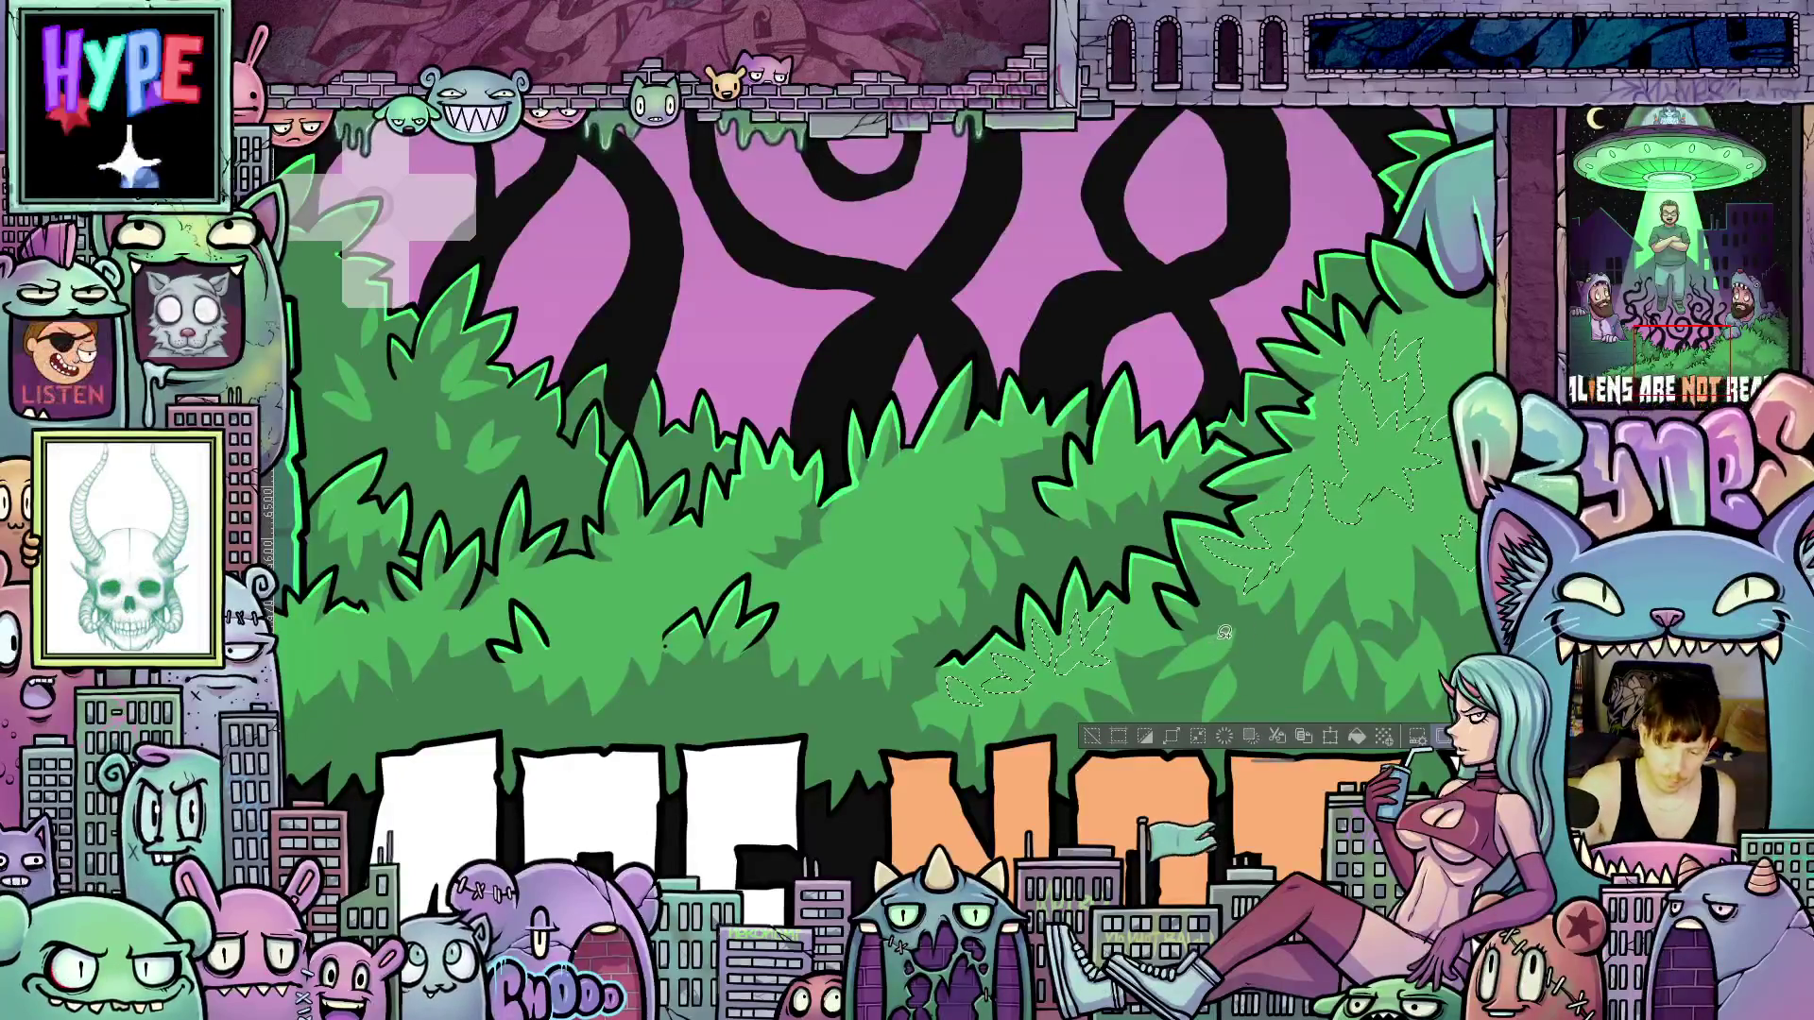
mouse_move(1224, 637)
left_mouse_down()
mouse_move(1184, 655)
mouse_move(1227, 633)
left_mouse_up()
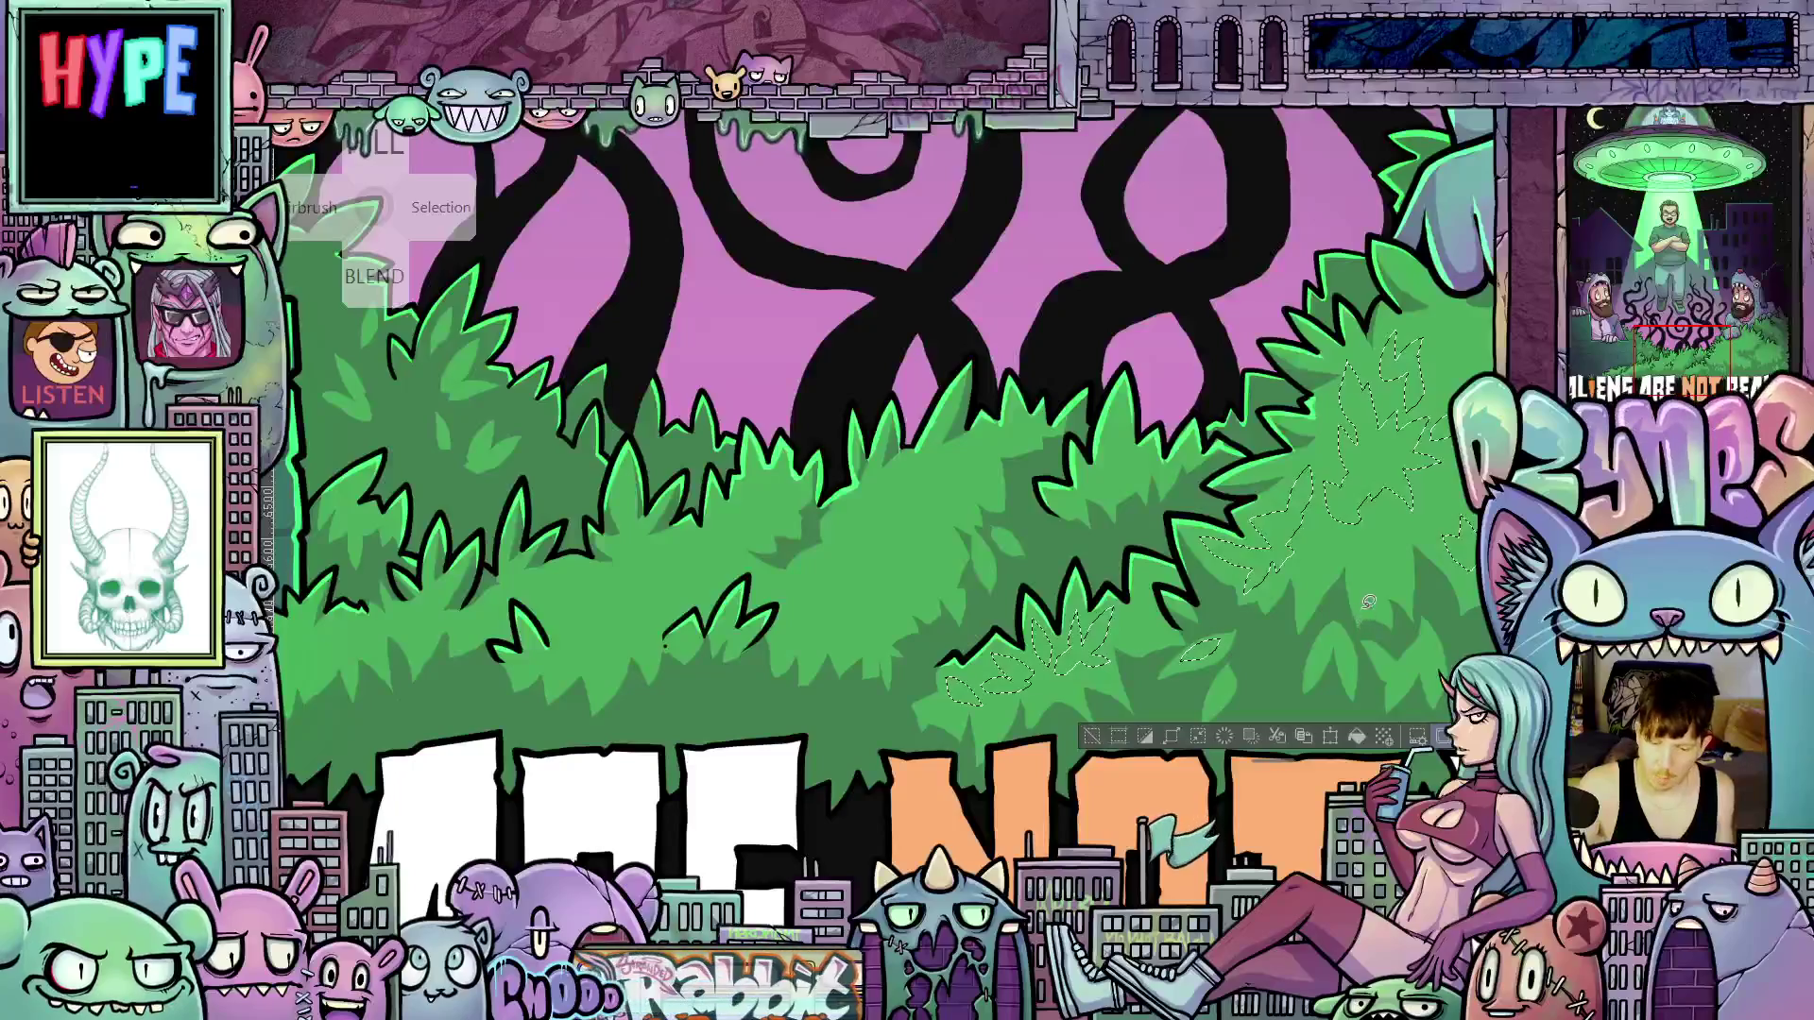
scroll(1364, 614, "up", 5)
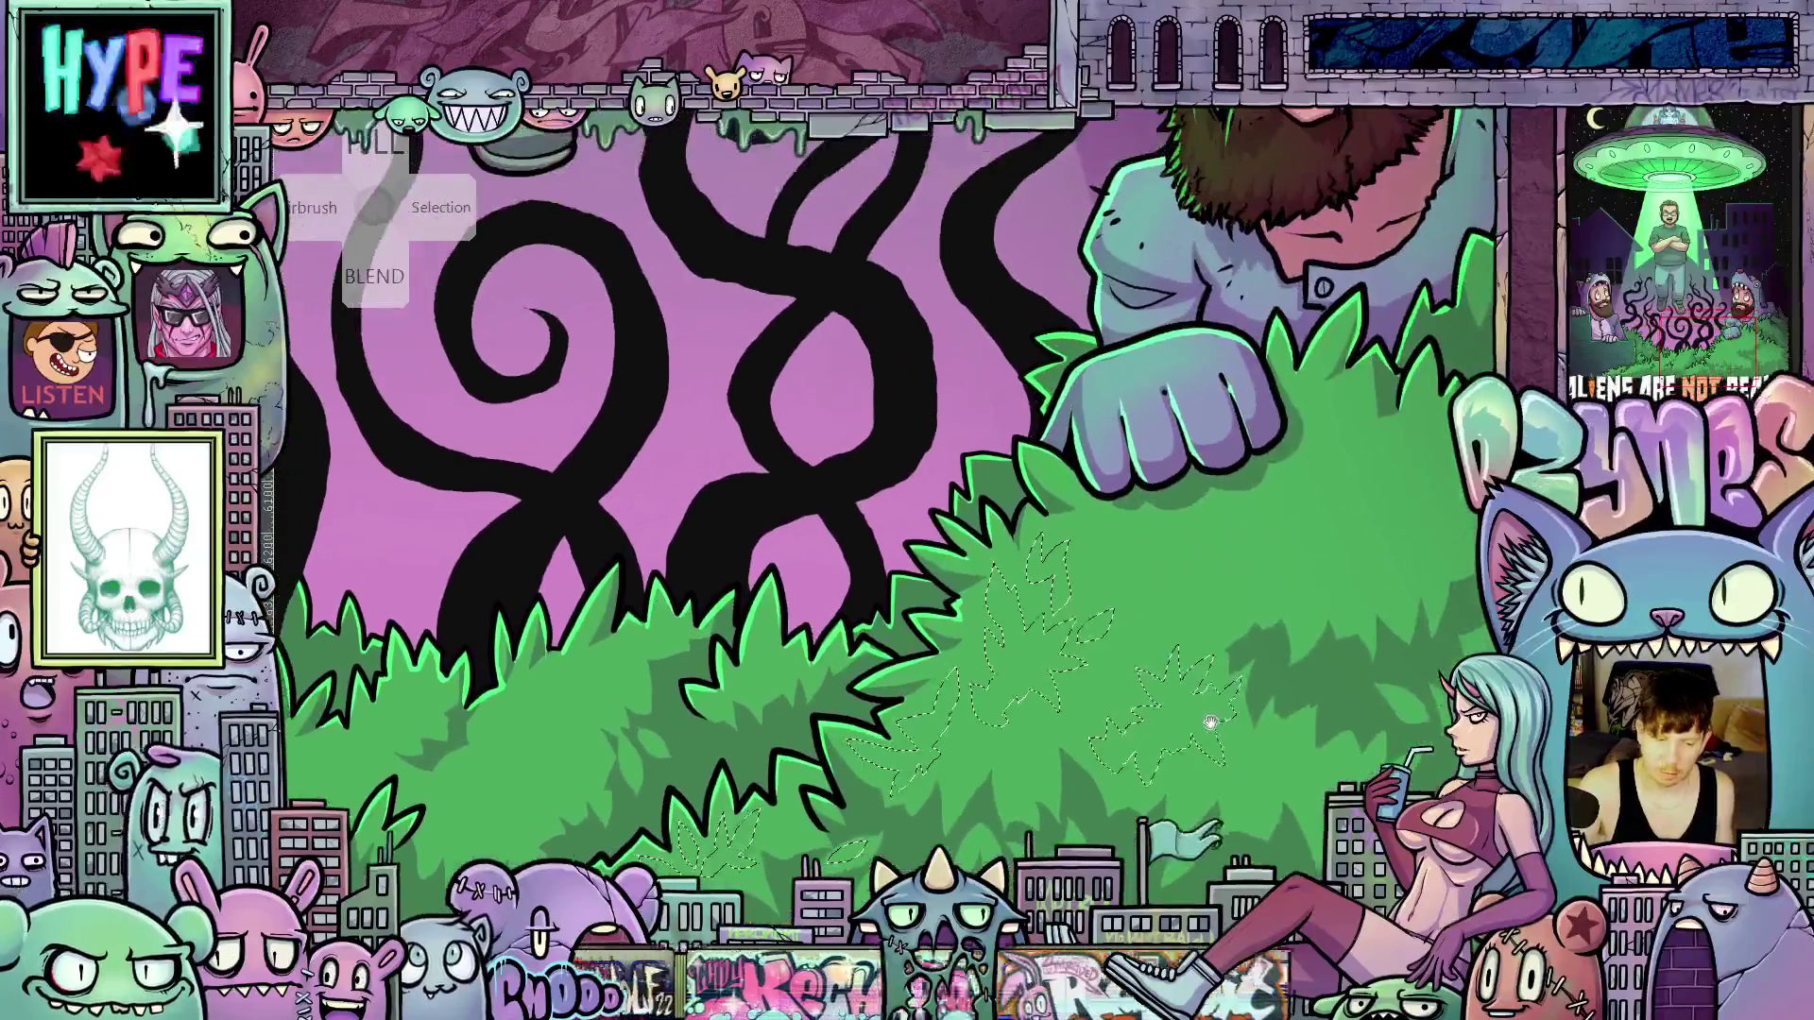
left_click_drag(1210, 723, 1124, 621)
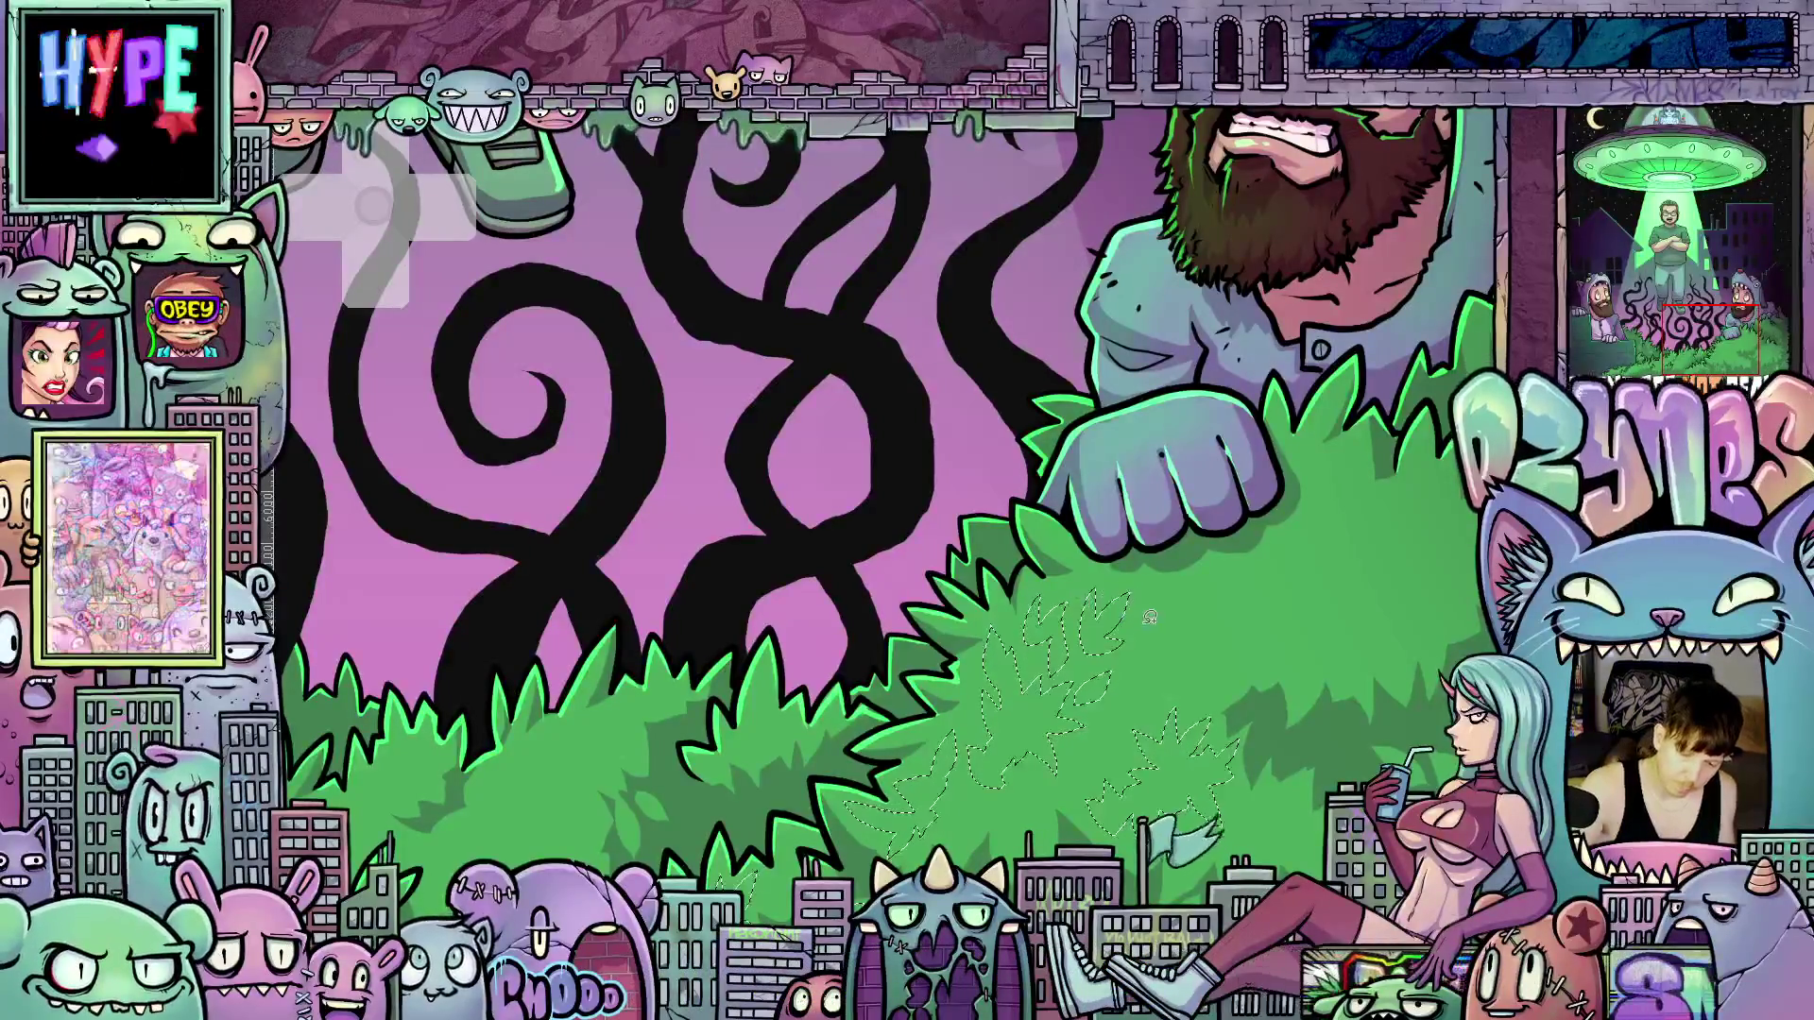
Add further spiky leaf shapes across the bush, then zoom out to the whole canvas
left_click_drag(1129, 662, 1158, 605)
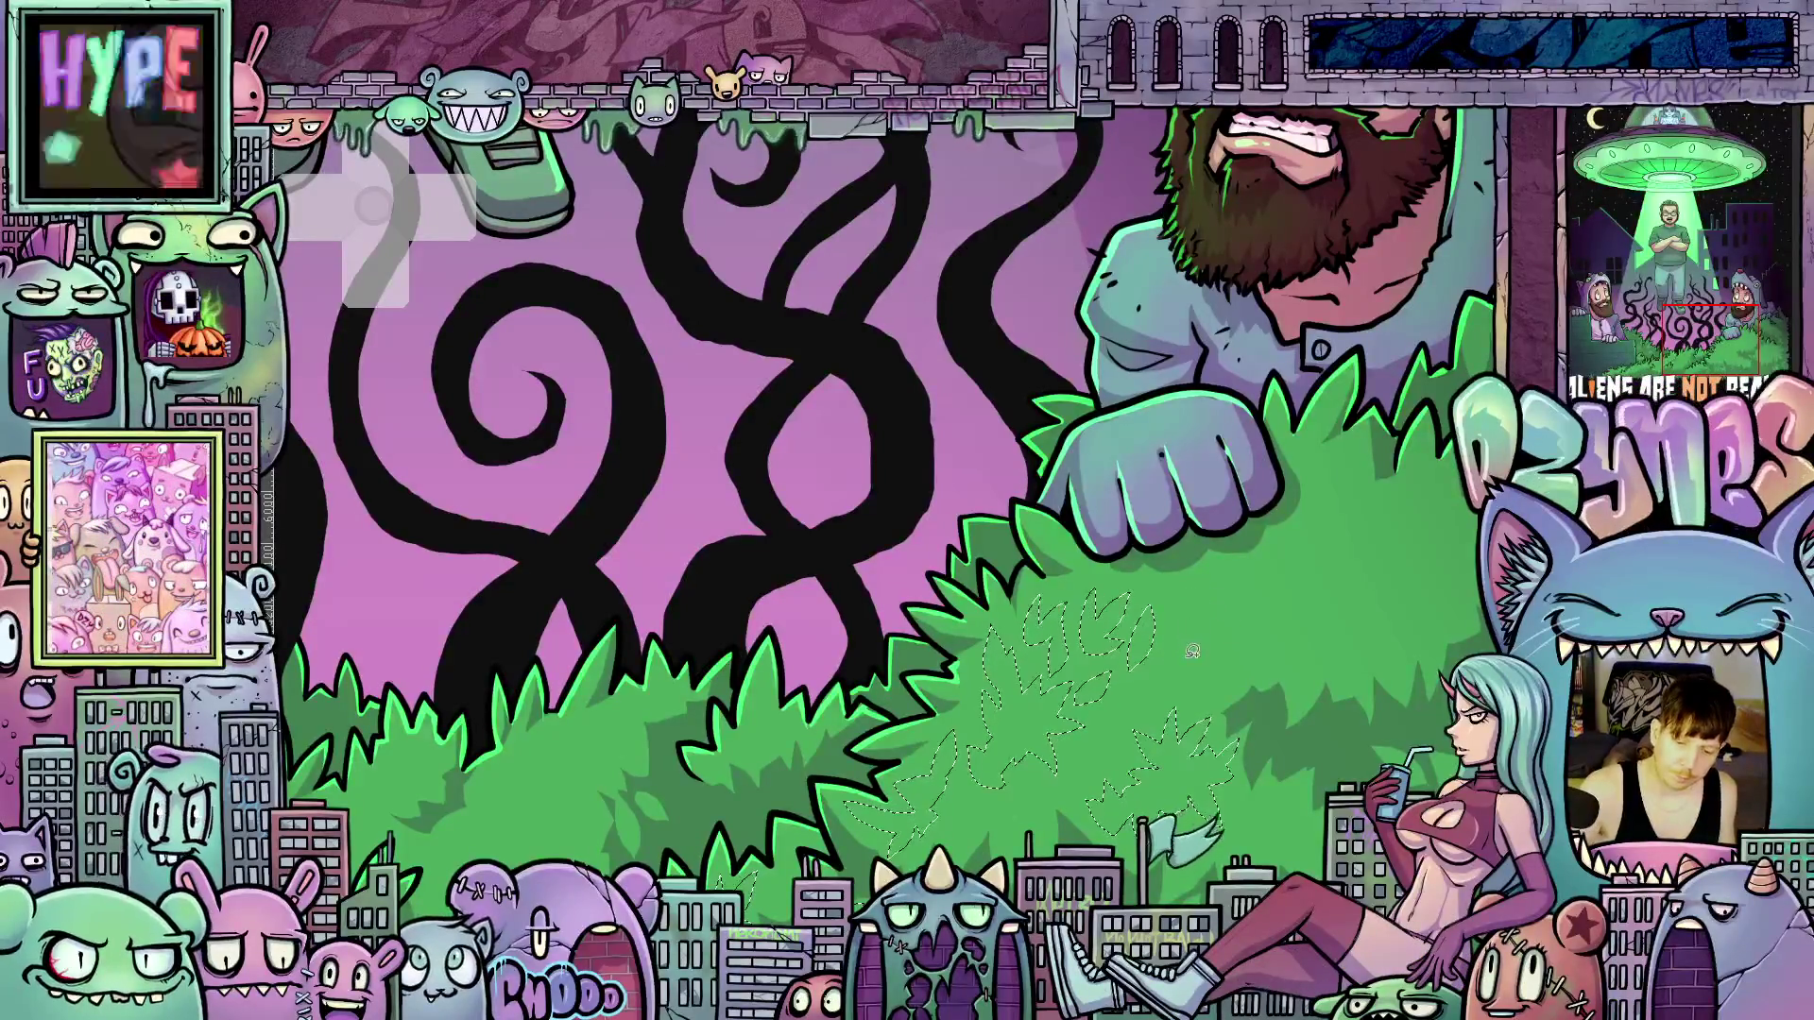
mouse_move(1169, 660)
left_mouse_down()
mouse_move(1273, 570)
mouse_move(1283, 630)
mouse_move(1228, 676)
left_mouse_up()
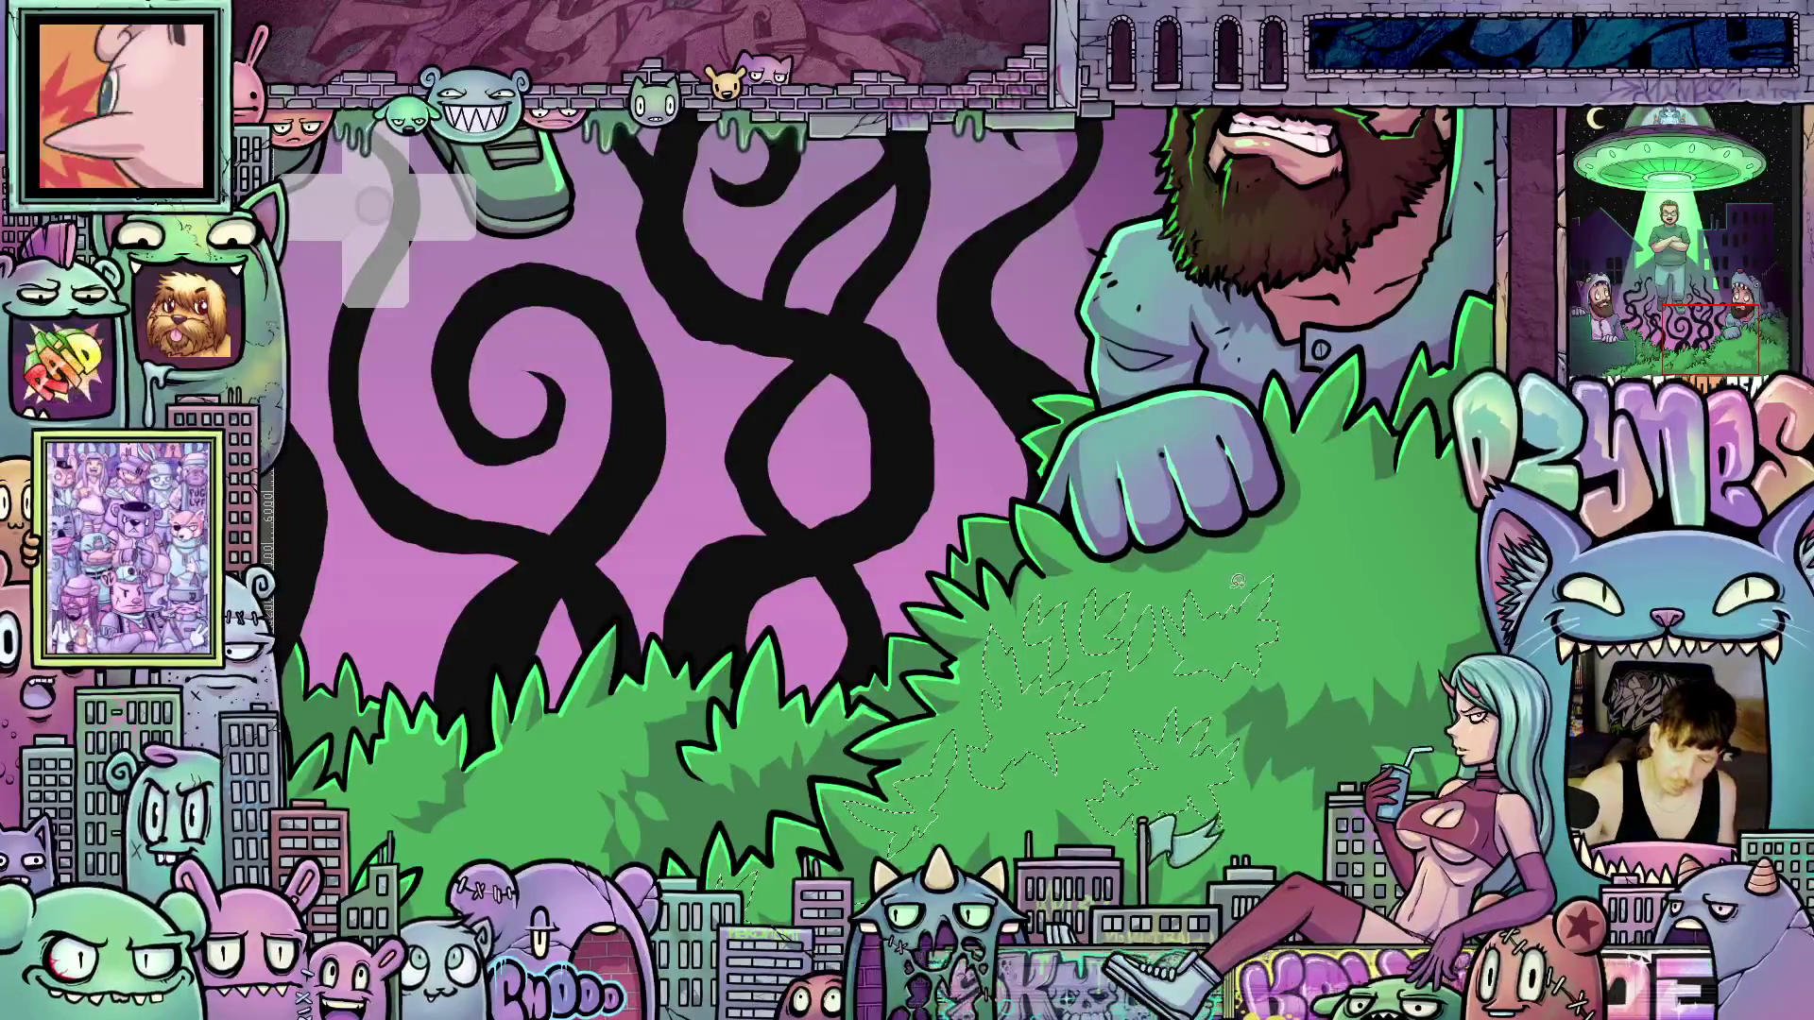
left_click_drag(1228, 593, 1256, 565)
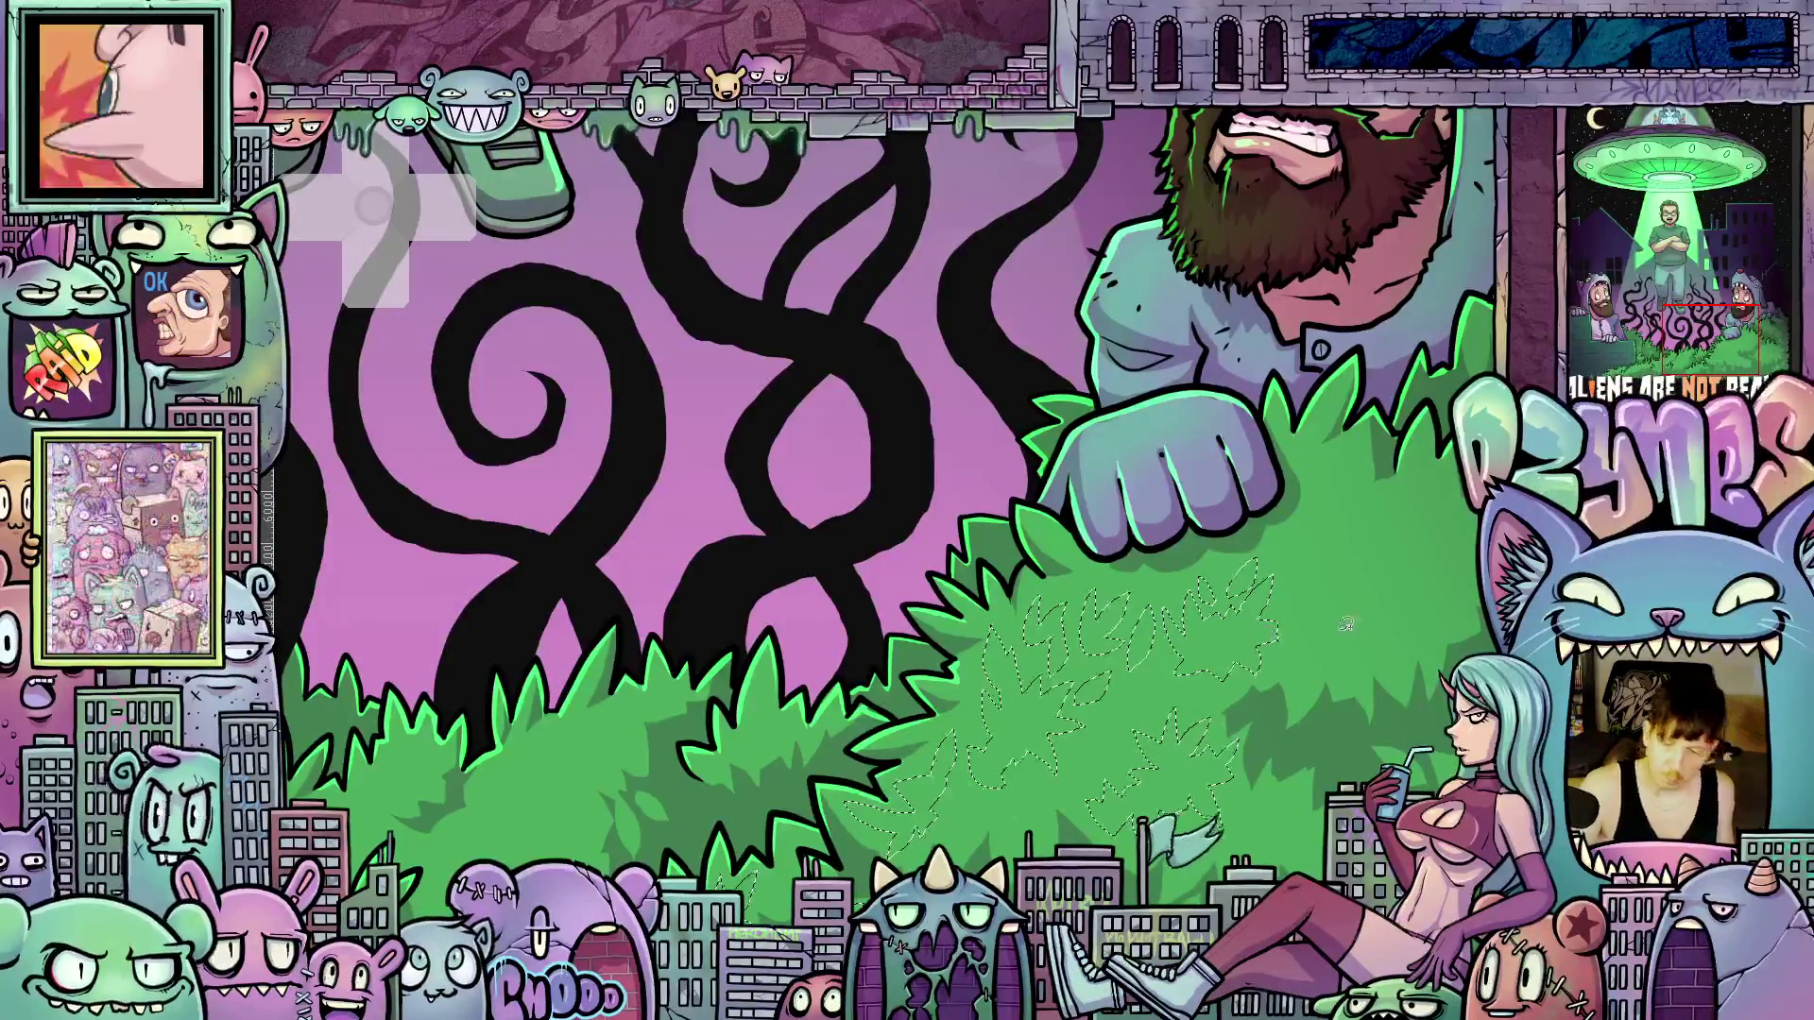
scroll(879, 488, "up", 3)
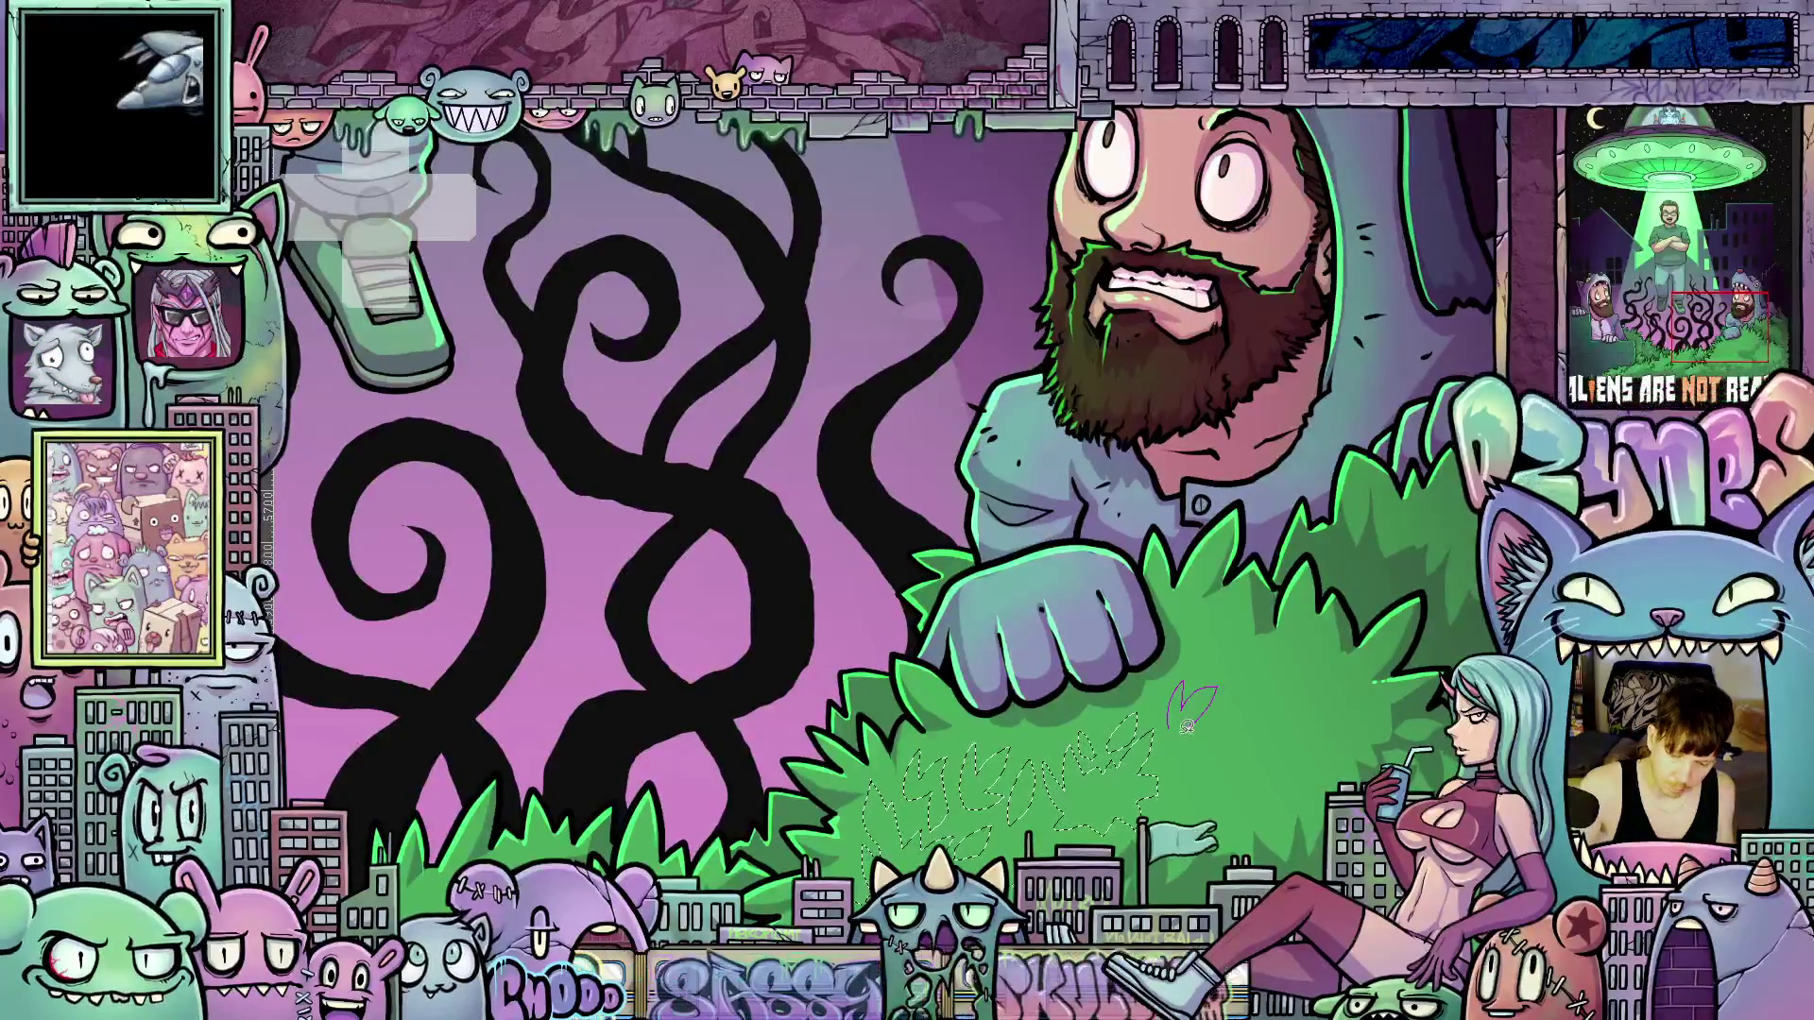
left_click_drag(1181, 723, 1183, 718)
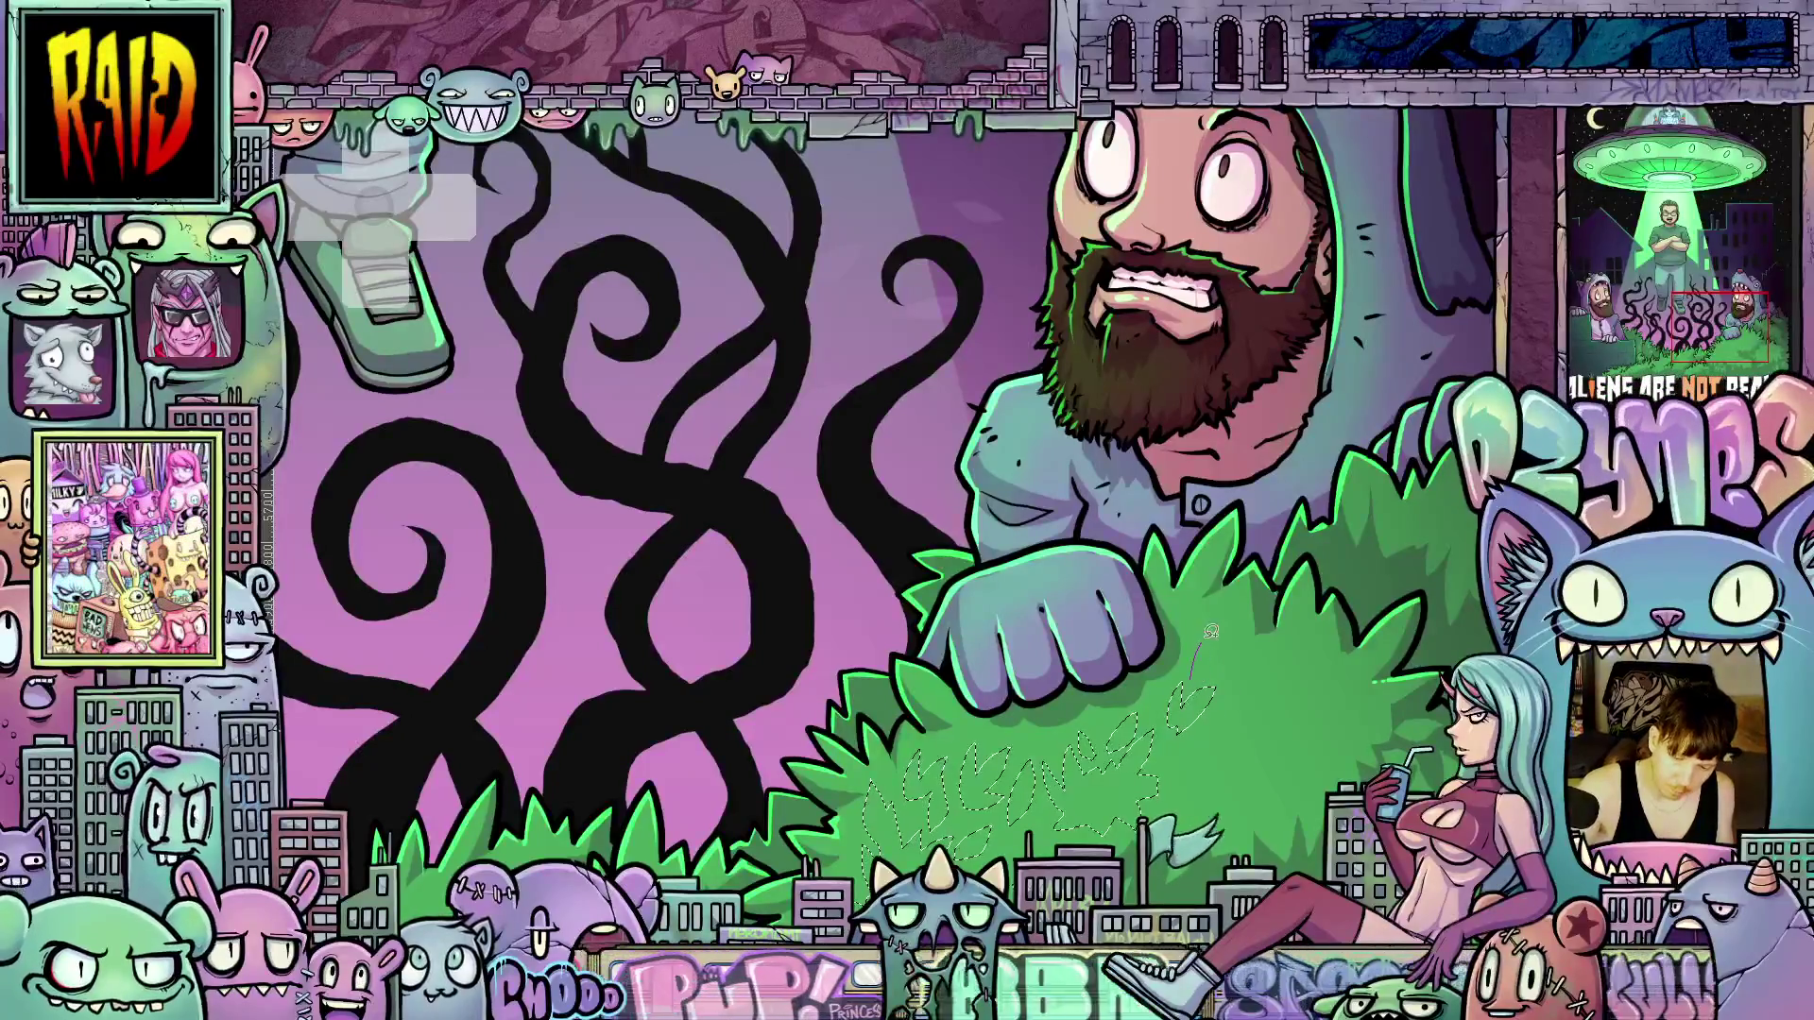
left_click_drag(1211, 632, 1211, 625)
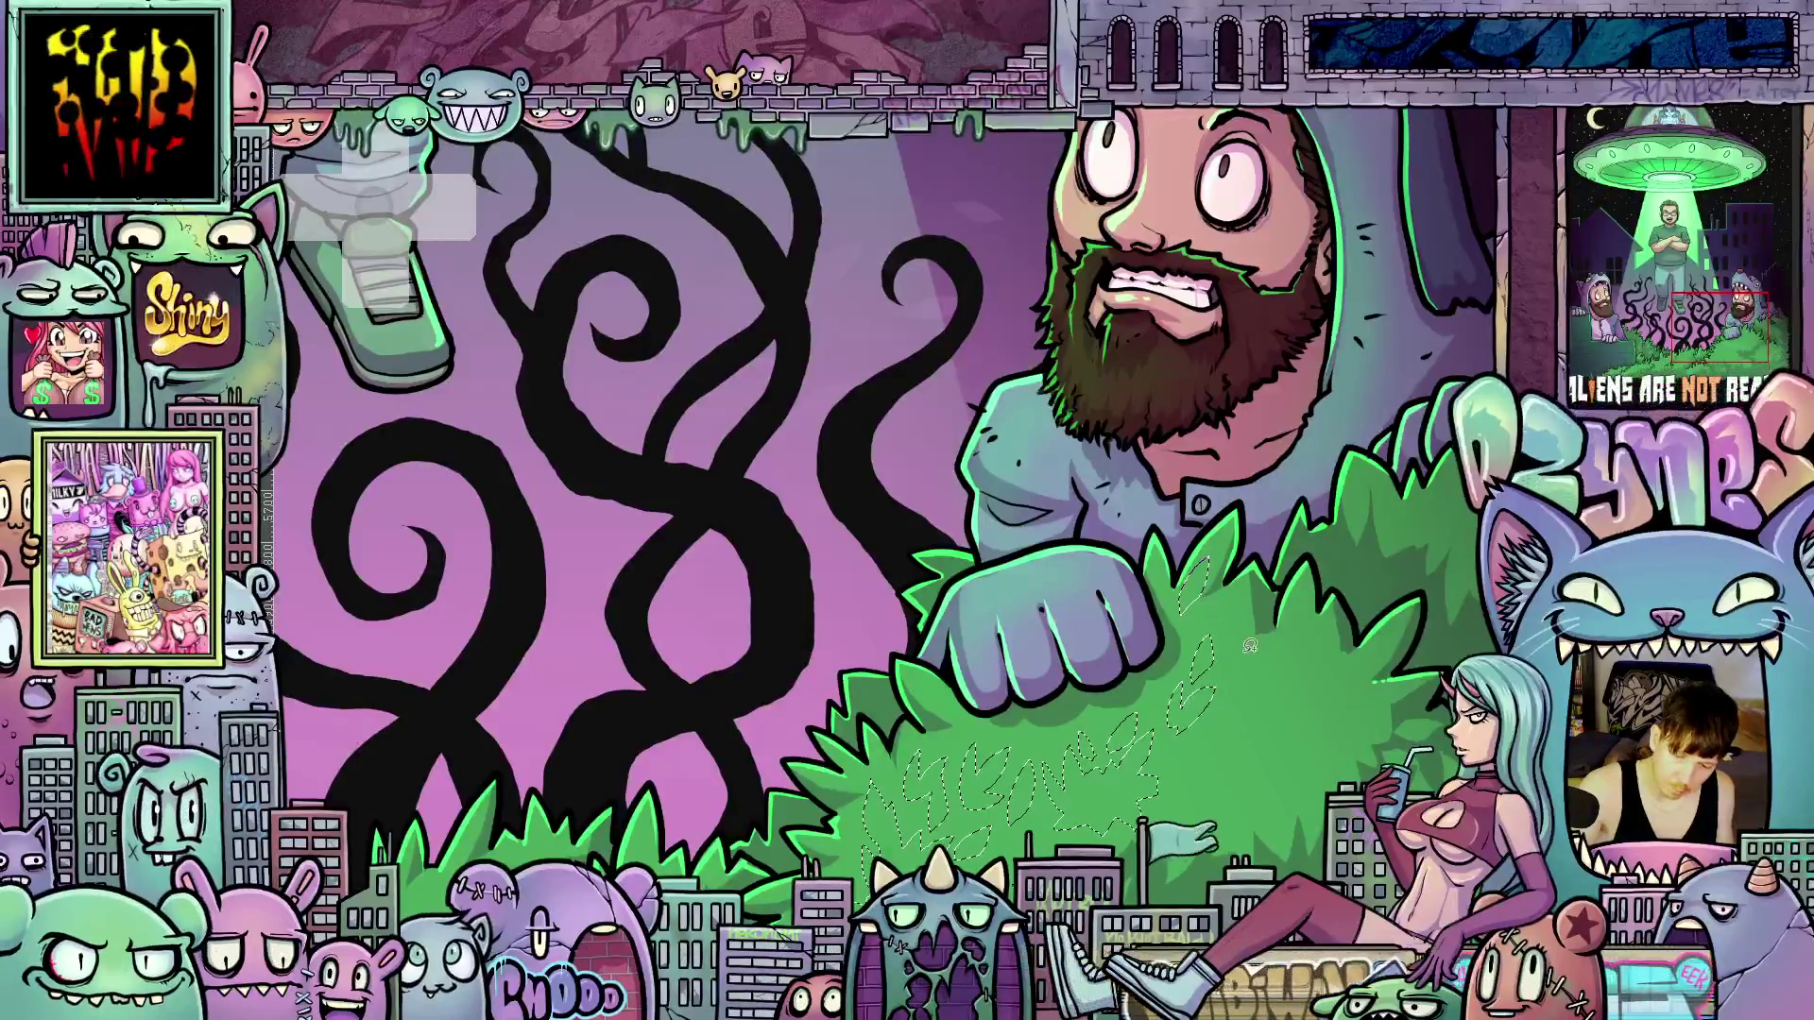
key("ctrl+0")
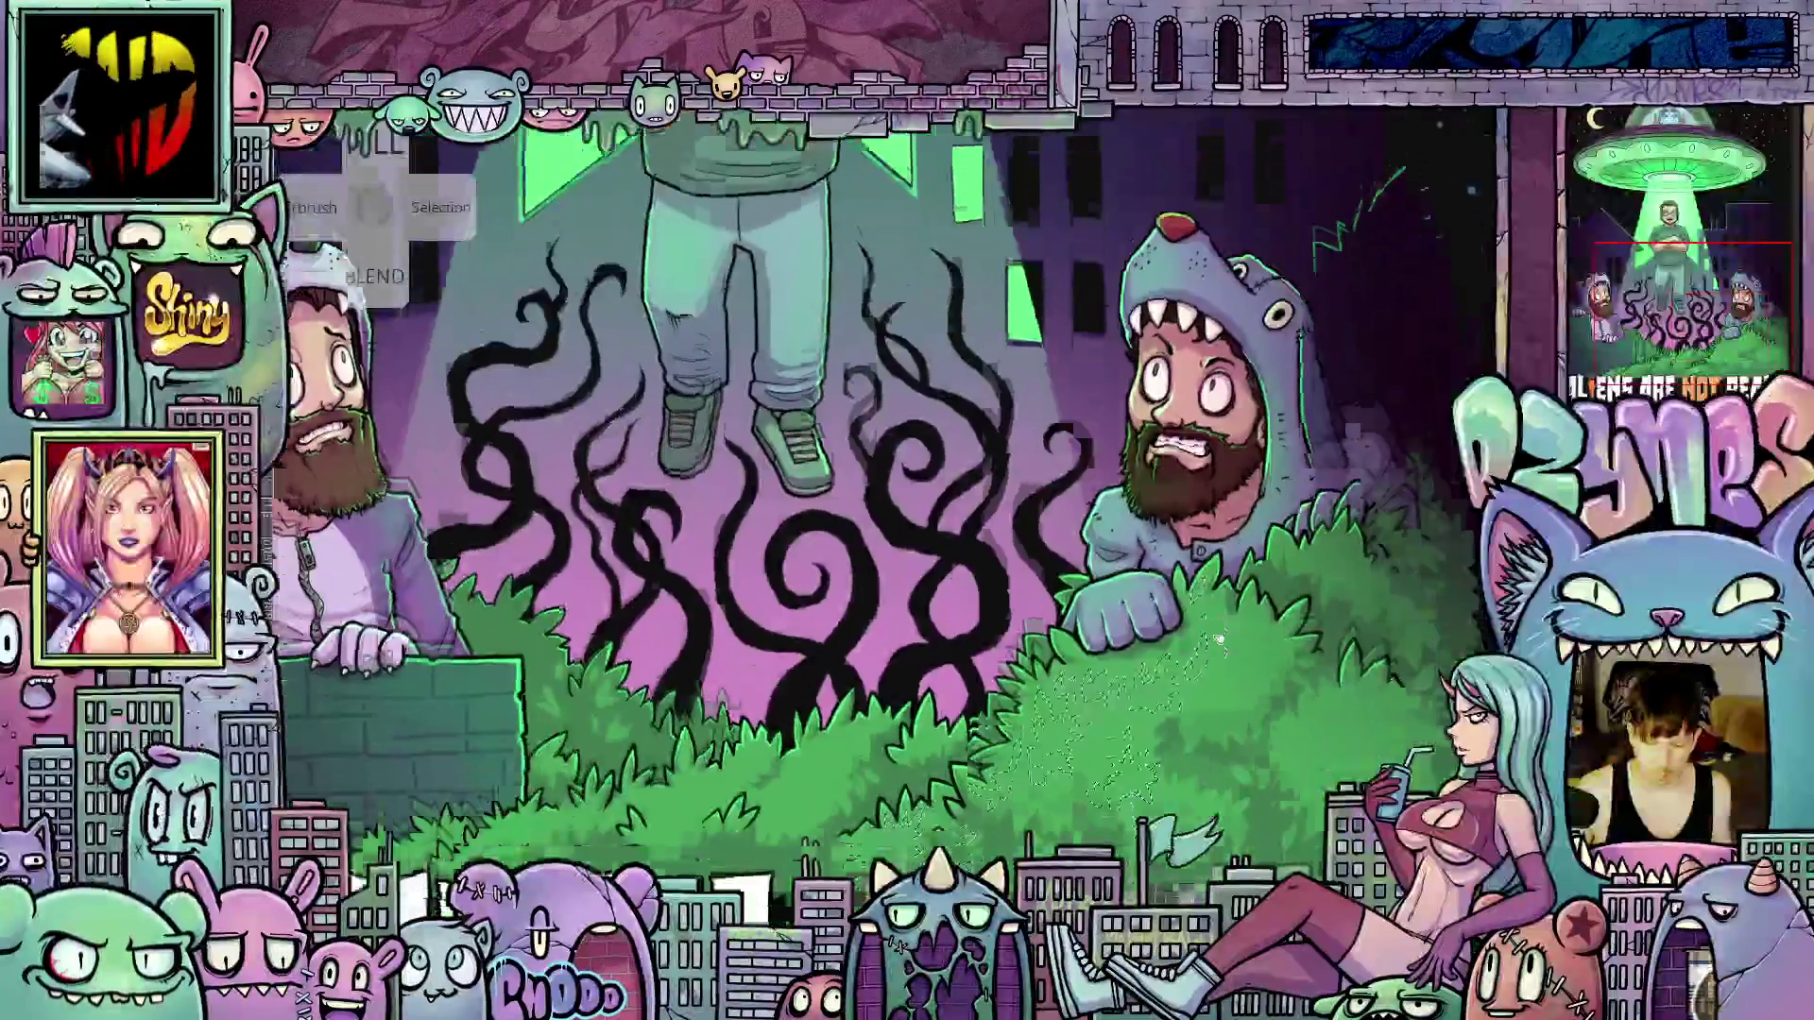
Deselect the right-hand bush leaves and zoom in on the left bush and vines
scroll(1370, 697, "up", 1)
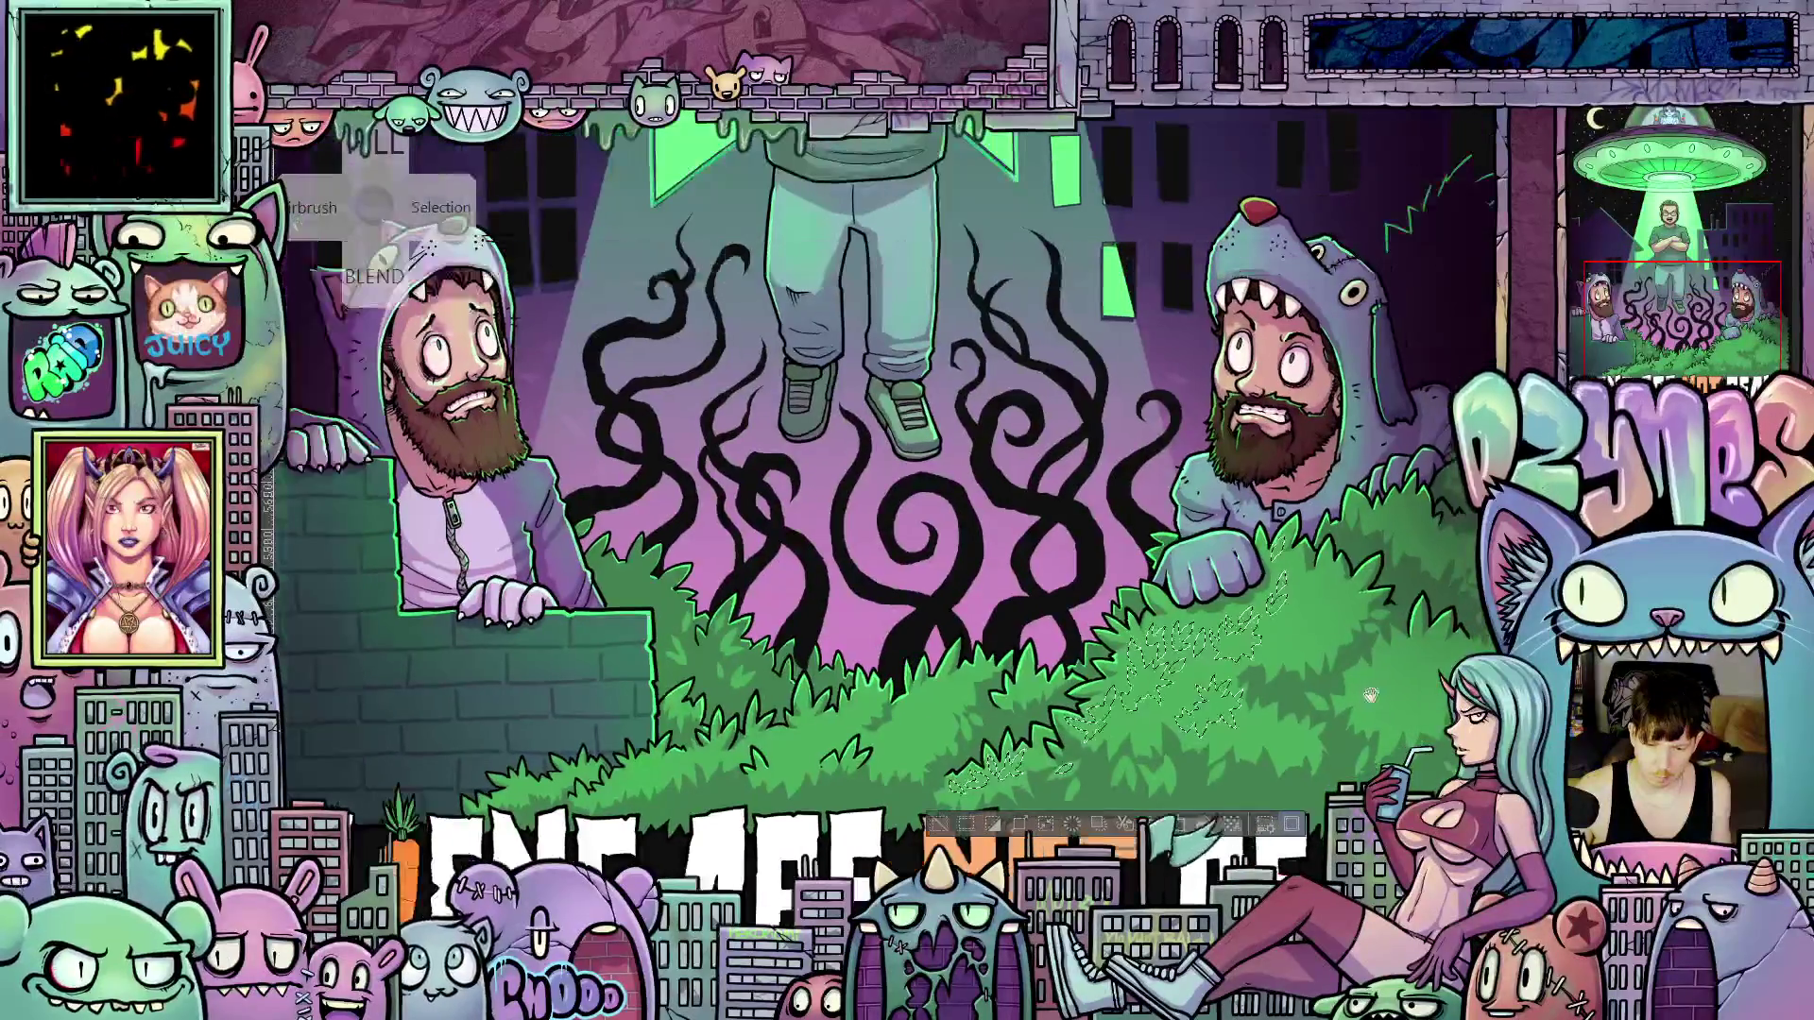
scroll(1370, 696, "up", 2)
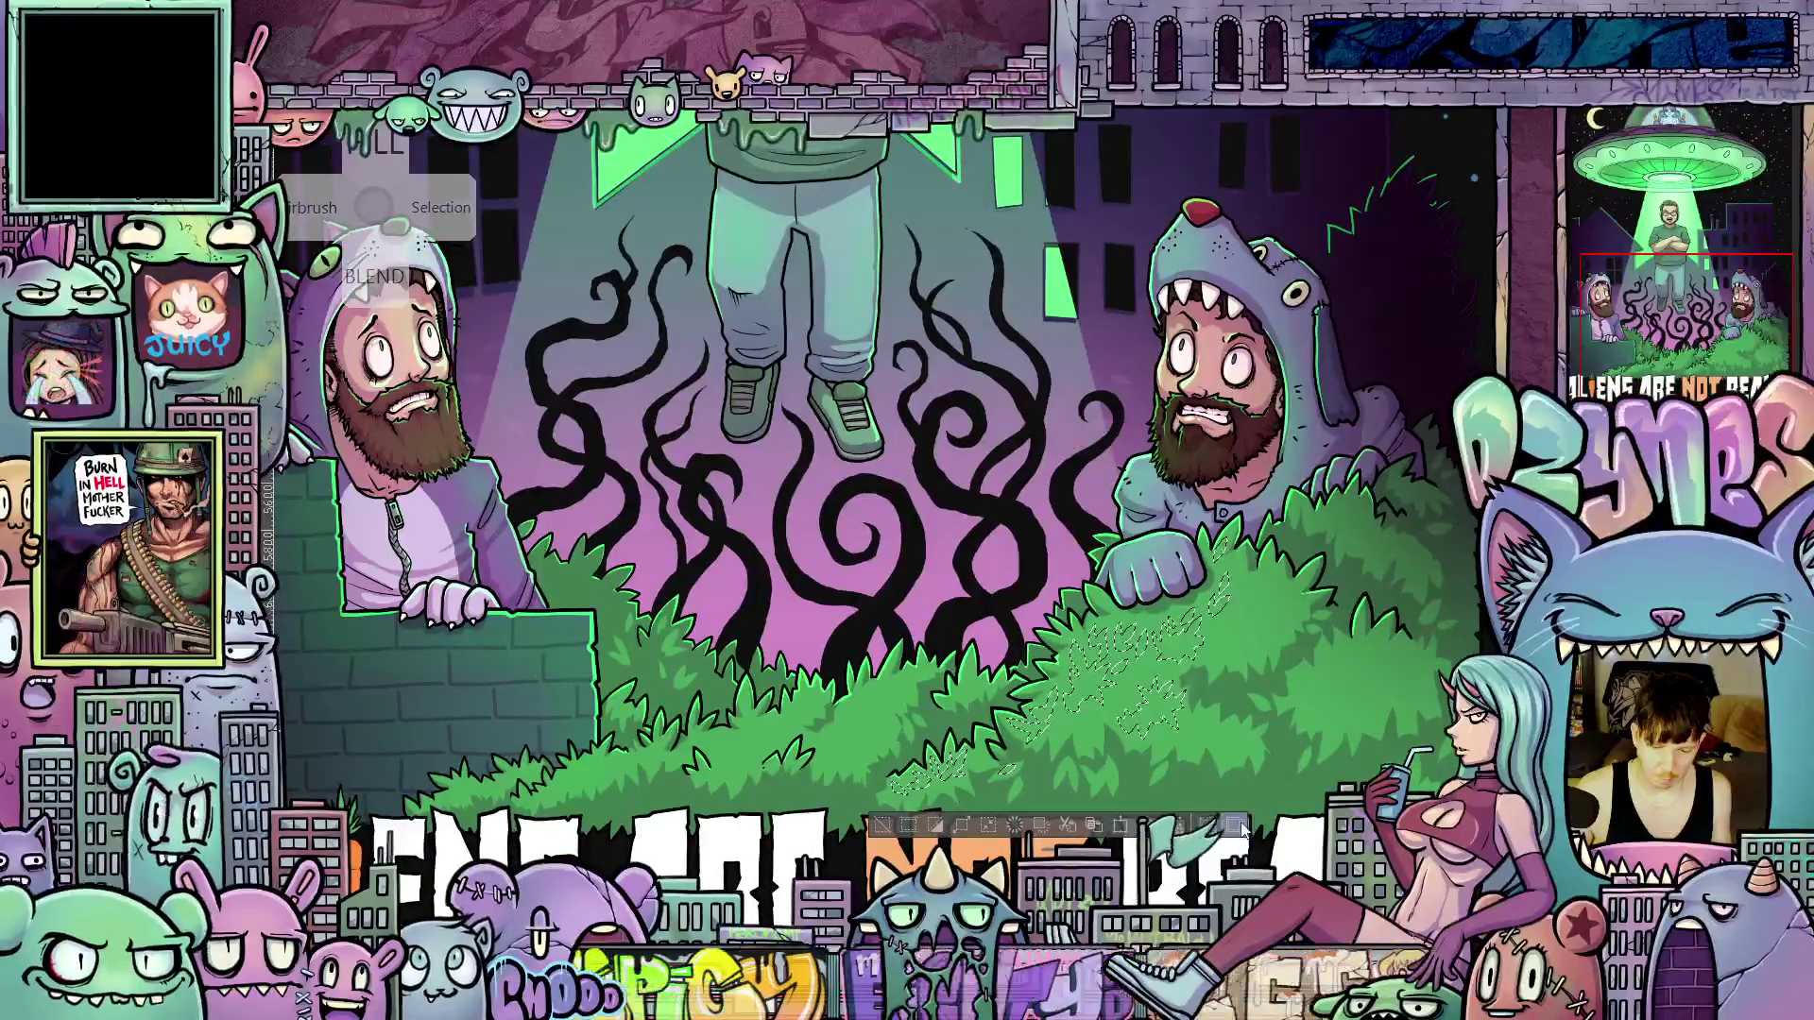
key("ctrl+d")
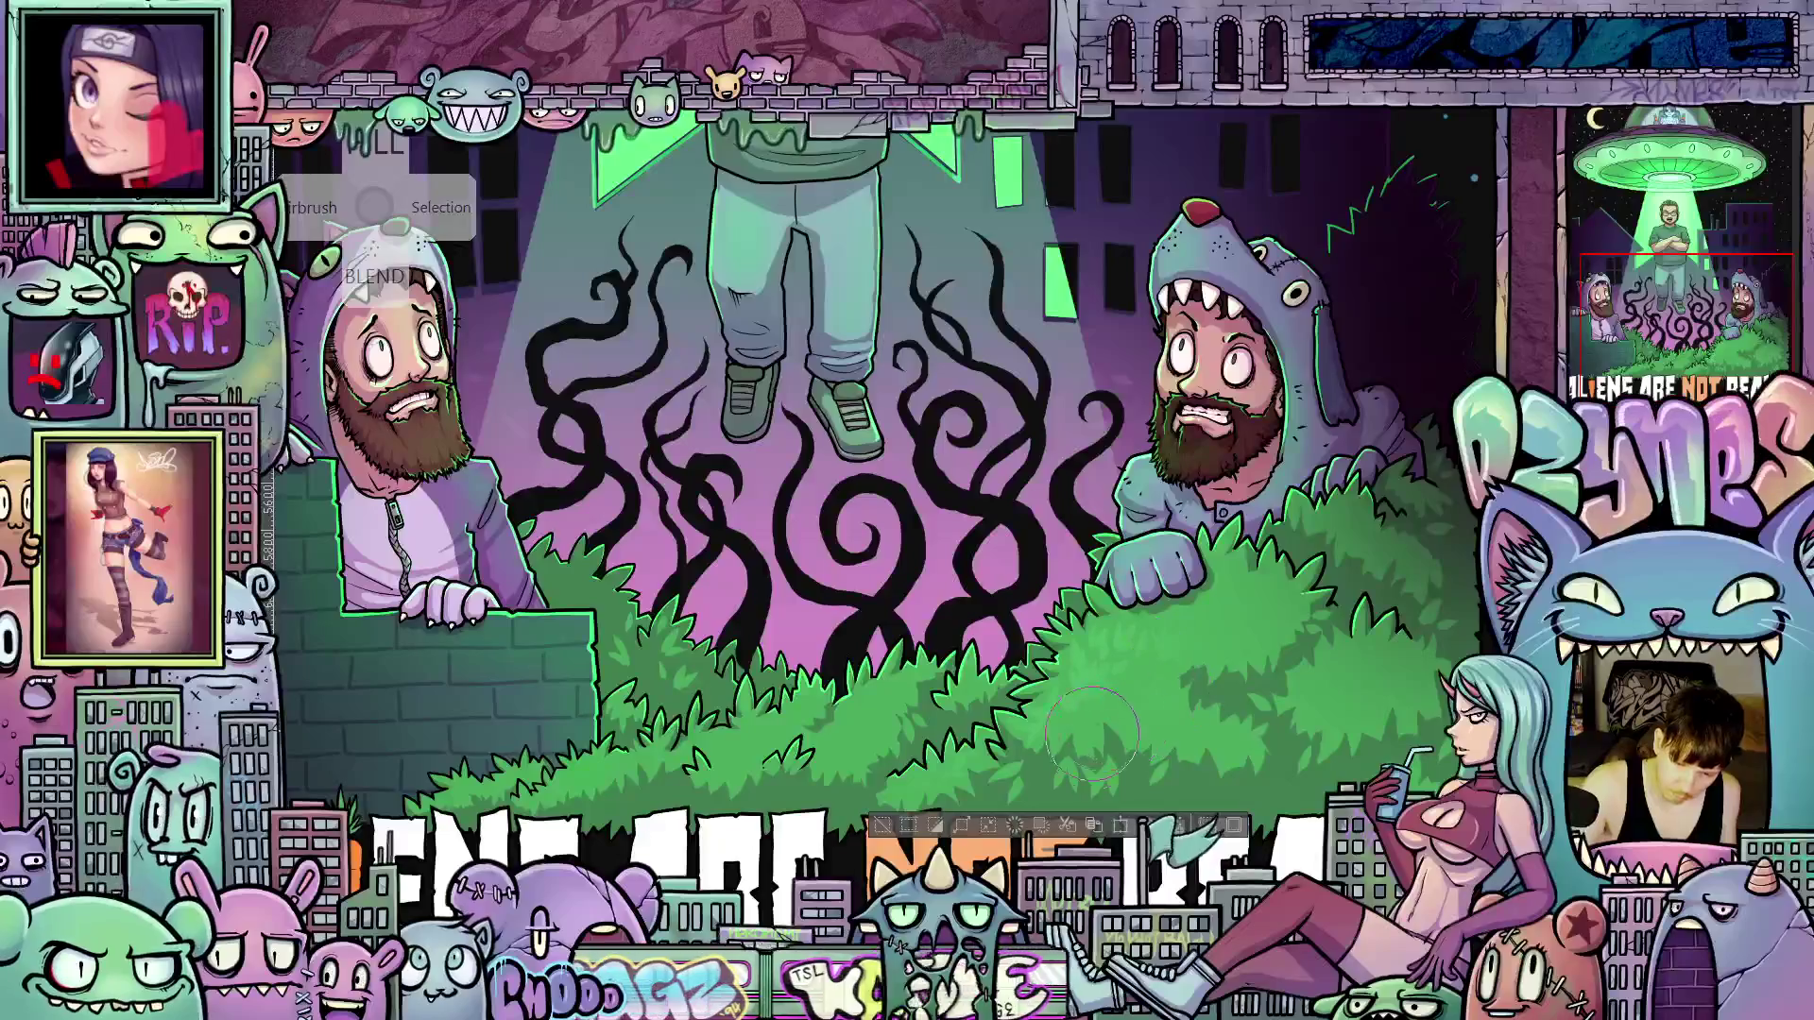
key("ctrl+plus")
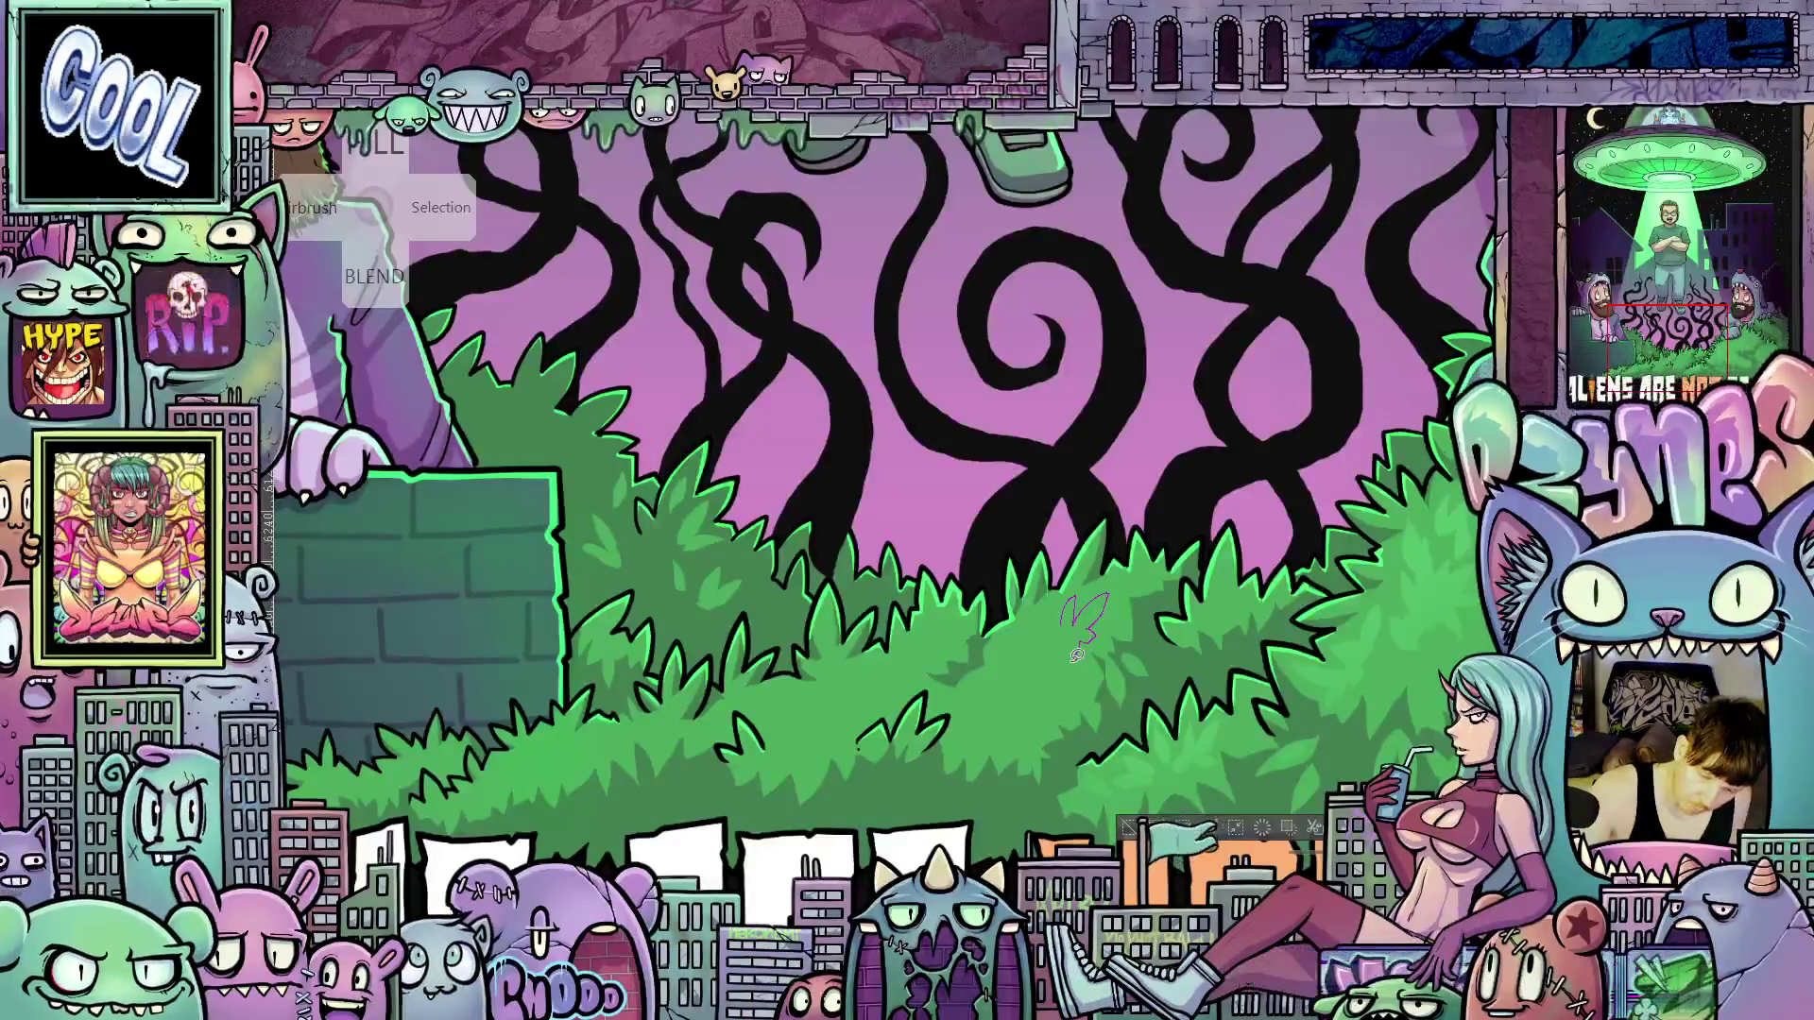
Lasso several spiky leaf shapes across the central bush beneath the black vines
mouse_move(1049, 637)
left_mouse_down()
mouse_move(1053, 652)
mouse_move(1025, 631)
mouse_move(1039, 666)
mouse_move(1087, 656)
mouse_move(1043, 629)
mouse_move(1022, 661)
mouse_move(1060, 652)
mouse_move(1132, 575)
mouse_move(1117, 607)
mouse_move(1004, 635)
mouse_move(1020, 671)
mouse_move(1032, 641)
mouse_move(1000, 667)
mouse_move(1020, 707)
mouse_move(972, 686)
mouse_move(983, 722)
mouse_move(1007, 718)
left_mouse_up()
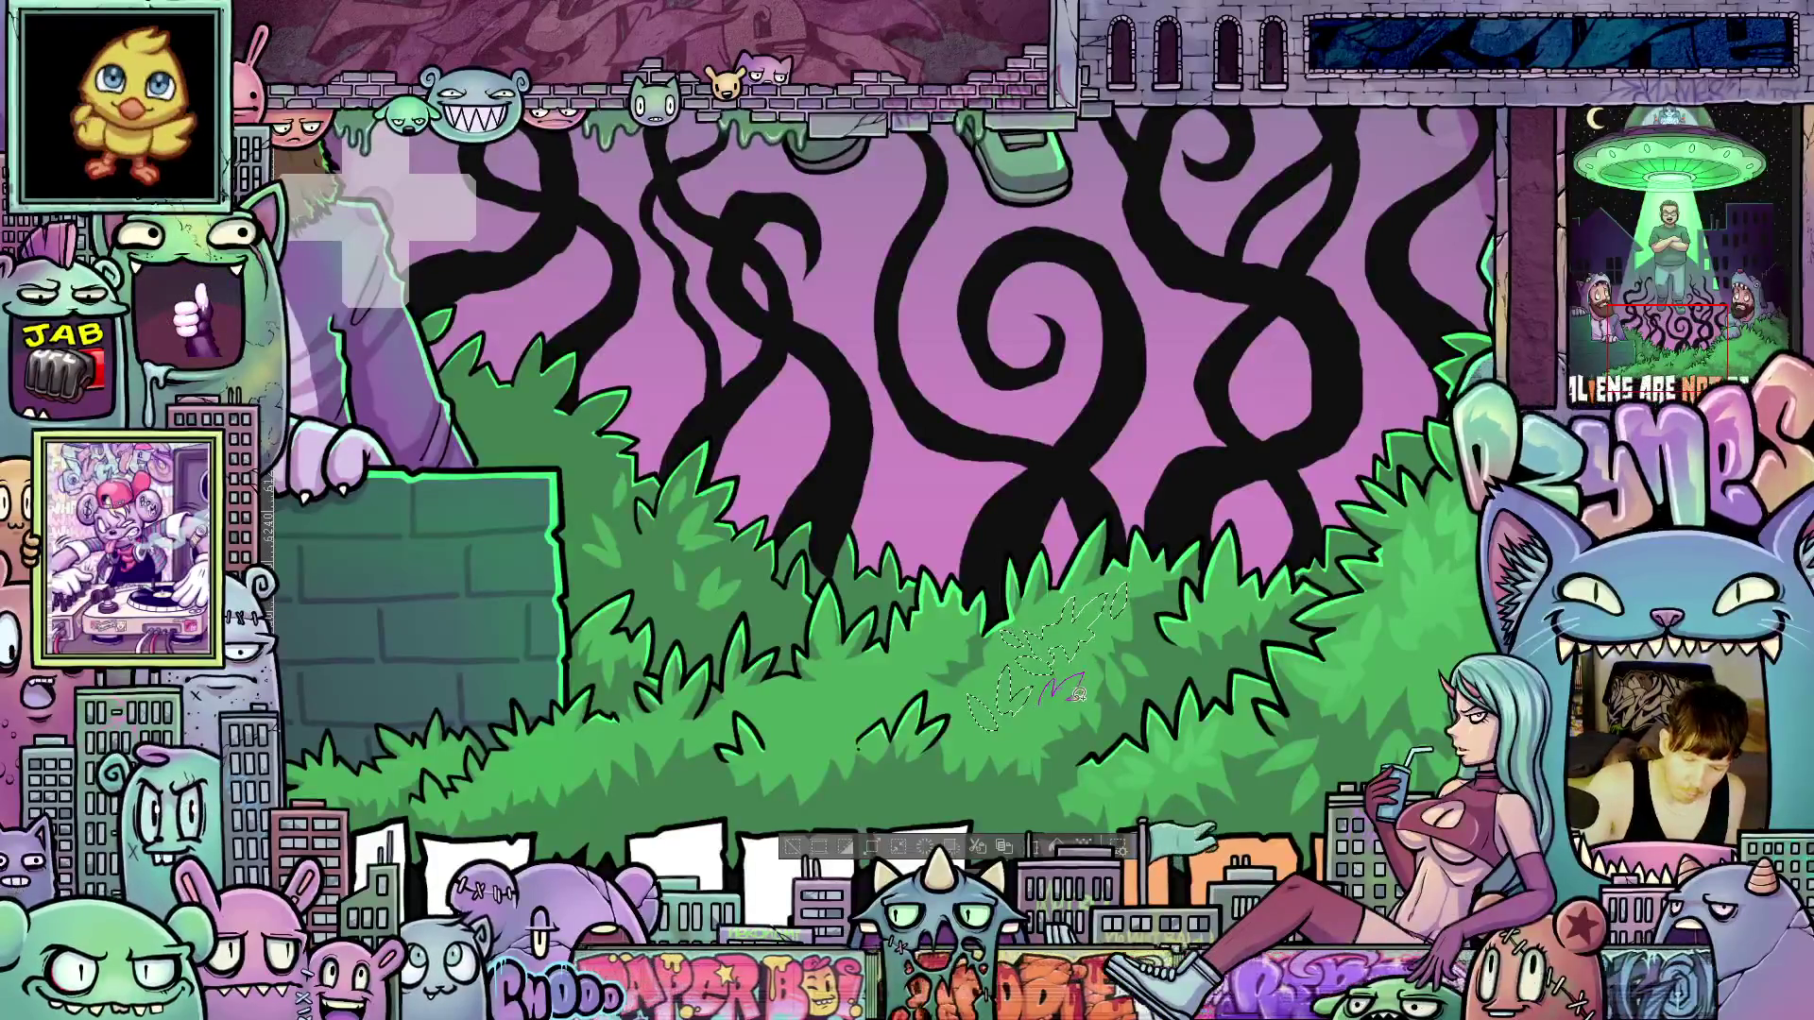
mouse_move(1079, 695)
left_mouse_down()
mouse_move(1082, 677)
mouse_move(1047, 723)
mouse_move(1040, 704)
mouse_move(1071, 687)
left_mouse_up()
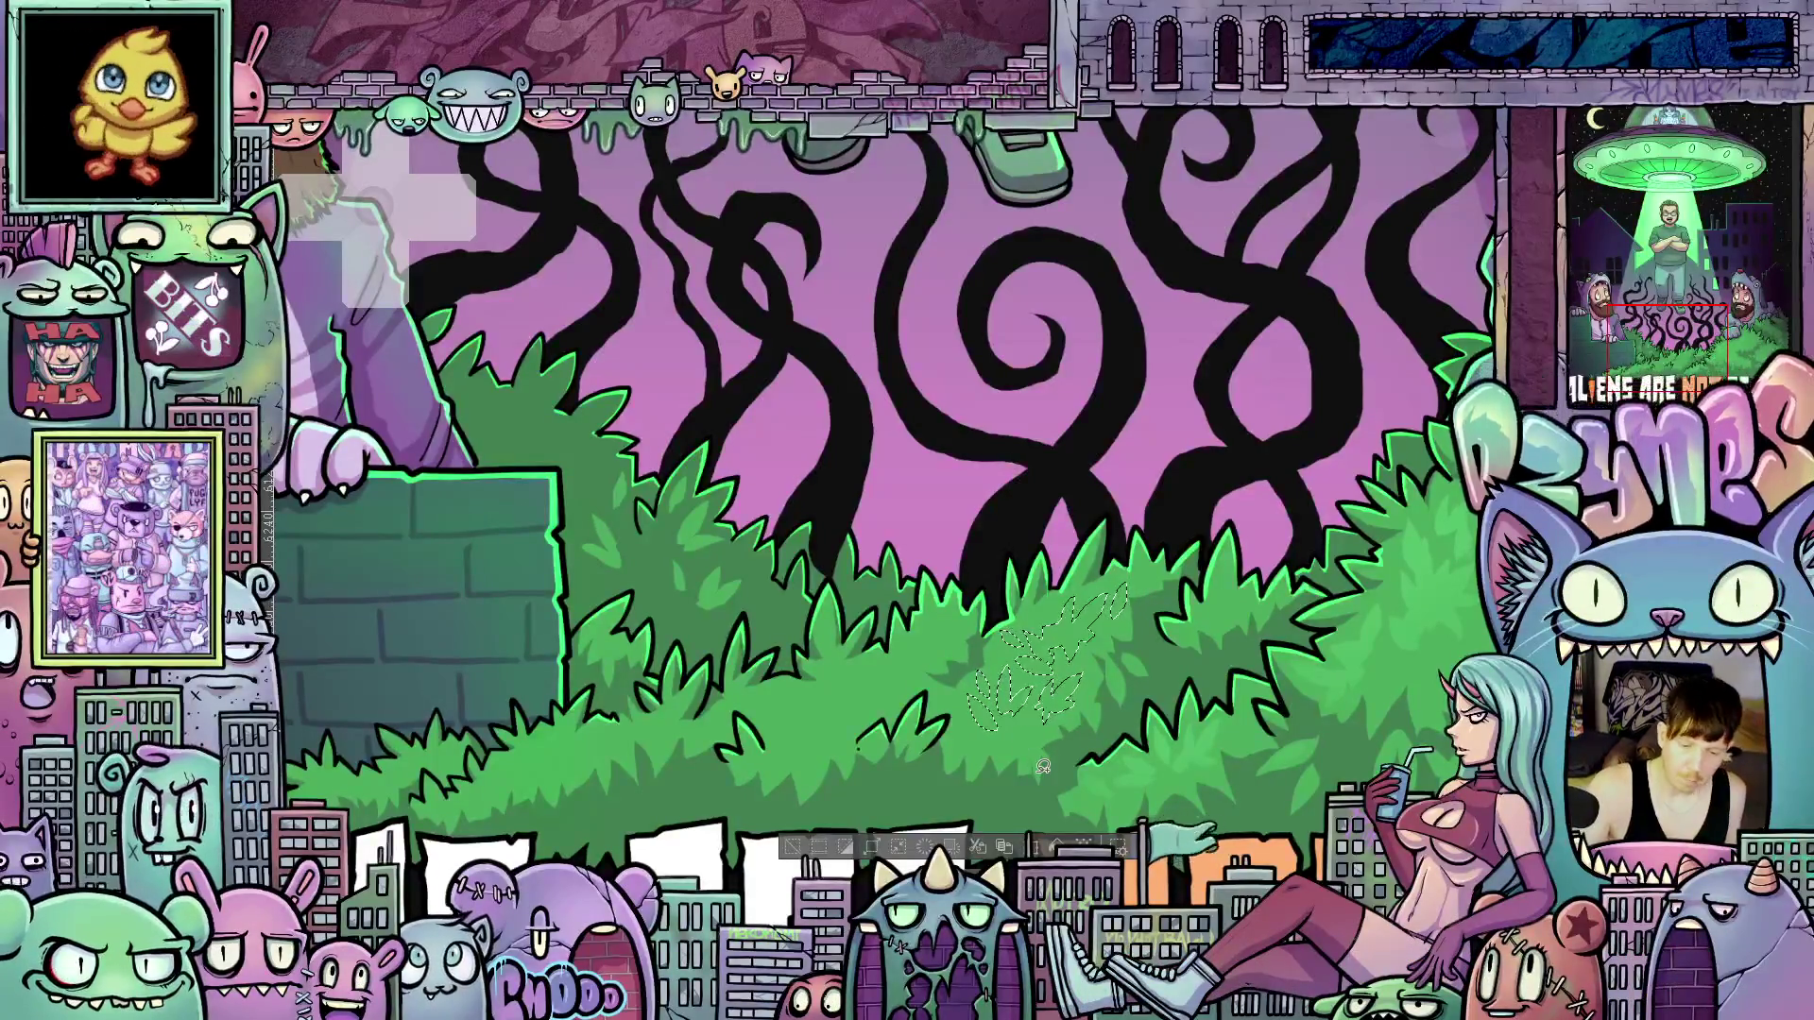
mouse_move(931, 641)
left_mouse_down()
mouse_move(967, 606)
mouse_move(950, 644)
mouse_move(922, 642)
left_mouse_up()
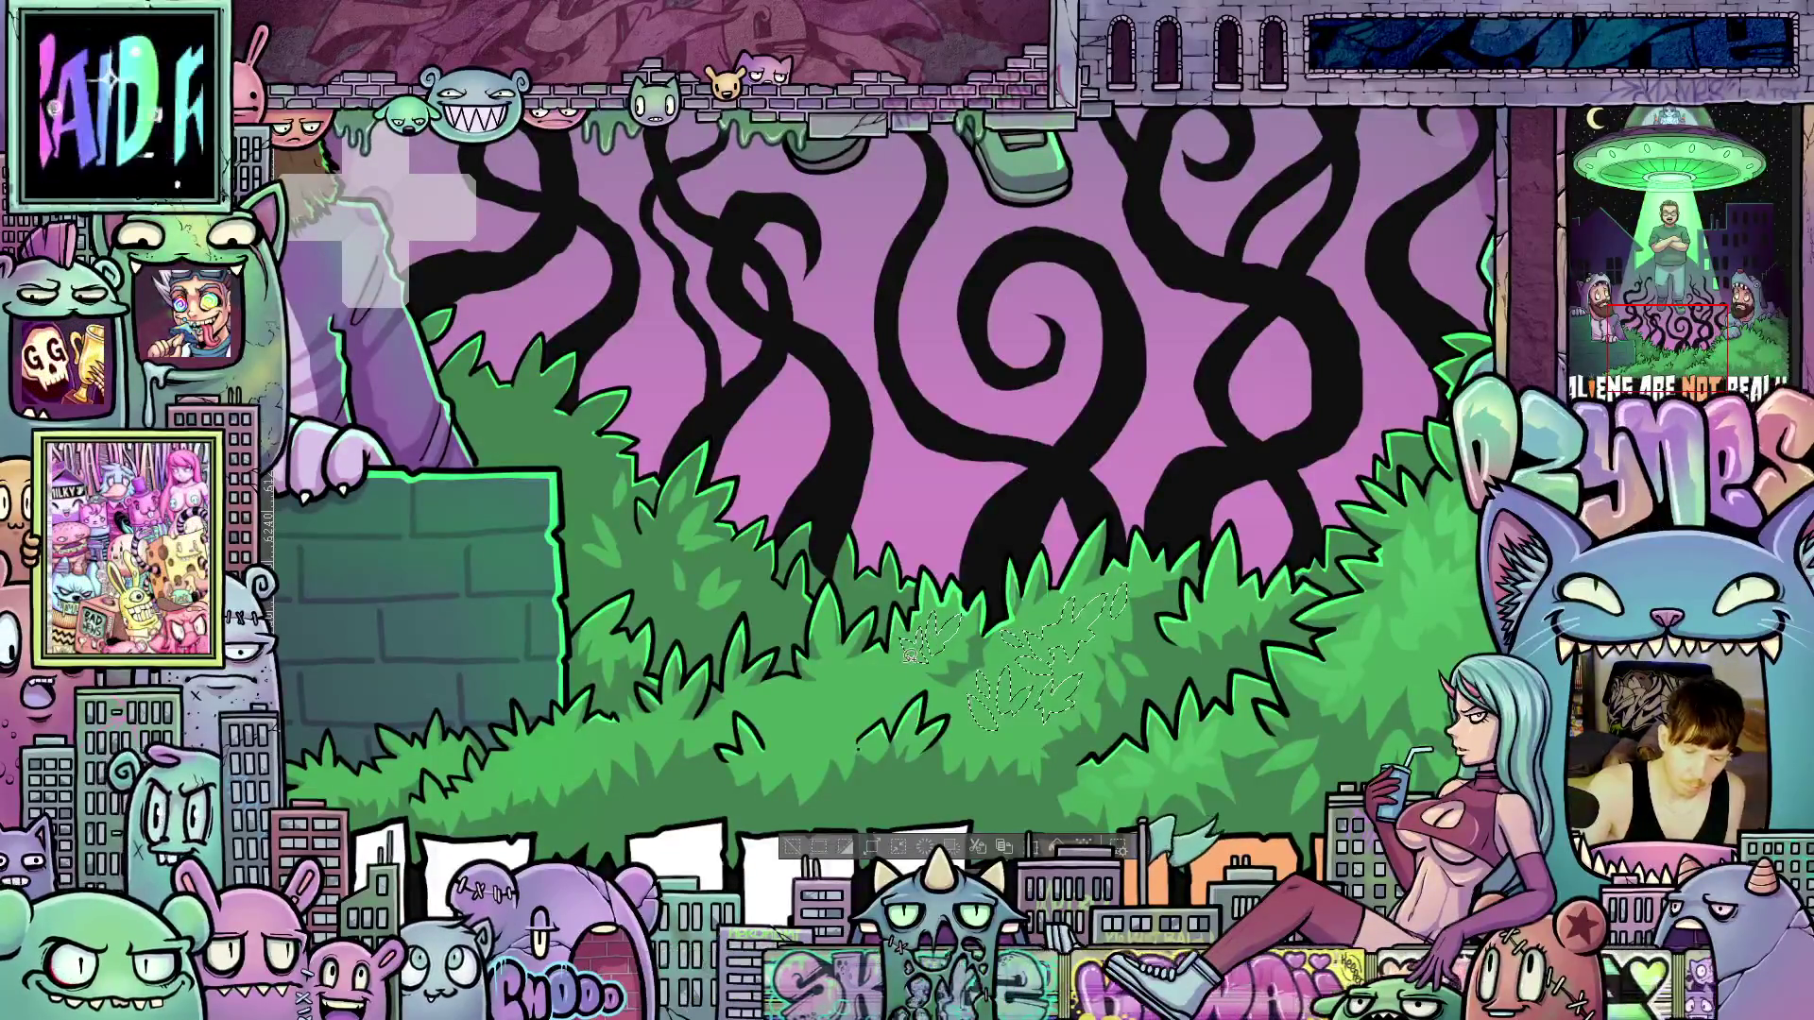
left_click_drag(896, 679, 903, 720)
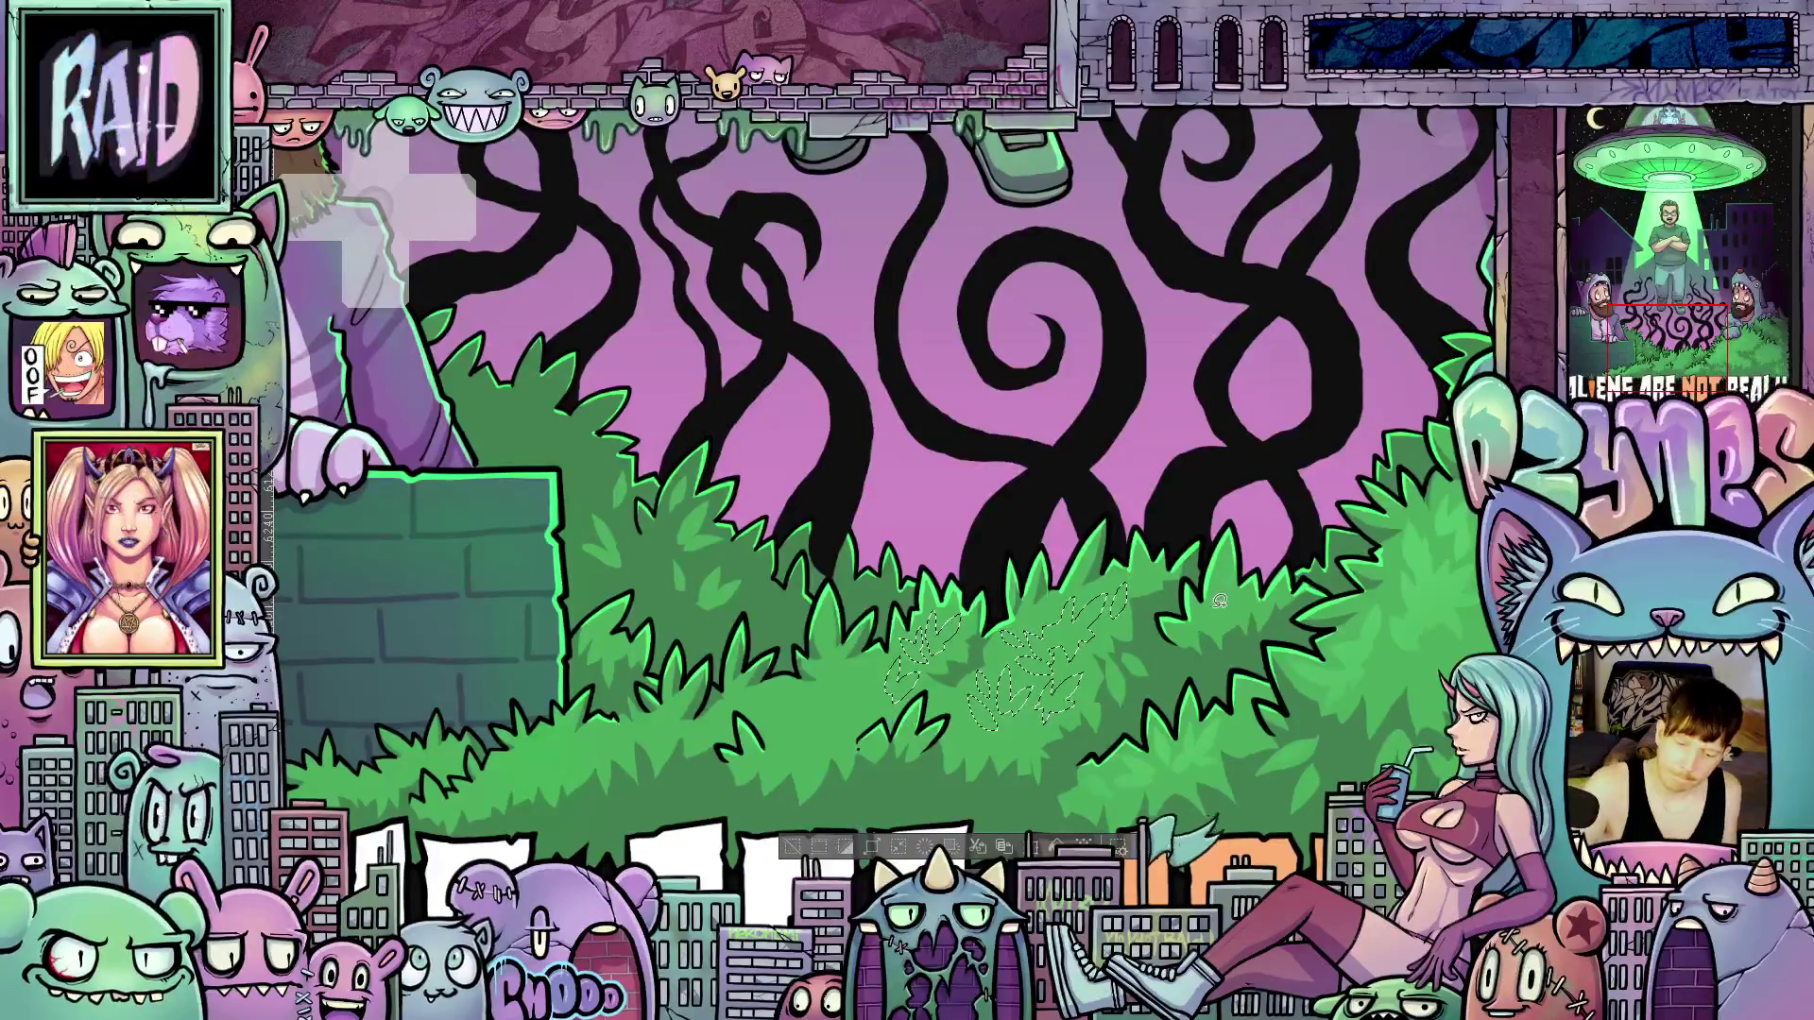
mouse_move(1218, 604)
left_mouse_down()
mouse_move(1228, 550)
mouse_move(1243, 614)
mouse_move(1209, 619)
mouse_move(1223, 600)
left_mouse_up()
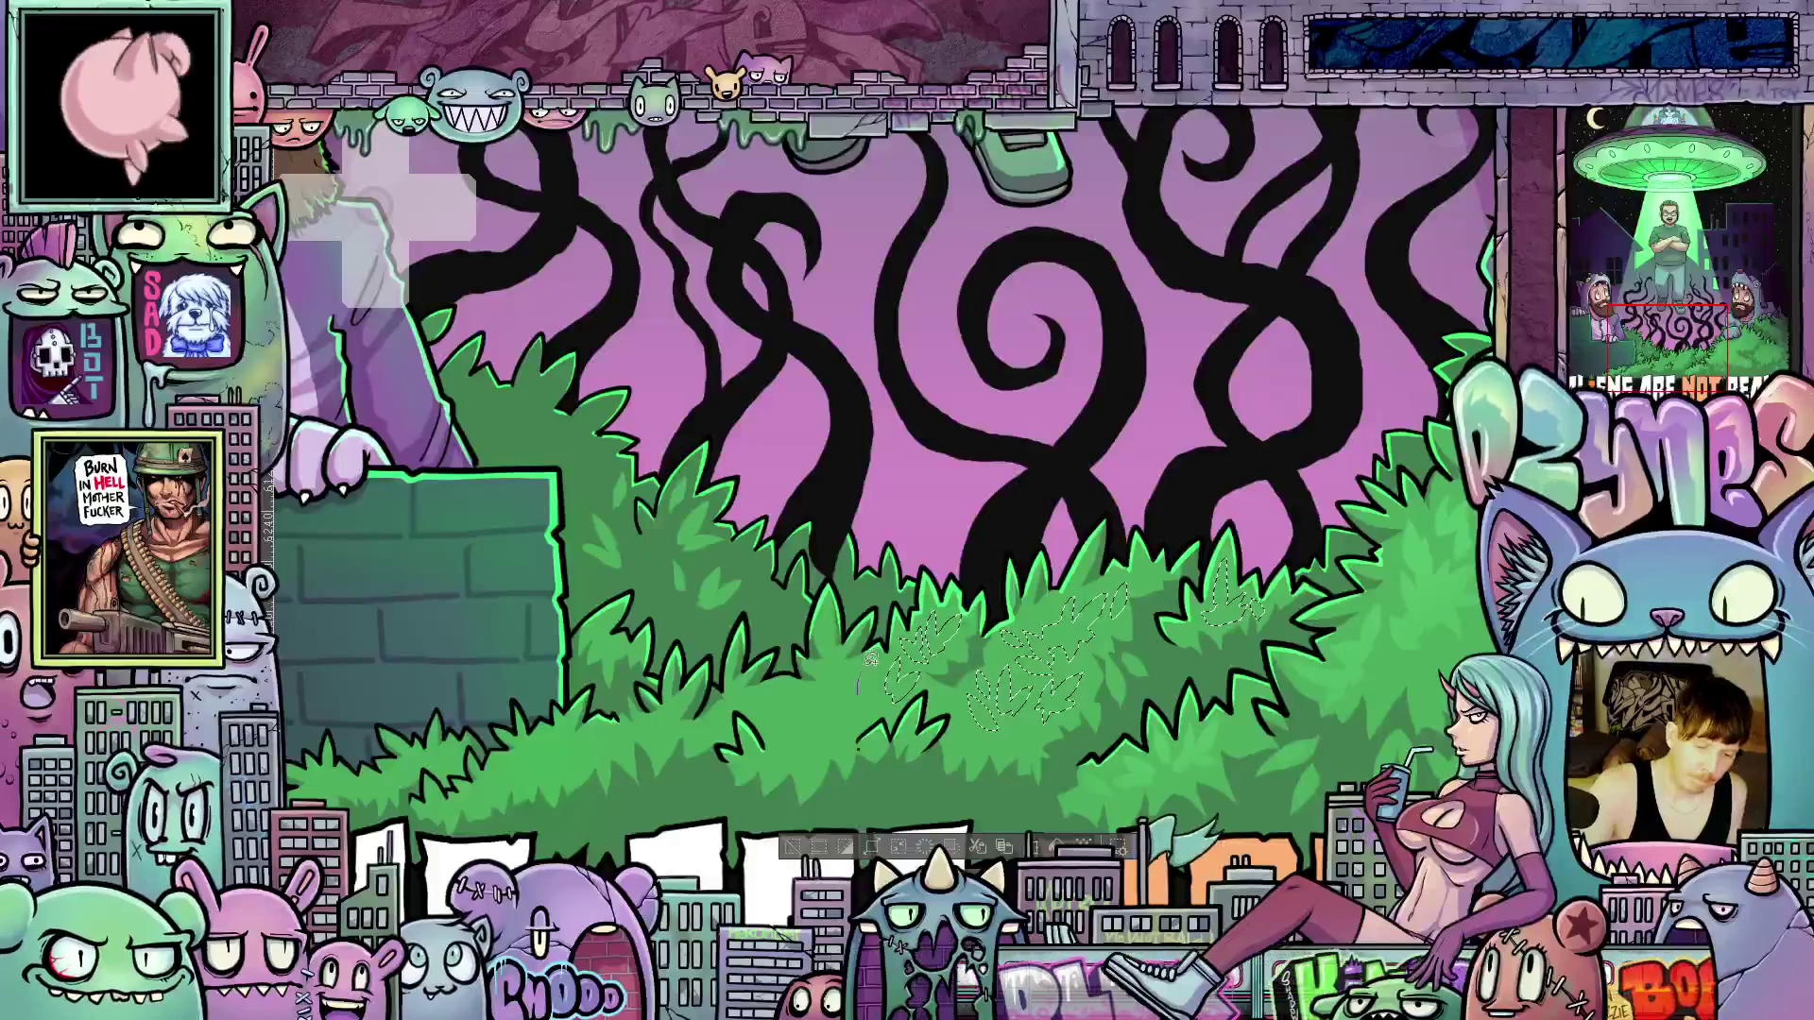
left_click_drag(871, 659, 890, 687)
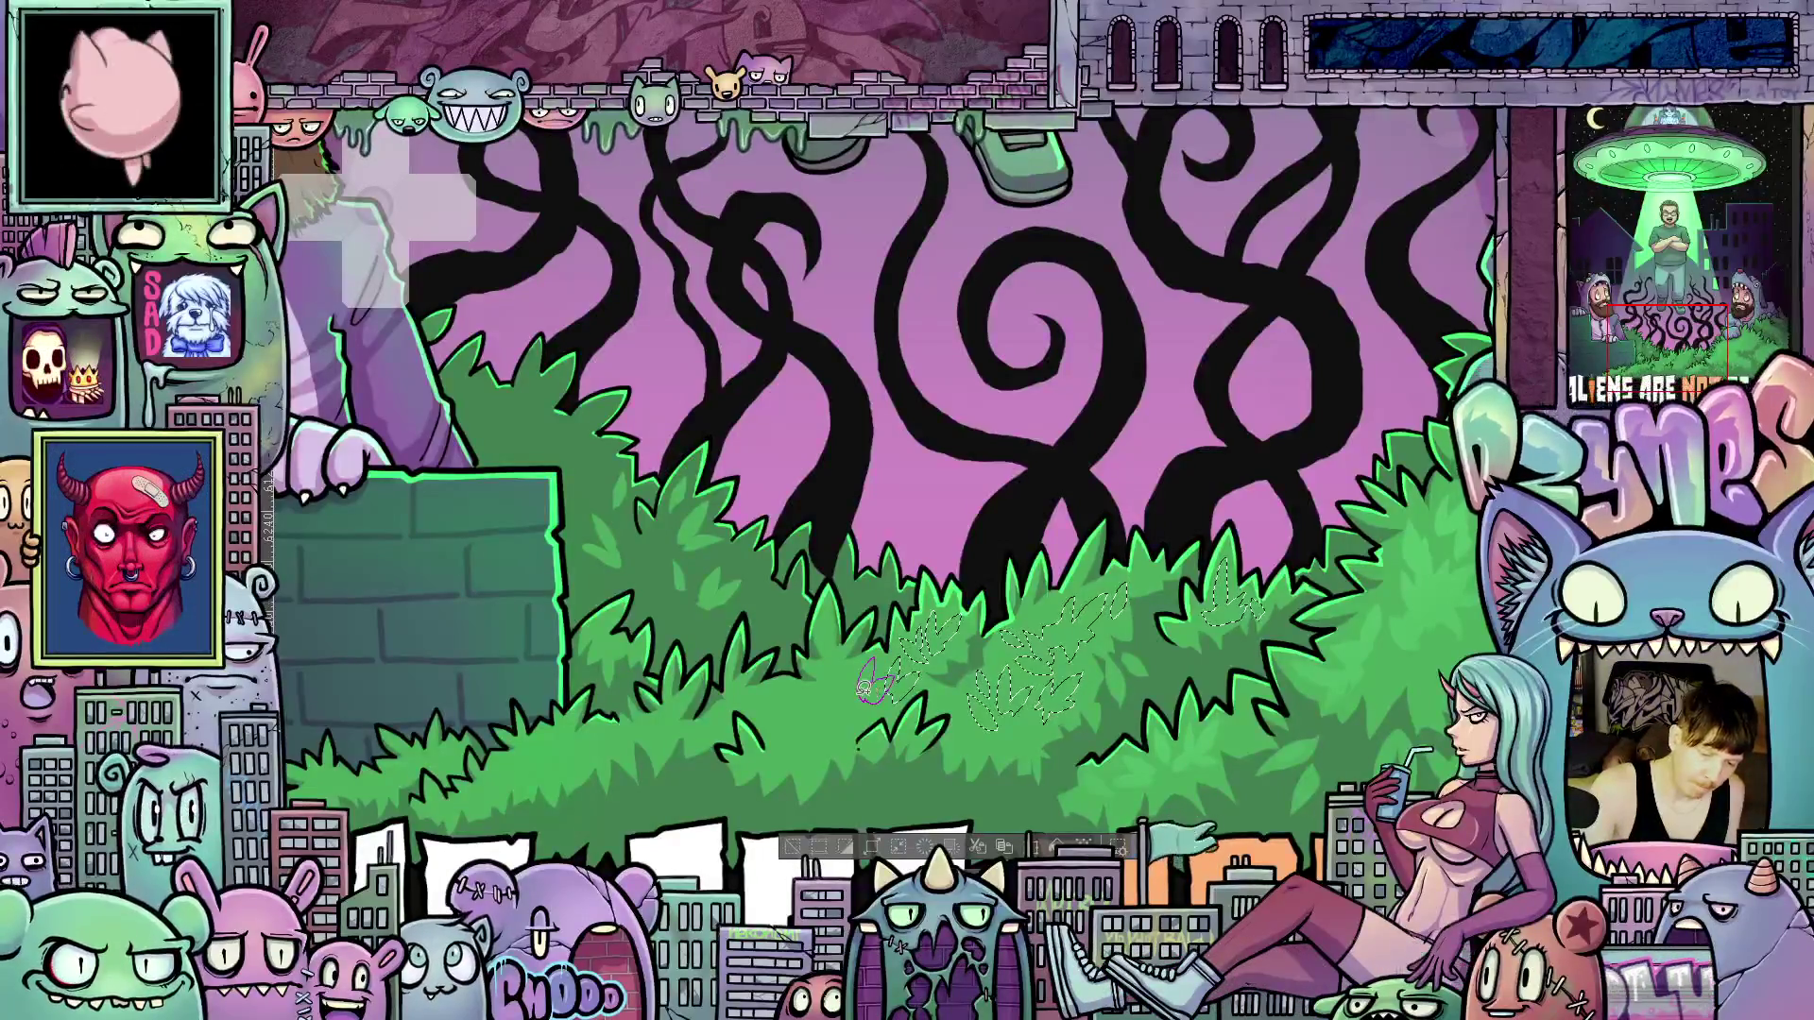
left_click_drag(828, 650, 820, 626)
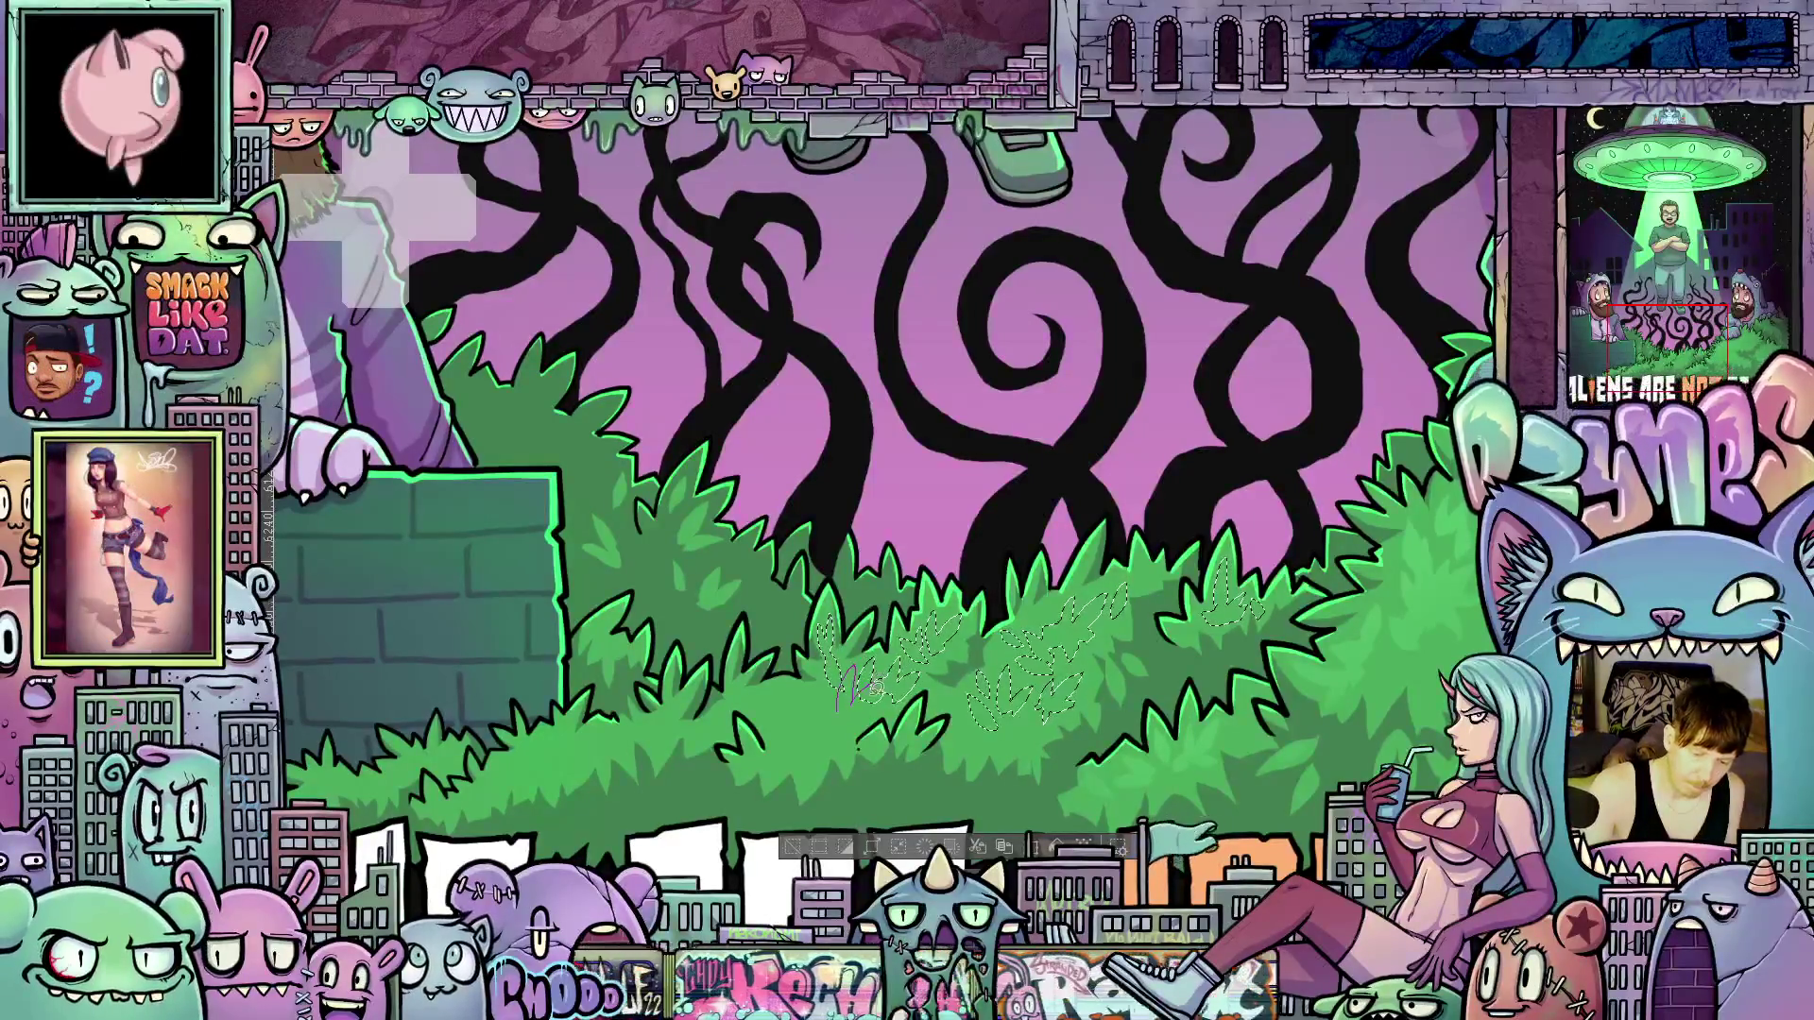
mouse_move(847, 709)
left_mouse_down()
mouse_move(784, 680)
mouse_move(803, 720)
mouse_move(831, 711)
left_mouse_up()
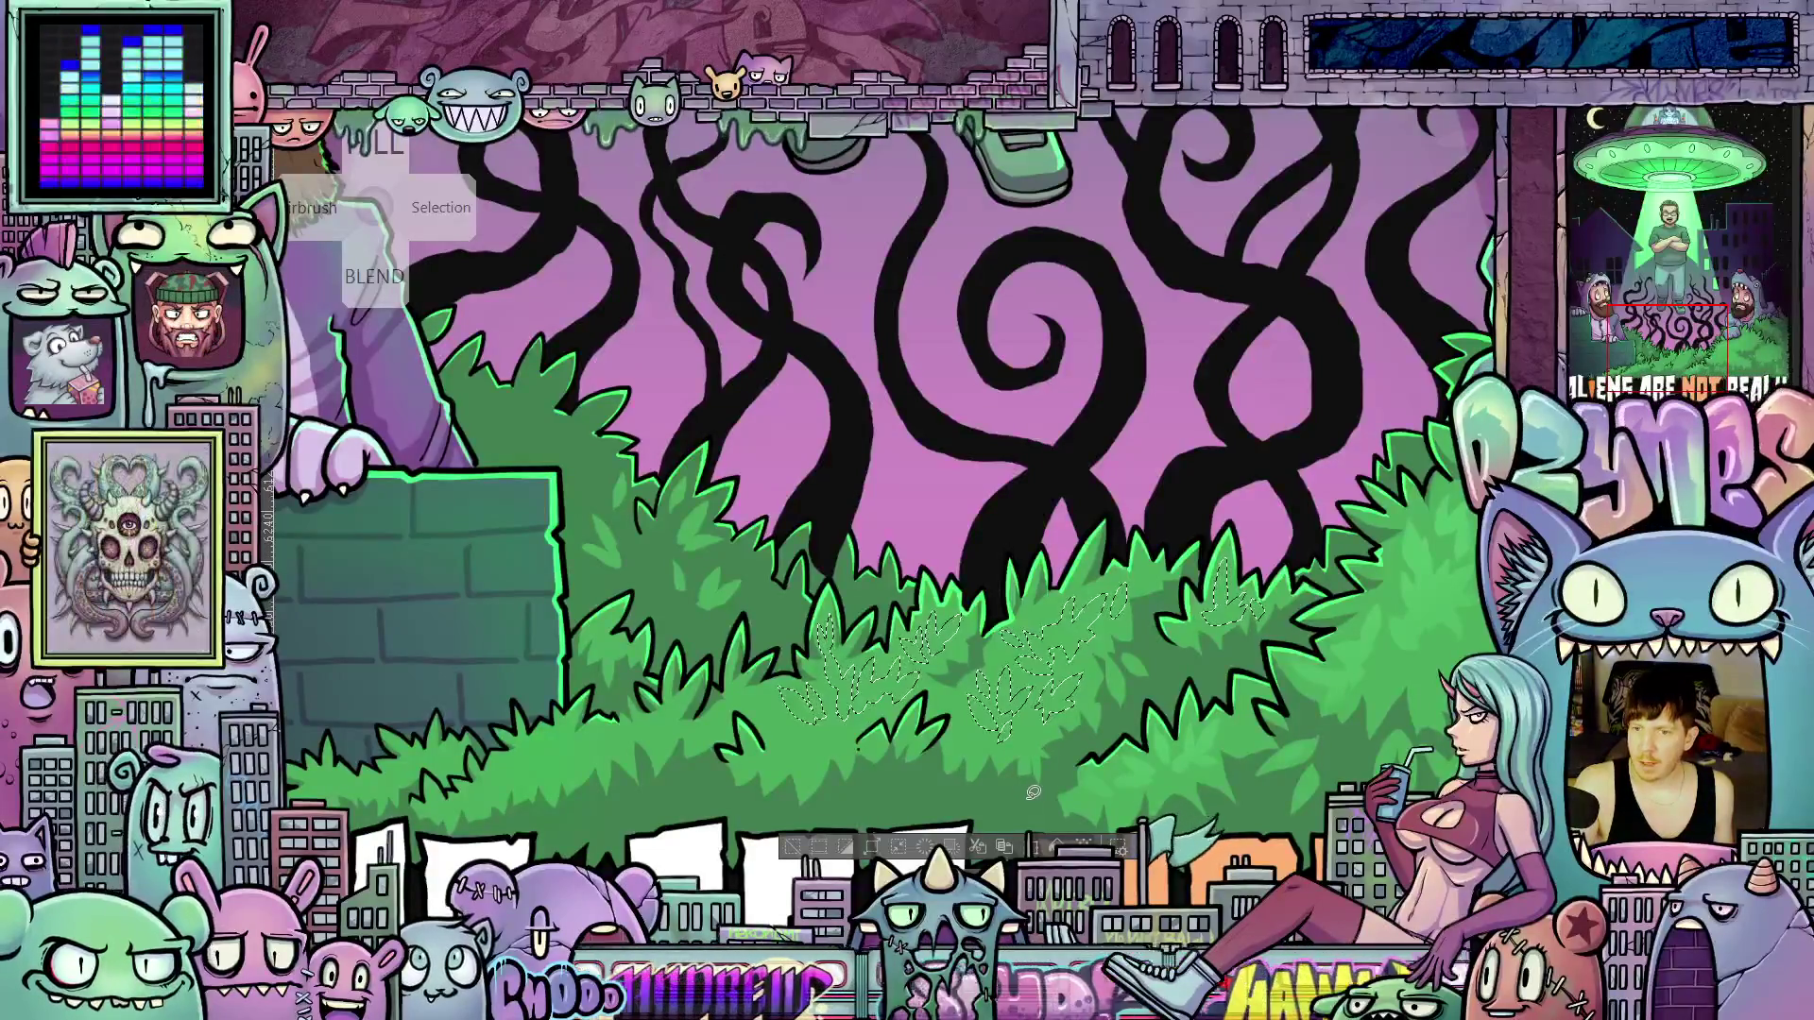
mouse_move(1005, 759)
left_mouse_down()
mouse_move(1001, 700)
mouse_move(1072, 801)
left_mouse_up()
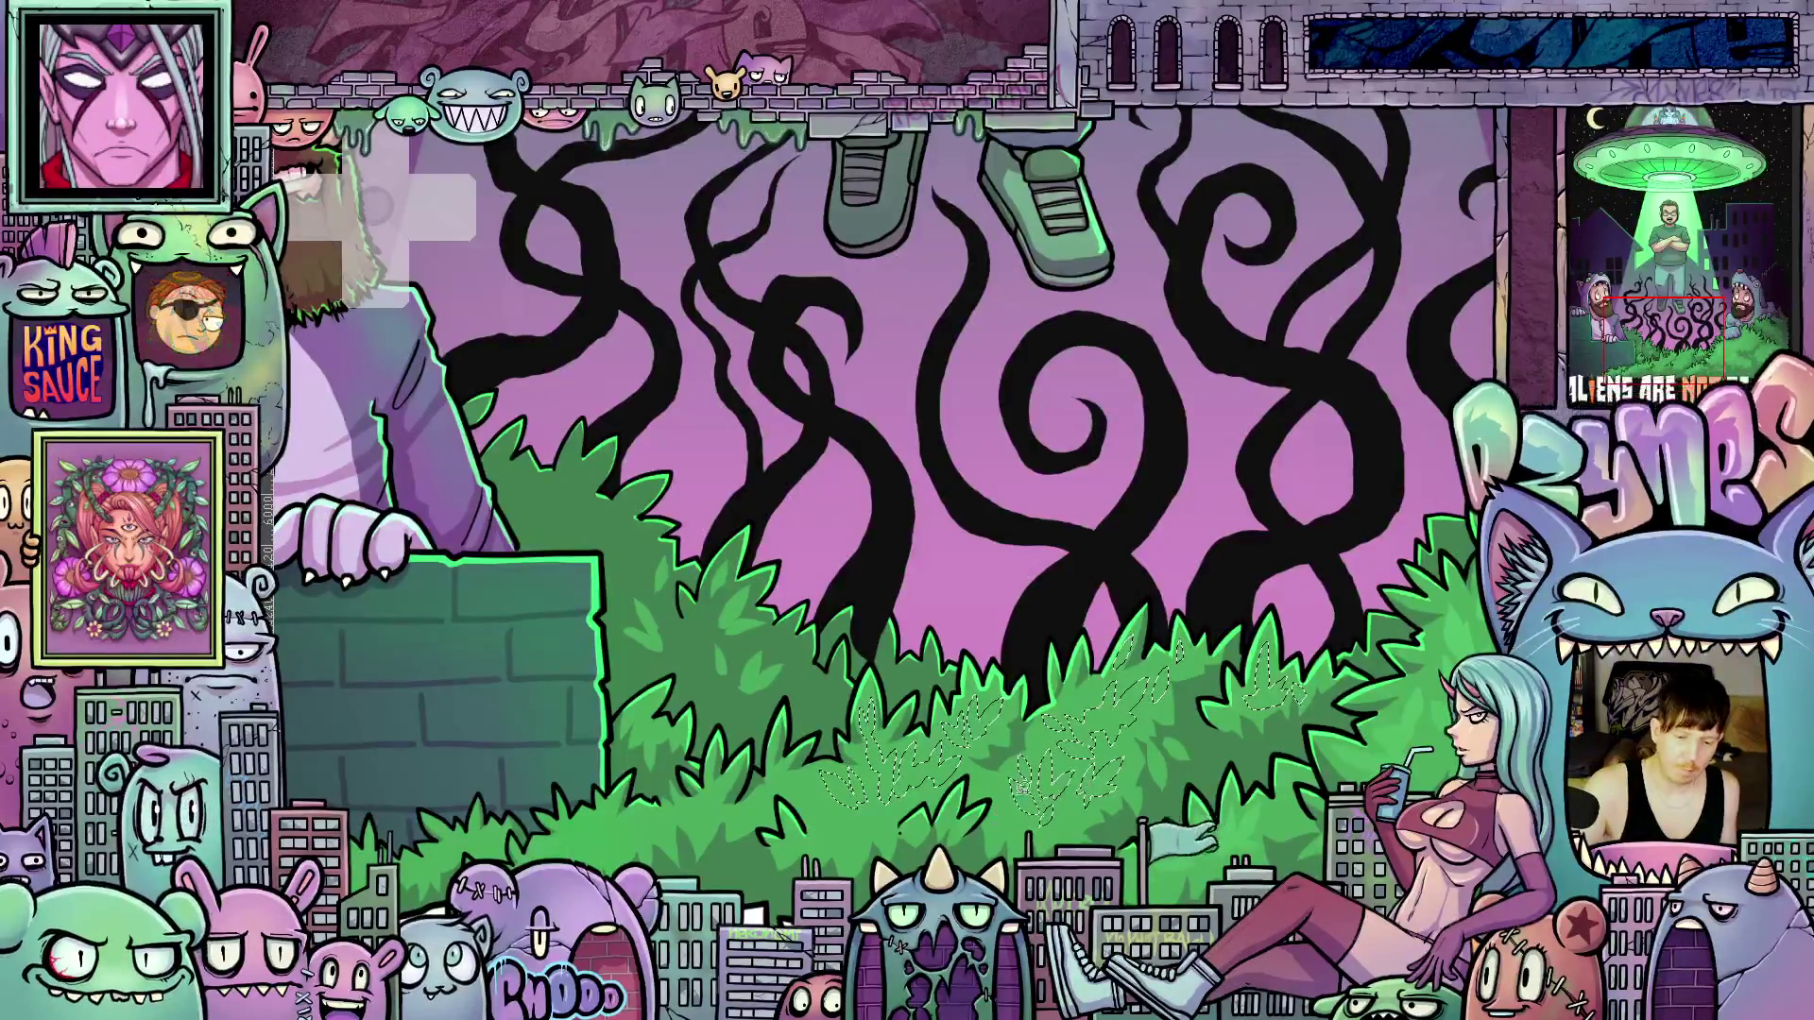
Pan to the brick wall and add more leaf selections on the lower-left bushes
left_click_drag(1022, 787, 1149, 711)
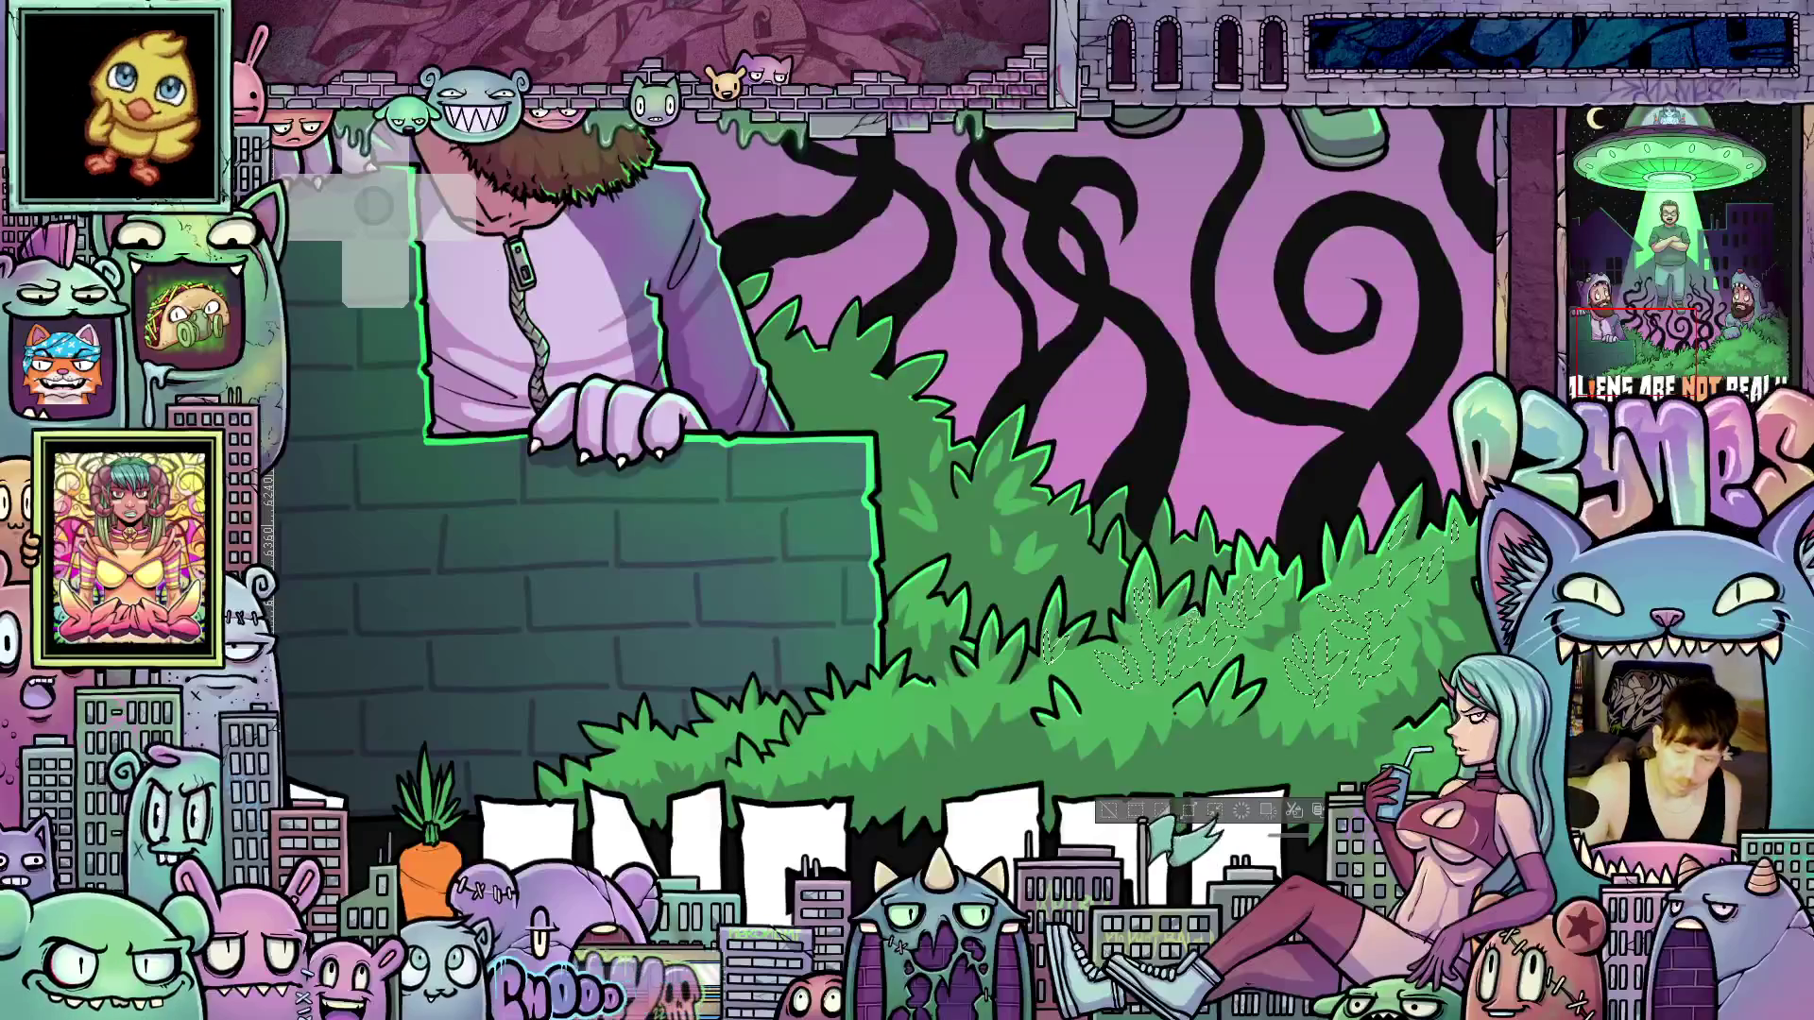
left_click_drag(1084, 659, 1155, 658)
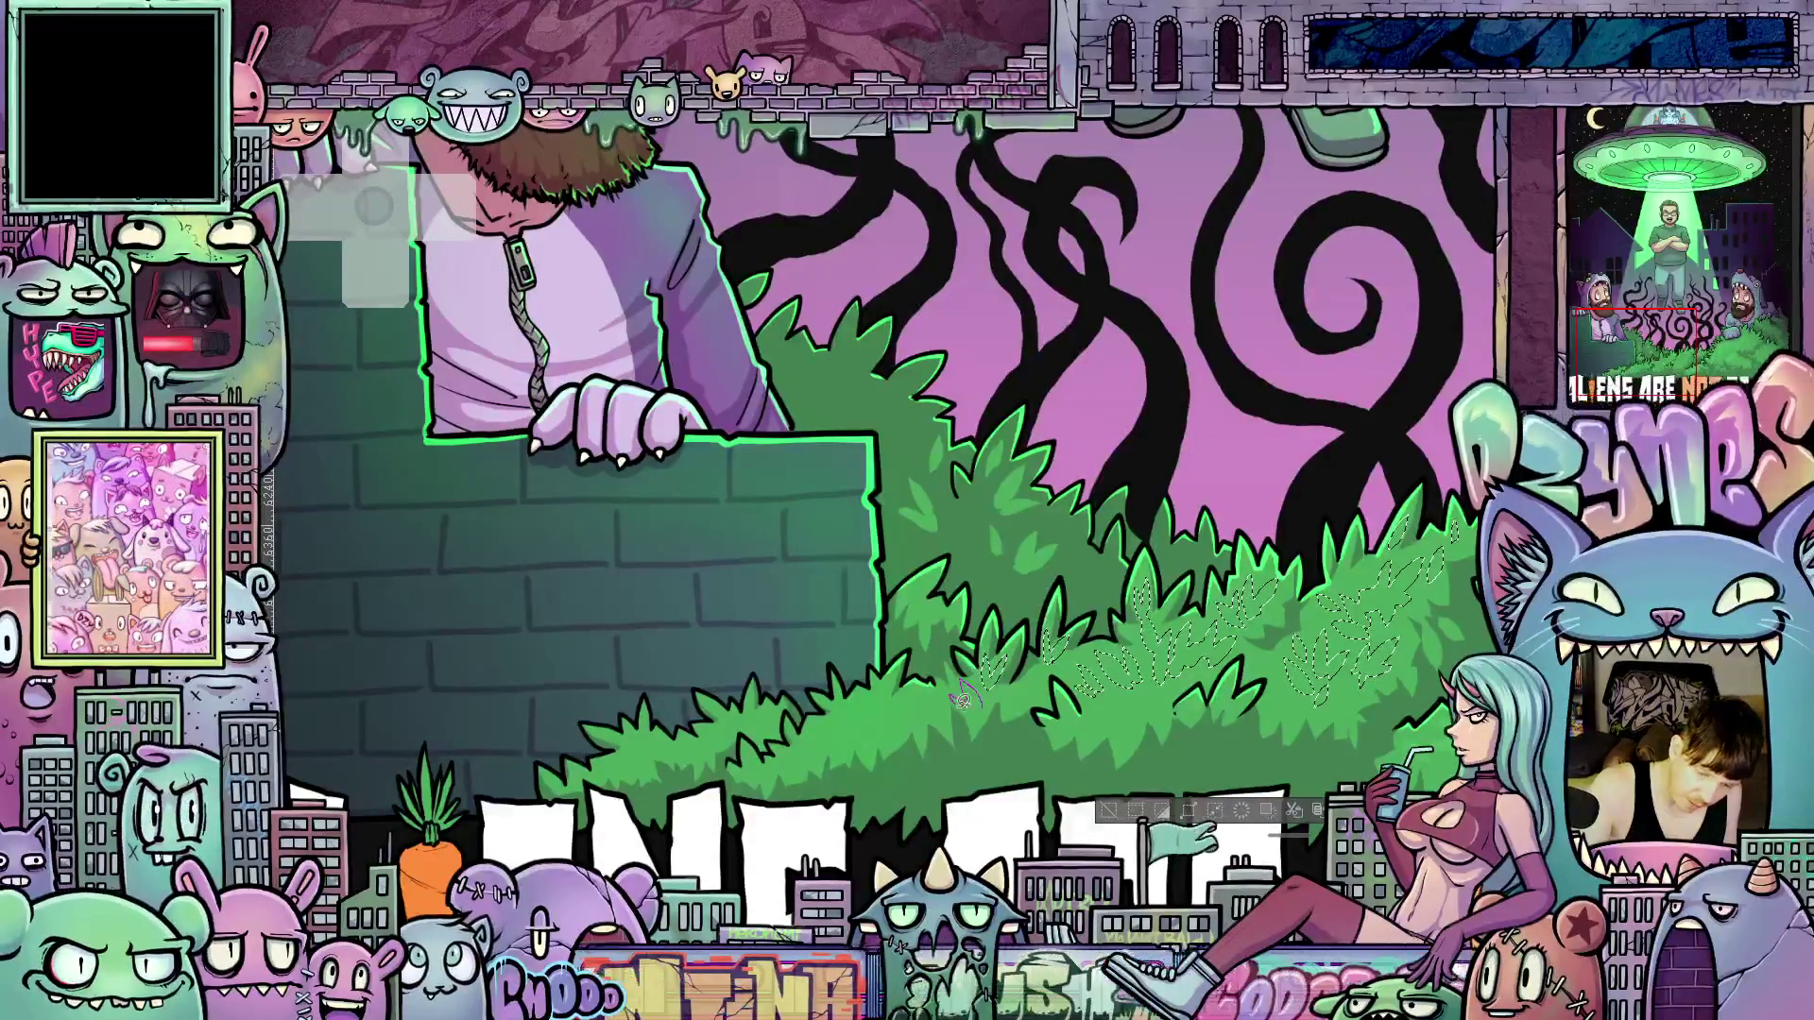
left_click_drag(963, 699, 1008, 680)
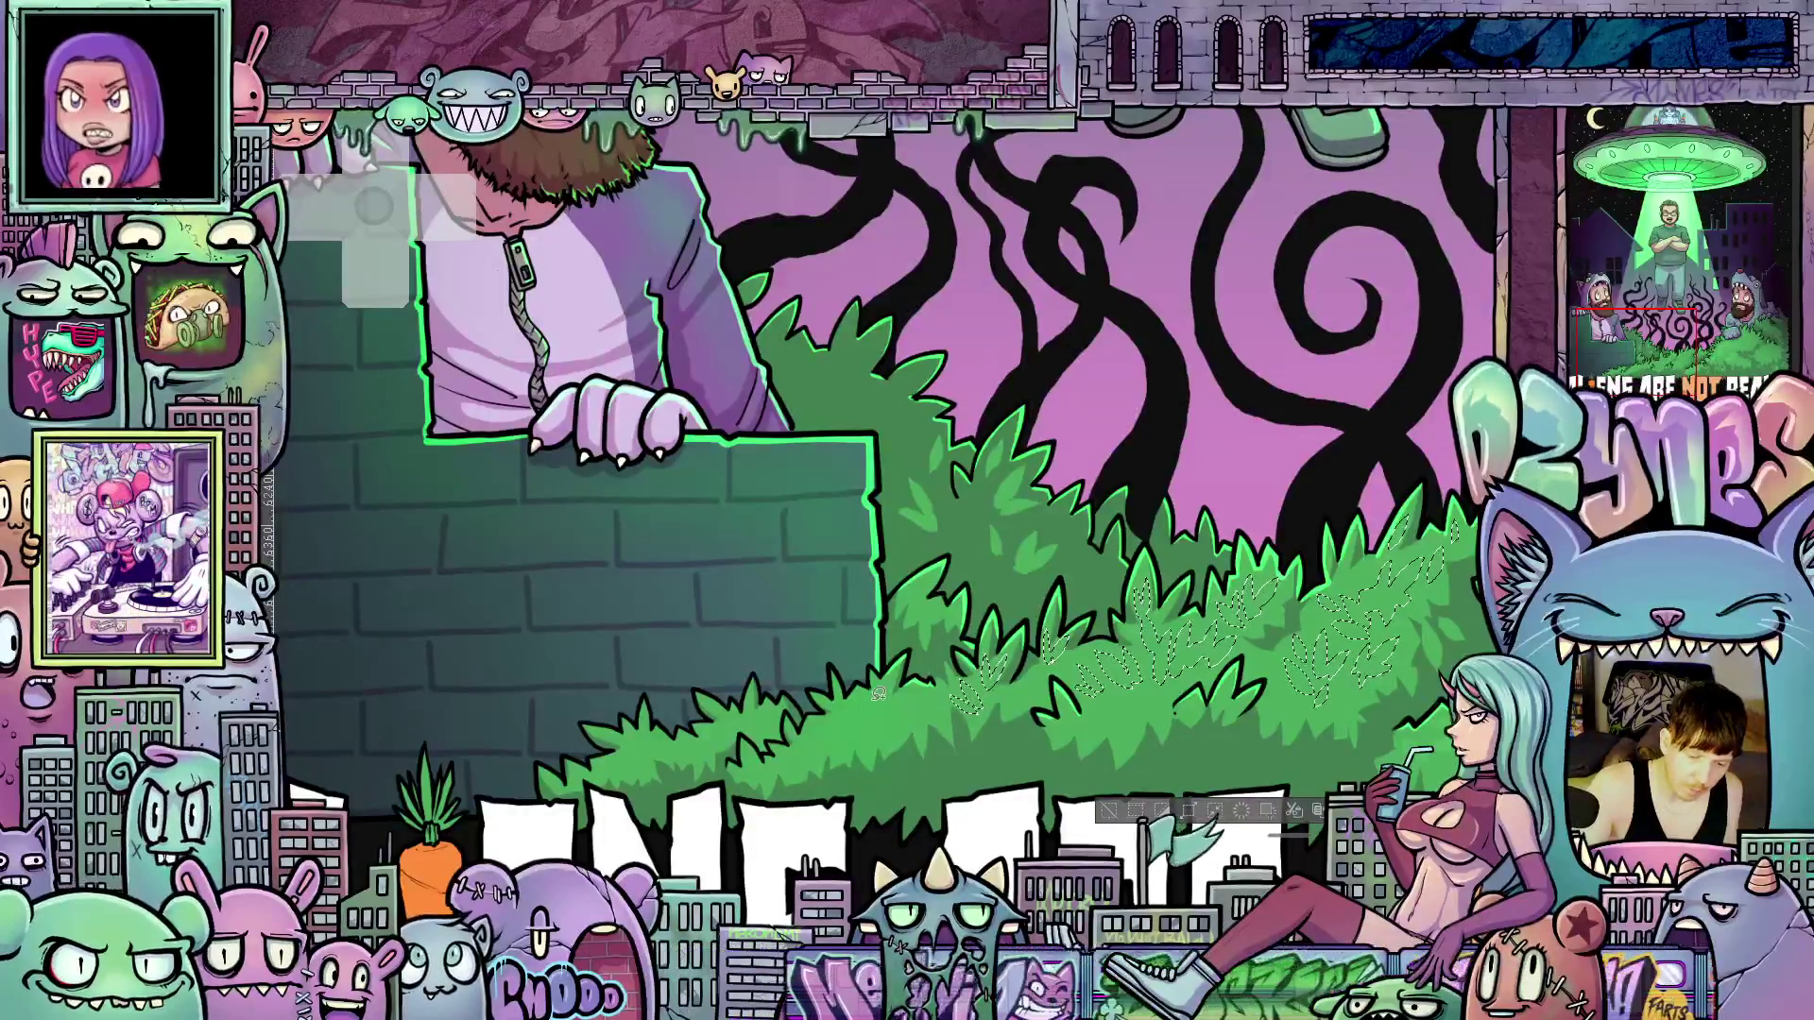
mouse_move(879, 709)
left_mouse_down()
mouse_move(916, 685)
mouse_move(863, 714)
mouse_move(855, 697)
mouse_move(853, 732)
mouse_move(813, 747)
left_mouse_up()
left_click_drag(931, 713, 935, 684)
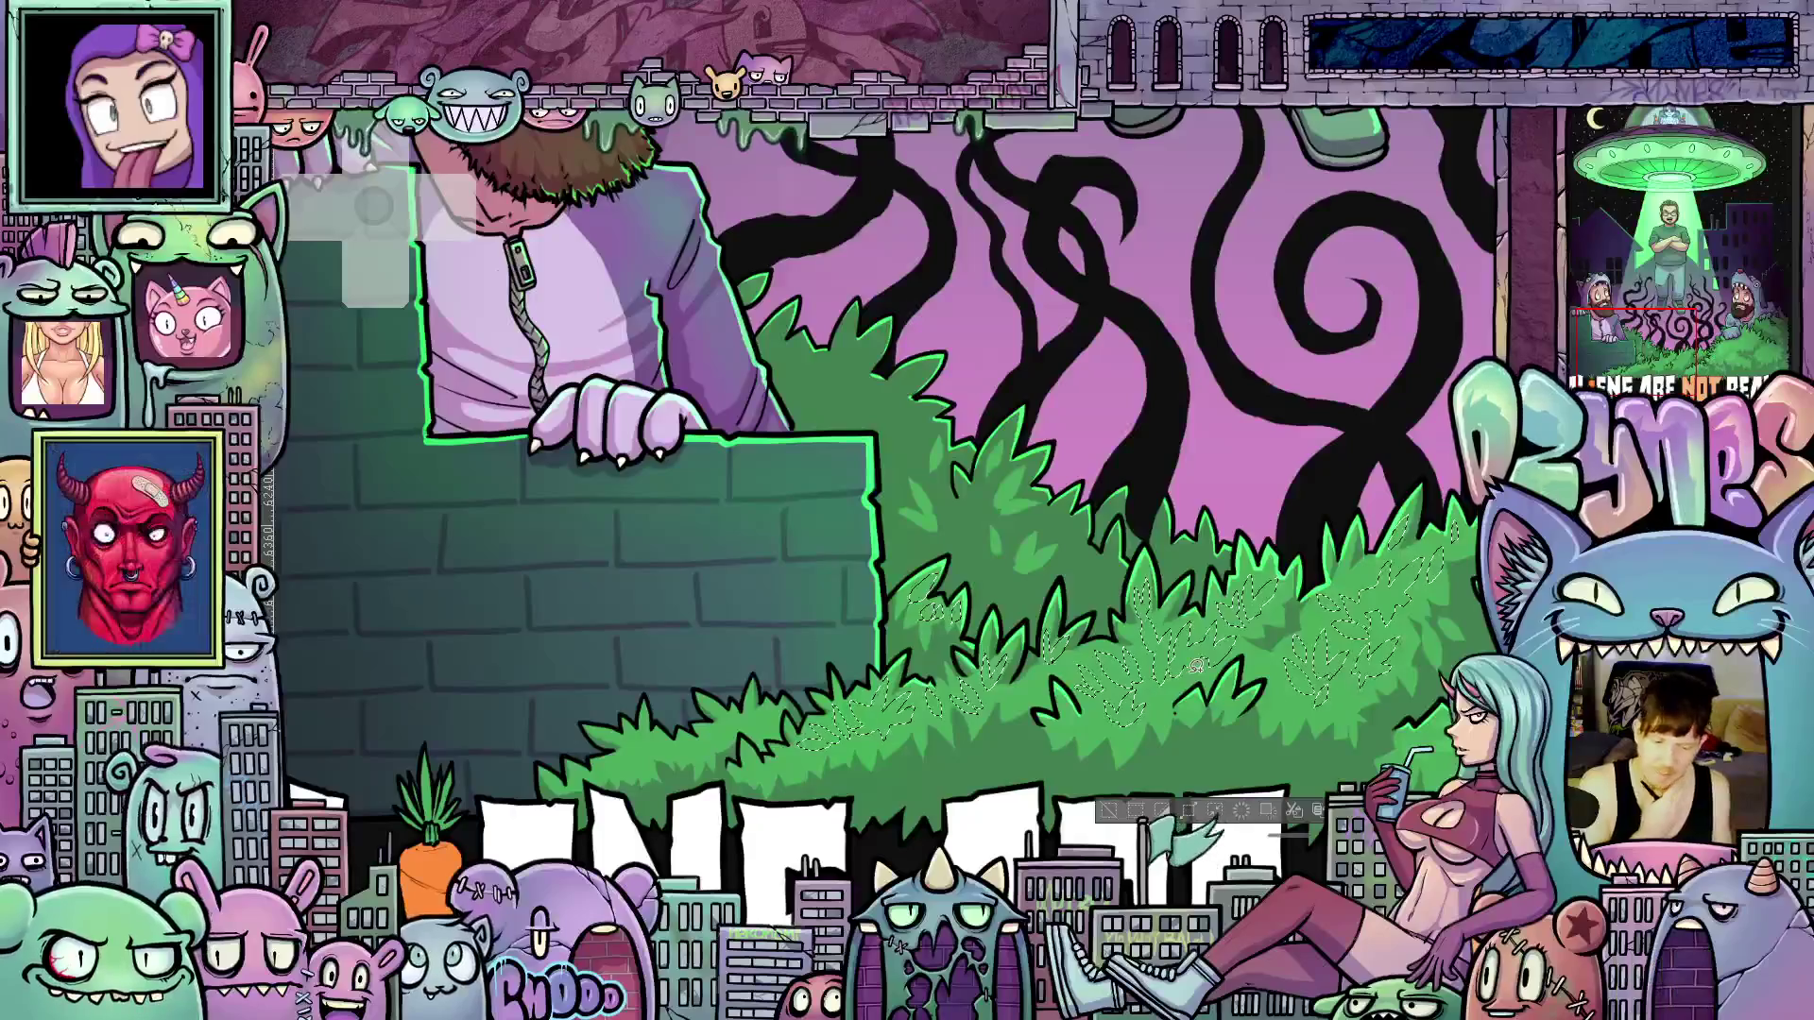
scroll(1047, 678, "right", 5)
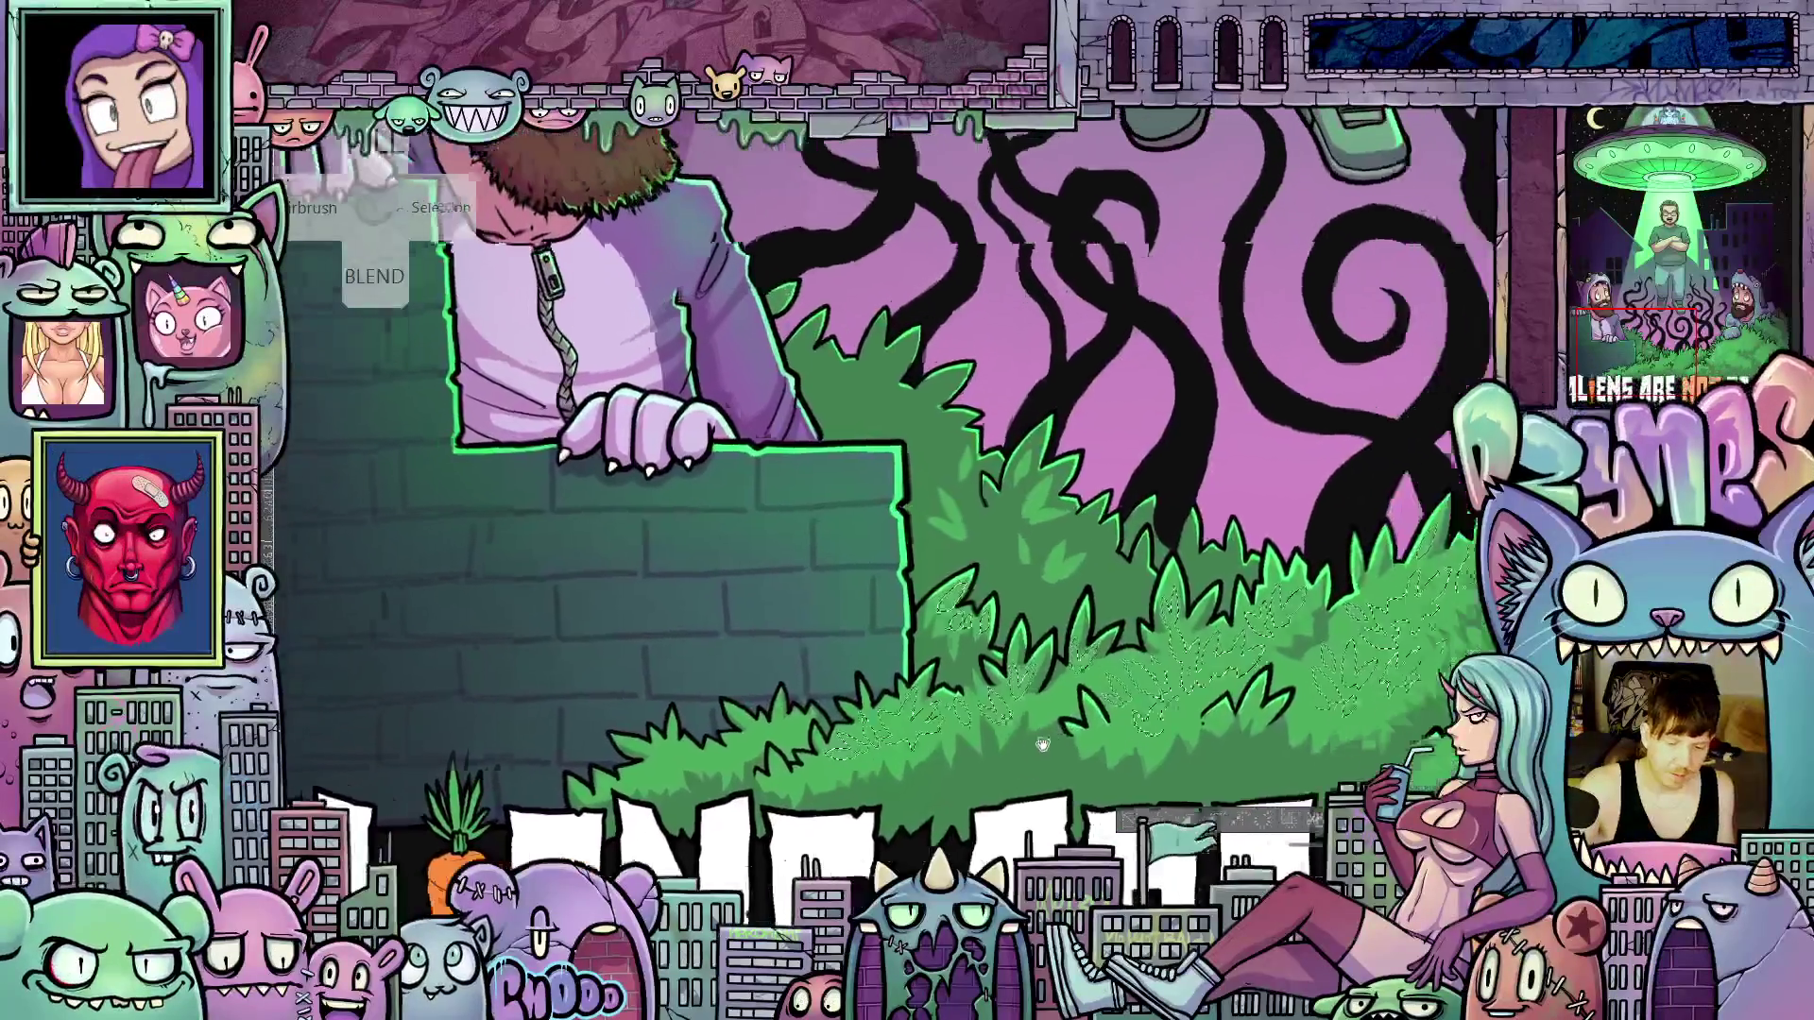
Zoom in and lasso a zigzag leaf on the bush before the bearded man, then zoom out
scroll(1283, 726, "right", 10)
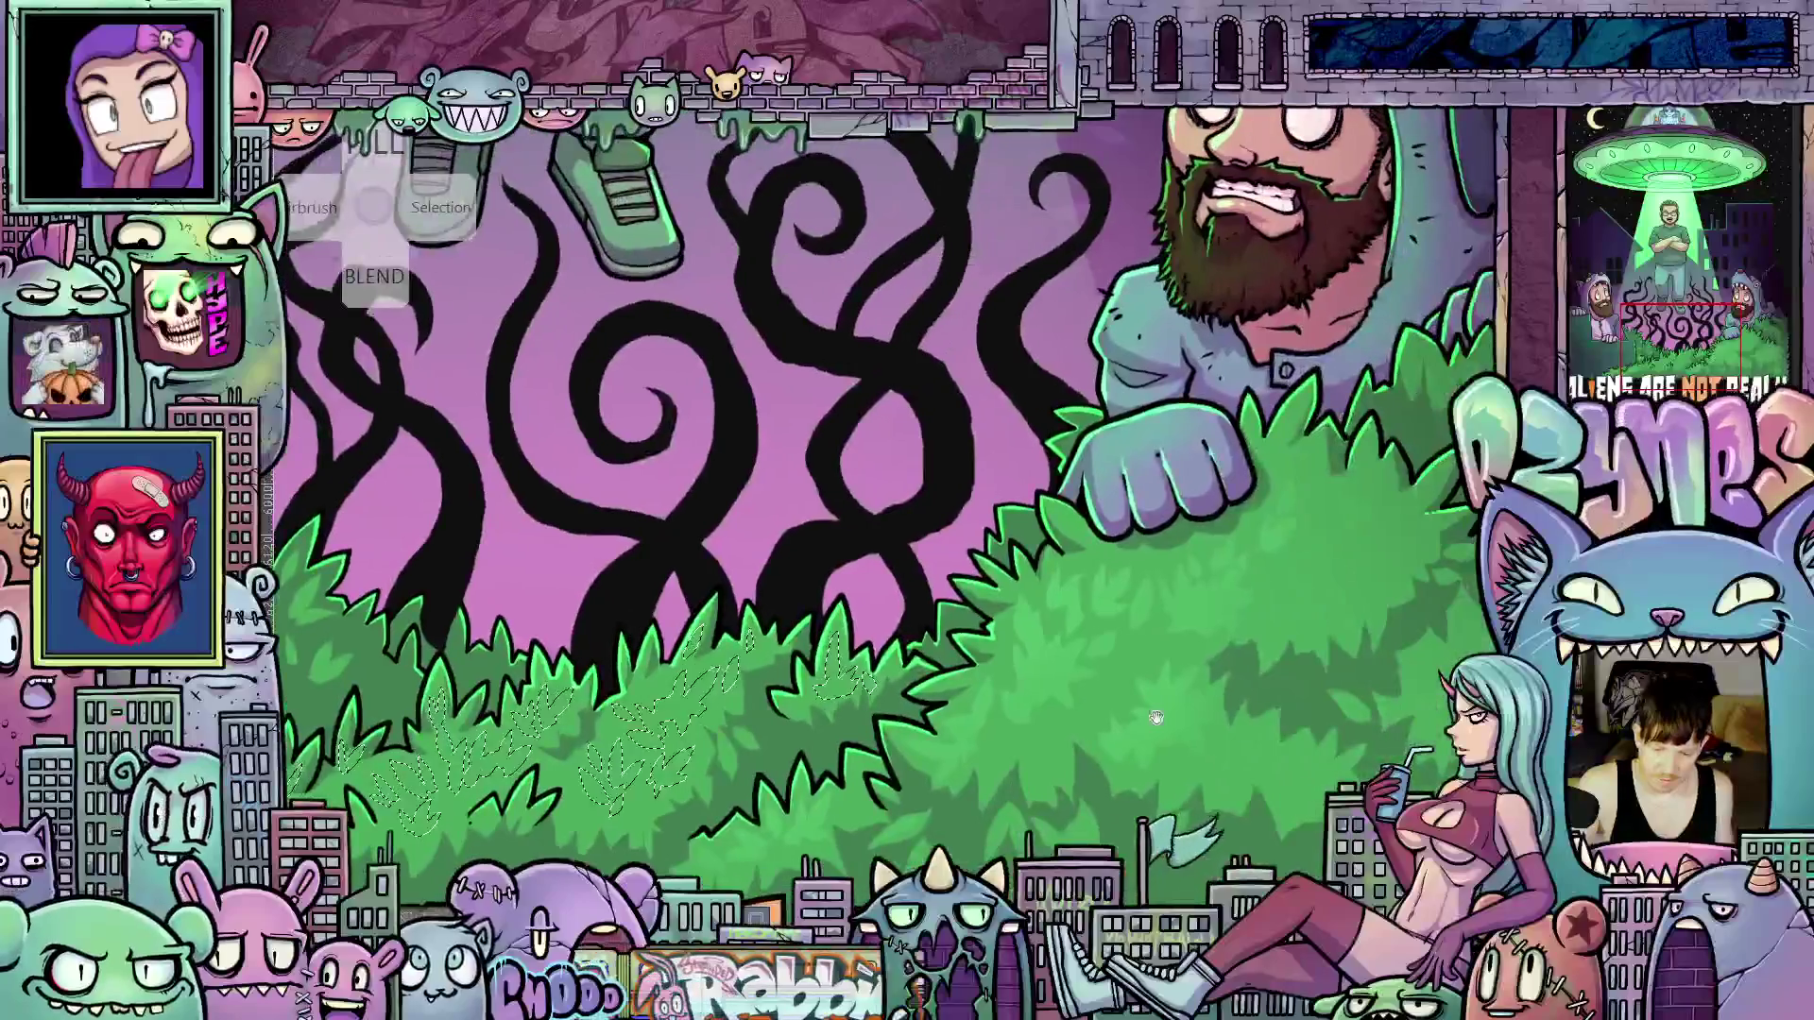
scroll(1109, 765, "up", 2)
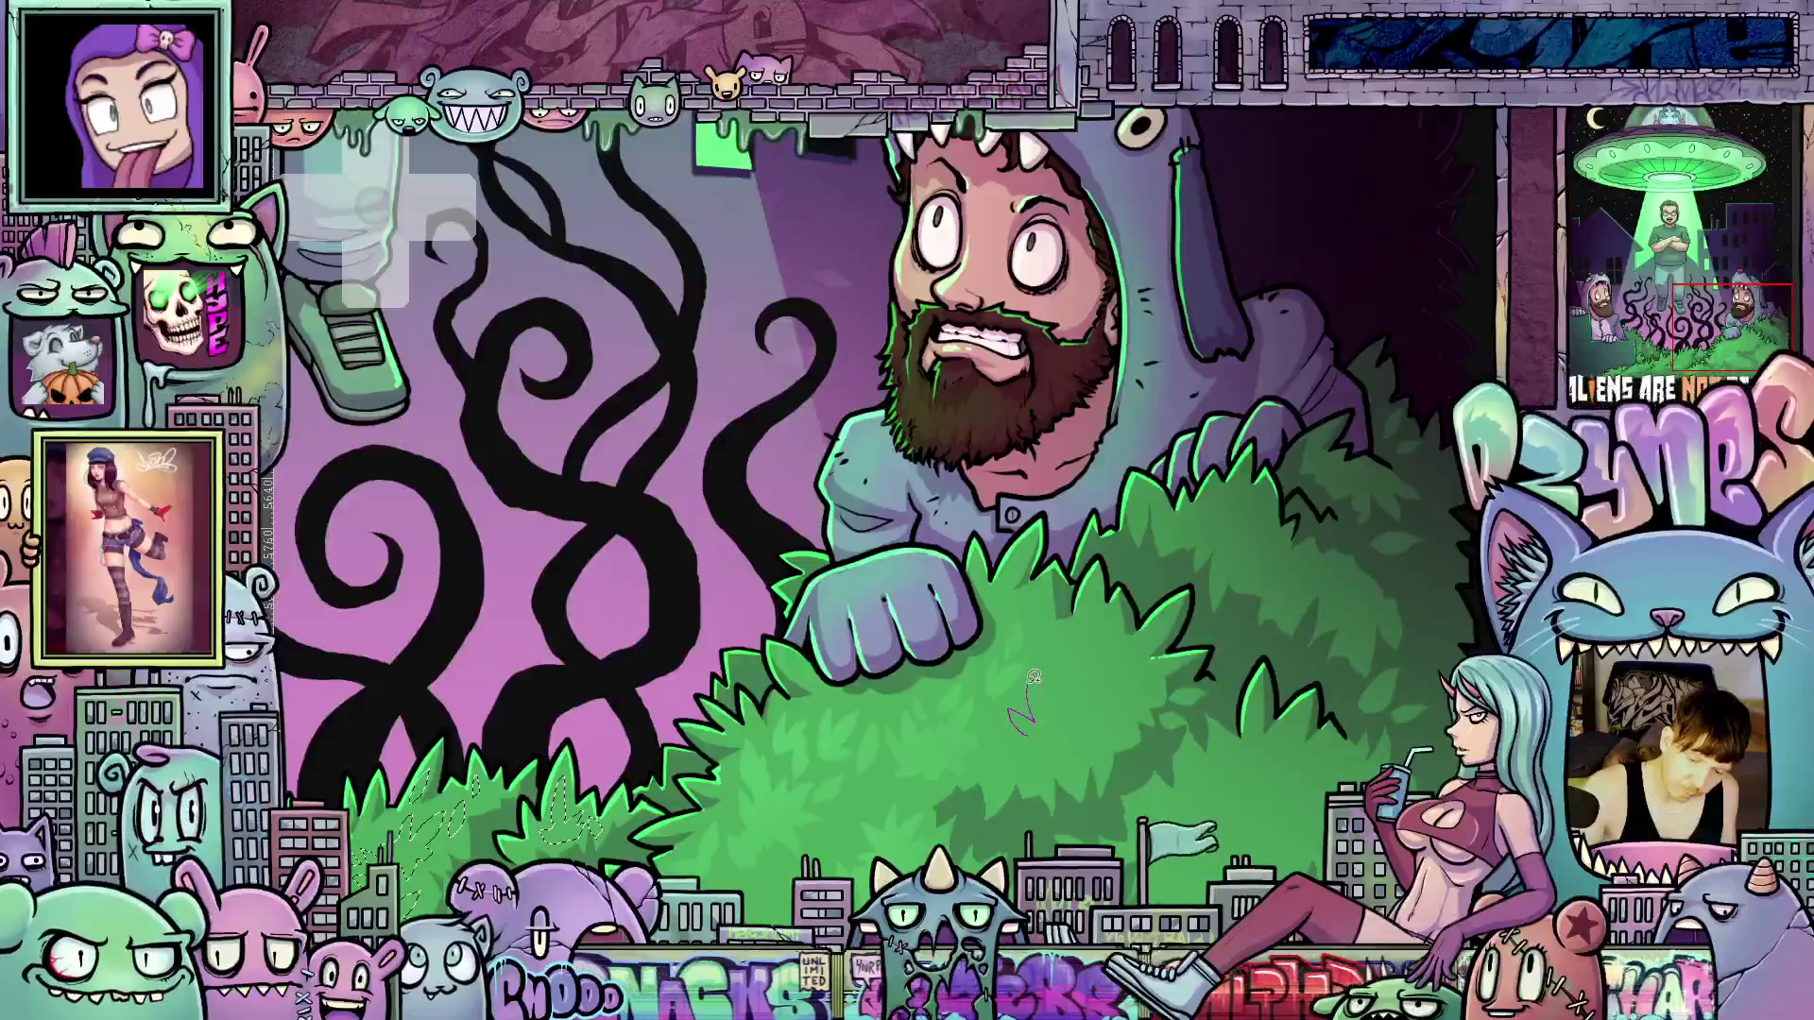
mouse_move(1034, 677)
left_mouse_down()
mouse_move(1043, 690)
mouse_move(1080, 643)
mouse_move(1109, 665)
left_mouse_up()
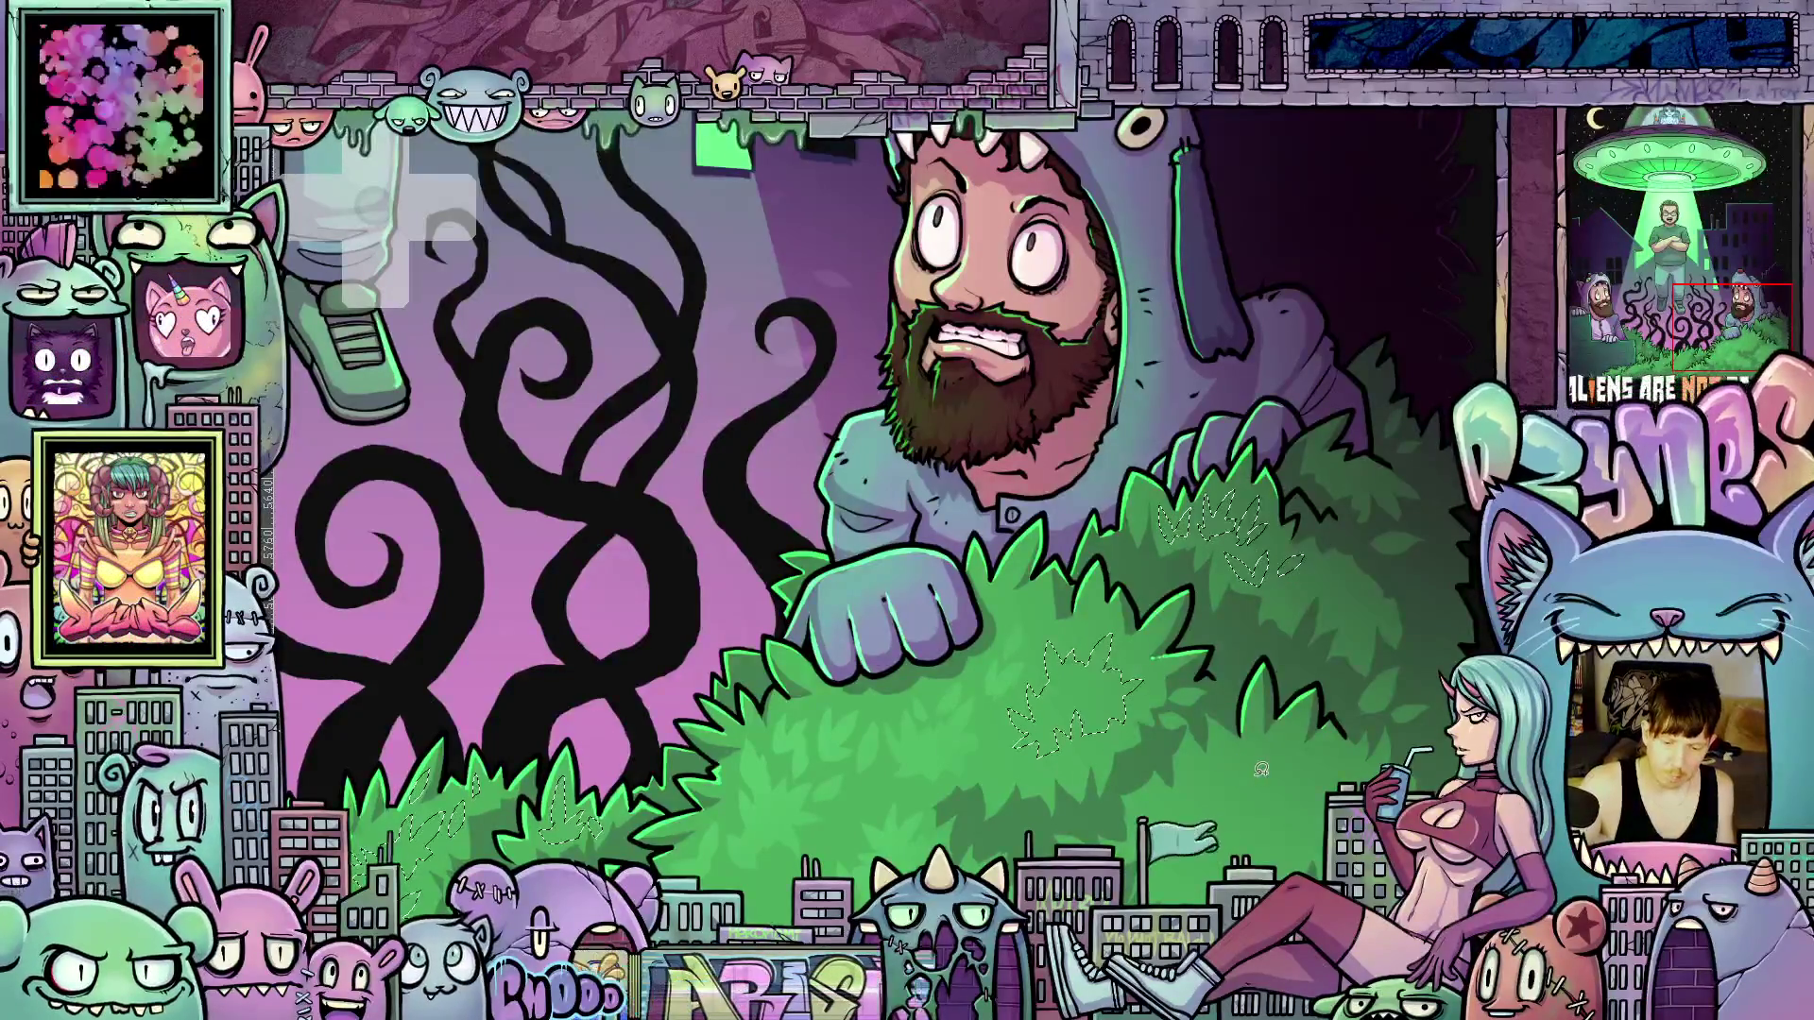
scroll(1261, 771, "down", 3)
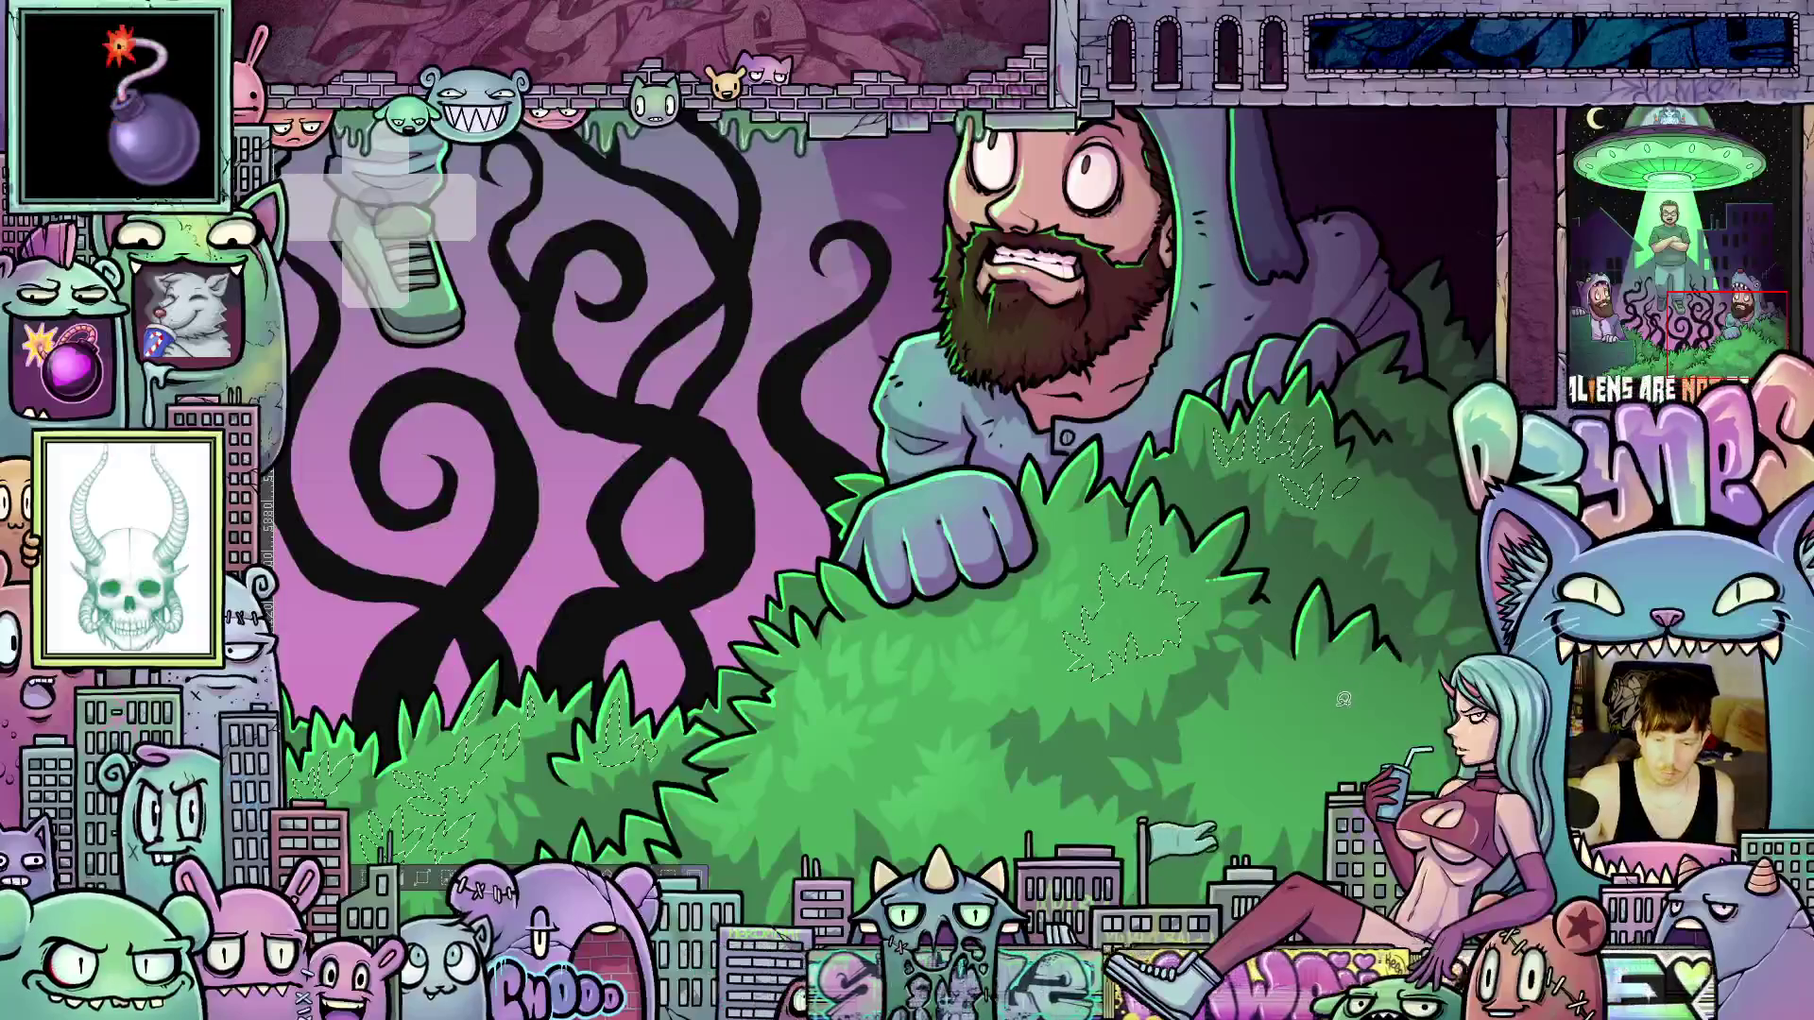
scroll(1047, 682, "down", 5)
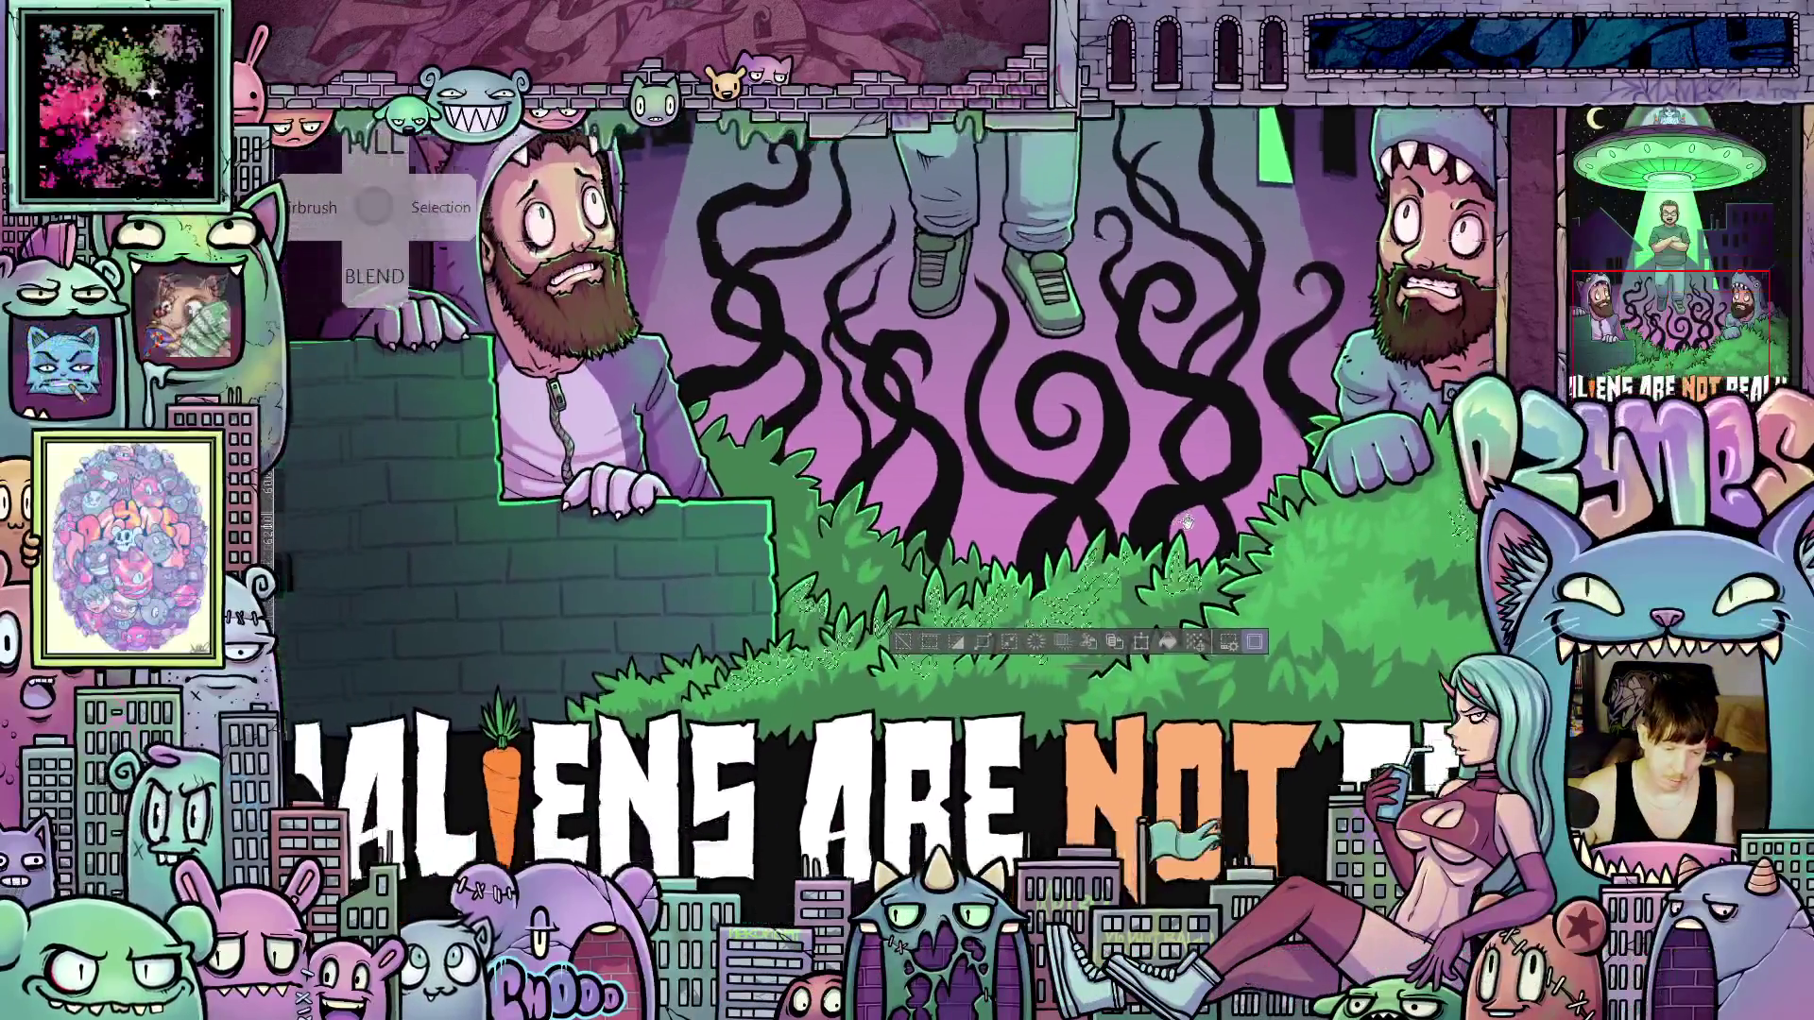
left_click_drag(1187, 522, 1304, 506)
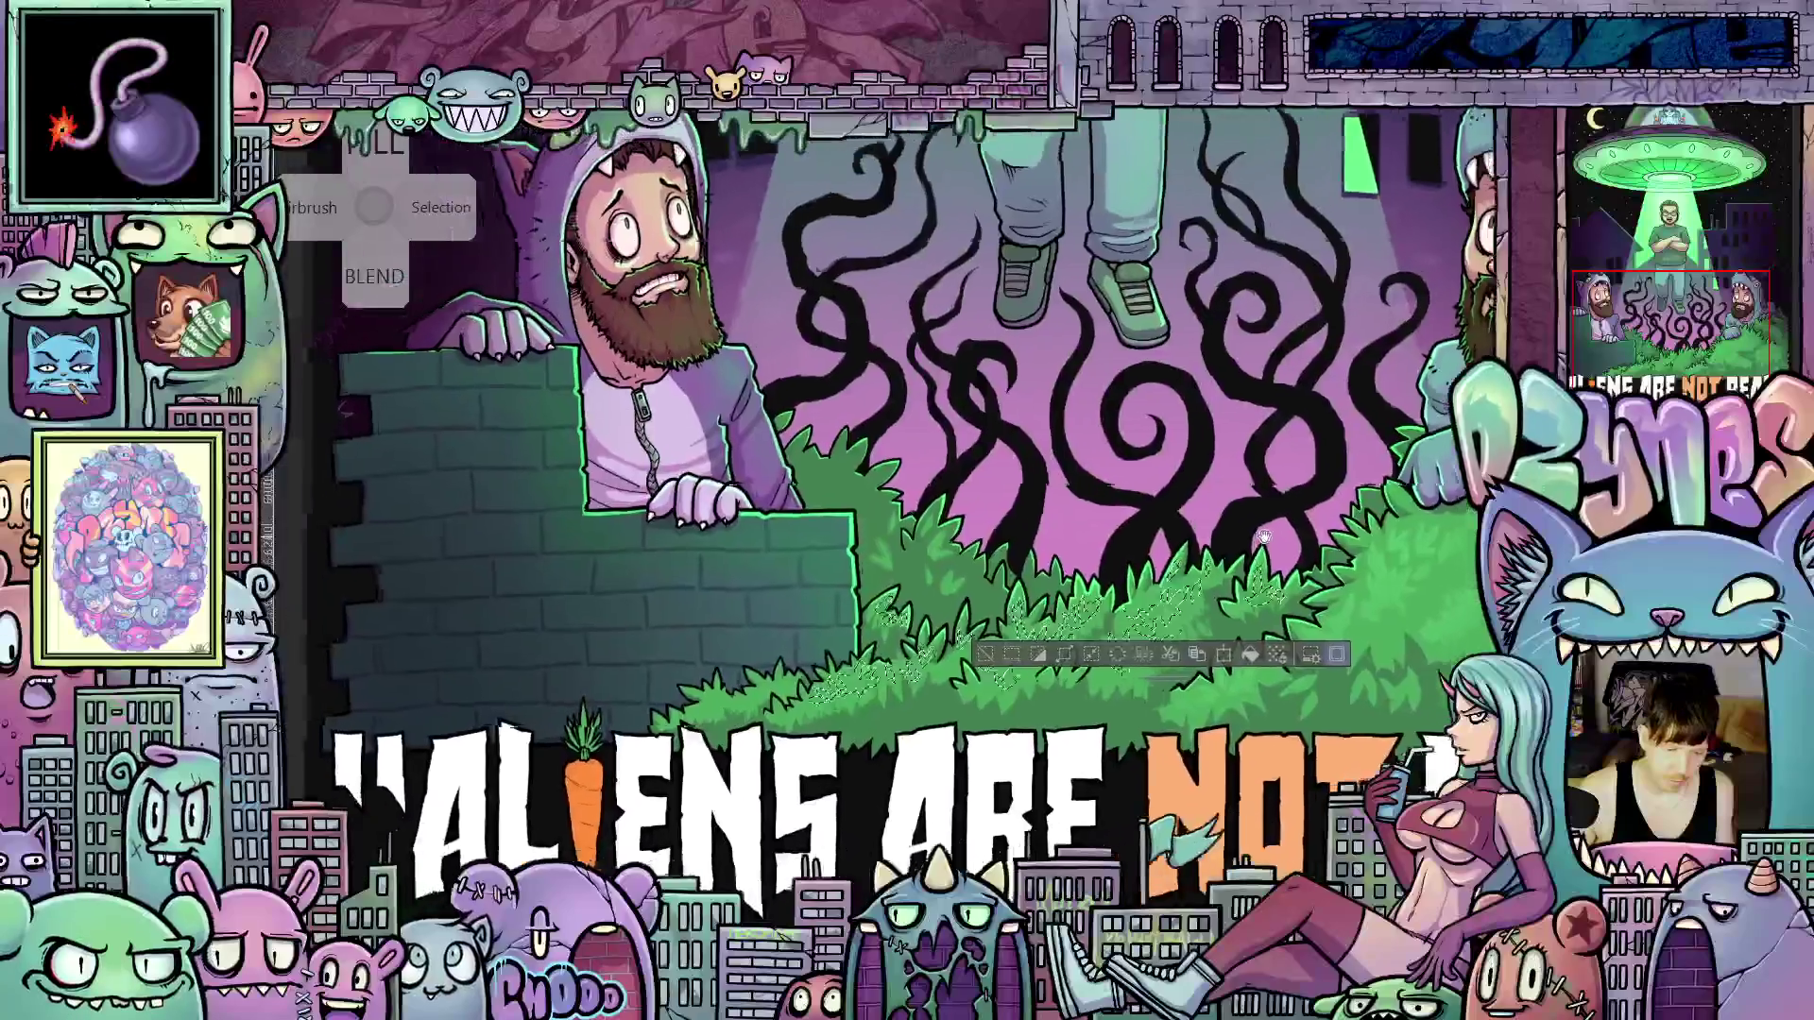
scroll(1179, 542, "down", 3)
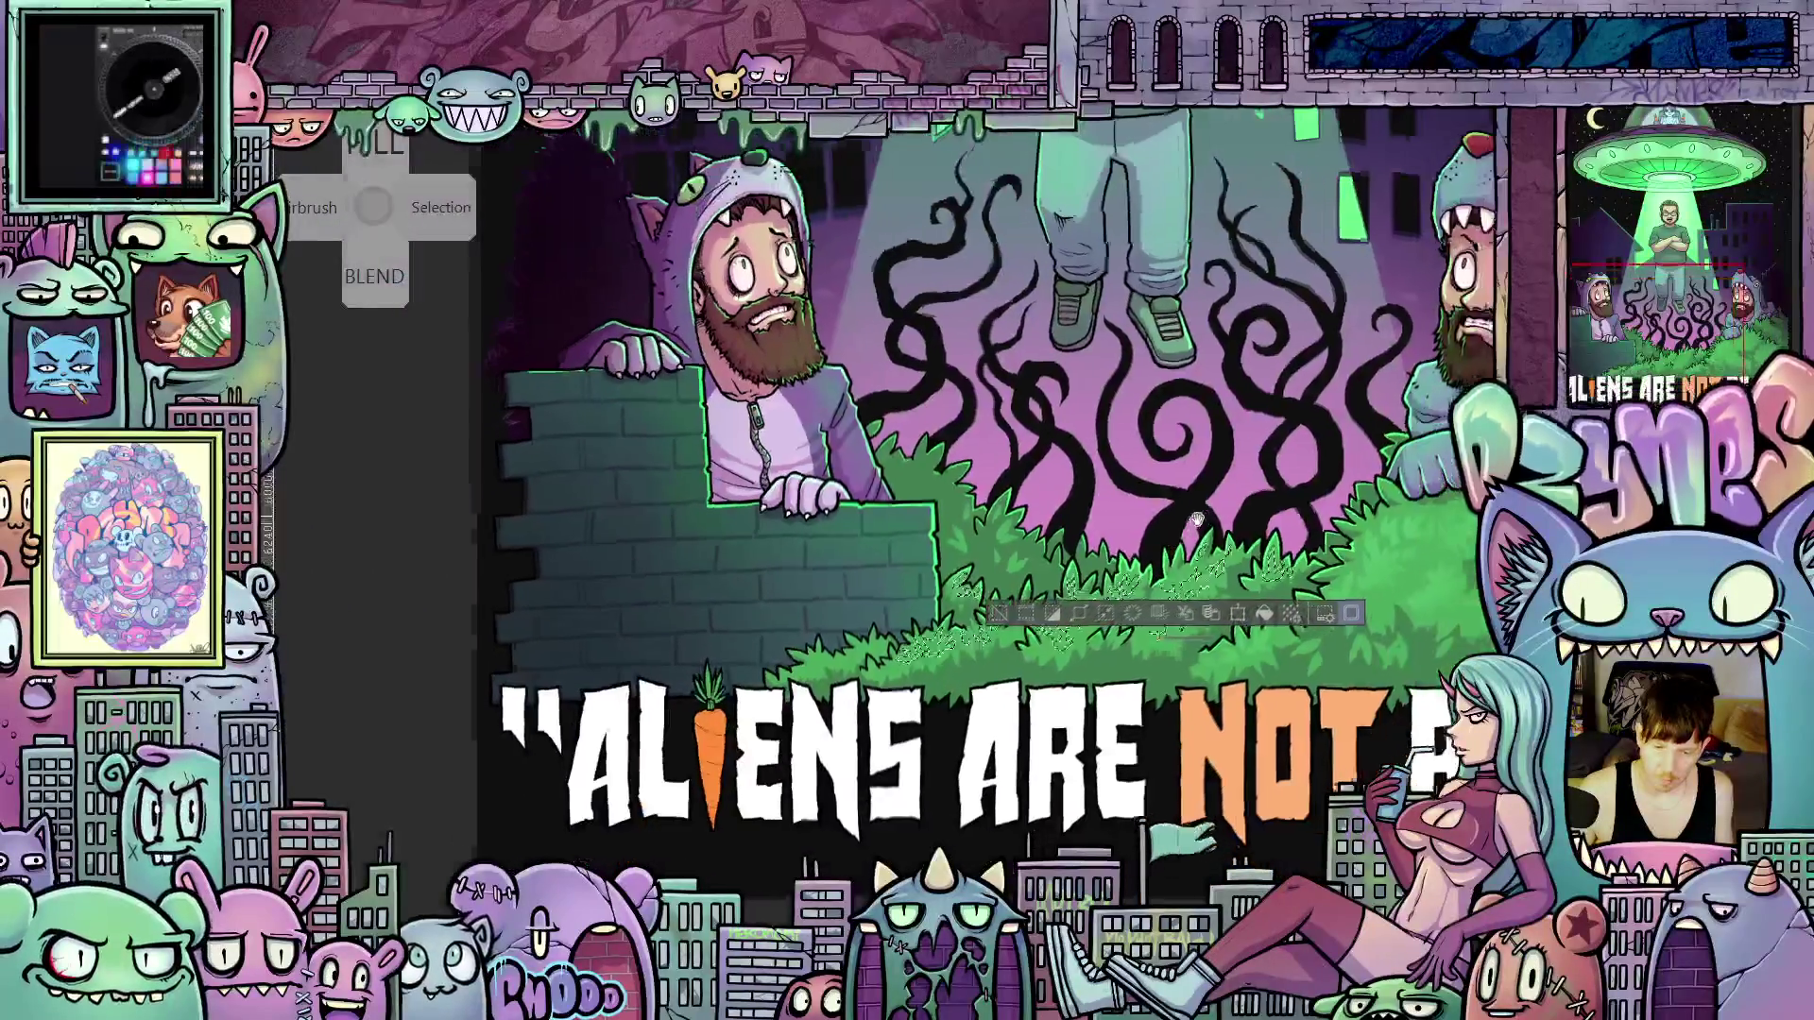
scroll(907, 648, "down", 2)
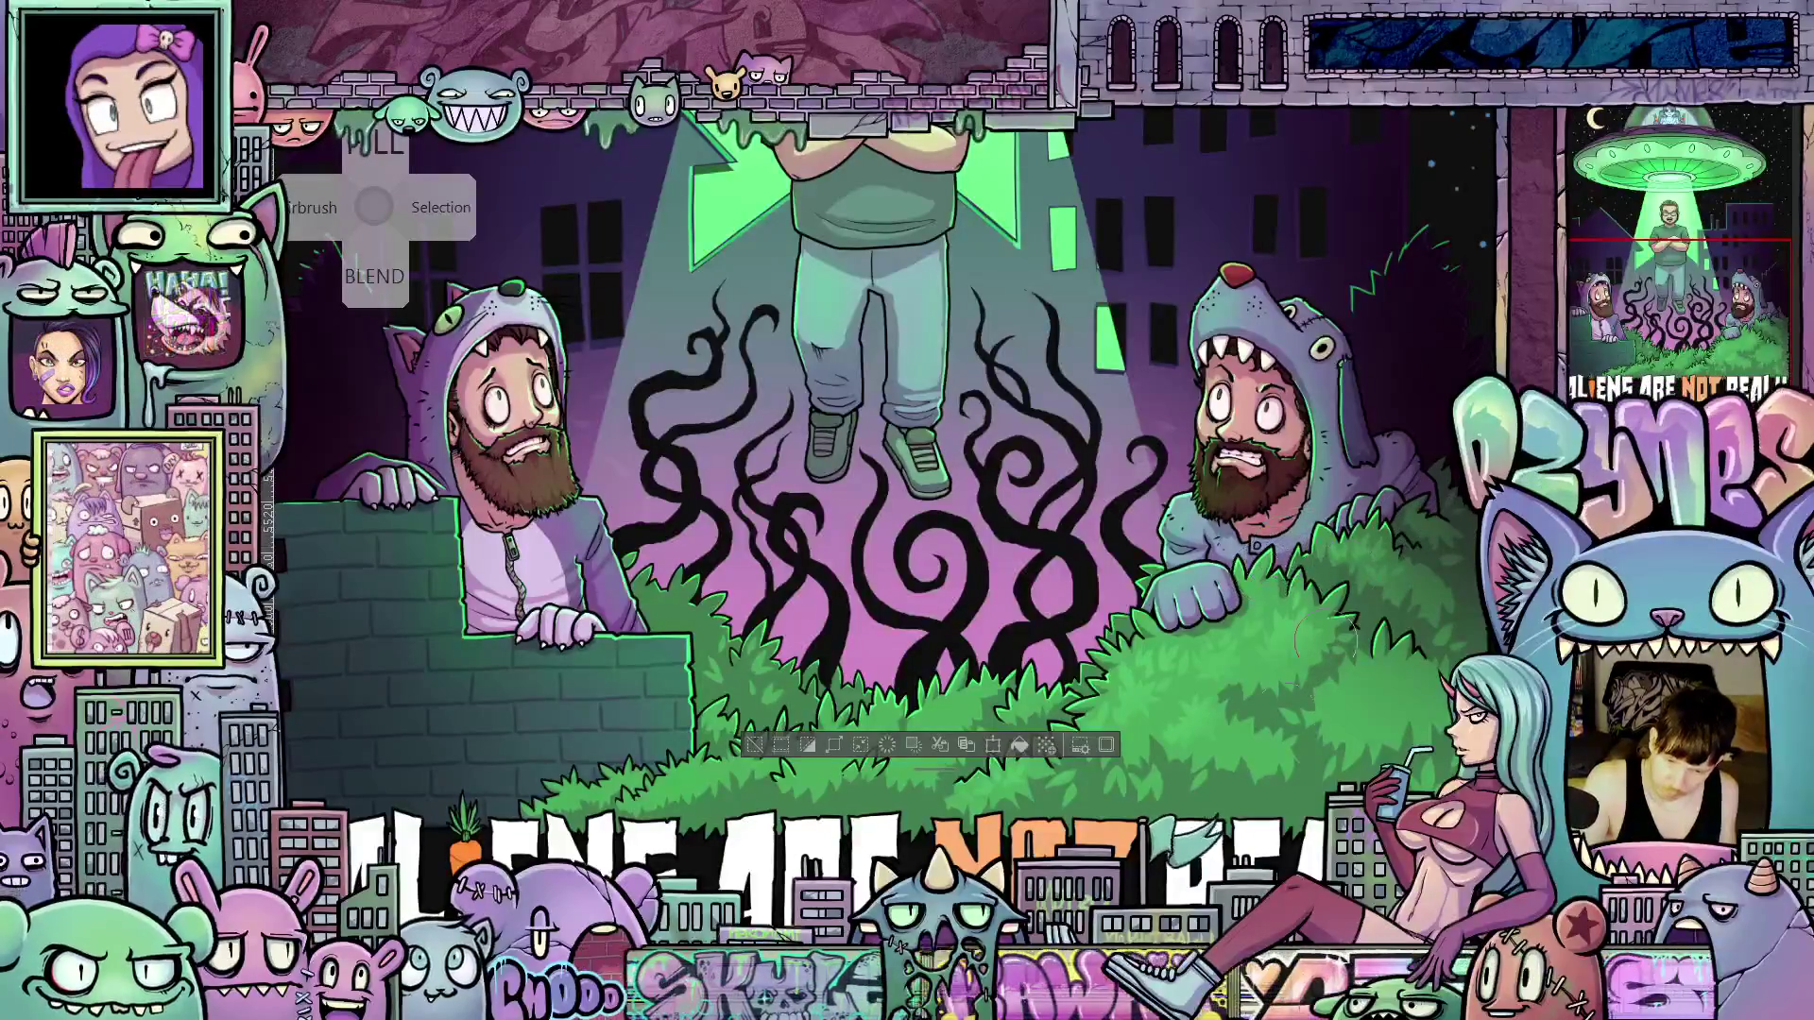
left_click_drag(952, 760, 1132, 759)
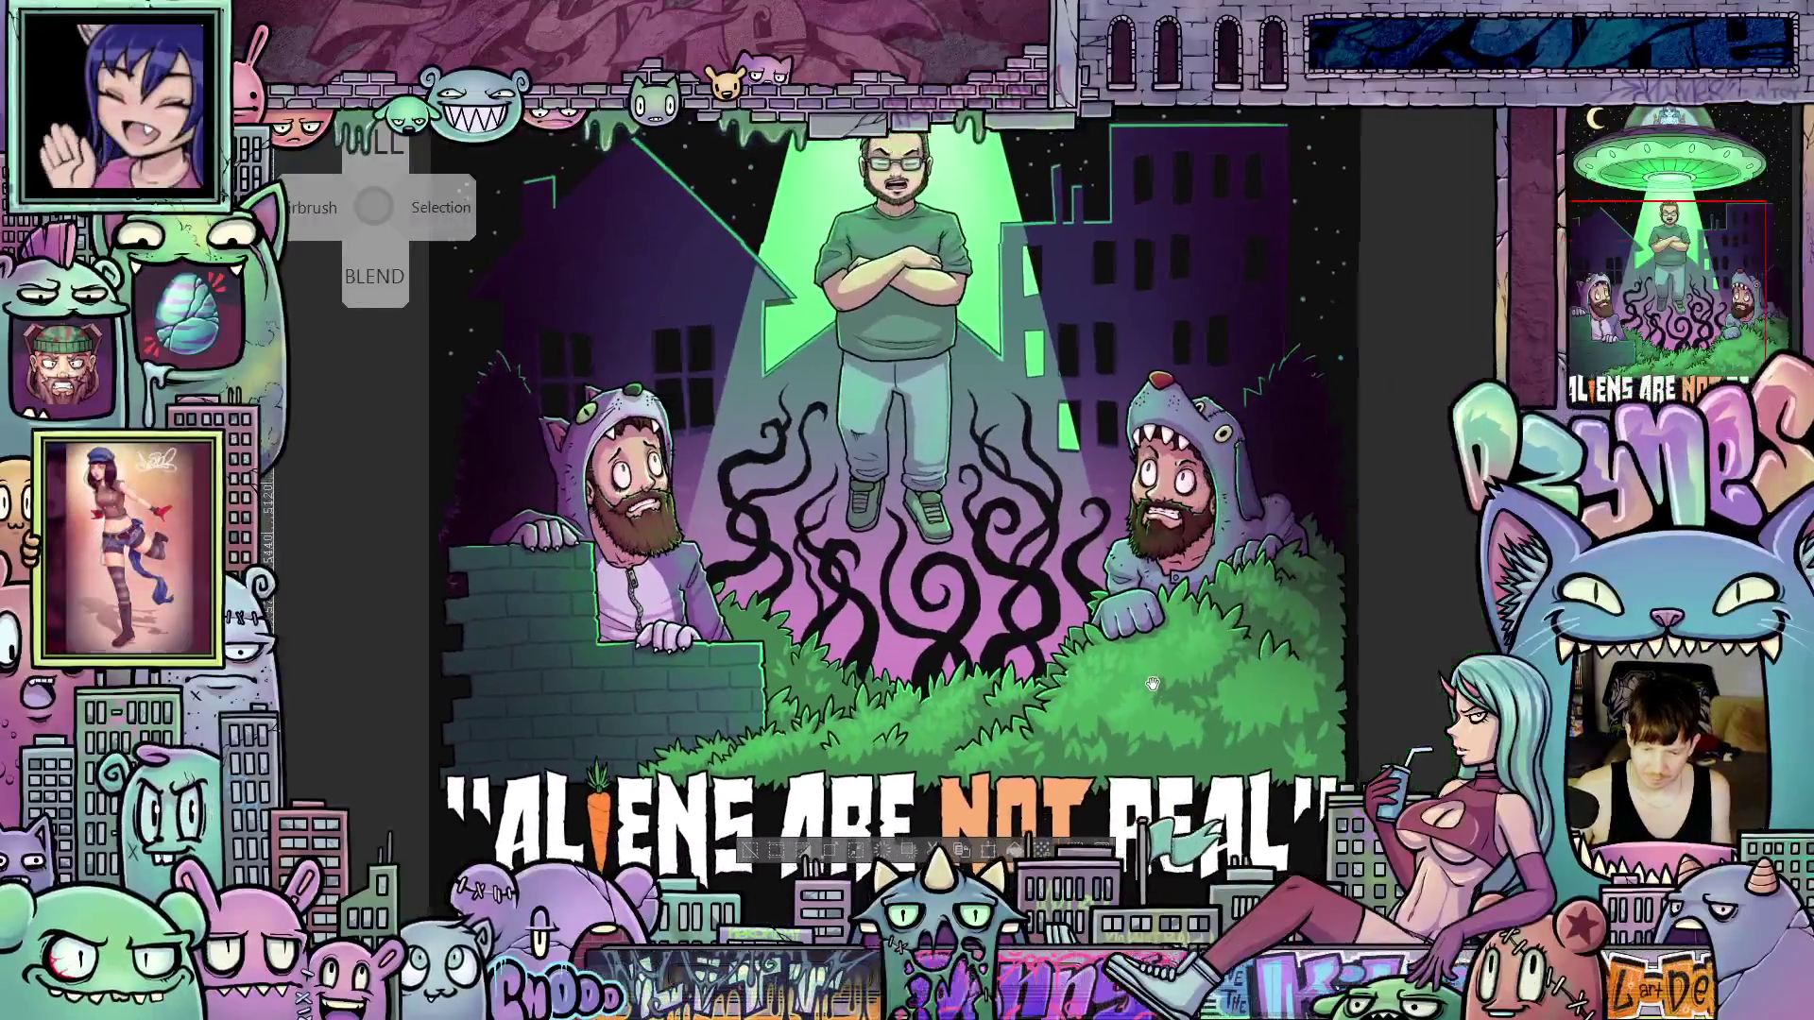
scroll(1155, 737, "up", 3)
left_click_drag(1155, 737, 1212, 702)
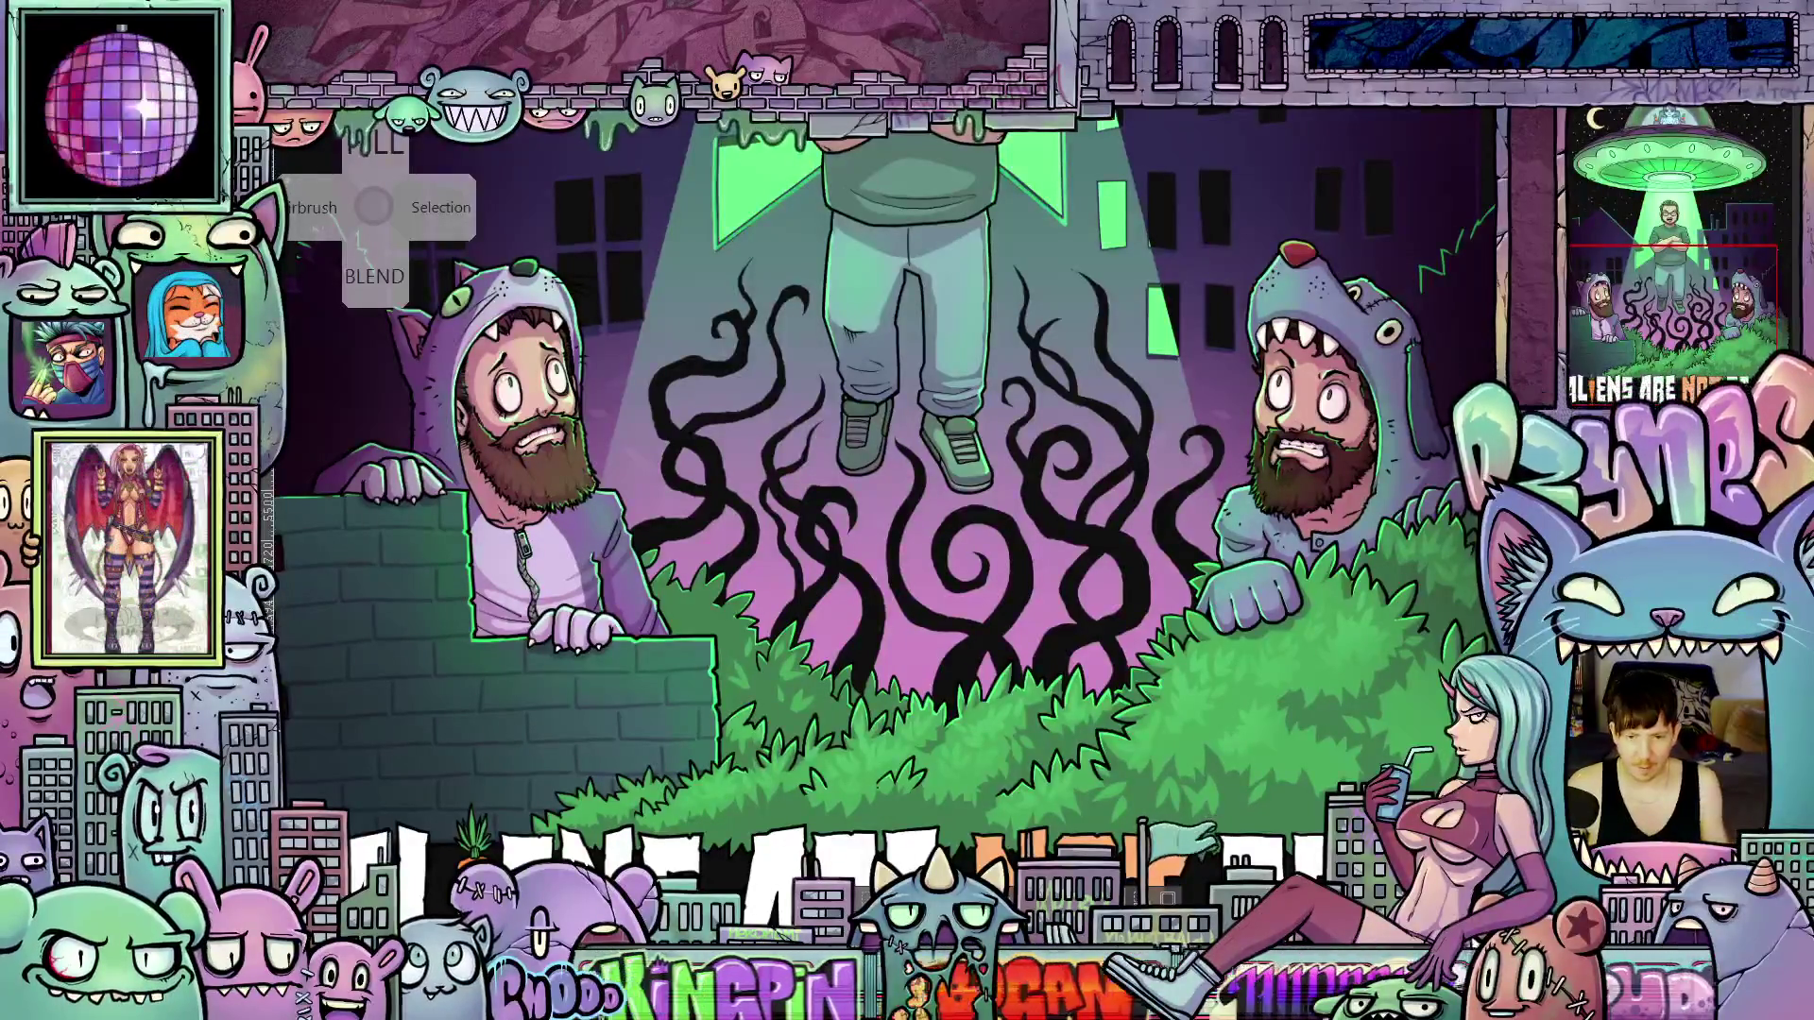
key("ctrl+0")
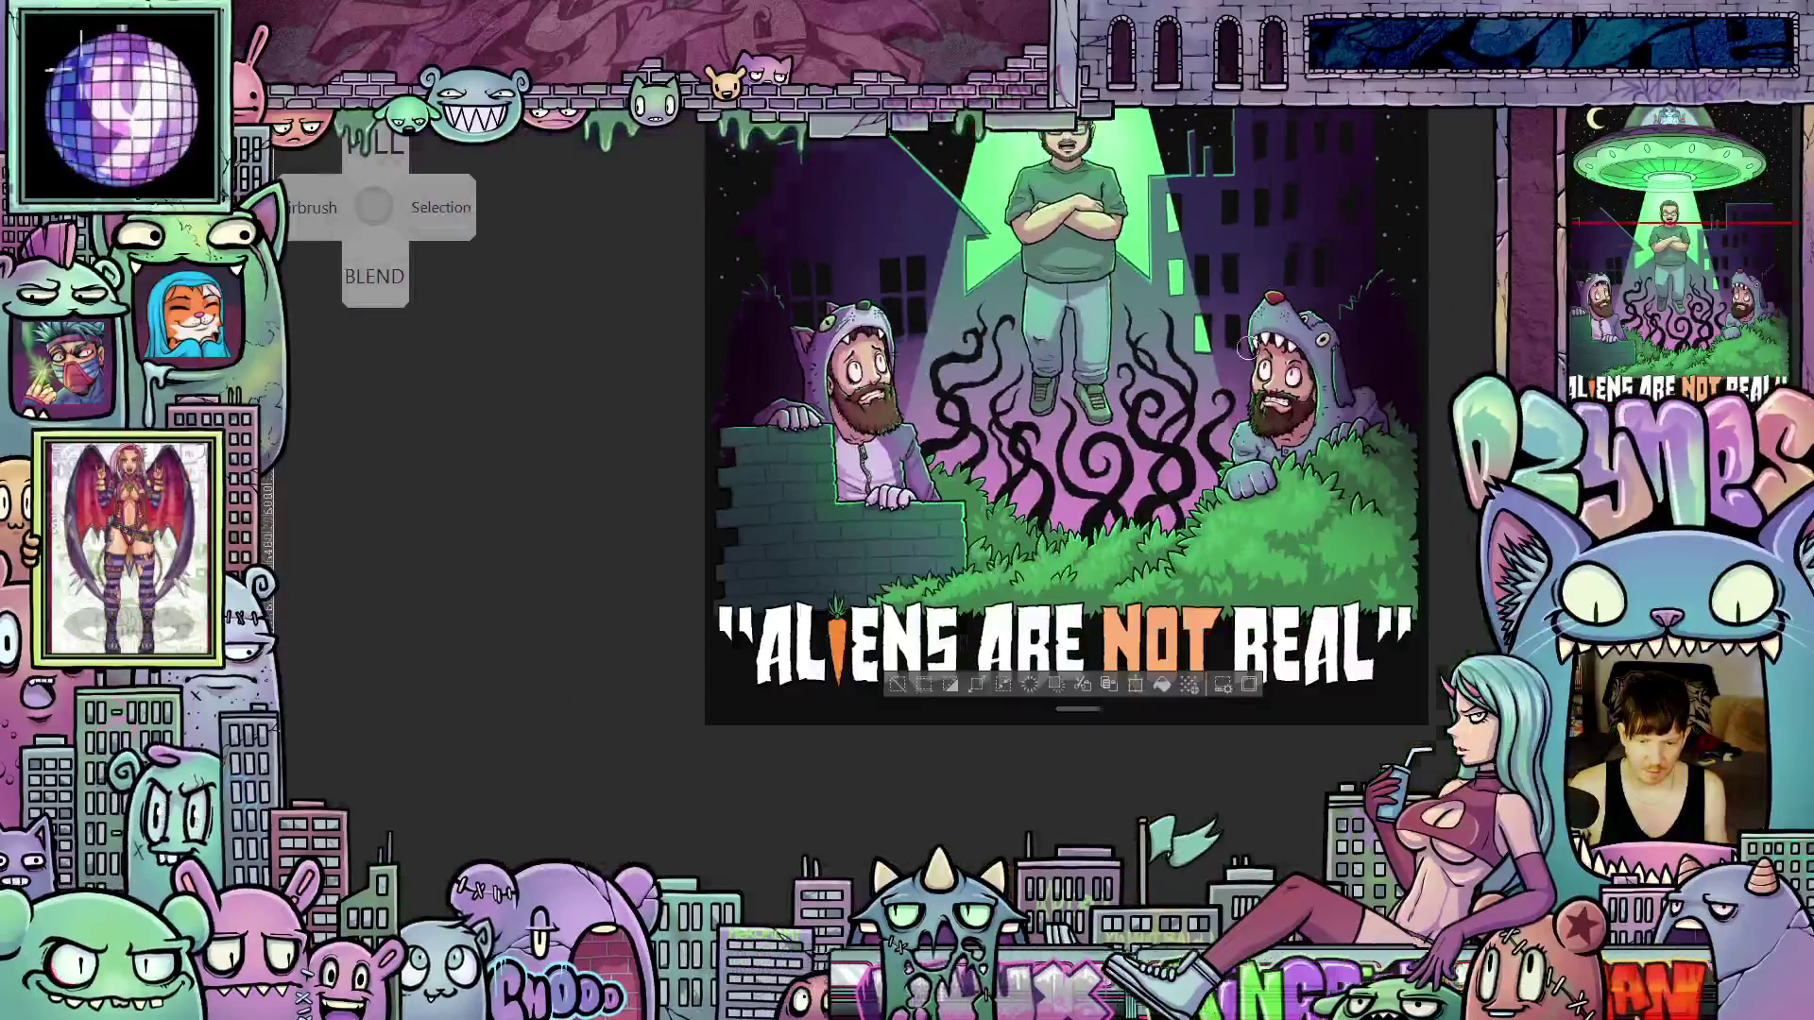
left_click_drag(1240, 335, 1241, 544)
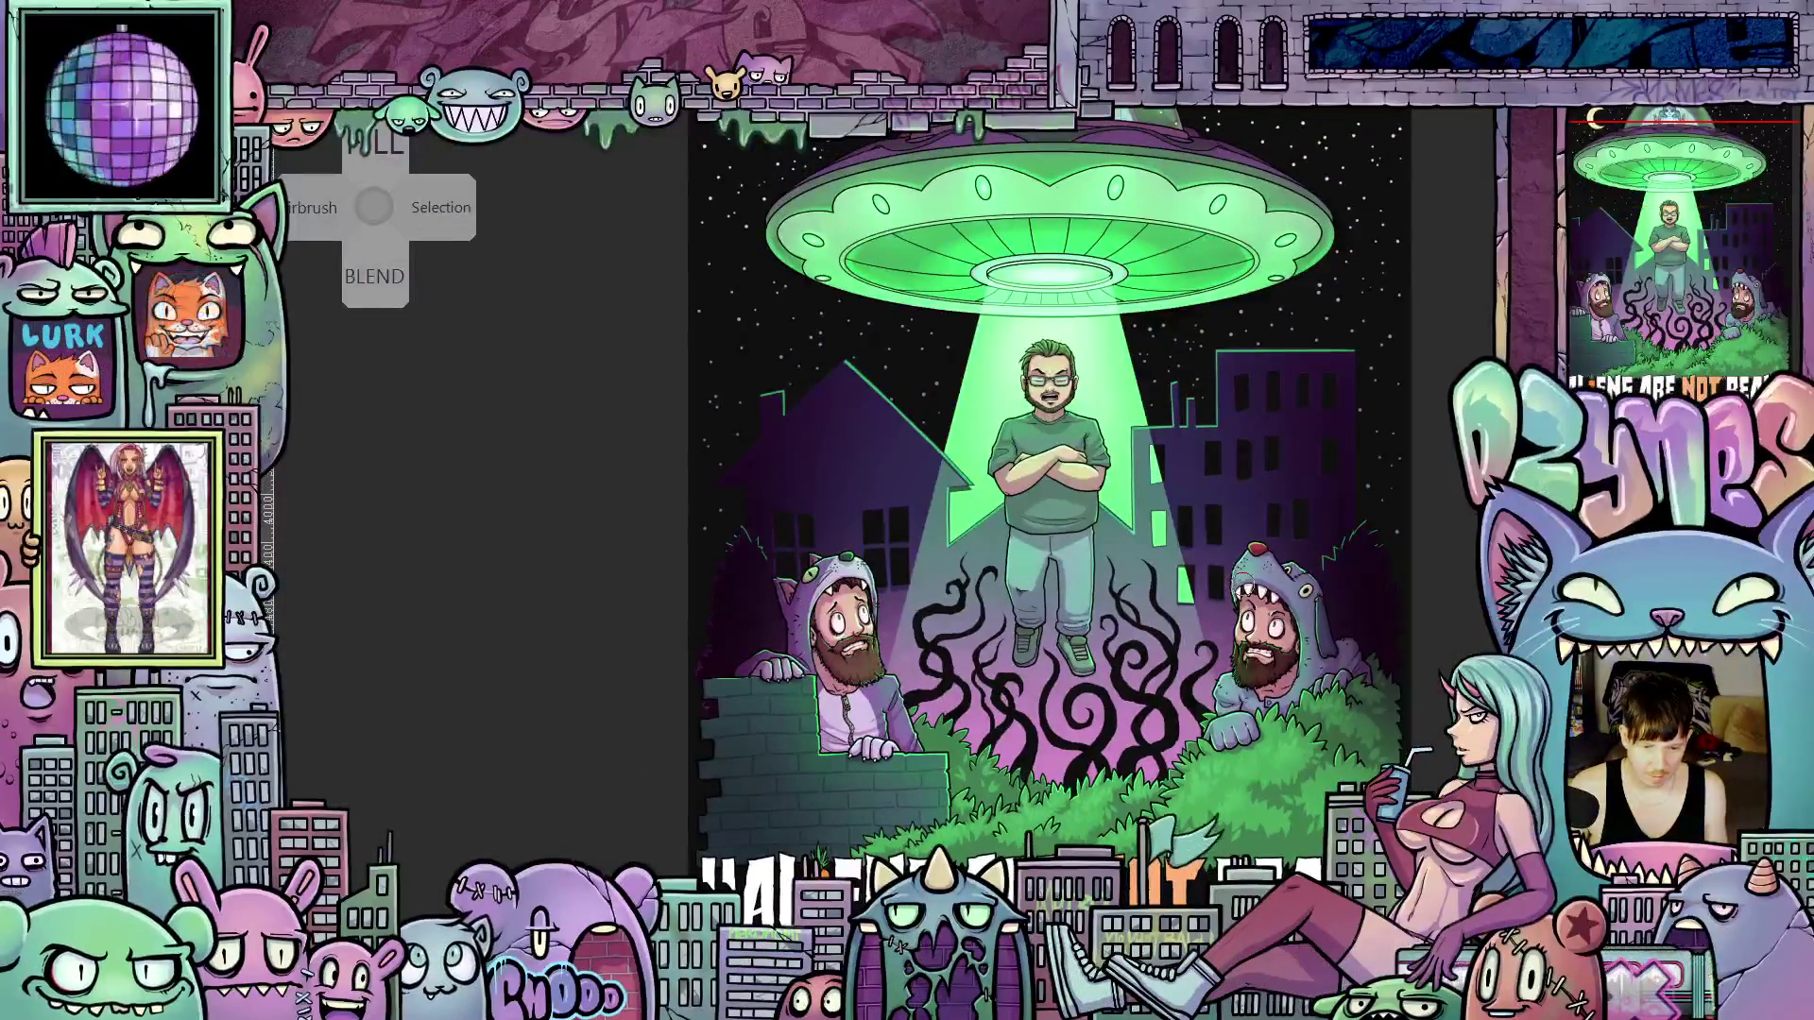
scroll(917, 470, "up", 2)
scroll(917, 471, "up", 5)
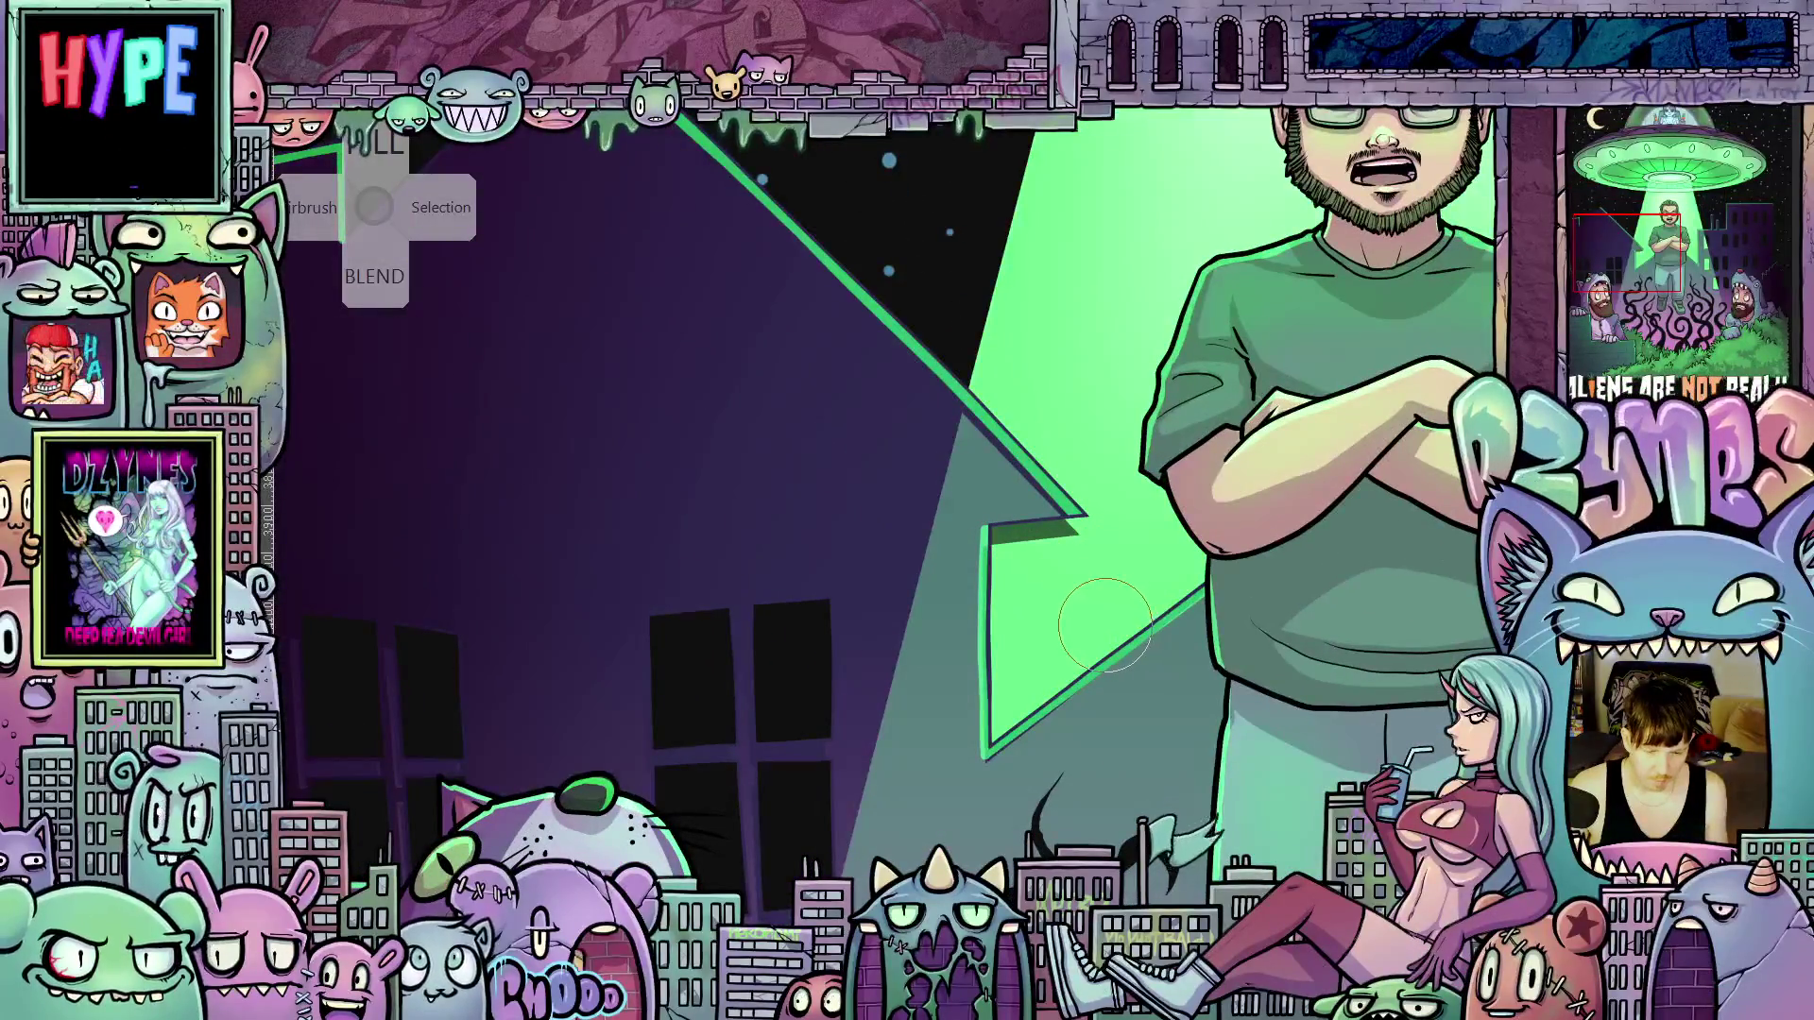
Paint the dark sliver under the green notch by the house green, then fit the canvas
scroll(1102, 607, "down", 2)
scroll(1106, 626, "down", 2)
scroll(1105, 626, "up", 2)
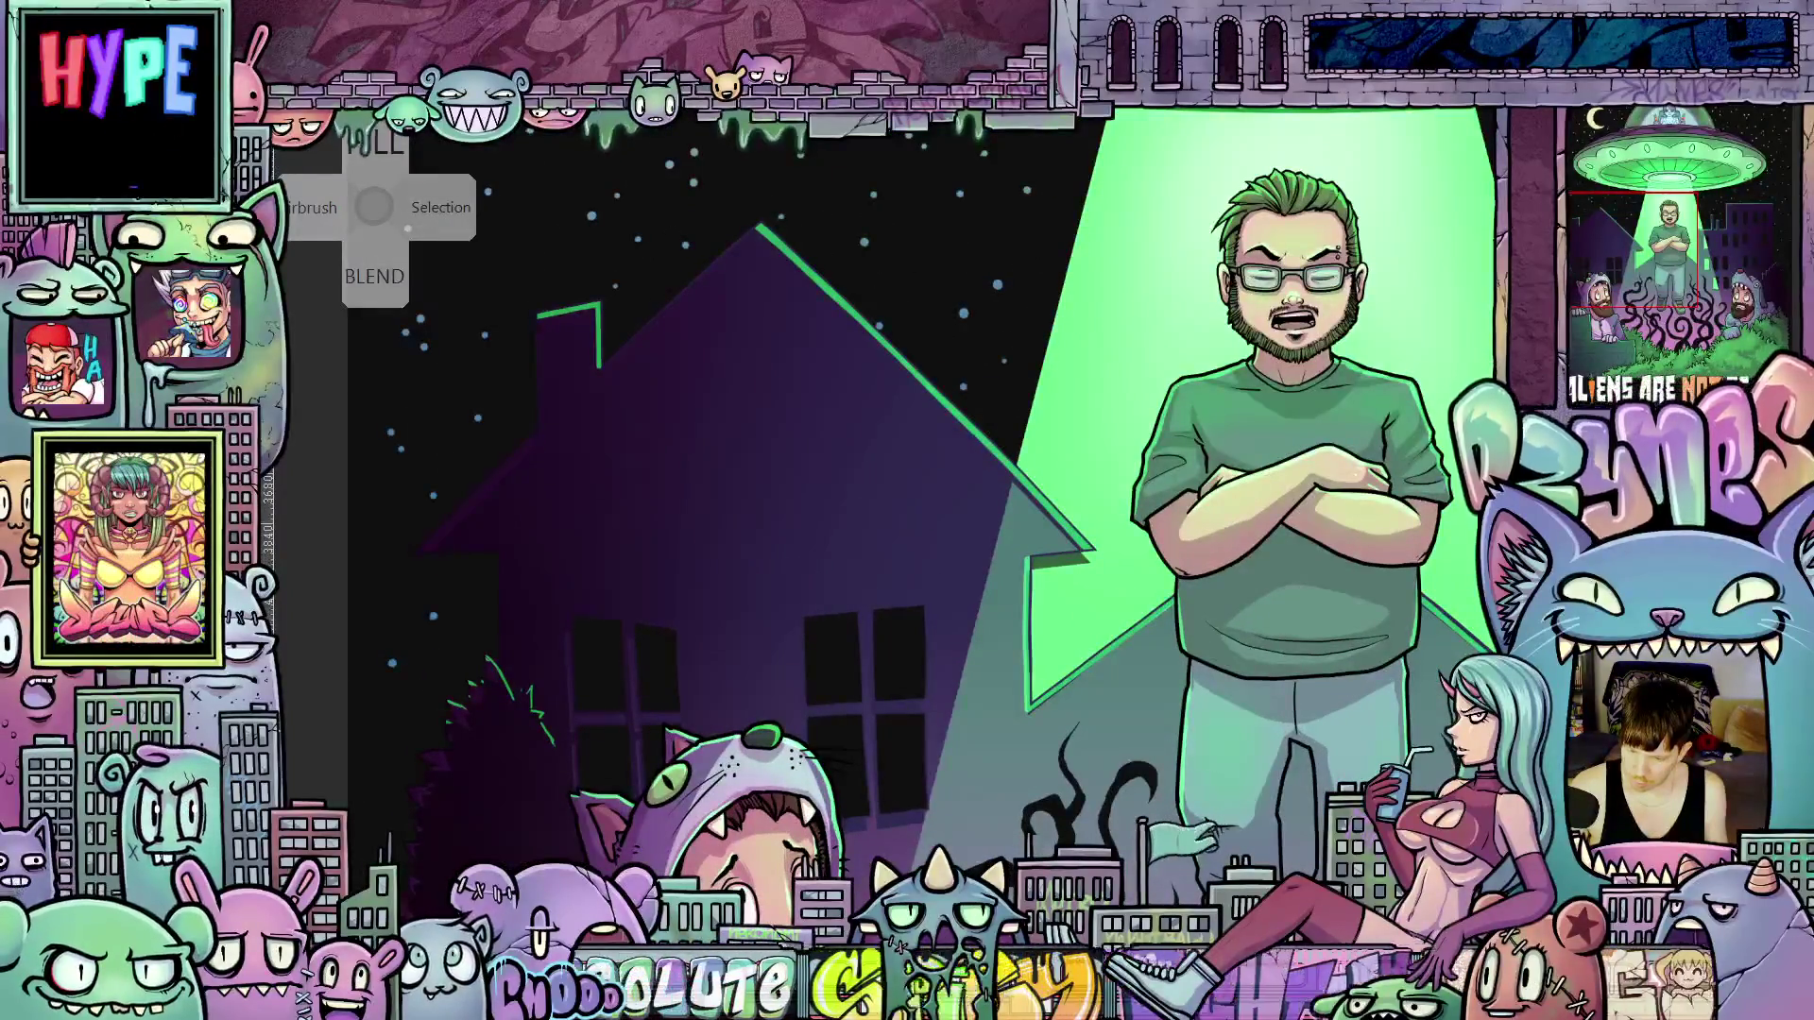
scroll(1065, 601, "up", 2)
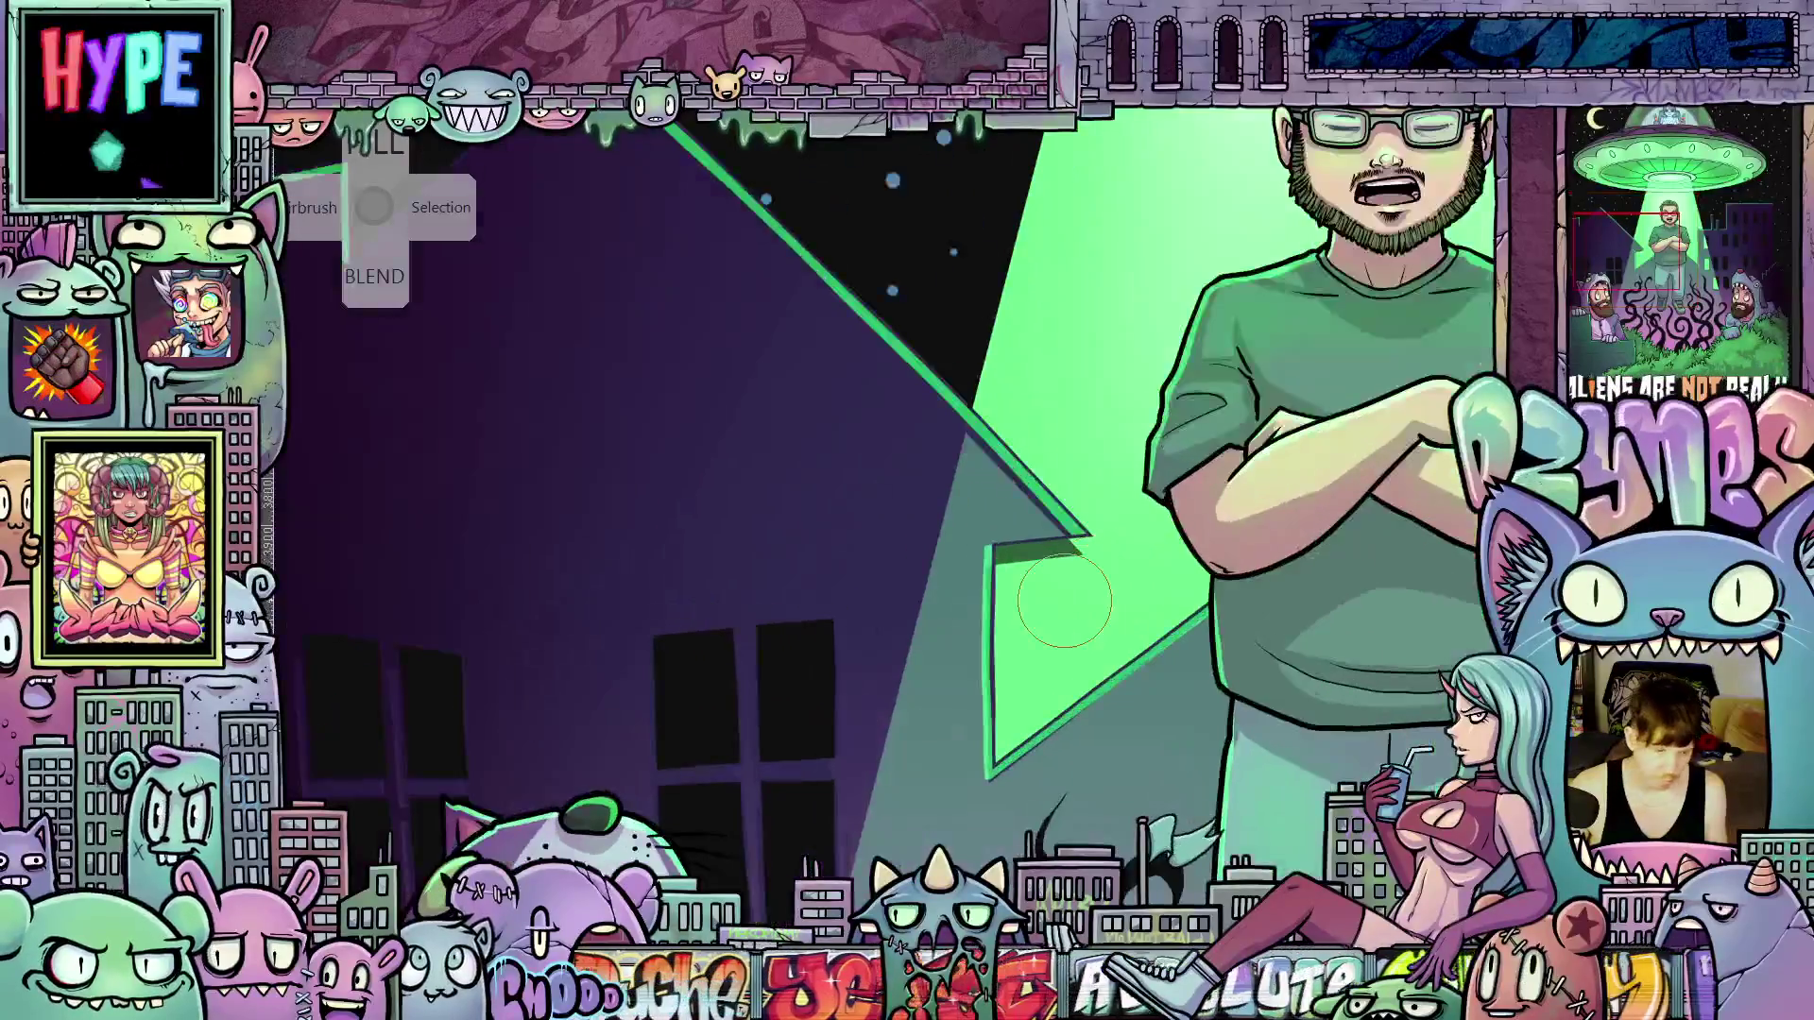
scroll(1065, 601, "up", 1)
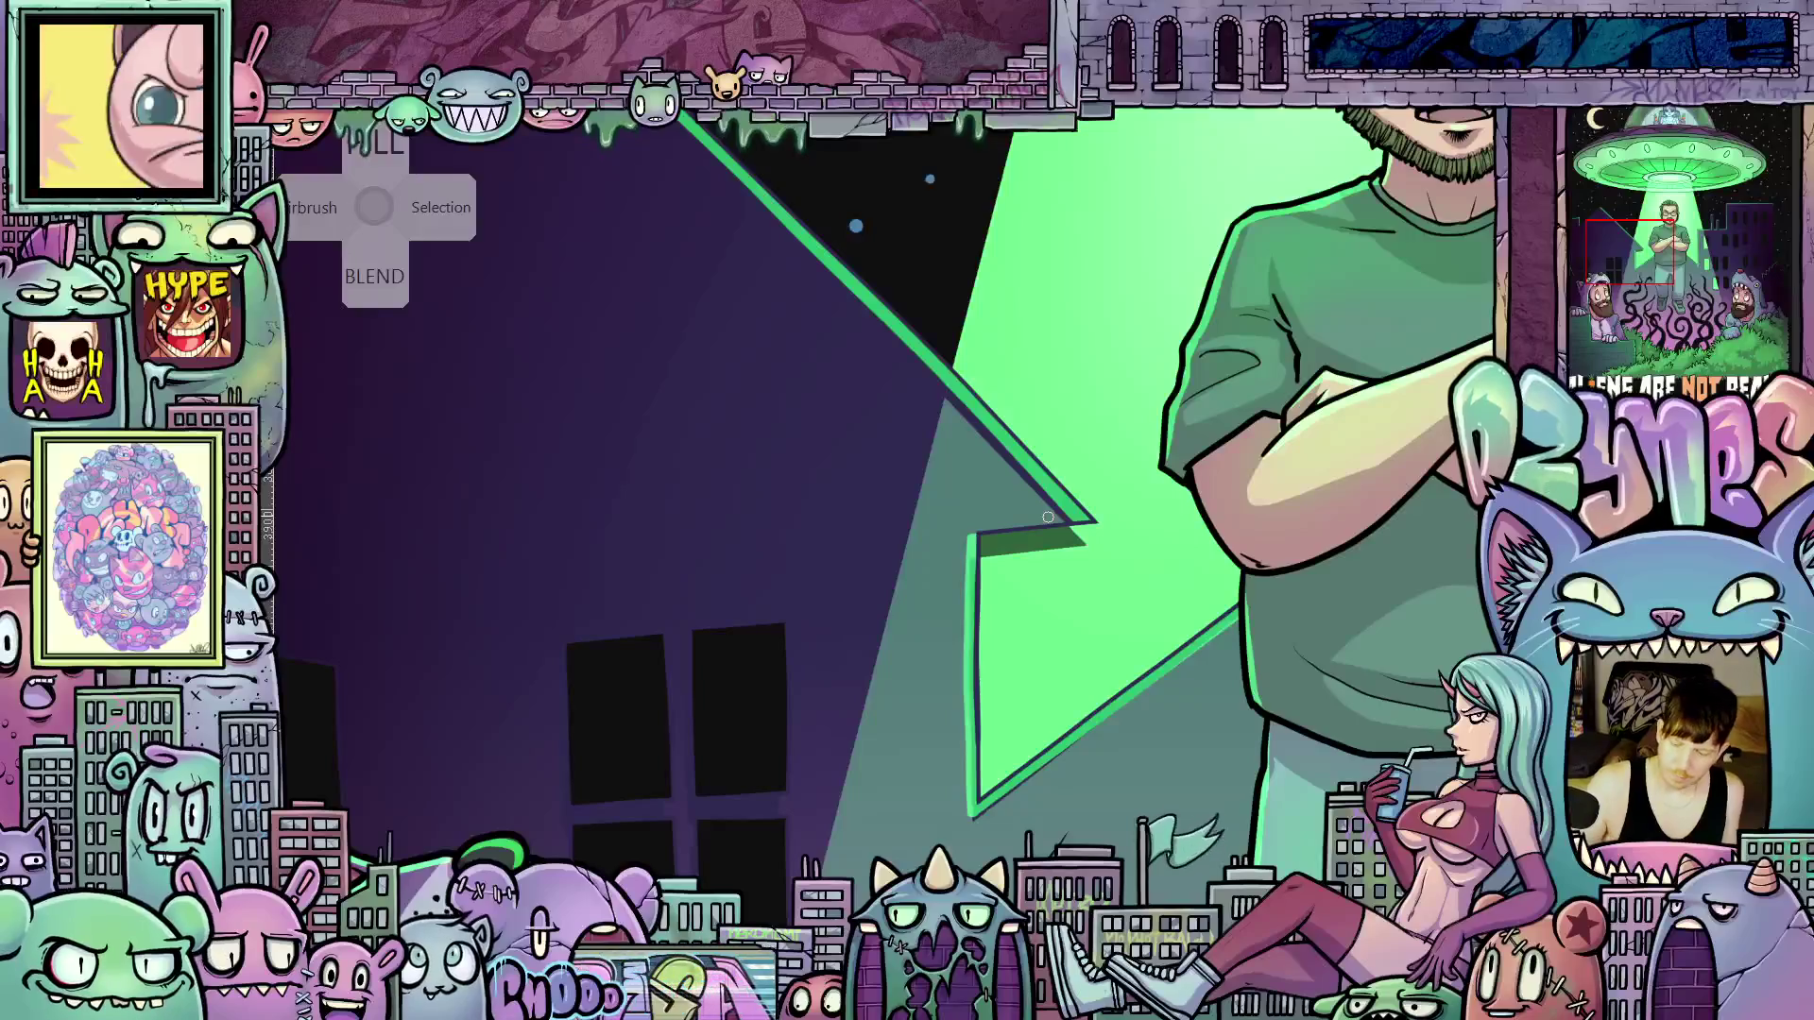
left_click_drag(989, 559, 1061, 532)
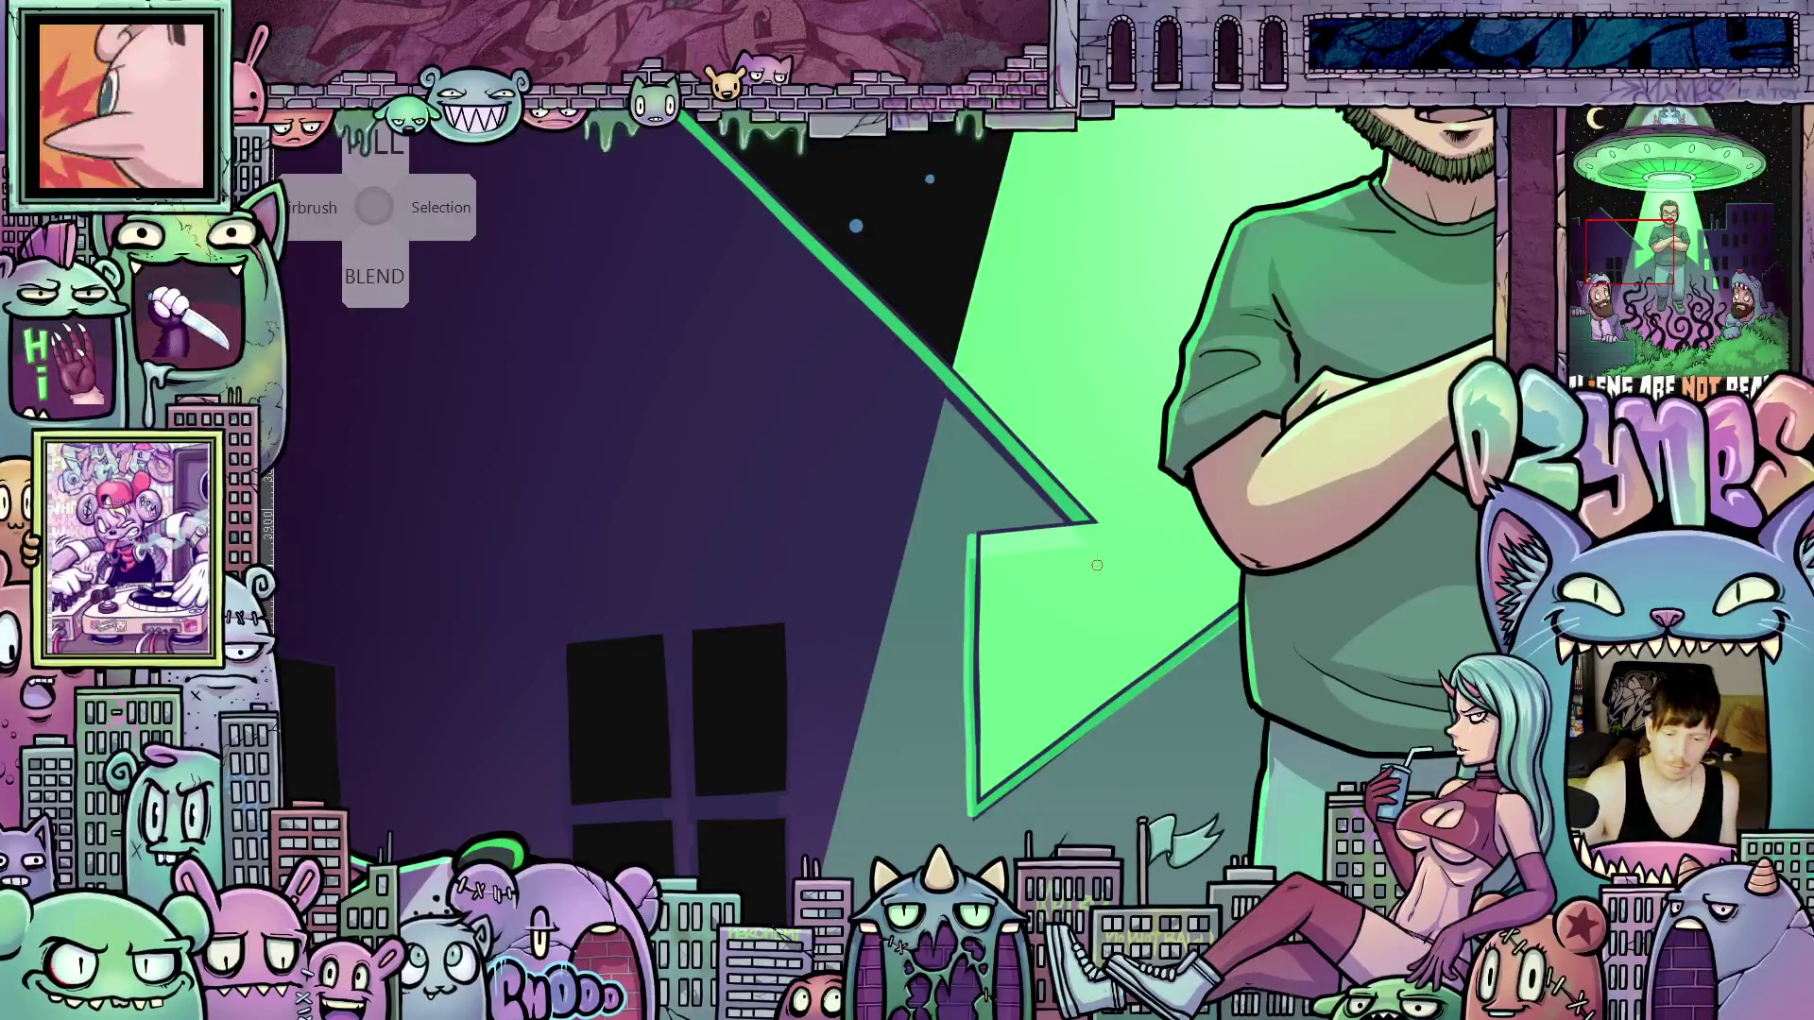
key("ctrl+0")
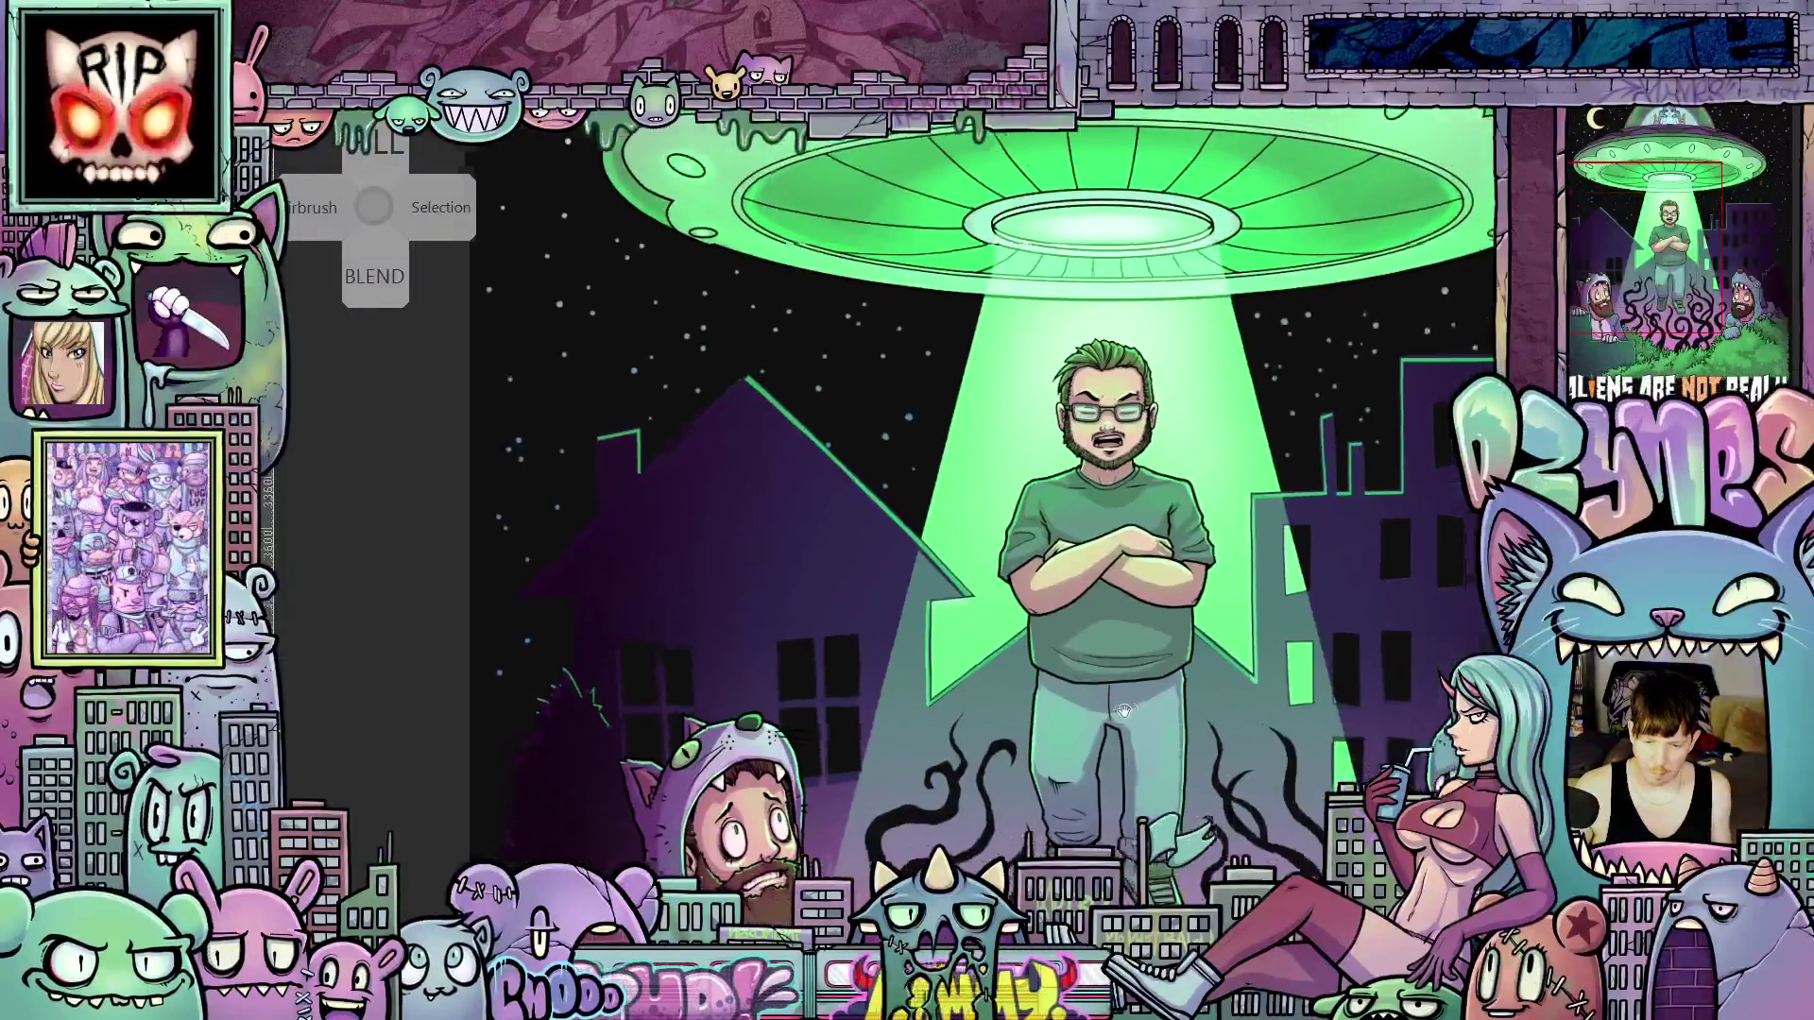
Zoom out, pan around the poster, then zoom in on the cat-hooded man at the brick wall
left_click_drag(1124, 710, 1043, 690)
scroll(1043, 690, "down", 4)
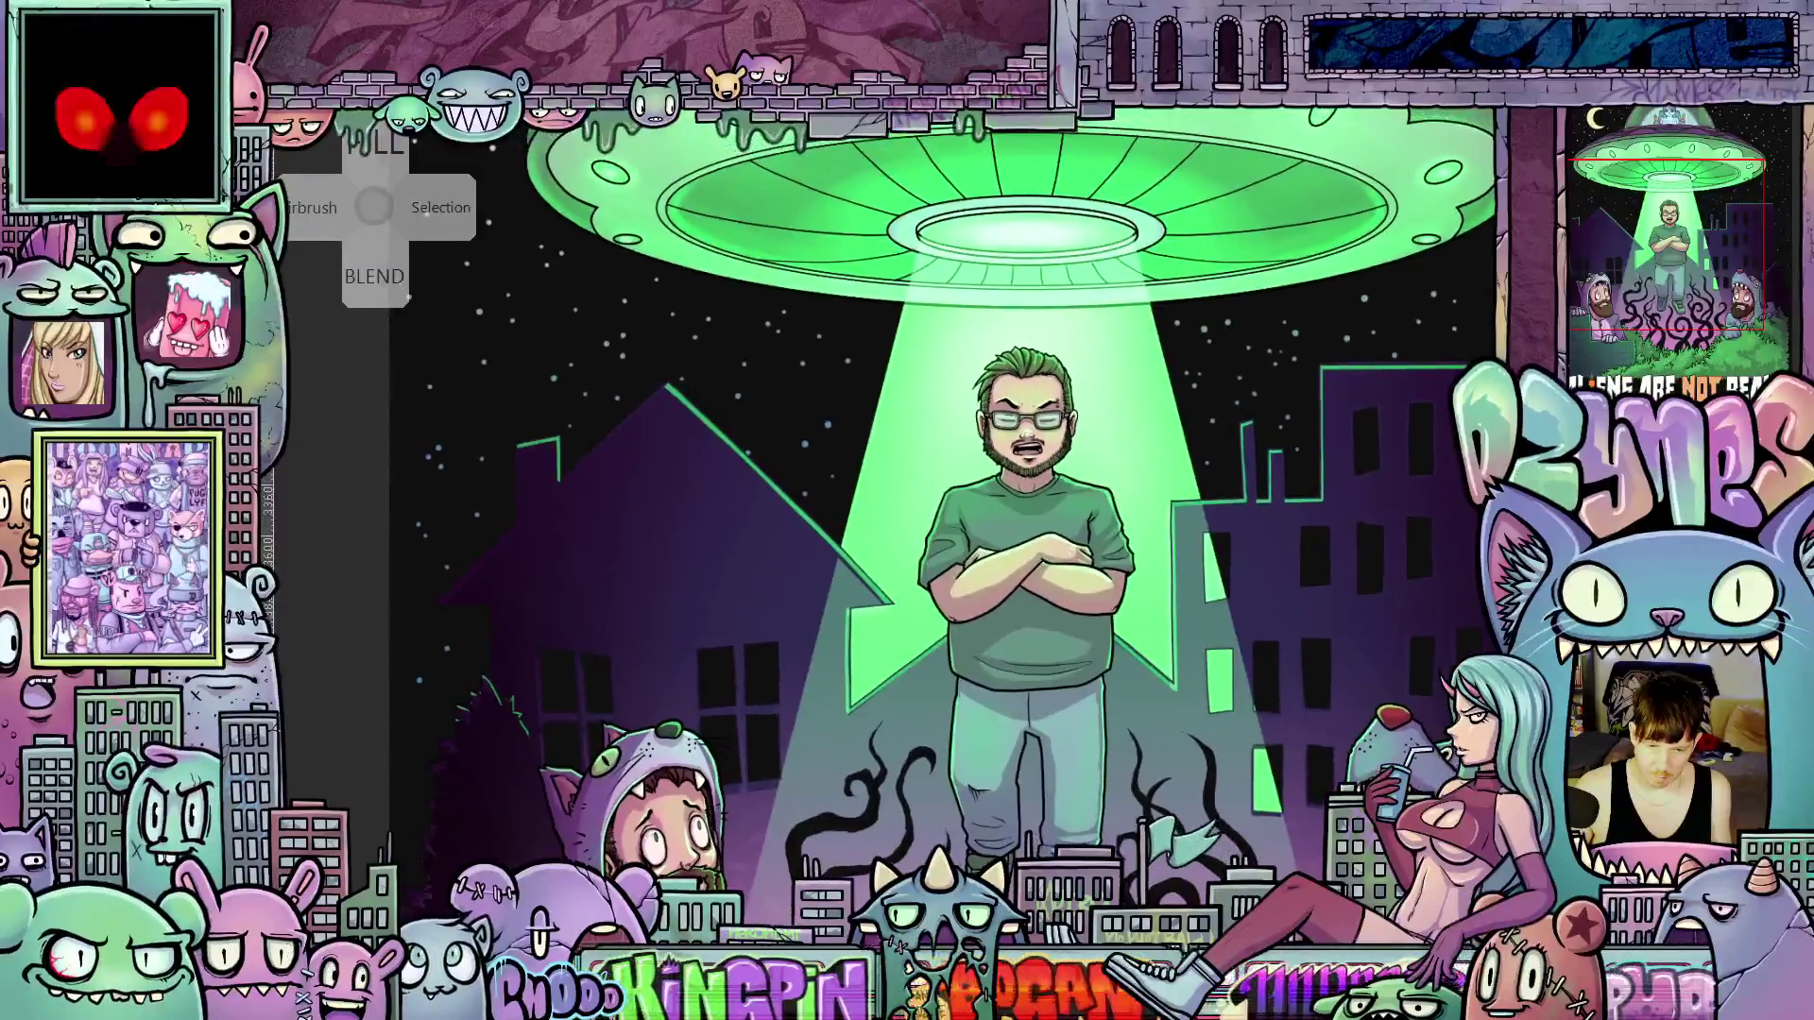
scroll(1119, 689, "down", 3)
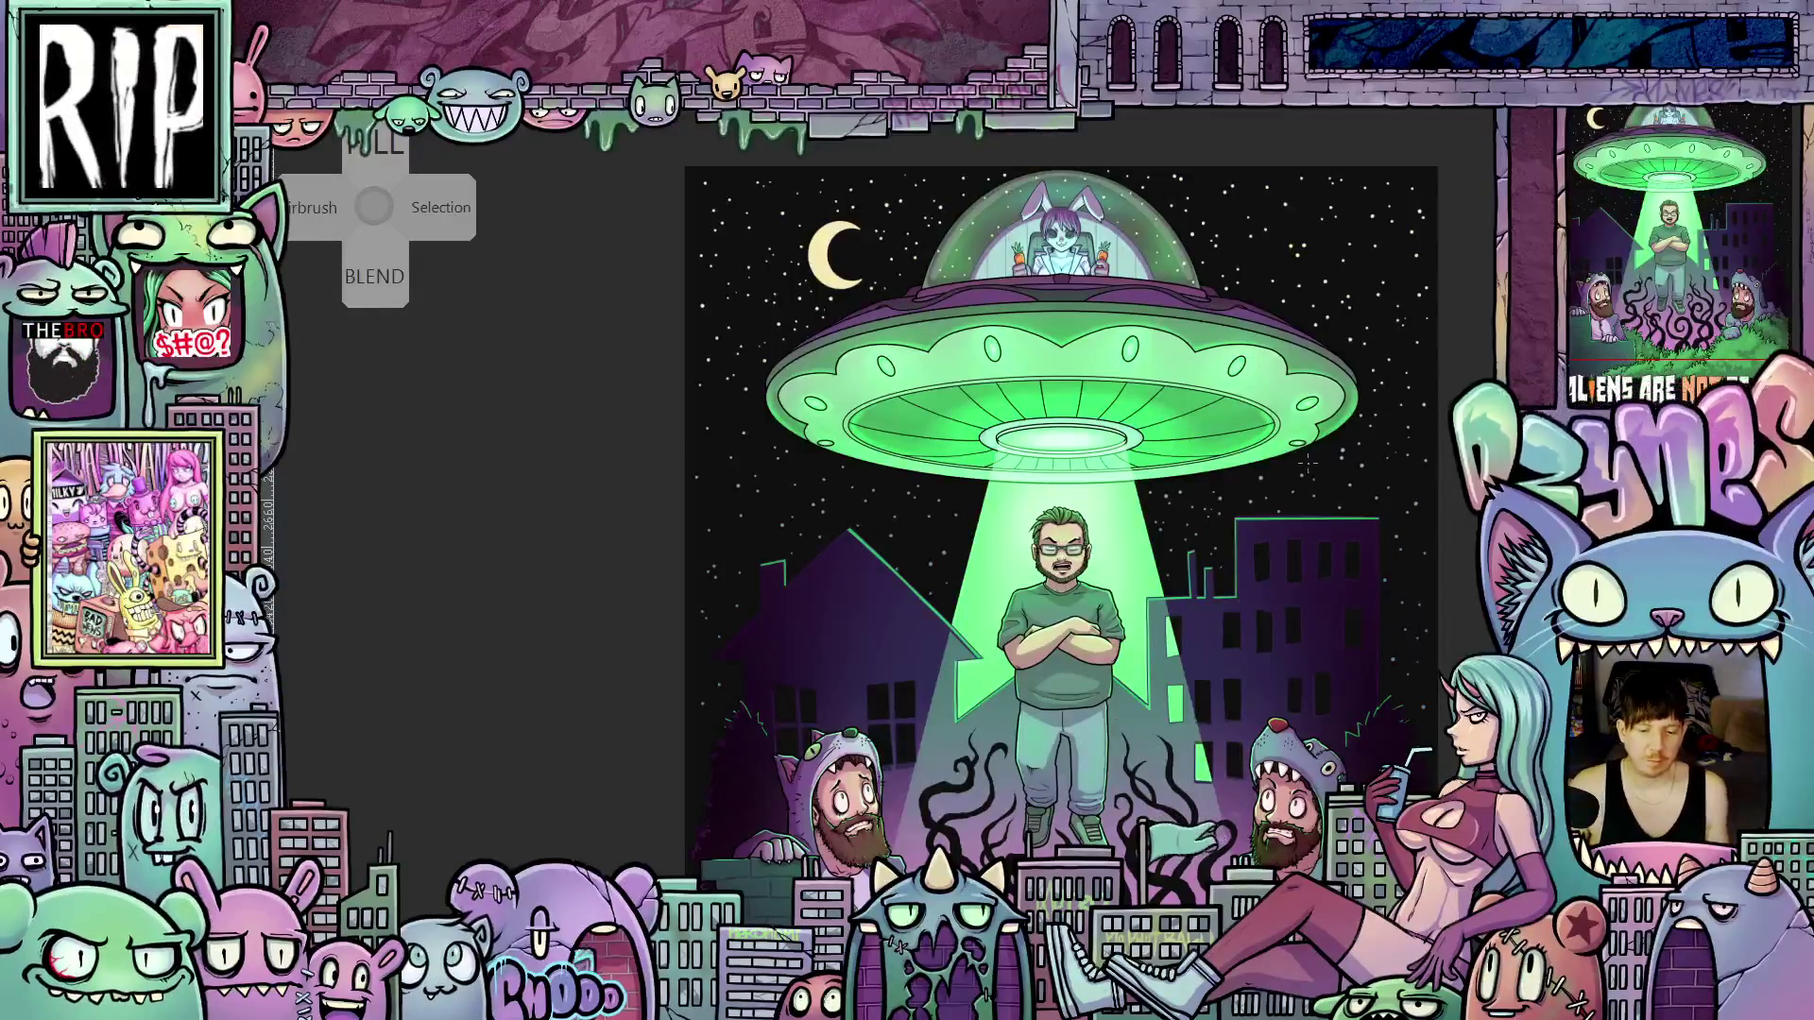
scroll(1214, 702, "down", 2)
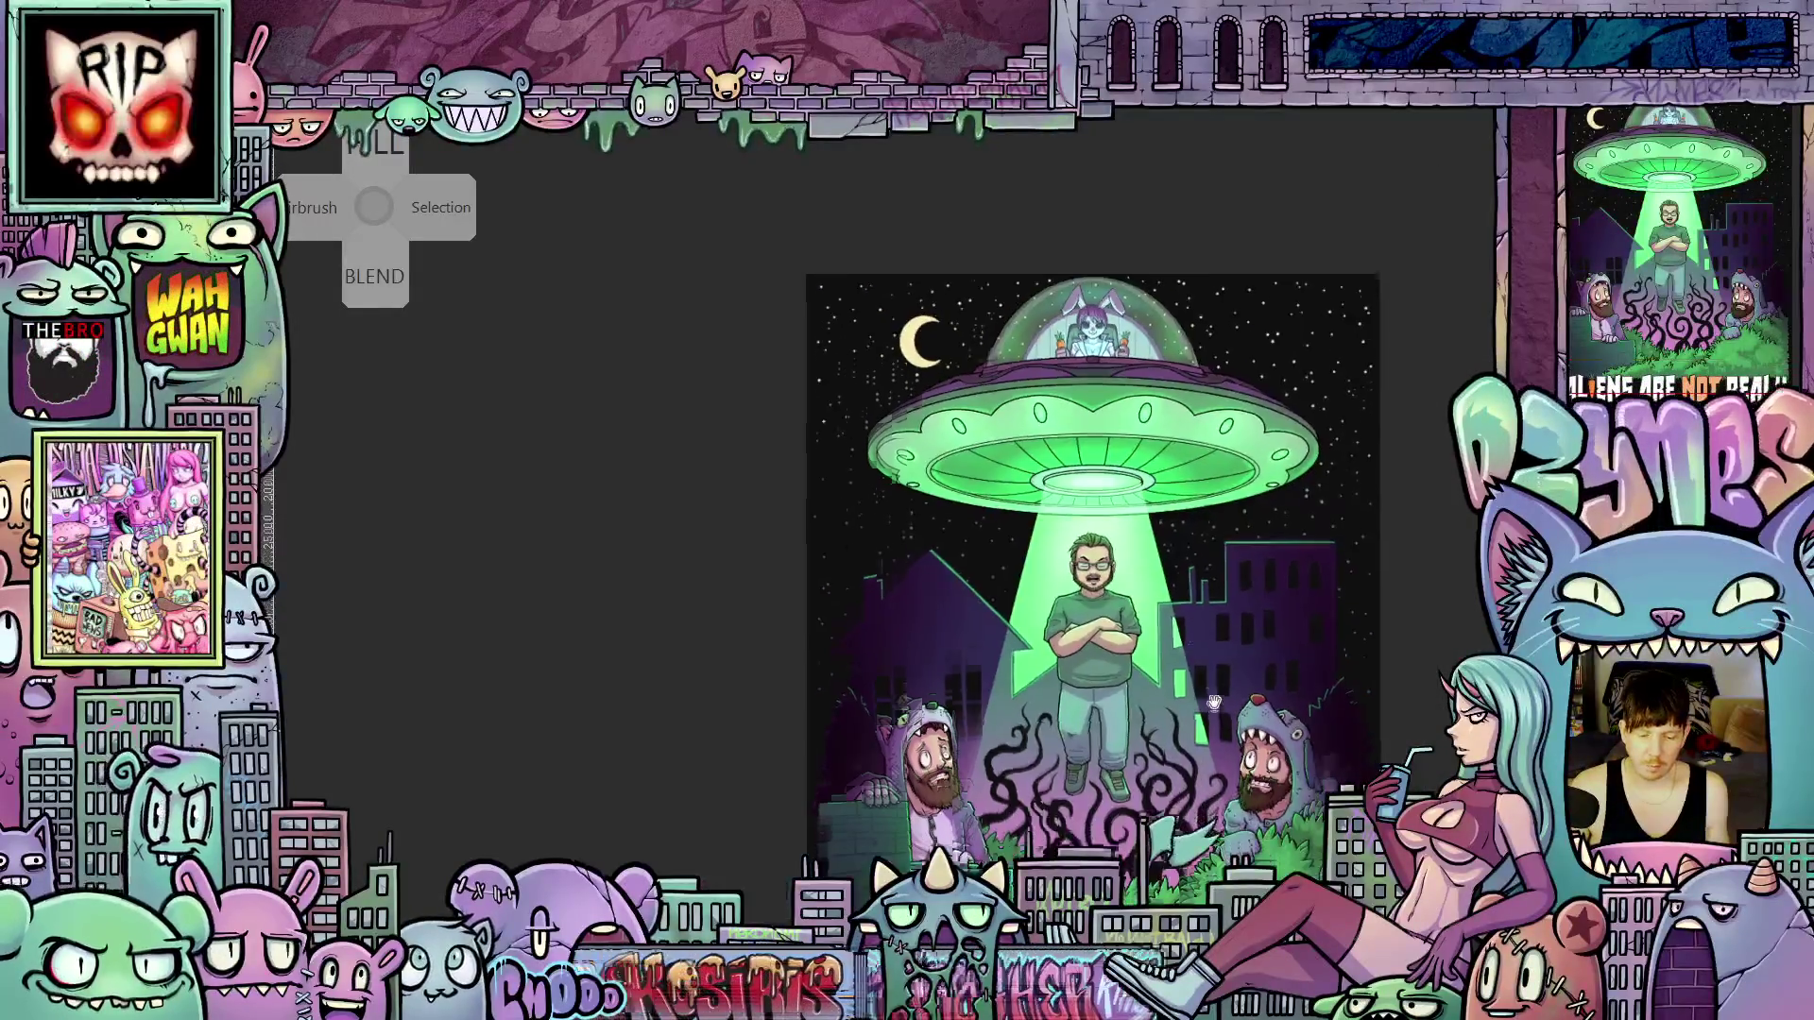
left_click_drag(1214, 702, 1207, 533)
scroll(1193, 662, "up", 3)
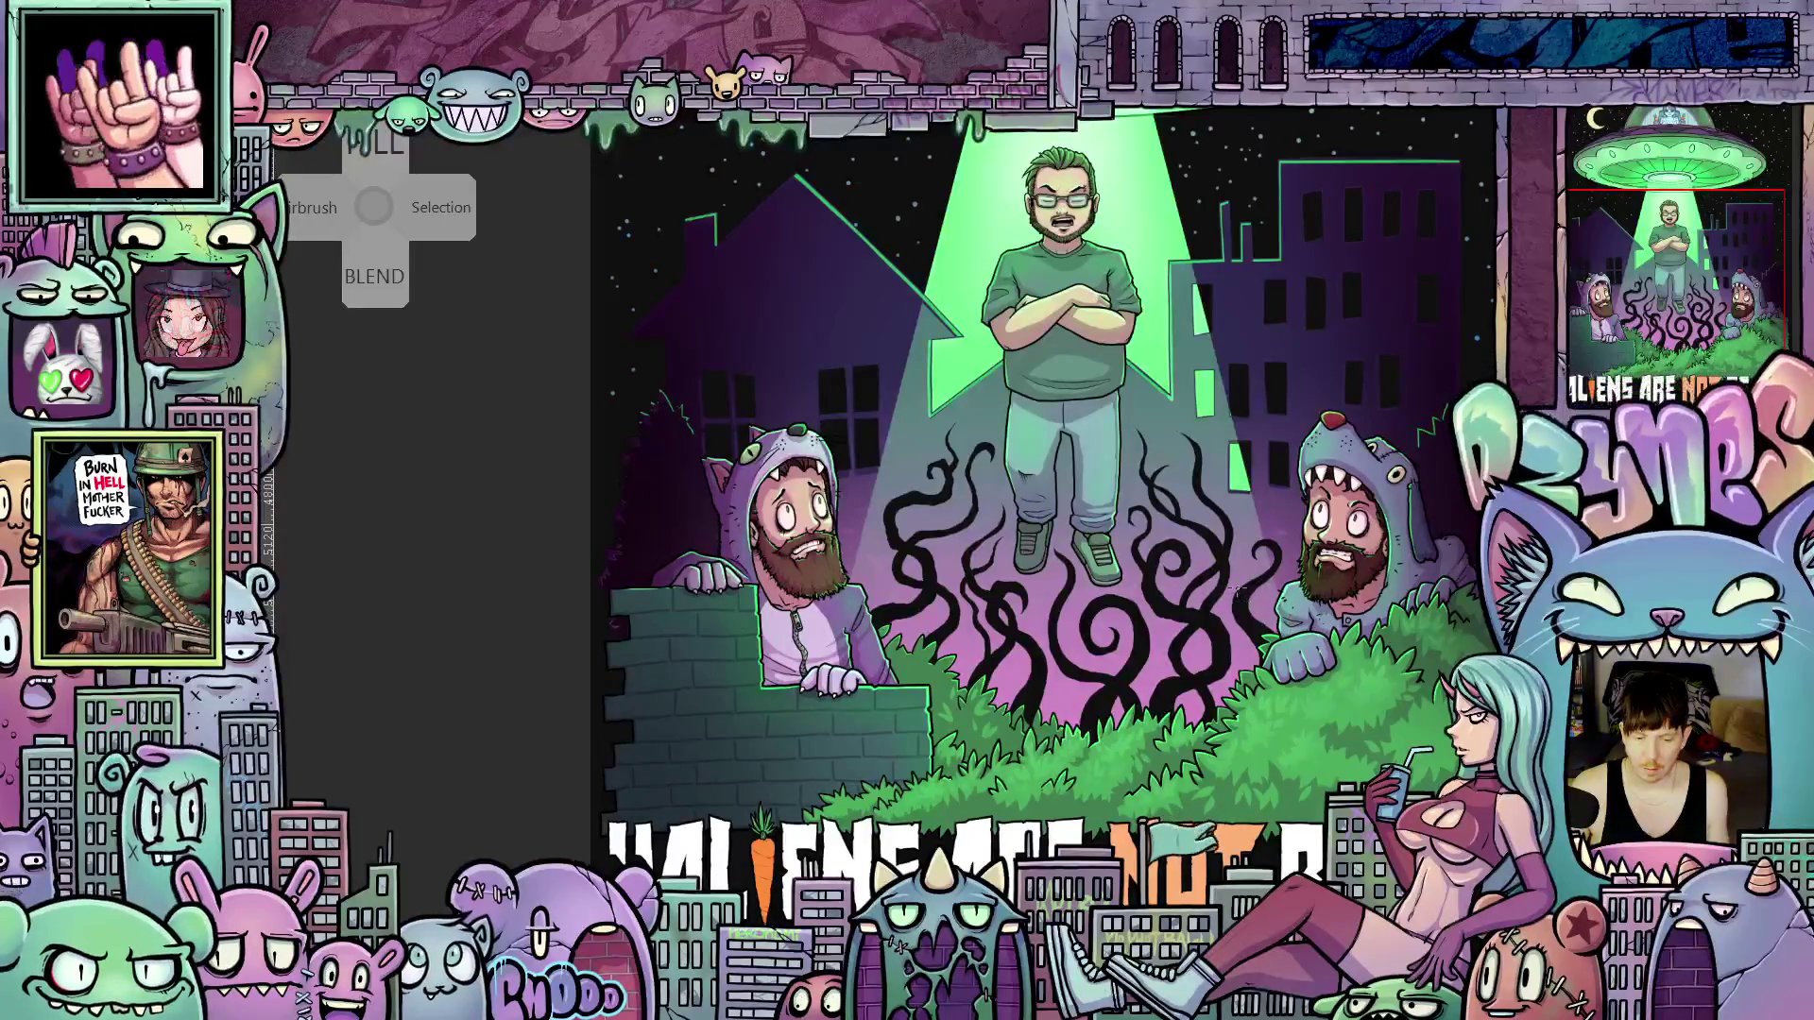
scroll(1165, 549, "down", 2)
left_click_drag(1166, 549, 1135, 624)
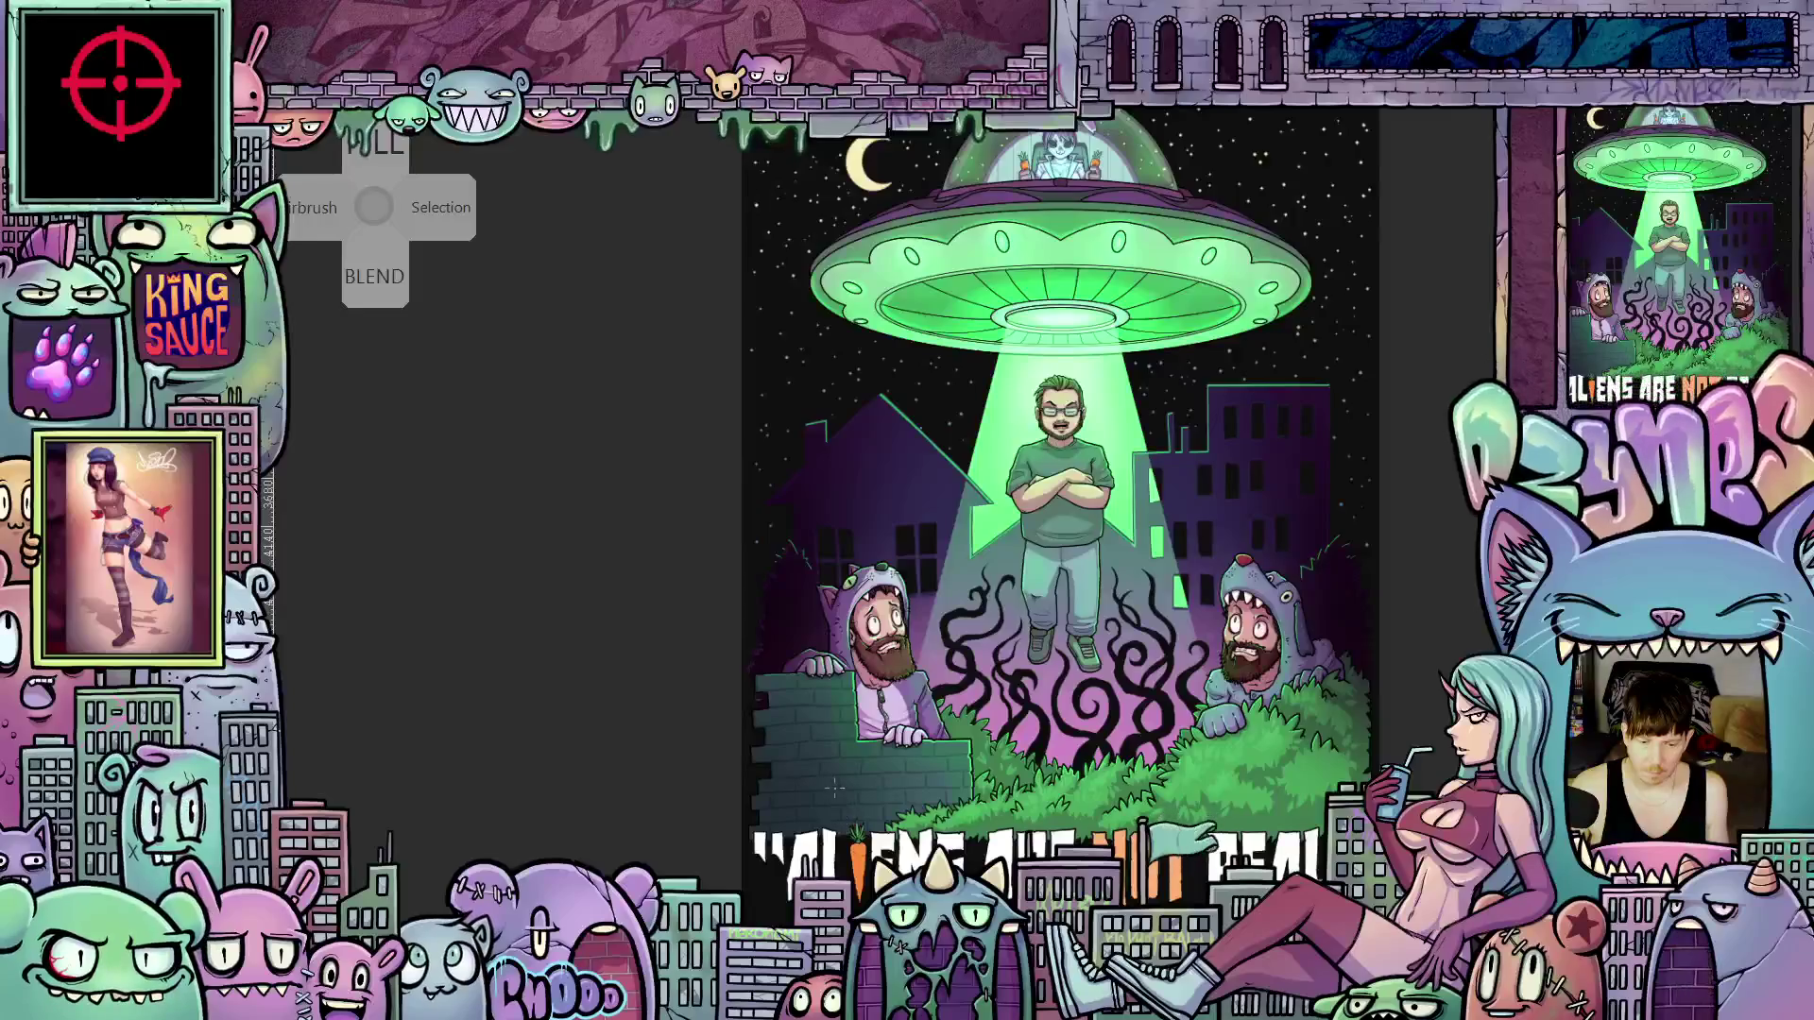
scroll(834, 788, "up", 4)
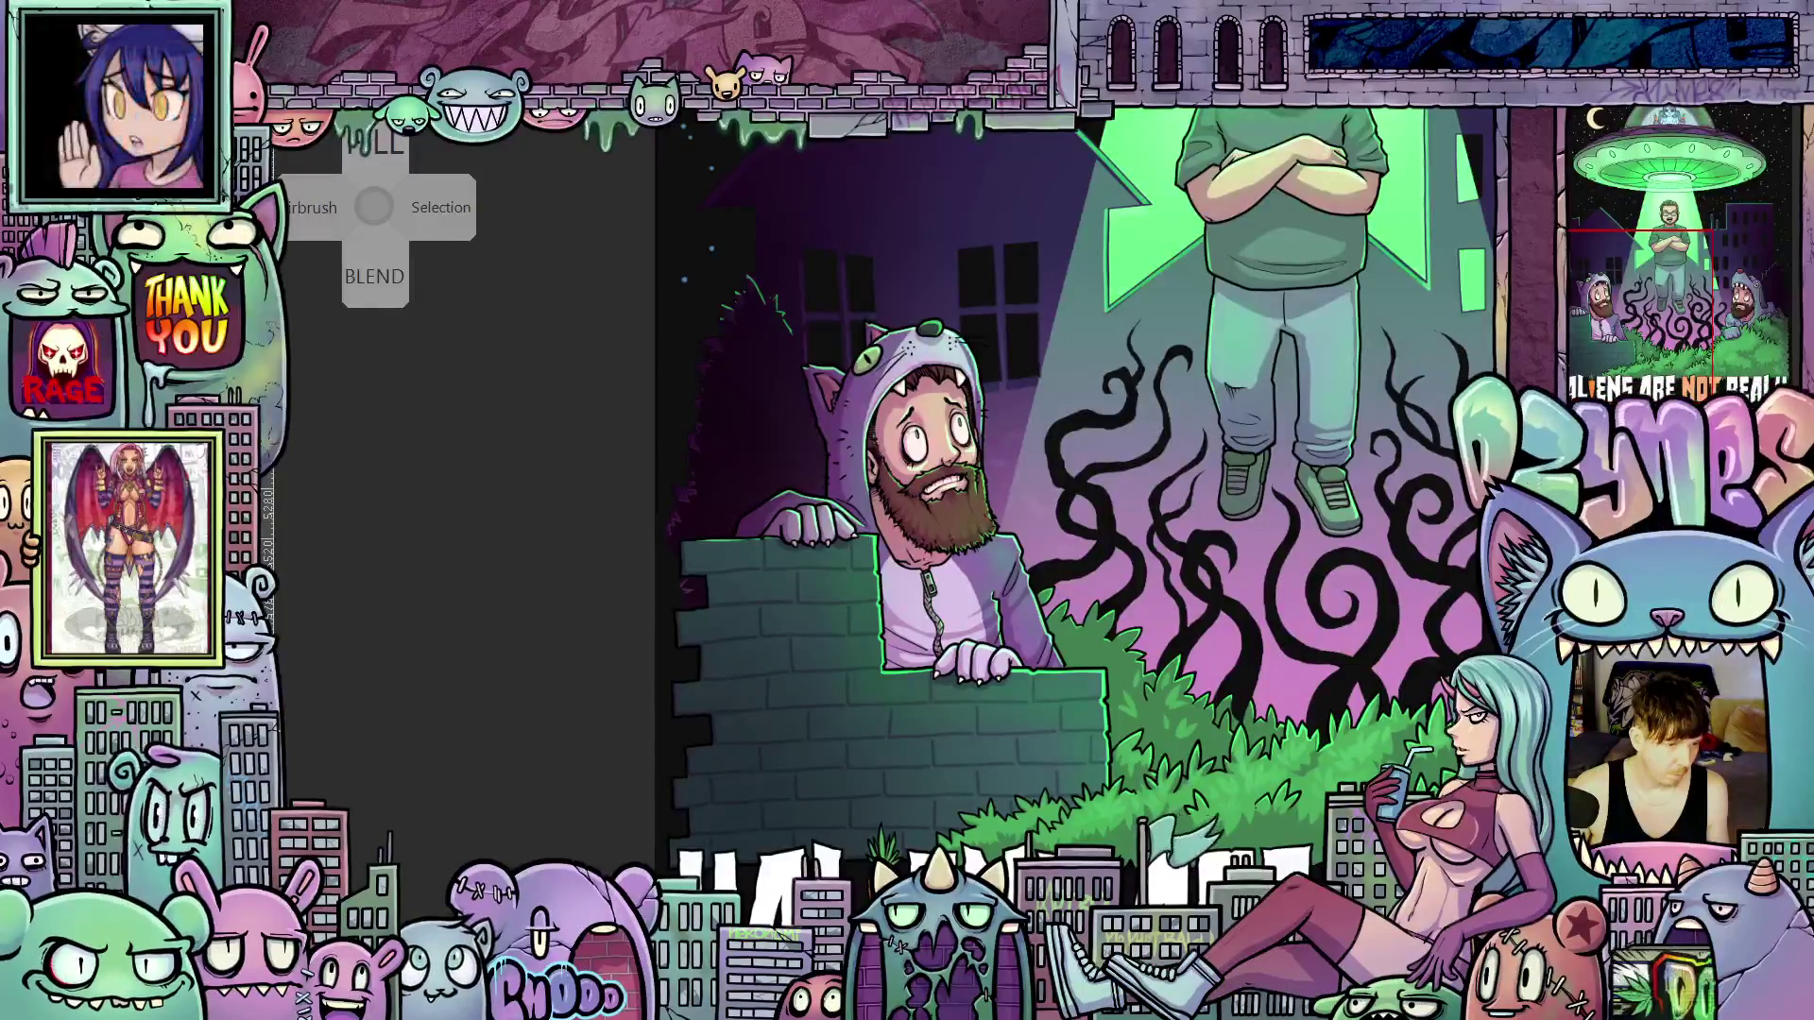
Undo the last action and frame the teal brick wall below the bearded figure for the bunny graffiti
key("ctrl+z")
scroll(771, 715, "up", 3)
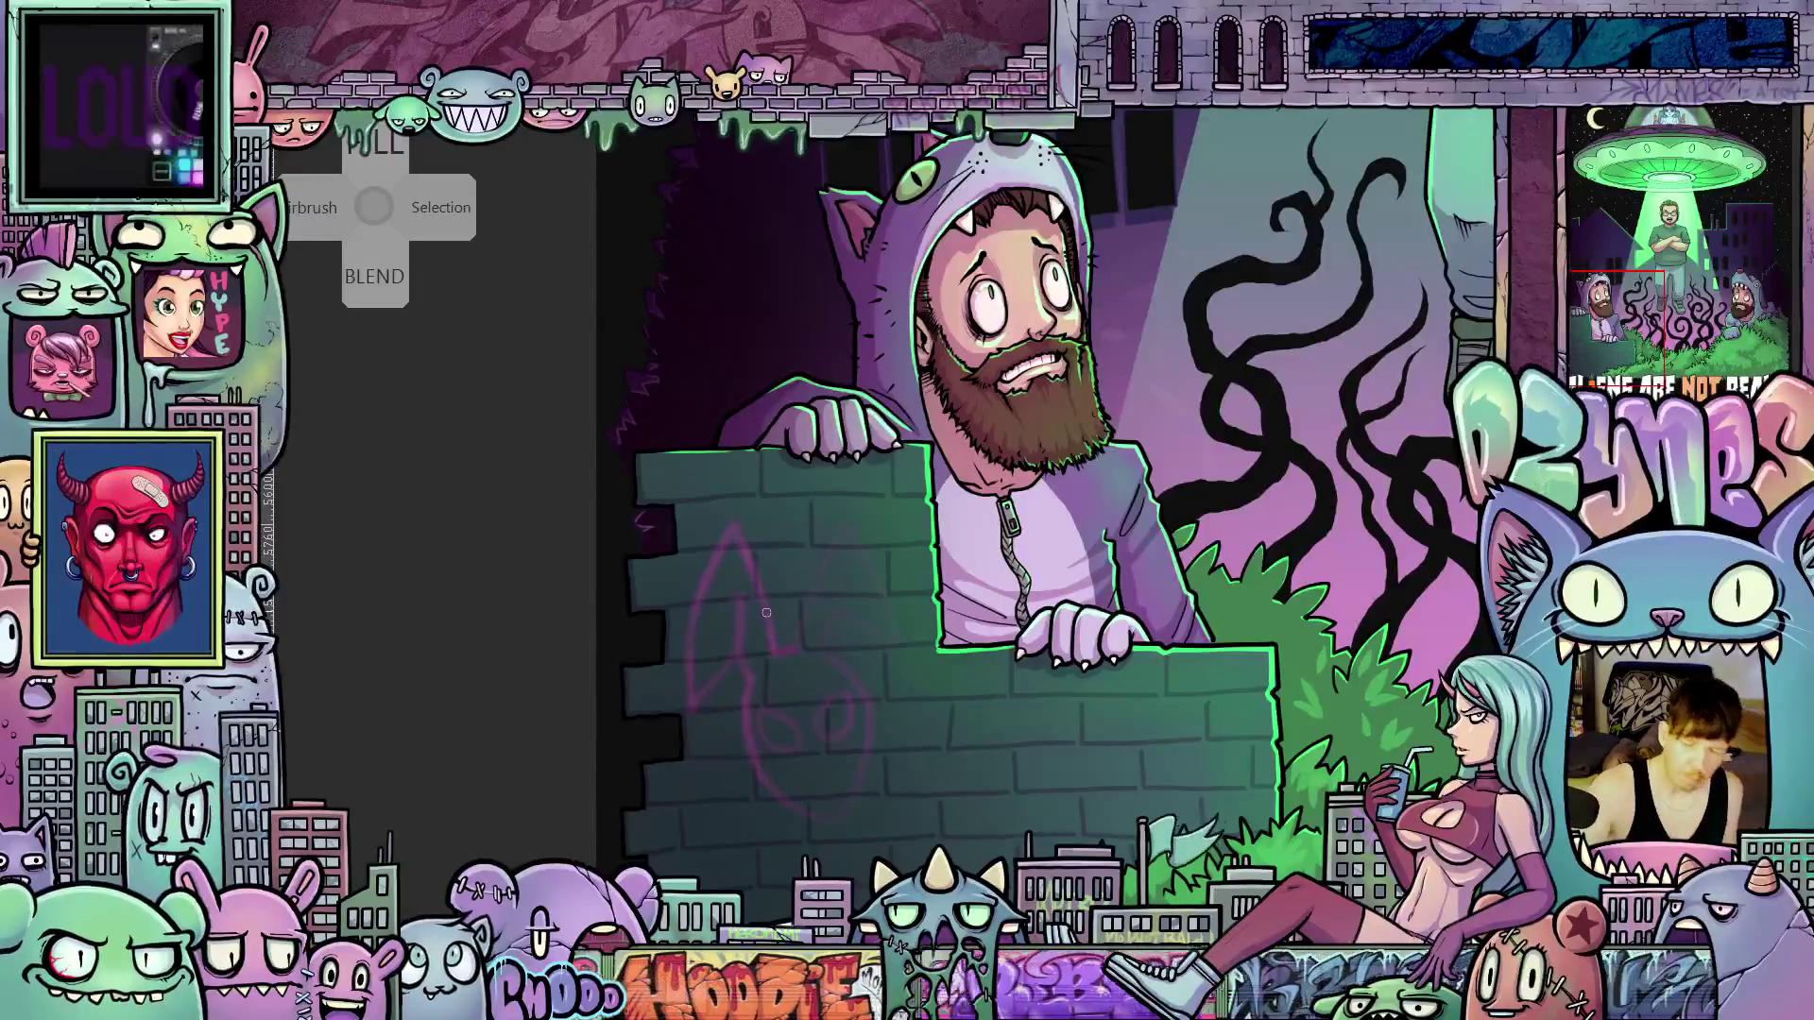
mouse_move(997, 720)
left_mouse_down()
mouse_move(1012, 753)
mouse_move(960, 753)
mouse_move(1015, 726)
mouse_move(1020, 803)
mouse_move(1016, 757)
mouse_move(999, 834)
mouse_move(1004, 774)
mouse_move(998, 811)
mouse_move(918, 778)
left_mouse_up()
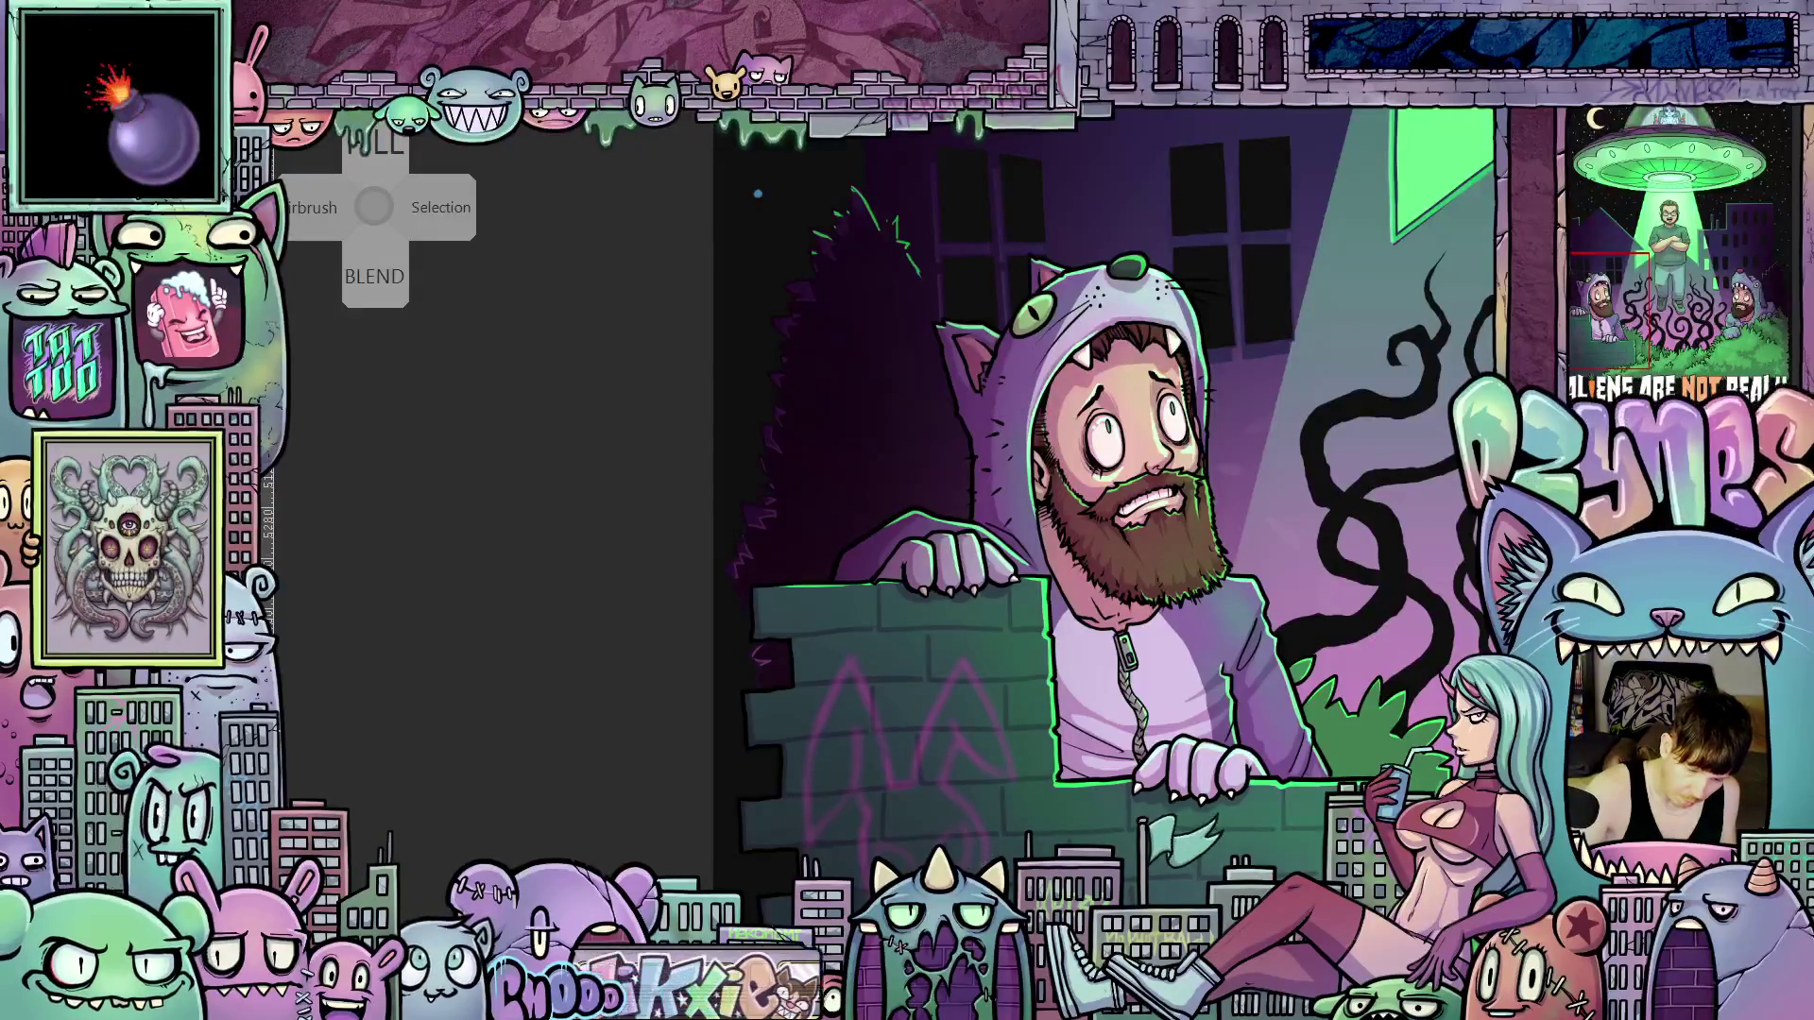
scroll(758, 193, "down", 2)
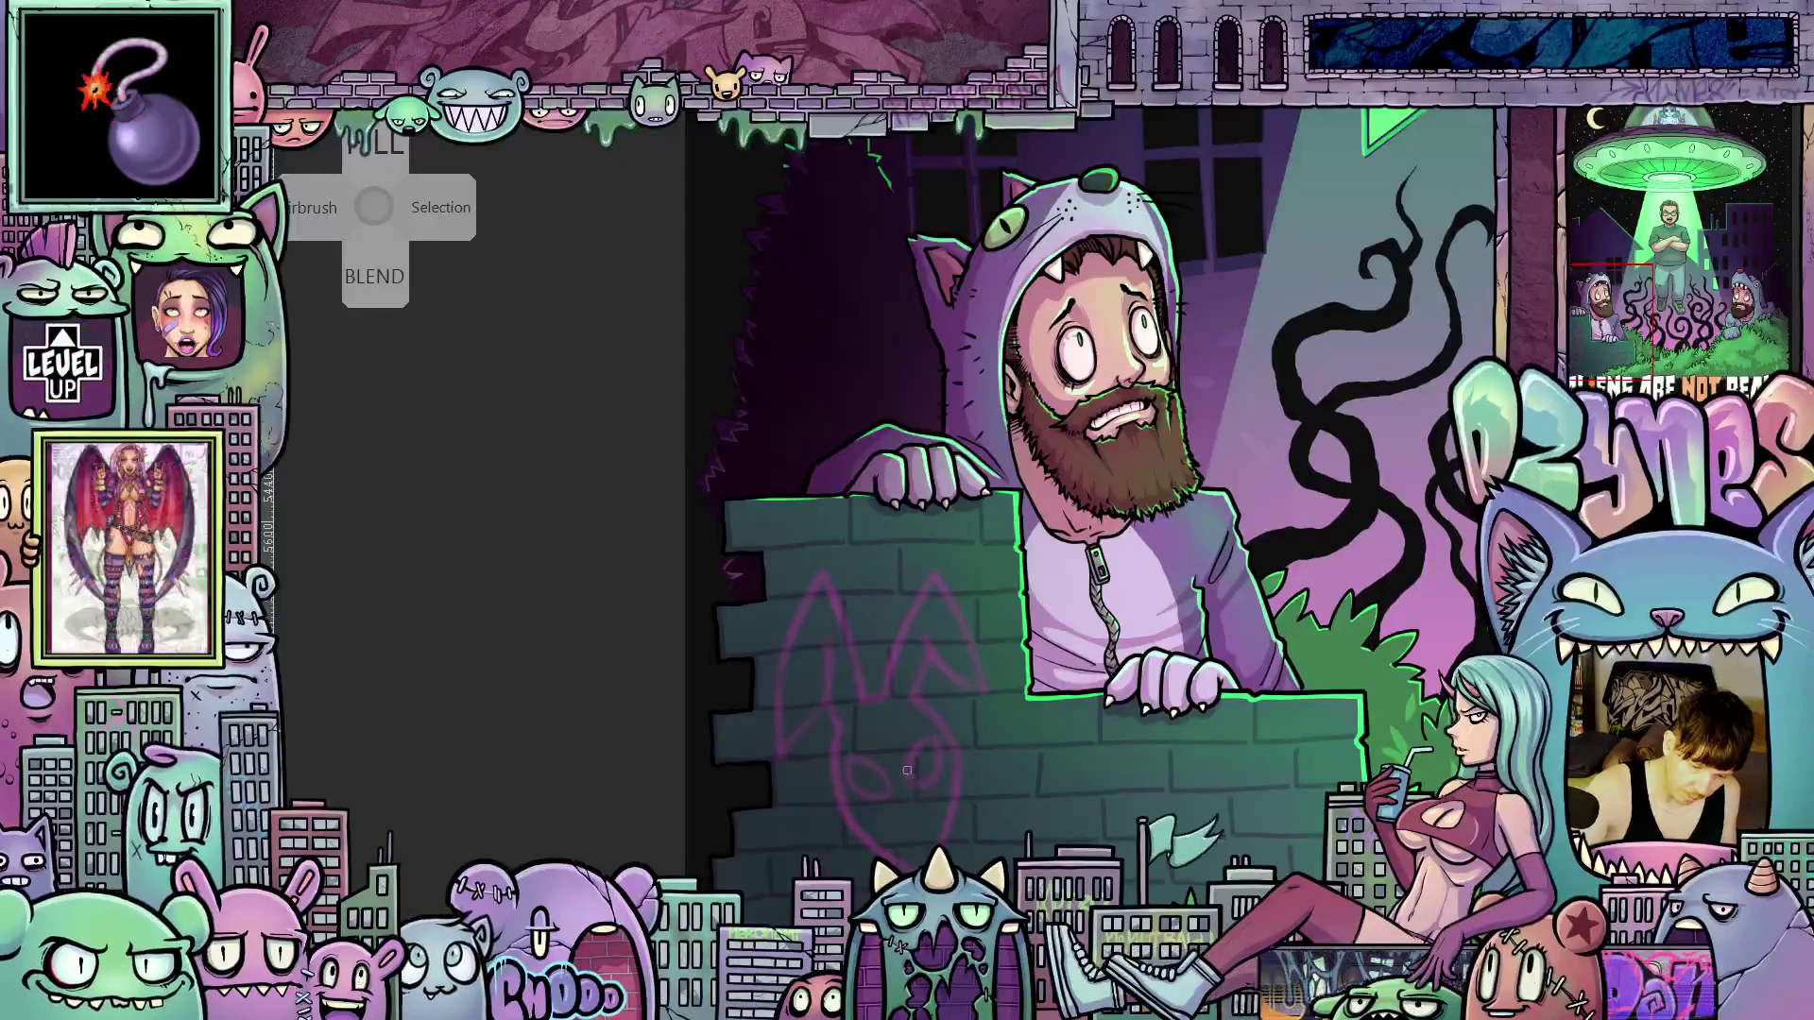
mouse_move(1084, 801)
left_mouse_down()
mouse_move(1105, 627)
mouse_move(1081, 742)
mouse_move(1049, 769)
mouse_move(1046, 749)
left_mouse_up()
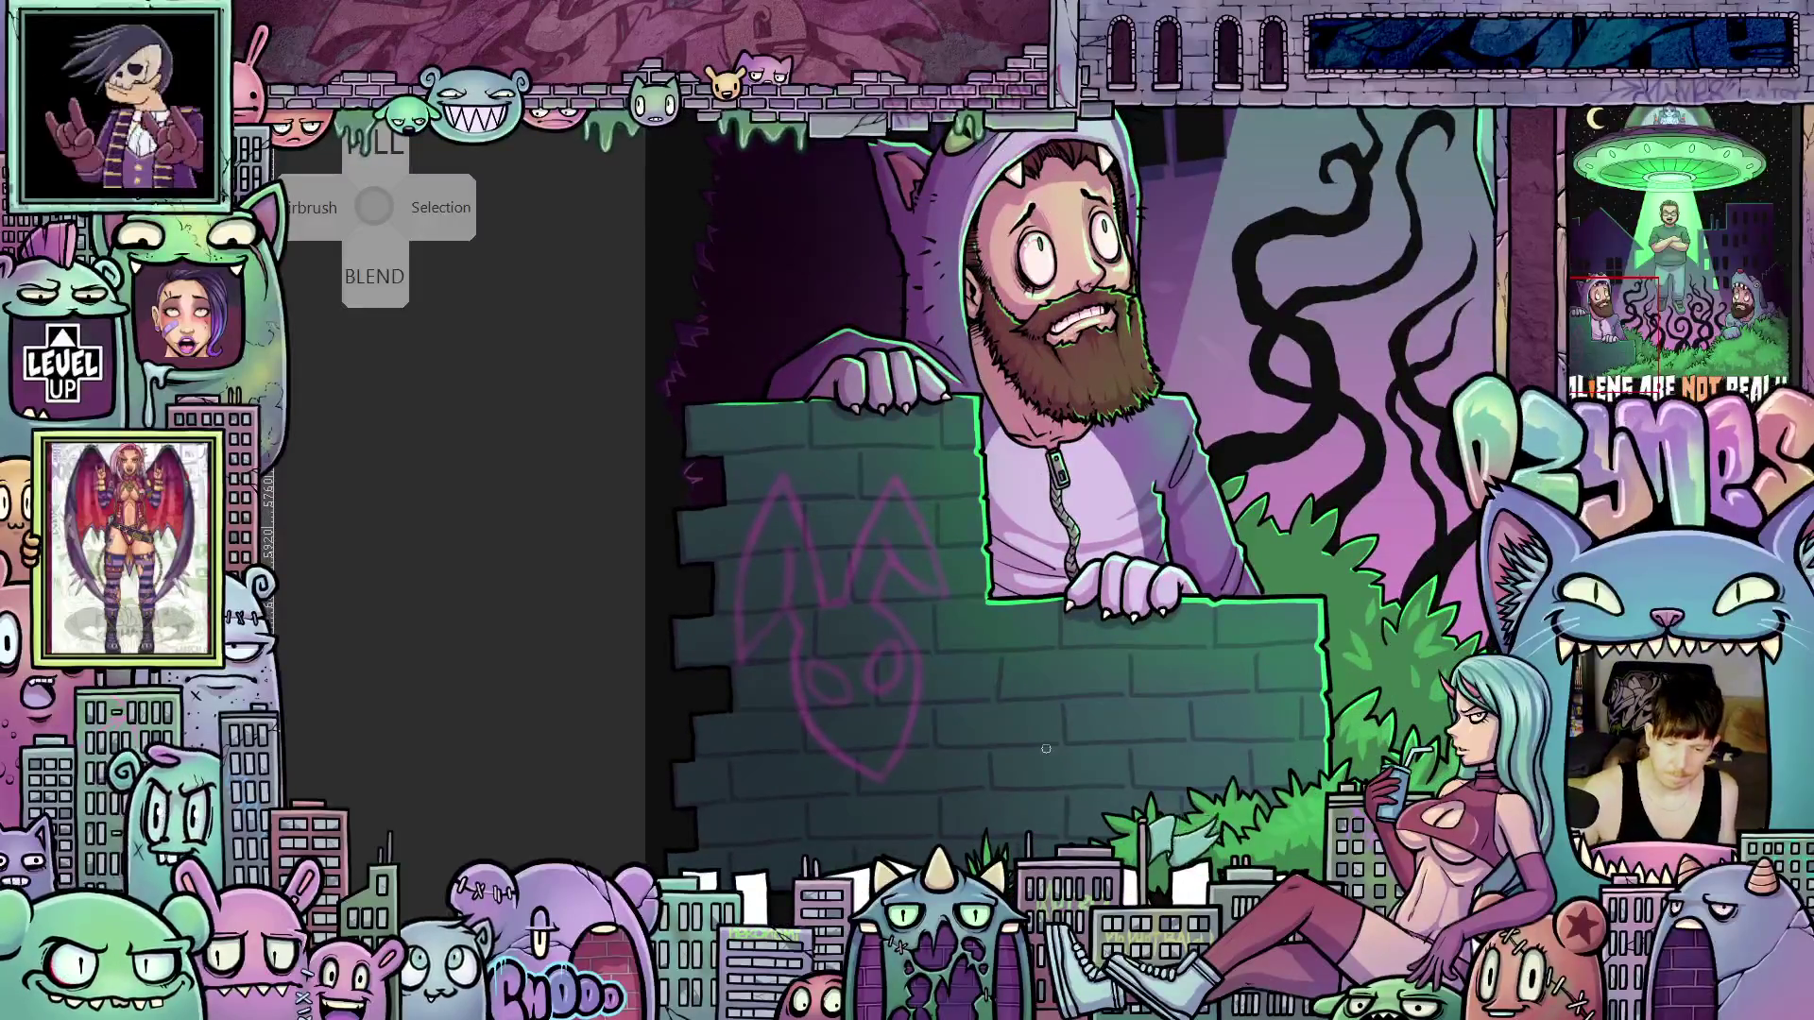
Check the poster zoomed out, then undo the pink bunny sketch on the brick wall
scroll(1046, 748, "down", 5)
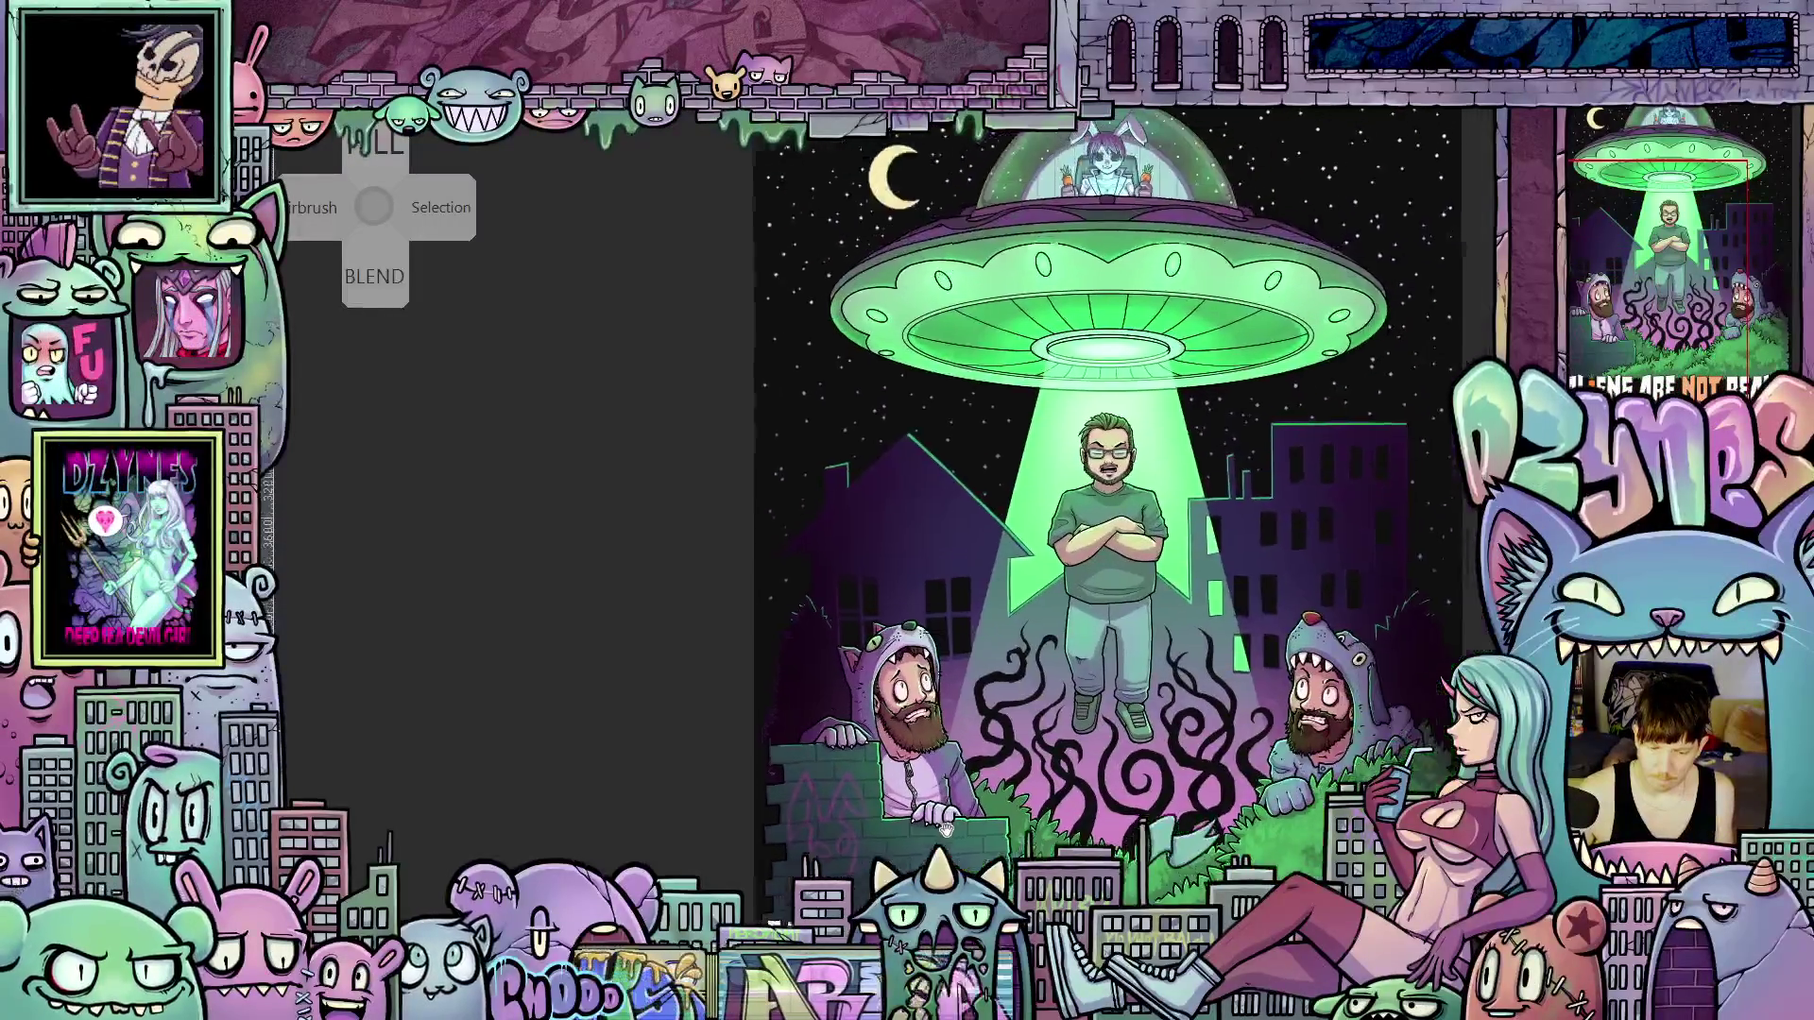
left_click_drag(946, 829, 925, 798)
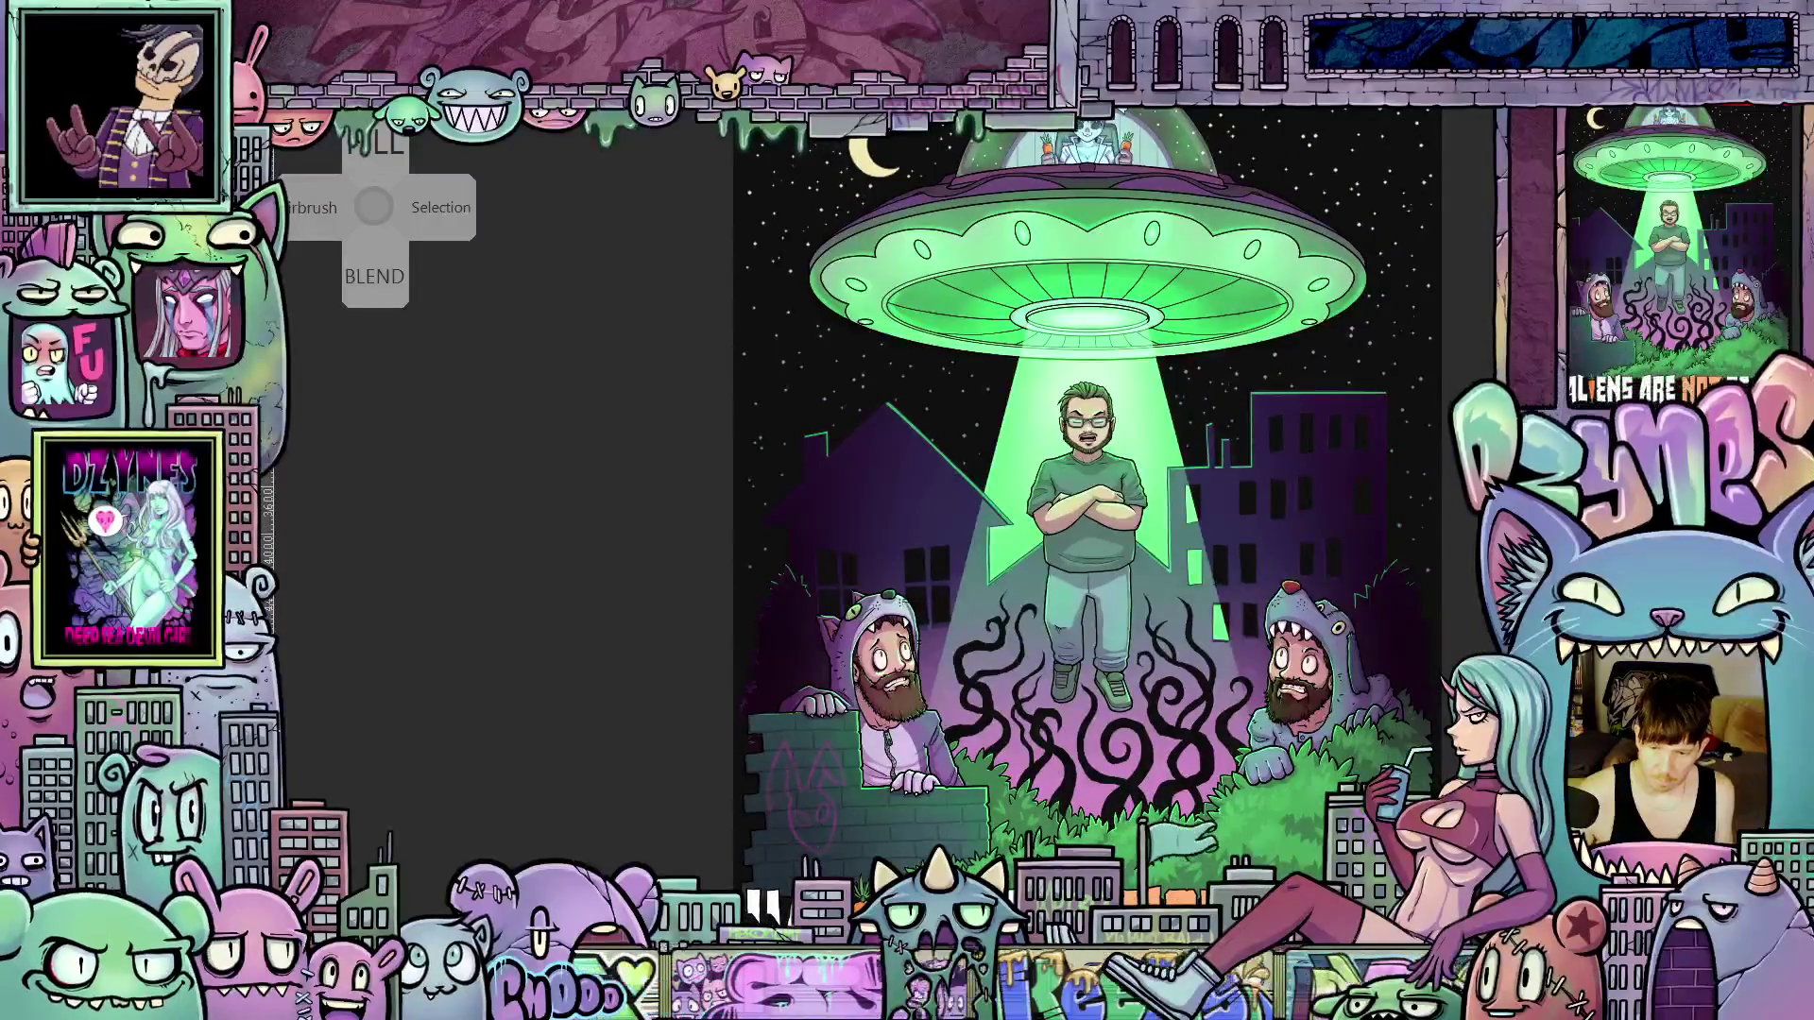
scroll(764, 905, "up", 3)
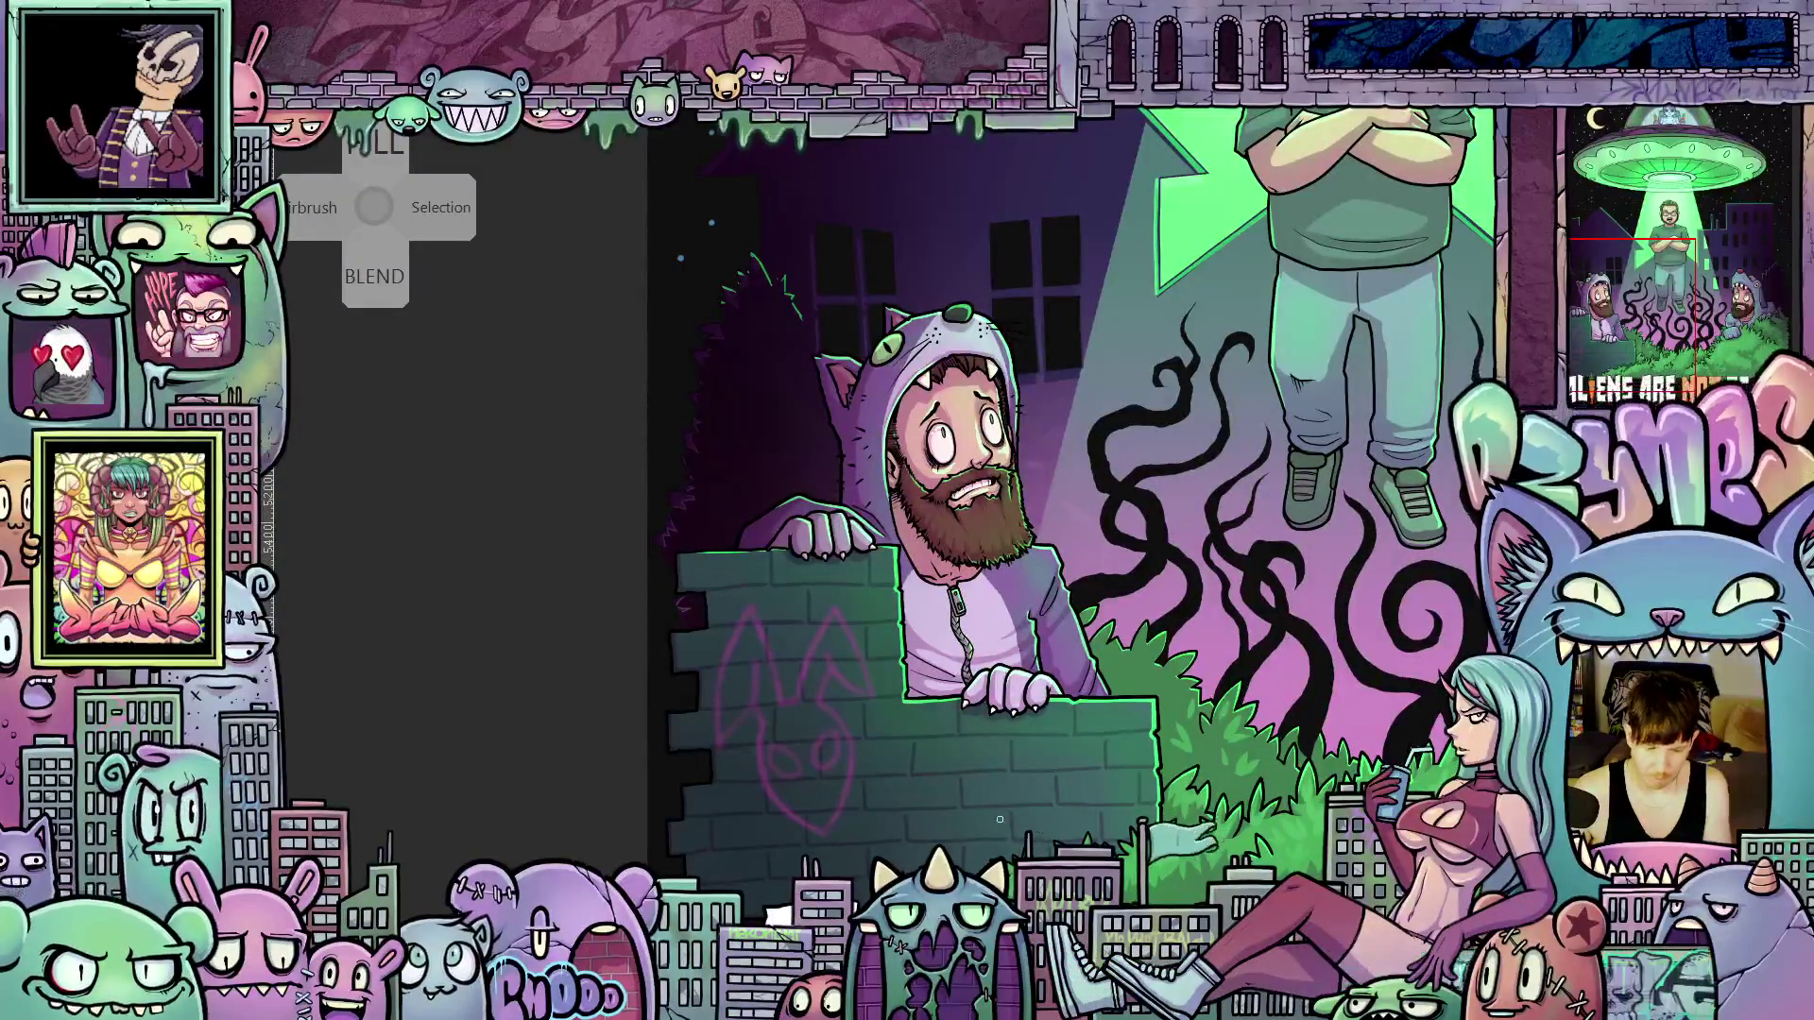
key("ctrl+z")
scroll(772, 758, "up", 4)
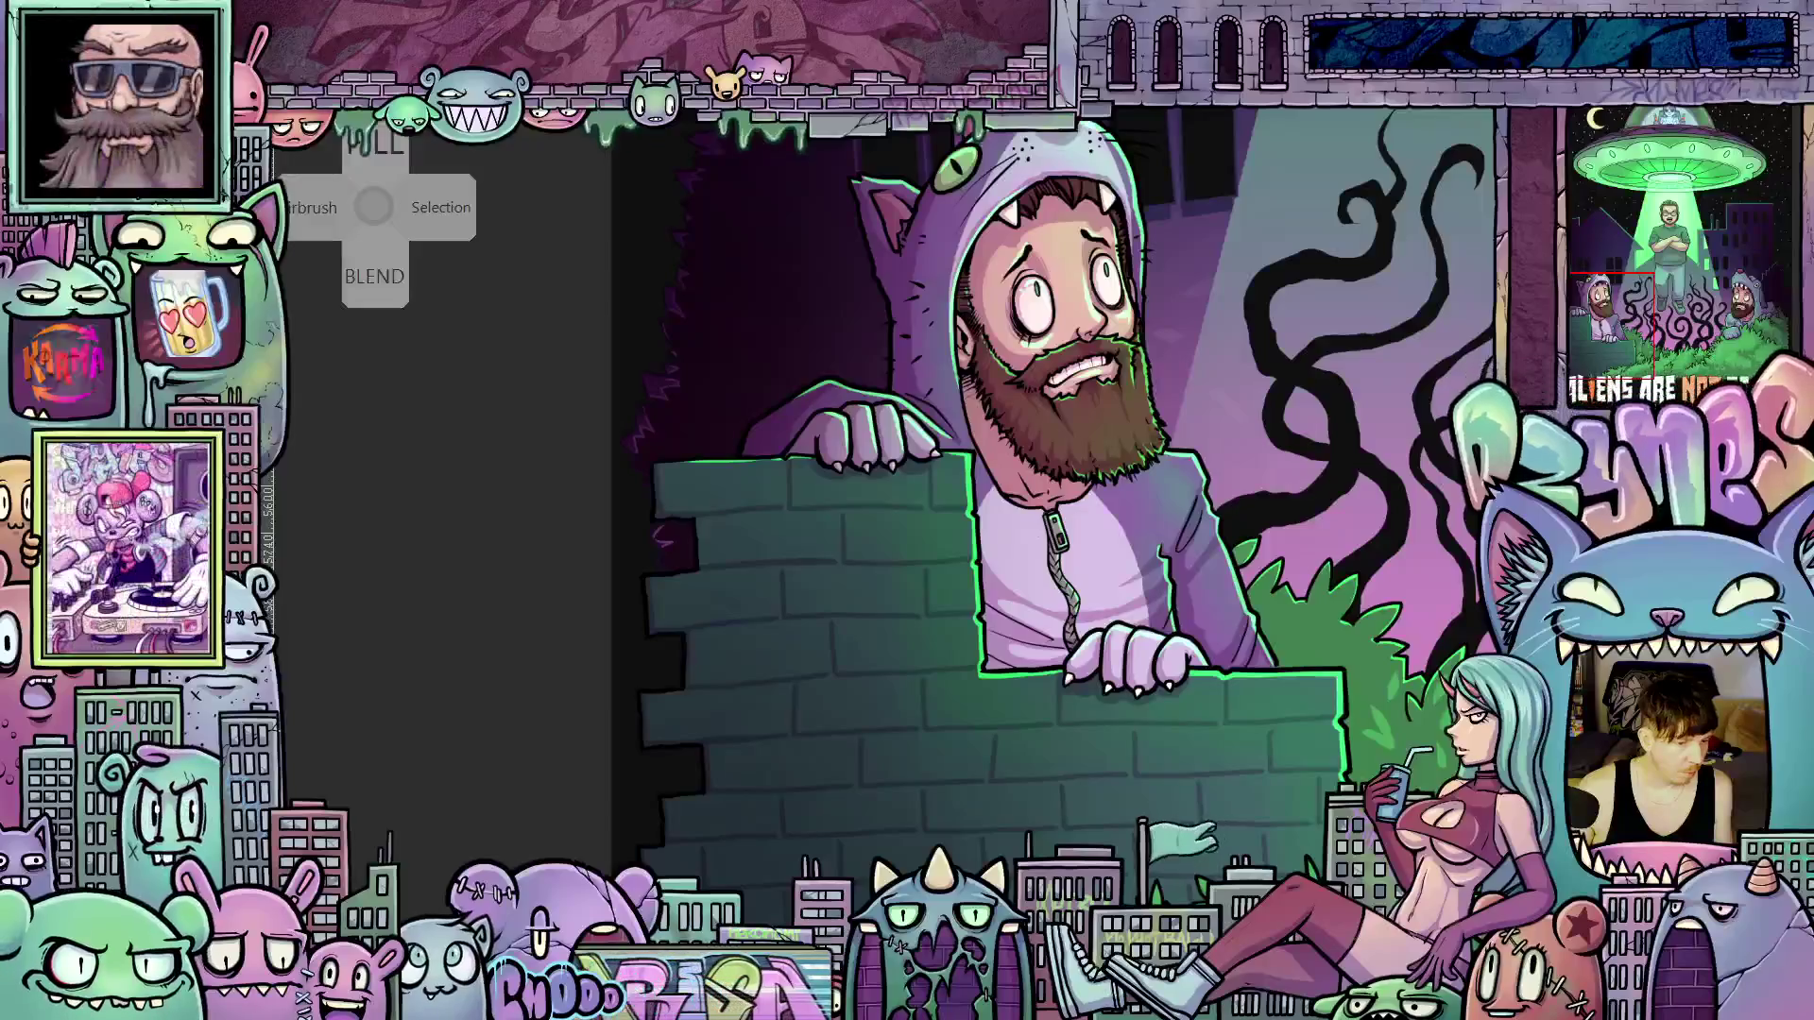
Spray a pink R with the Airbrush on the blank brick wall
mouse_move(773, 836)
left_mouse_down()
mouse_move(846, 693)
mouse_move(831, 733)
left_mouse_up()
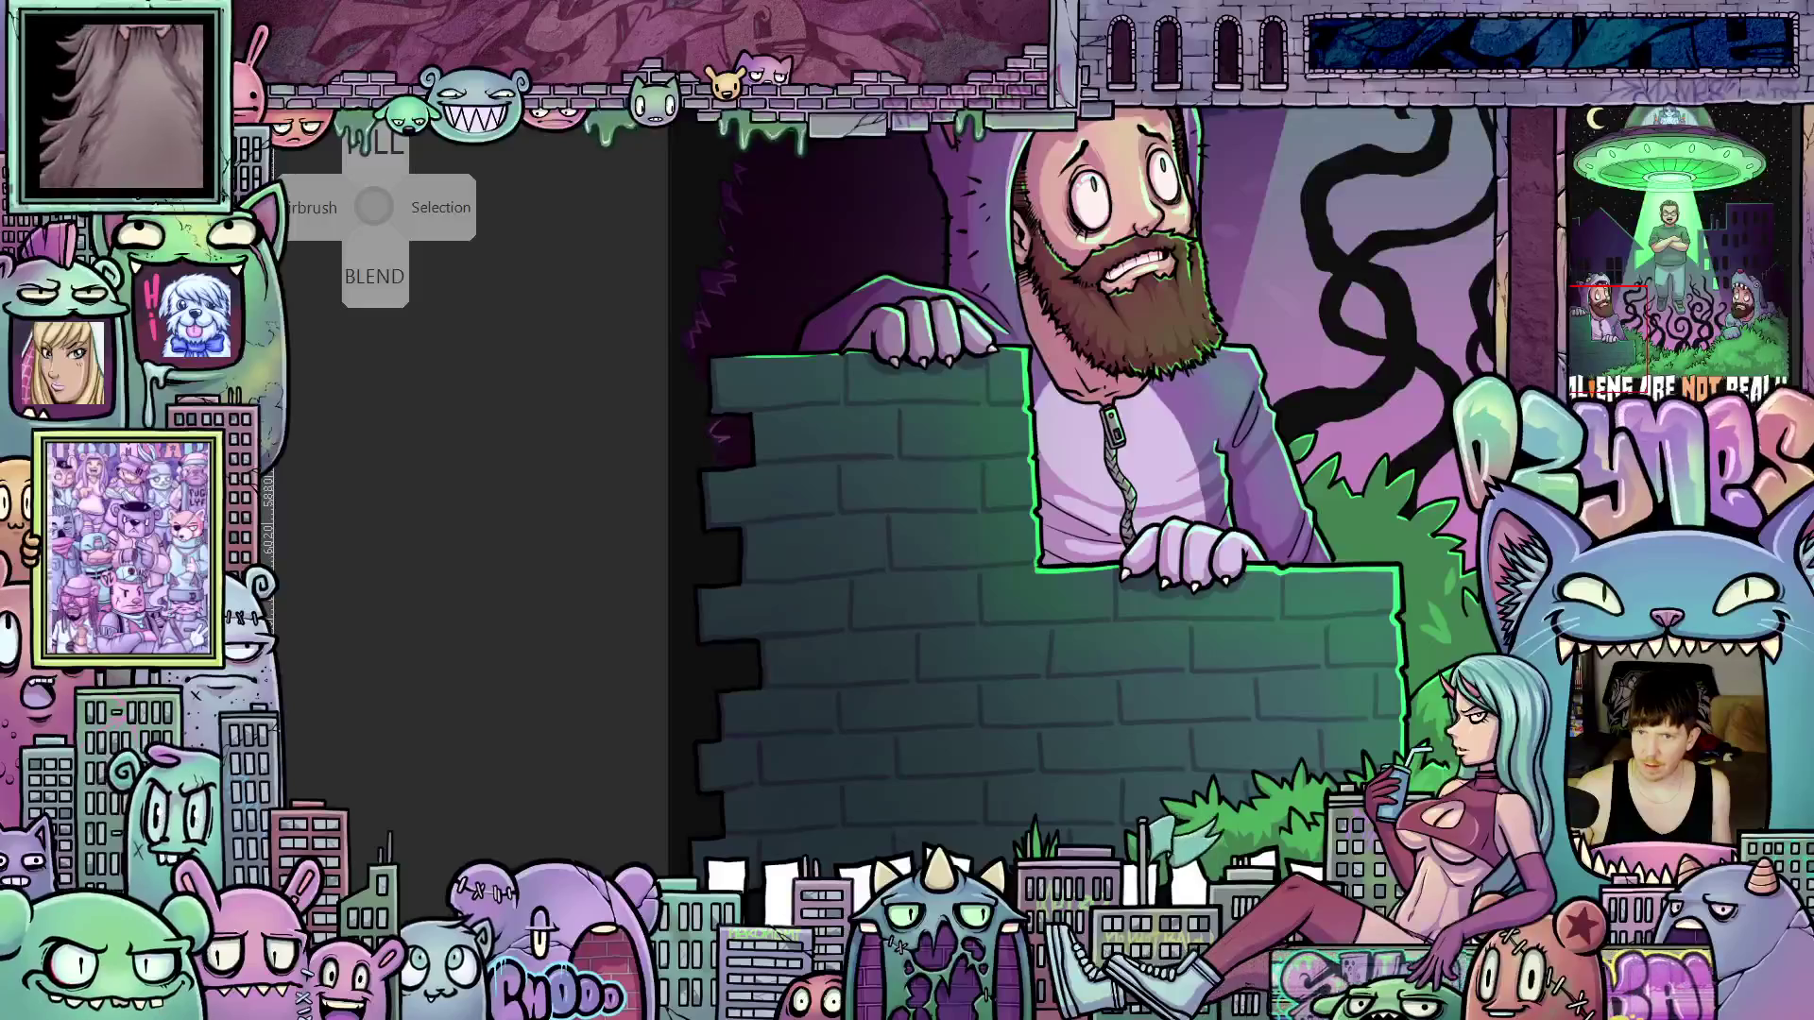
scroll(923, 734, "up", 2)
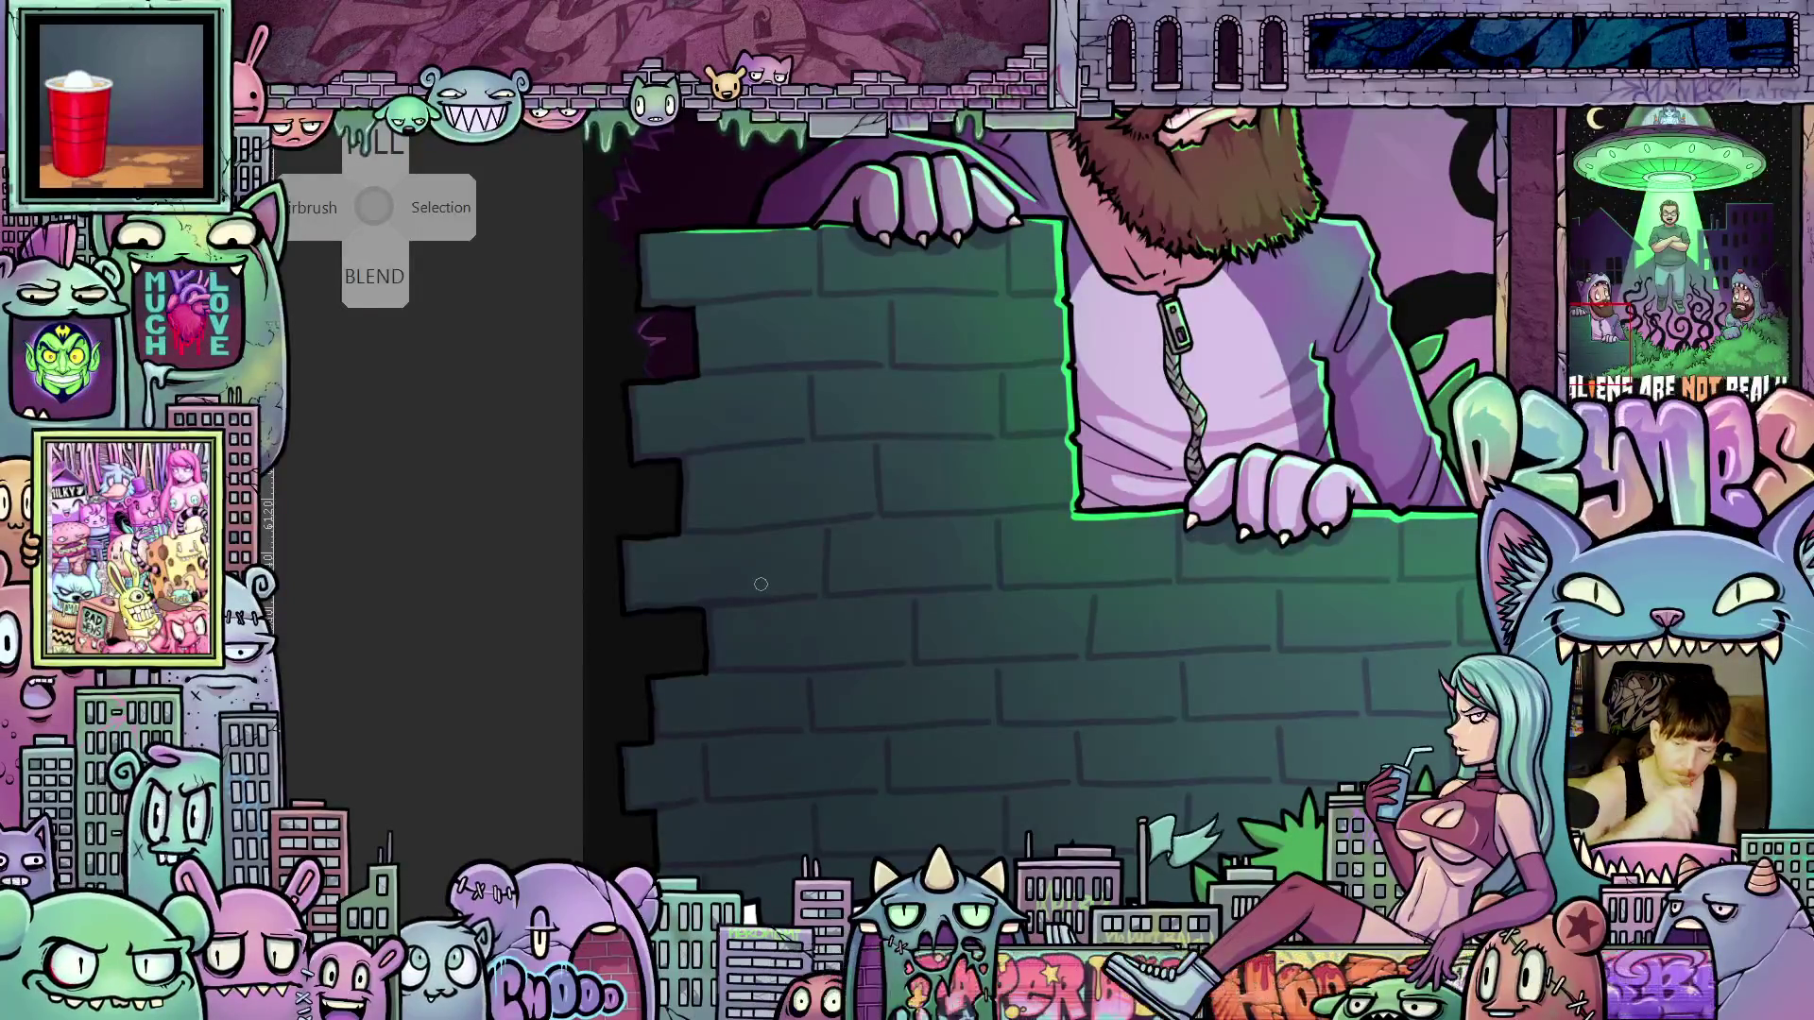
mouse_move(799, 574)
left_mouse_down()
mouse_move(788, 728)
mouse_move(812, 566)
left_mouse_up()
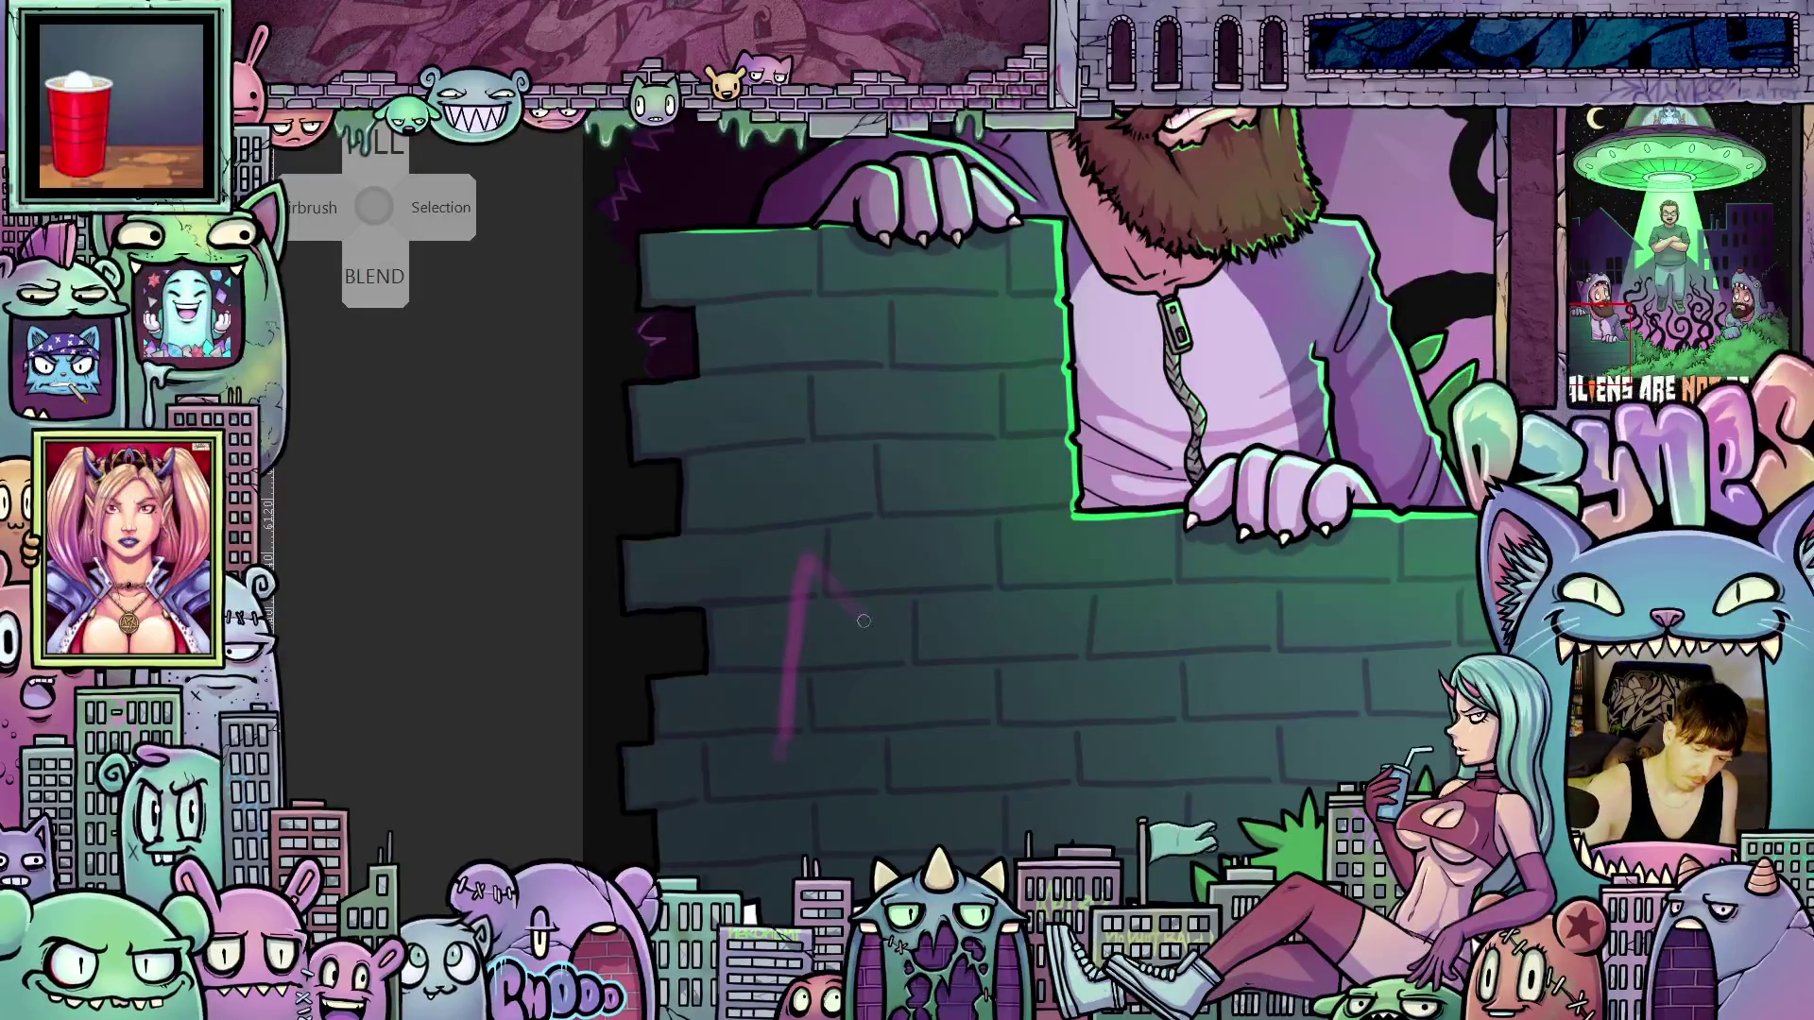
mouse_move(864, 621)
left_mouse_down()
mouse_move(800, 664)
mouse_move(850, 718)
mouse_move(783, 776)
left_mouse_up()
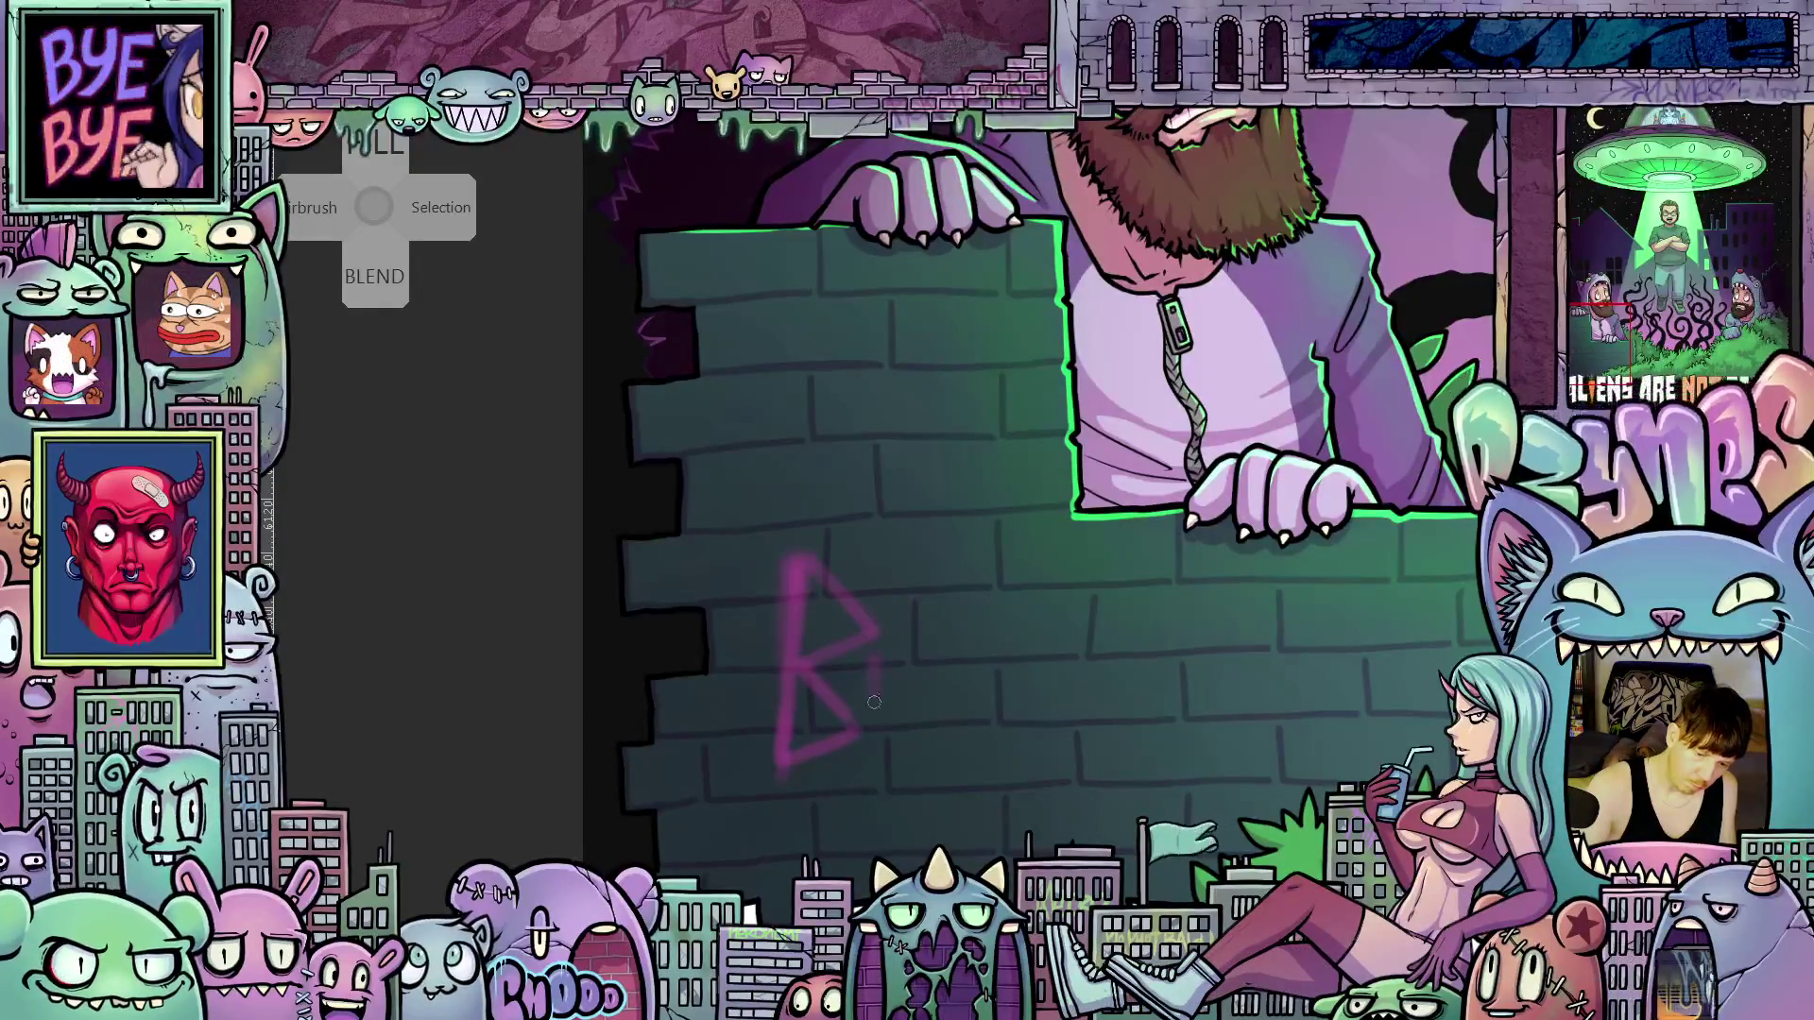
Spray the pink U and N beside the R, then brighten the R's upright stroke
mouse_move(878, 652)
left_mouse_down()
mouse_move(873, 703)
mouse_move(888, 718)
mouse_move(916, 704)
mouse_move(932, 753)
left_mouse_up()
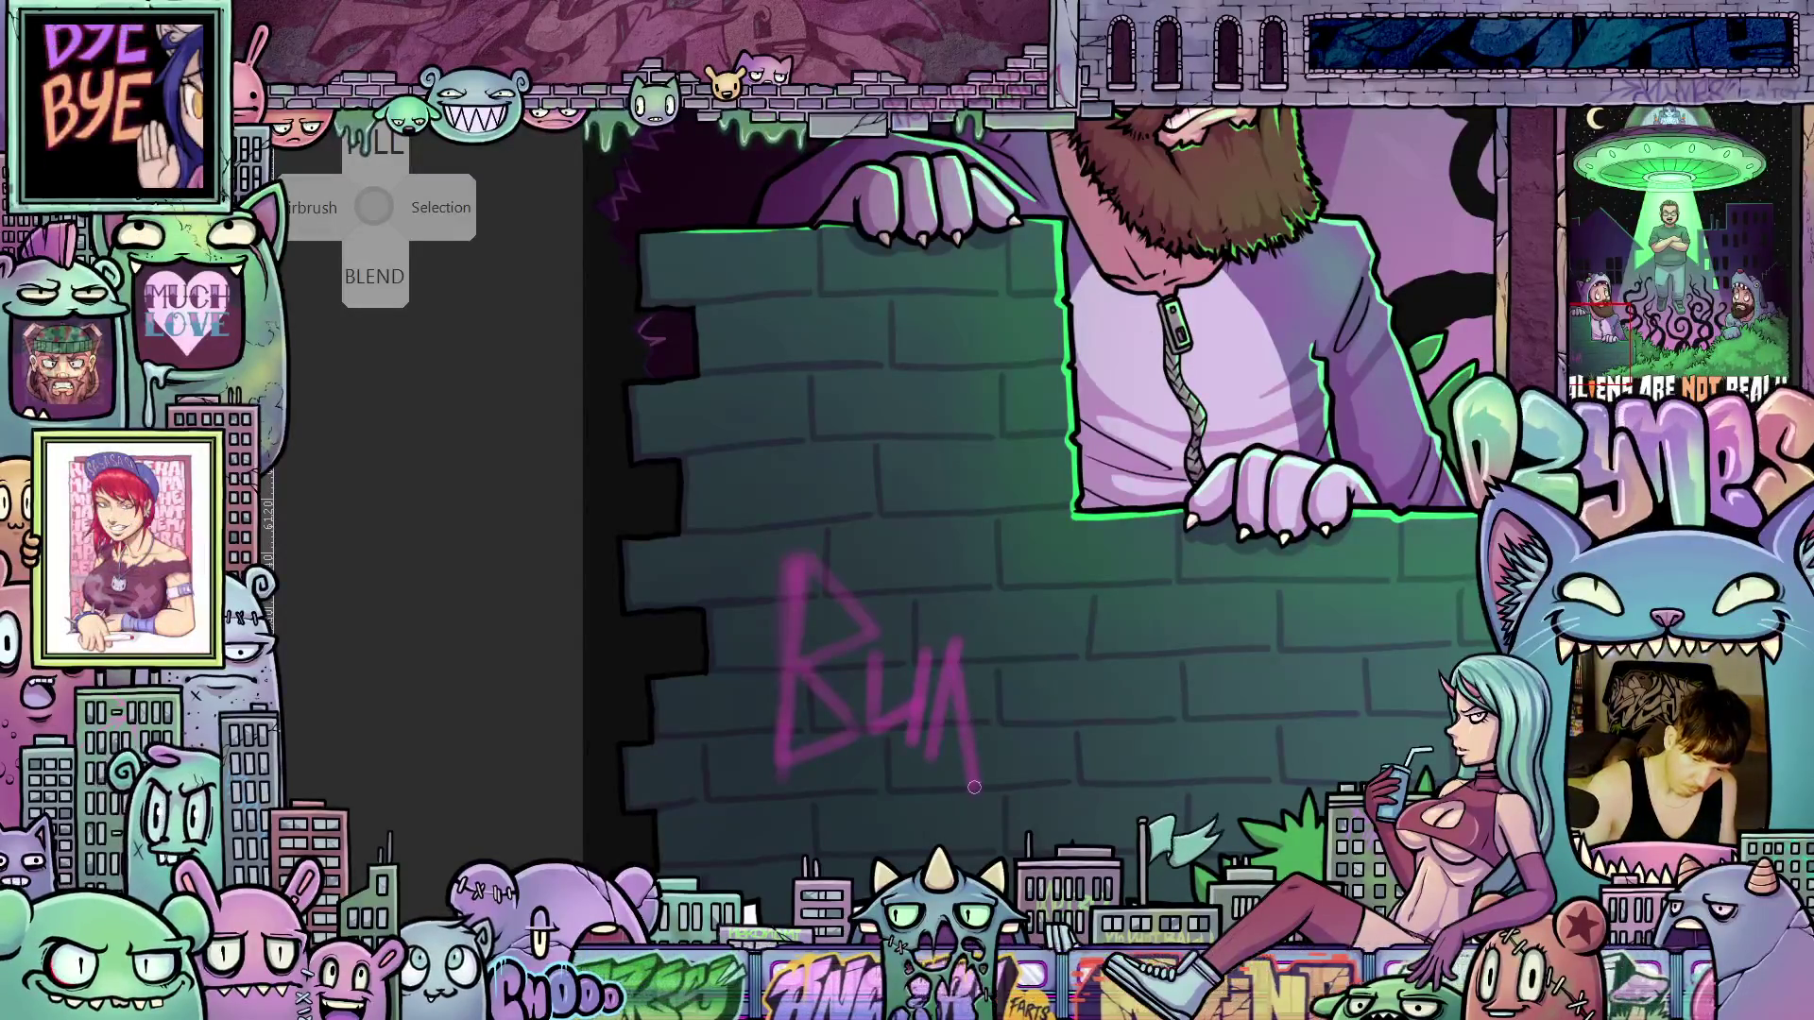
mouse_move(970, 770)
left_mouse_down()
mouse_move(975, 788)
mouse_move(1015, 652)
left_mouse_up()
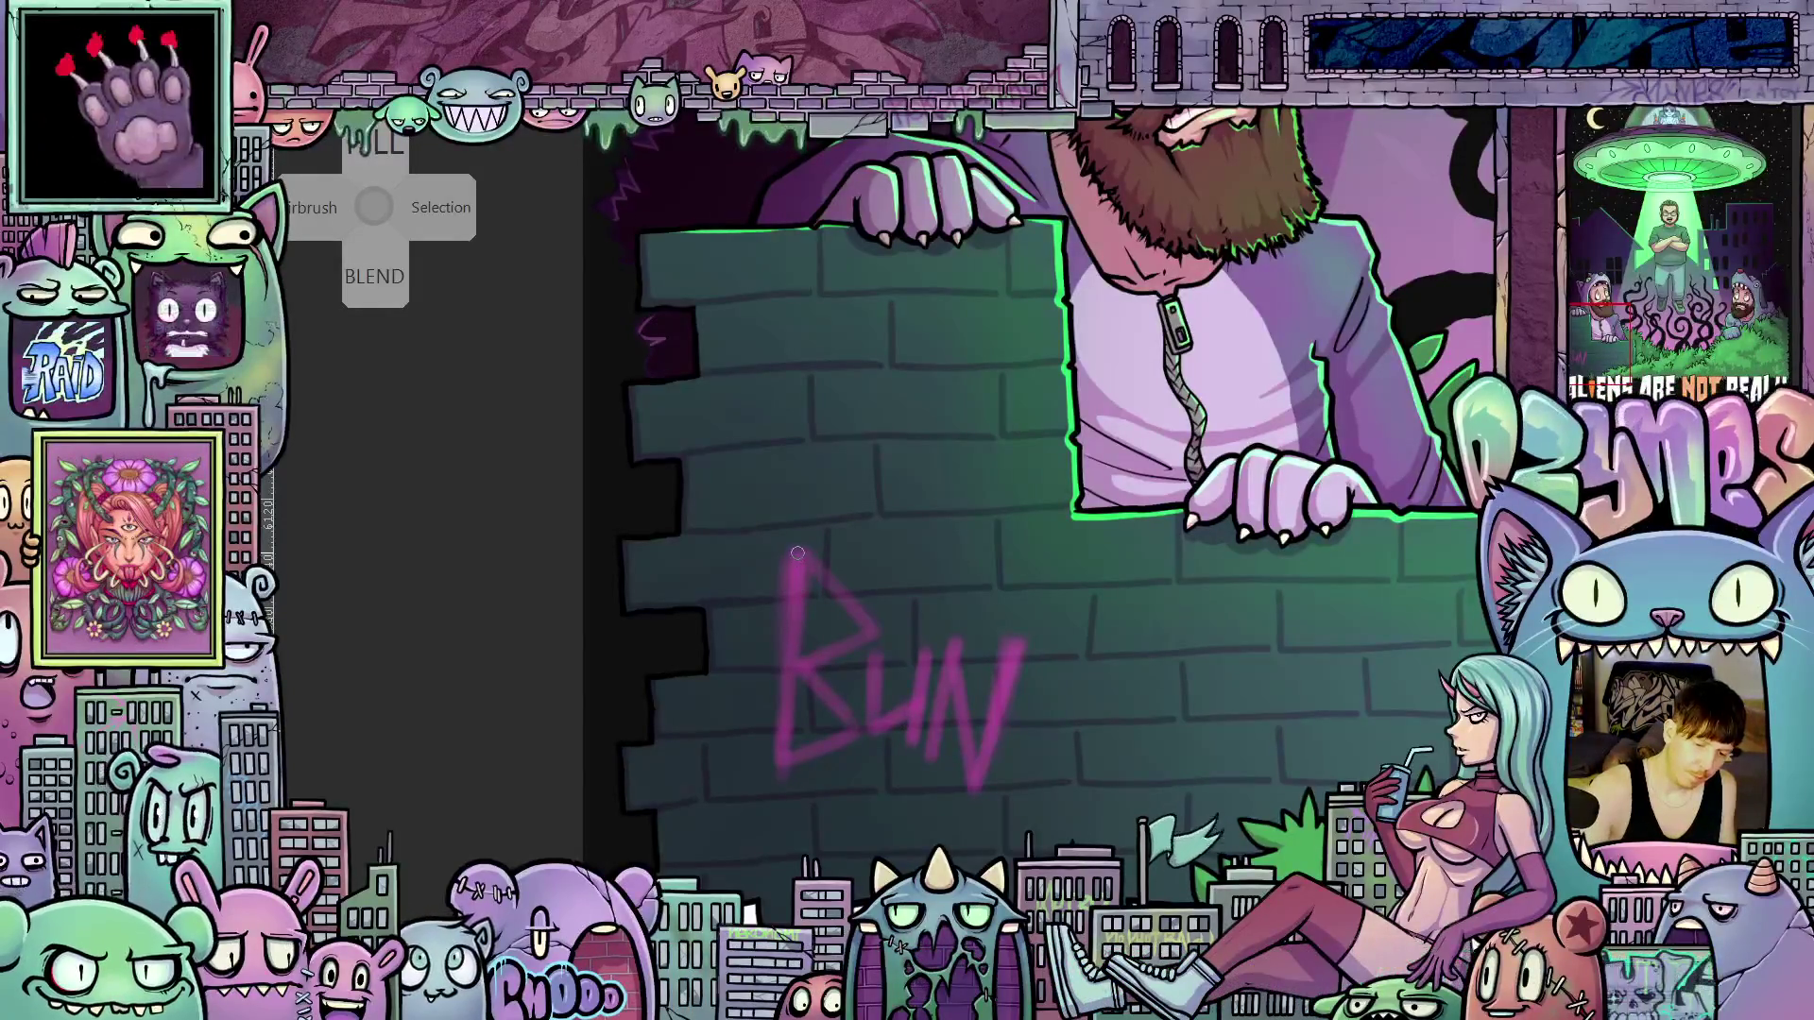
left_click_drag(799, 554, 796, 661)
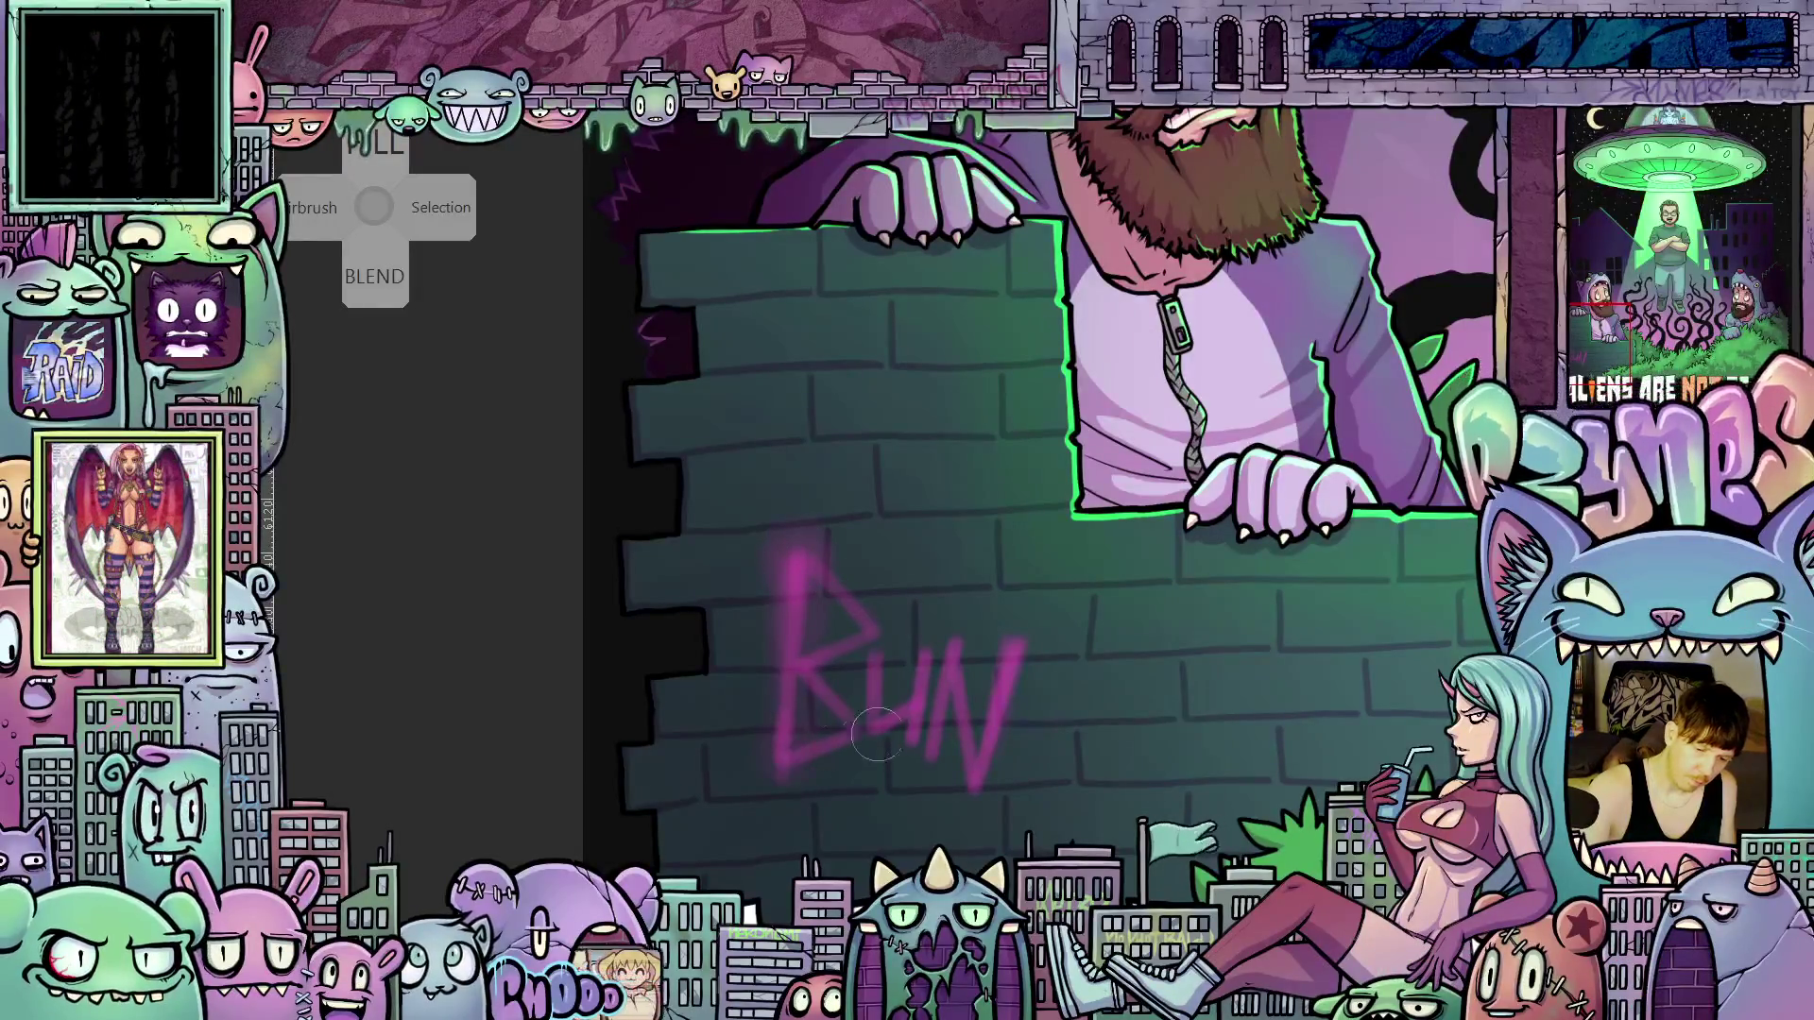
Brighten the N's lower stroke and add a pink paint drip running down from it
mouse_move(983, 756)
left_mouse_down()
mouse_move(976, 803)
mouse_move(979, 753)
left_mouse_up()
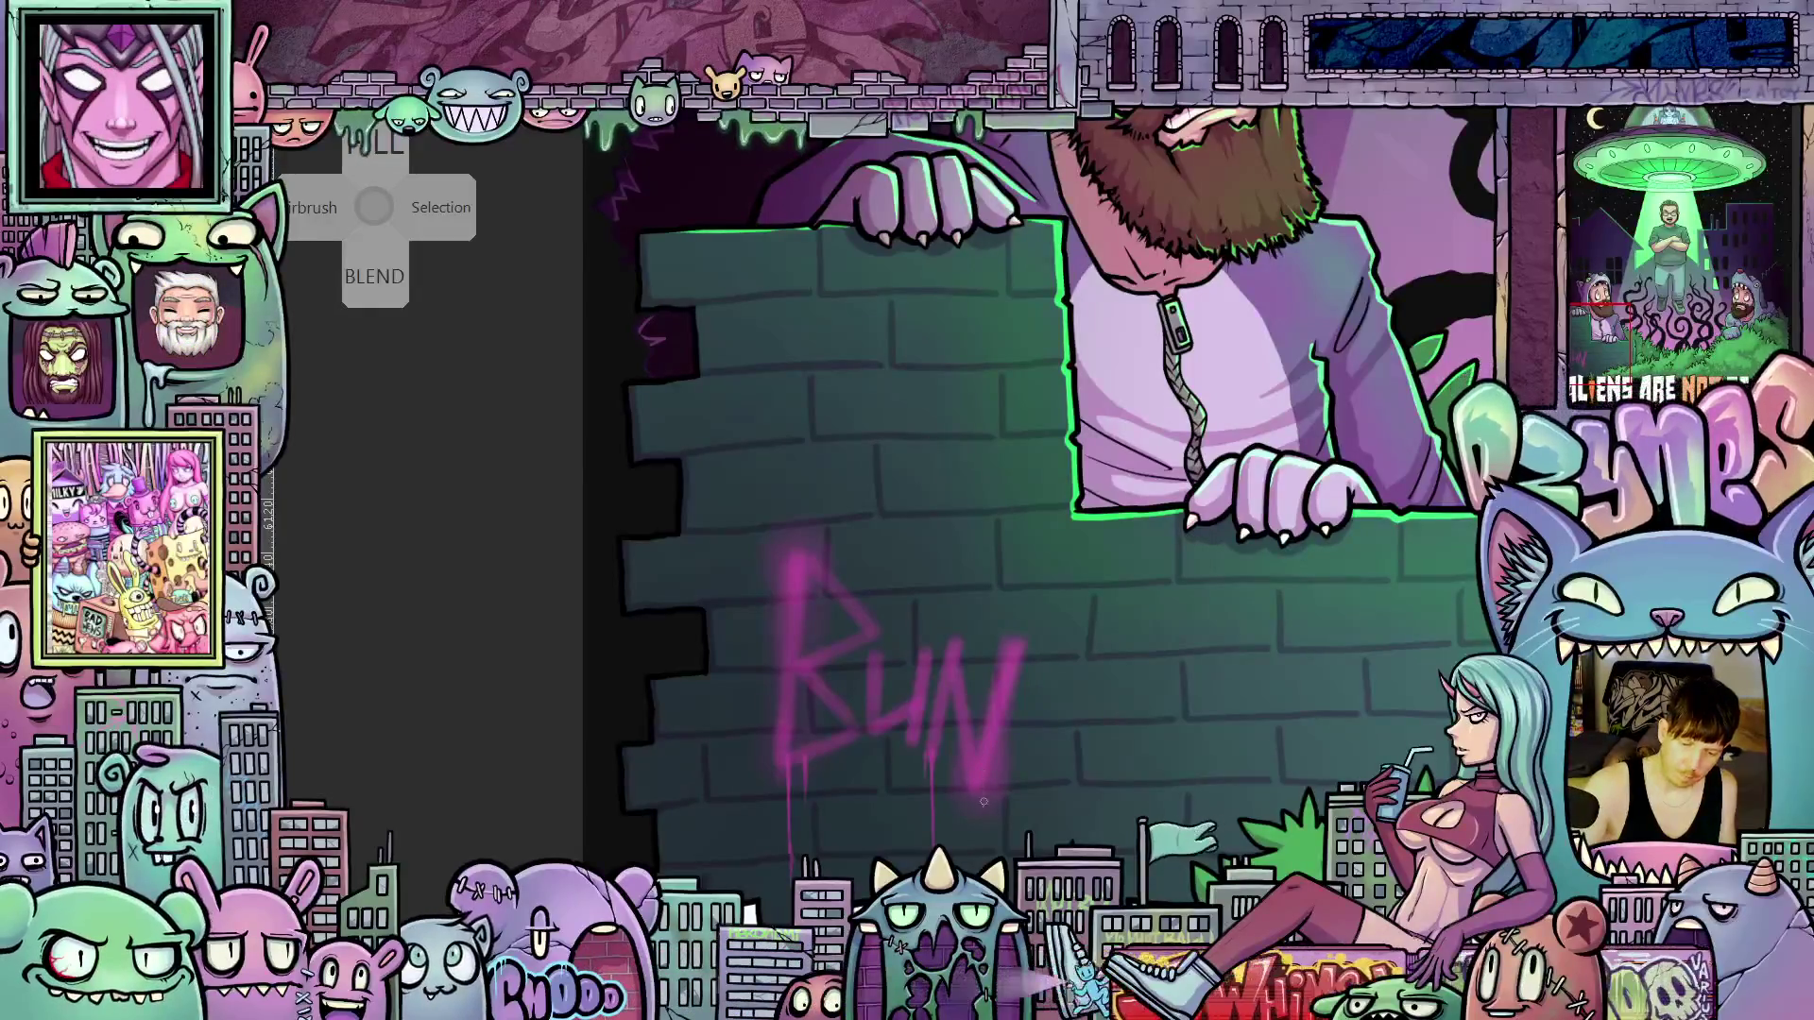
left_click_drag(984, 794, 984, 850)
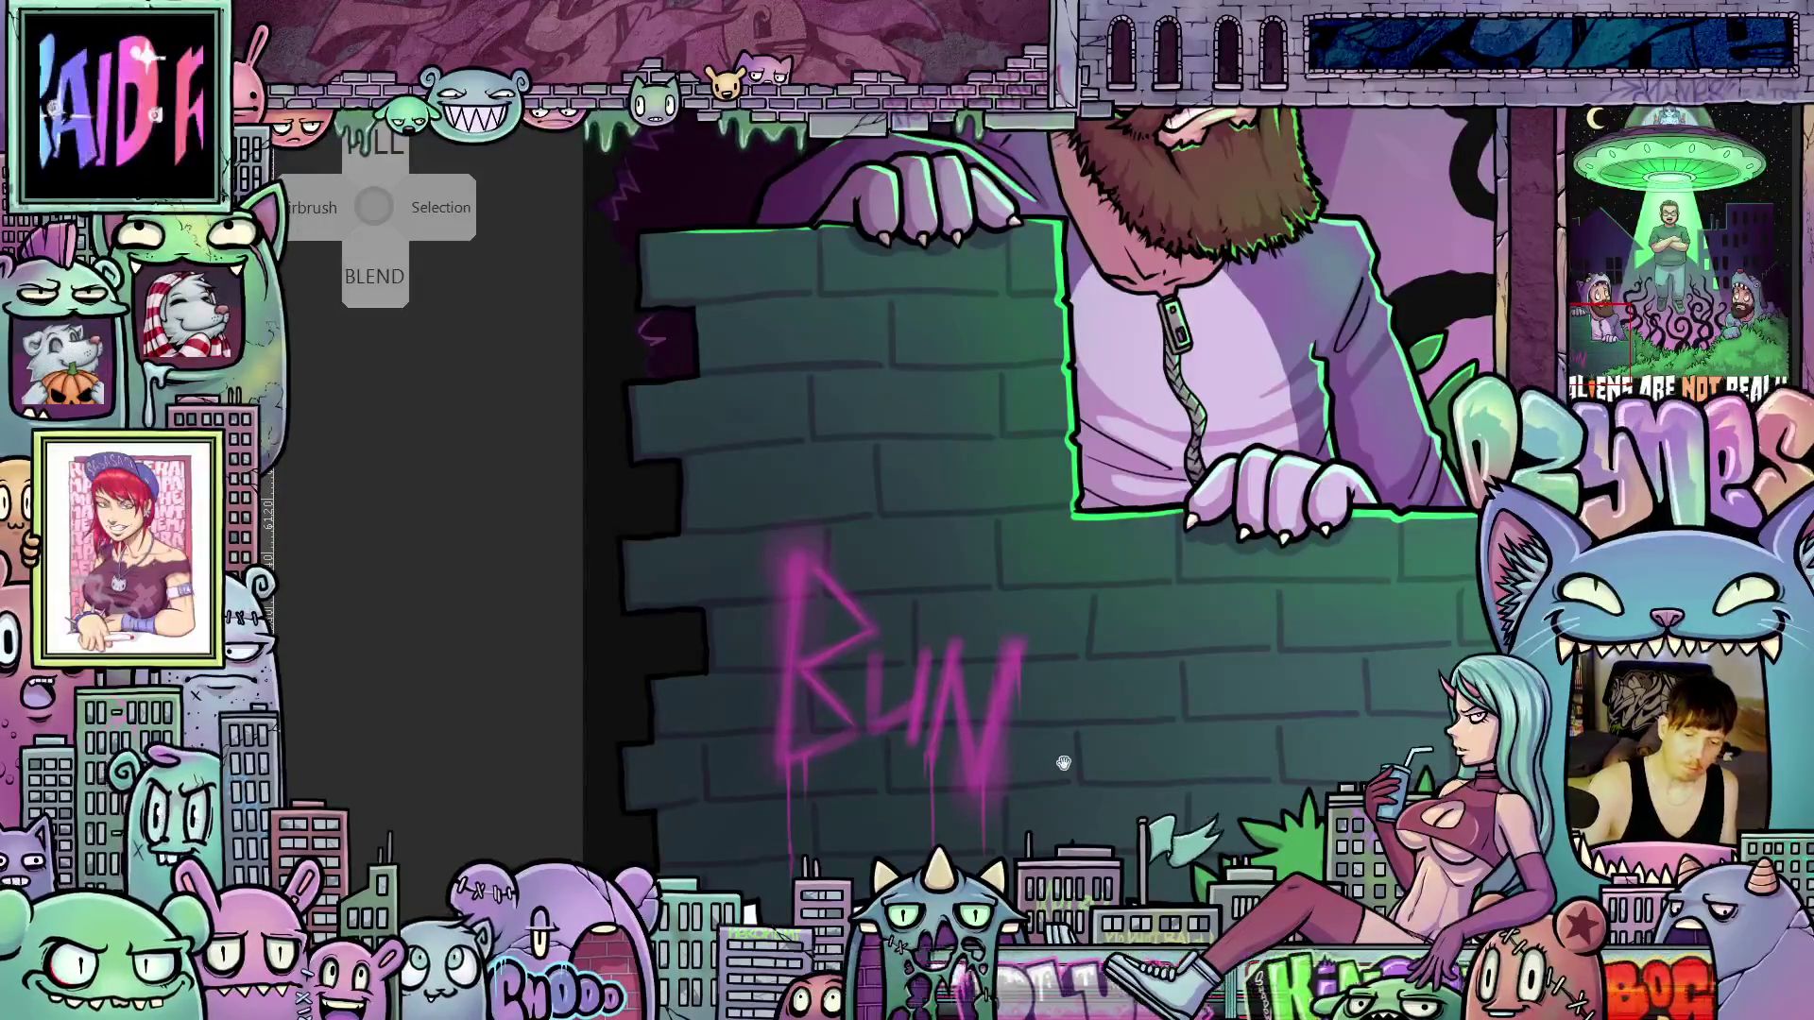
mouse_move(1063, 763)
left_mouse_down()
mouse_move(1009, 828)
mouse_move(1008, 753)
mouse_move(1018, 765)
left_mouse_up()
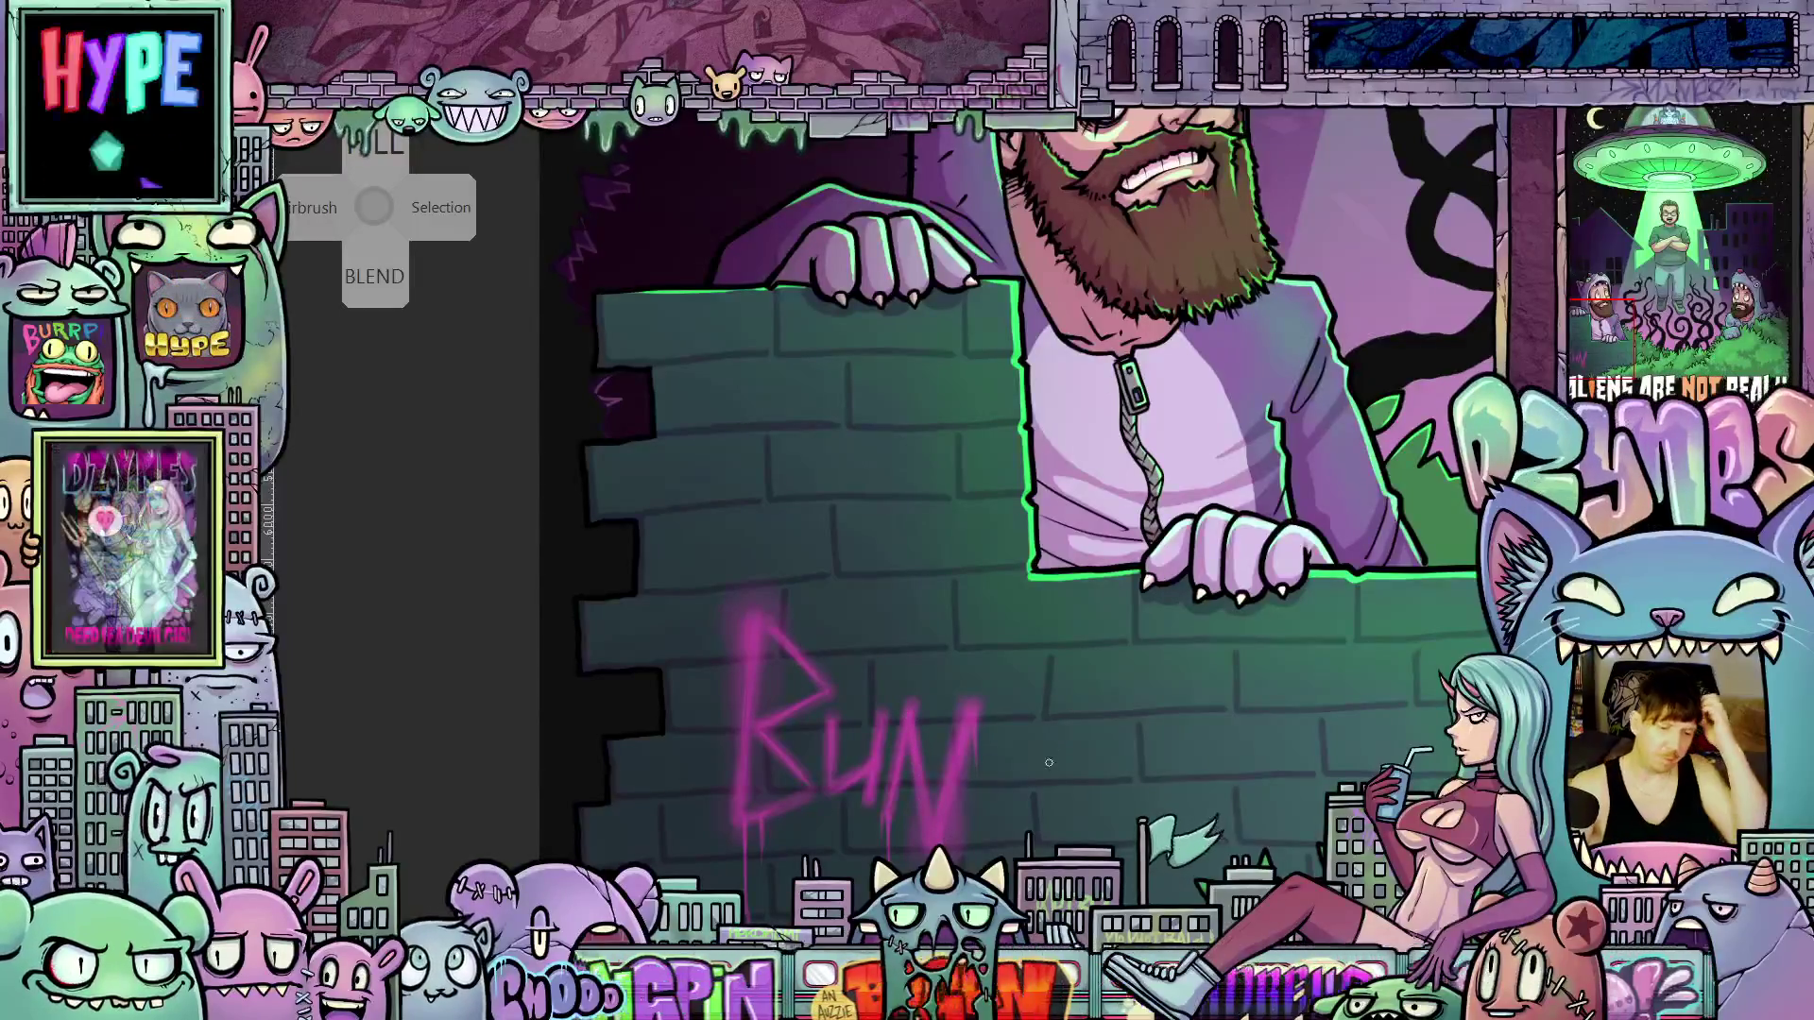
scroll(1007, 773, "down", 5)
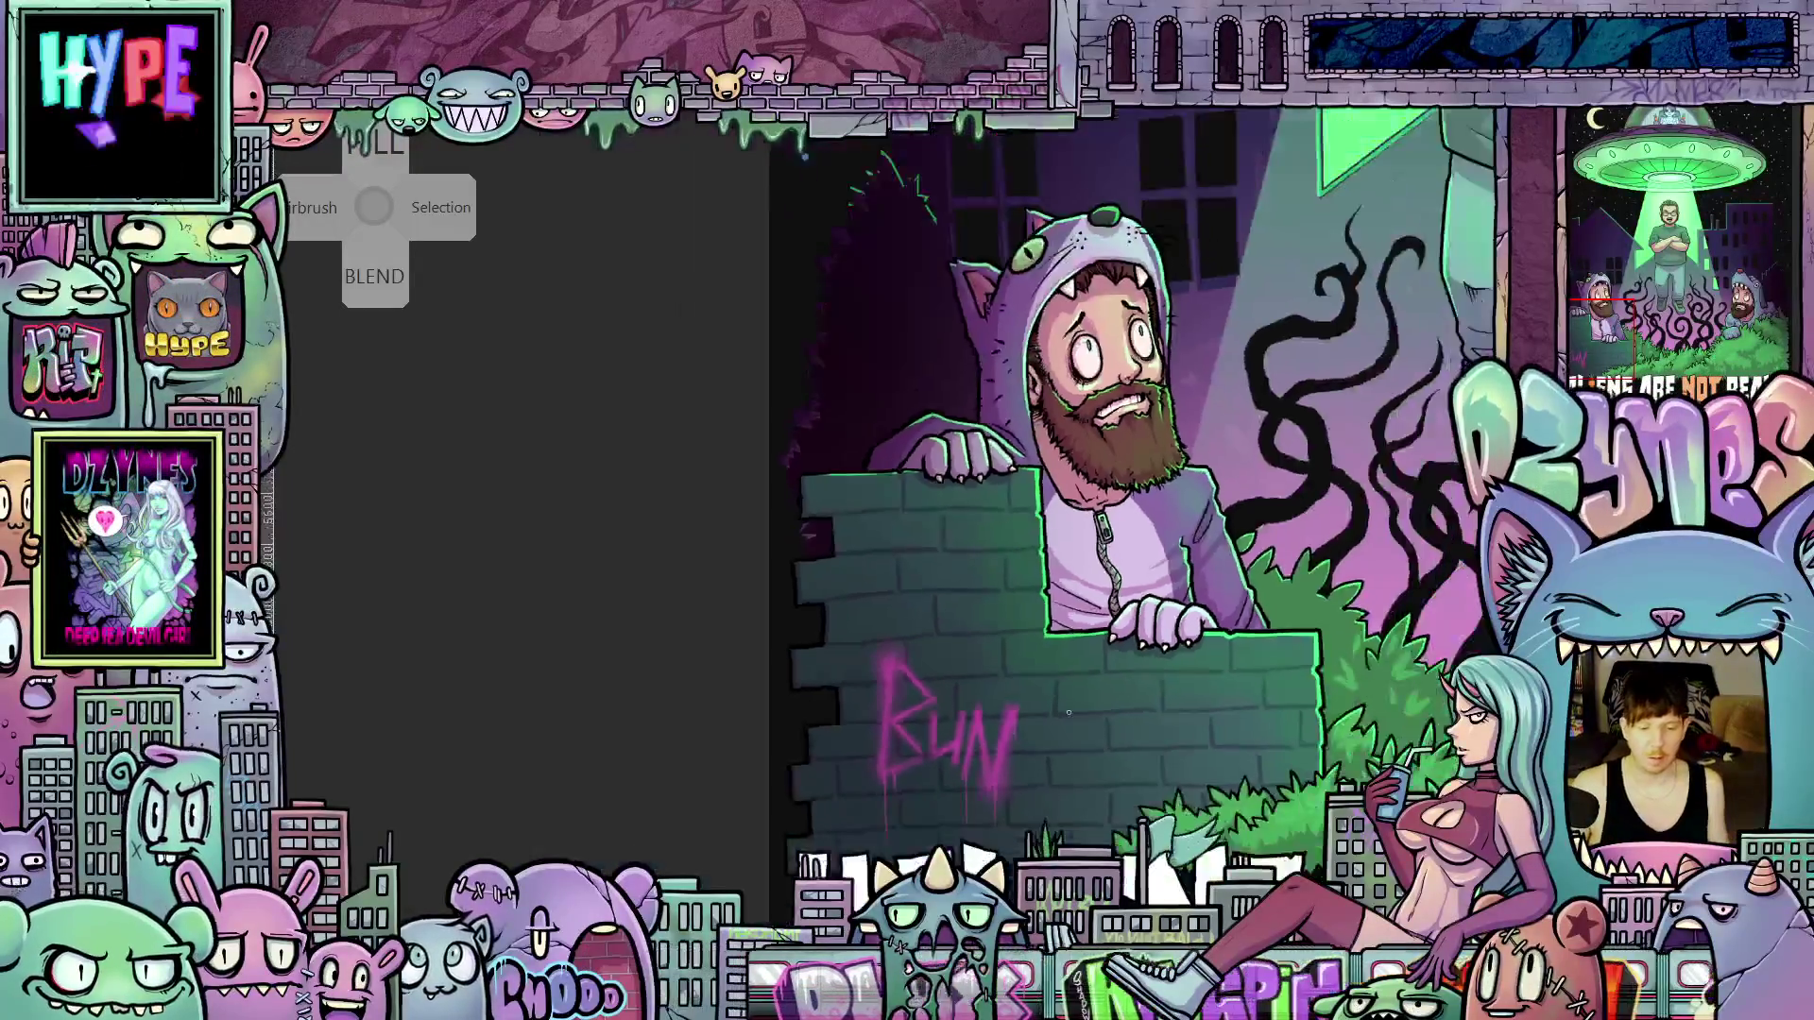
left_click_drag(967, 748, 920, 908)
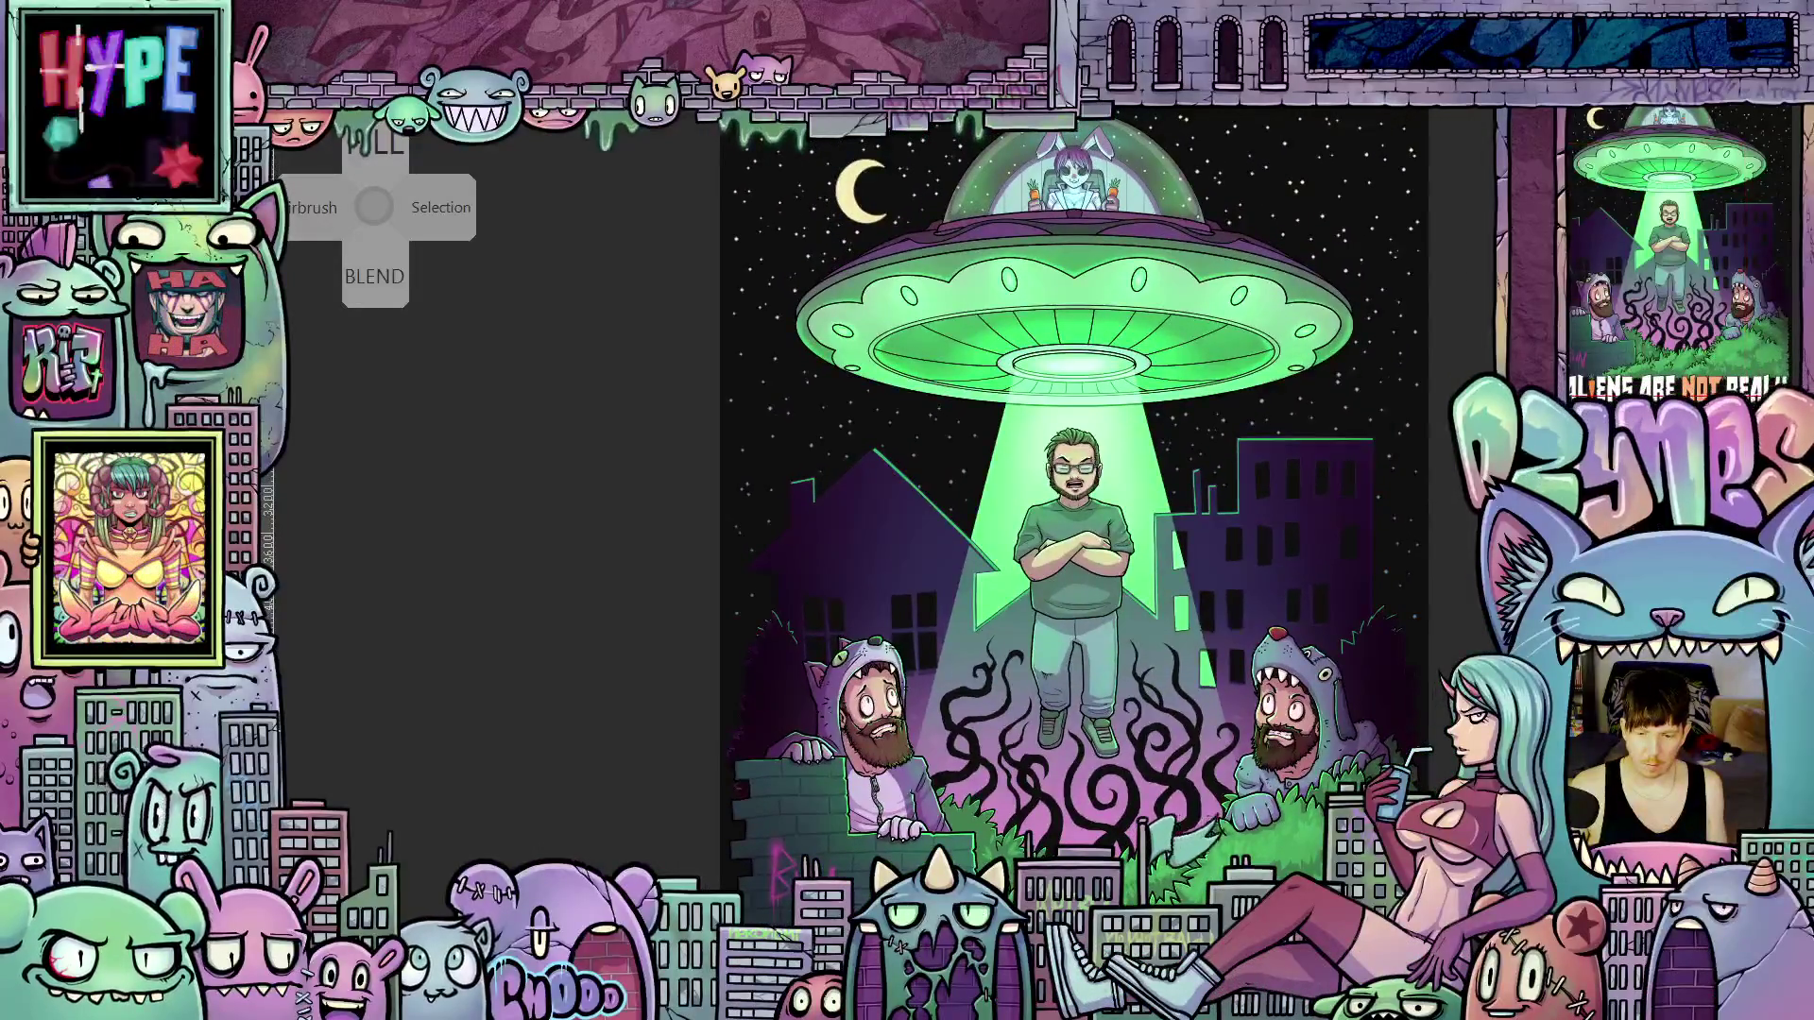
scroll(955, 832, "down", 3)
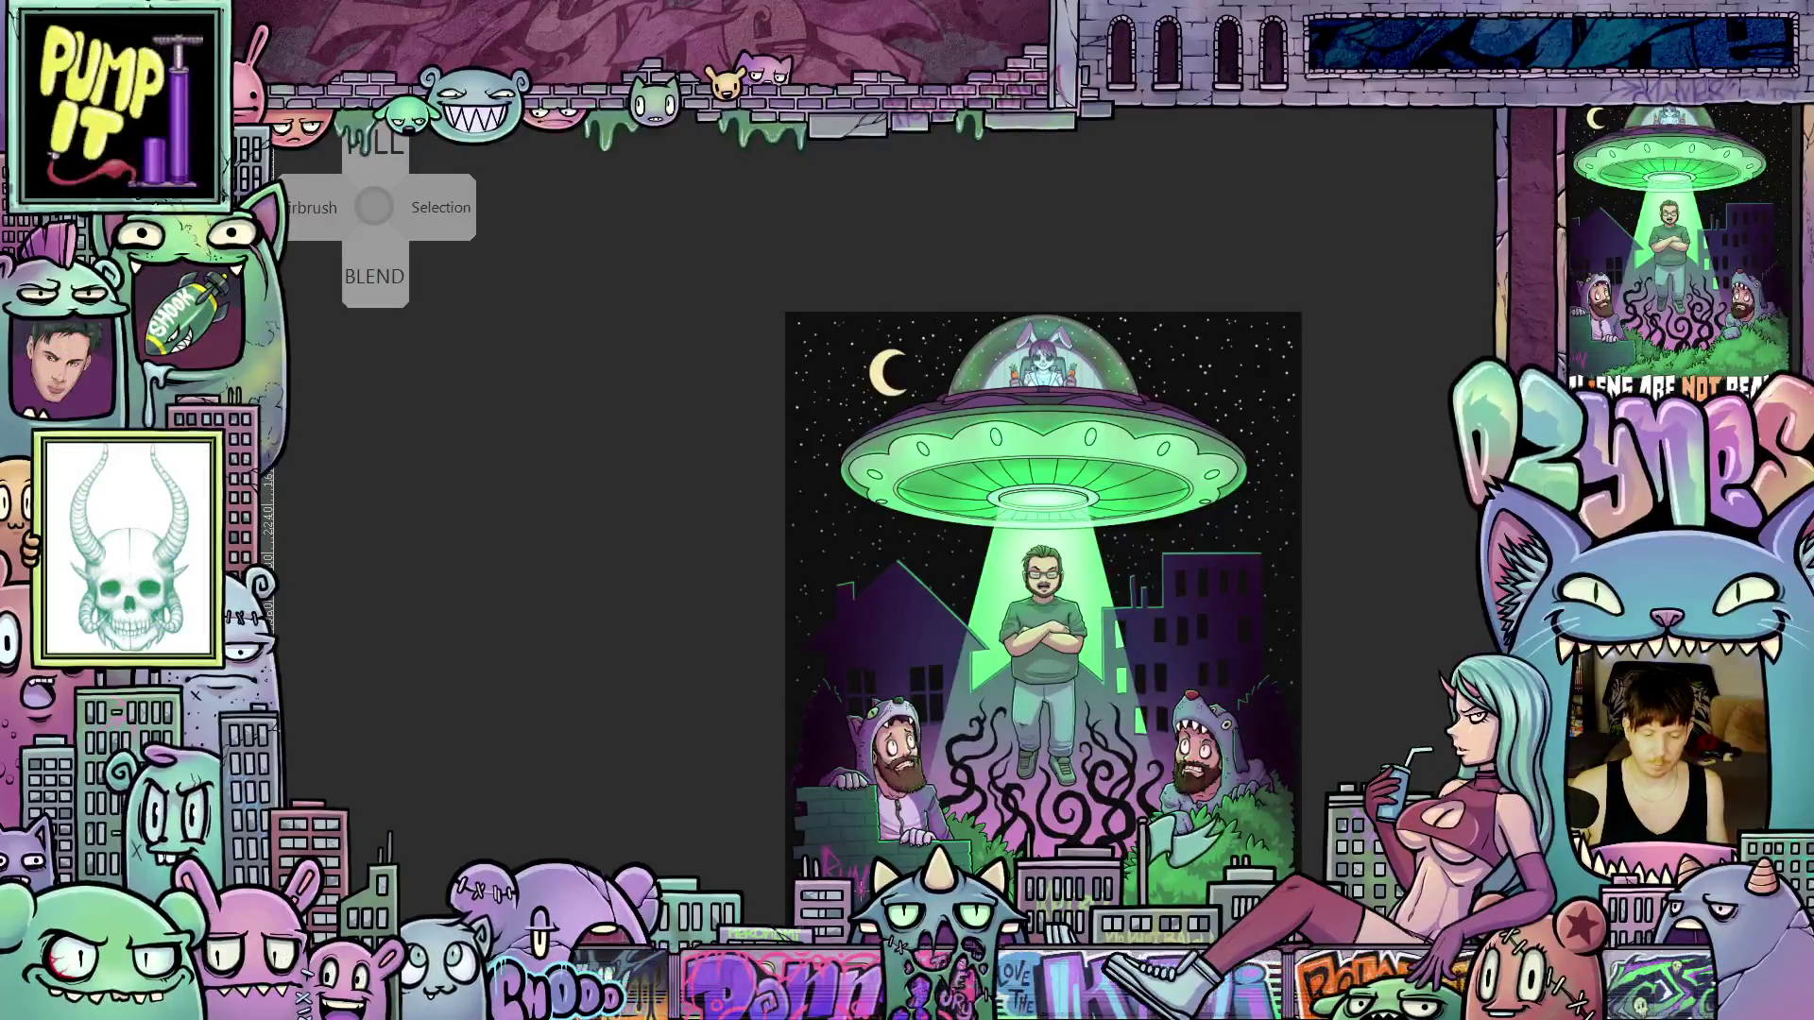
scroll(945, 567, "up", 10)
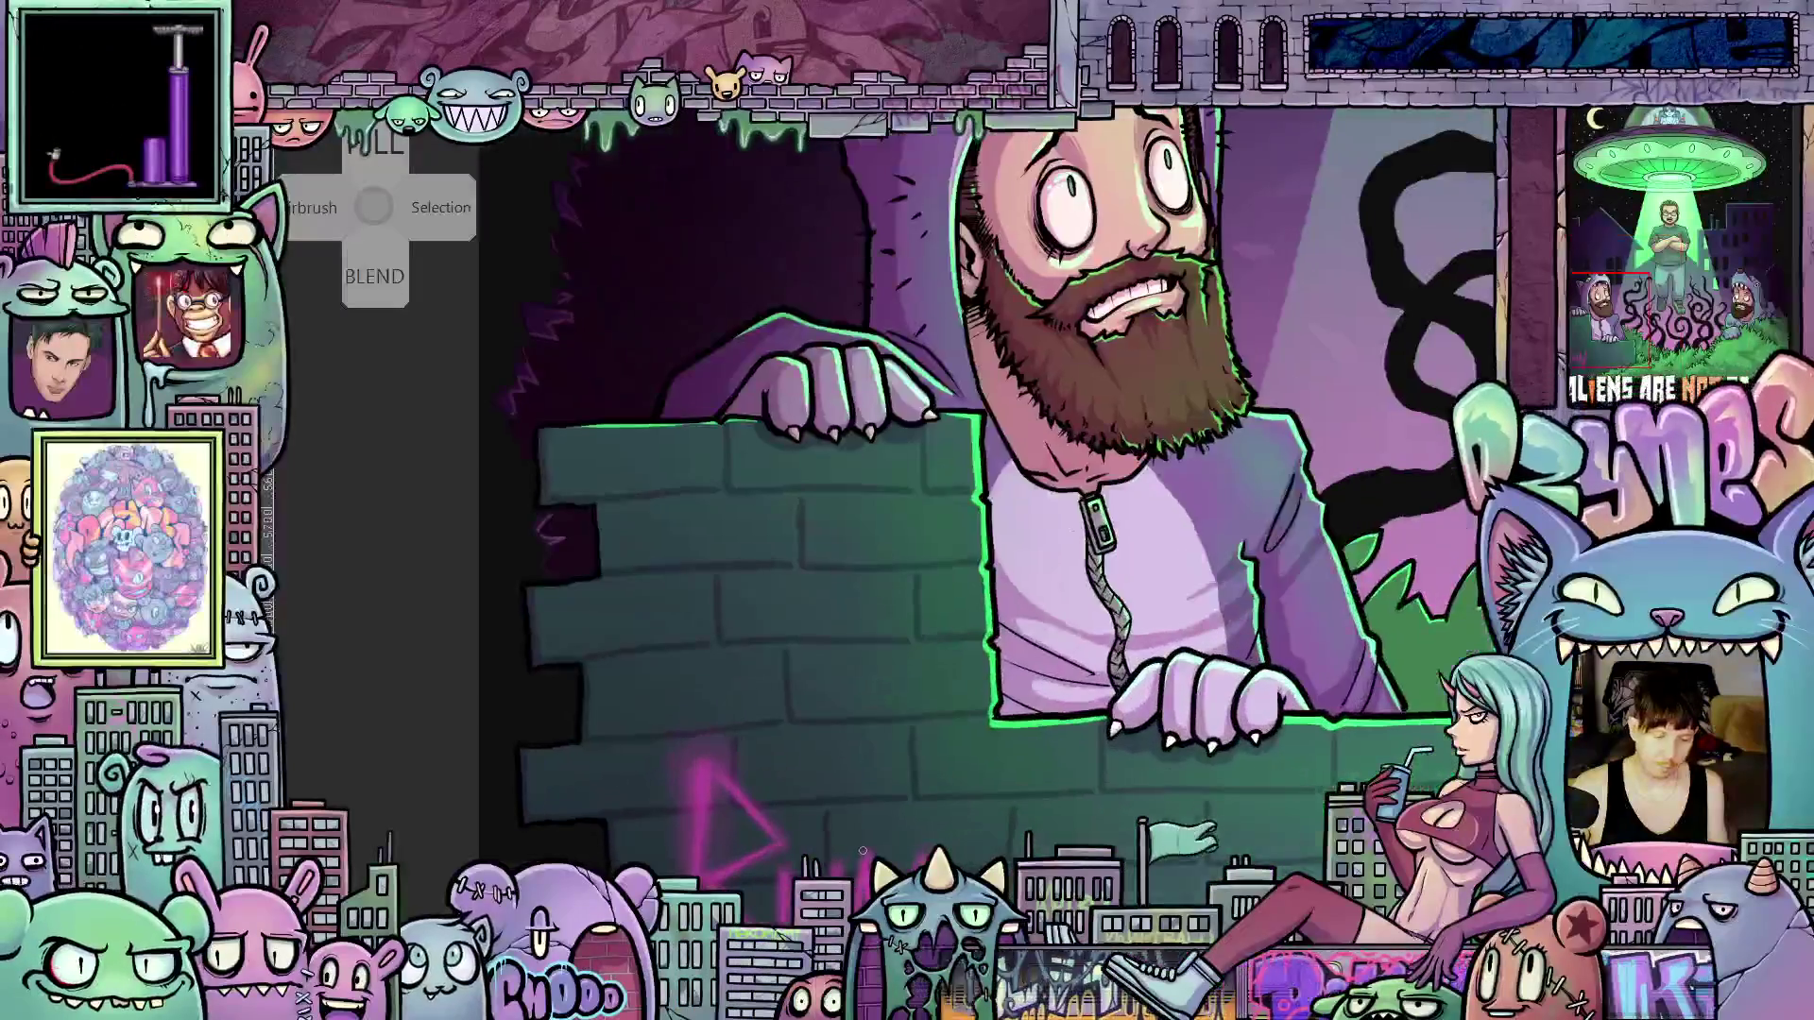
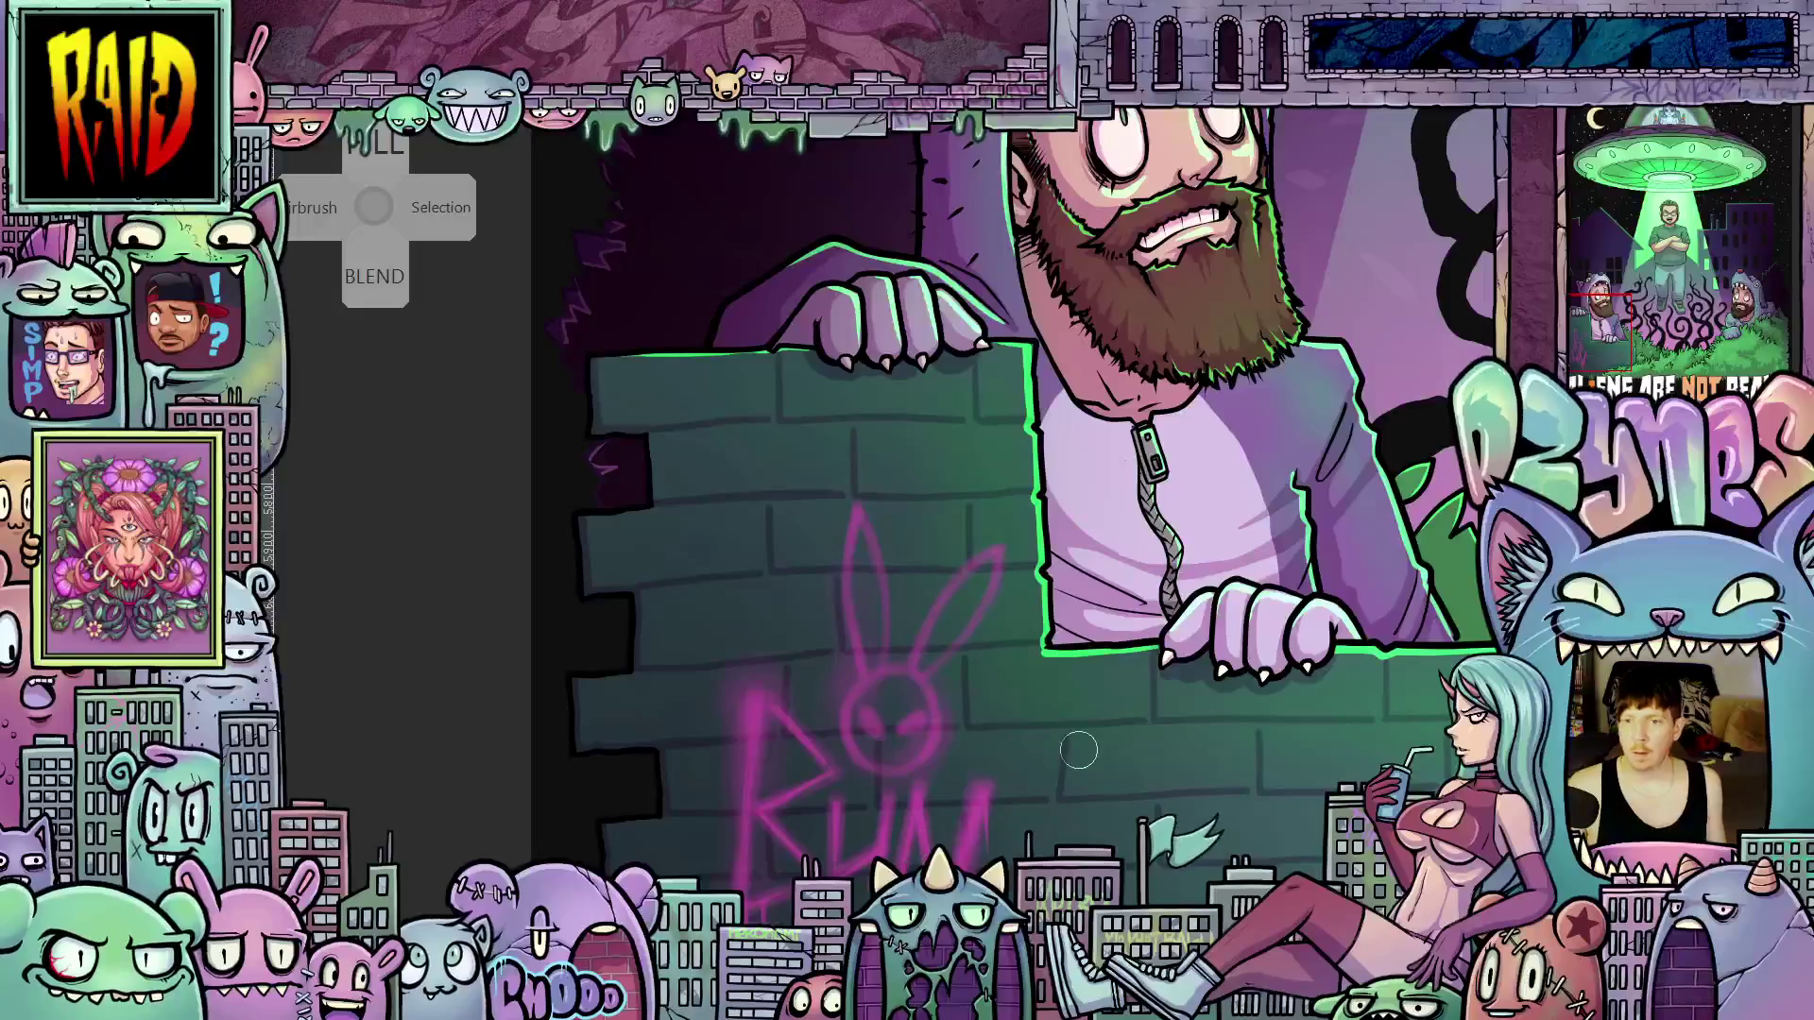
Try Multiply and Overlay on the graffiti layer, then set its blend mode to Add
scroll(956, 730, "down", 5)
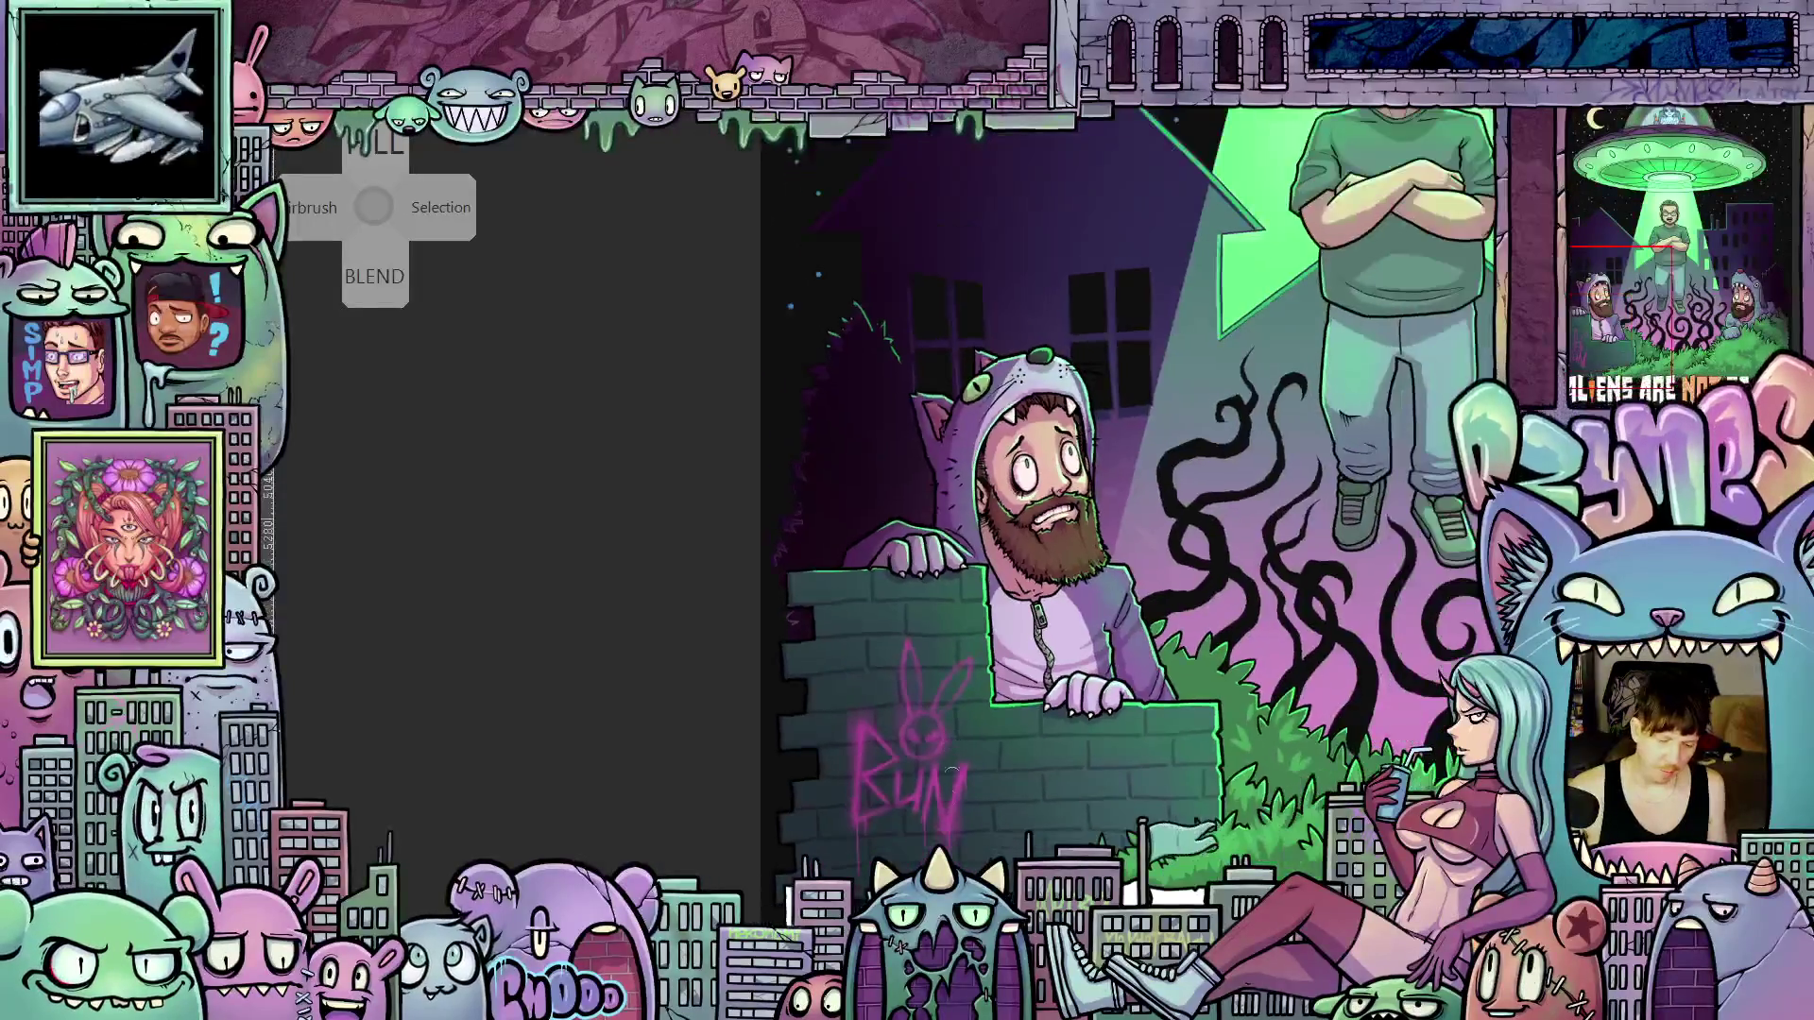
scroll(930, 765, "up", 3)
scroll(931, 765, "up", 2)
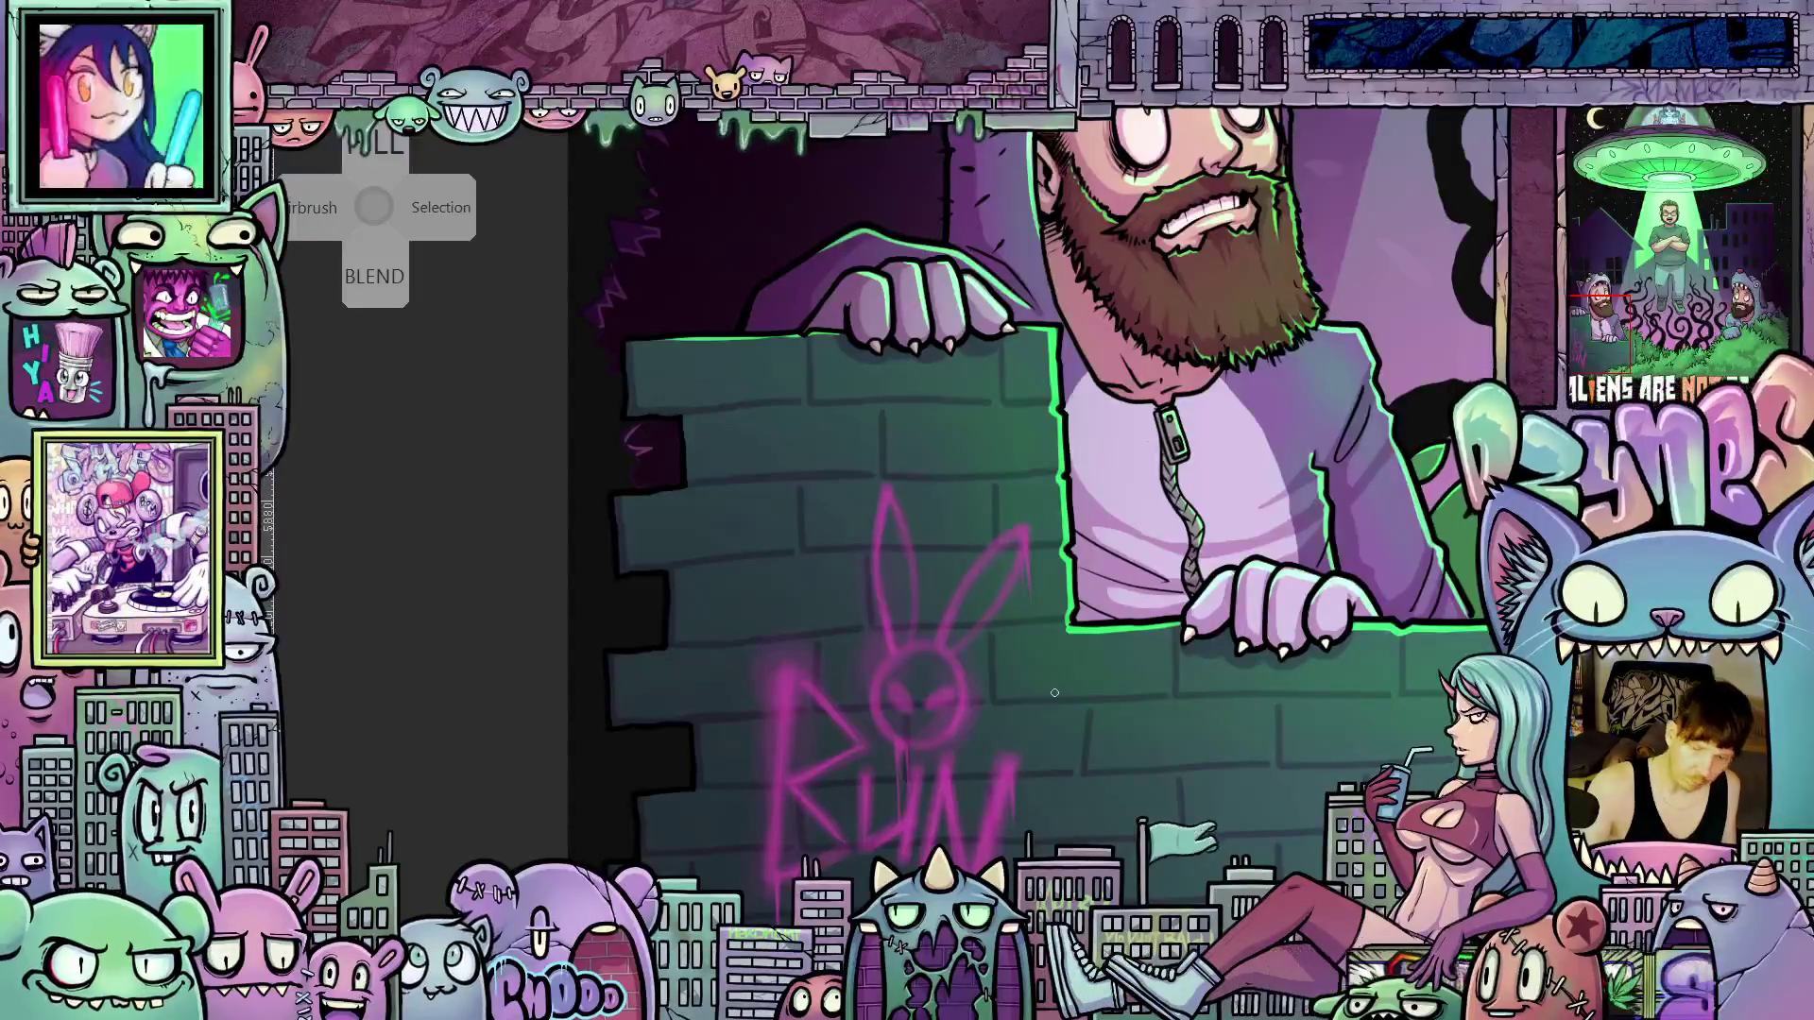
key("ctrl+0")
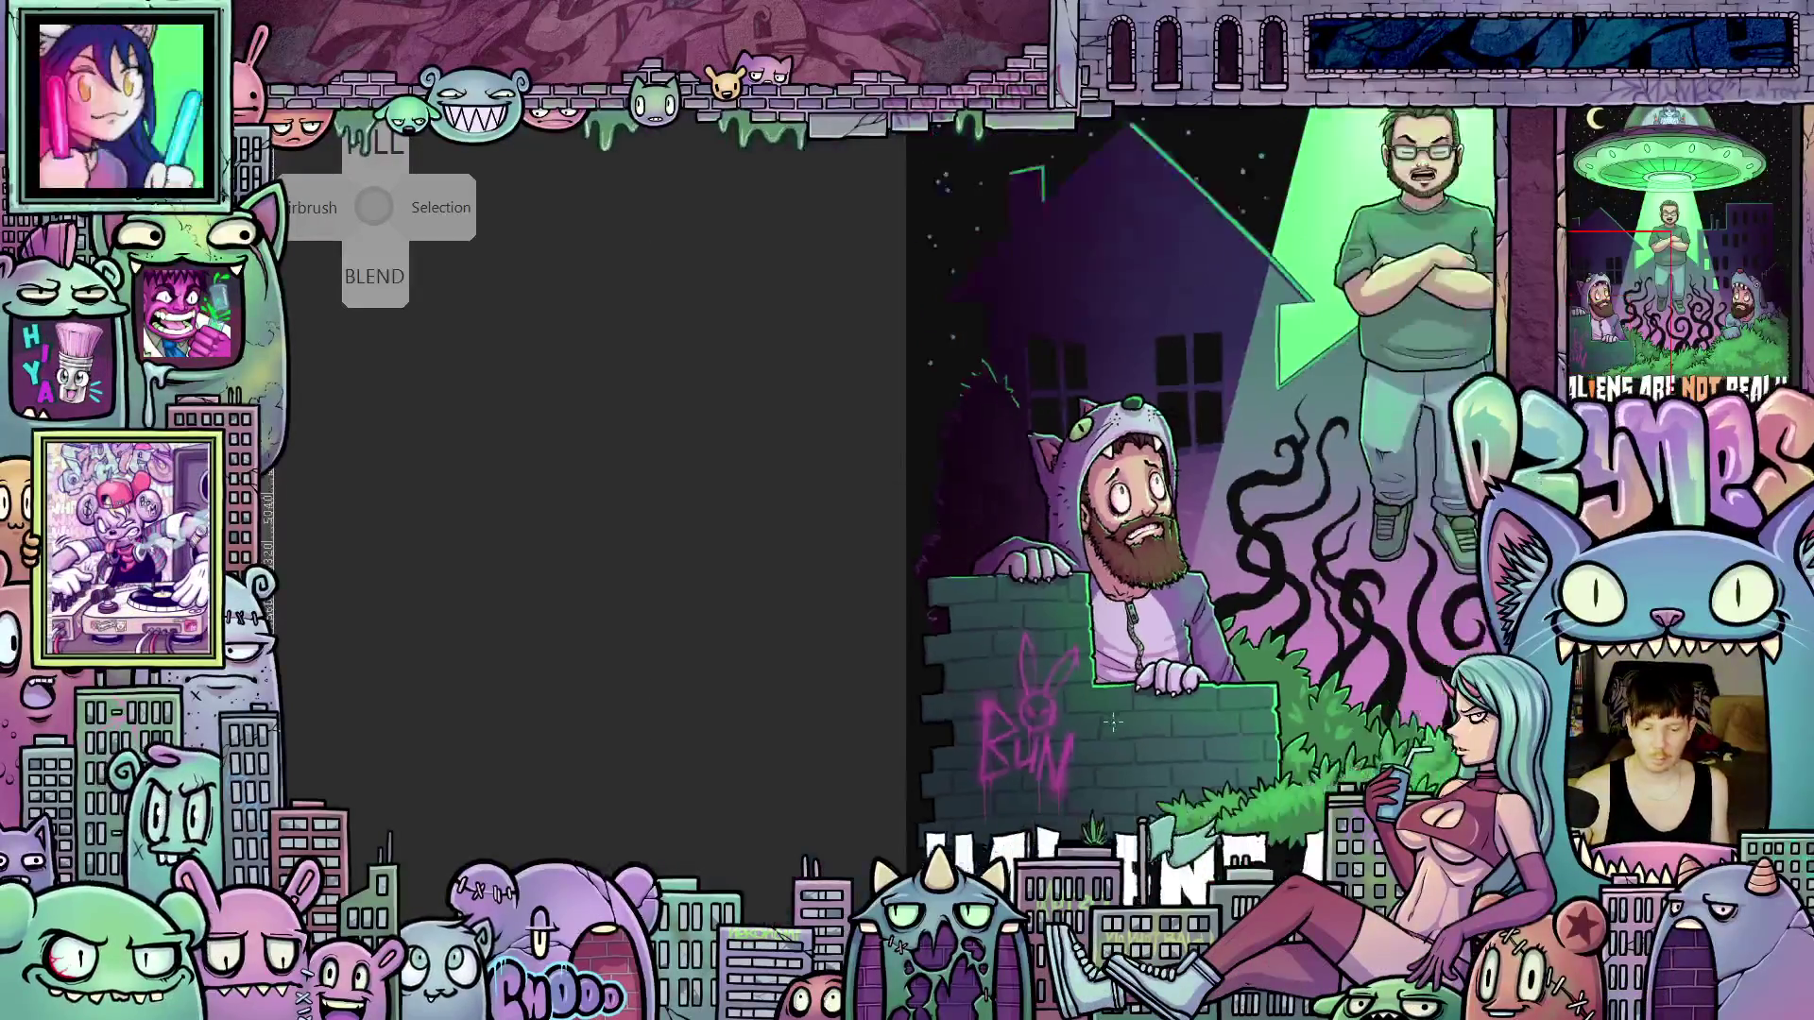
left_click_drag(1072, 786, 967, 743)
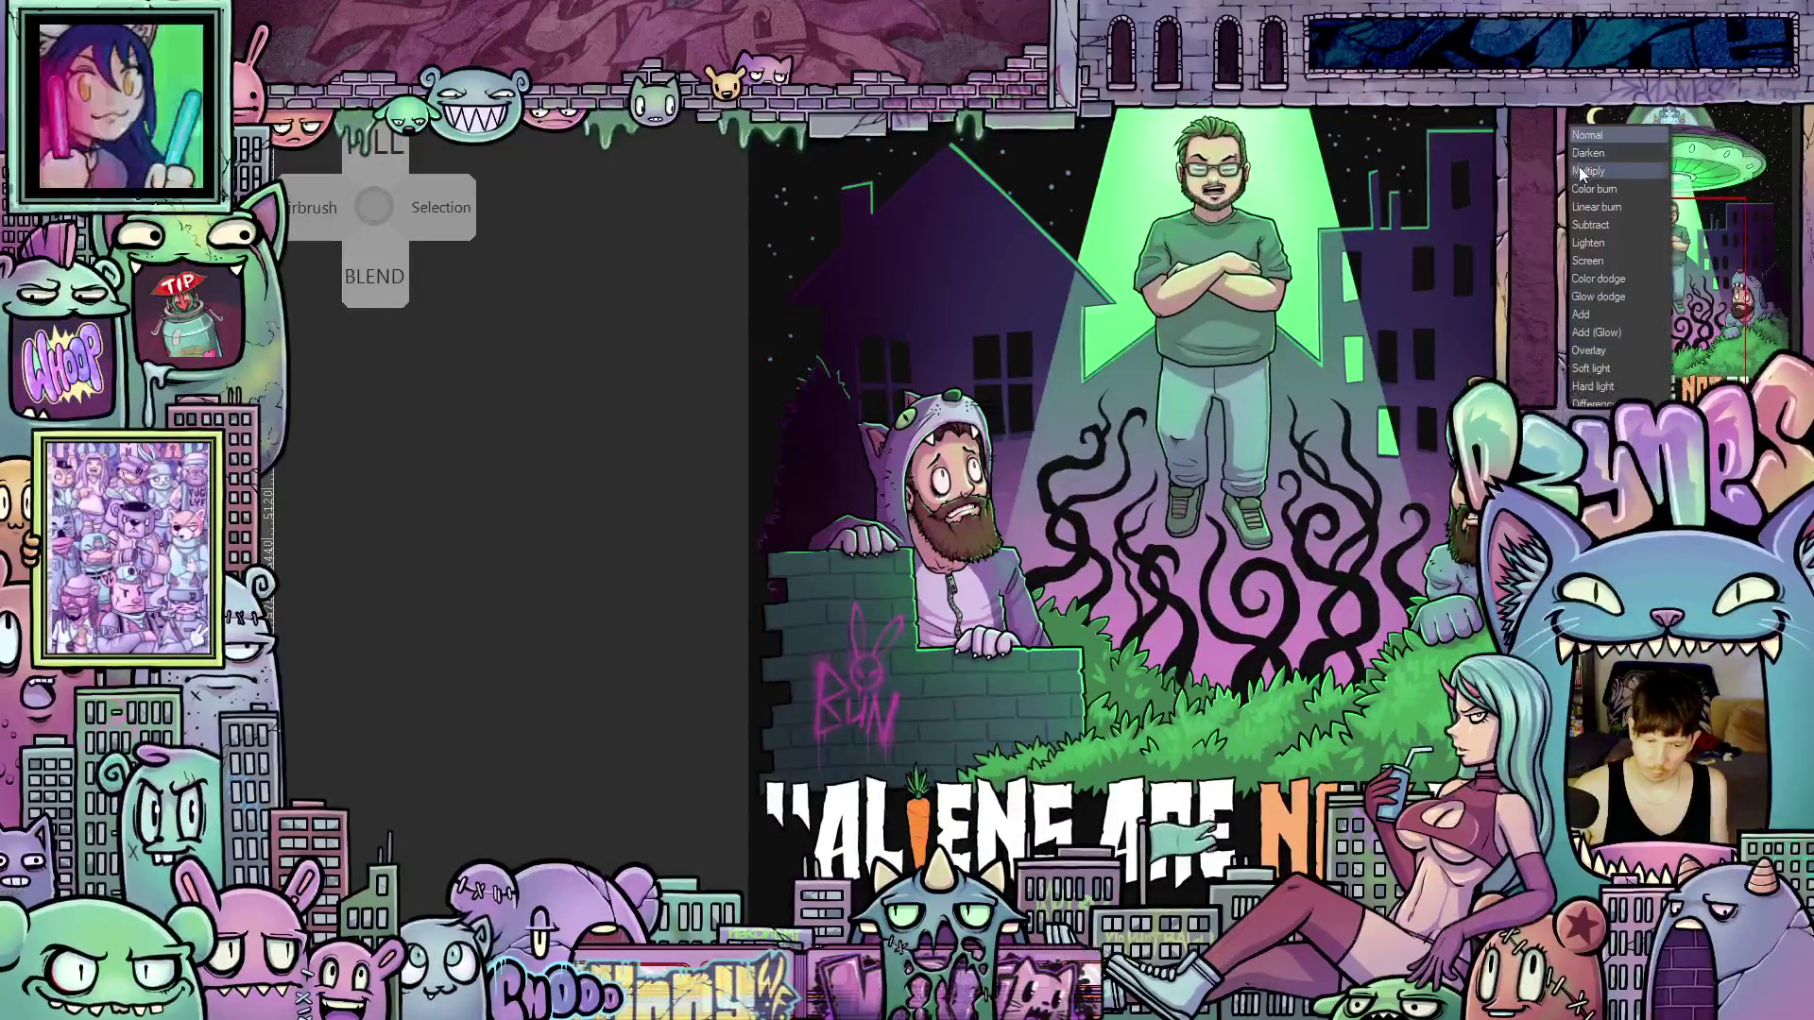
left_click(1588, 171)
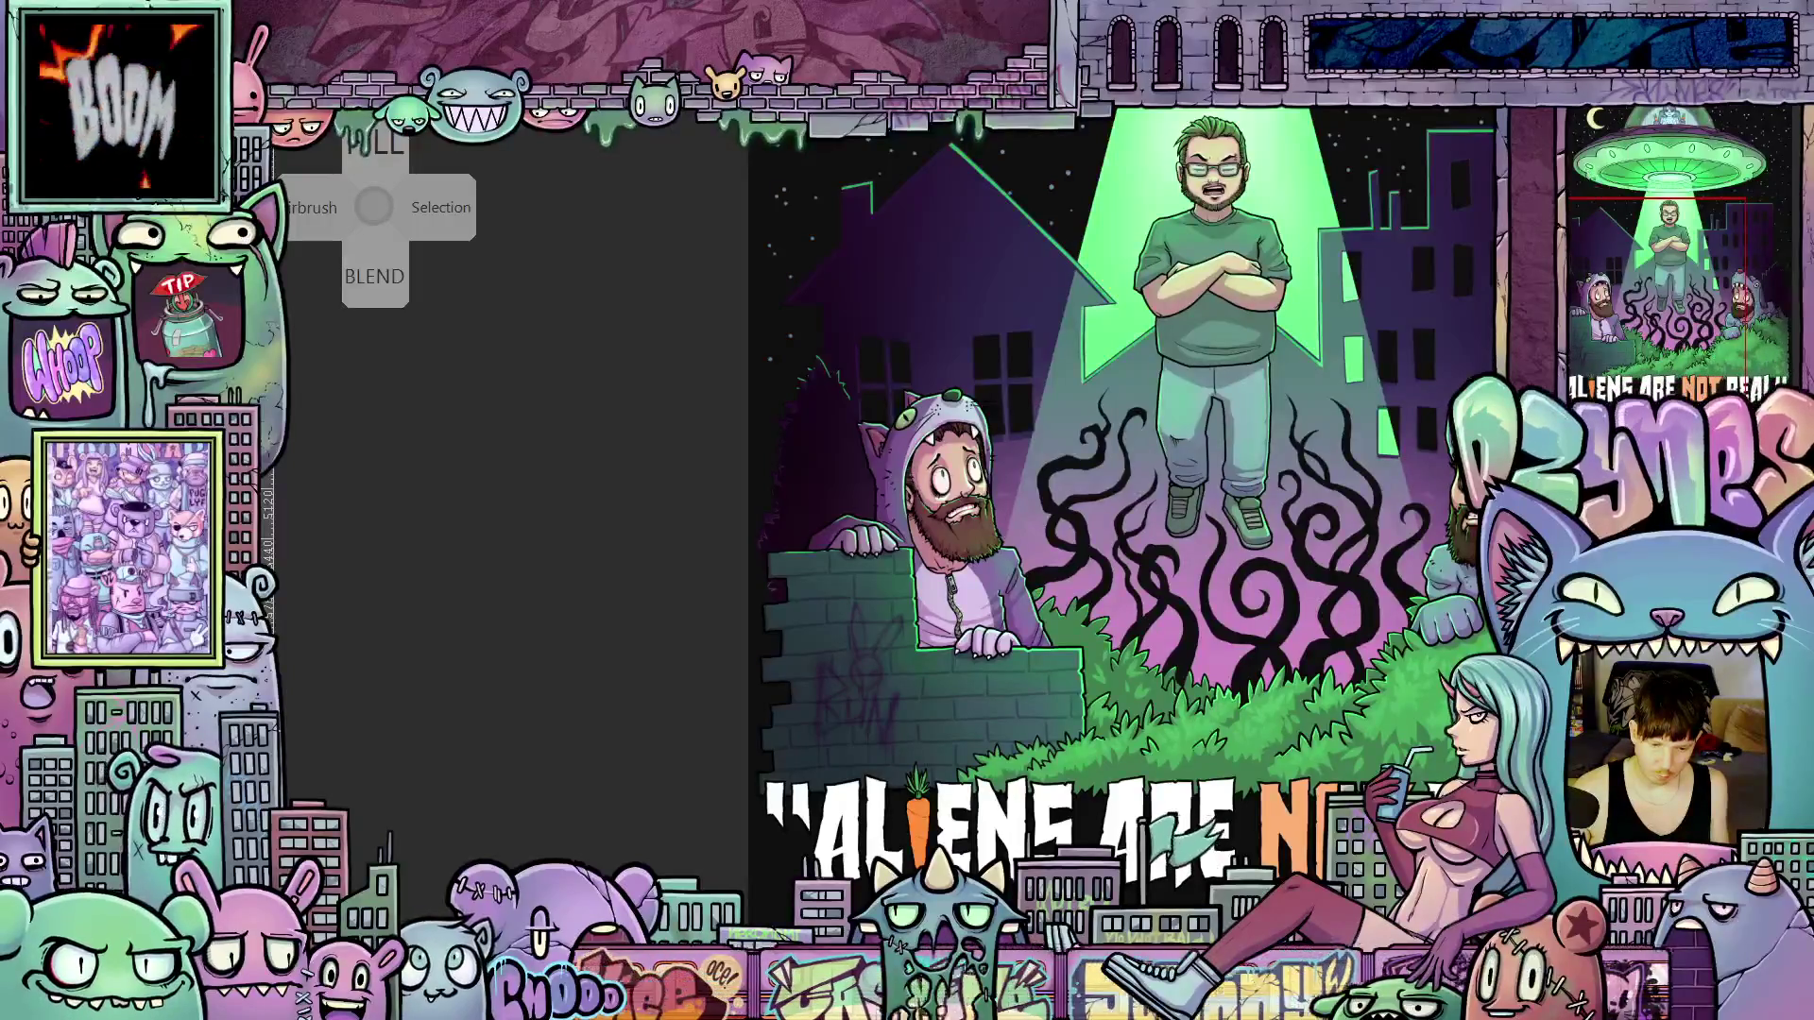
scroll(936, 775, "up", 2)
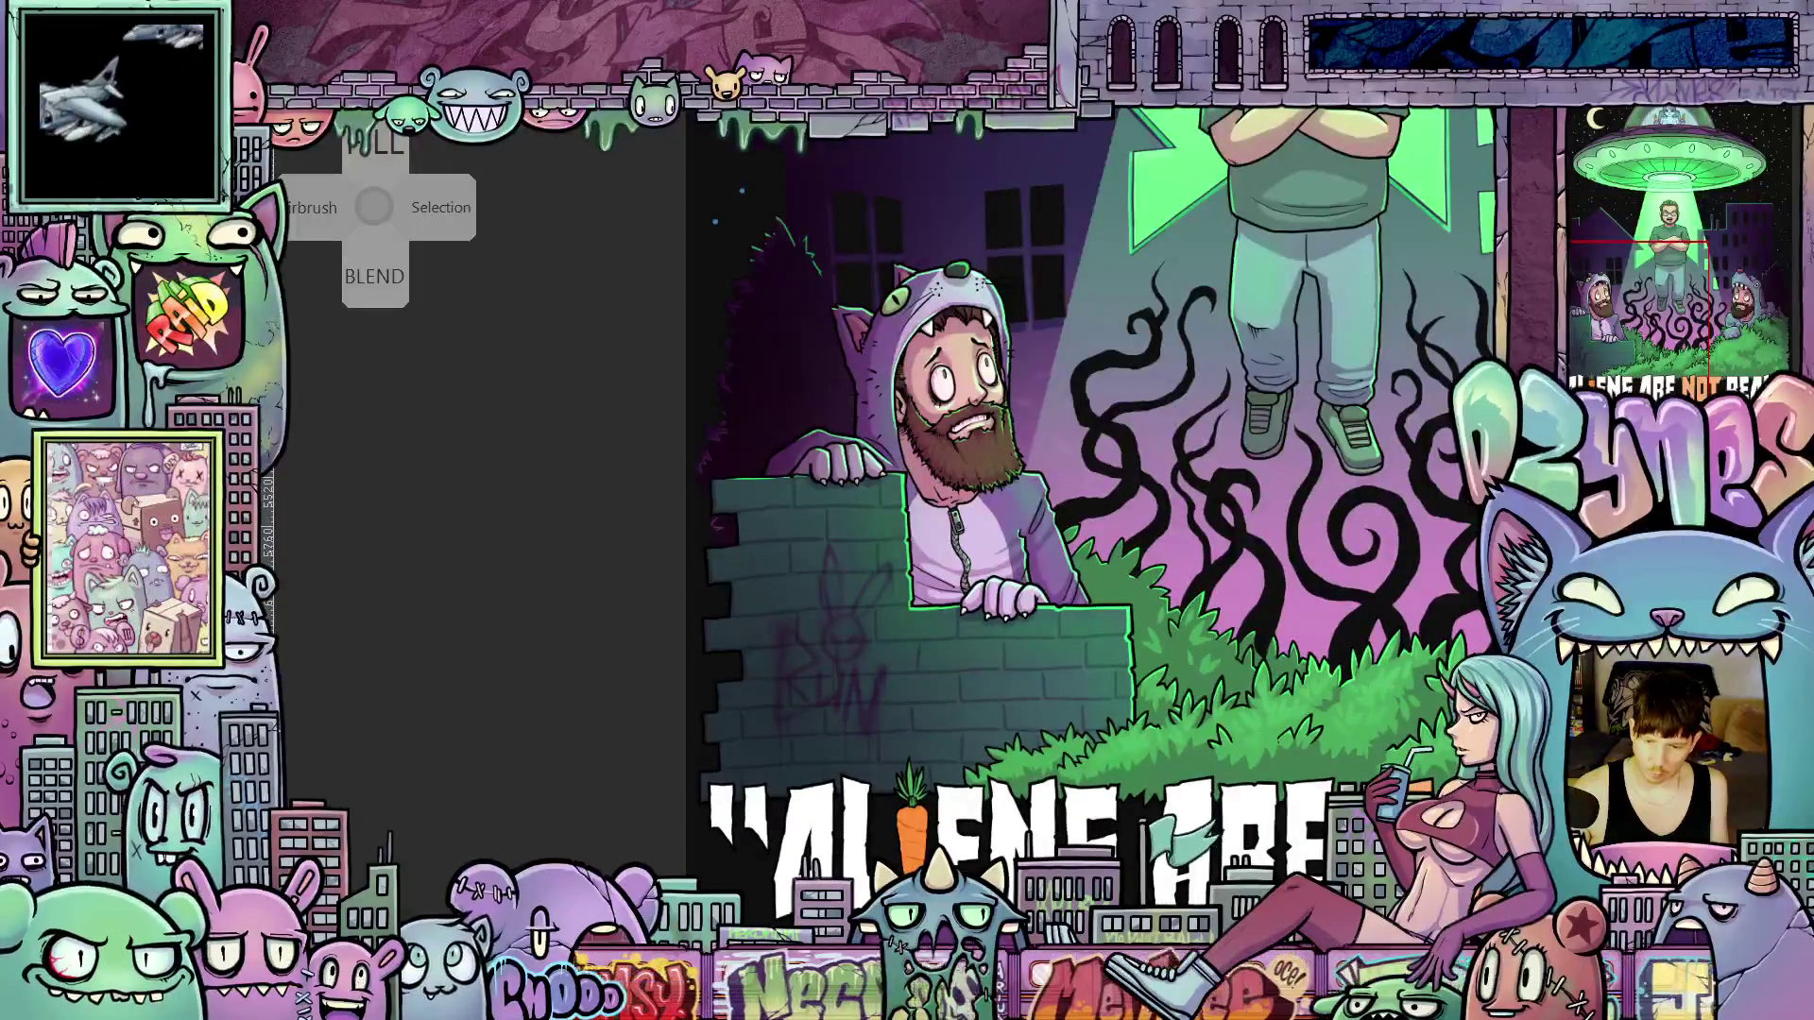
left_click(1607, 171)
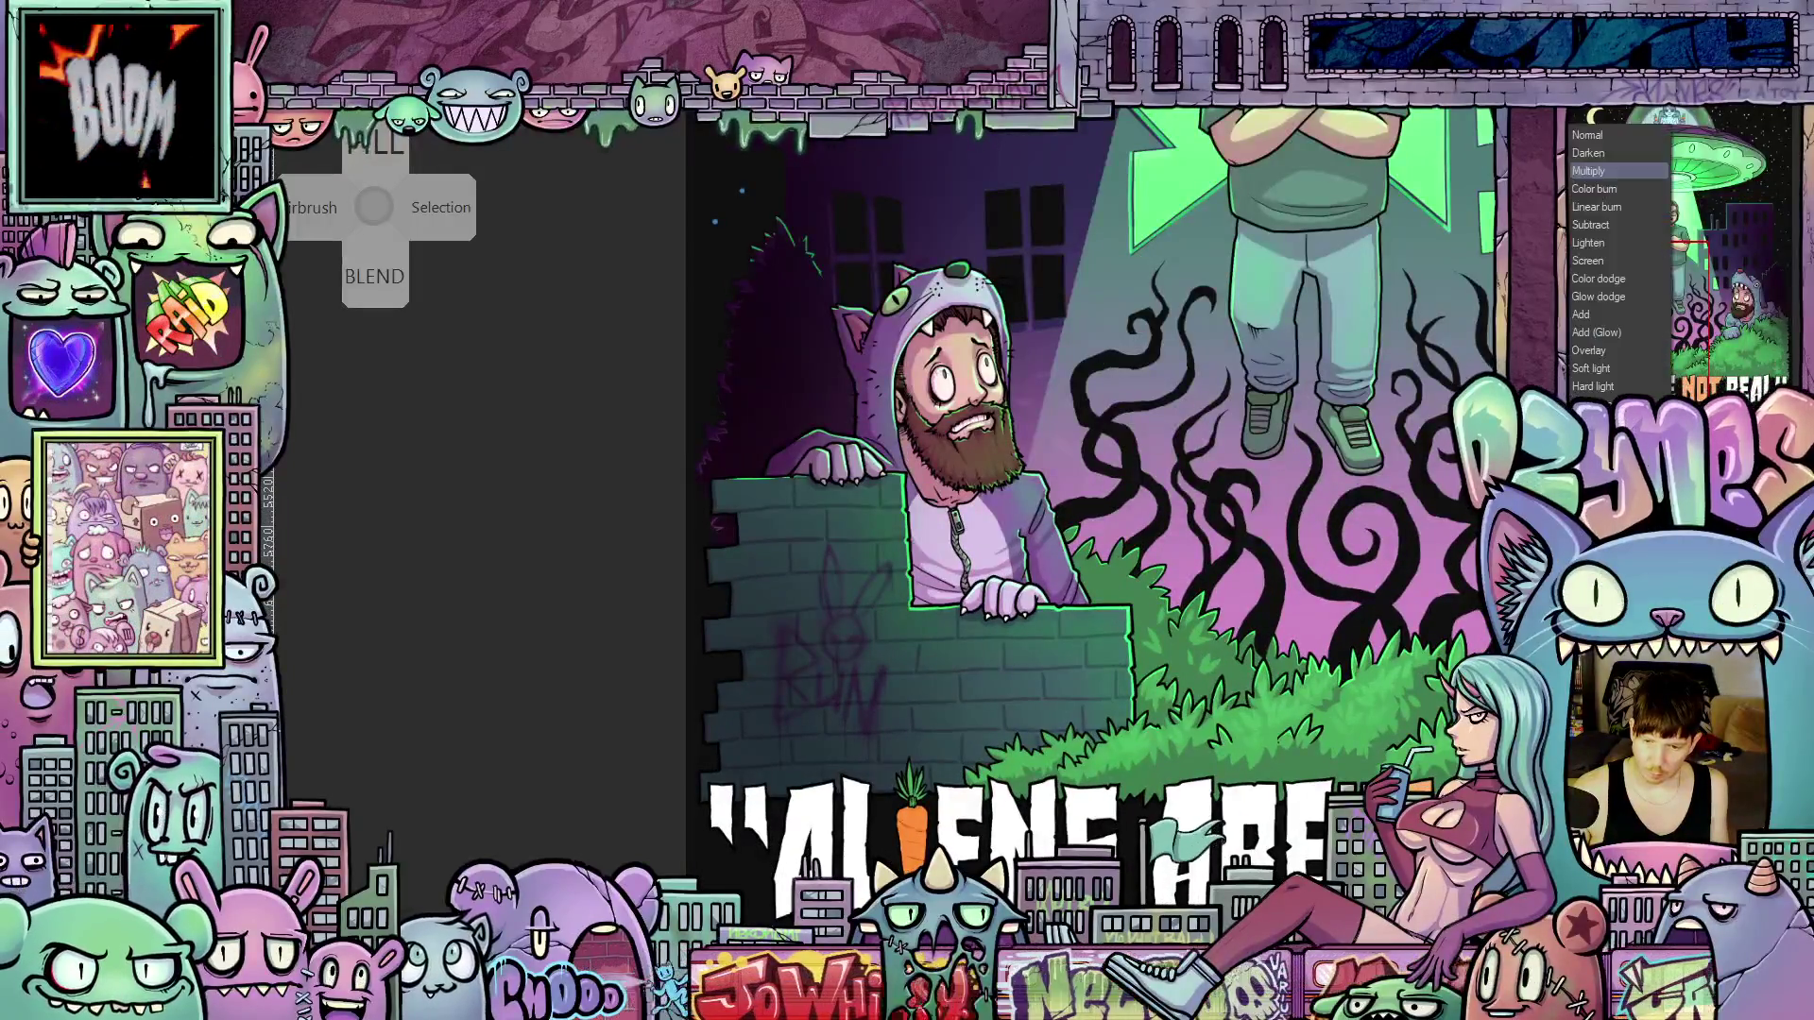
left_click(1591, 352)
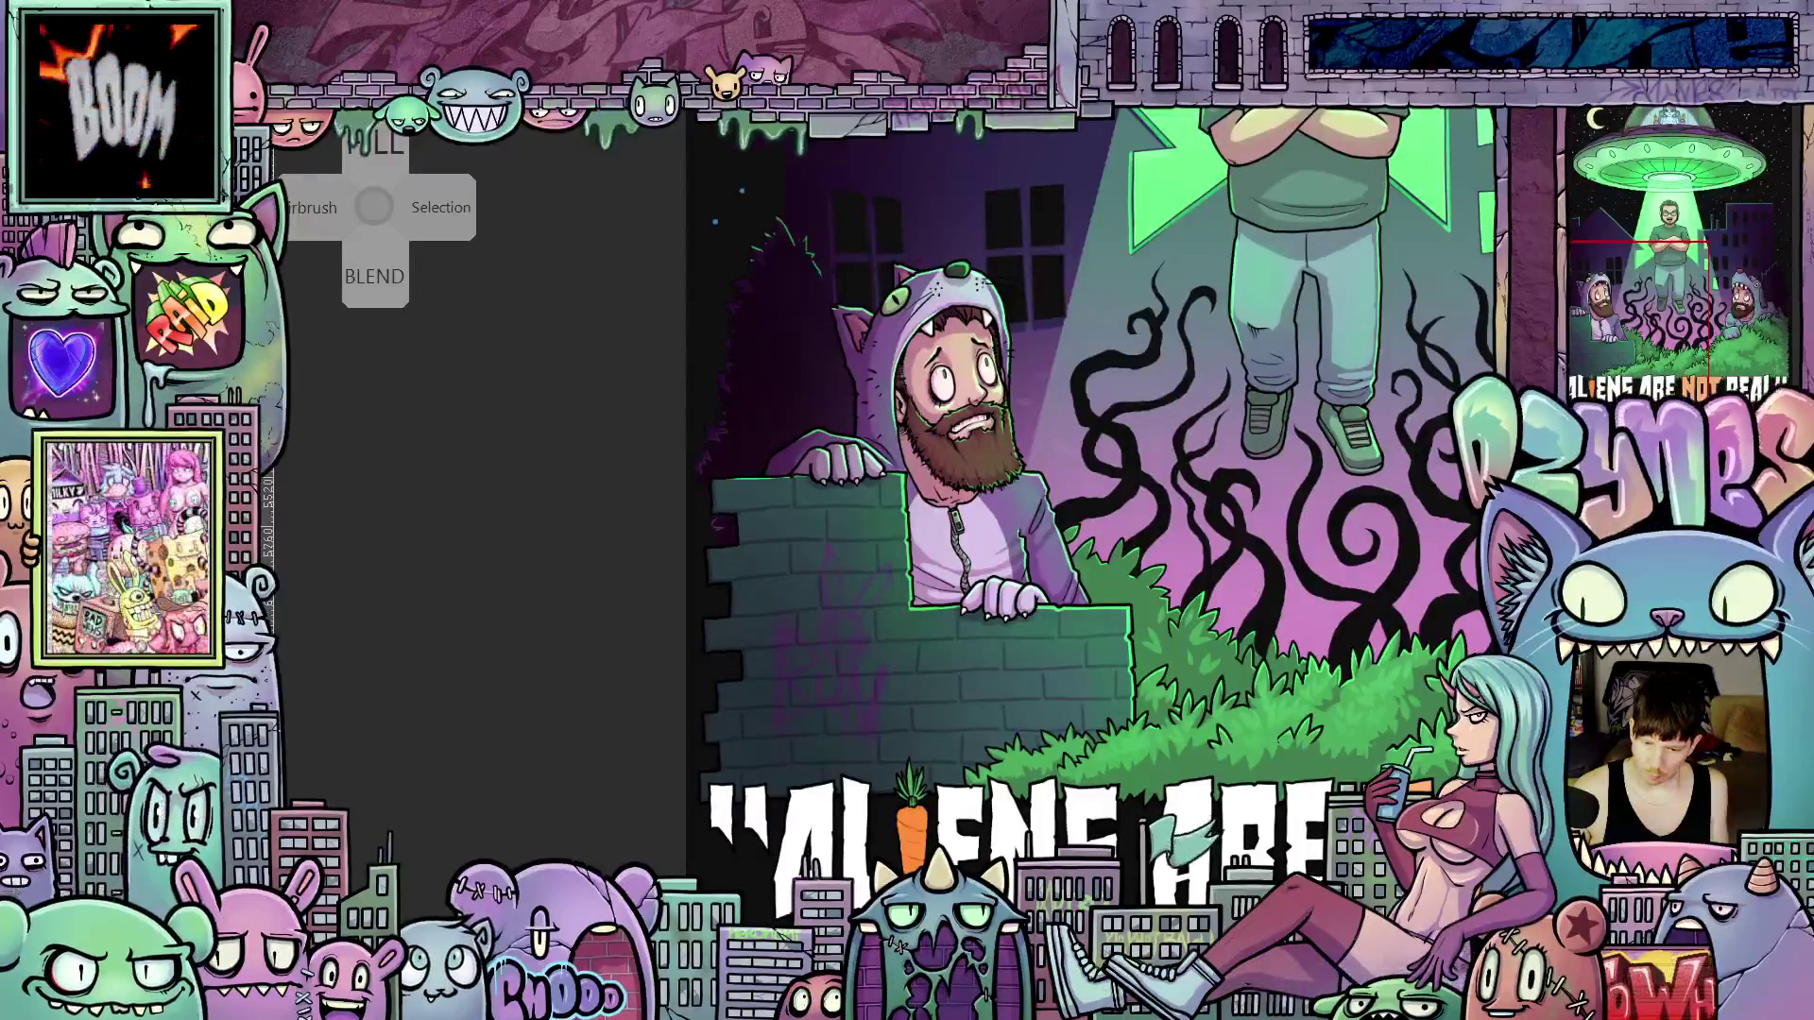
left_click(1616, 331)
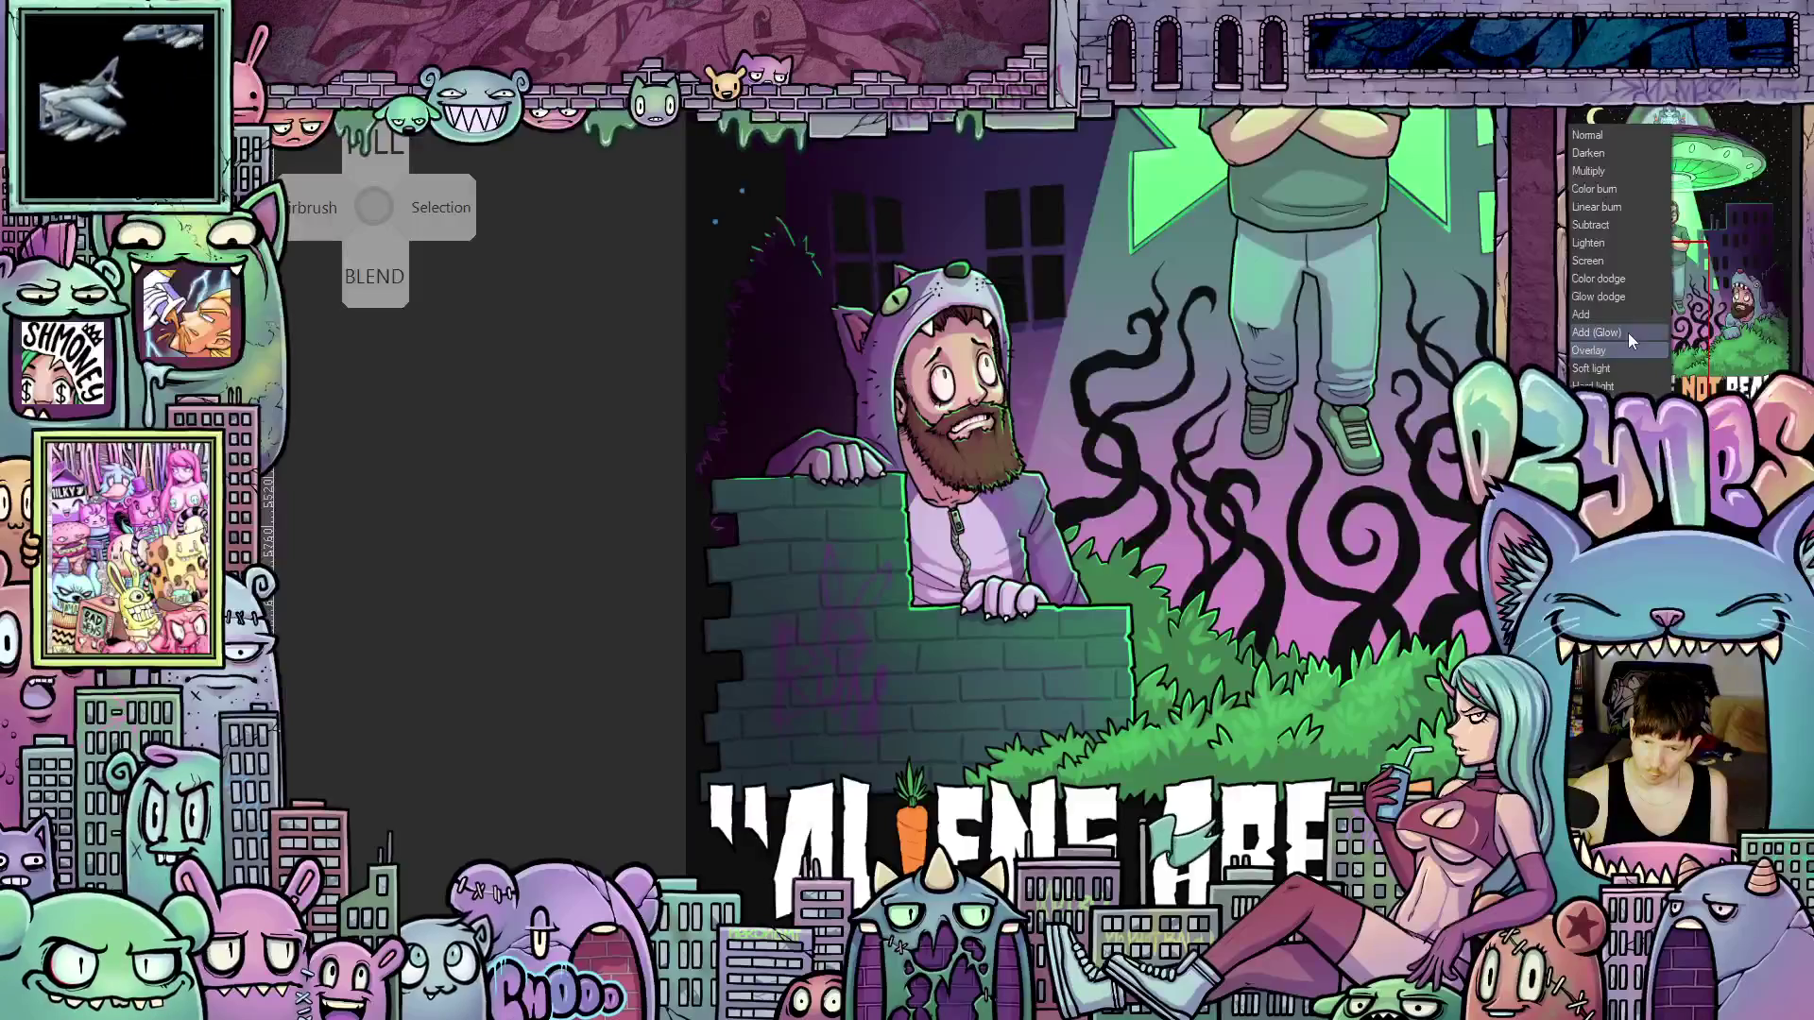
left_click(1601, 312)
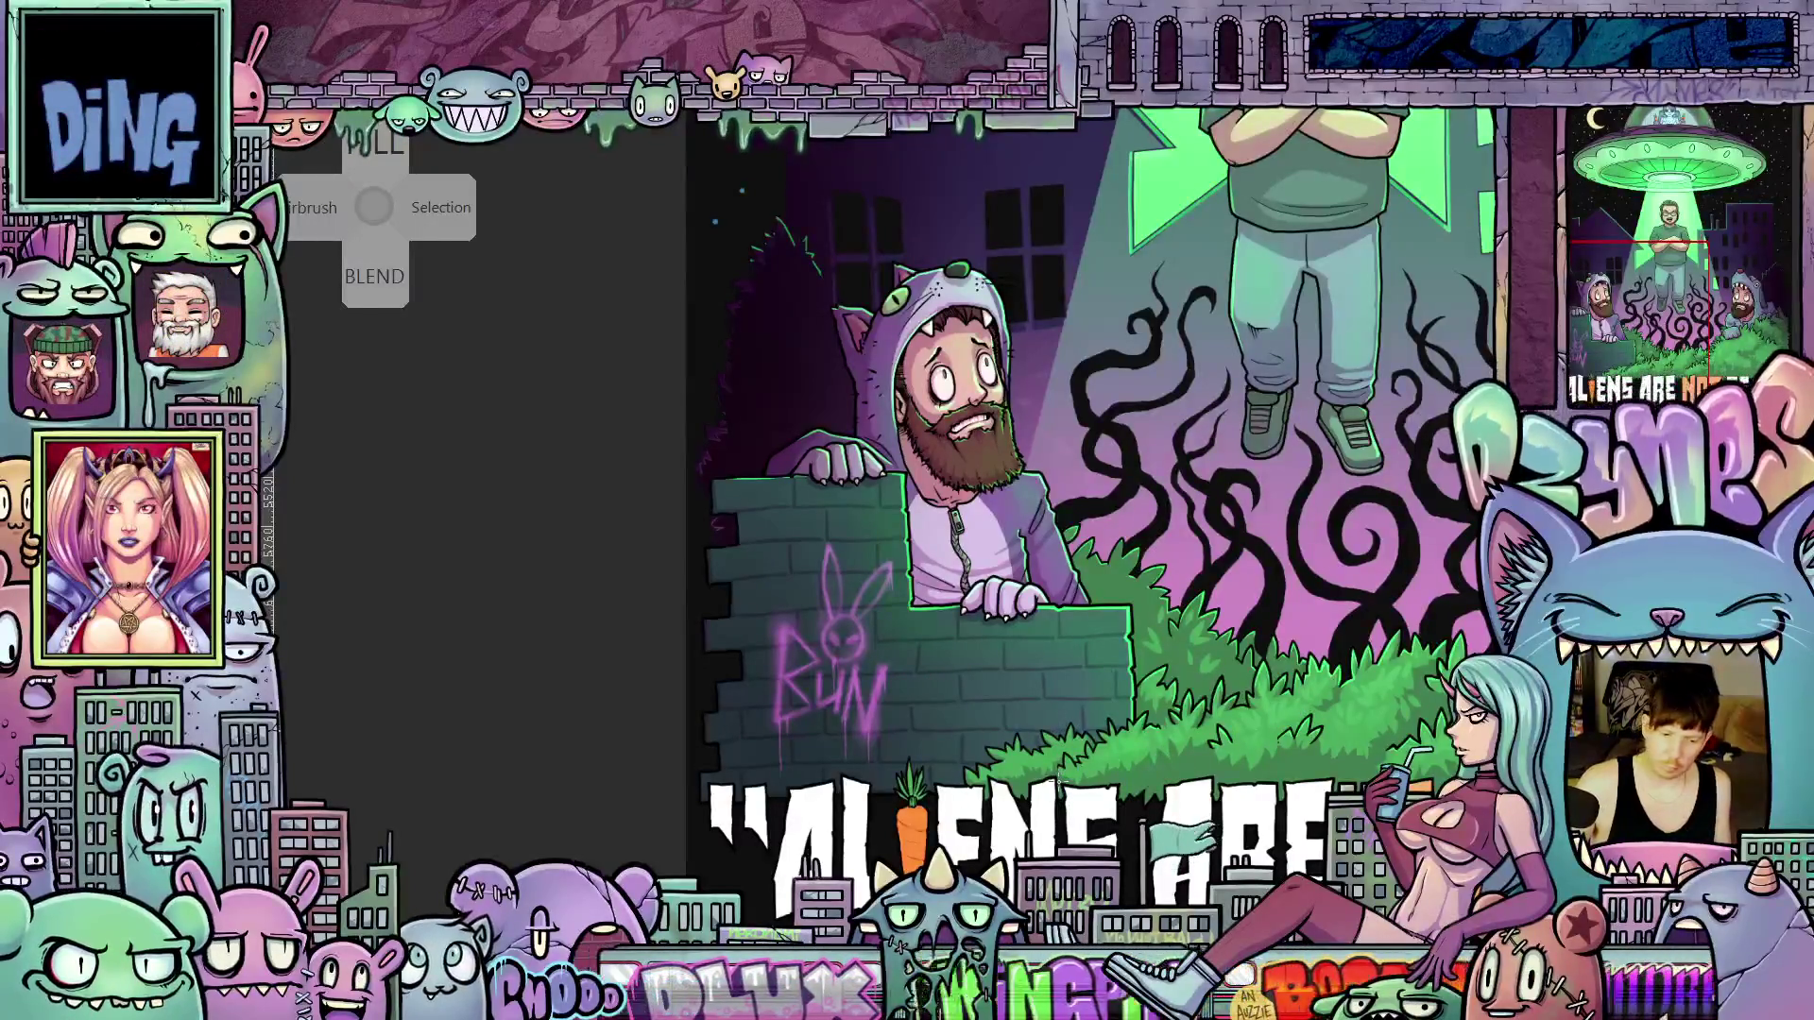
Scale the RUN bunny graffiti down with Ctrl+T, shift it down-left, and apply the transform
key("ctrl+t")
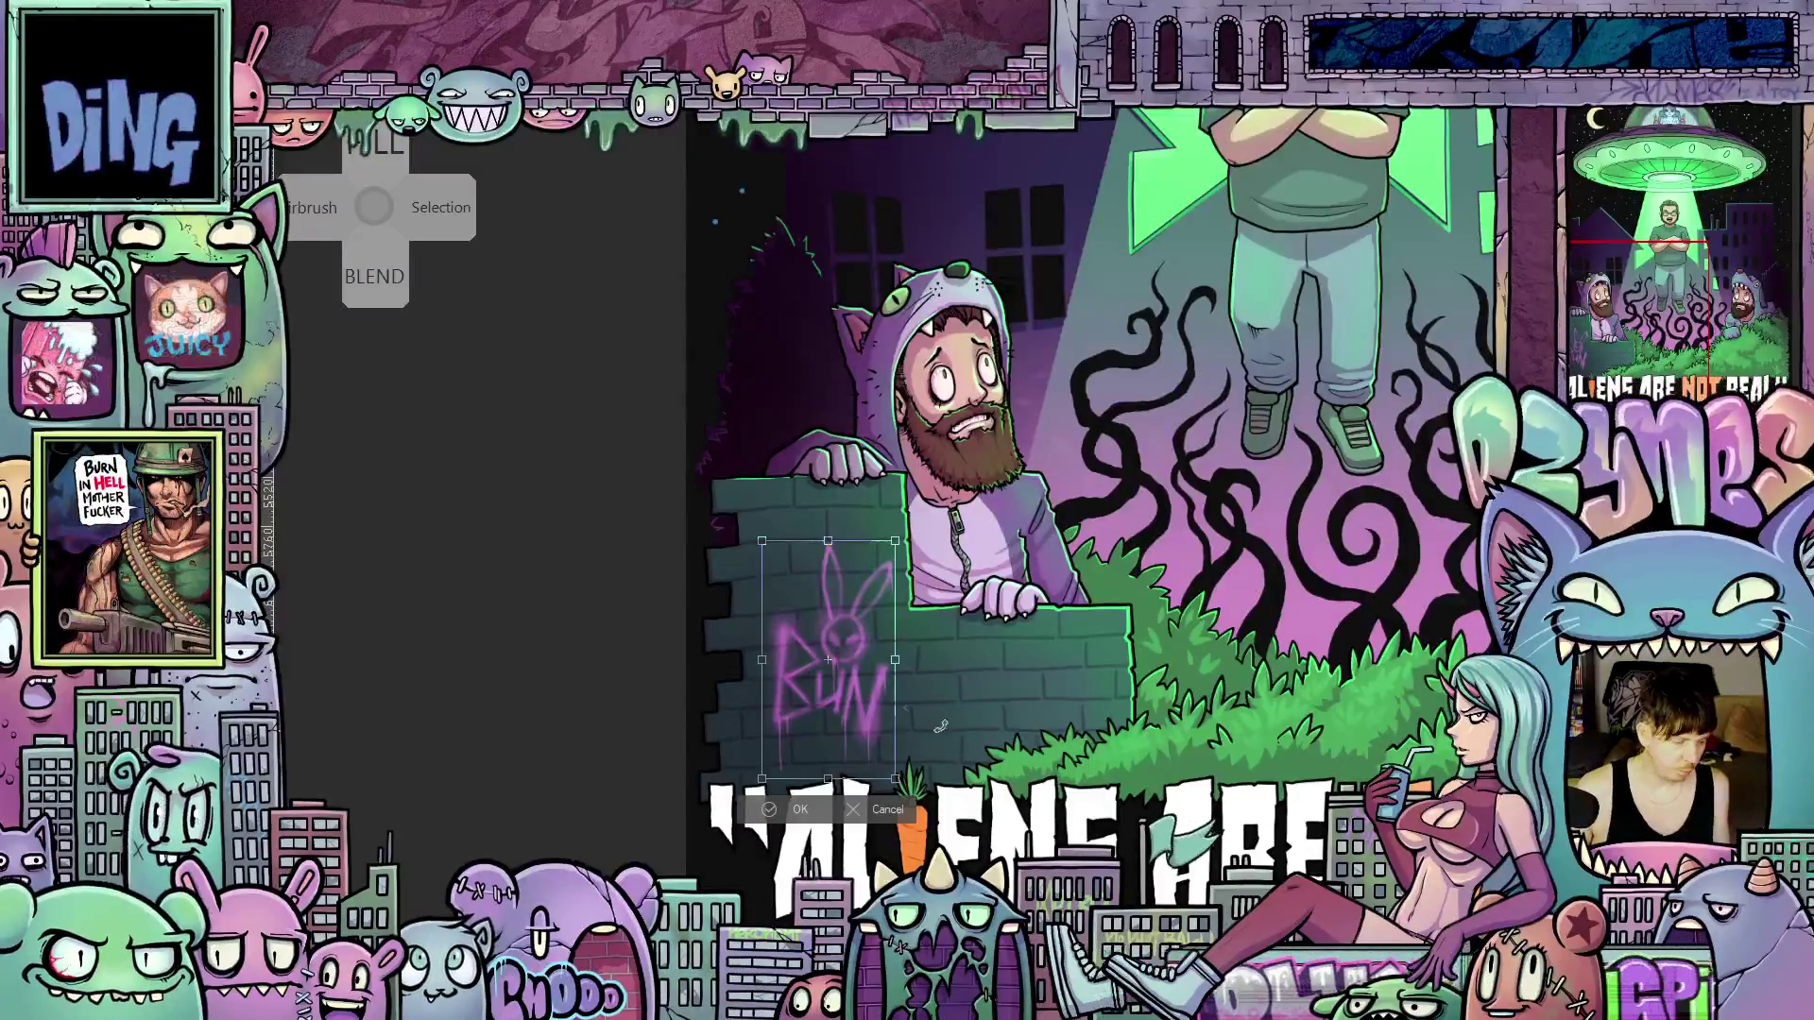
left_click_drag(894, 542, 859, 586)
left_click_drag(852, 709, 844, 692)
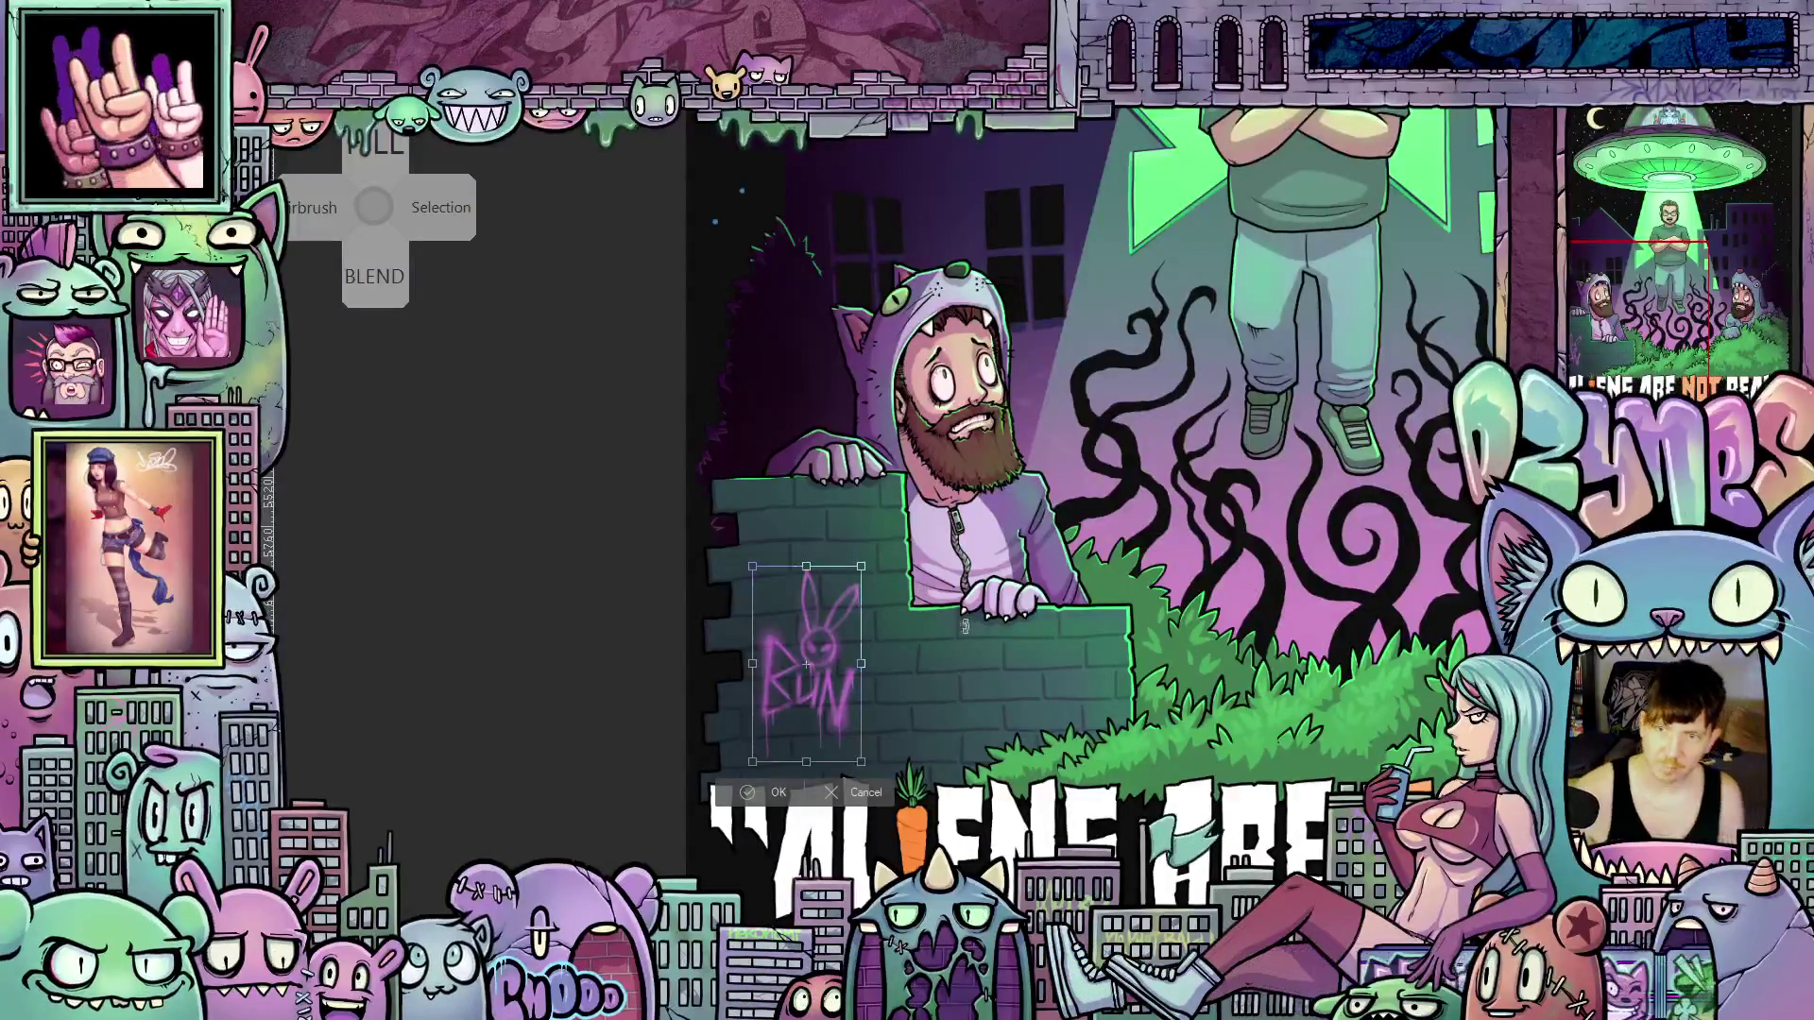
left_click(758, 796)
scroll(934, 746, "down", 1)
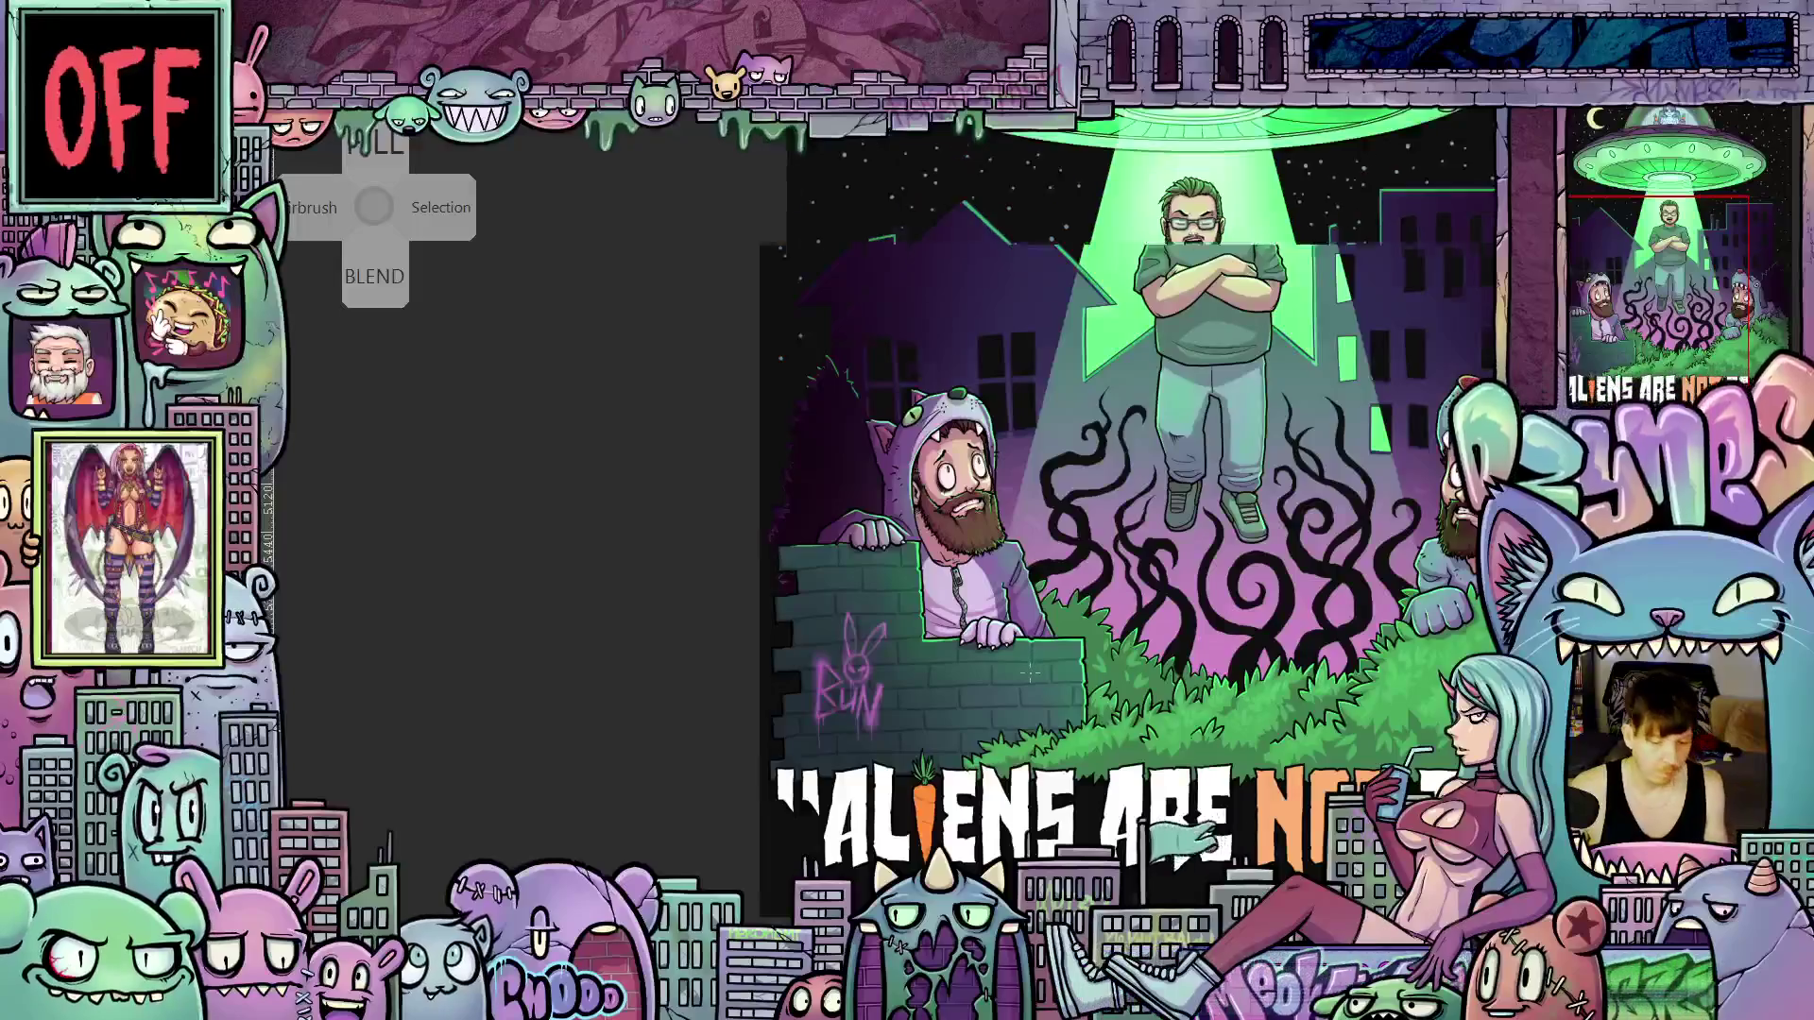
scroll(1032, 668, "down", 5)
left_click_drag(1101, 655, 1002, 671)
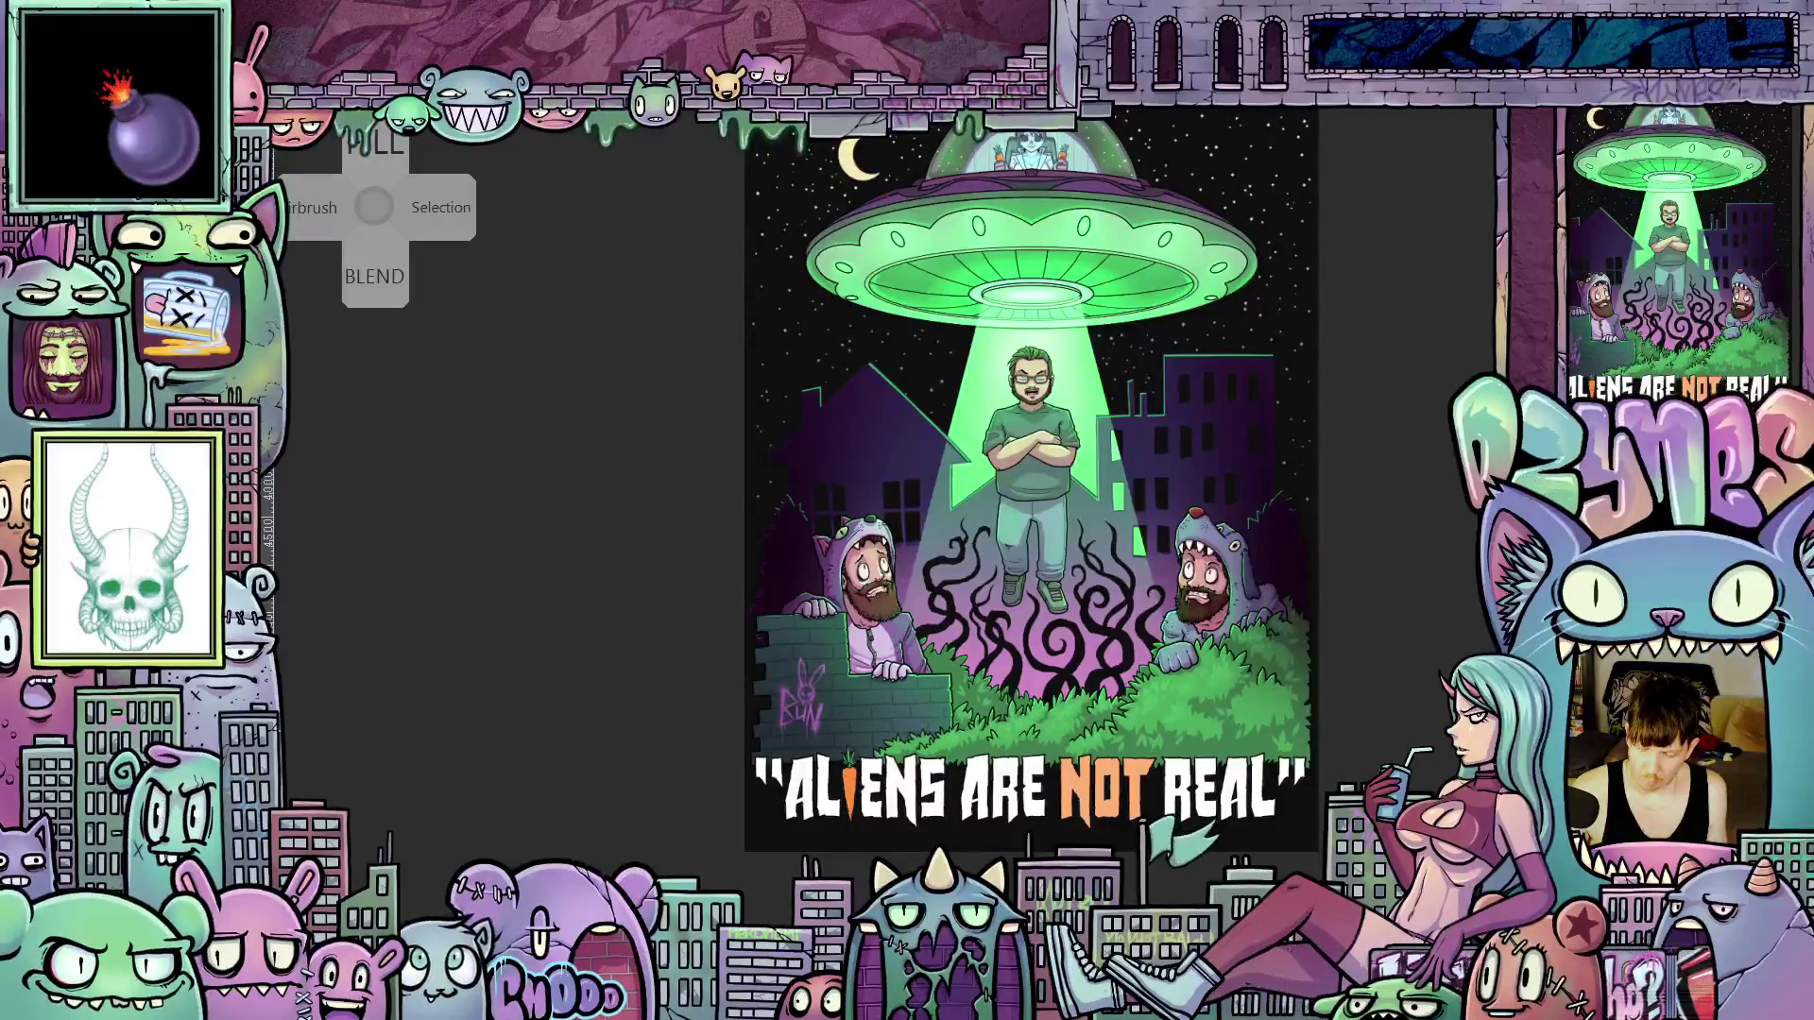
scroll(1306, 723, "up", 2)
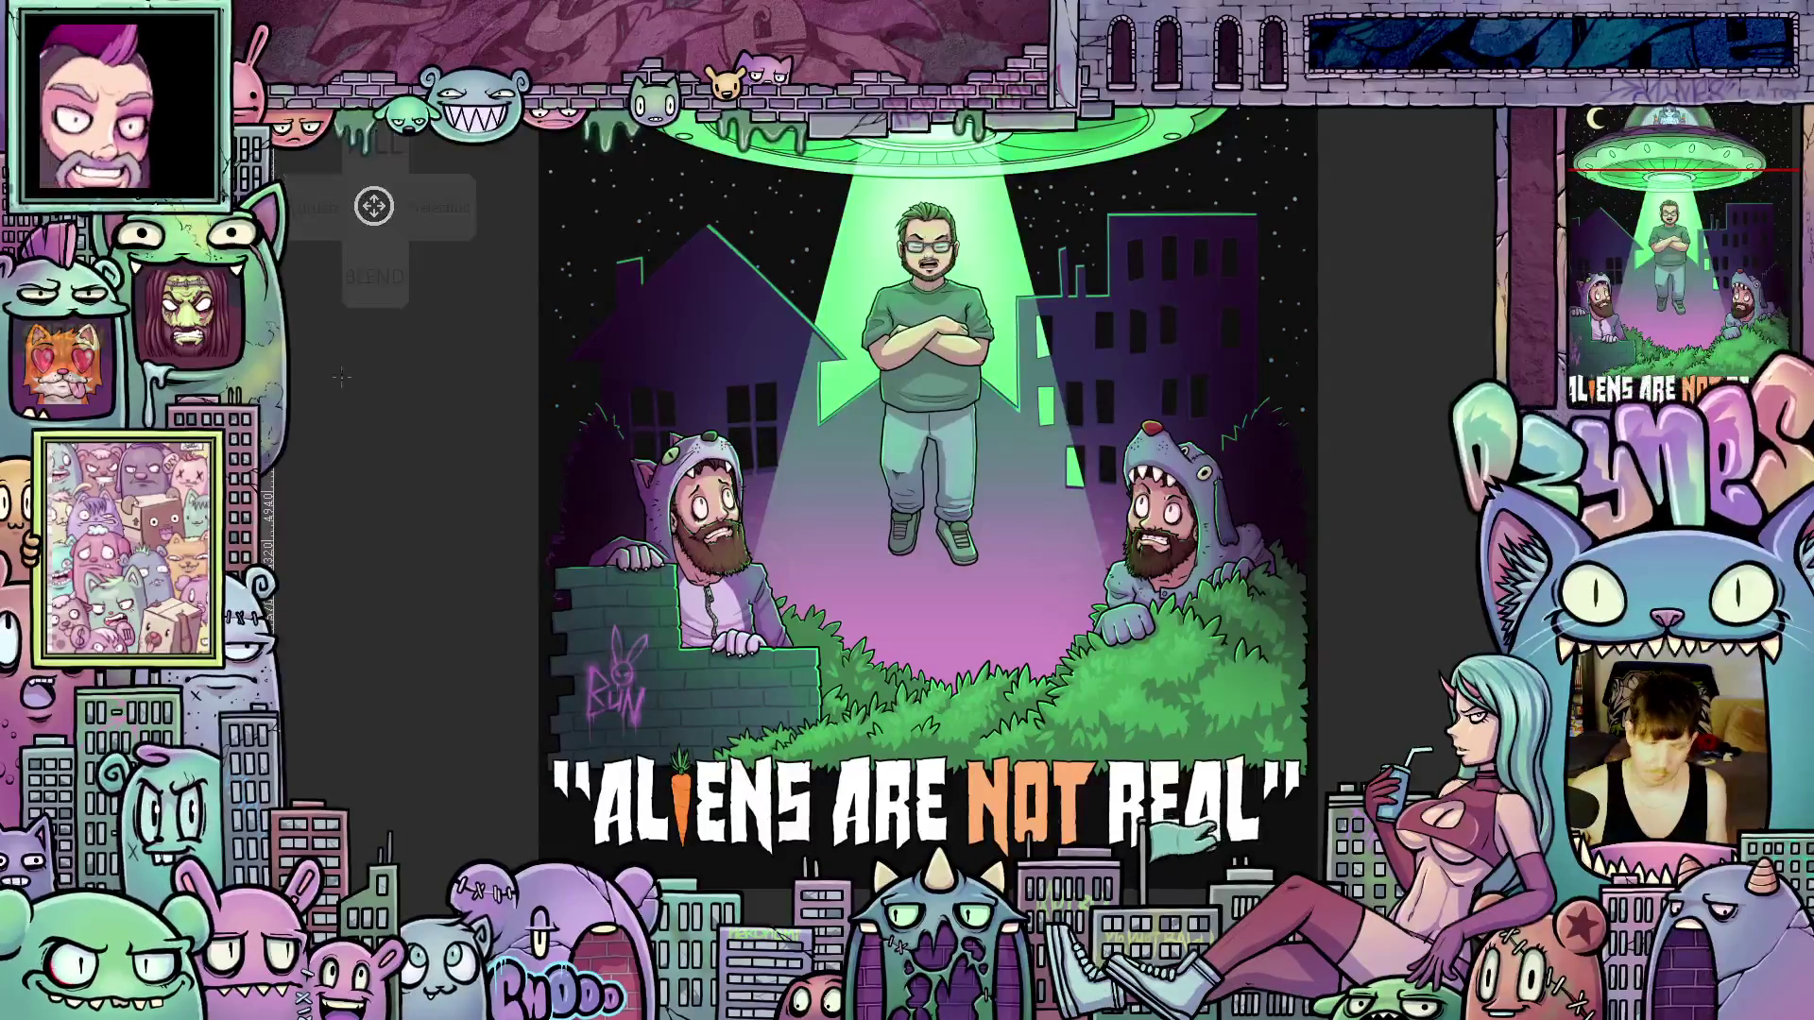
Ctrl+click the figures layer thumbnail to select the floating man, hooded men and buildings
left_click(1008, 601)
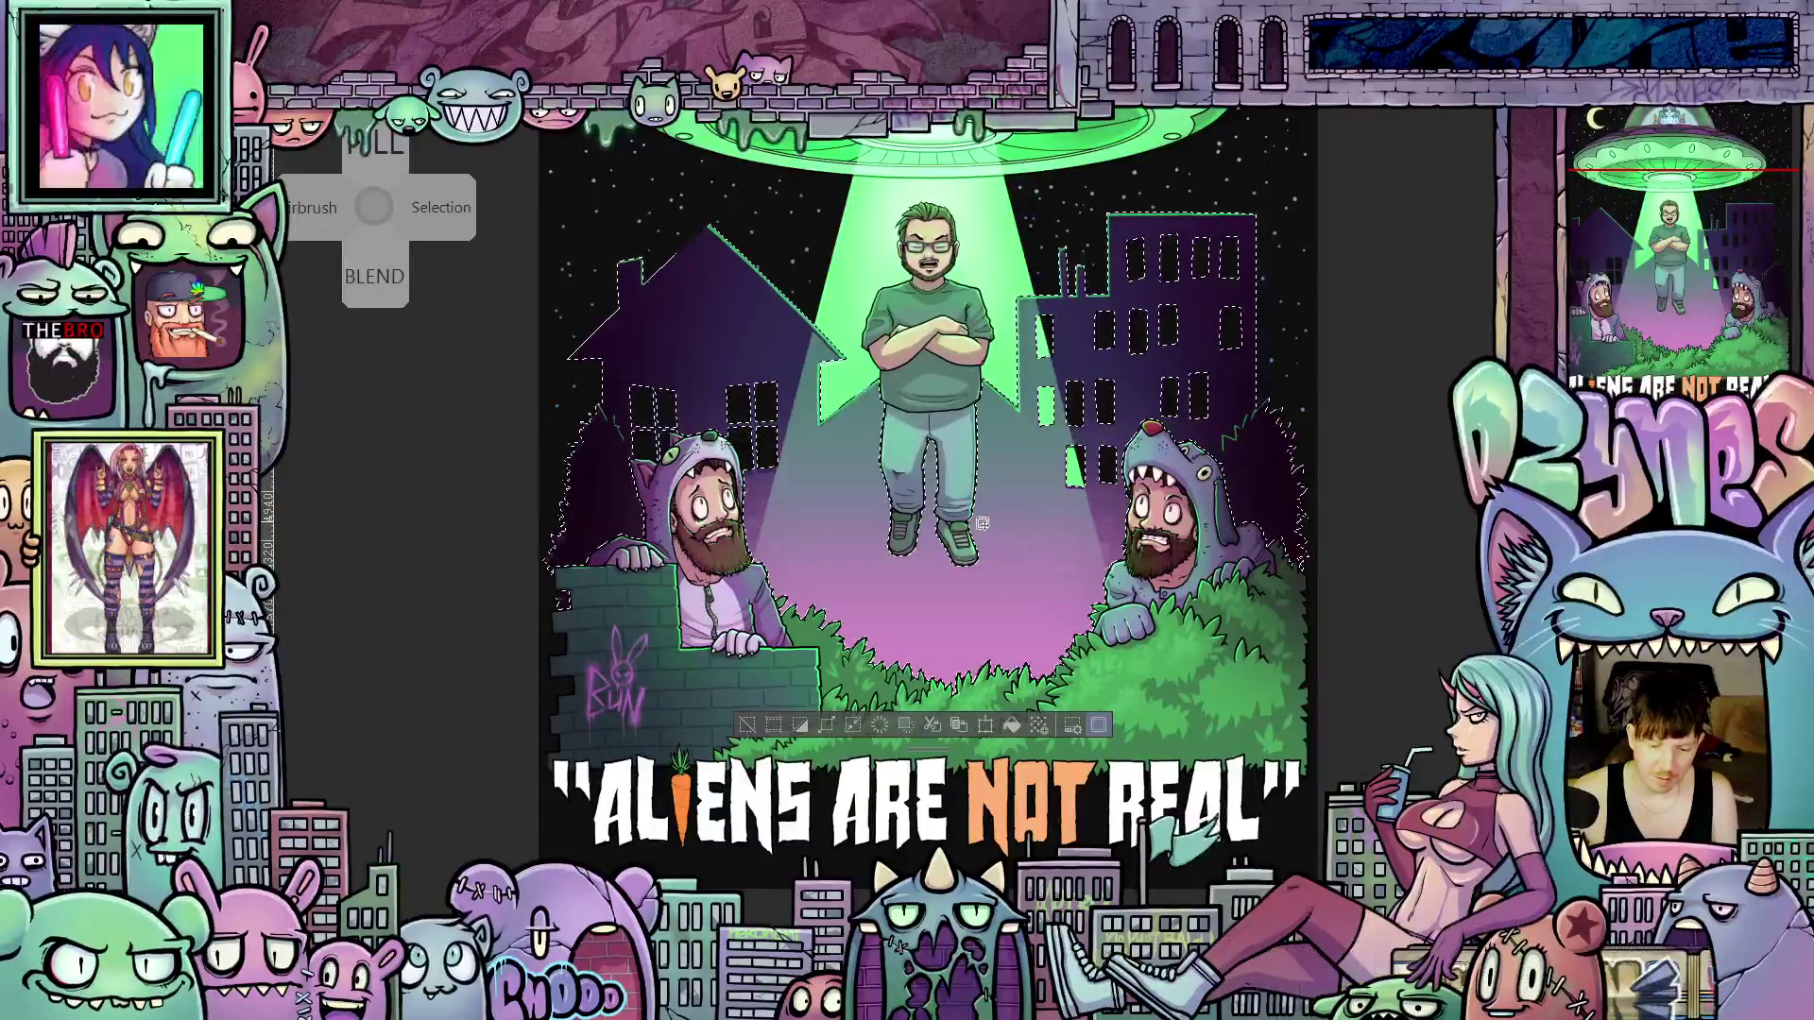
Fit the whole UFO poster in view with Ctrl+0 and zoom around the canvas
scroll(903, 589, "up", 3)
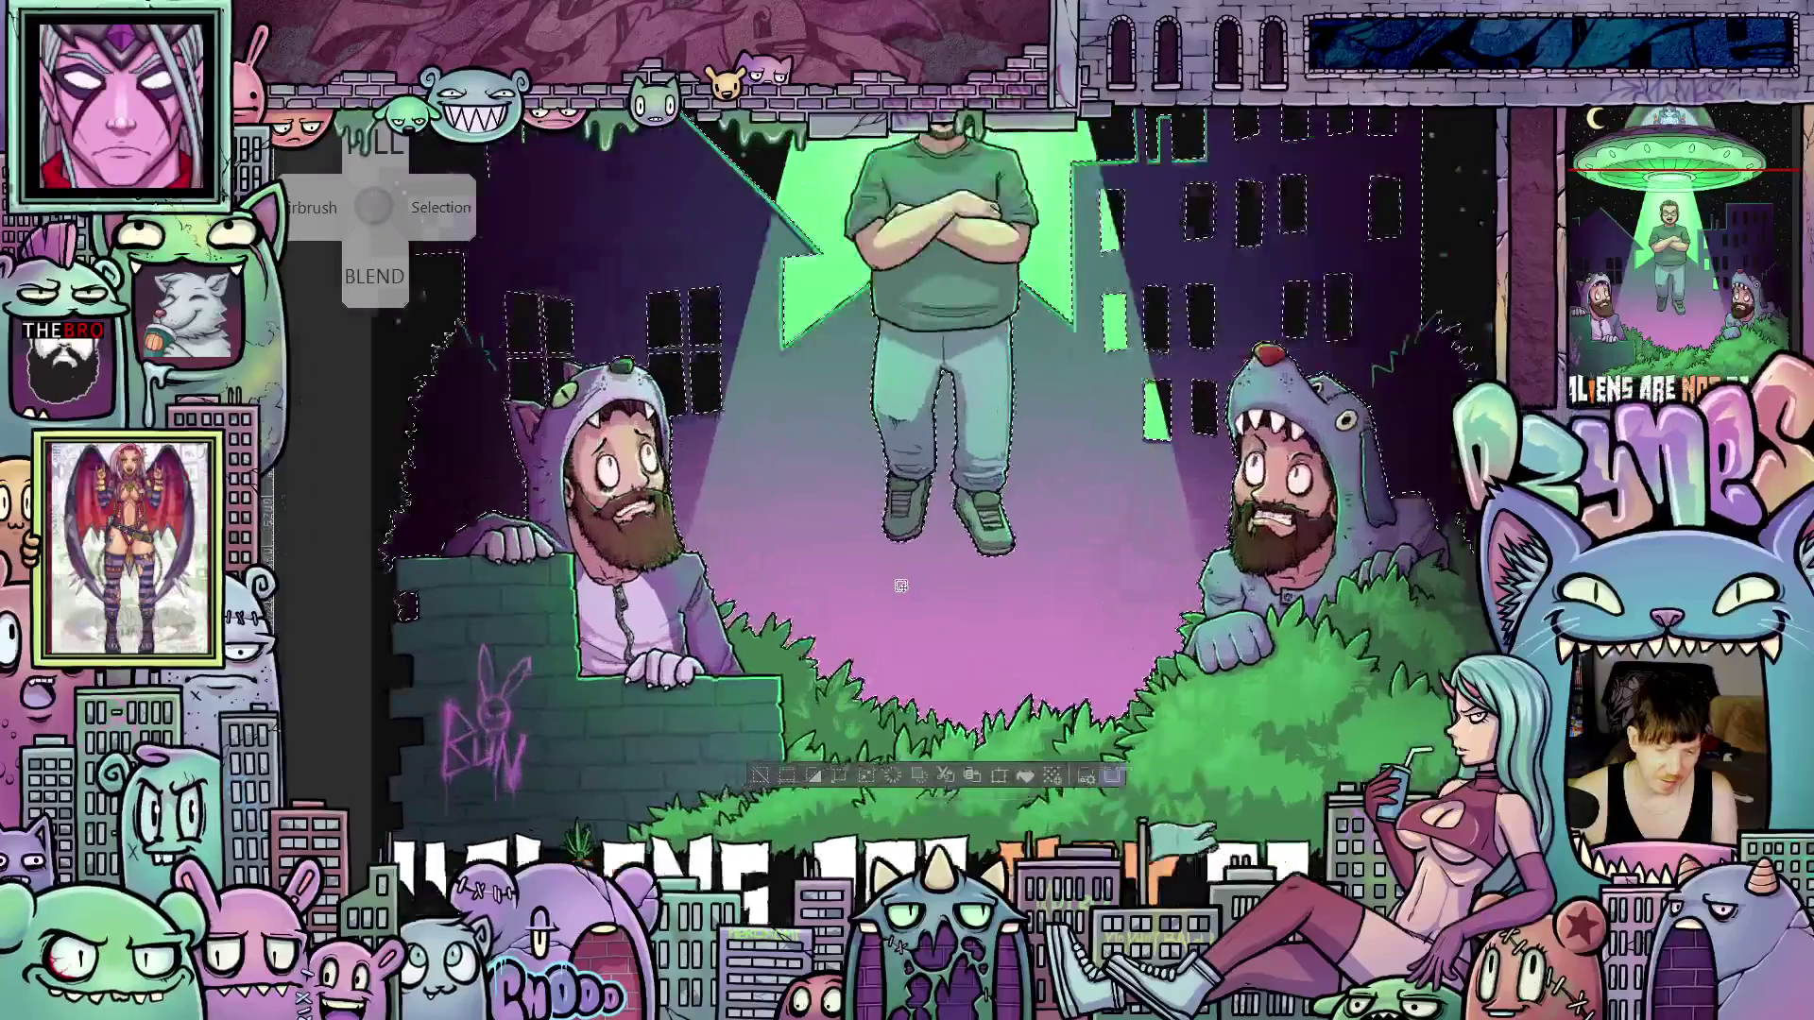
scroll(902, 588, "down", 2)
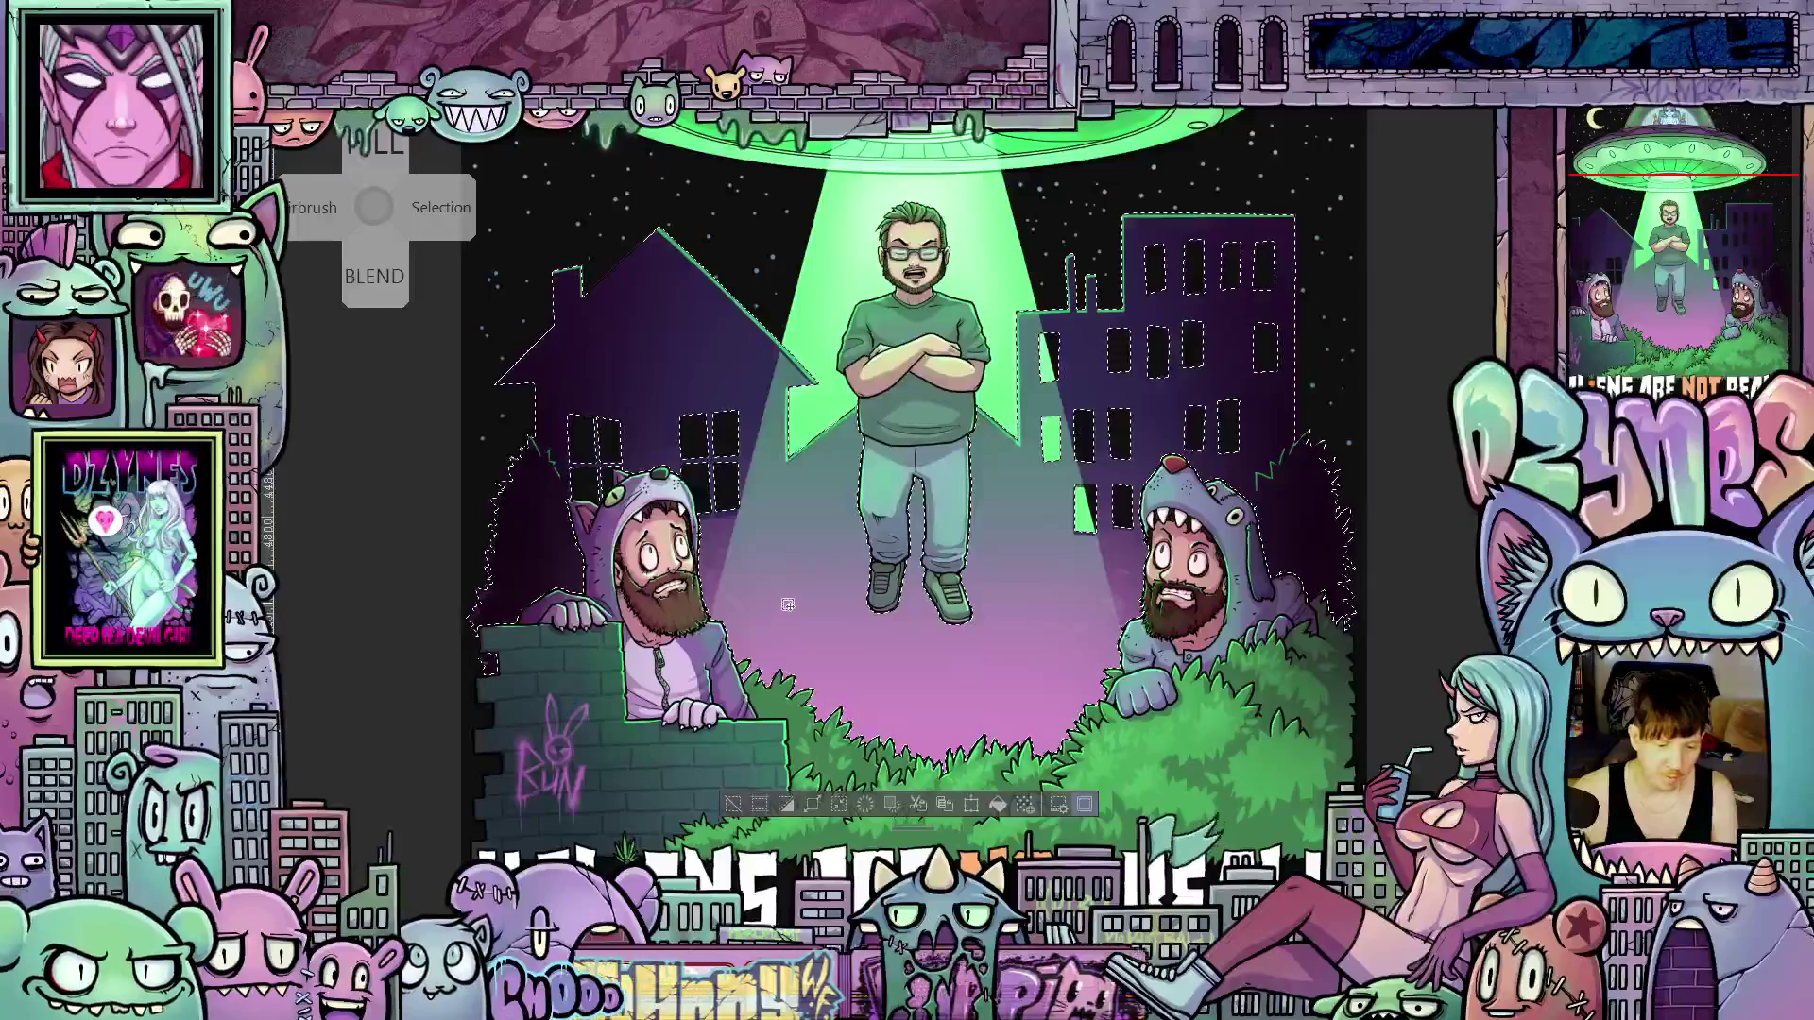
scroll(826, 577, "up", 2)
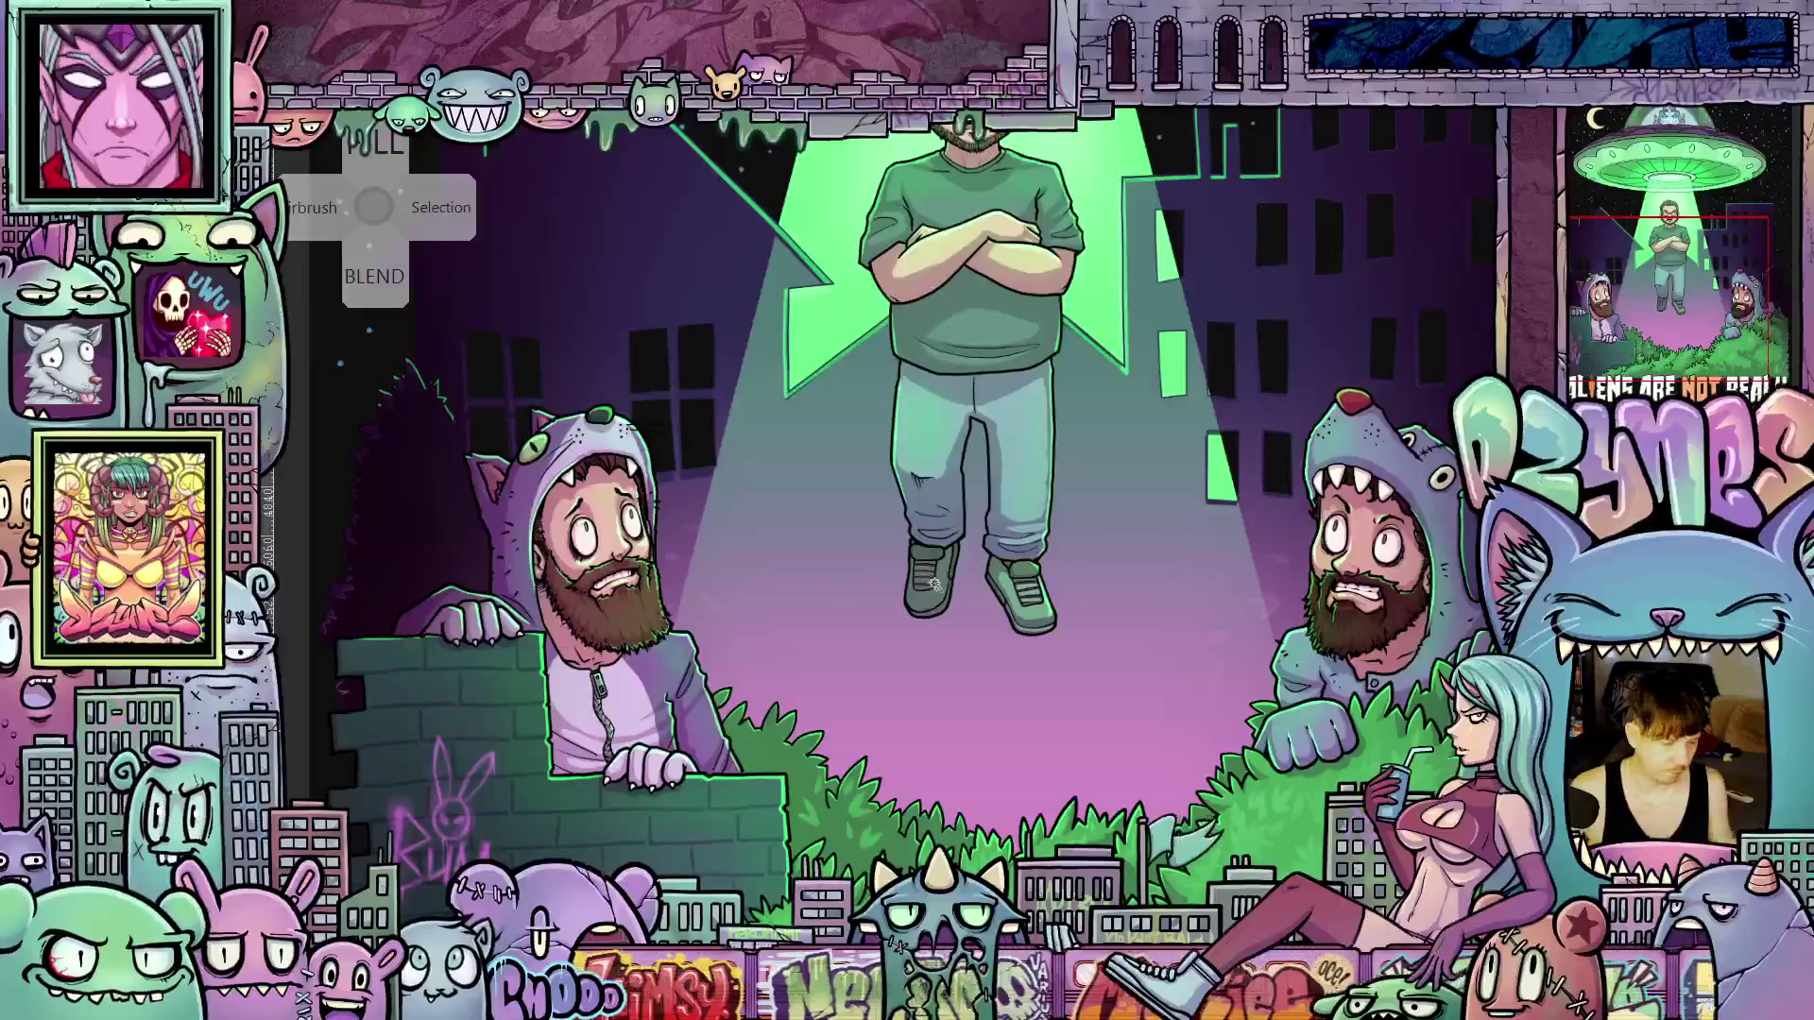
key("ctrl+0")
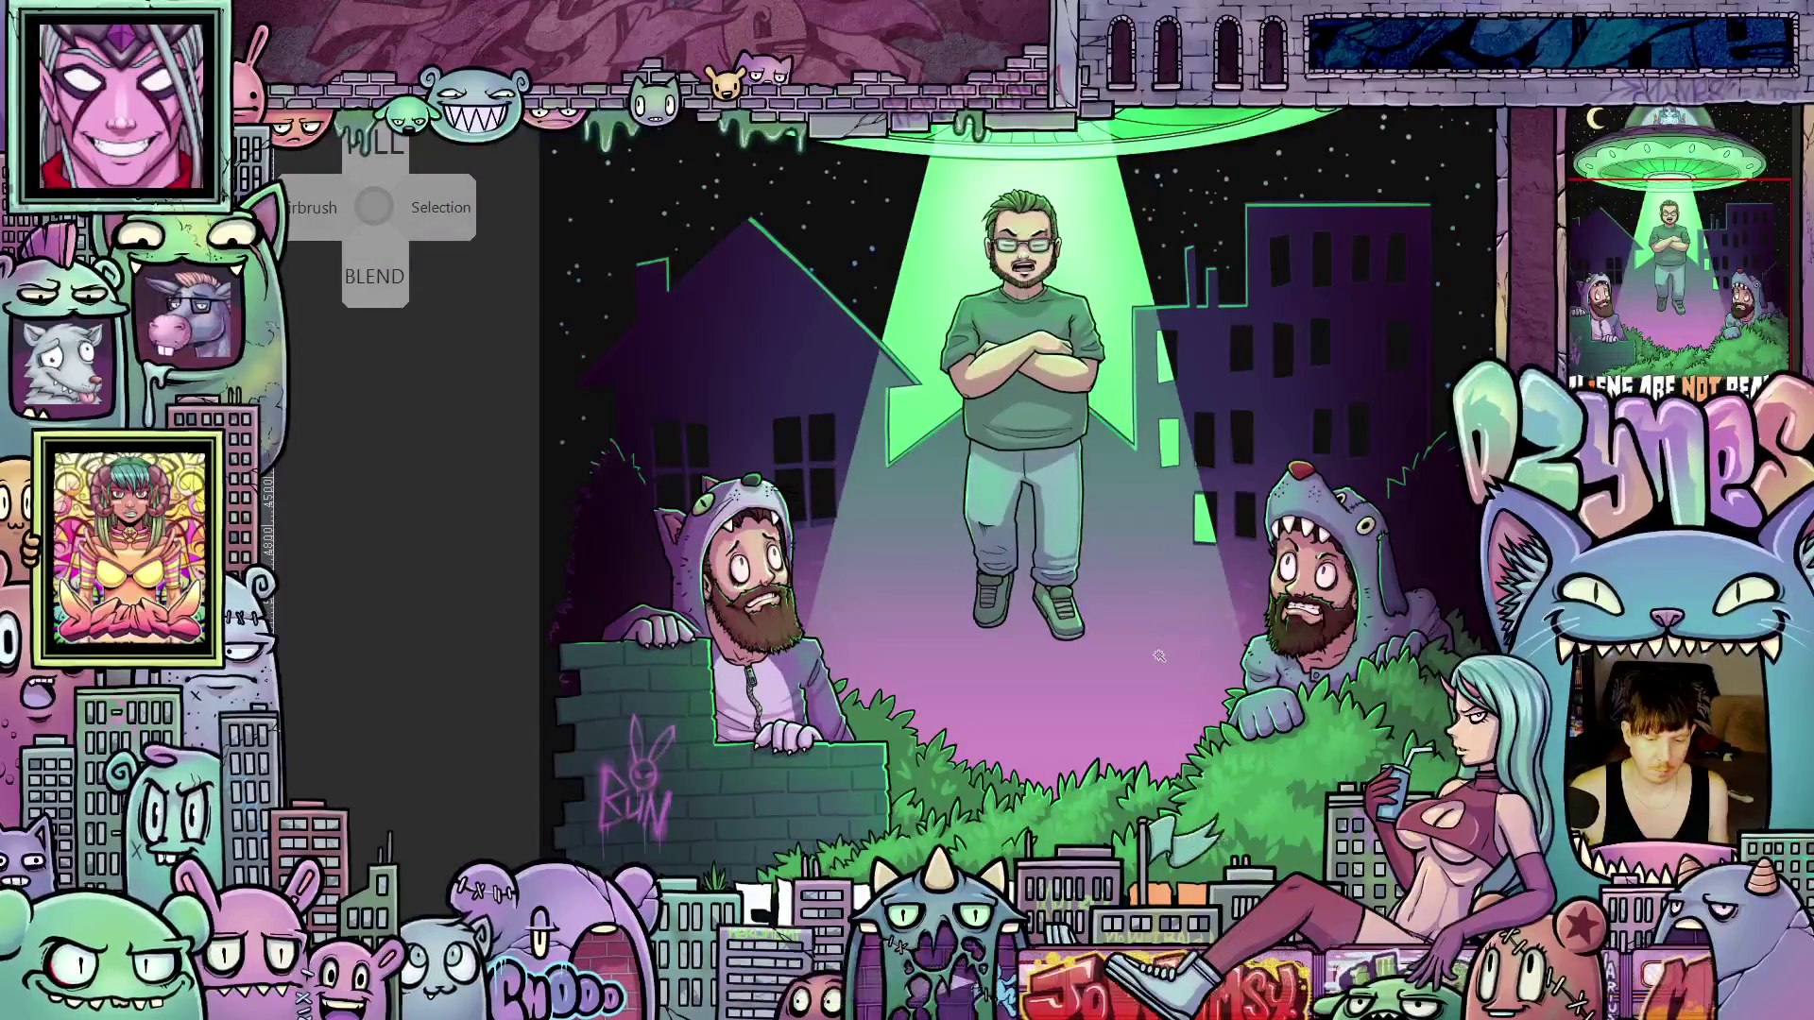
scroll(1125, 649, "up", 1)
scroll(1124, 648, "down", 2)
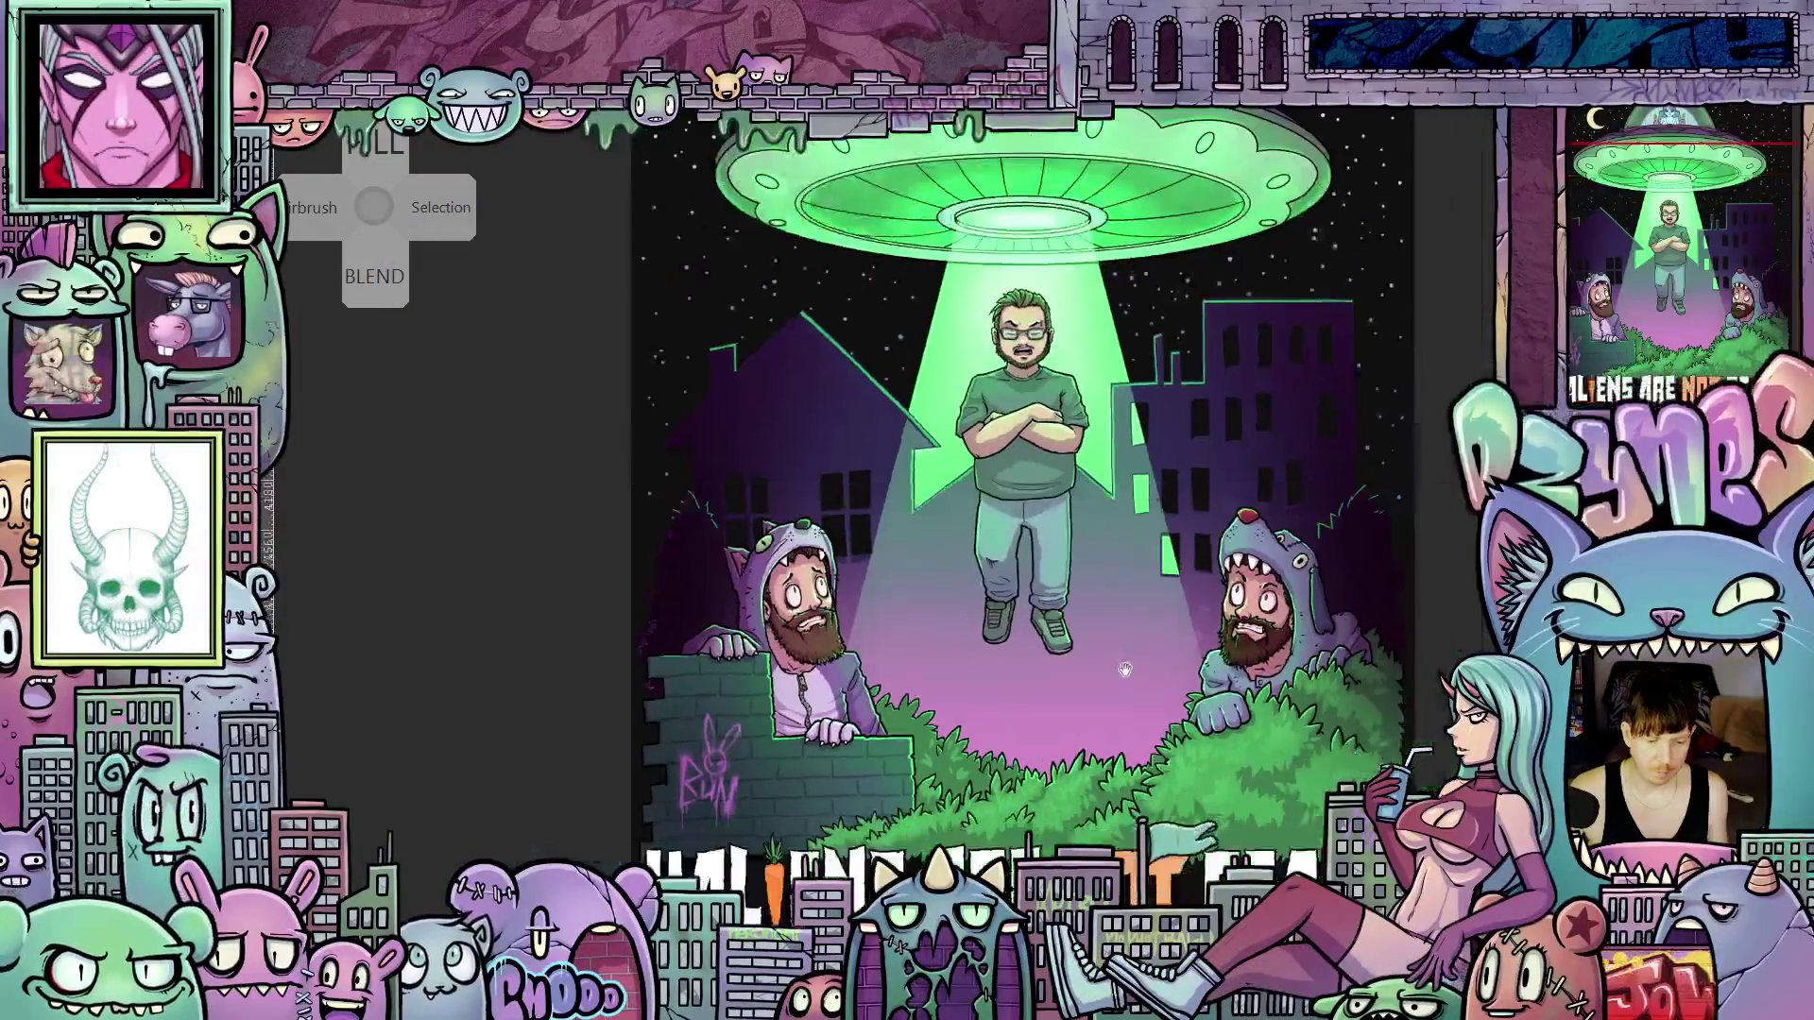
scroll(1195, 650, "up", 1)
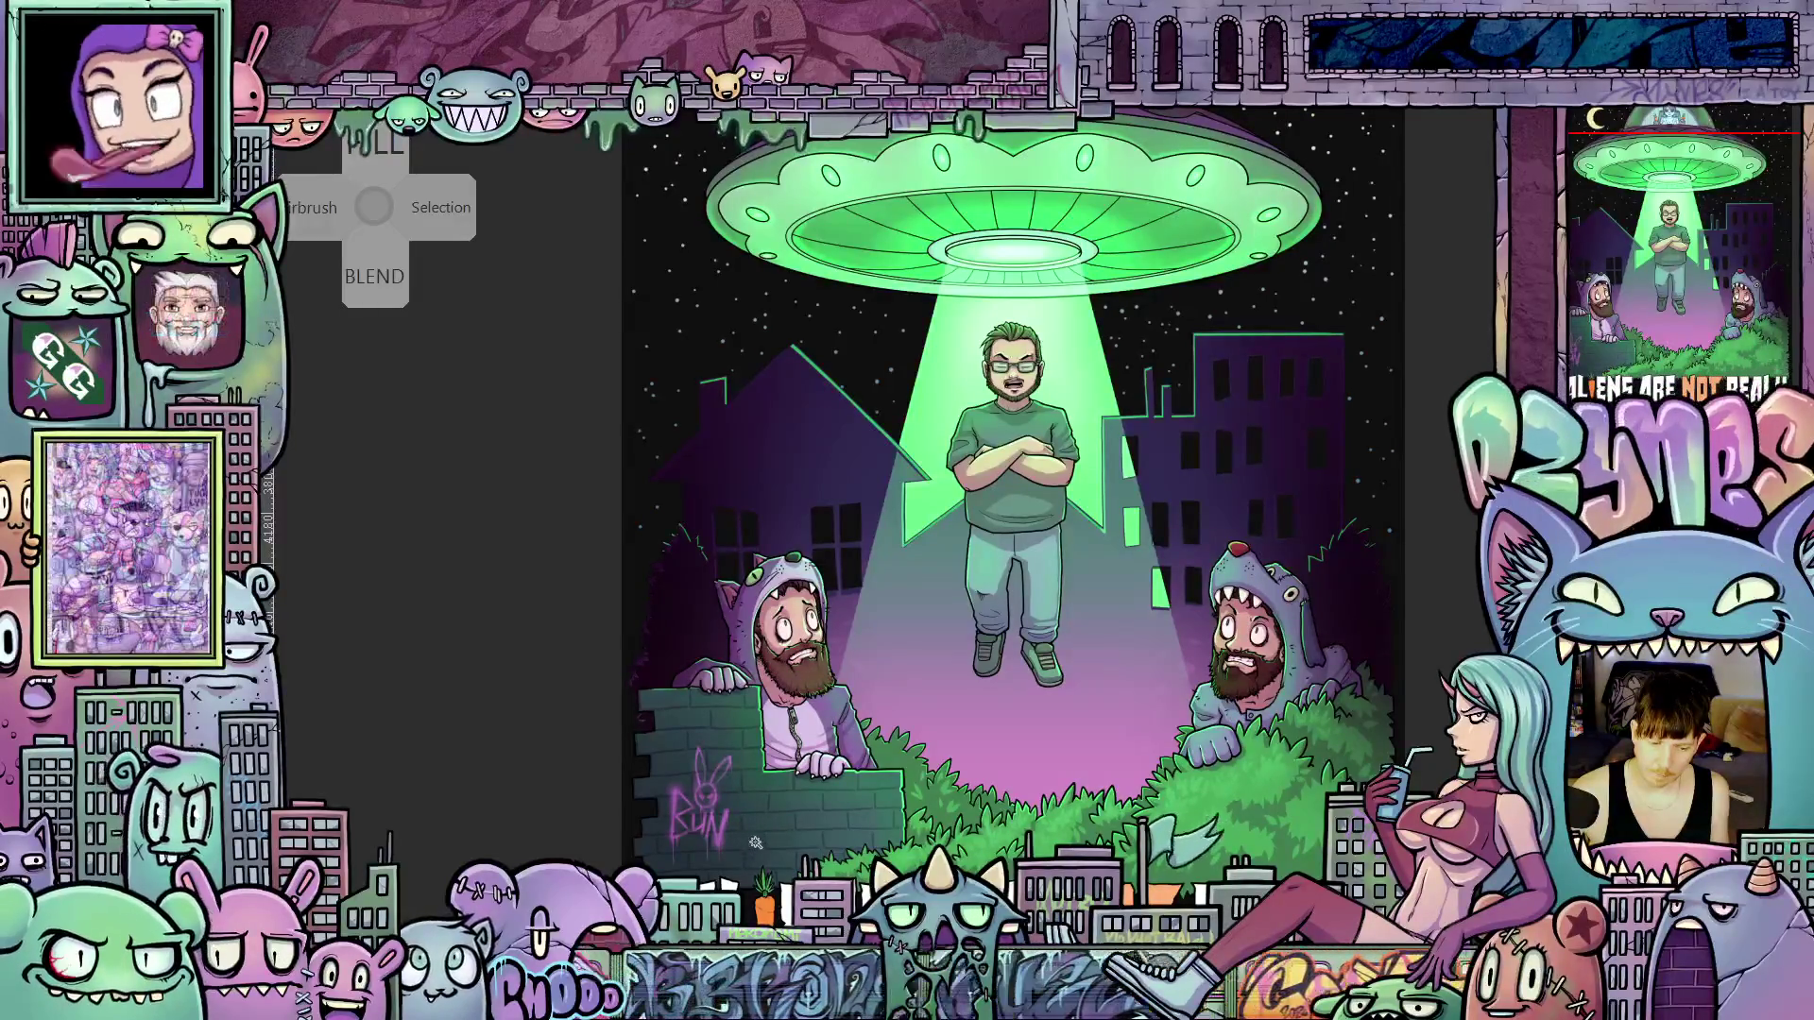
scroll(750, 862, "up", 5)
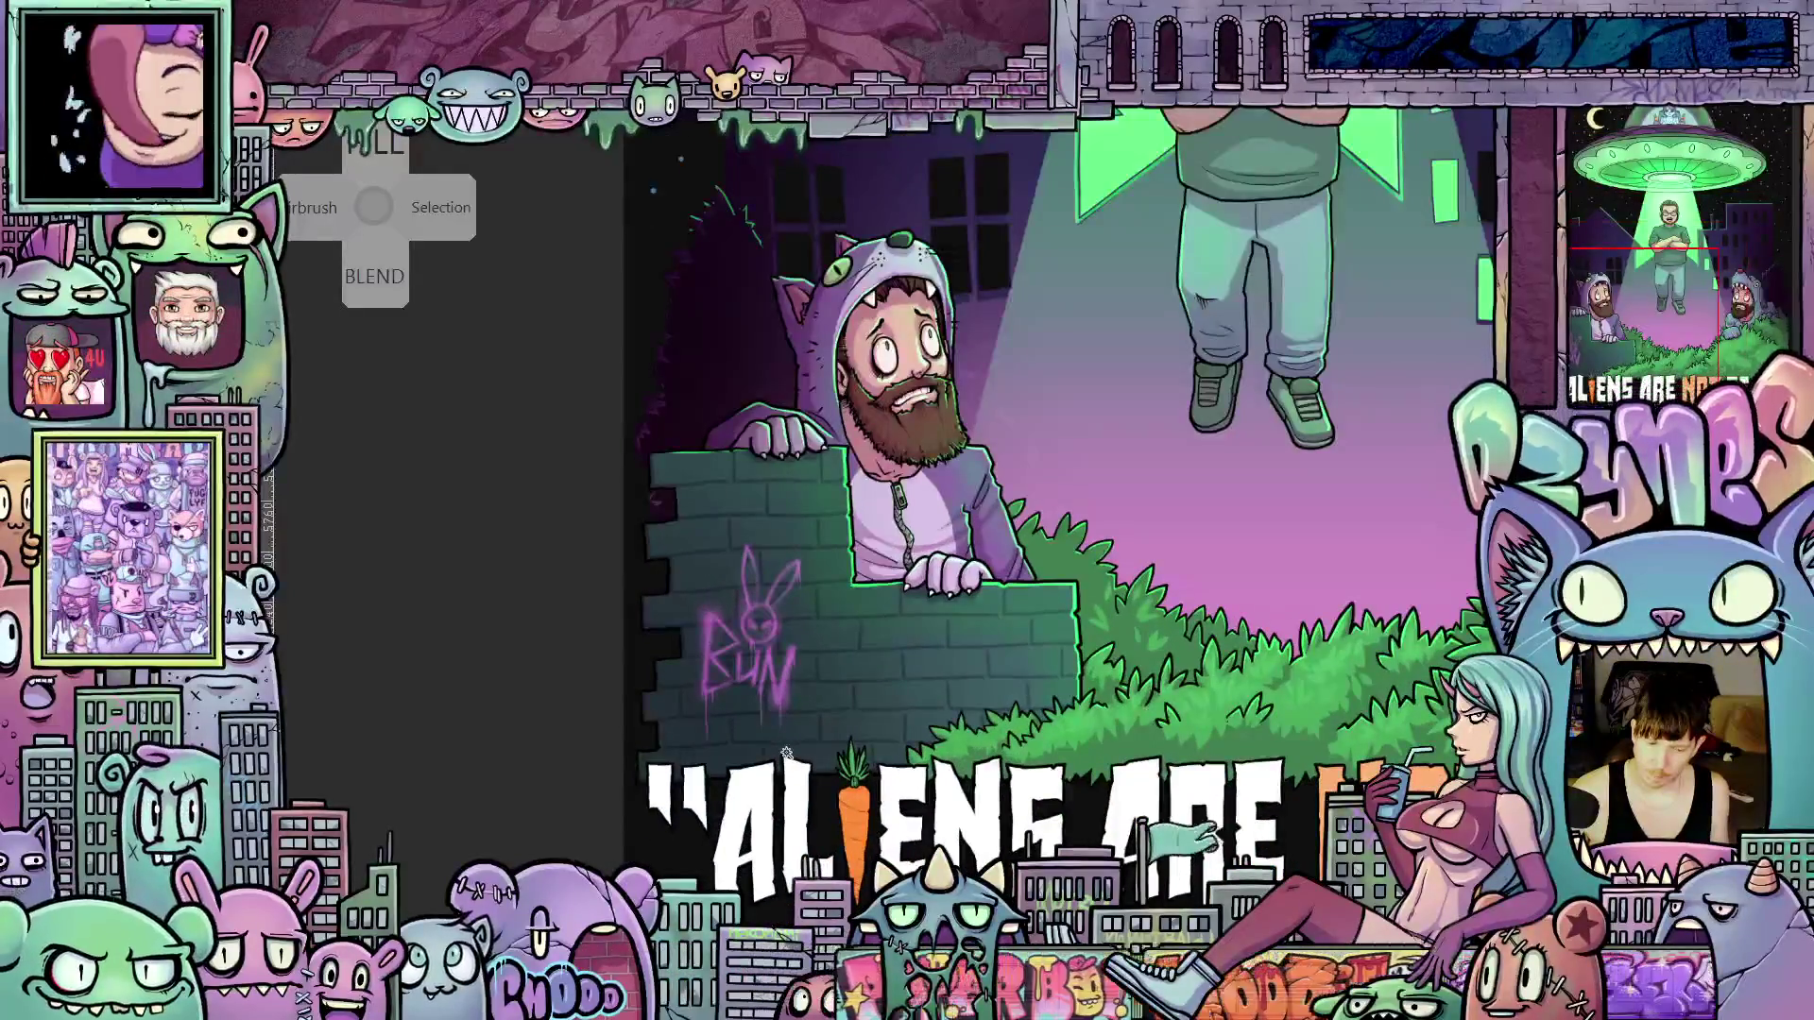
scroll(786, 753, "up", 1)
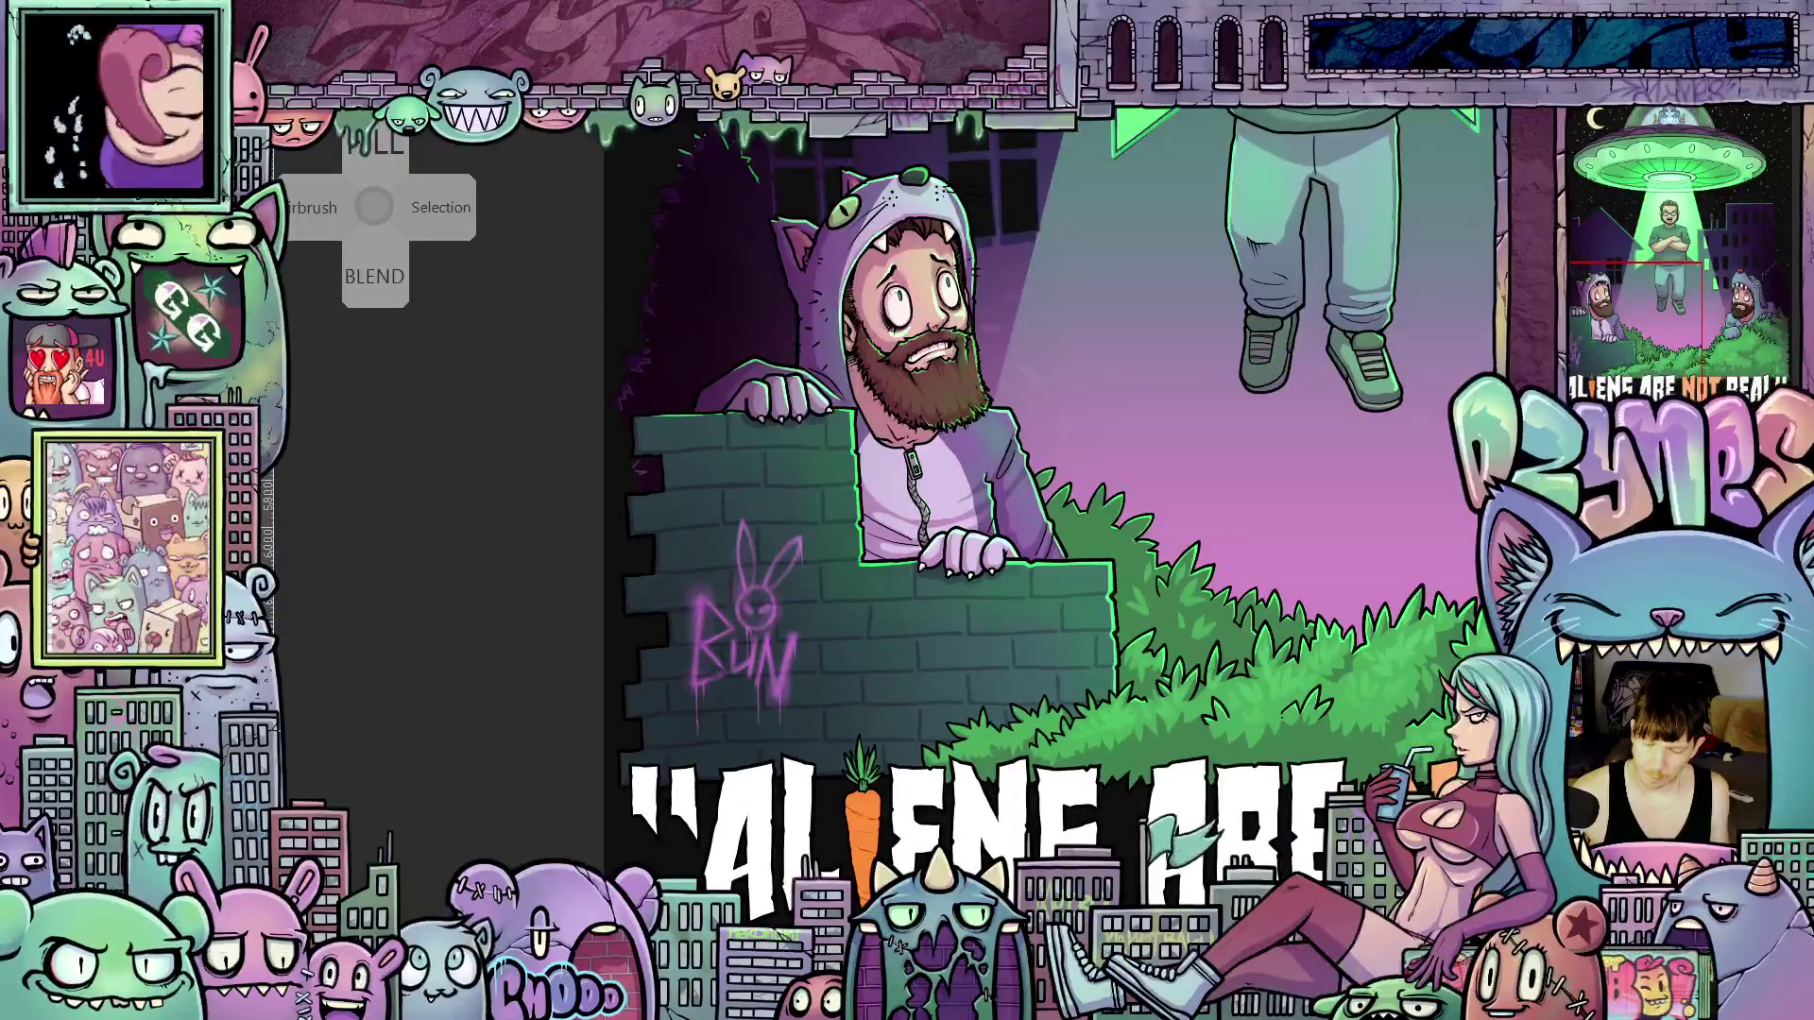